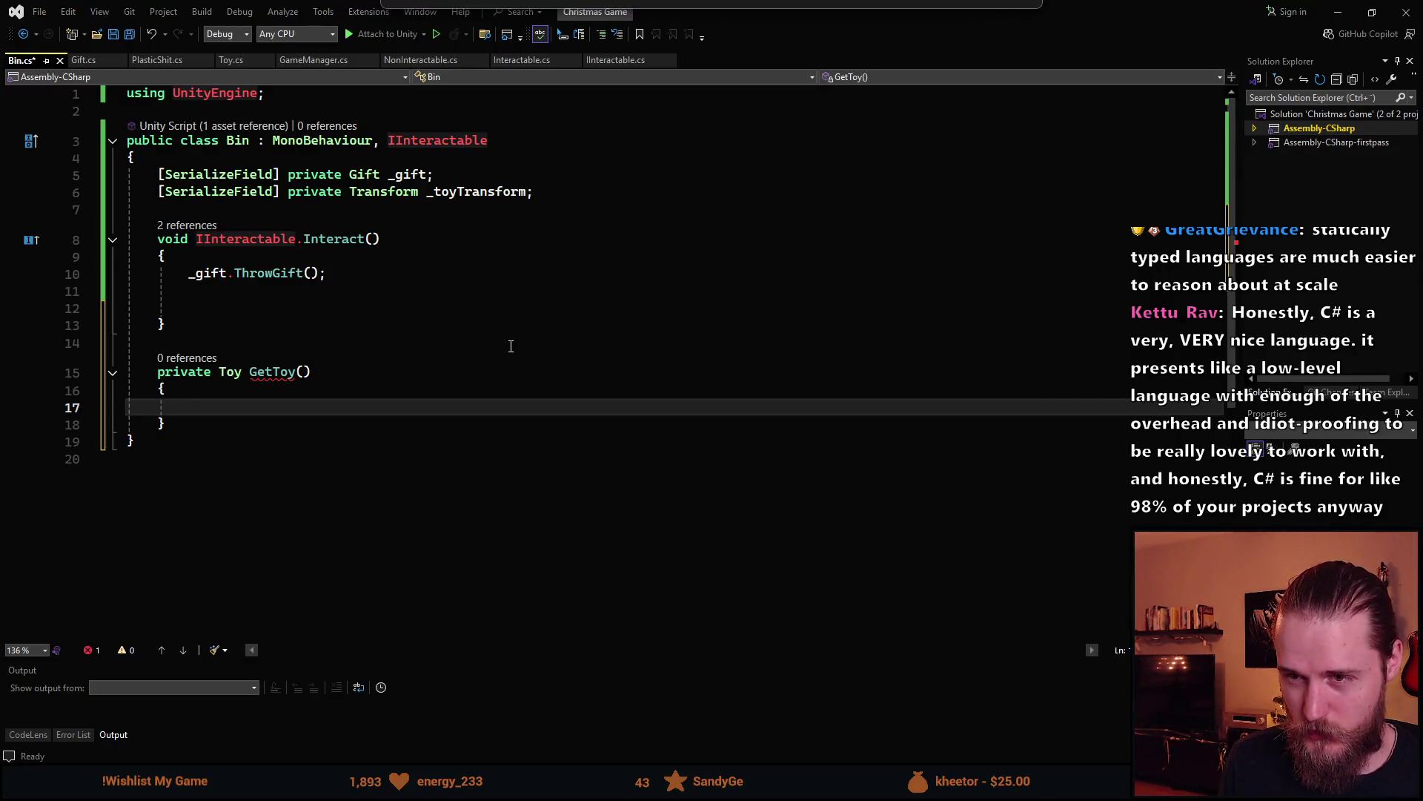
# In GetToy, declare Transform toyT = _toyTransform.GetChild(0); and begin an if check below it
pyautogui.write('_toyTransform')
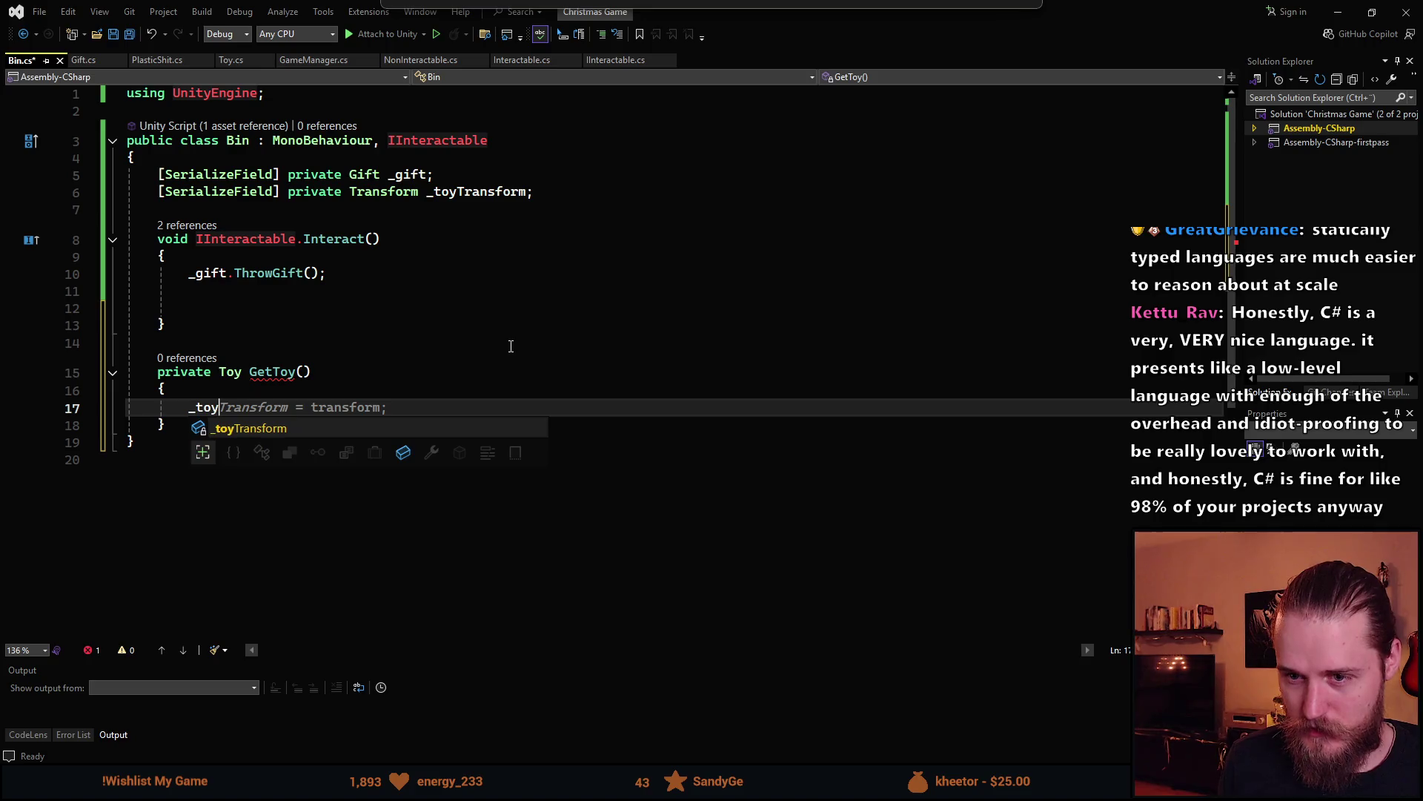
pyautogui.press('Tab')
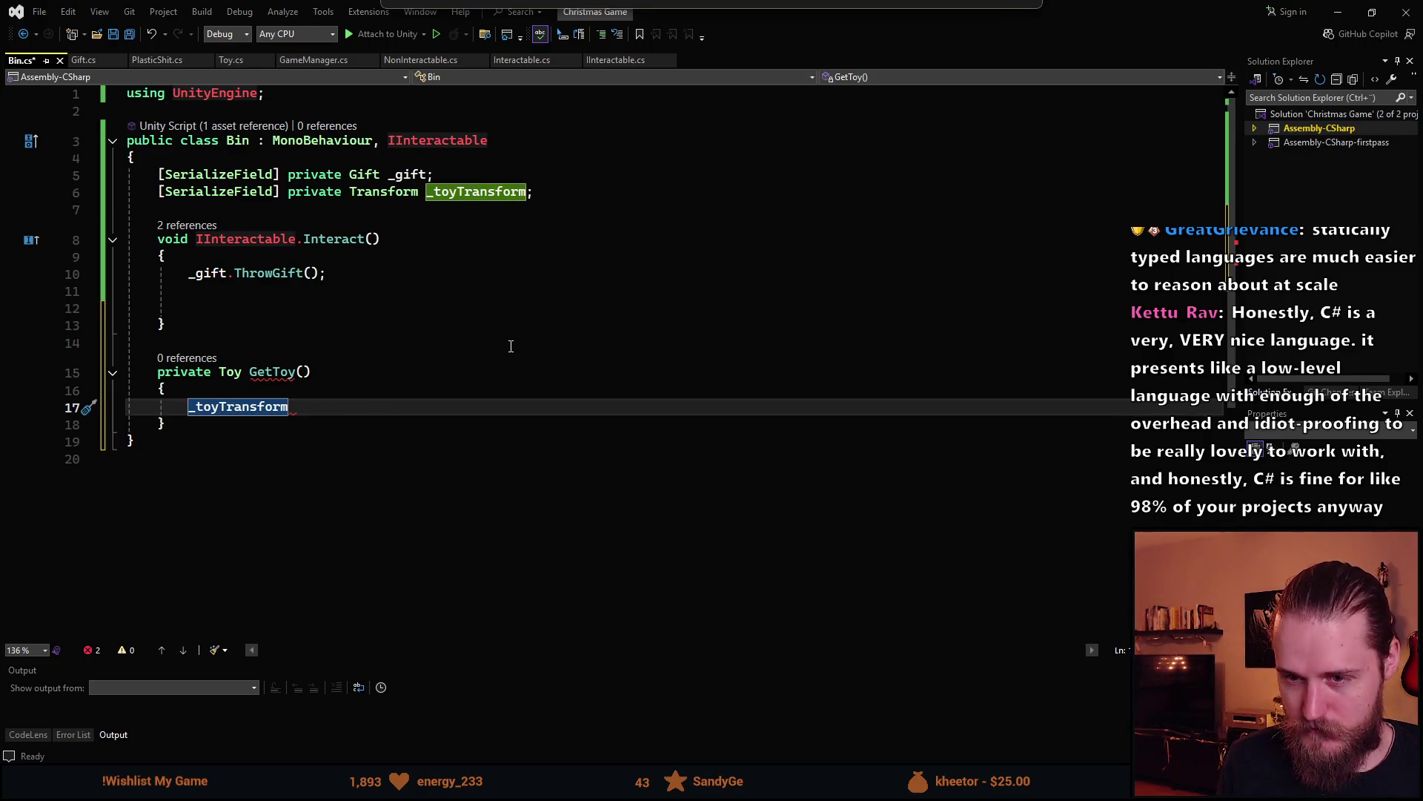
pyautogui.press('Home')
pyautogui.write('Transformn')
pyautogui.press('BackSpace')
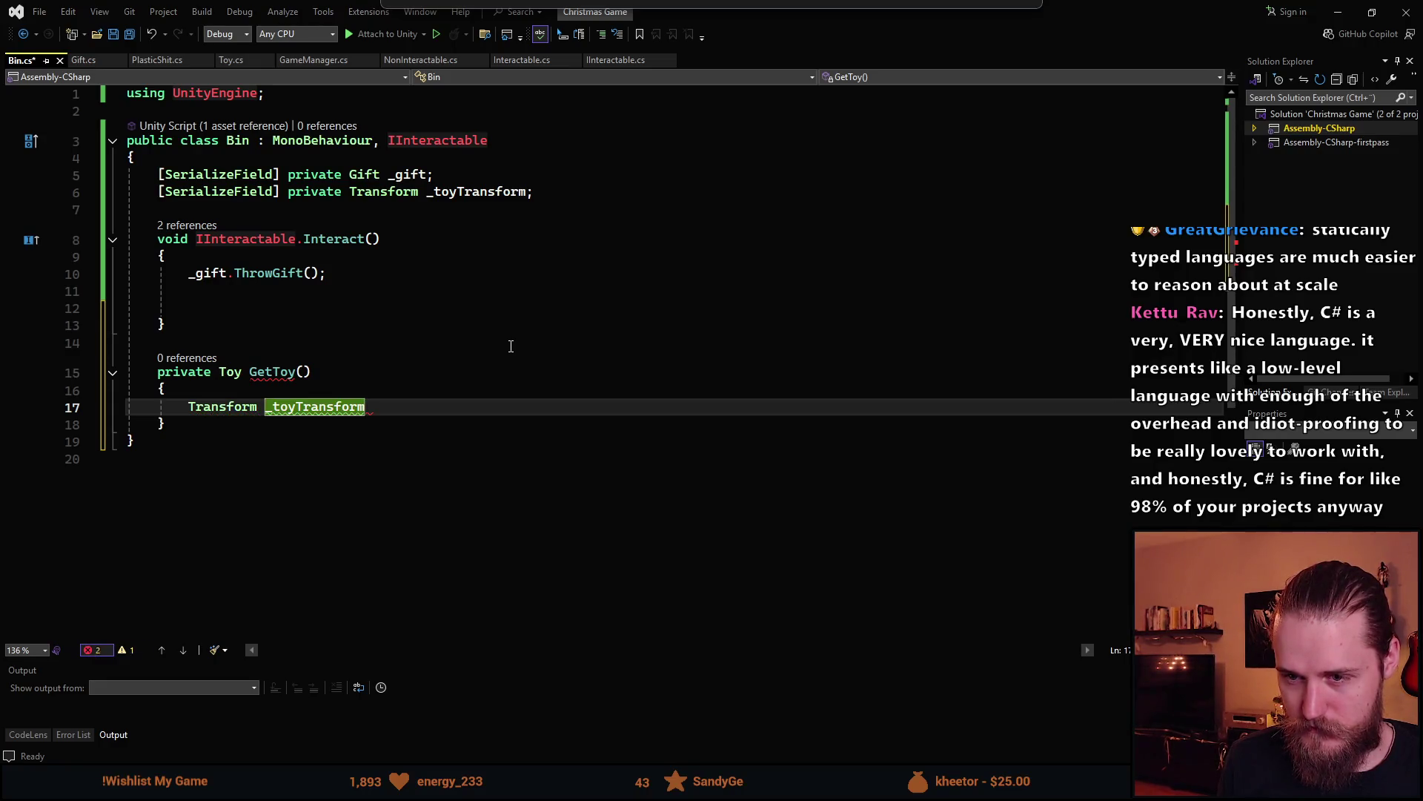
pyautogui.write('toy =')
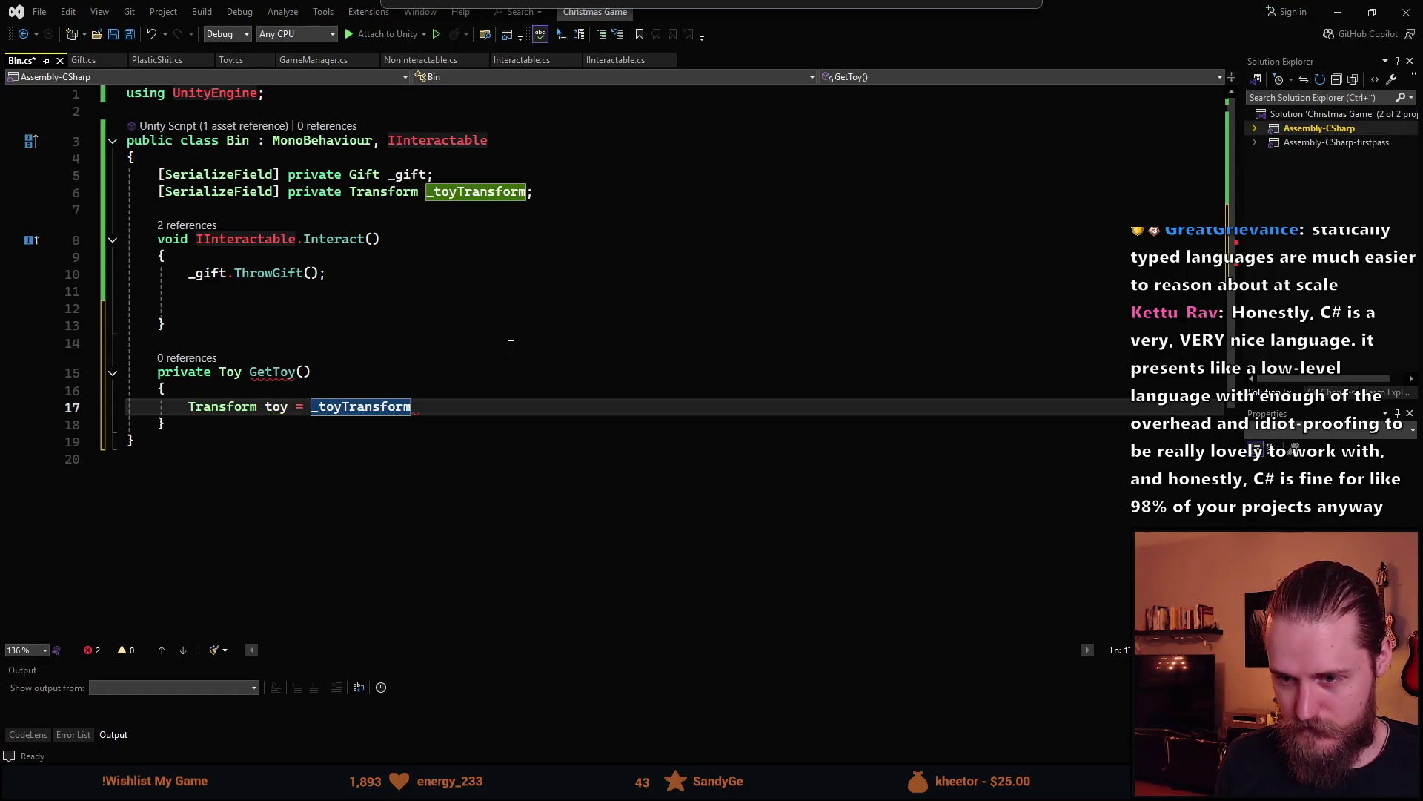
pyautogui.press('Left')
pyautogui.press('Left')
pyautogui.press('Left')
pyautogui.write('T')
pyautogui.press('End')
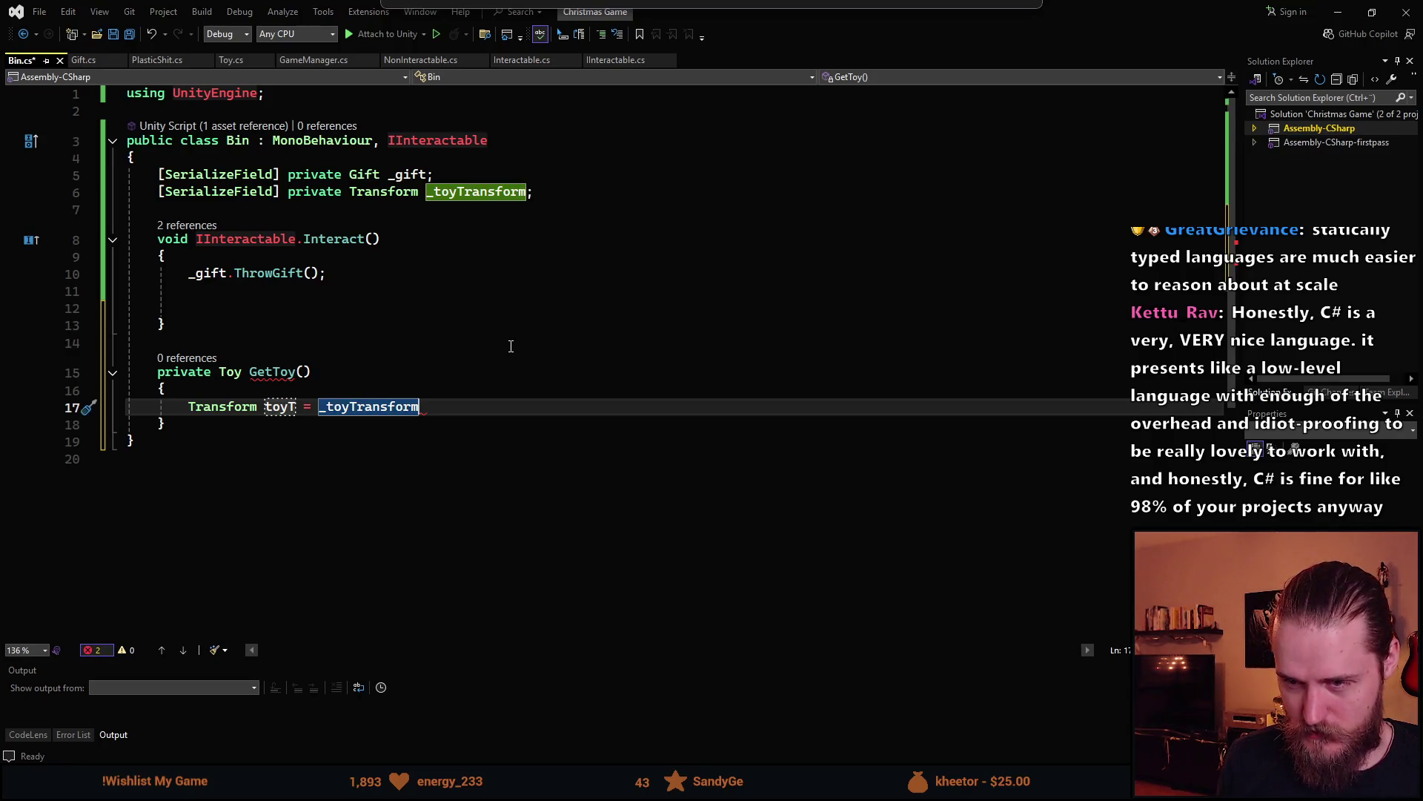
pyautogui.write('.get')
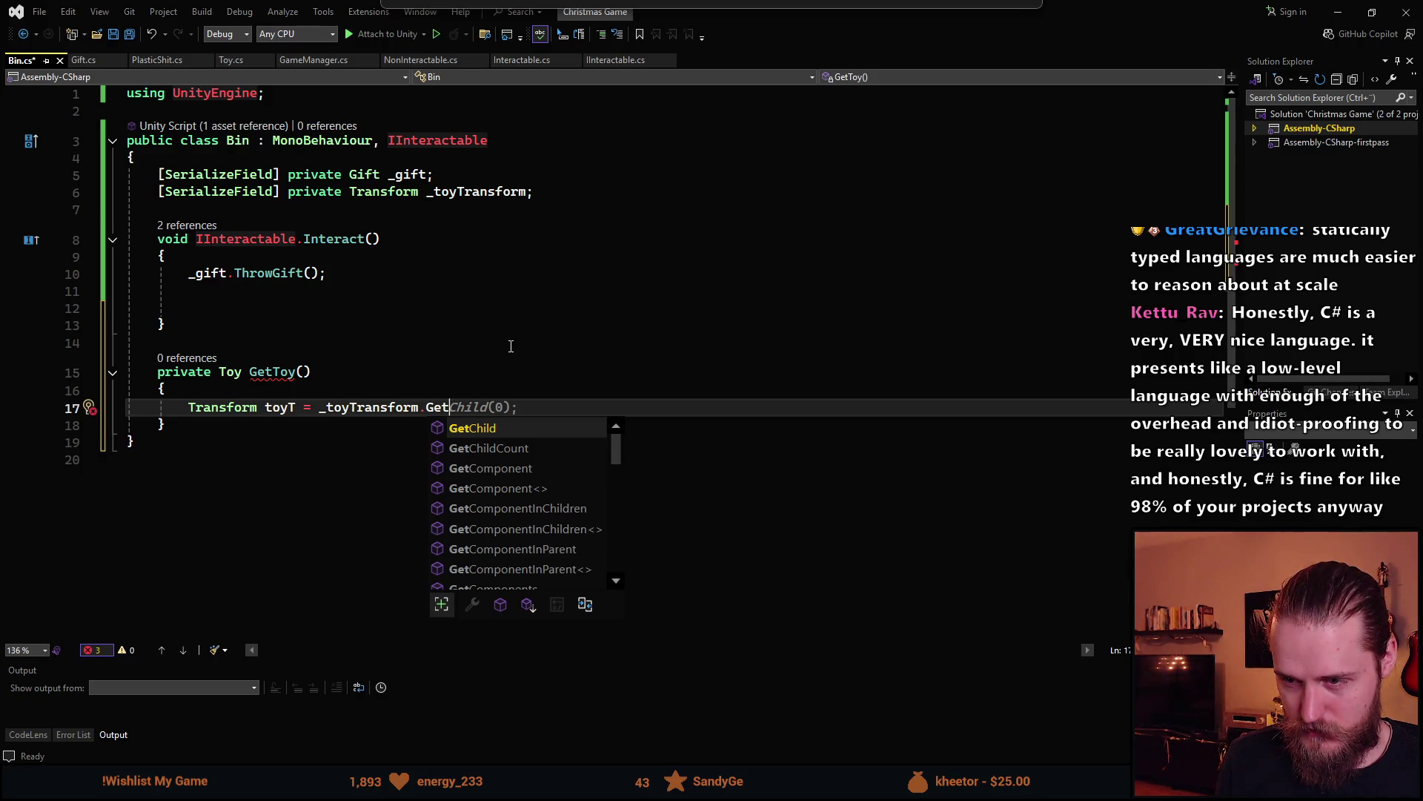
pyautogui.press('Tab')
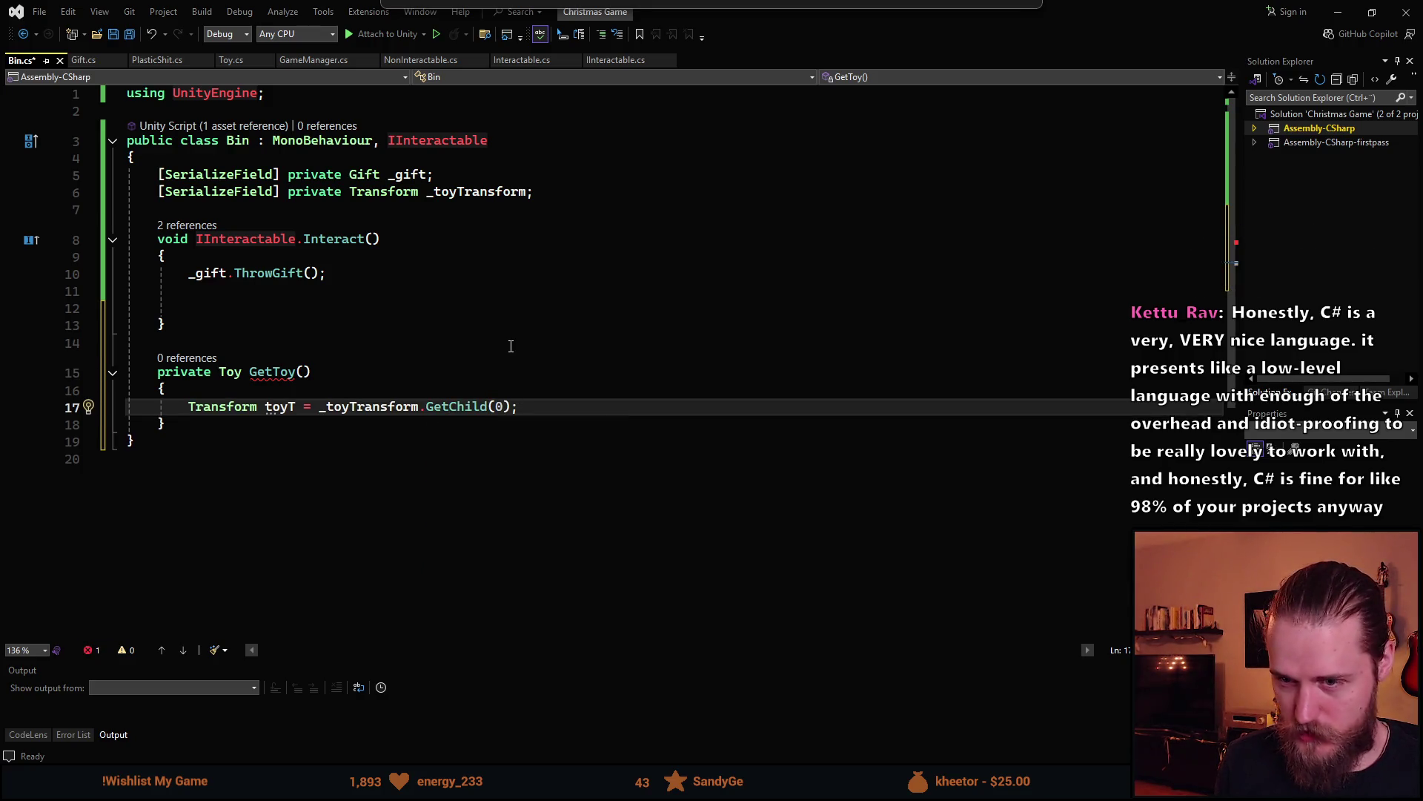
pyautogui.press('Return')
pyautogui.press('Return')
pyautogui.write('if (toyYTR')
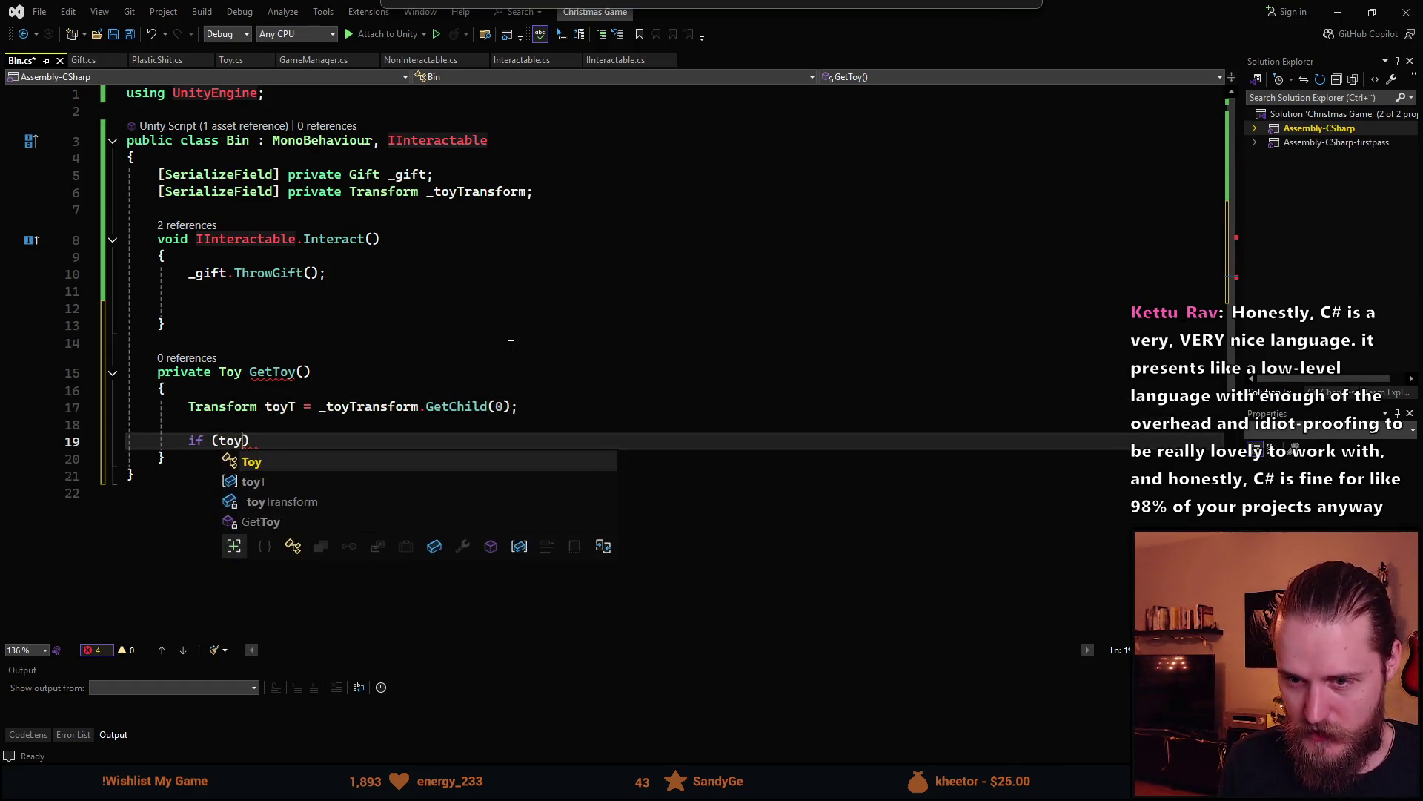
# Add an if (toyT != null) block that calls toyT.GetComponent<Toy>()
pyautogui.press('BackSpace')
pyautogui.press('BackSpace')
pyautogui.press('BackSpace')
pyautogui.write('T != ')
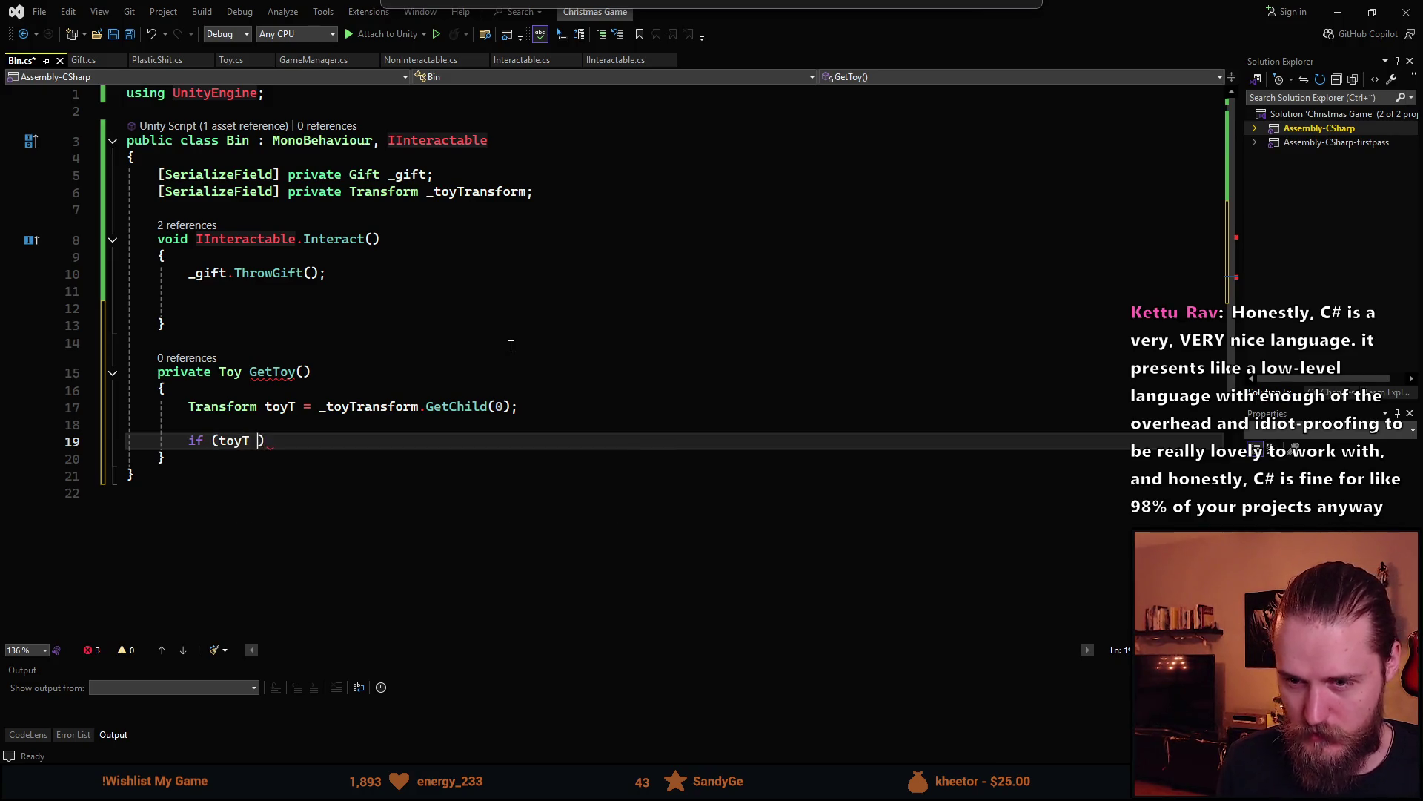
pyautogui.write('null){')
pyautogui.press('Return')
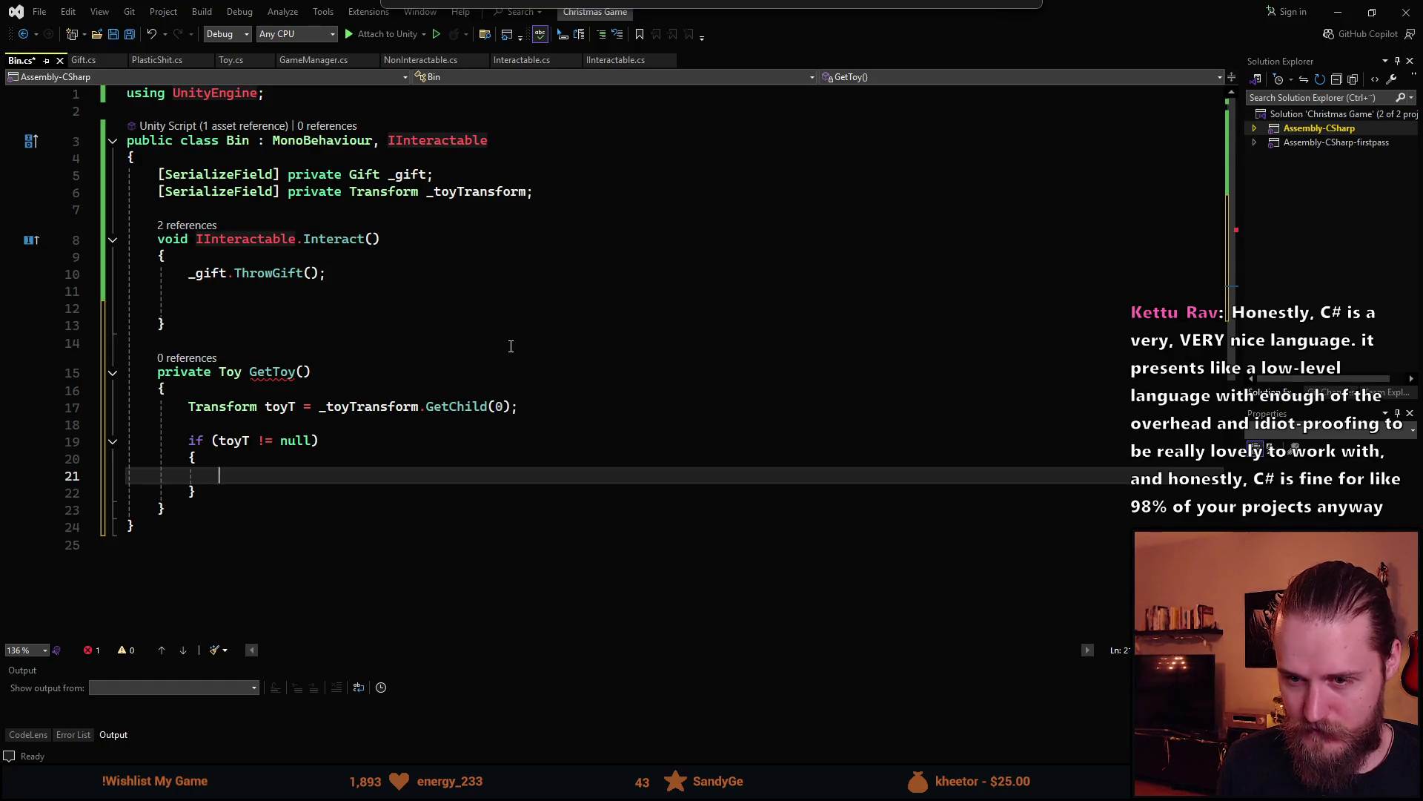
pyautogui.write('toyT')
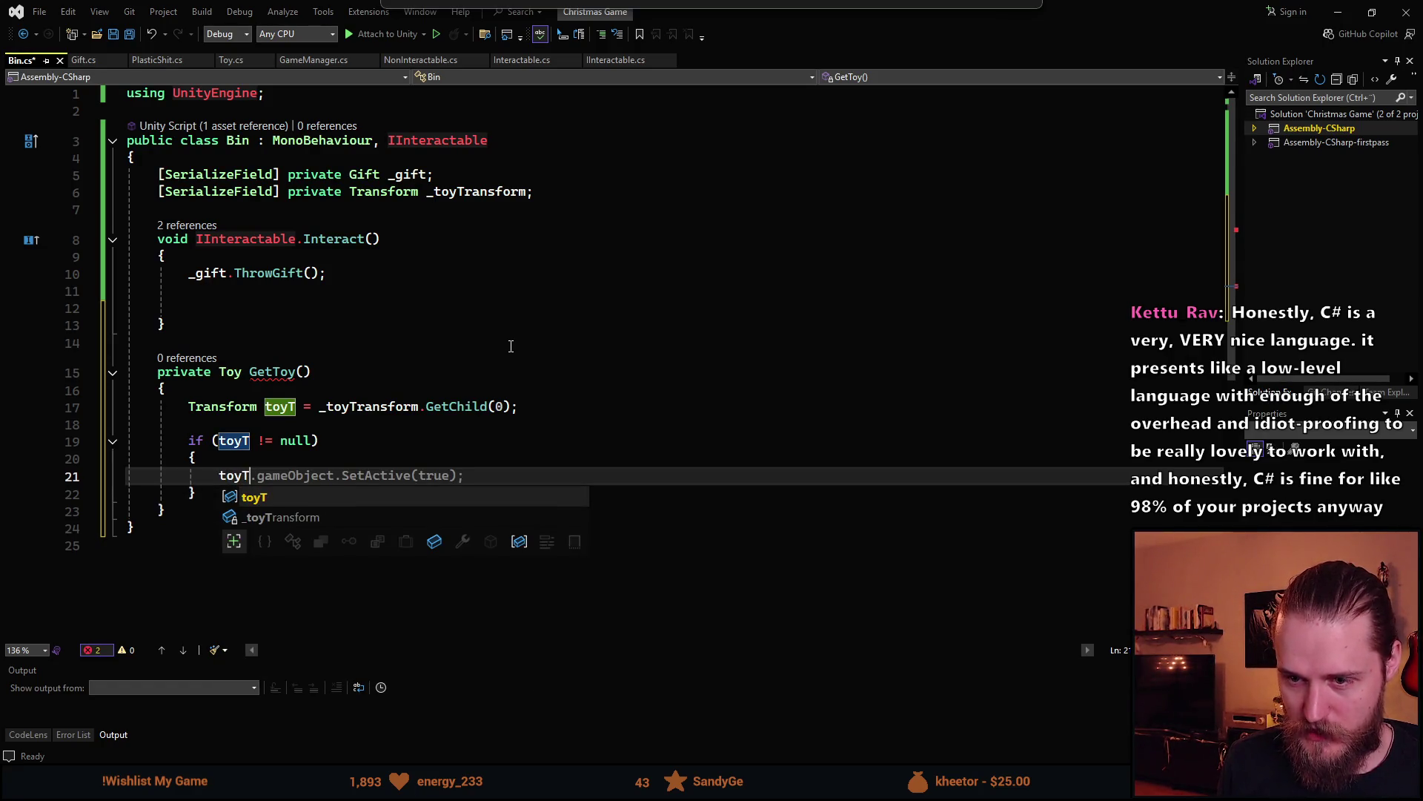
pyautogui.write('.GetC')
pyautogui.press('Tab')
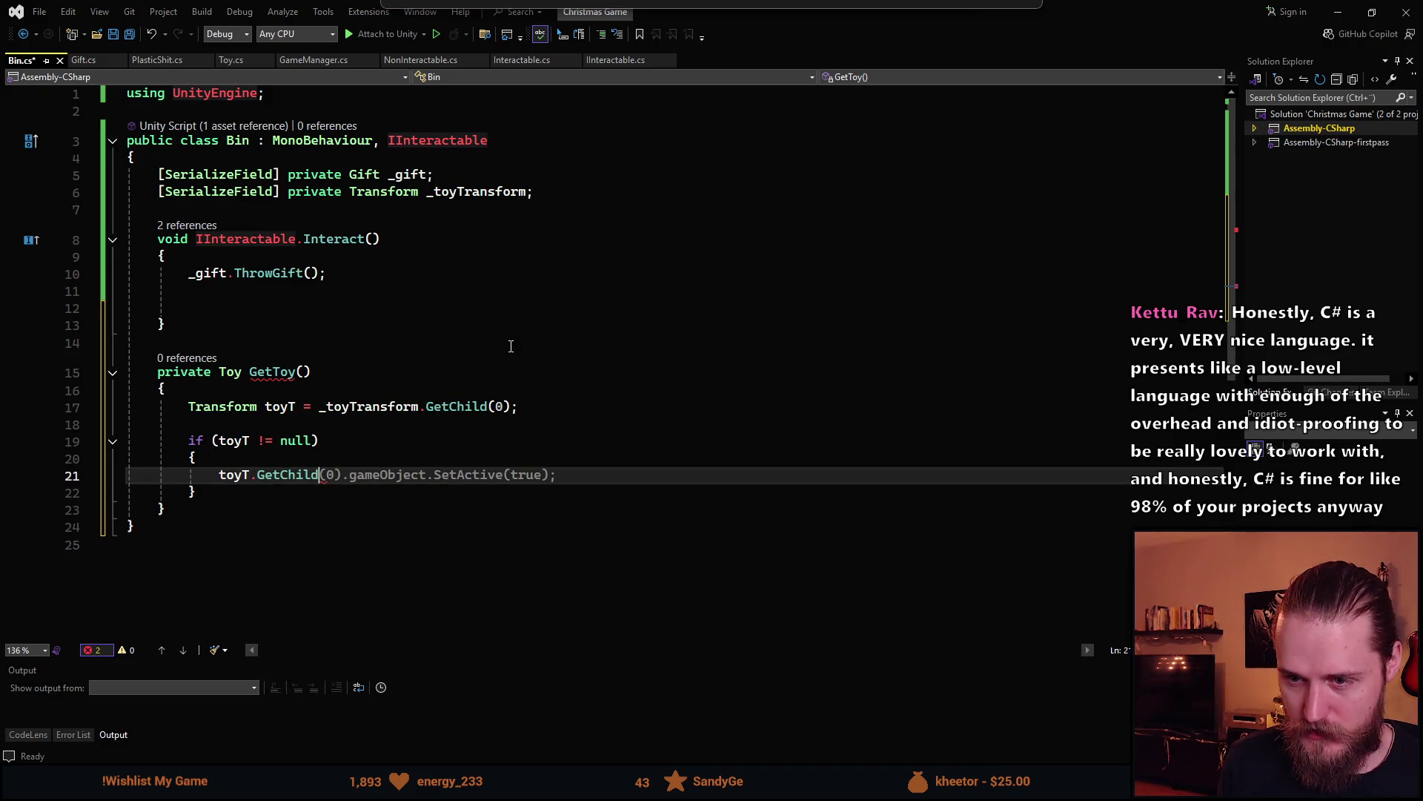
pyautogui.press('BackSpace')
pyautogui.press('BackSpace')
pyautogui.press('BackSpace')
pyautogui.write('etC')
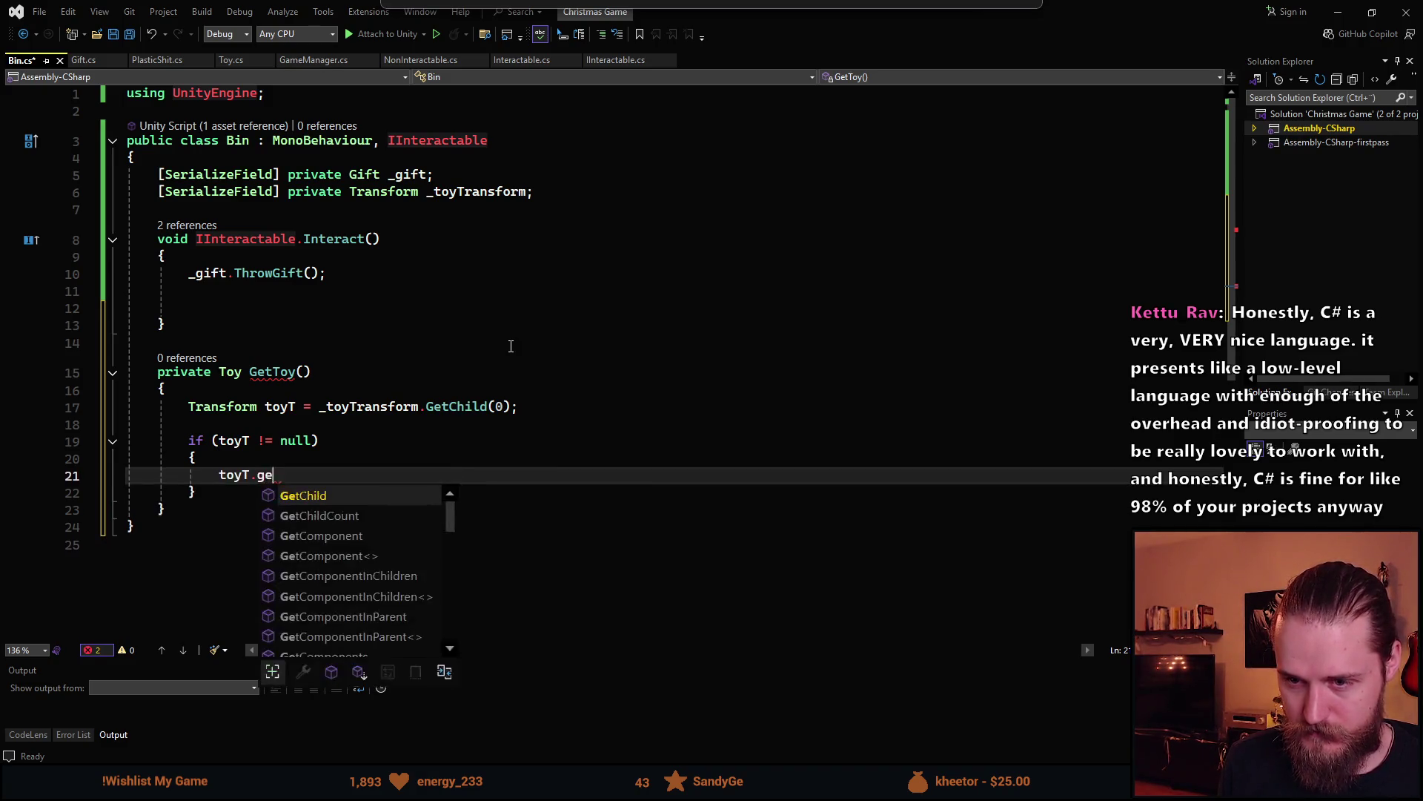
pyautogui.press('Escape')
pyautogui.press('Tab')
pyautogui.write('Toy')
pyautogui.press('Tab')
# Store the GetComponent<Toy>() result in a Toy variable named toy
pyautogui.press('Home')
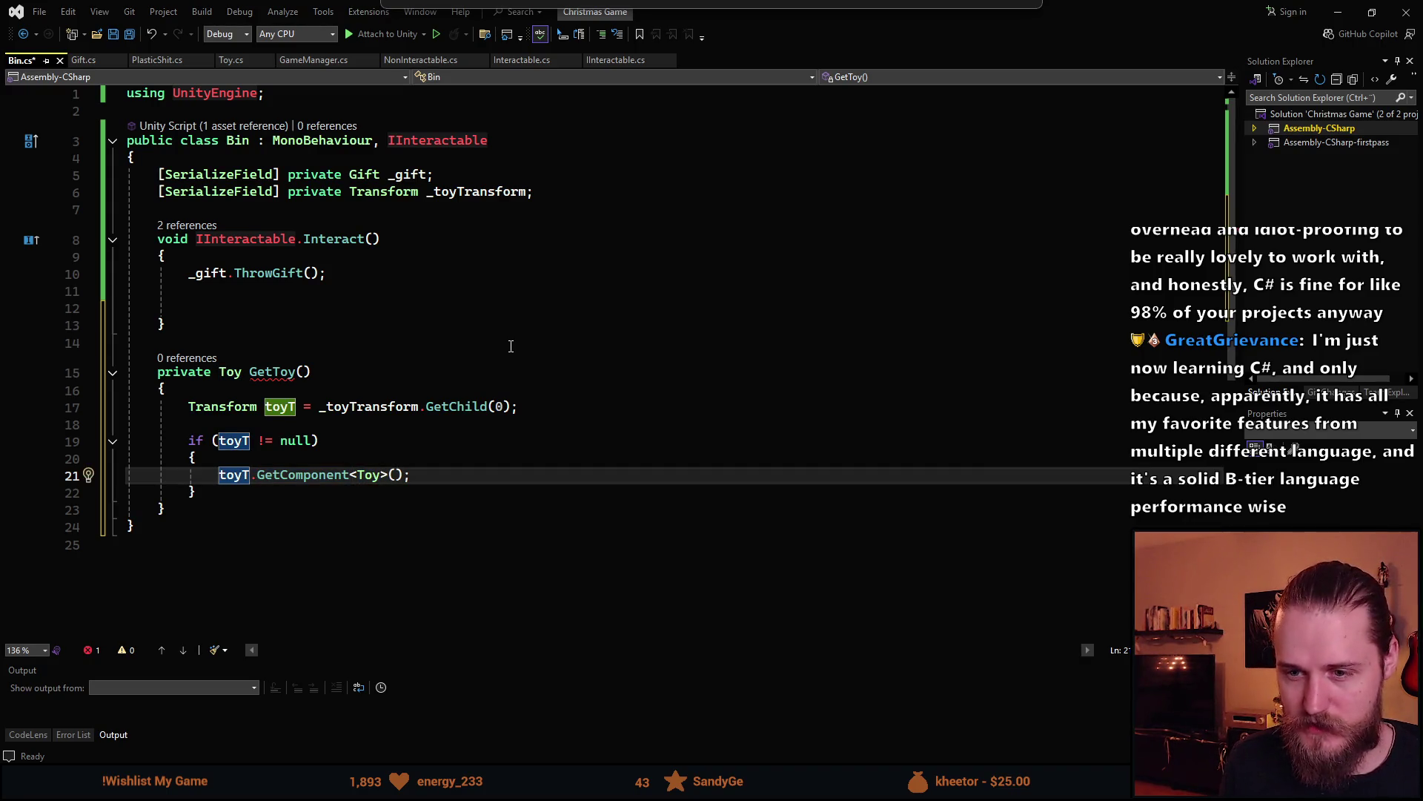
pyautogui.write('Toy ')
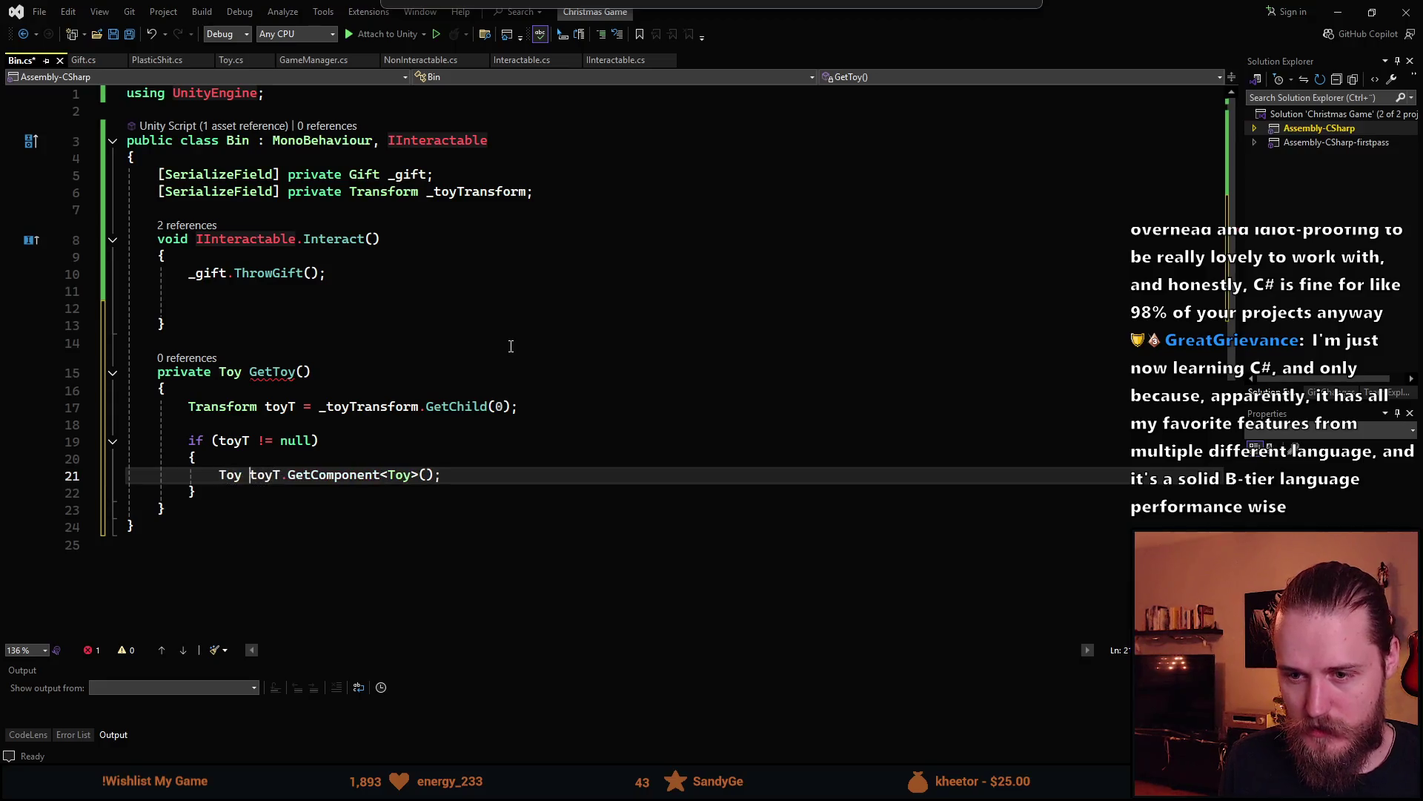
pyautogui.write('tot')
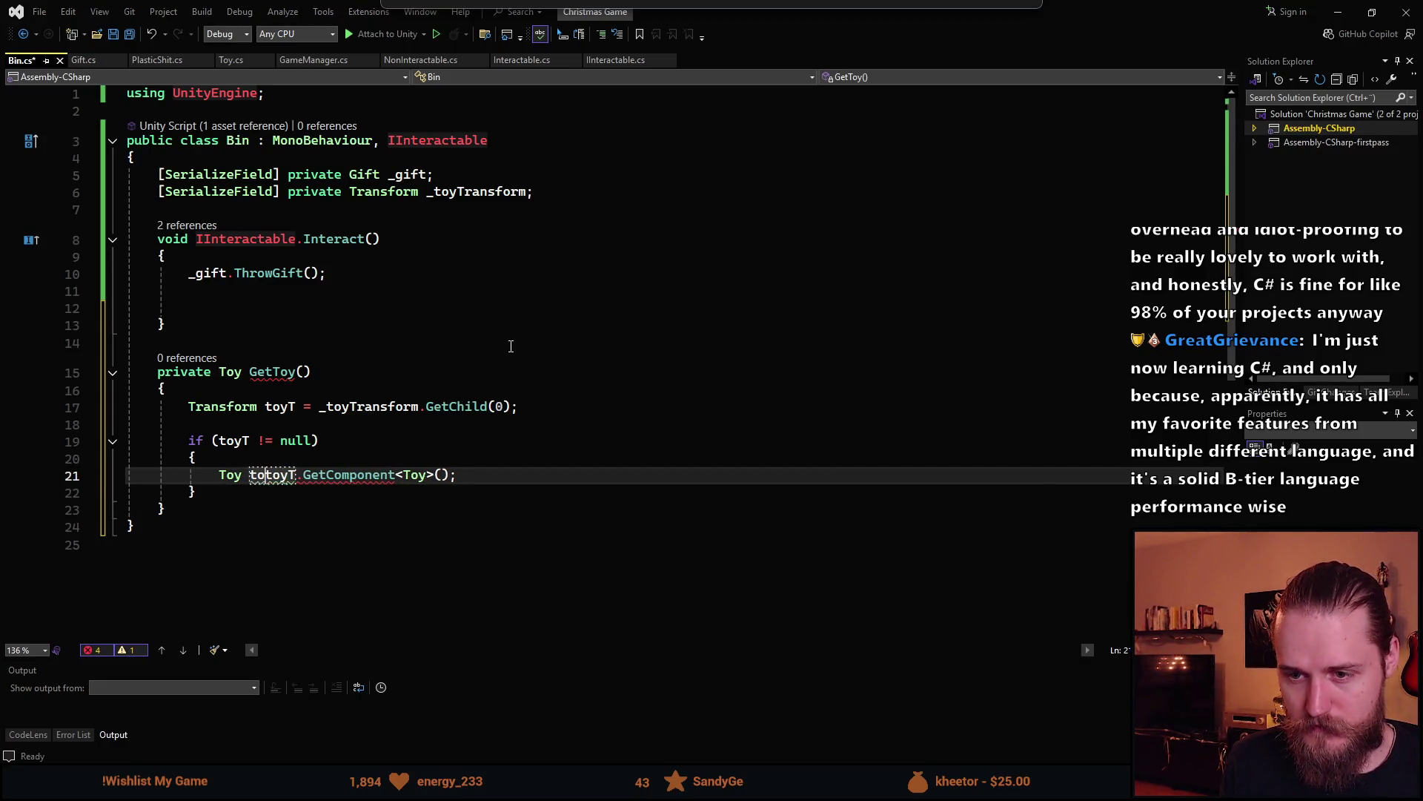
pyautogui.press('BackSpace')
pyautogui.press('BackSpace')
pyautogui.write('y =')
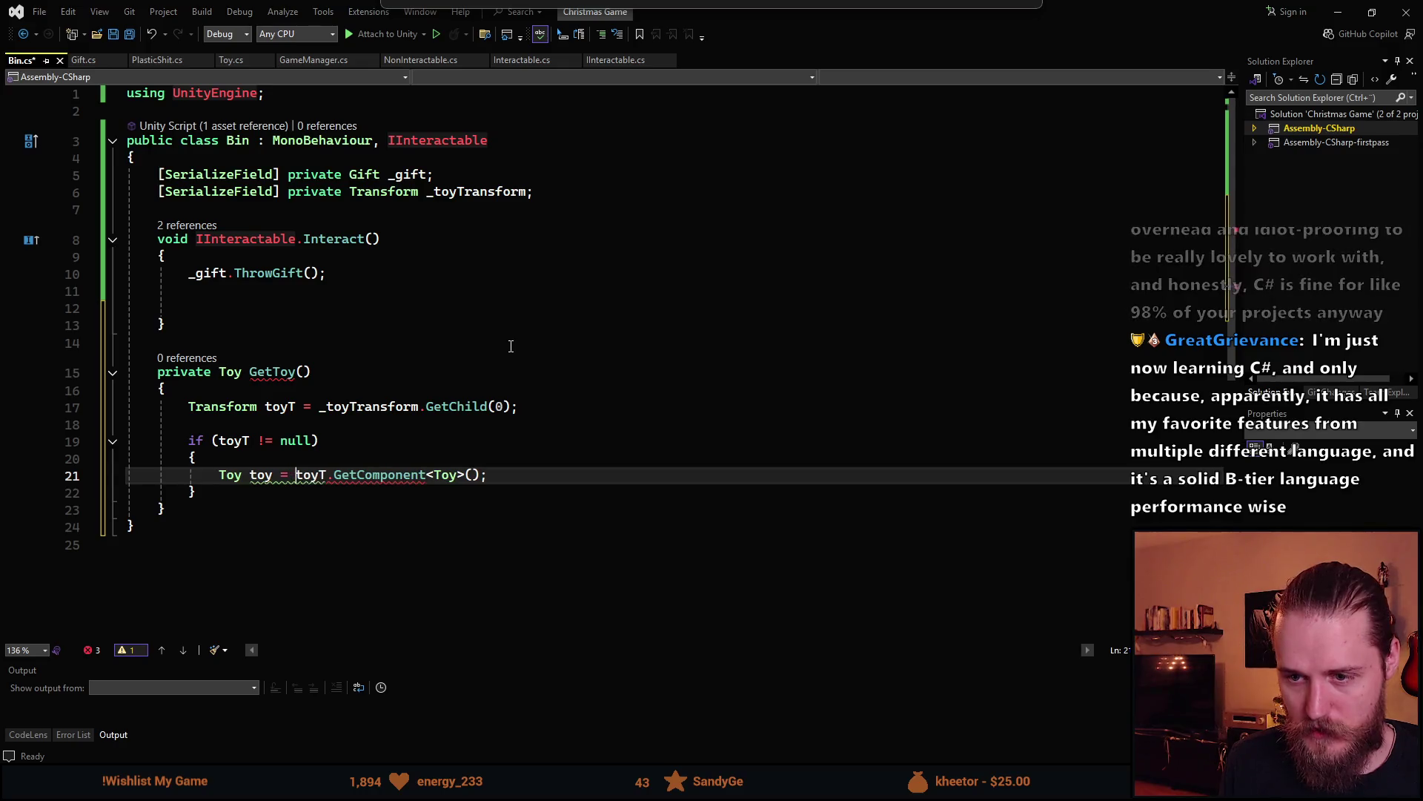
pyautogui.hotkey('ctrl', 'Right')
pyautogui.hotkey('ctrl', 'Right')
pyautogui.hotkey('ctrl', 'Right')
pyautogui.hotkey('ctrl', 'Right')
pyautogui.hotkey('ctrl', 'Right')
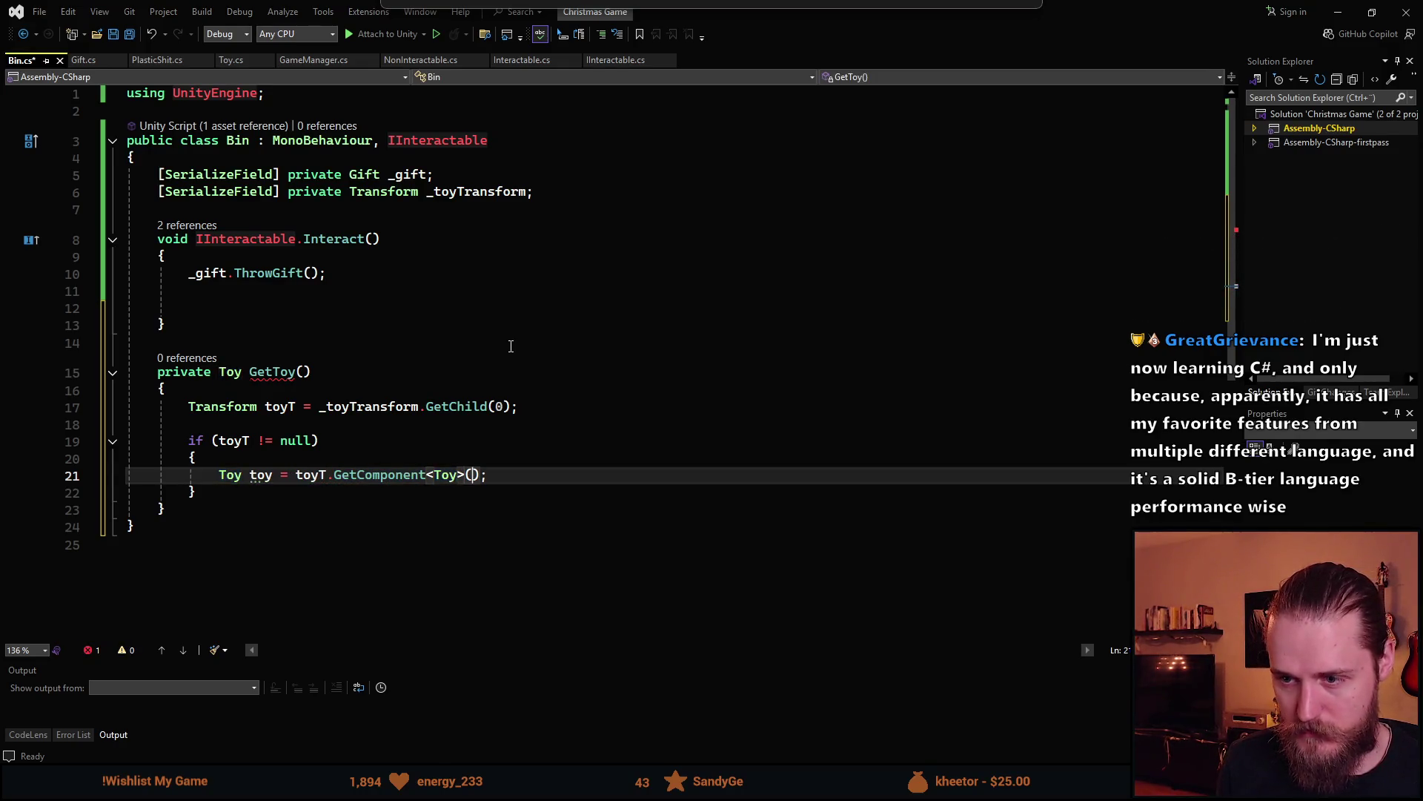
pyautogui.press('Return')
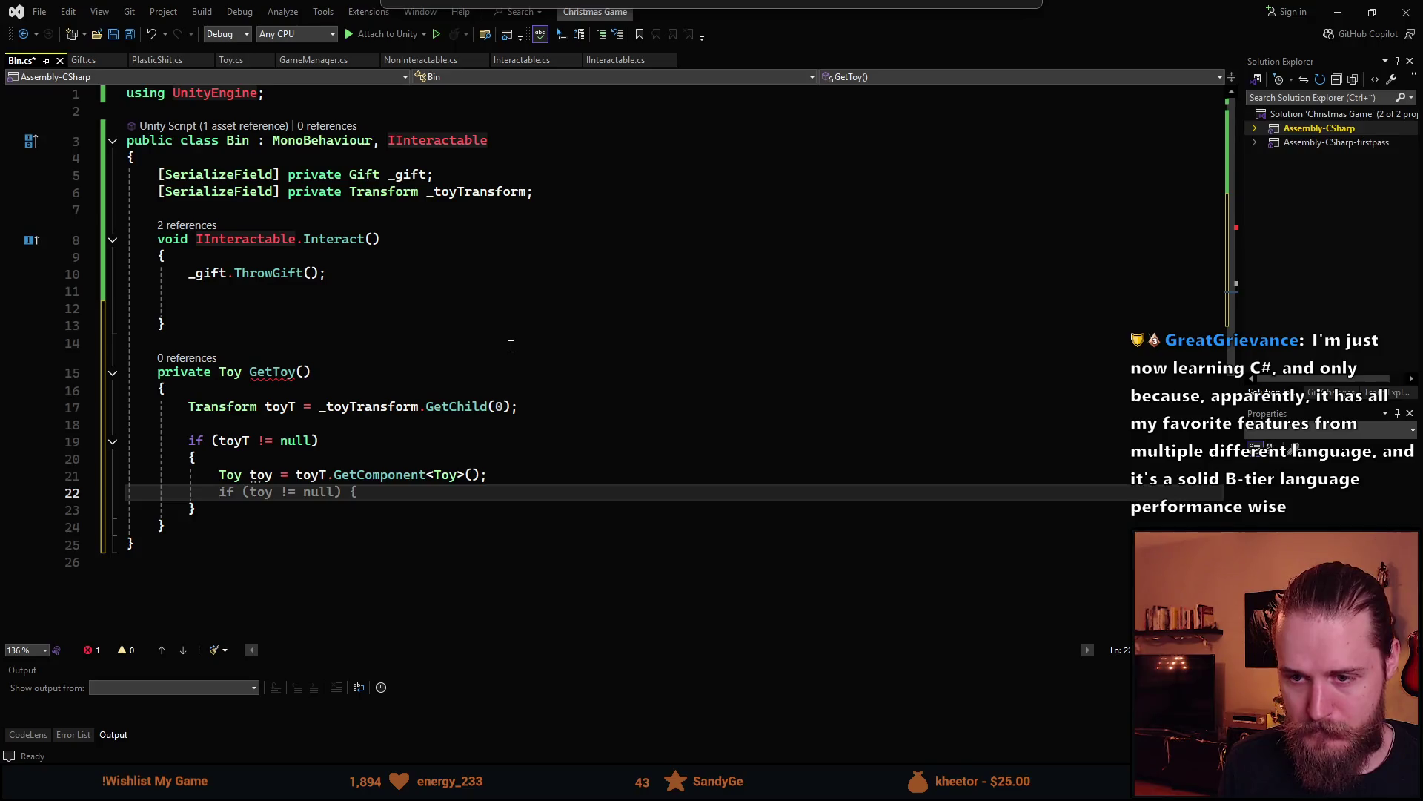
pyautogui.press('Return')
# Return toy when it isn't null, otherwise return null, and save Bin.cs
pyautogui.press('Tab')
pyautogui.press('Return')
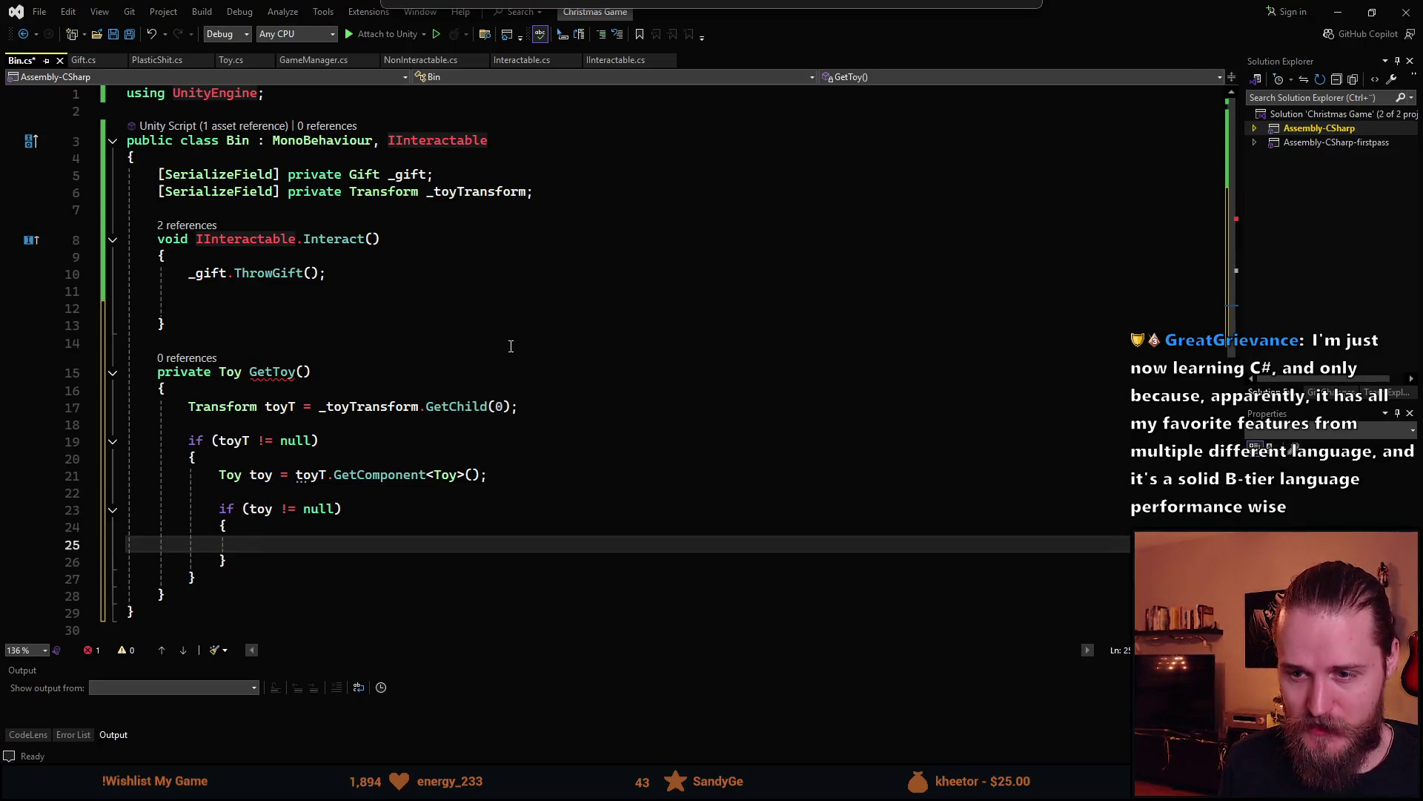
pyautogui.write('return')
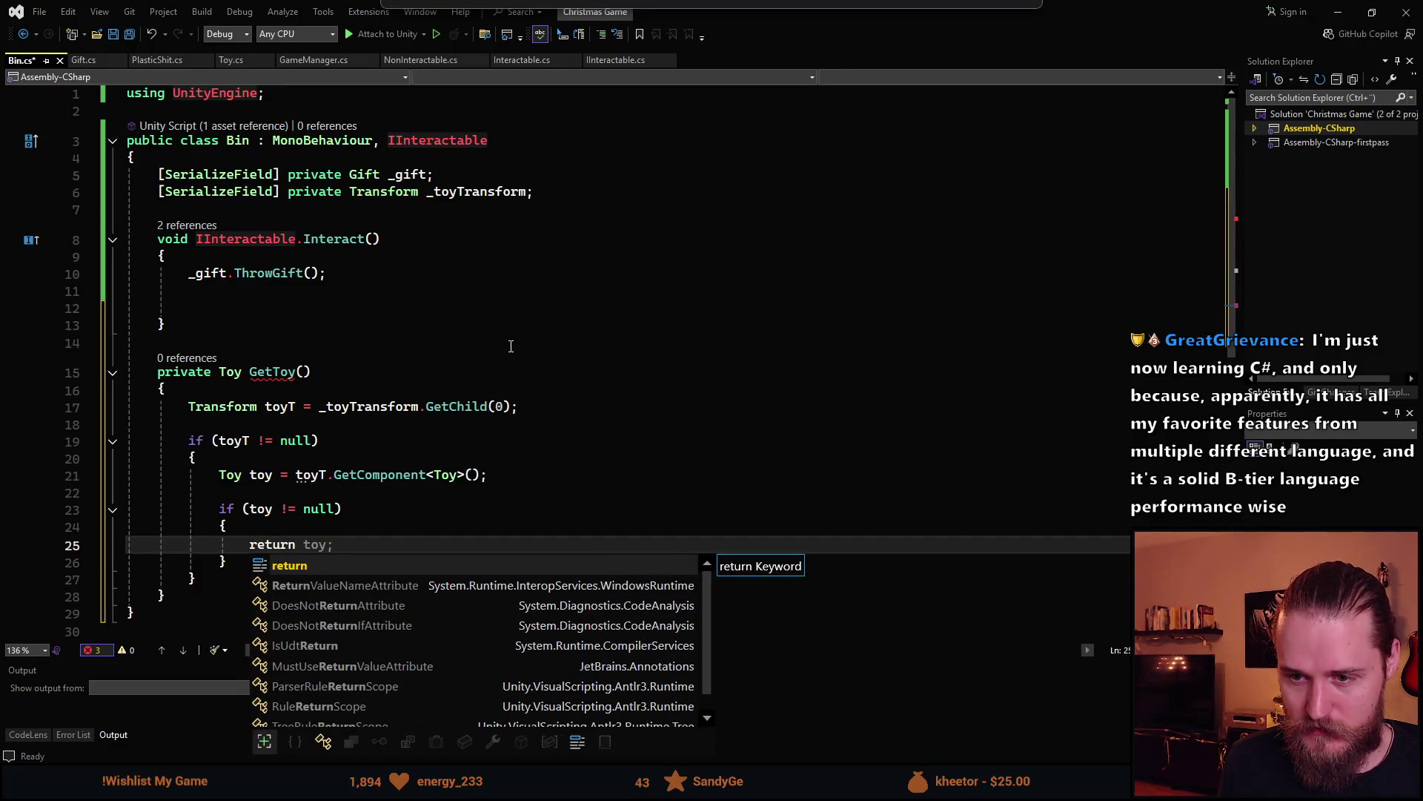
pyautogui.press('Tab')
pyautogui.press('Down')
pyautogui.press('Down')
pyautogui.press('Down')
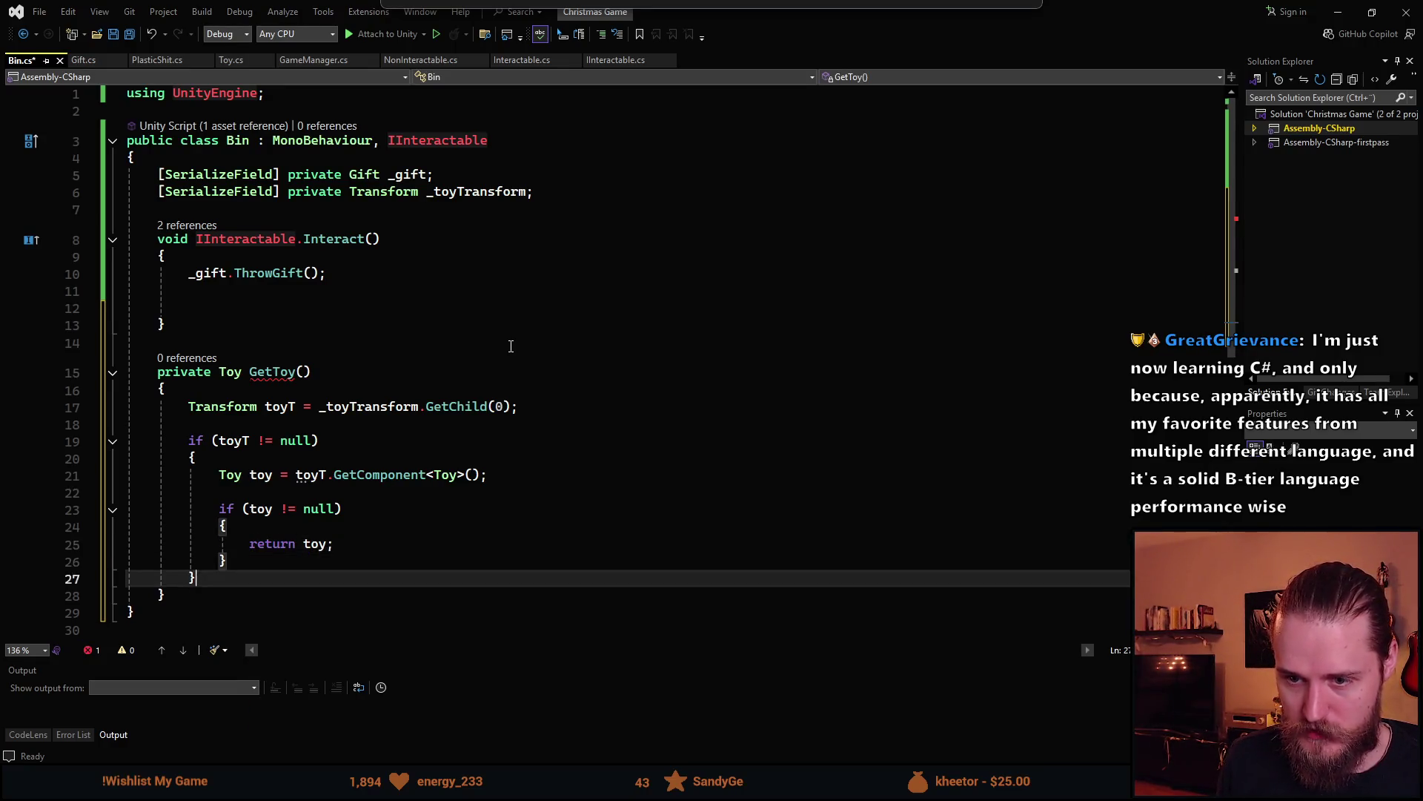
pyautogui.press('Return')
pyautogui.press('Return')
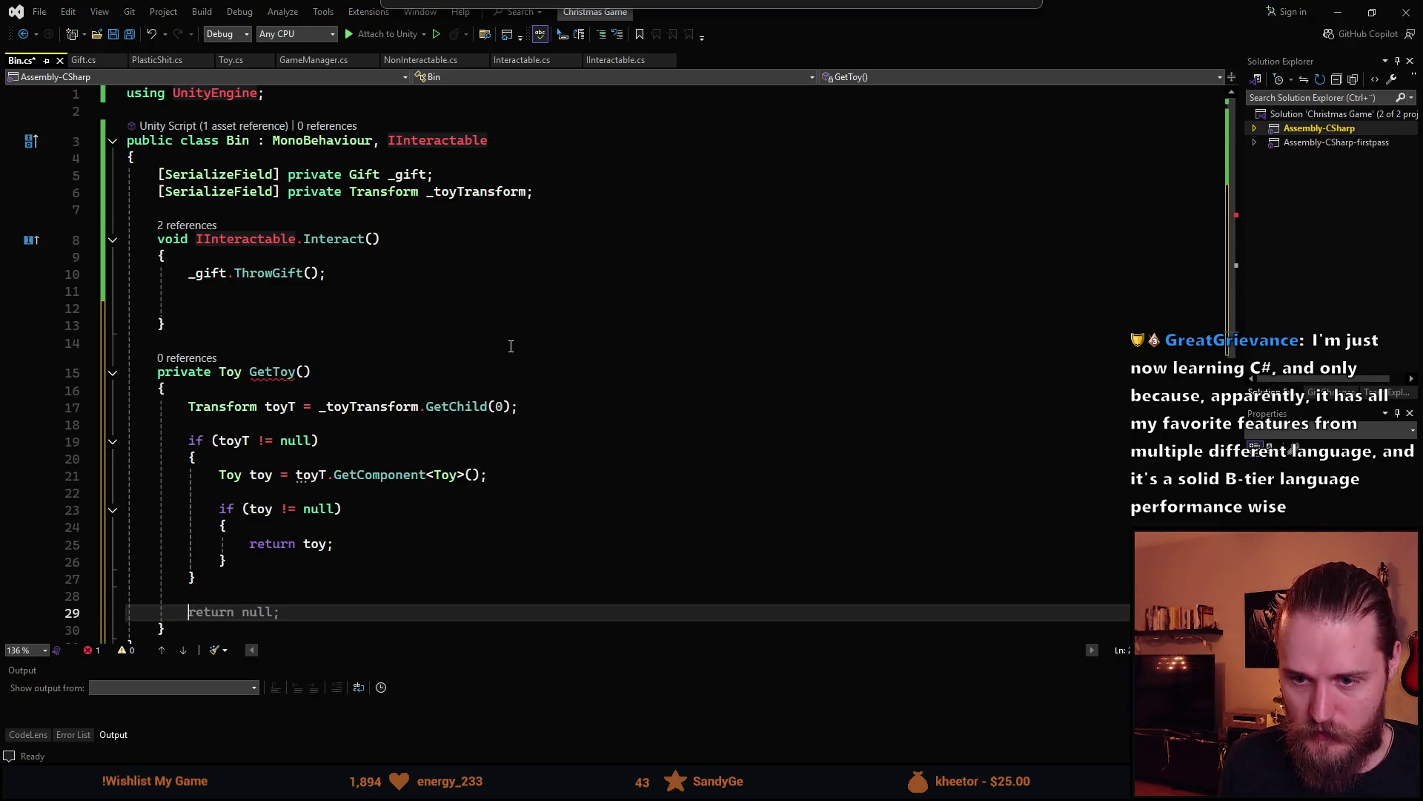
pyautogui.press('Tab')
pyautogui.hotkey('ctrl', 's')
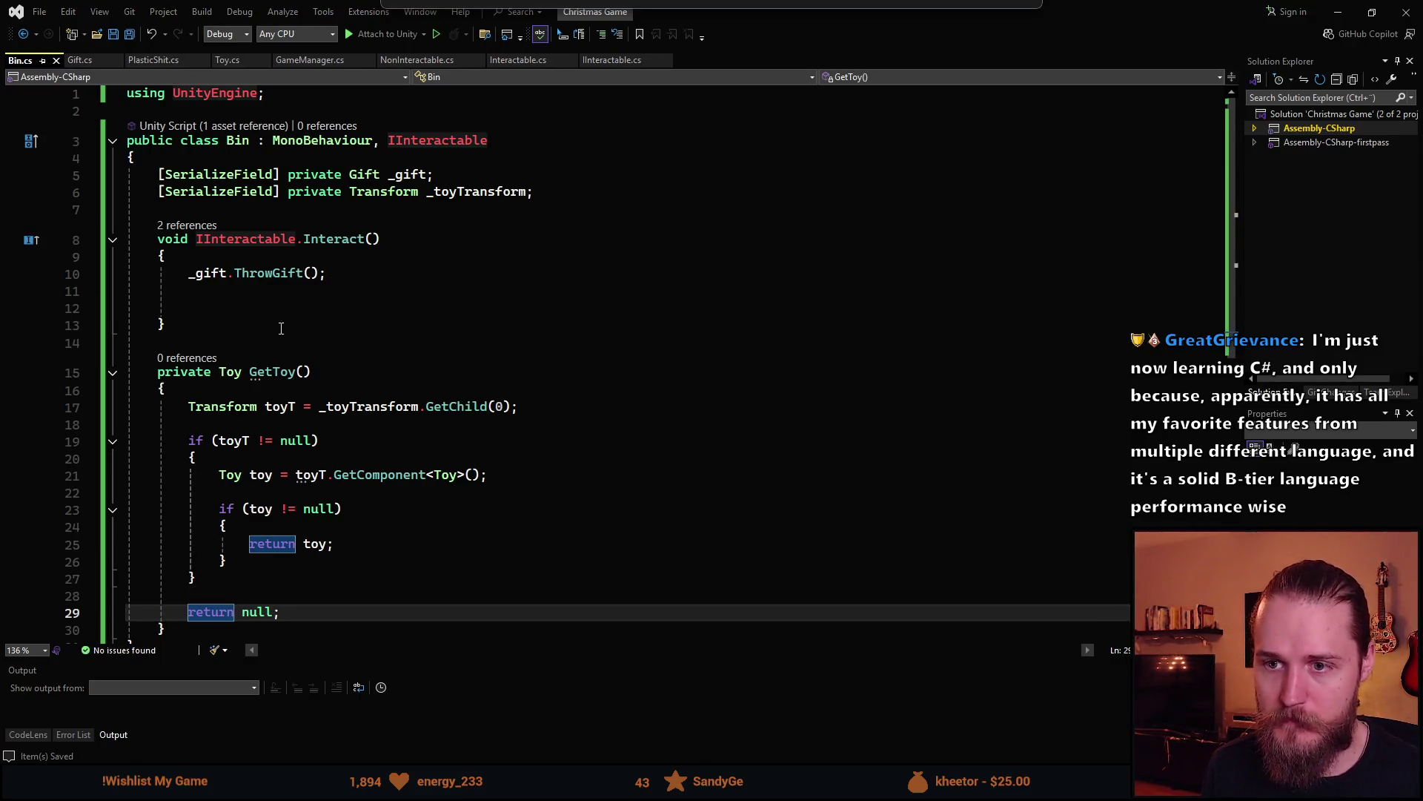
# In Interact, add the line Toy toy = GetToy();
pyautogui.click(297, 309)
pyautogui.write('Toy t')
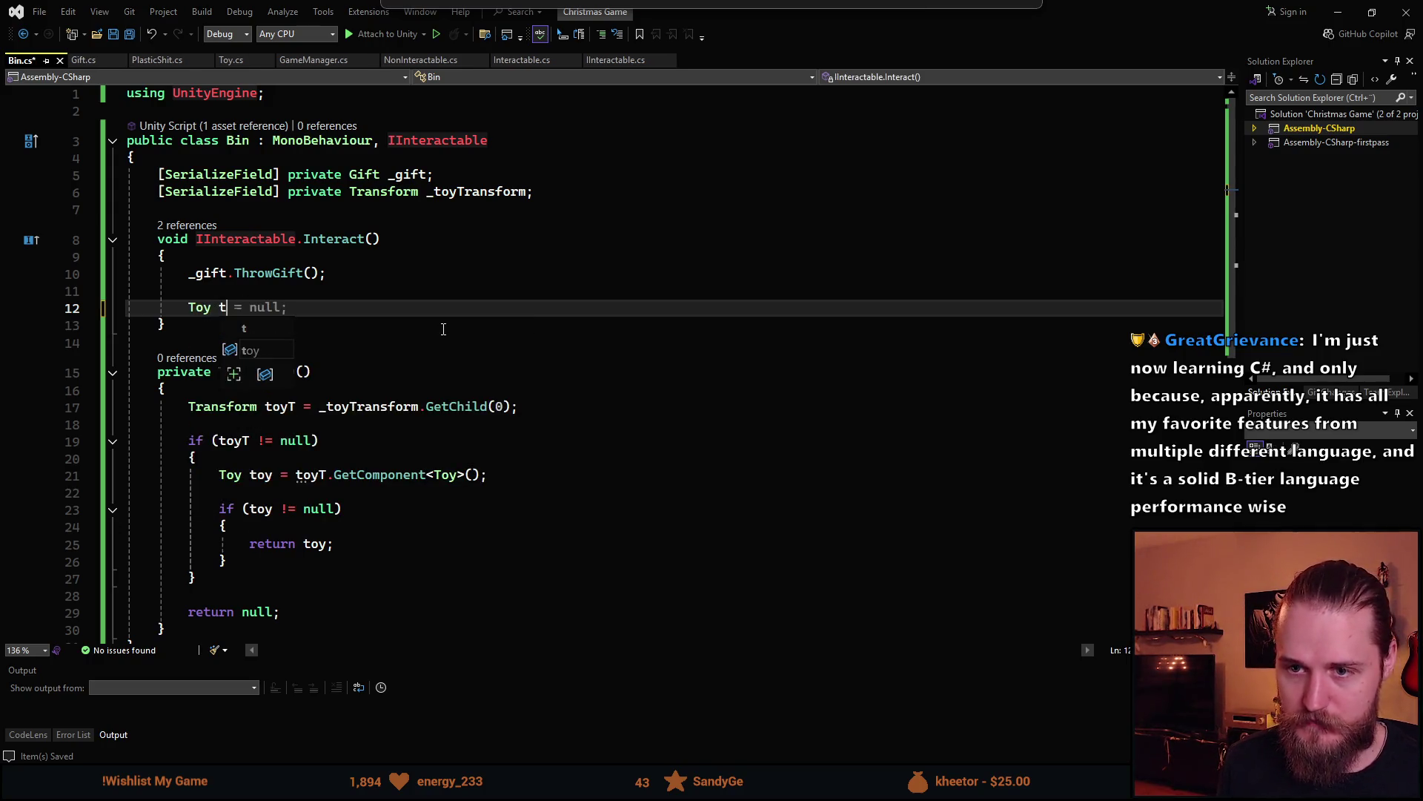
pyautogui.write('oy = Get')
pyautogui.press('Tab')
pyautogui.write('();')
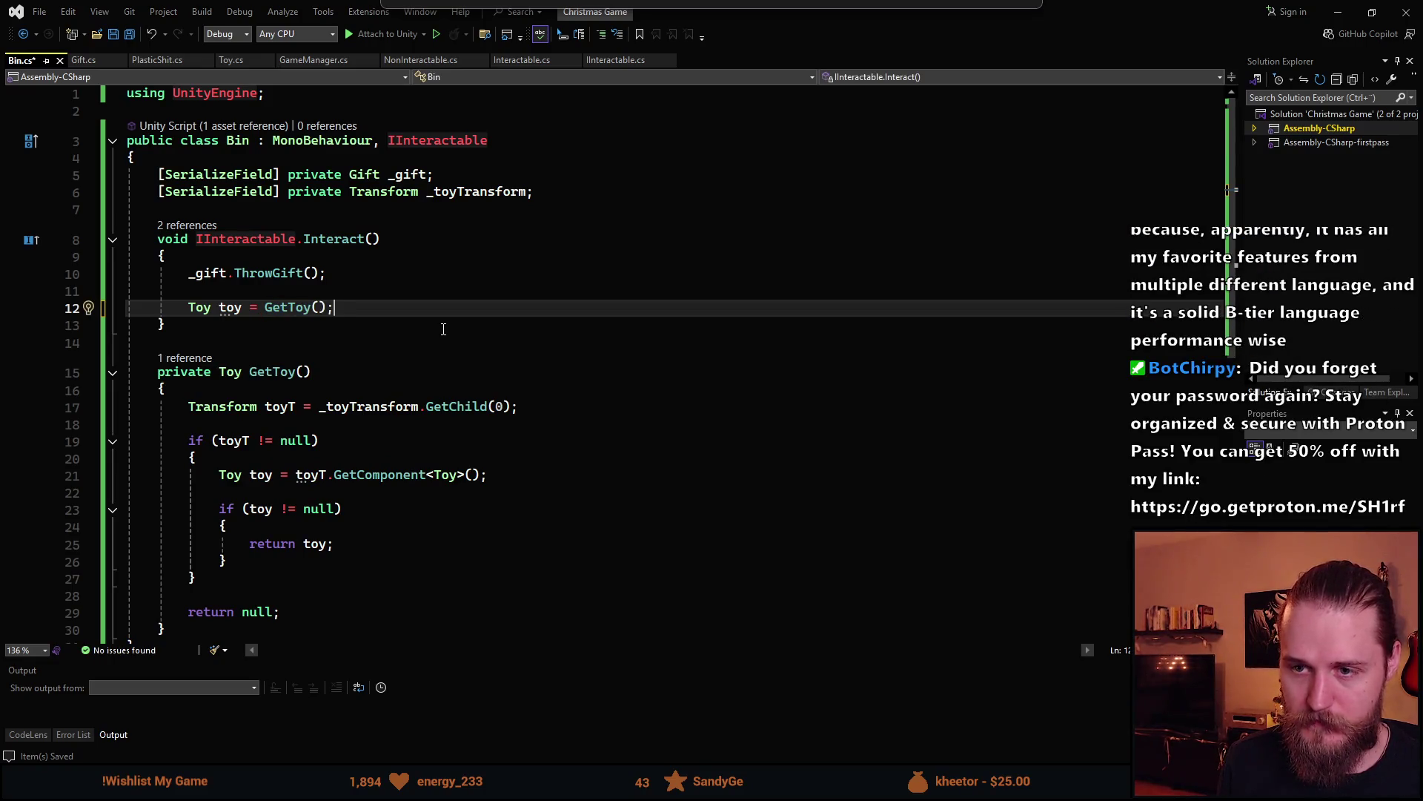
pyautogui.press('Return')
pyautogui.press('Return')
# Below it, add if (toy != null) { toy.ThrowGift(); }
pyautogui.write('if ()')
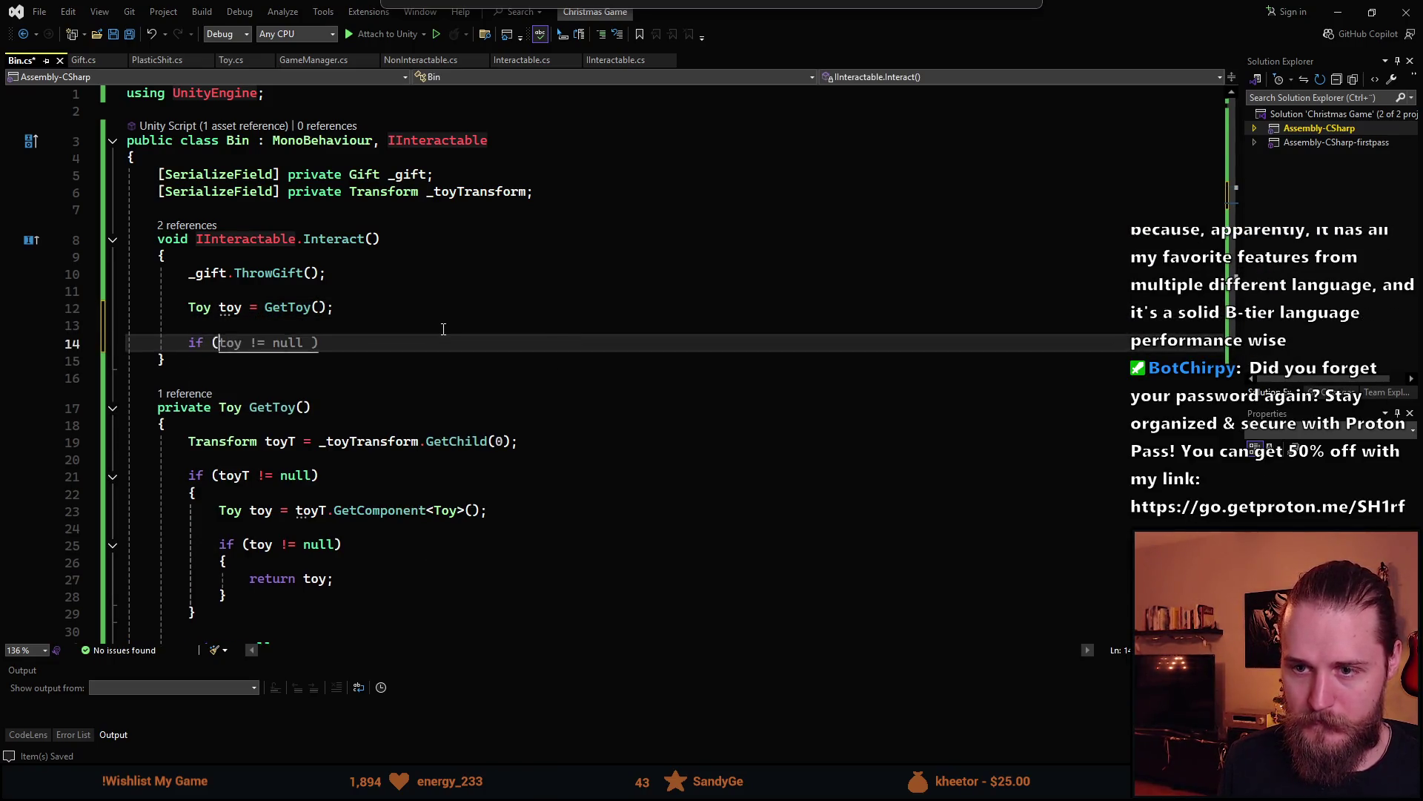
pyautogui.scroll(-1, 444, 329)
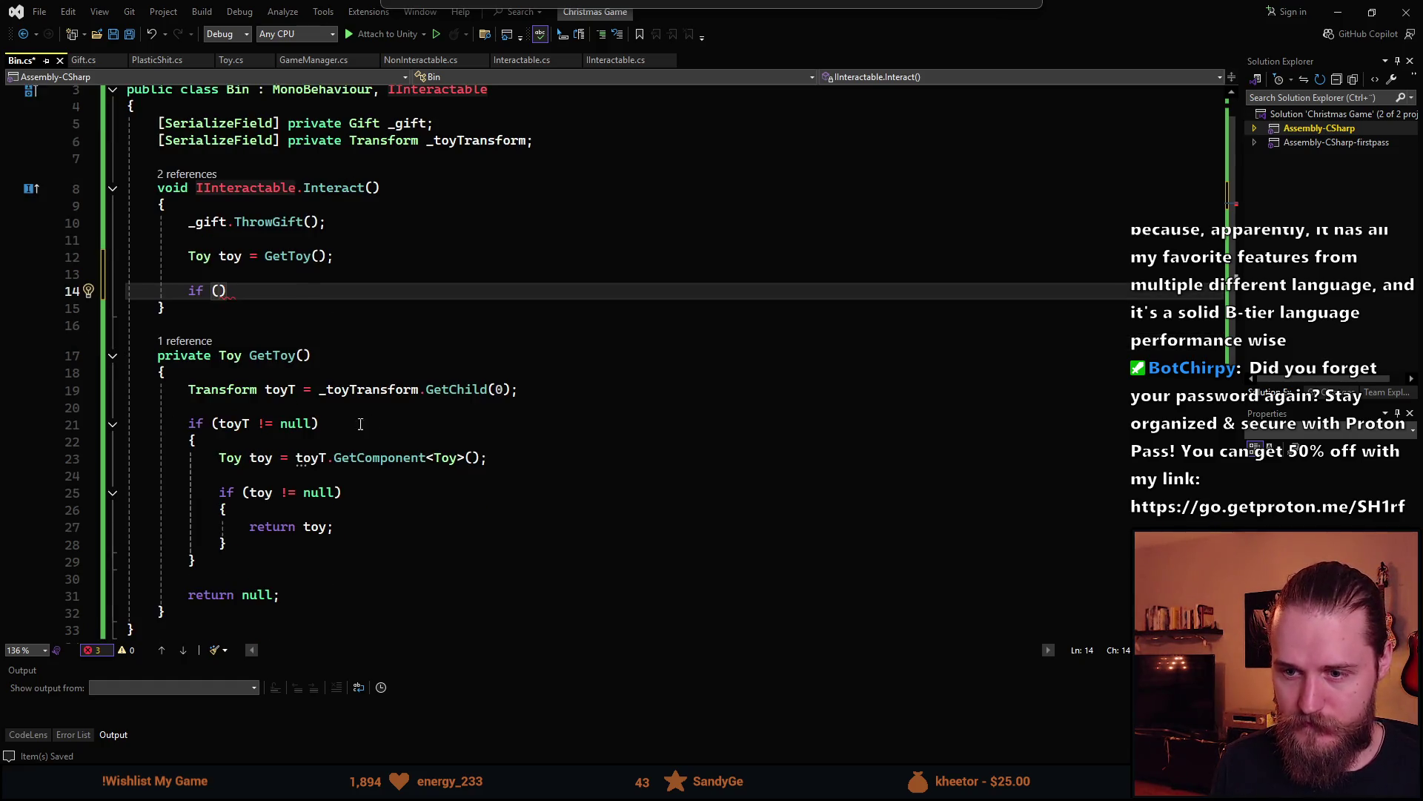
pyautogui.scroll(1, 277, 528)
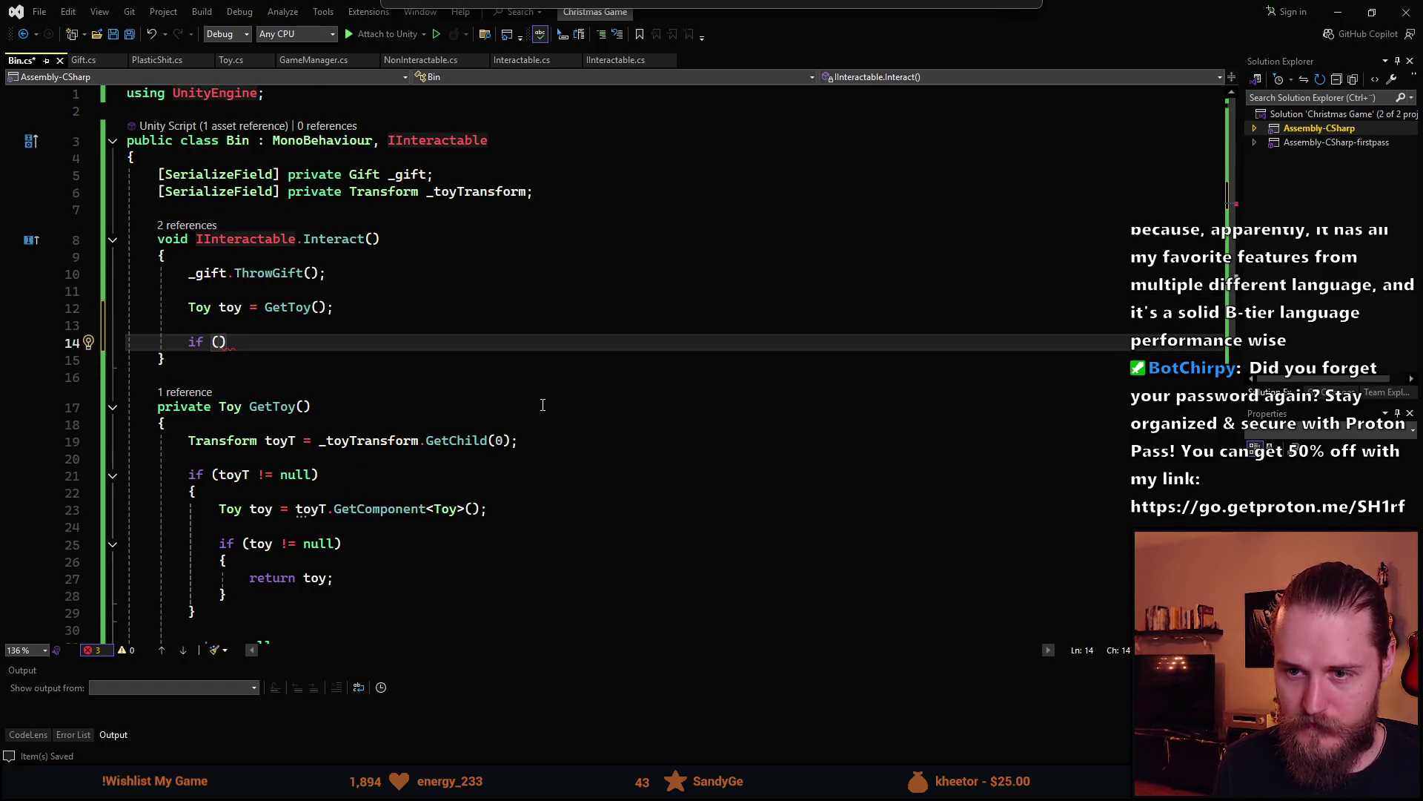
pyautogui.press('Left')
pyautogui.write('toy !=')
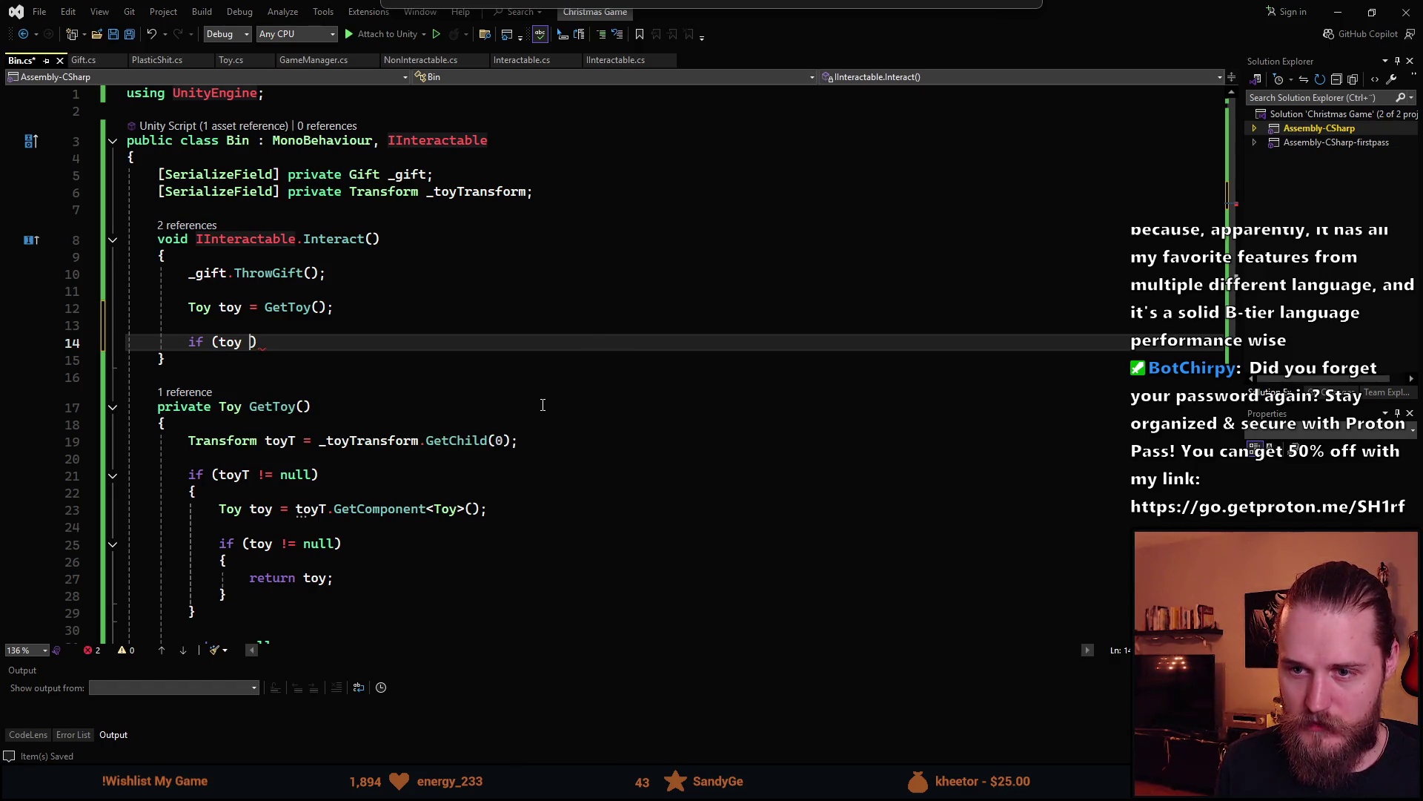
pyautogui.write(' null')
pyautogui.press('End')
pyautogui.press('Return')
pyautogui.write('{')
pyautogui.press('Return')
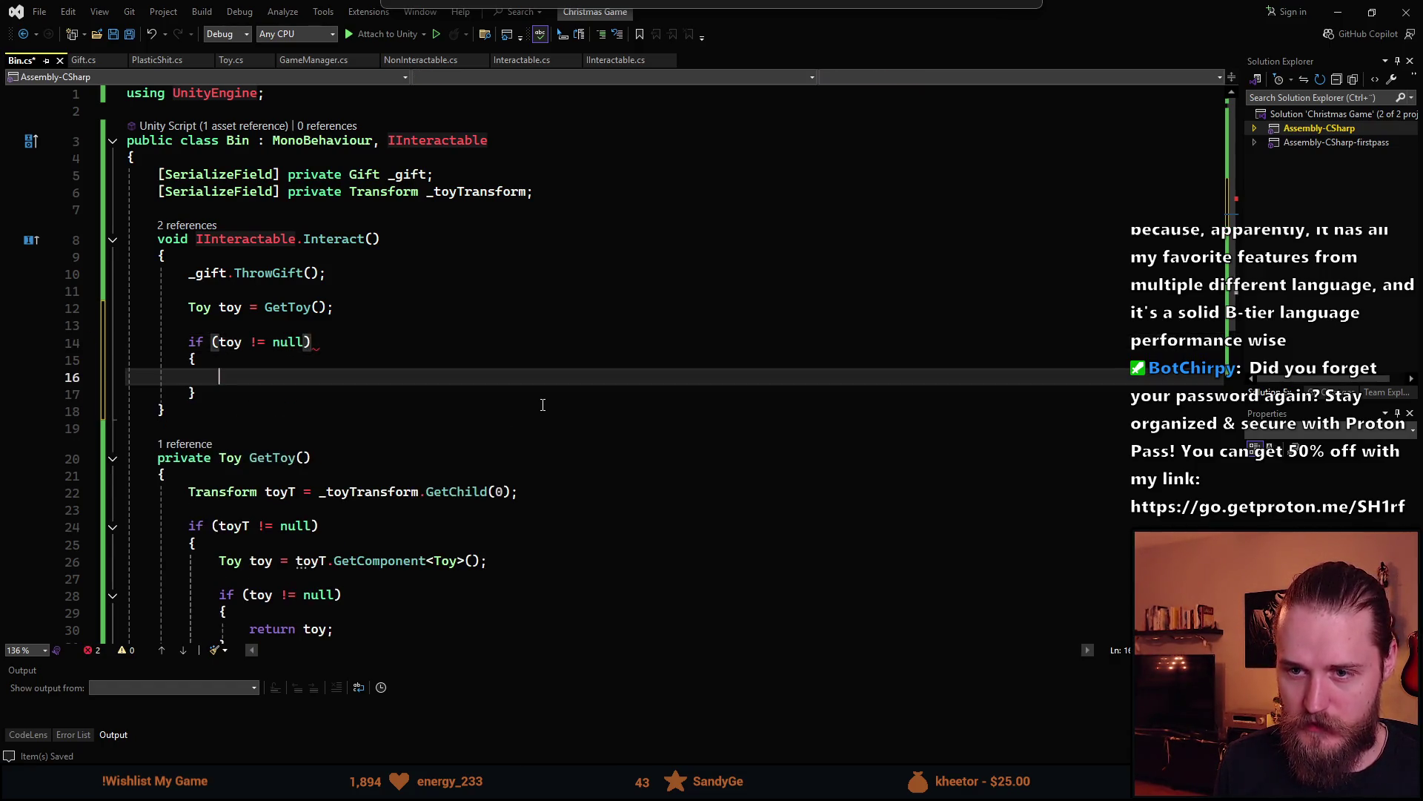
pyautogui.write('toy.T')
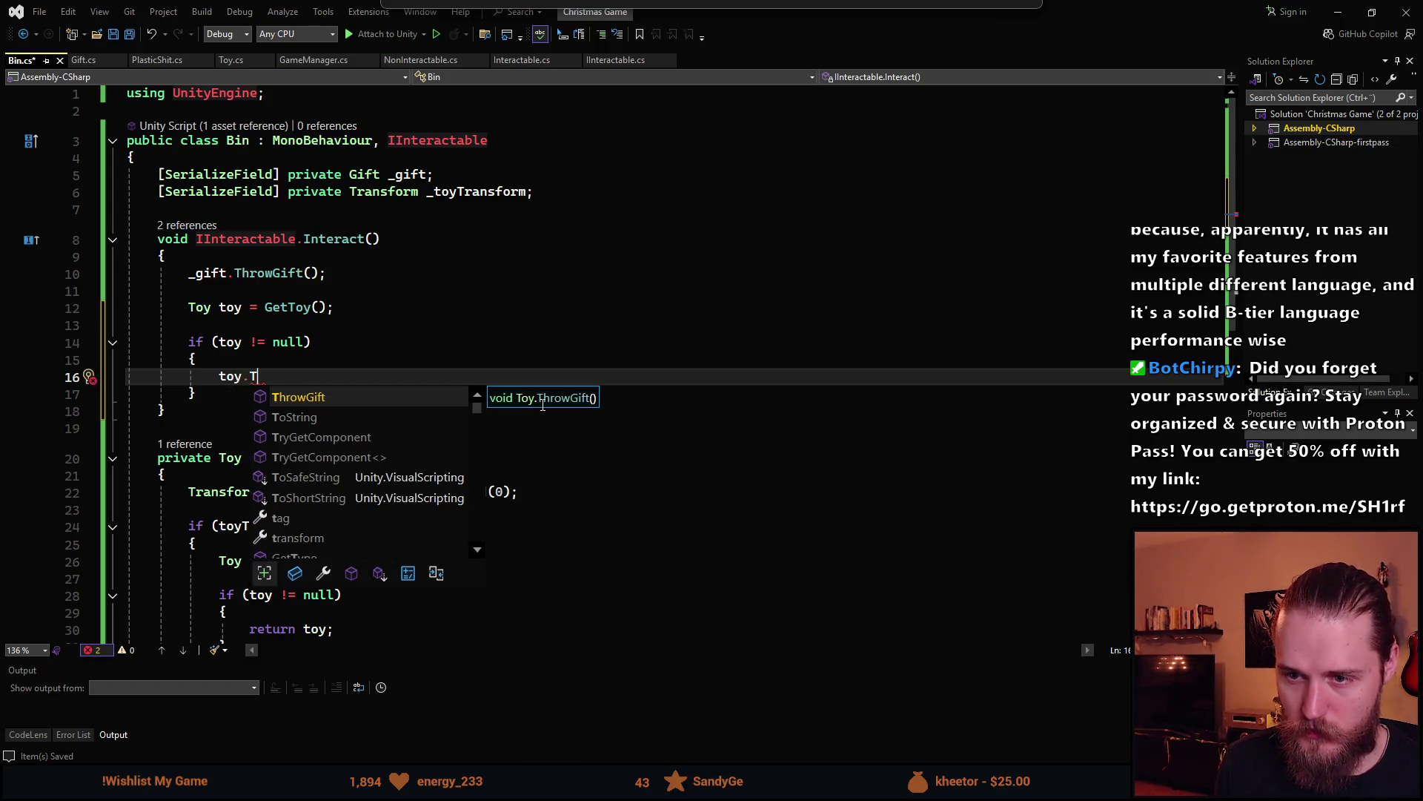
pyautogui.write('hrowGift(/')
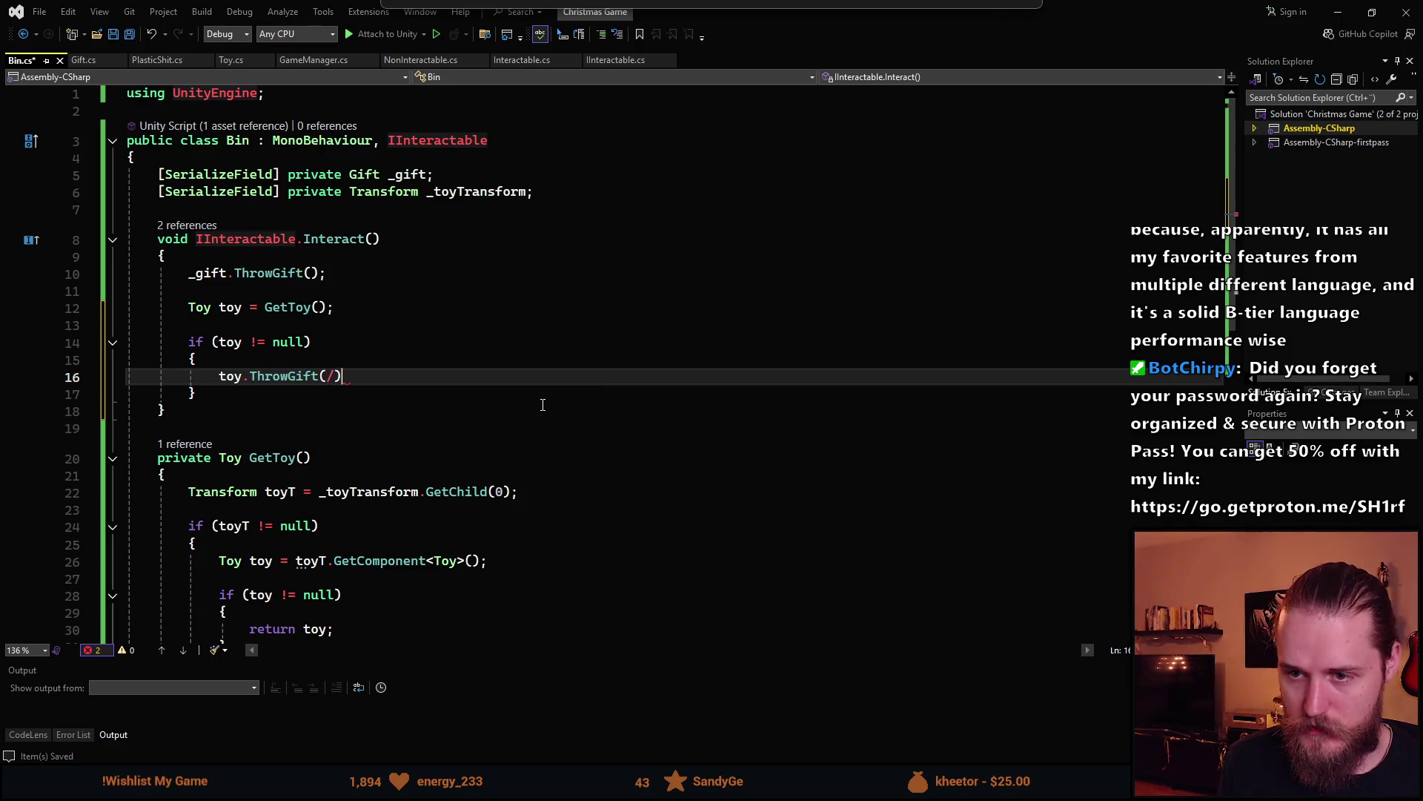
pyautogui.press('Delete')
pyautogui.write(');')
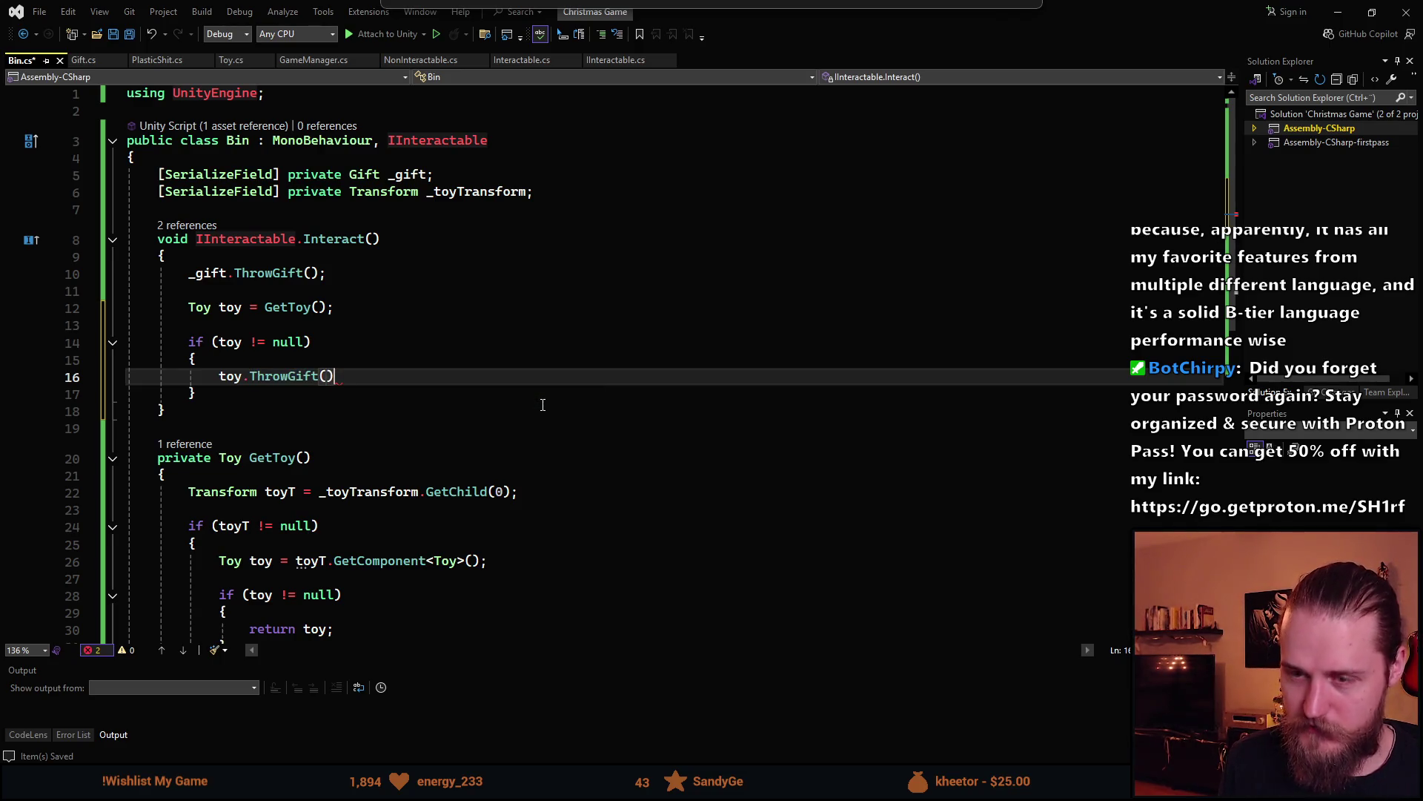
# Rename the ThrowGift method to ThrowToy everywhere and save Bin.cs
pyautogui.press('Left')
pyautogui.press('Left')
pyautogui.press('Left')
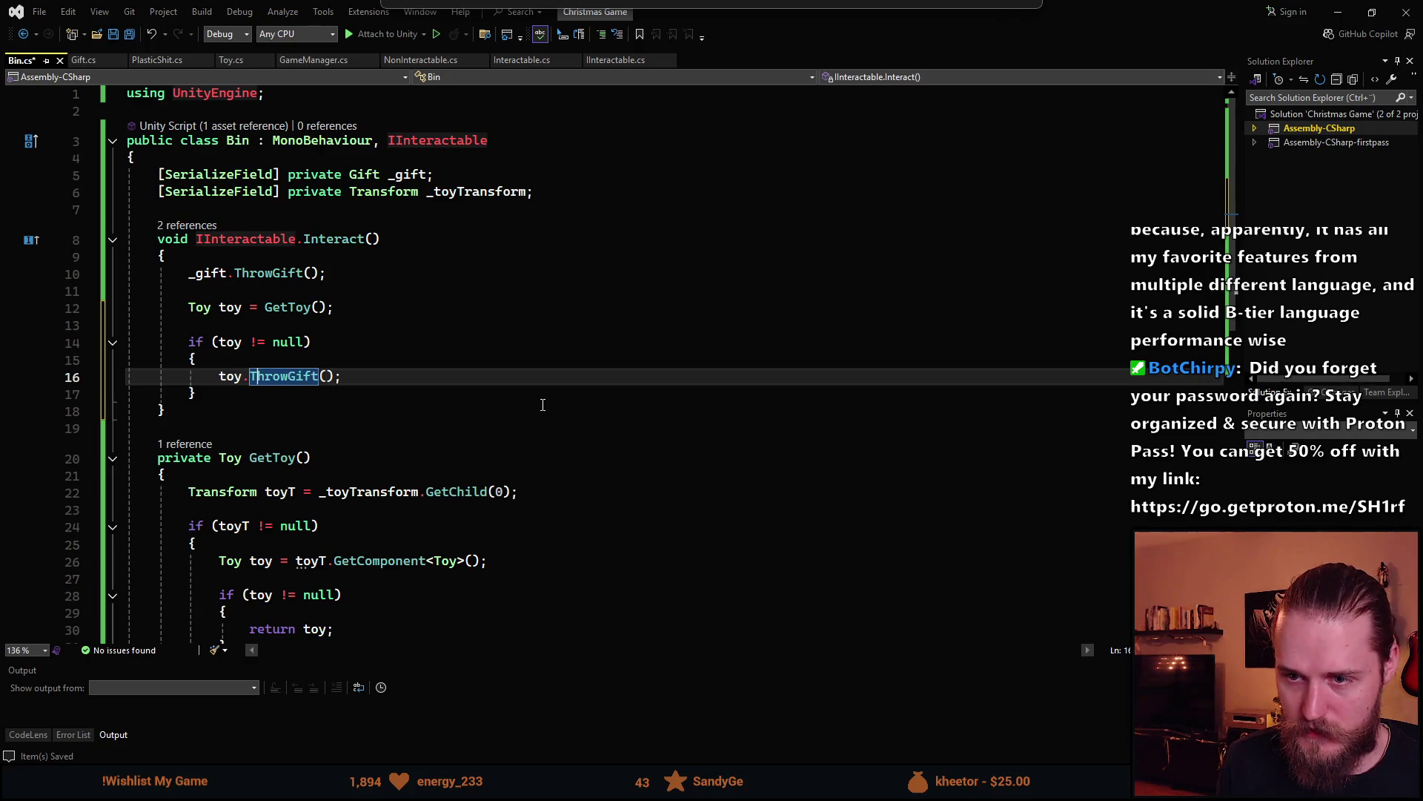
pyautogui.hotkey('ctrl', 'r')
pyautogui.hotkey('ctrl', 'r')
pyautogui.press('BackSpace')
pyautogui.write('Th')
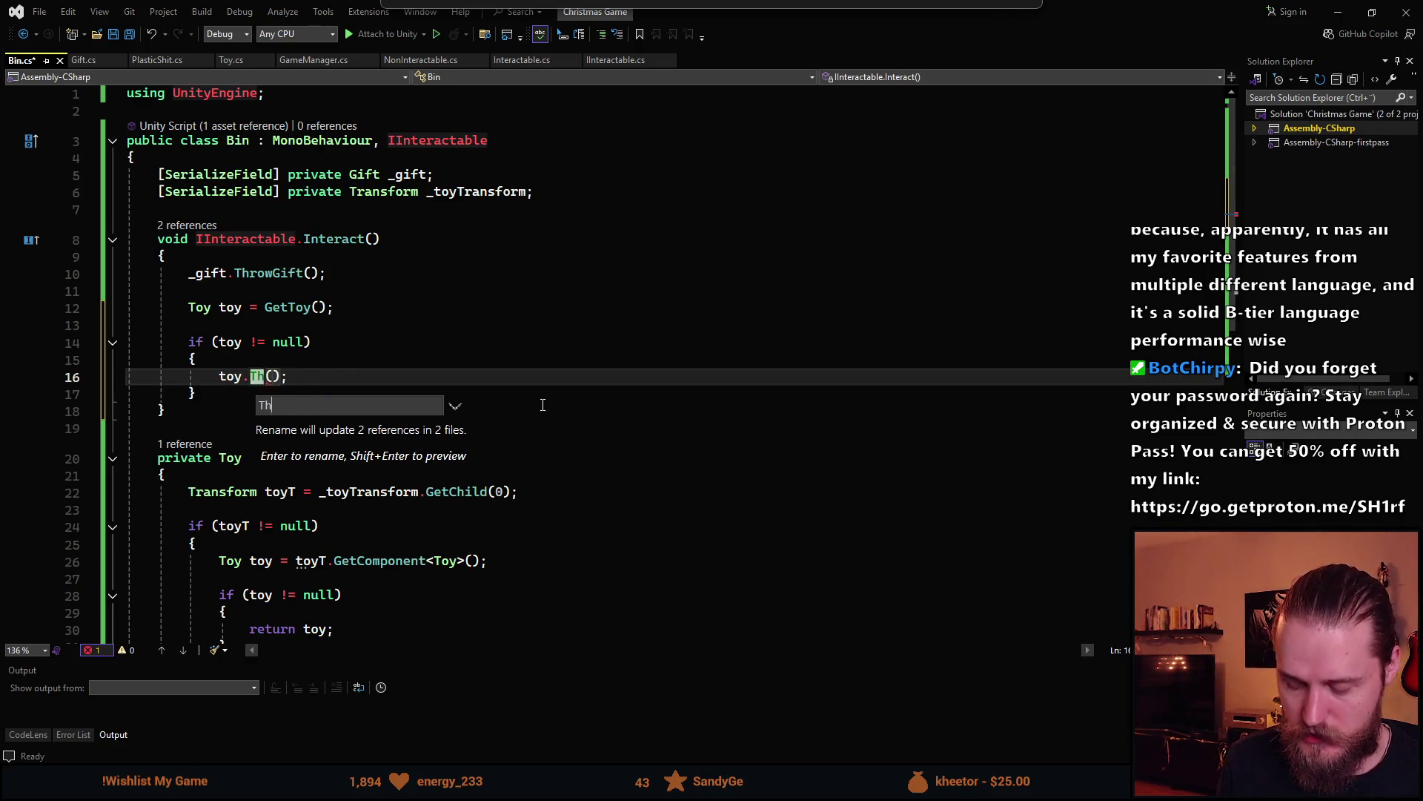
pyautogui.write('rowToy')
pyautogui.press('Return')
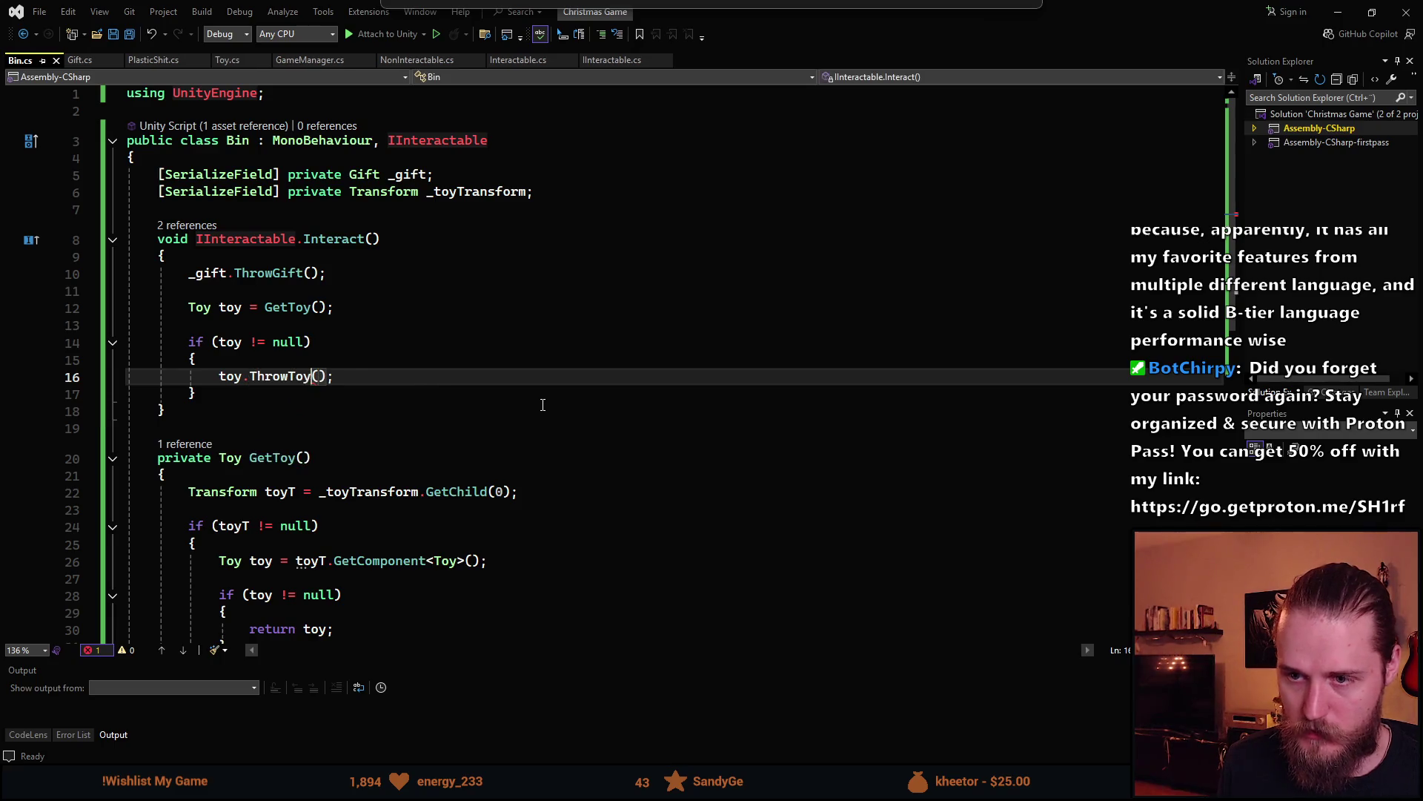
pyautogui.hotkey('ctrl', 's')
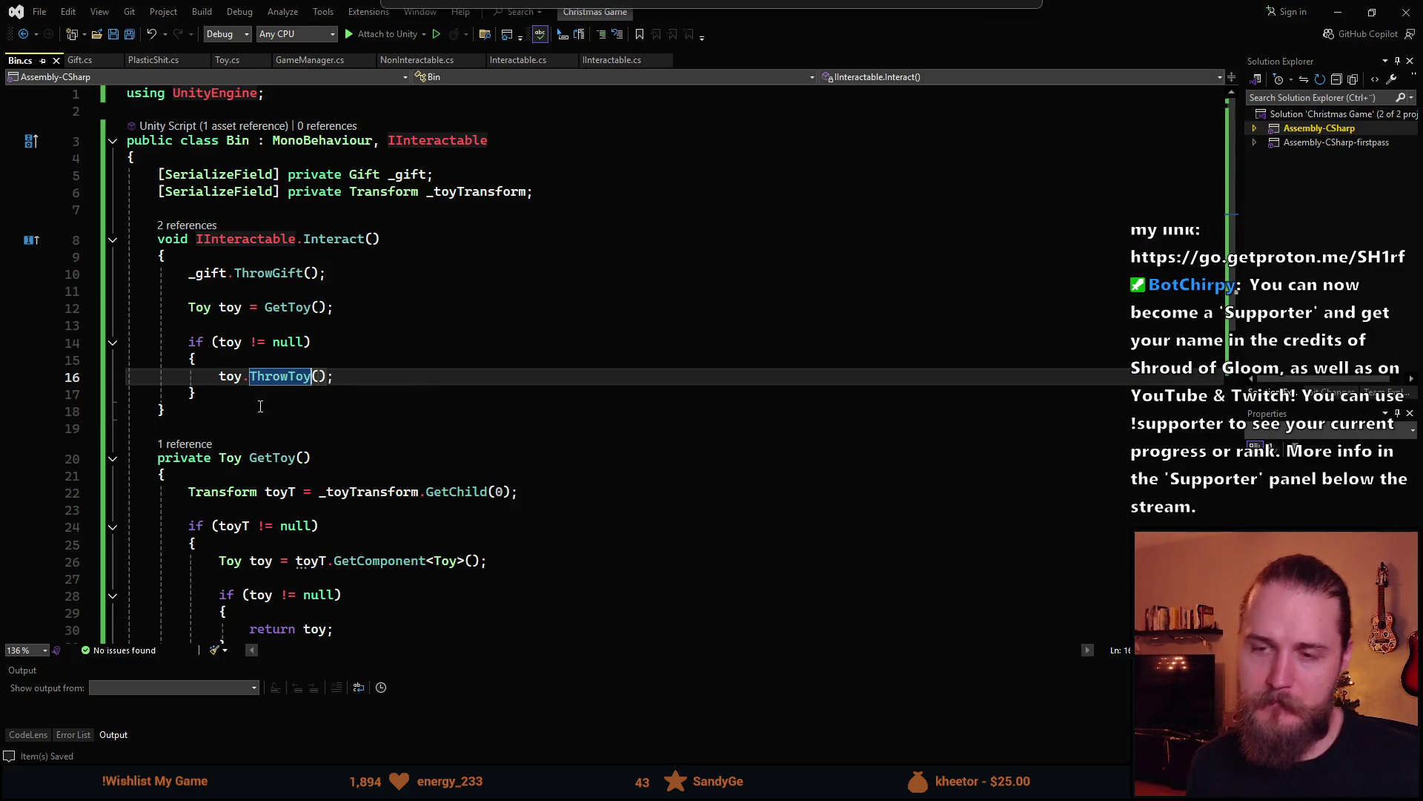
# Add blank lines below the if block in Interact
pyautogui.scroll(-2, 331, 345)
pyautogui.scroll(2, 229, 386)
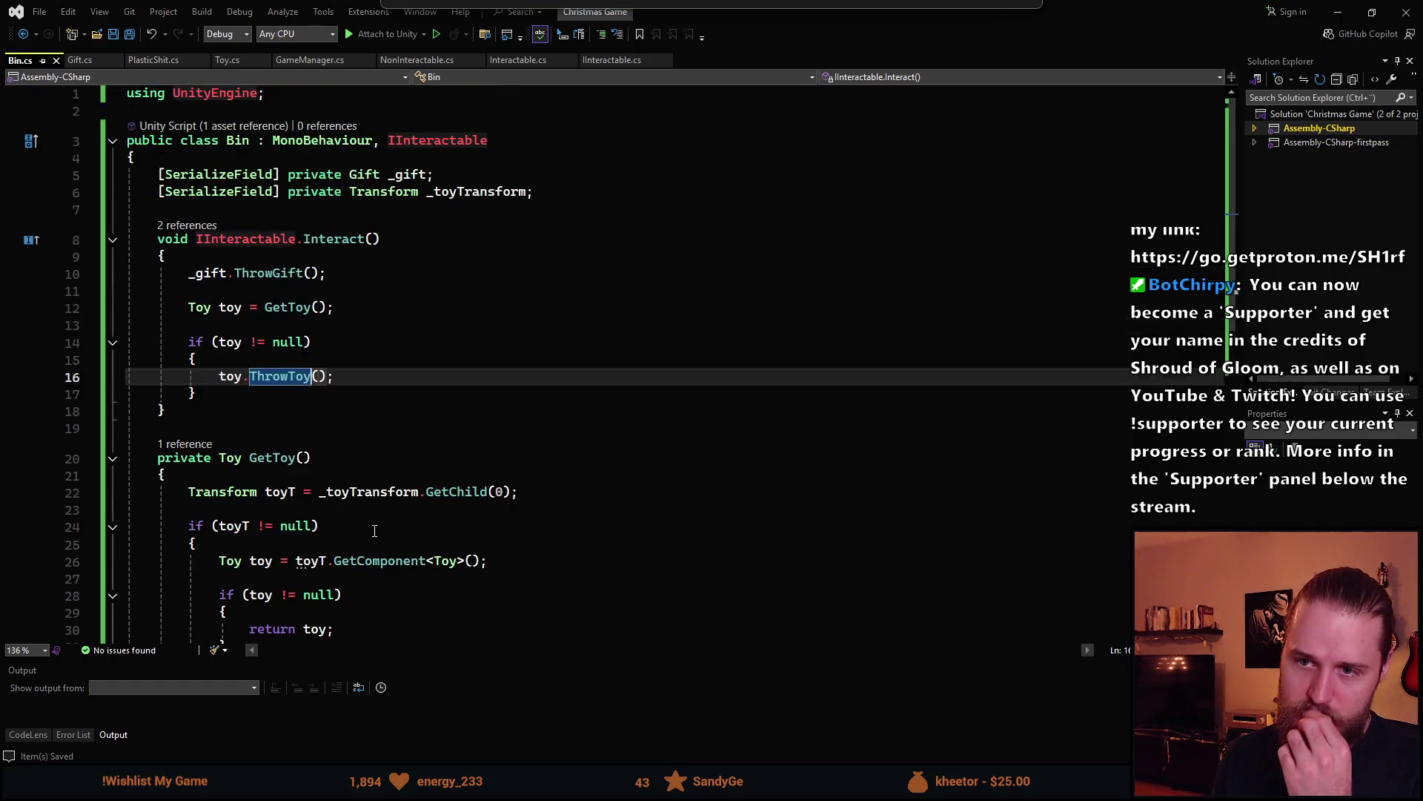
pyautogui.click(229, 386)
pyautogui.press('Return')
pyautogui.press('Return')
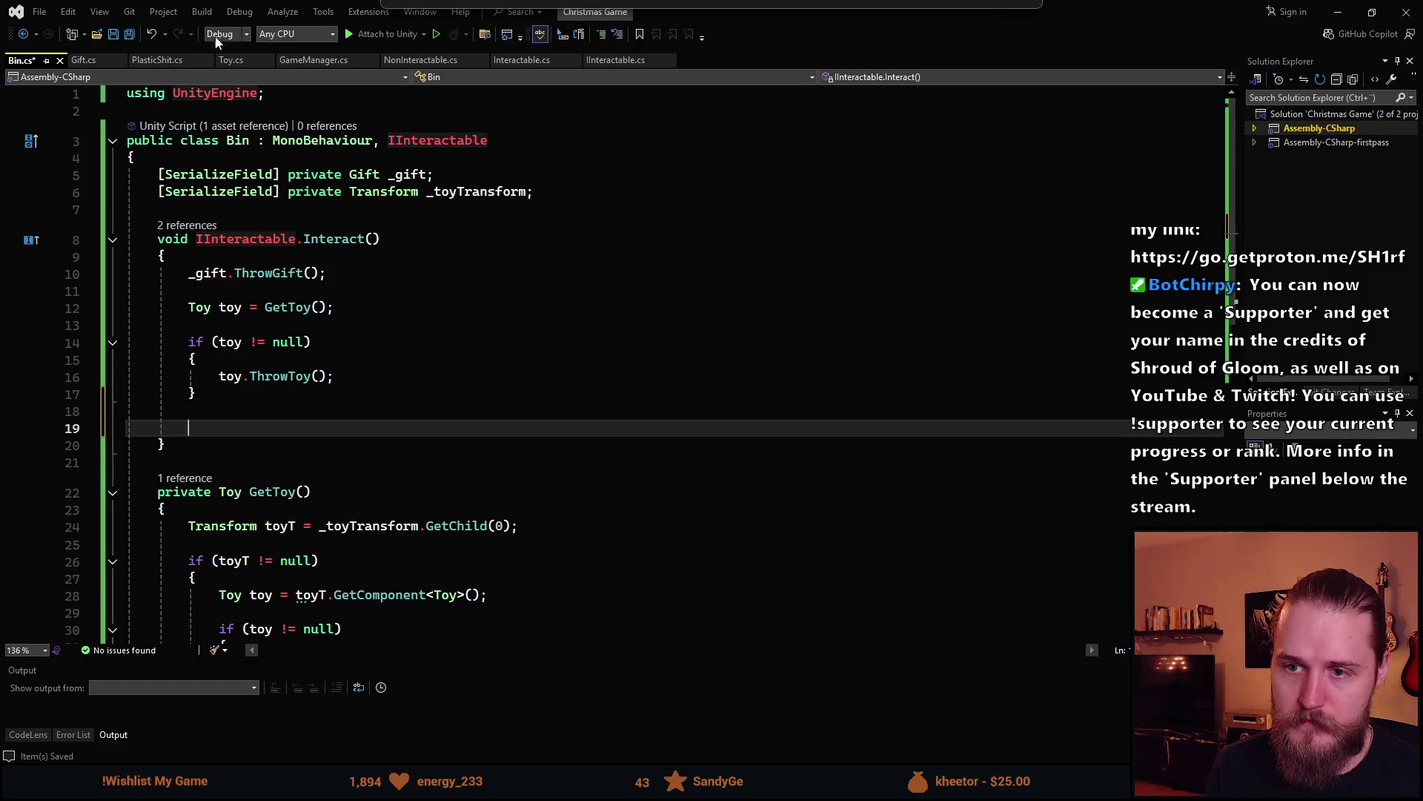
pyautogui.click(274, 256)
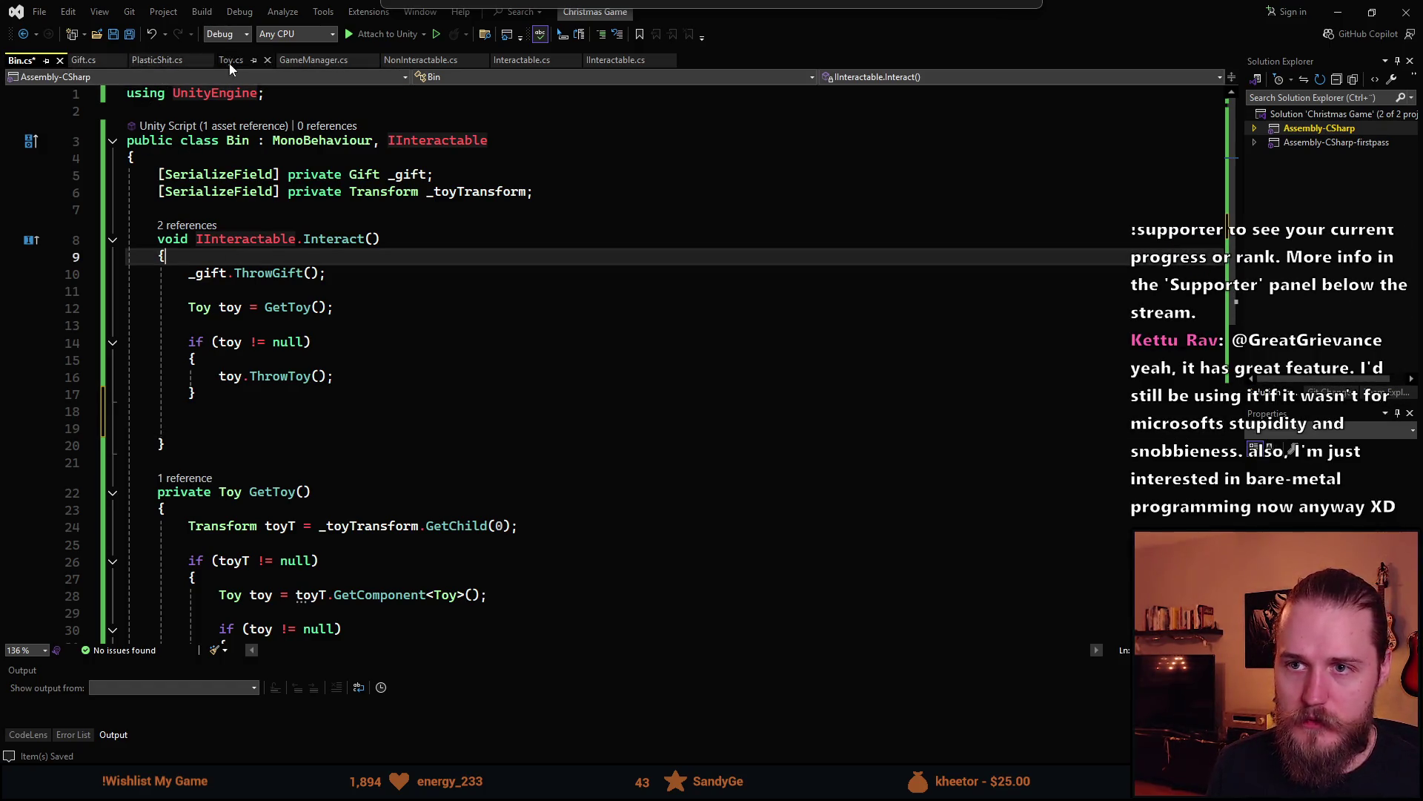
# Bring the game-over guard from Gift.cs's ThrowGift into Bin's Interact and save
pyautogui.click(121, 67)
pyautogui.scroll(4, 341, 353)
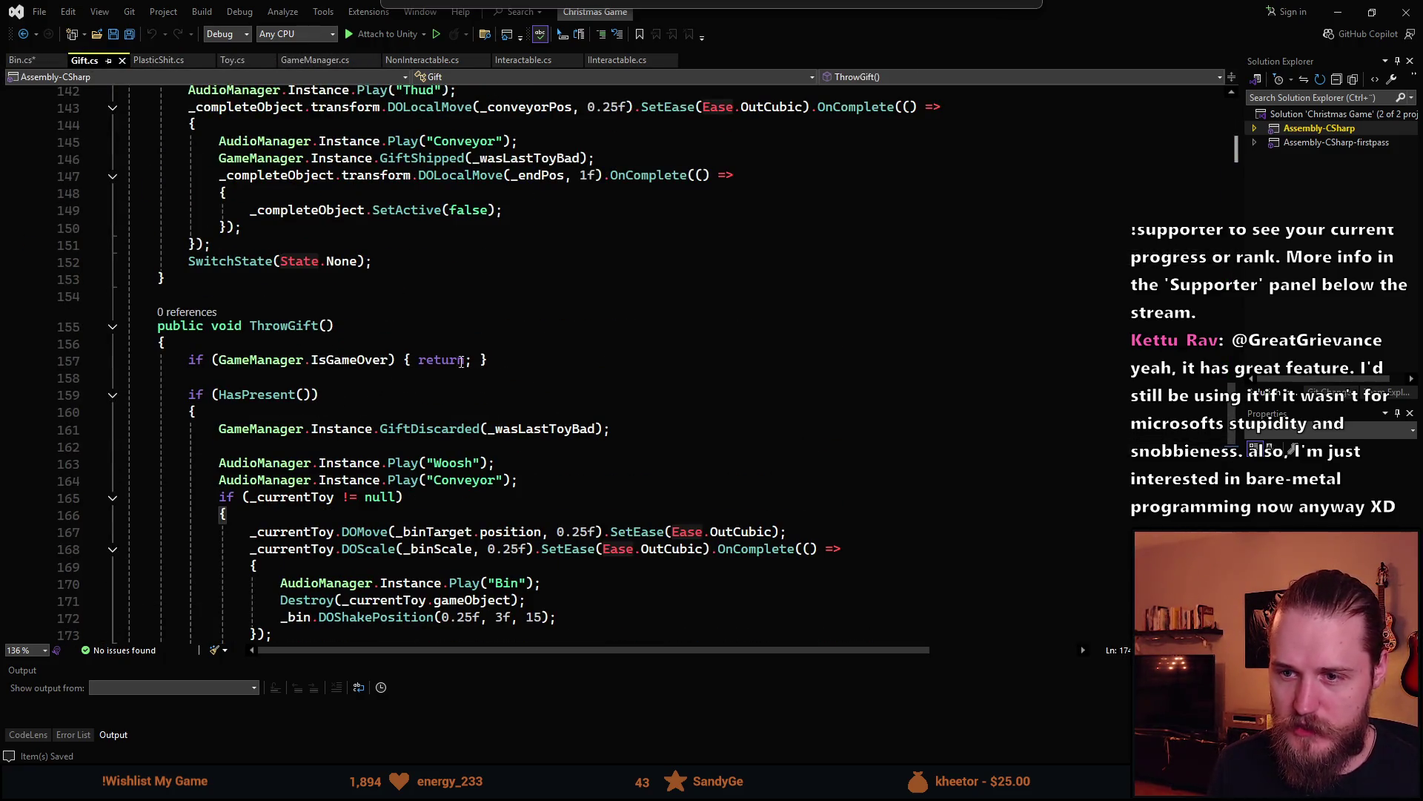
pyautogui.click(191, 360)
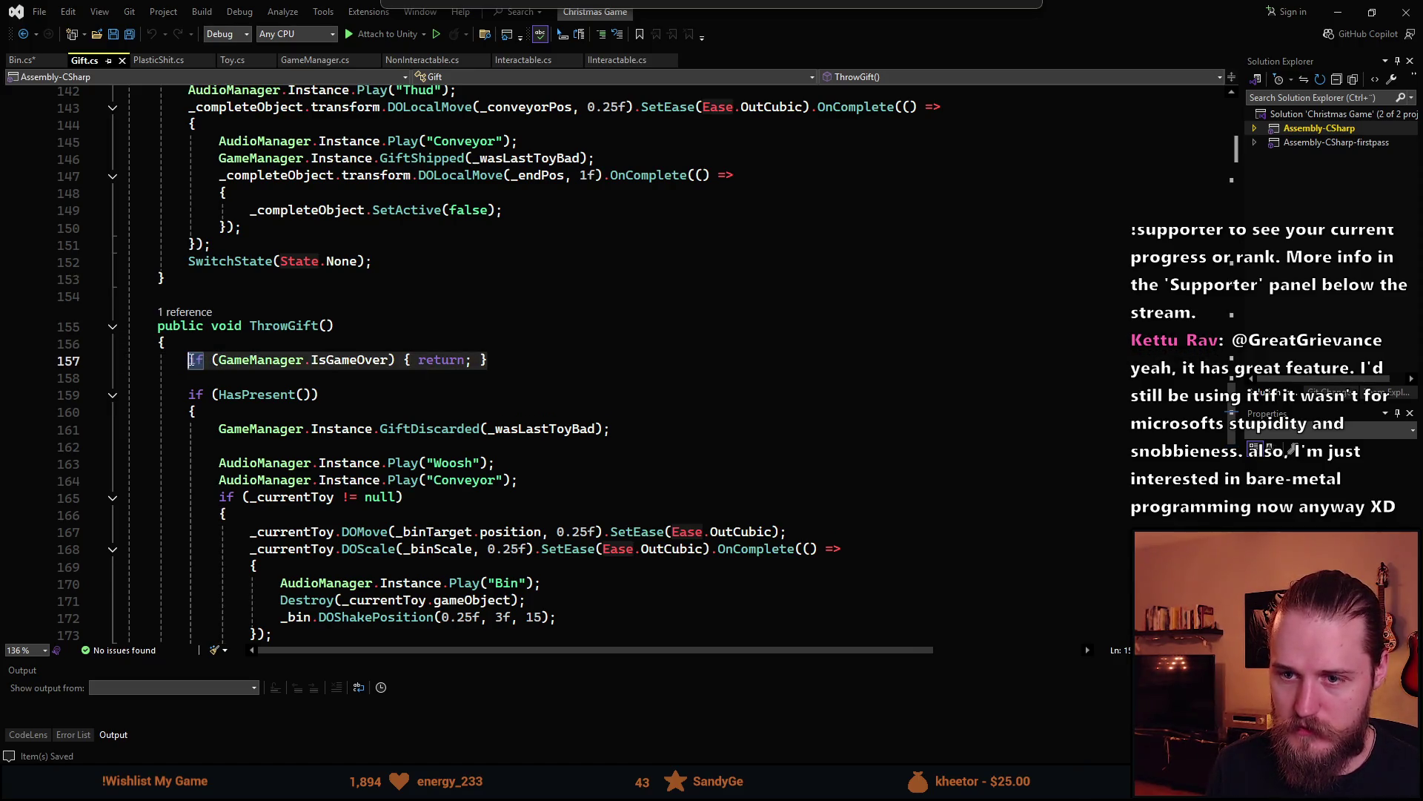
pyautogui.click(21, 60)
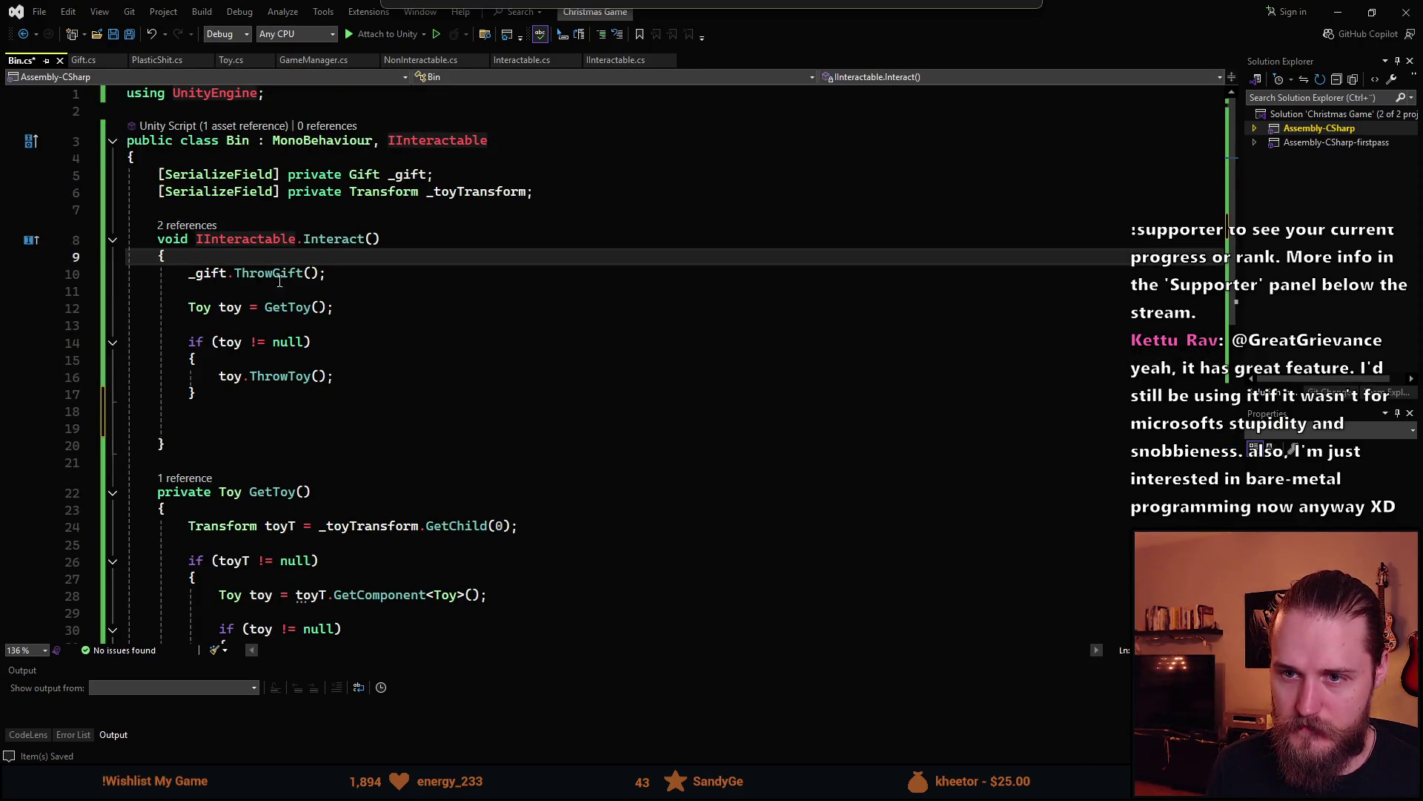
pyautogui.press('Return')
pyautogui.press('Tab')
pyautogui.hotkey('ctrl', 's')
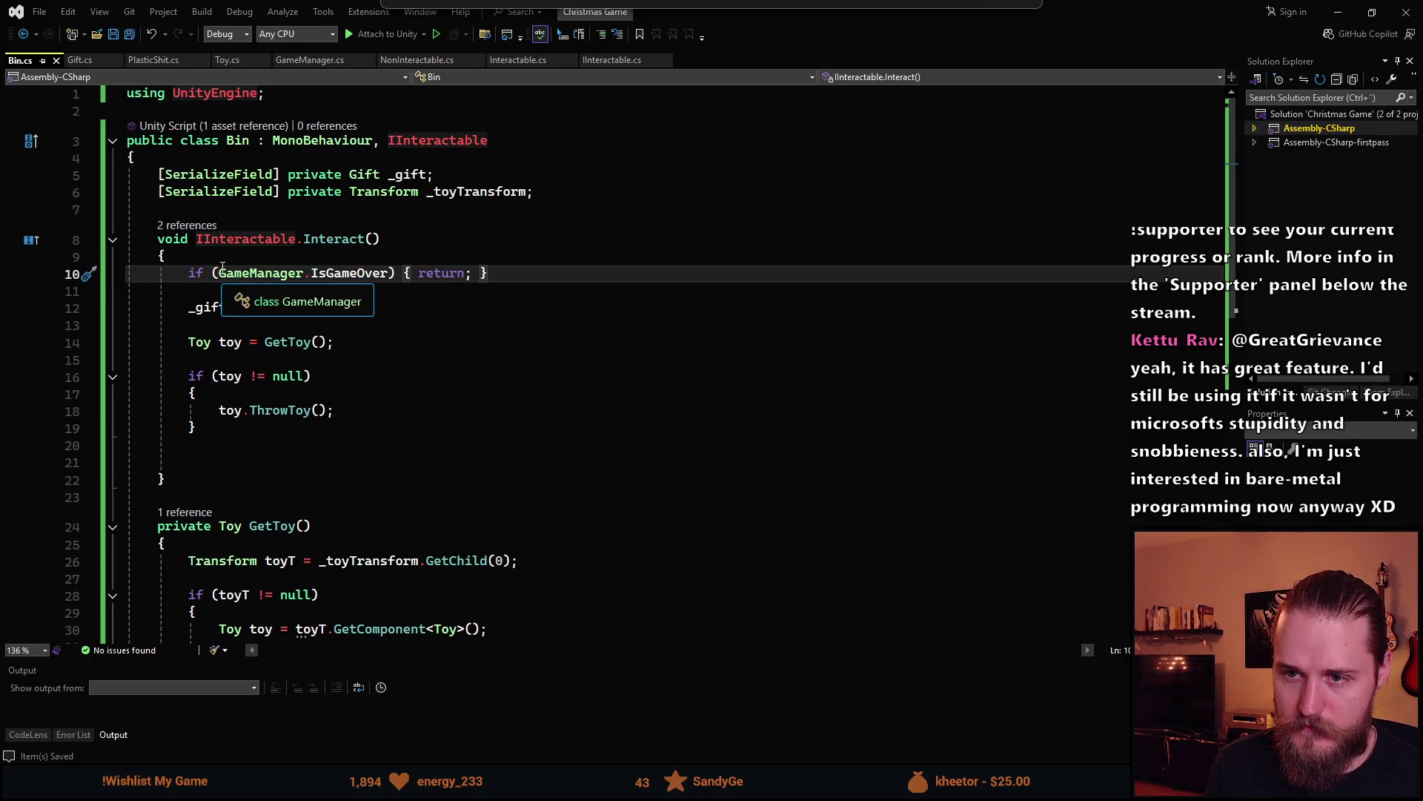
# Copy the Bin sound, Destroy and DOShakePosition lines from Gift.cs
pyautogui.click(80, 60)
pyautogui.scroll(-4, 284, 282)
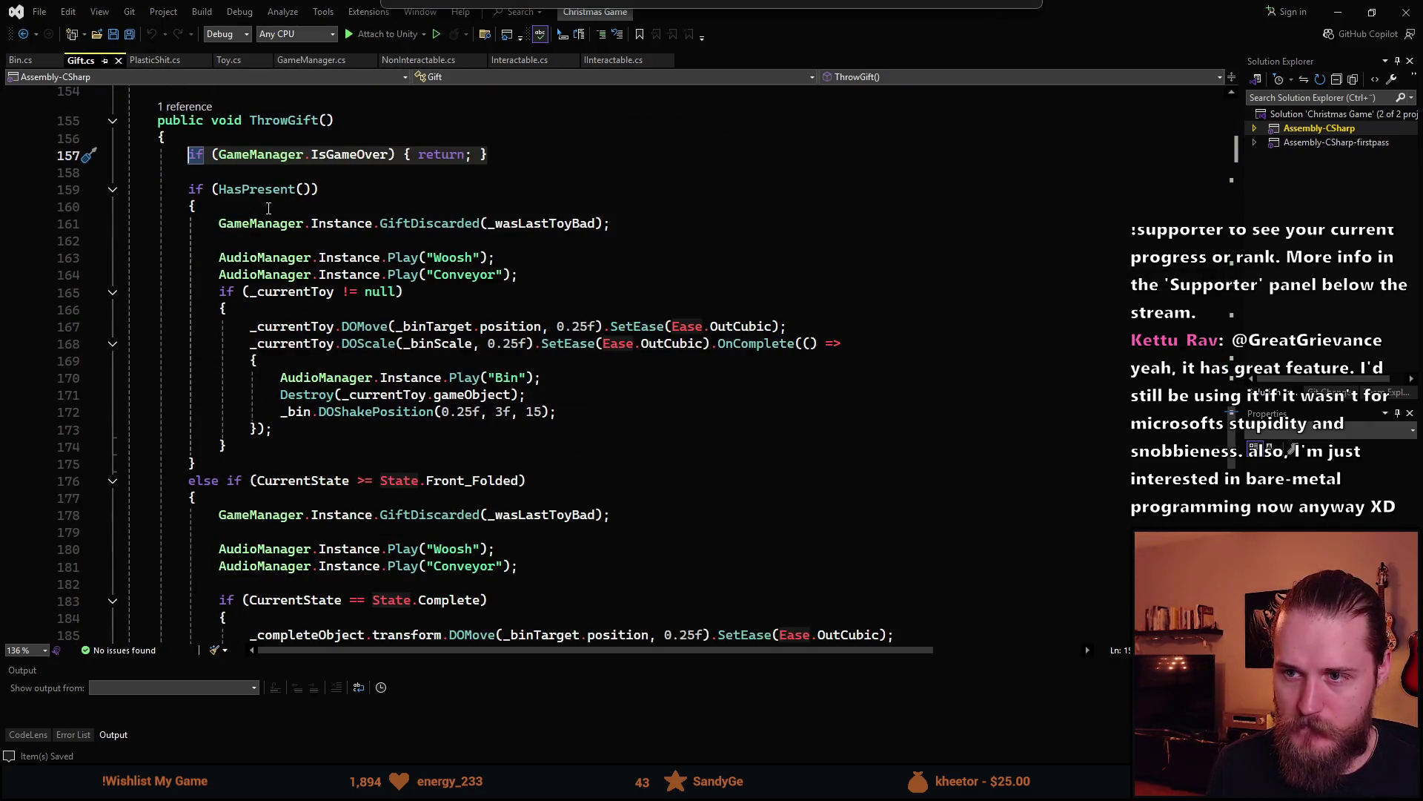
pyautogui.scroll(-3, 311, 428)
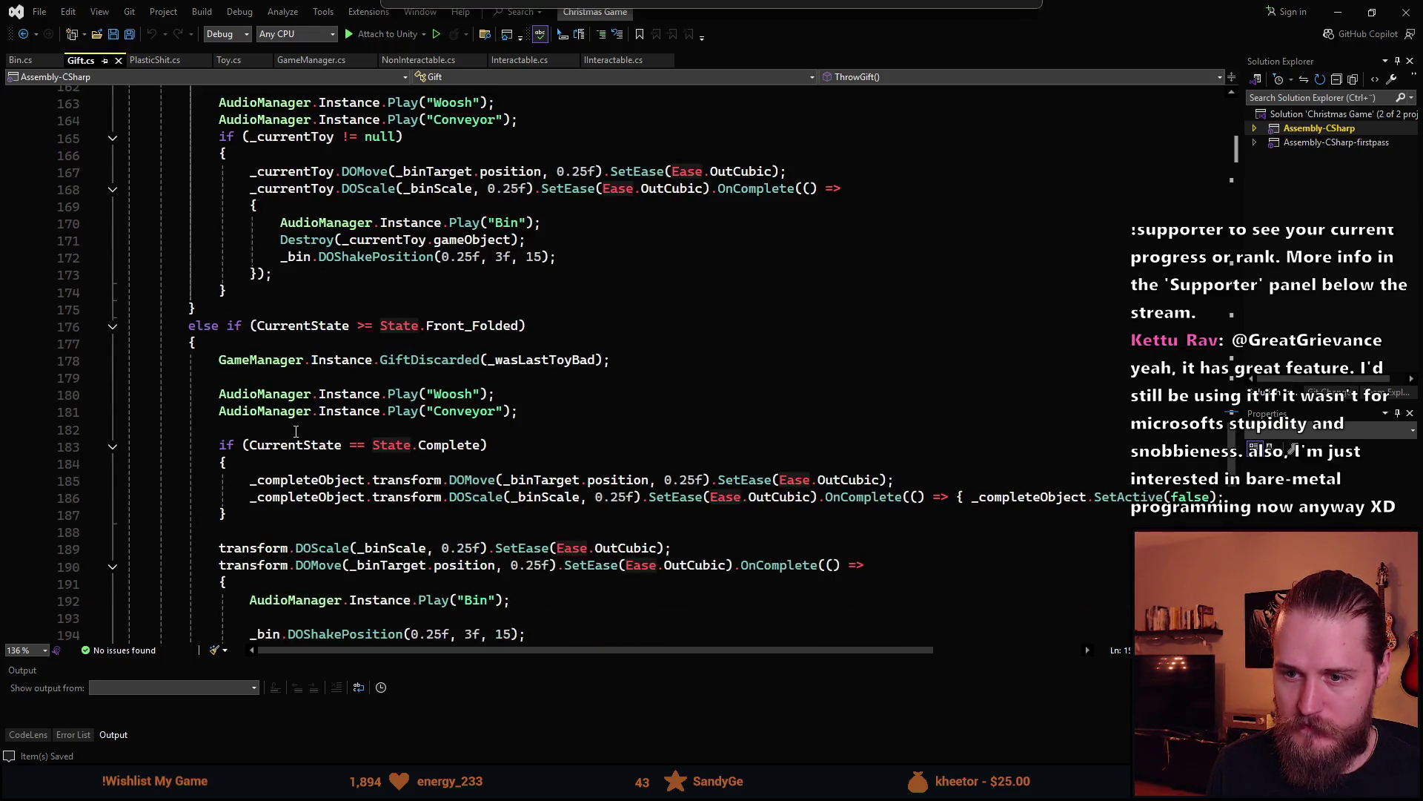
pyautogui.scroll(4, 310, 445)
pyautogui.scroll(-5, 311, 445)
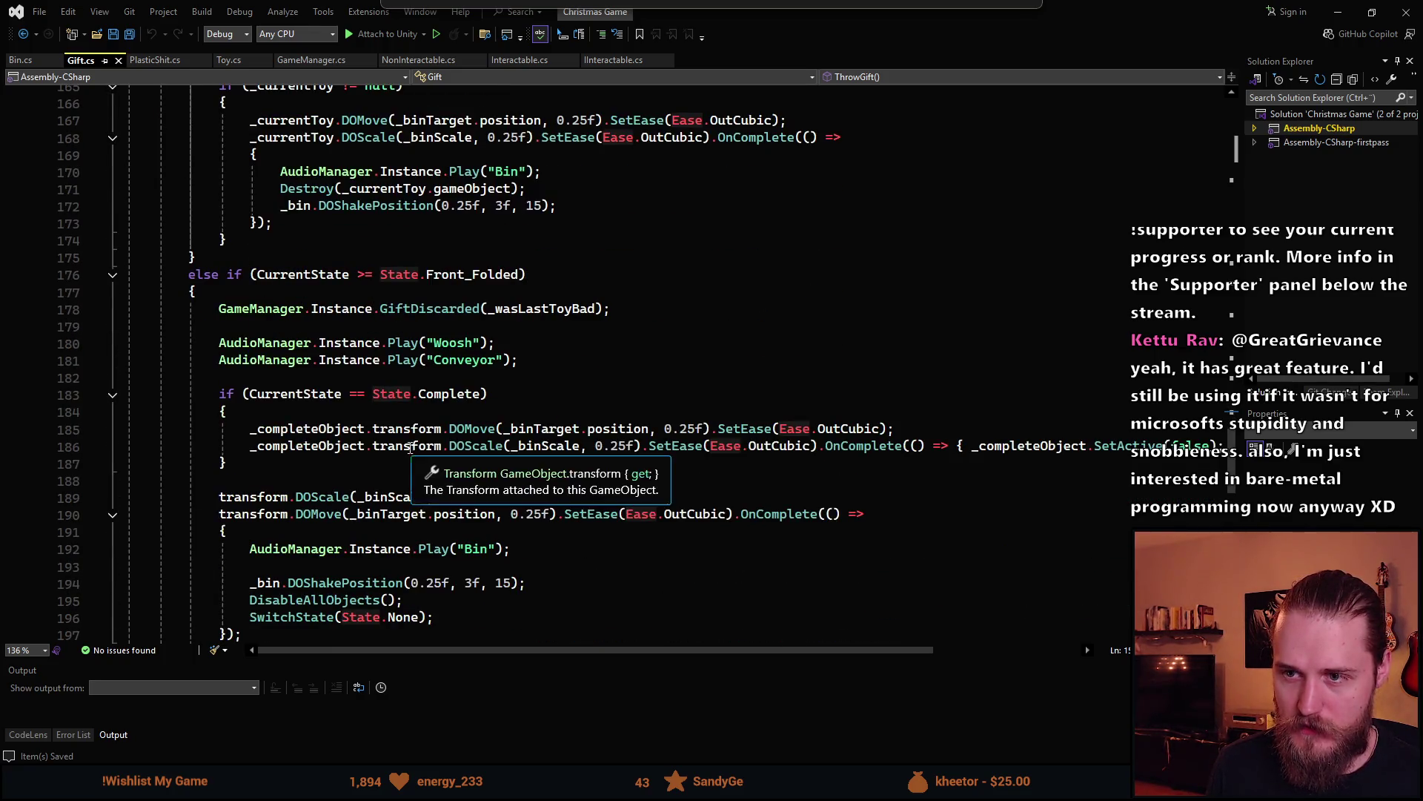
pyautogui.scroll(4, 351, 353)
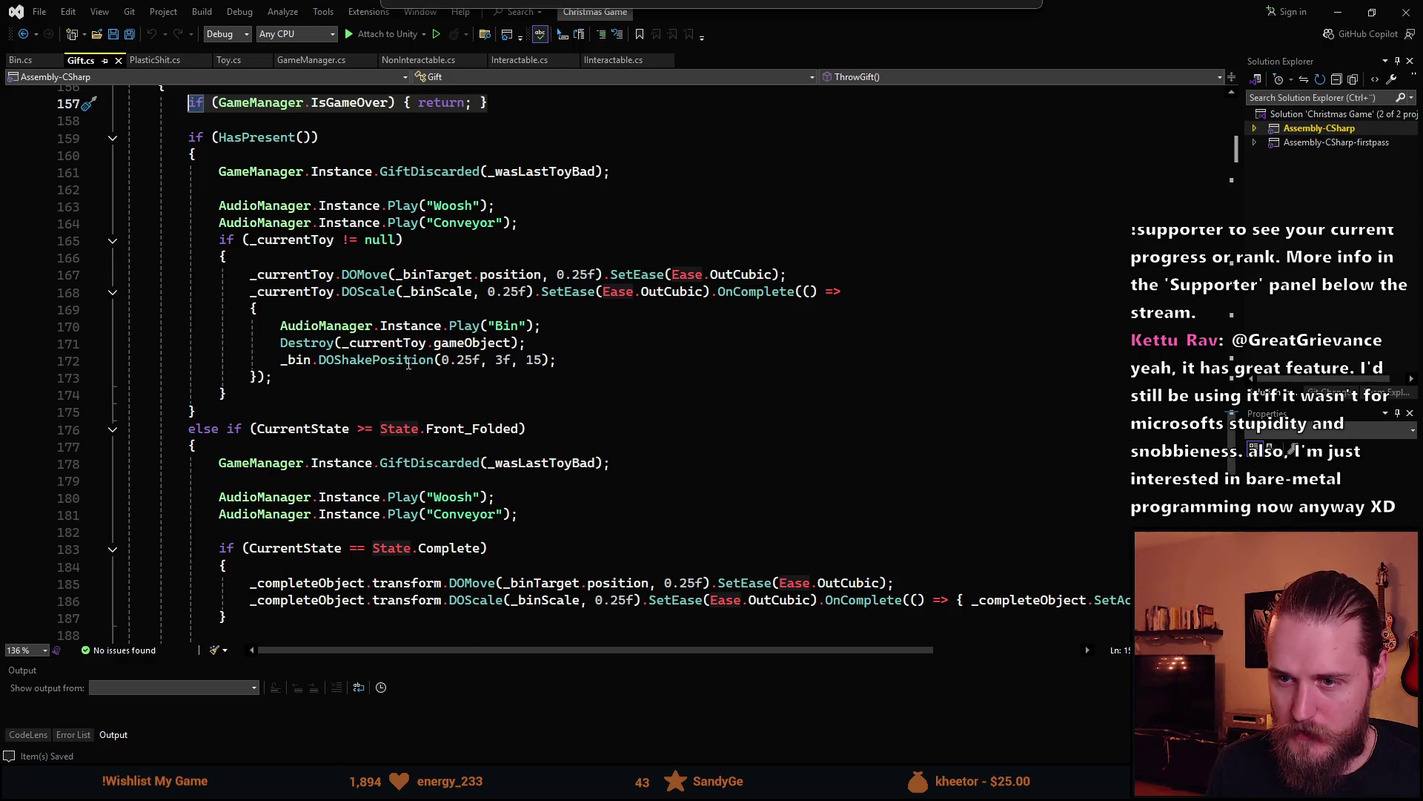
pyautogui.moveTo(557, 358); pyautogui.dragTo(280, 361)
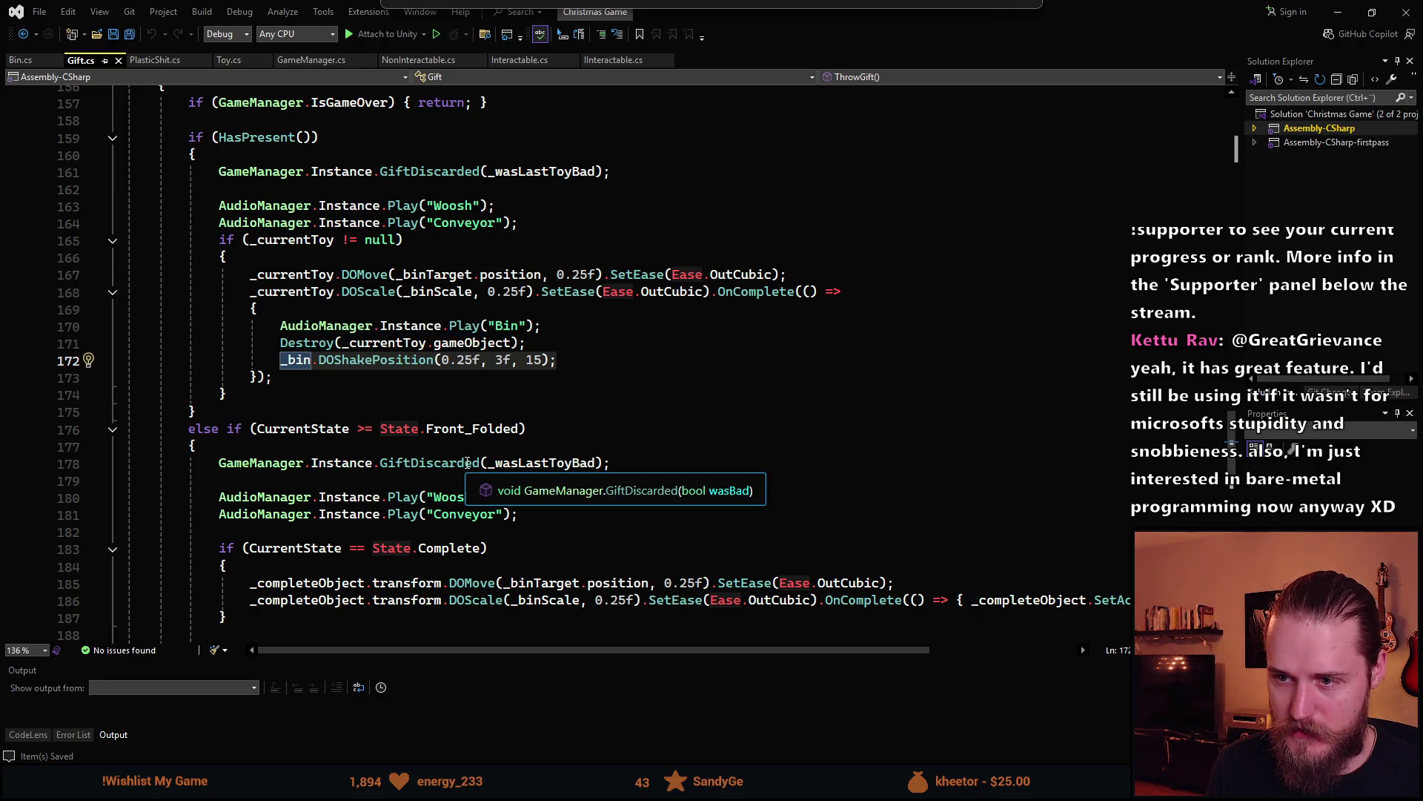
pyautogui.press('End')
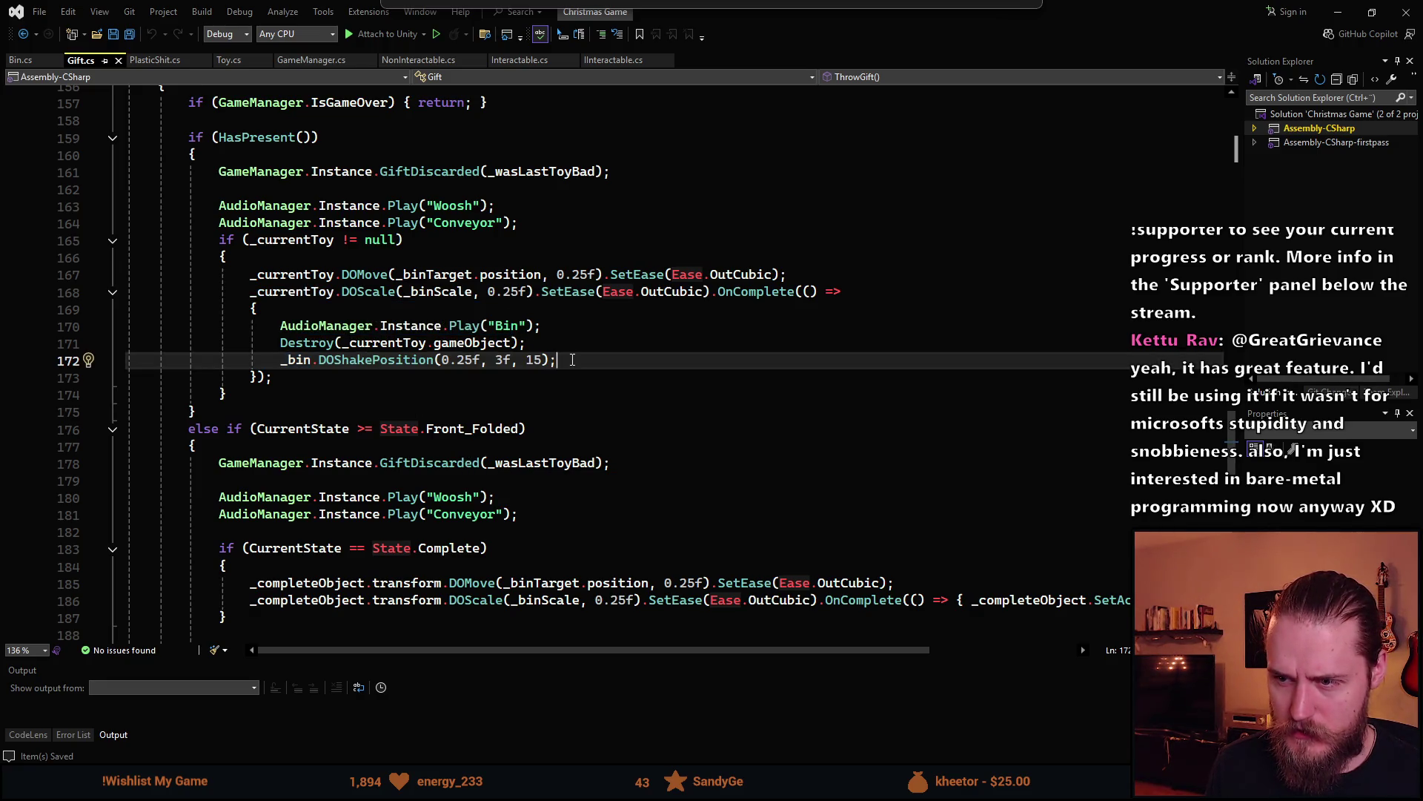
pyautogui.hotkey('shift', 'Up')
pyautogui.hotkey('shift', 'Up')
pyautogui.hotkey('shift', 'Home')
pyautogui.hotkey('ctrl', 'c')
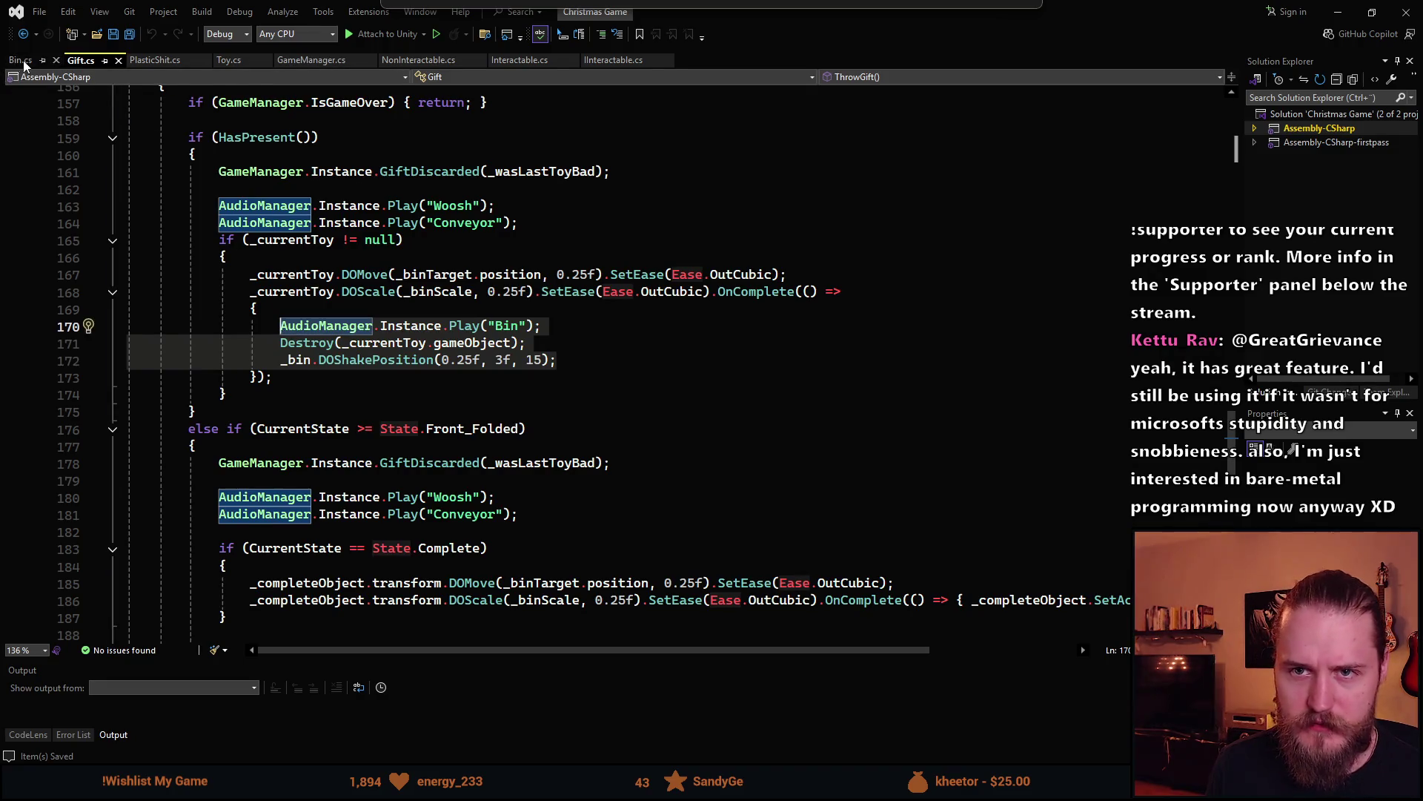
# Paste those three lines inside Interact after the ThrowToy block, correcting a misplaced paste
pyautogui.click(20, 59)
pyautogui.scroll(-1, 281, 434)
pyautogui.click(281, 429)
pyautogui.press('Return')
pyautogui.hotkey('ctrl', 'v')
pyautogui.hotkey('ctrl', 'z')
pyautogui.hotkey('ctrl', 'z')
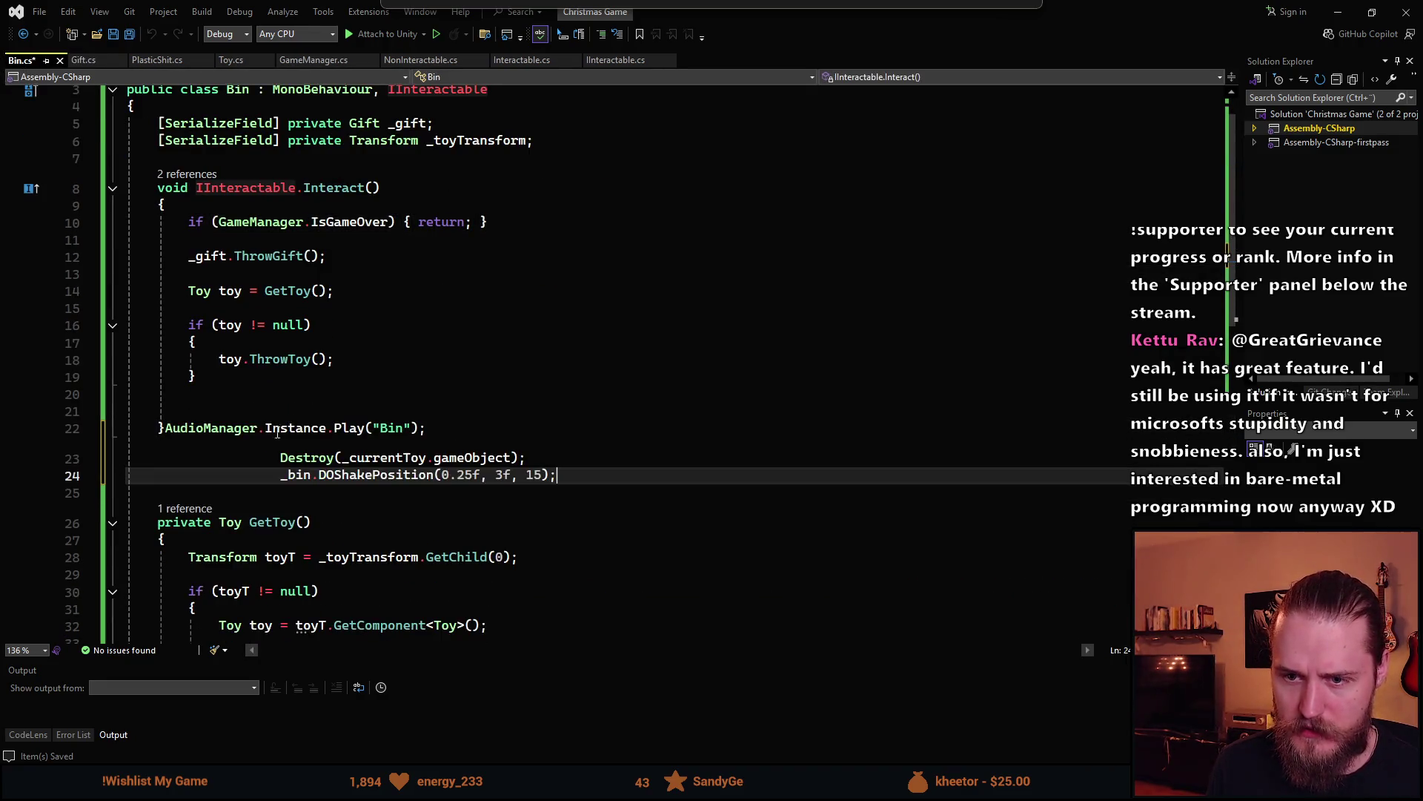
pyautogui.click(254, 410)
pyautogui.hotkey('ctrl', 'v')
pyautogui.scroll(1, 489, 364)
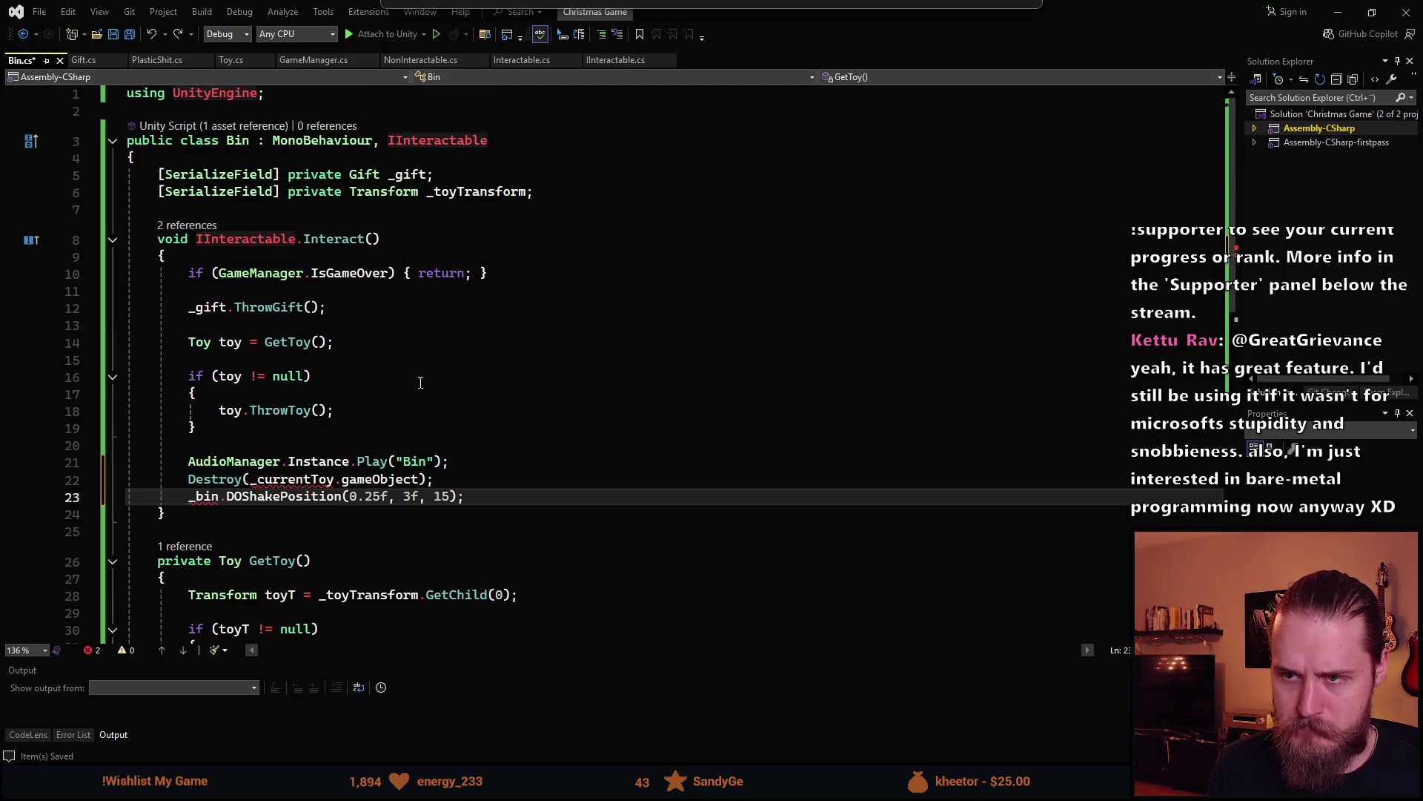
pyautogui.click(328, 92)
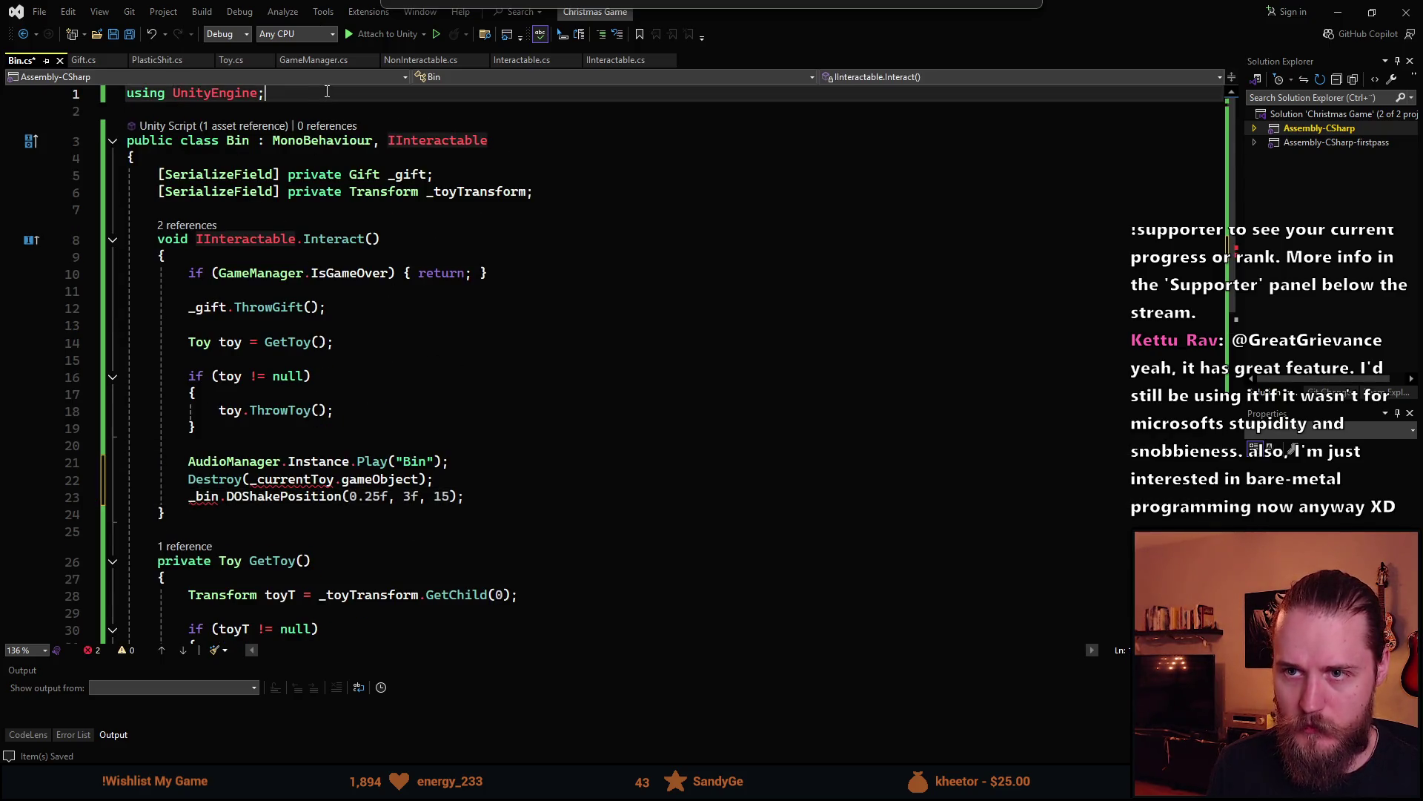
# Add using DG.Tweening; below the UnityEngine import and save Bin.cs
pyautogui.press('Return')
pyautogui.write('usin')
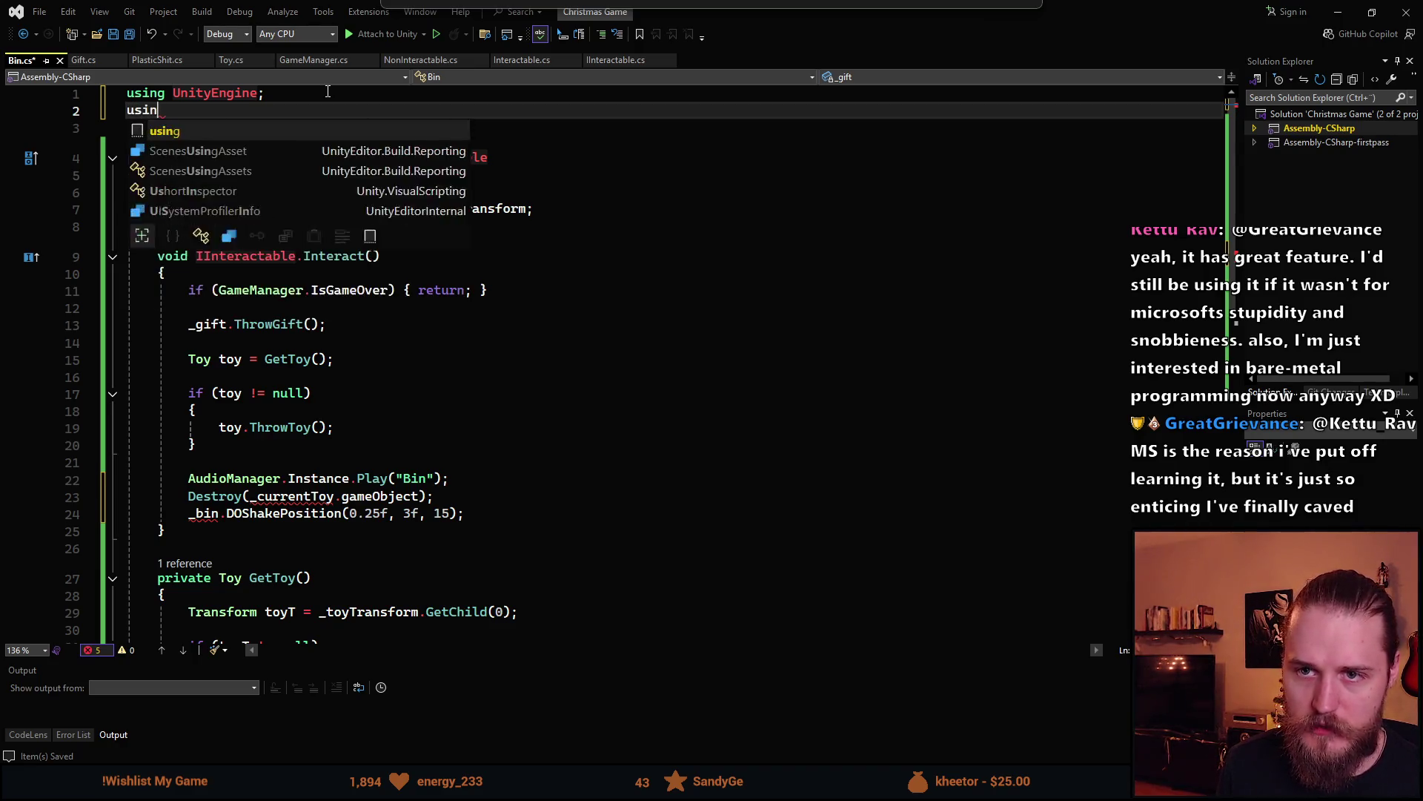
pyautogui.write('g DG.Tweening;')
pyautogui.hotkey('ctrl', 's')
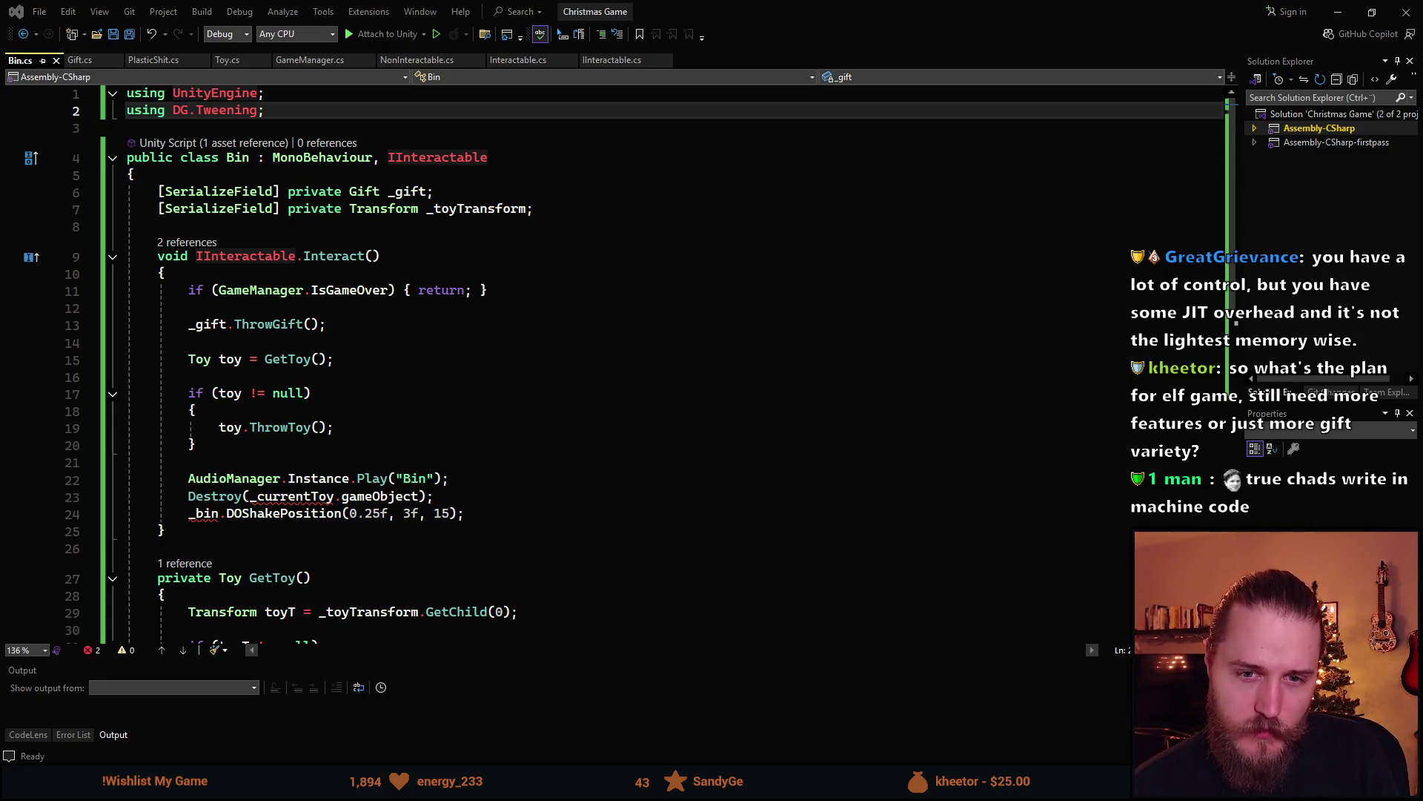
pyautogui.click(217, 430)
pyautogui.click(229, 454)
pyautogui.press('Tab')
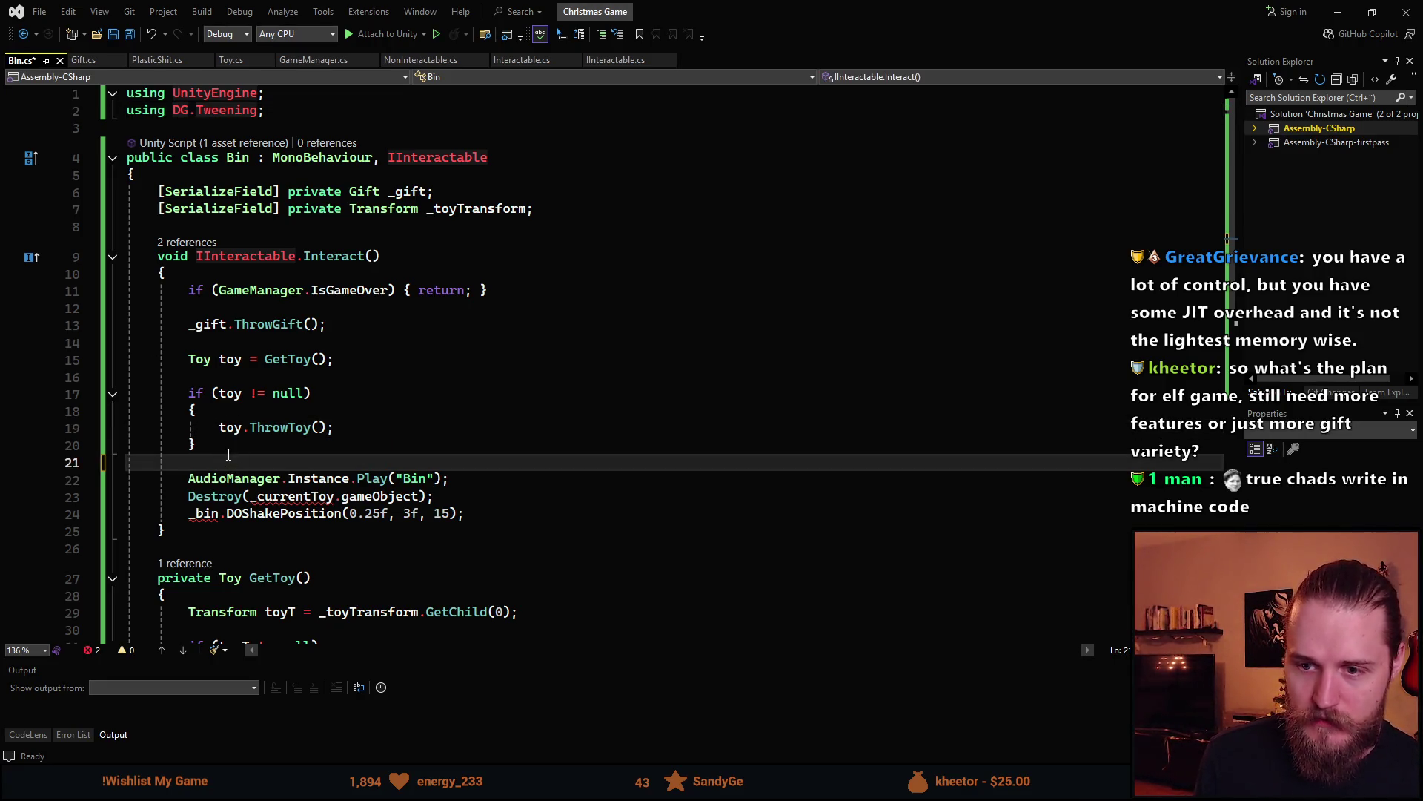
pyautogui.press('Return')
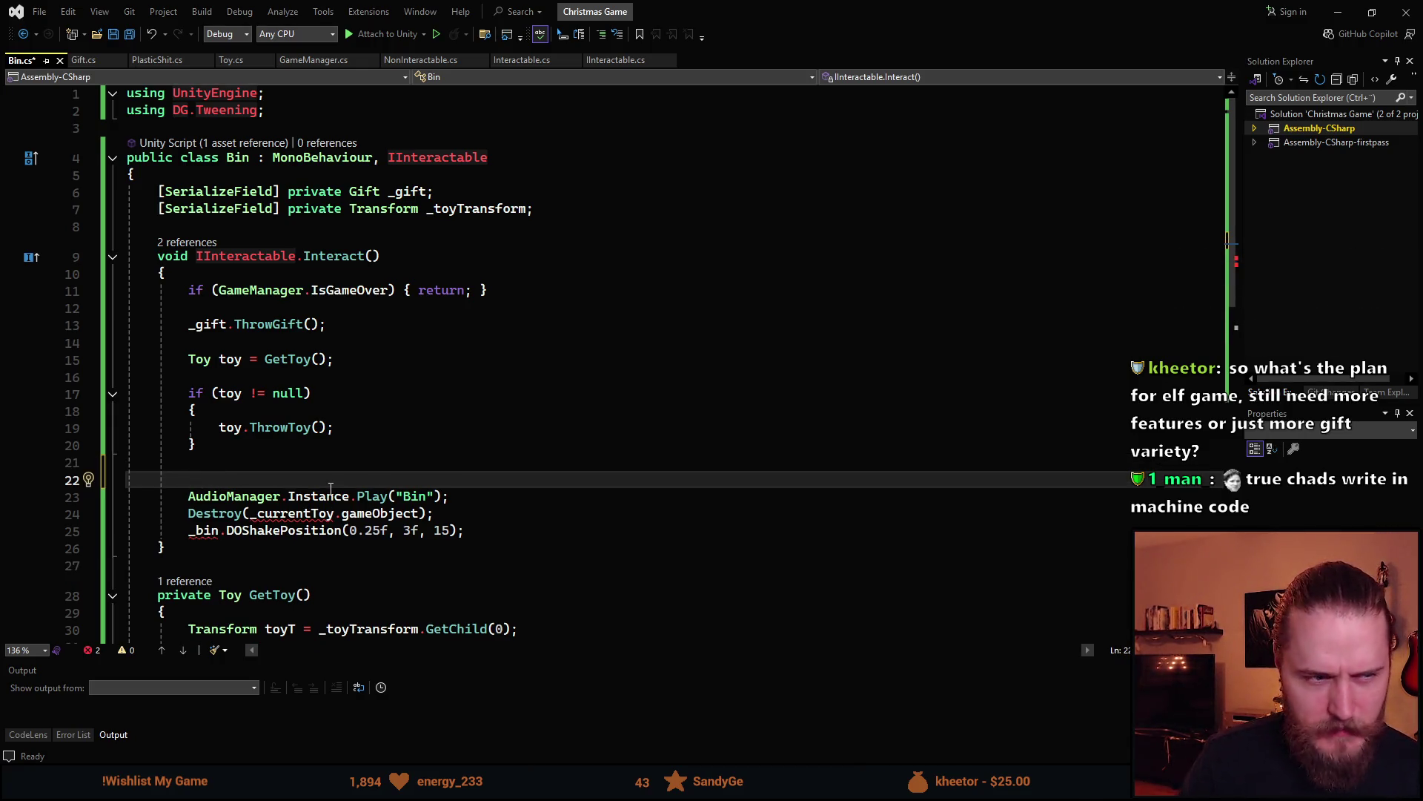
pyautogui.press('BackSpace')
pyautogui.press('BackSpace')
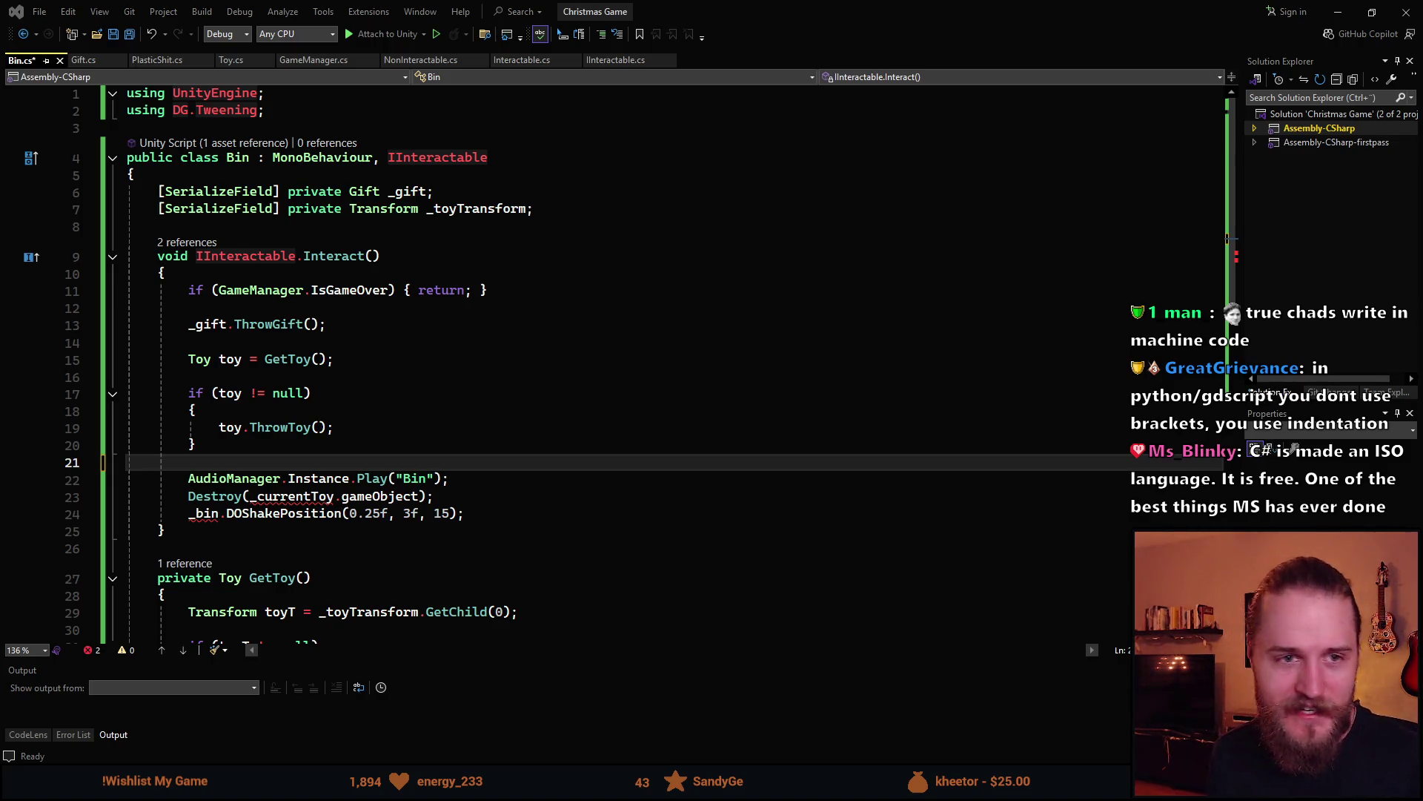
pyautogui.scroll(-1, 328, 514)
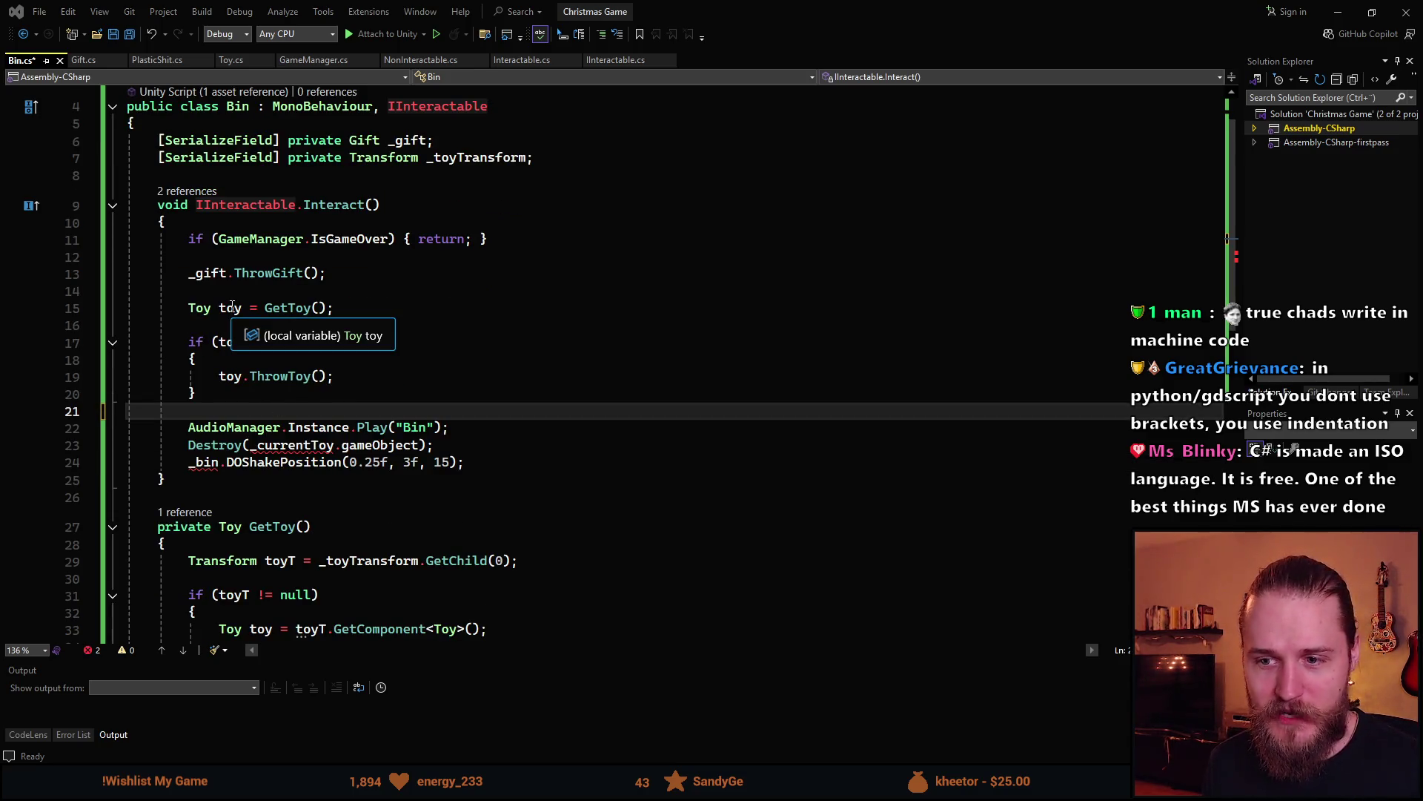
pyautogui.tripleClick(302, 445)
# Delete the Destroy(_currentToy.gameObject); line from Bin's Interact method
pyautogui.press('Delete')
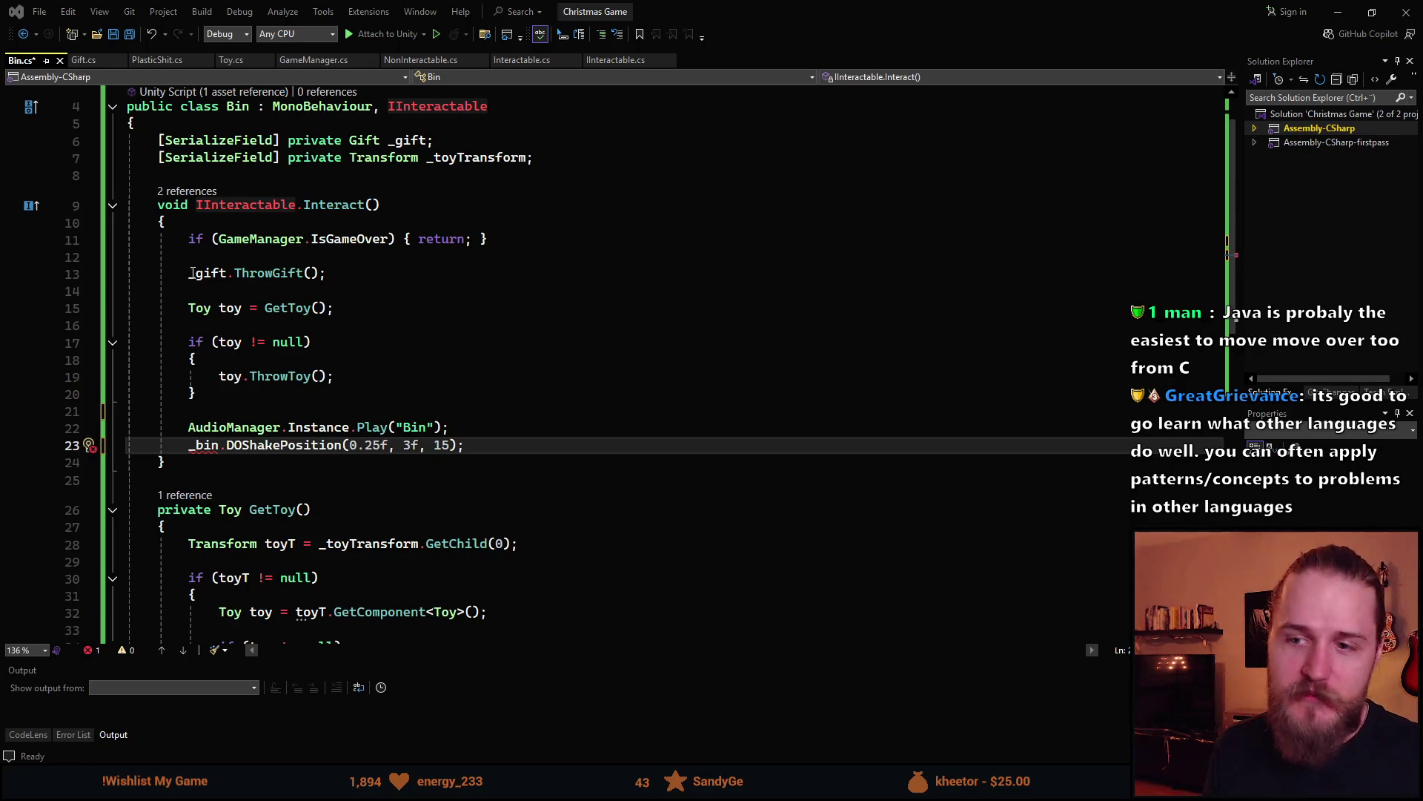
pyautogui.click(337, 380)
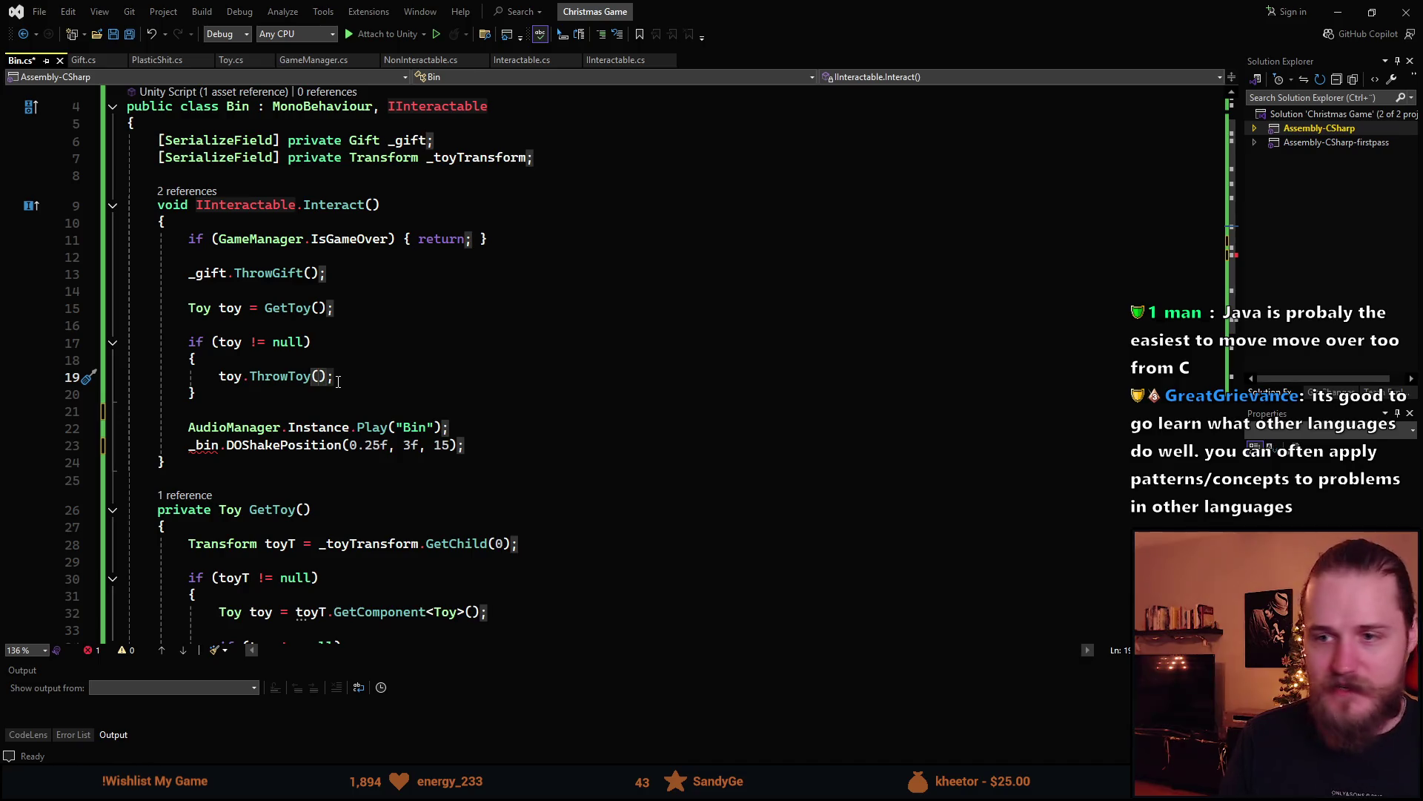
pyautogui.scroll(-5, 337, 381)
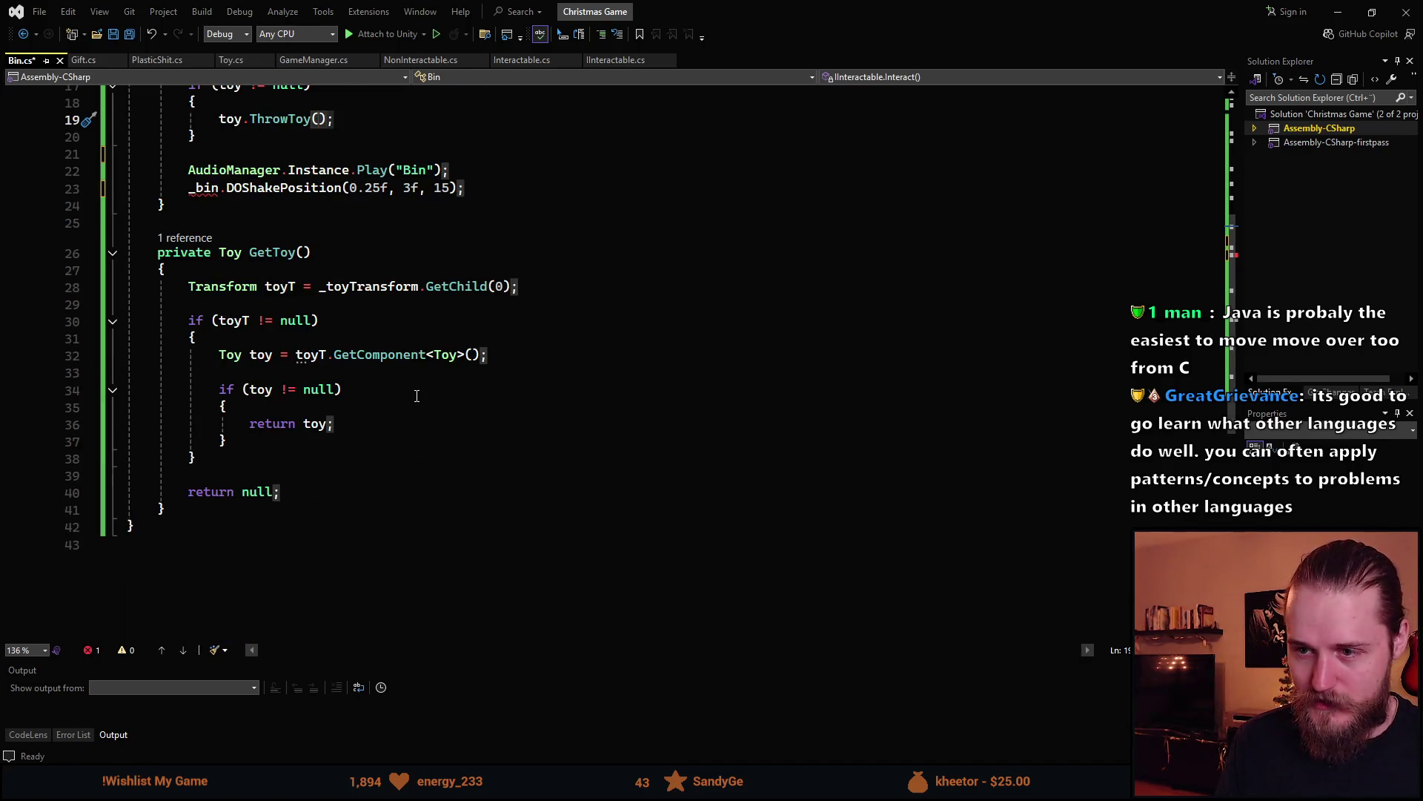
pyautogui.click(345, 426)
pyautogui.click(371, 438)
pyautogui.click(359, 424)
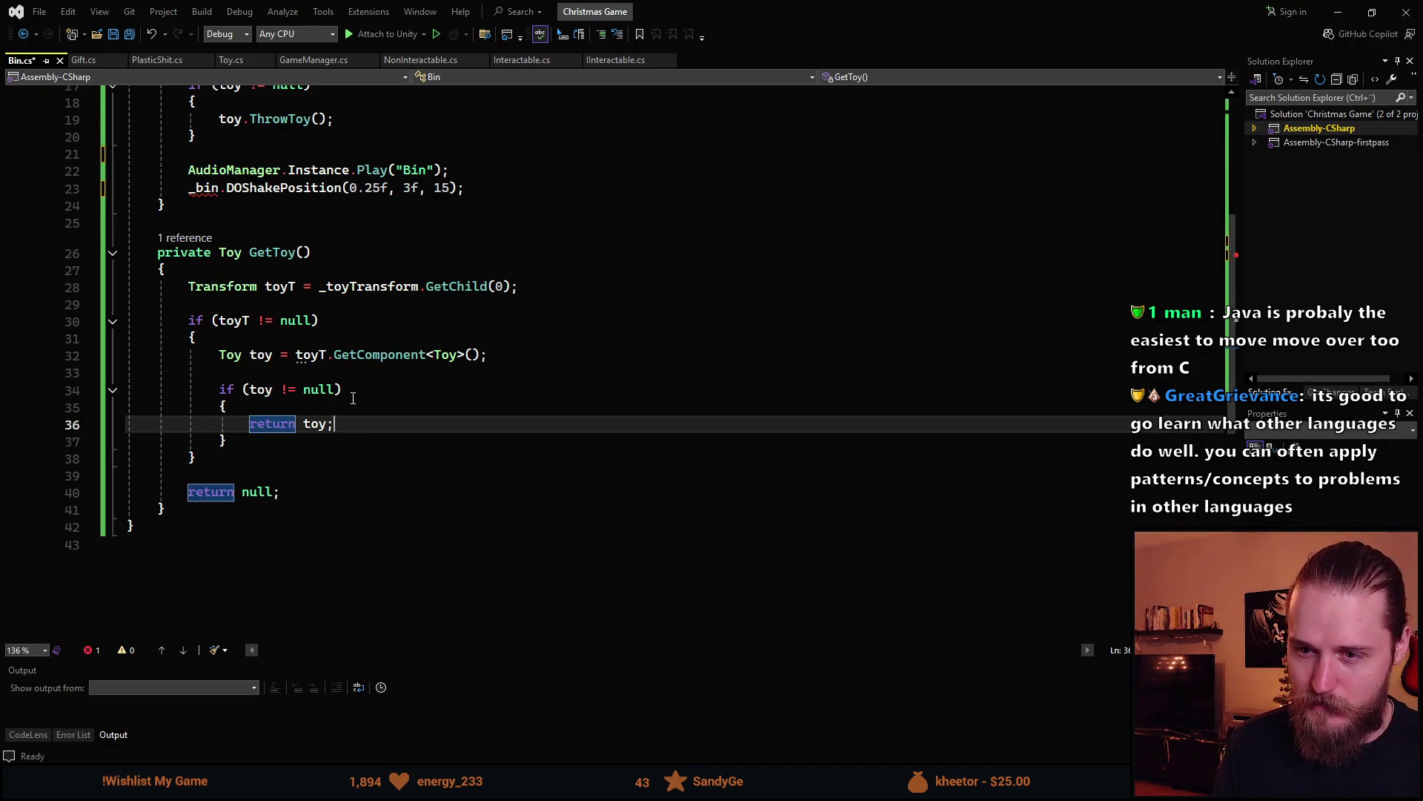
pyautogui.press('Up')
pyautogui.press('Up')
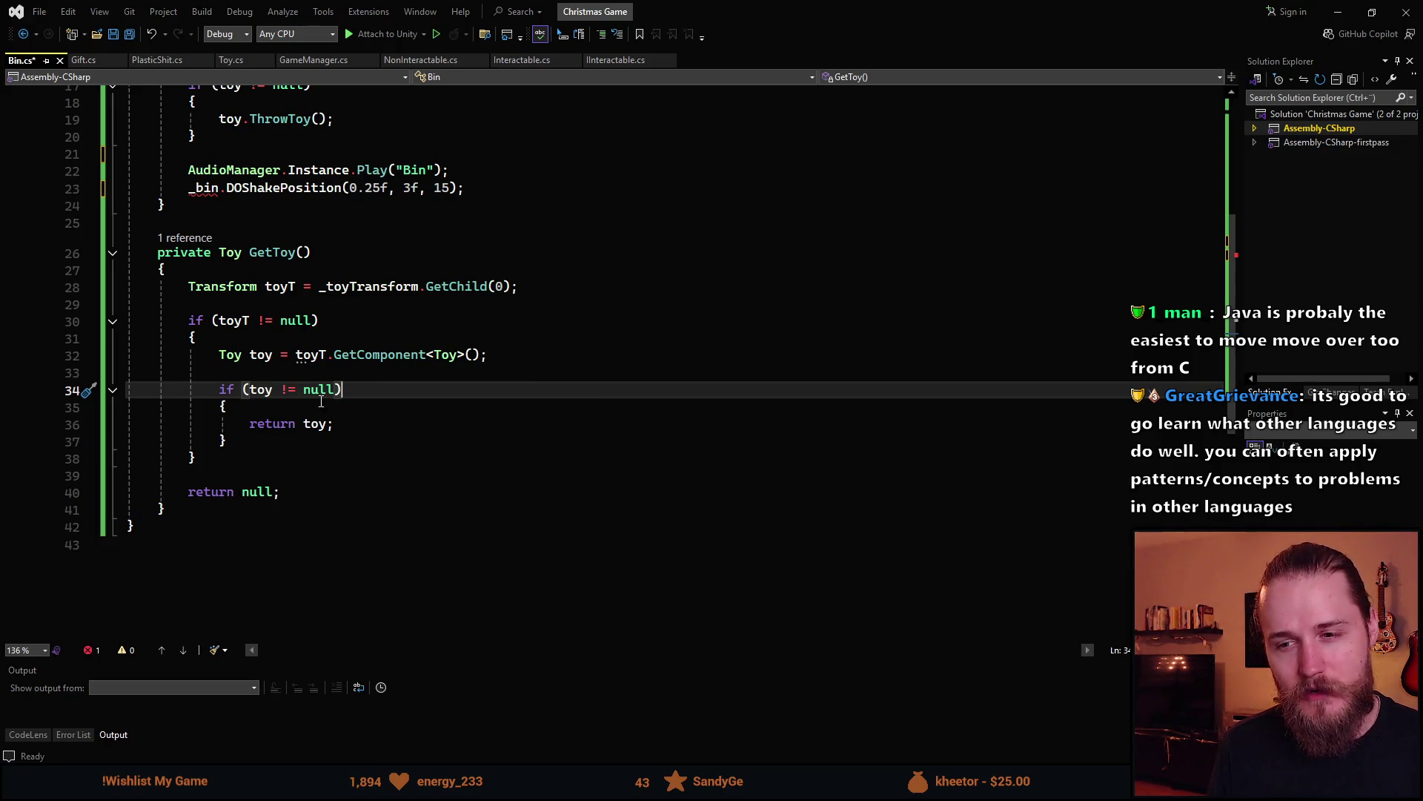
pyautogui.click(361, 413)
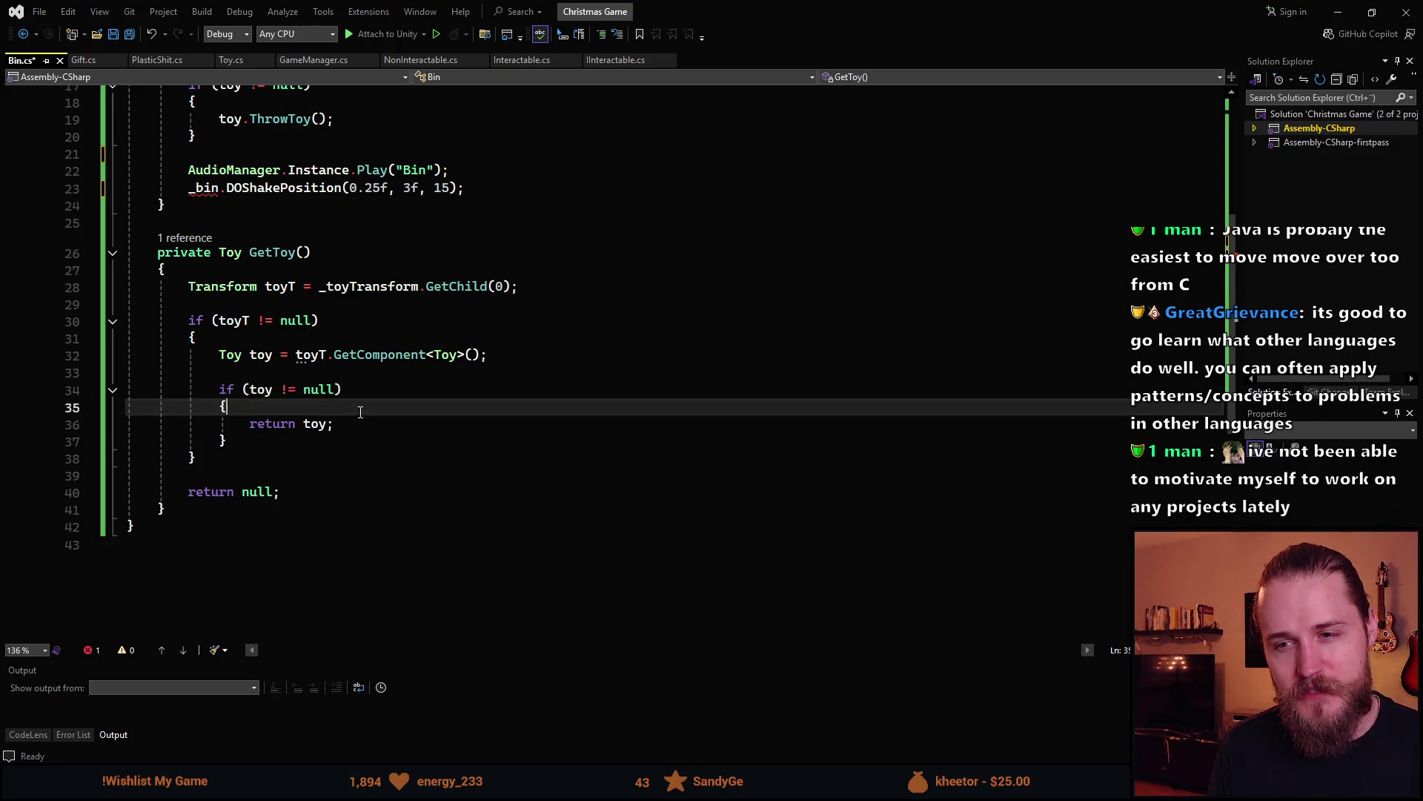
pyautogui.click(353, 428)
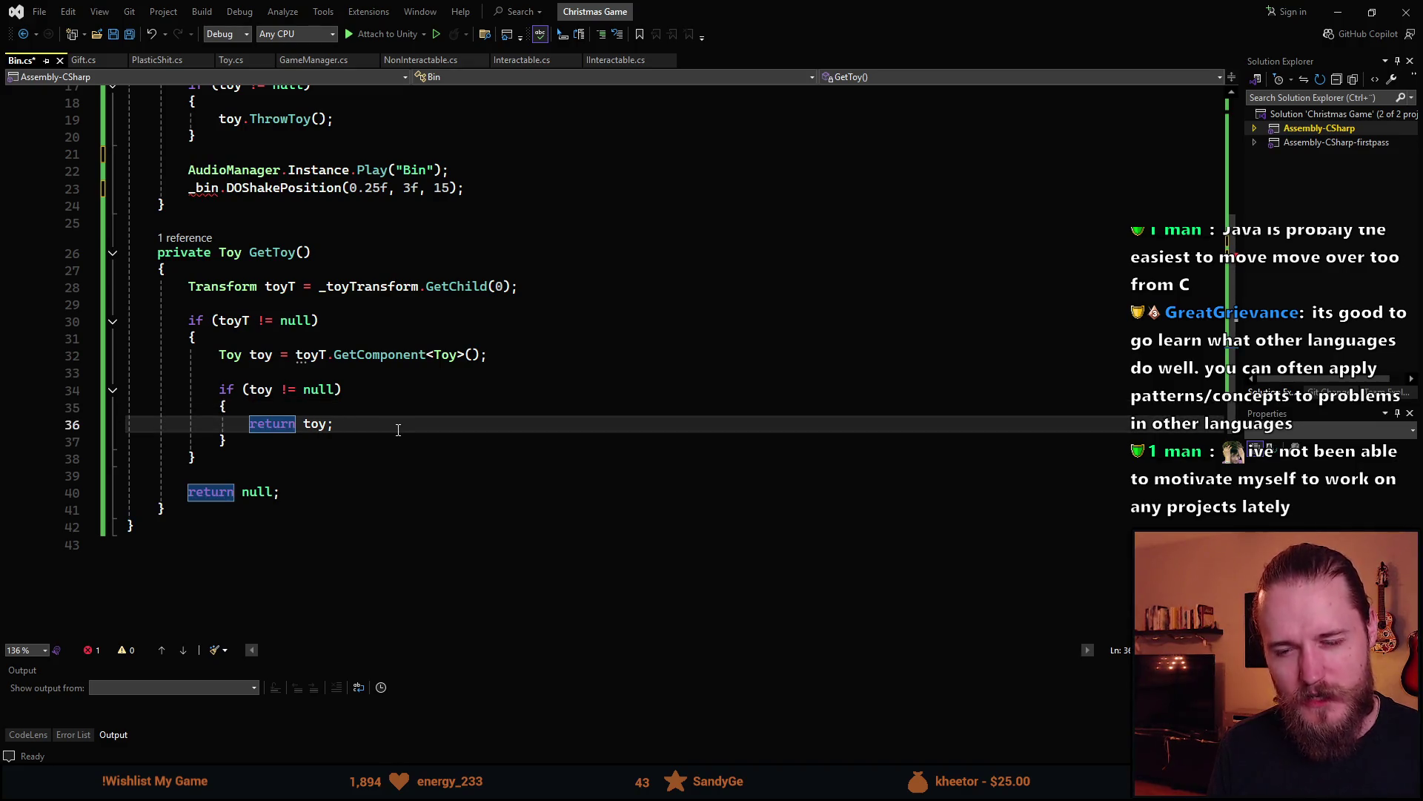
pyautogui.doubleClick(325, 426)
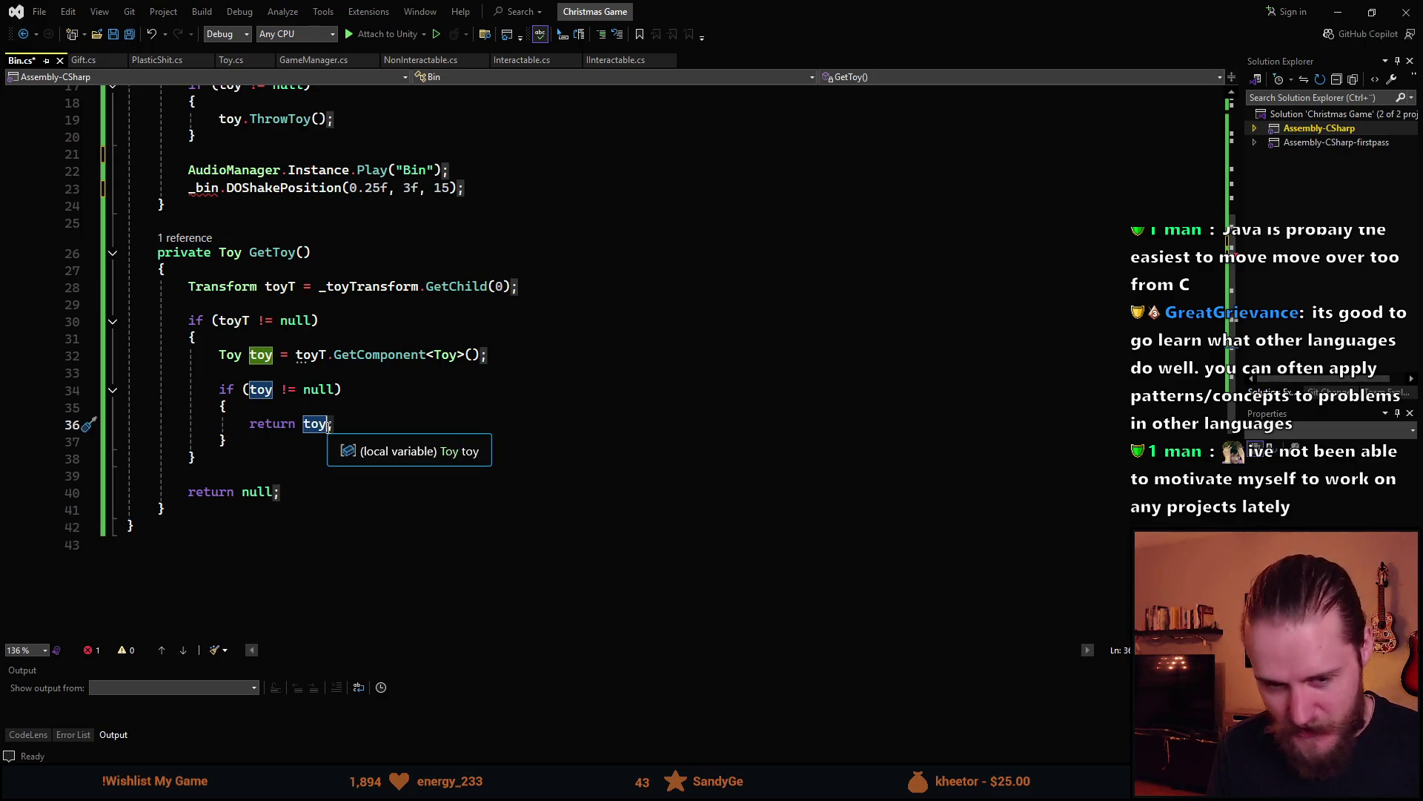
pyautogui.click(318, 427)
pyautogui.doubleClick(318, 426)
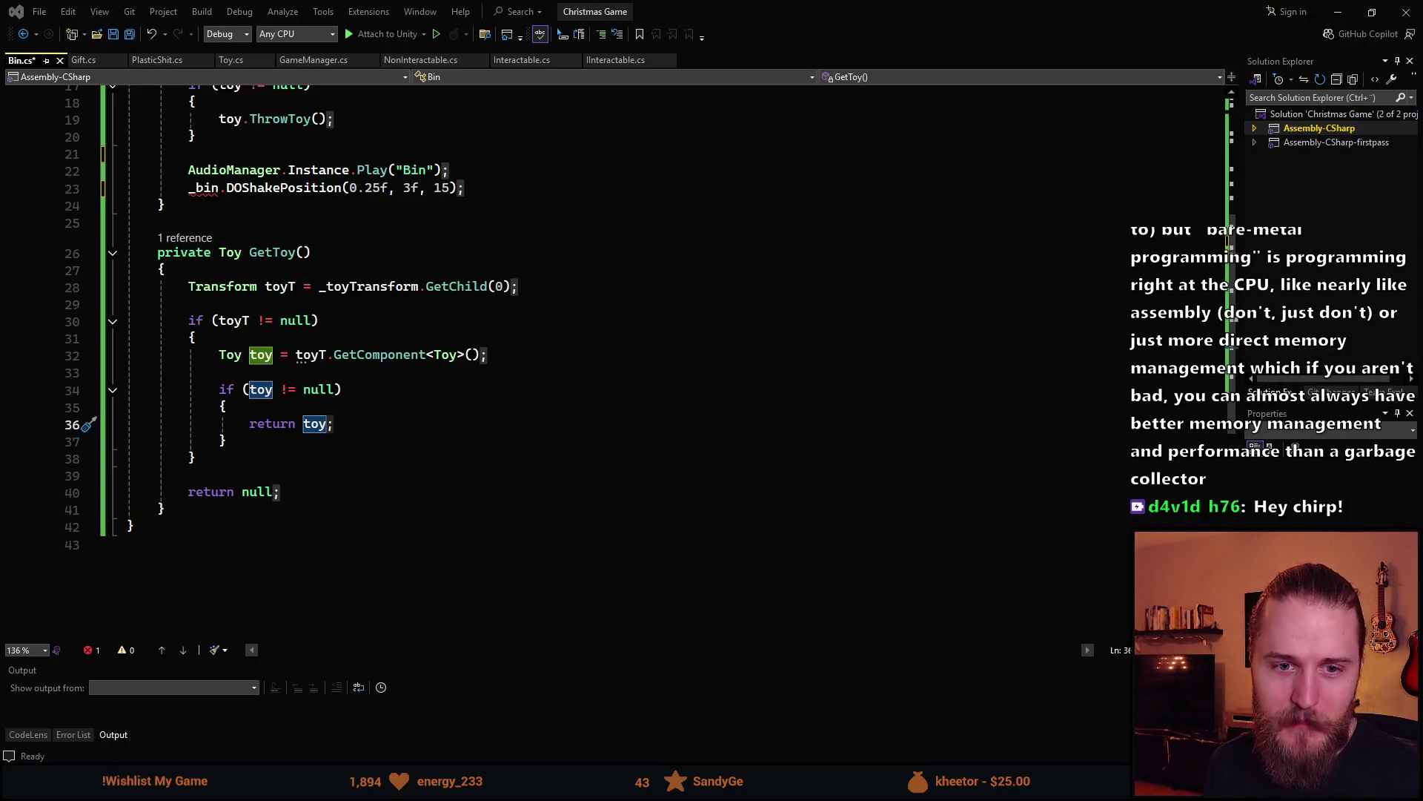
pyautogui.moveTo(818, 7); pyautogui.dragTo(1422, 9)
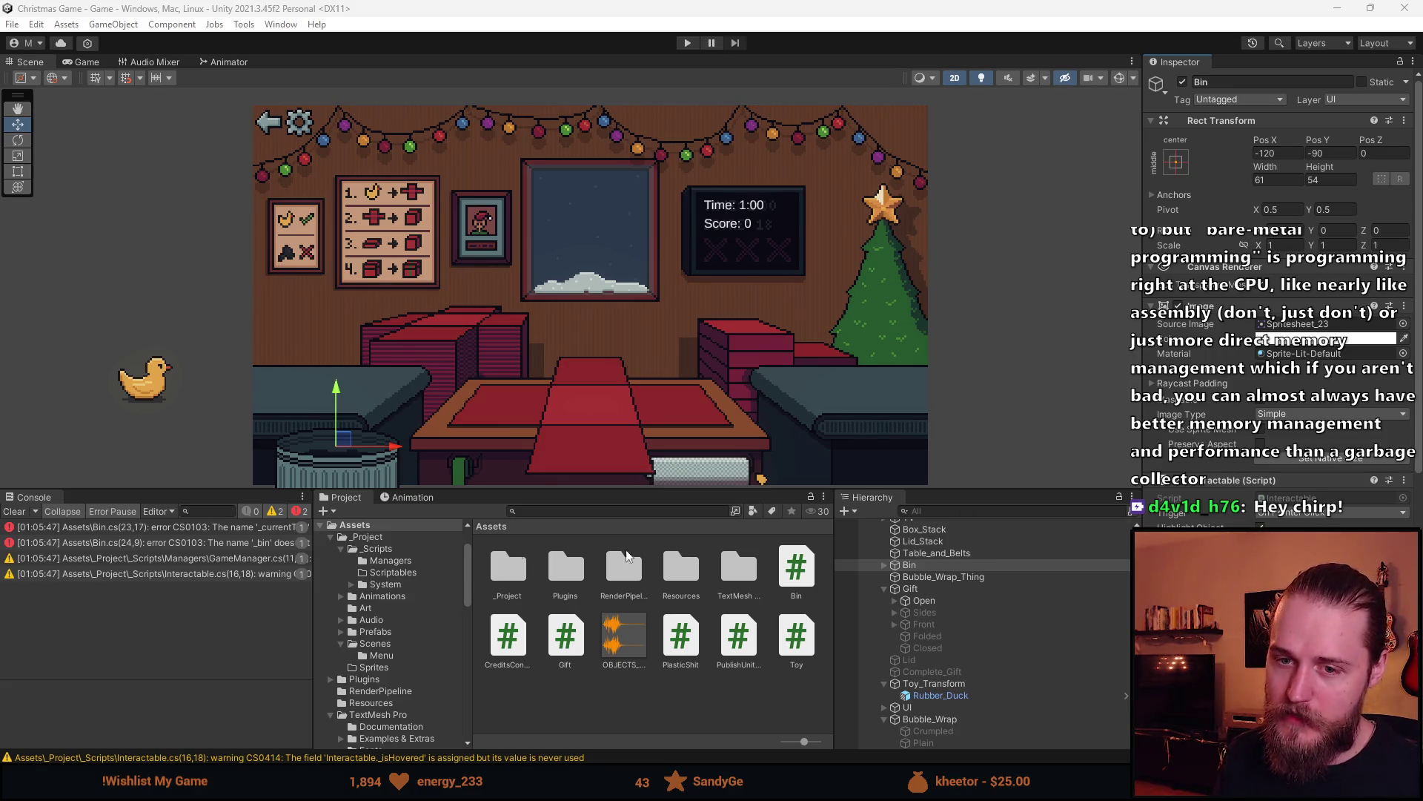
# Bring Unity forward to refresh the Console and give the Scene view more height
pyautogui.click(42, 526)
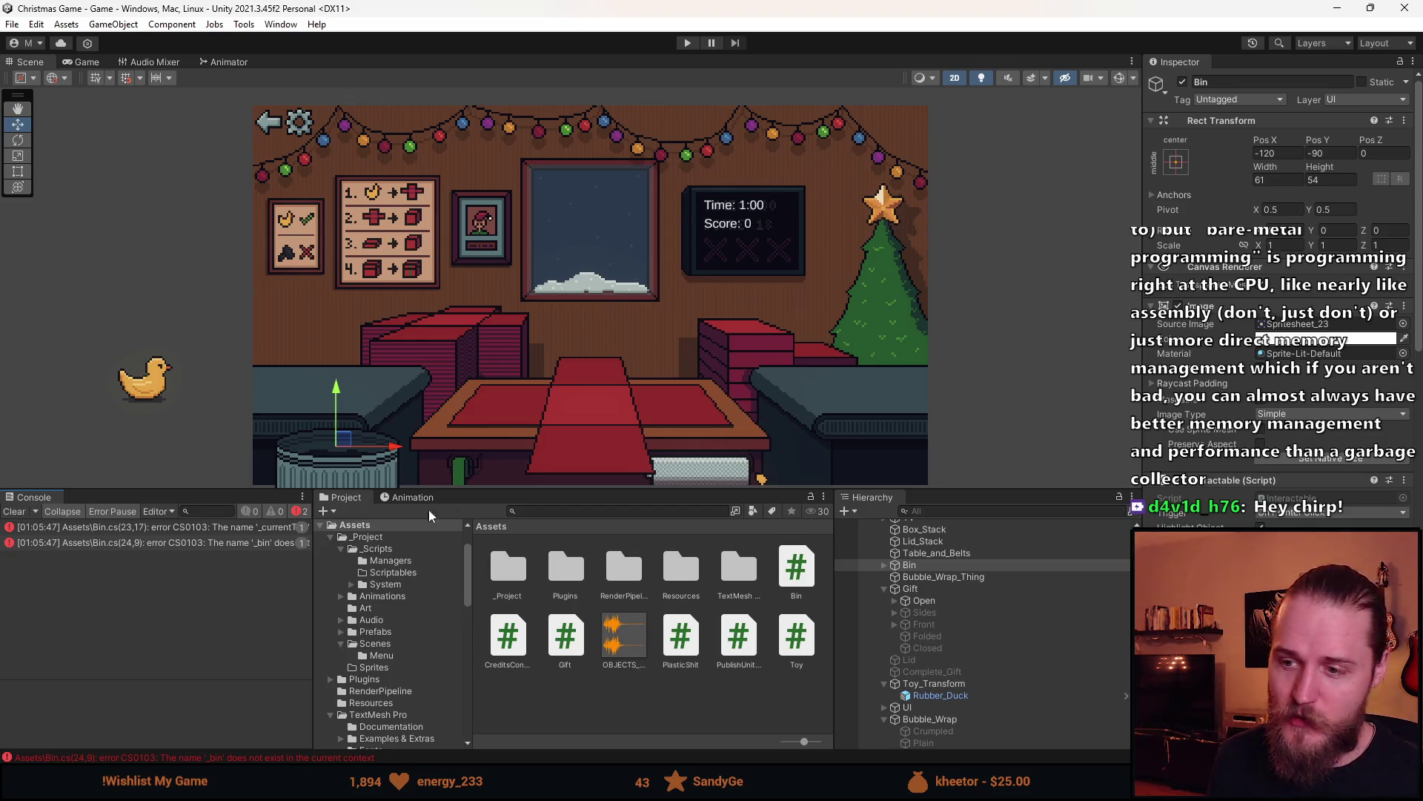
pyautogui.moveTo(568, 493); pyautogui.dragTo(567, 542)
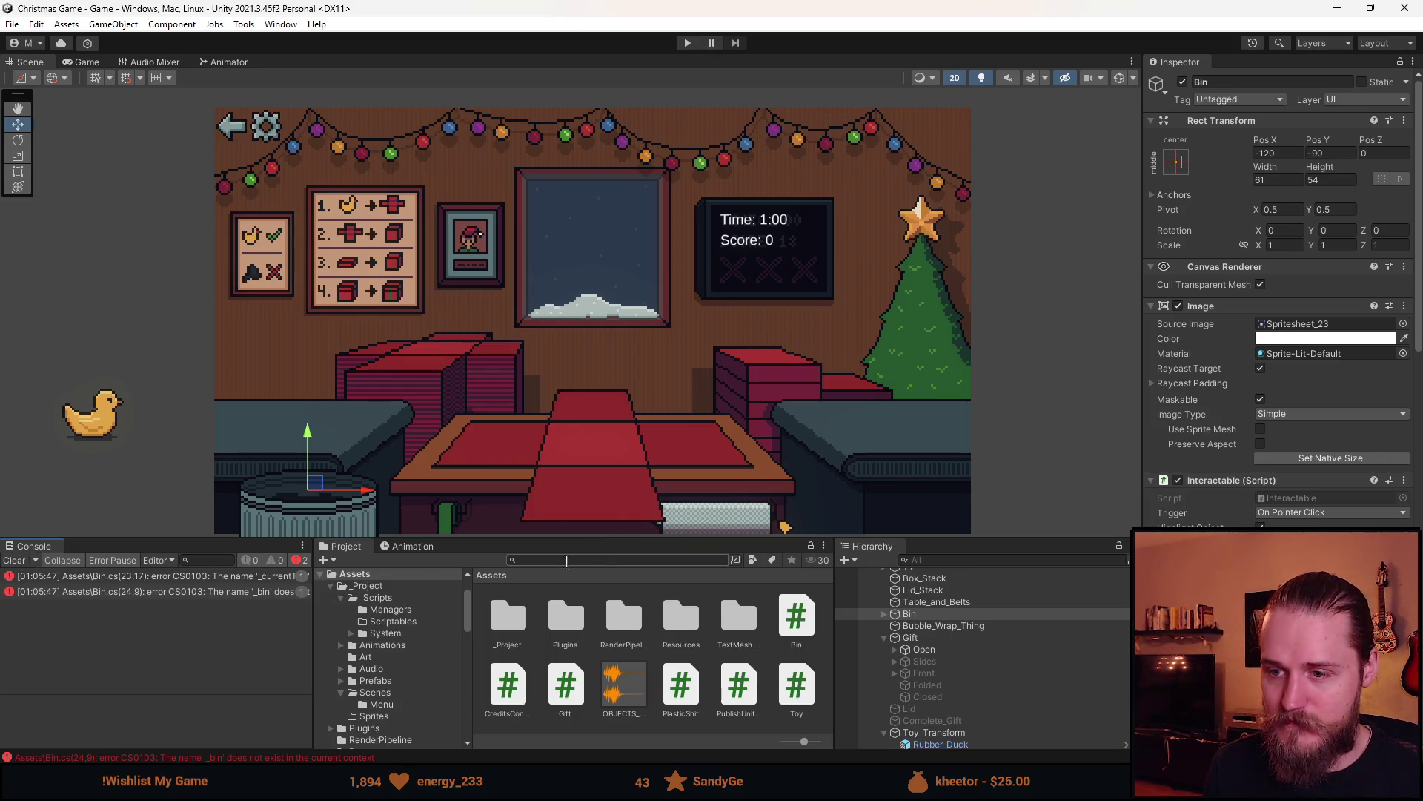
# Inspect Bubble_Wrap_Thing, Gift and Open, then Rubber_Duck and its Toy_Transform parent
pyautogui.moveTo(608, 586); pyautogui.dragTo(608, 575)
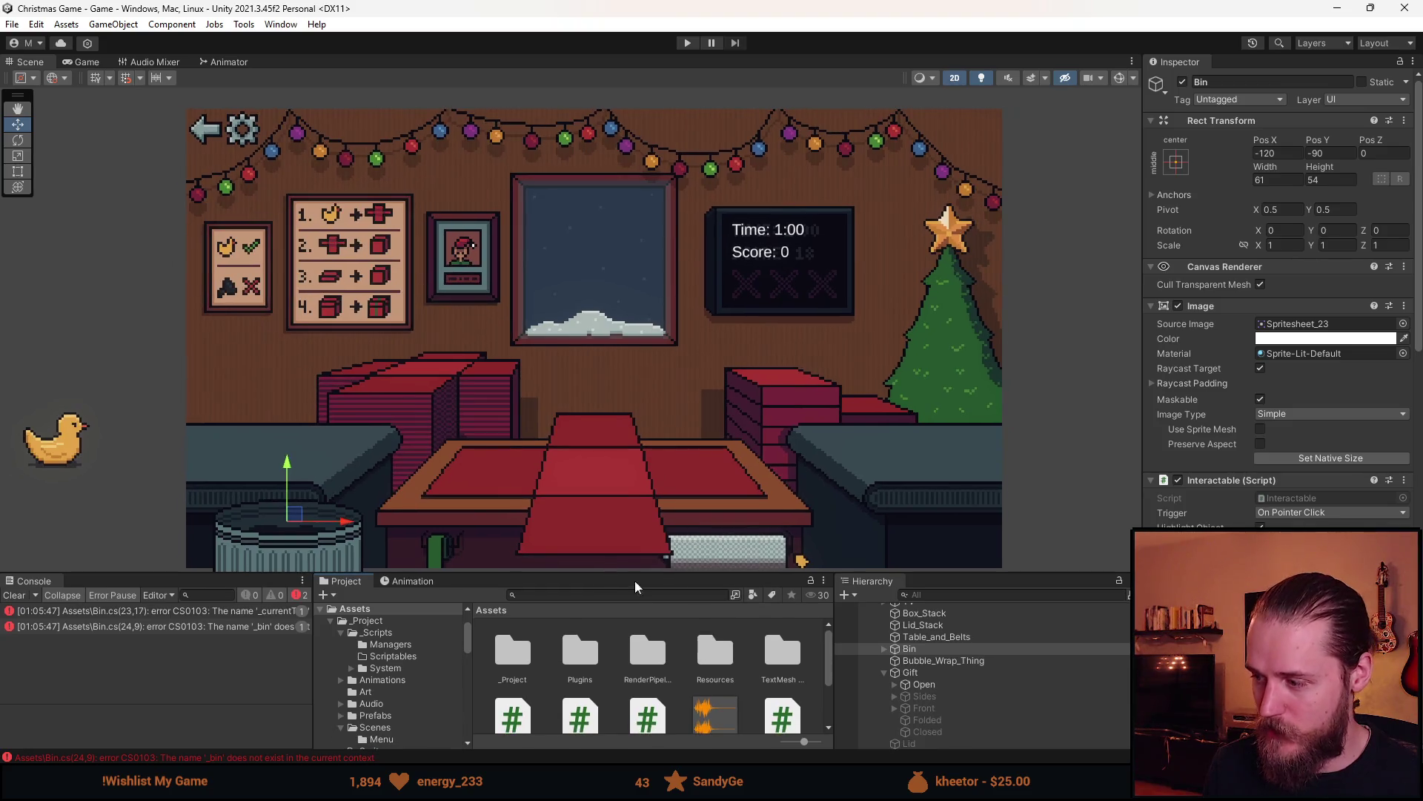
pyautogui.click(964, 661)
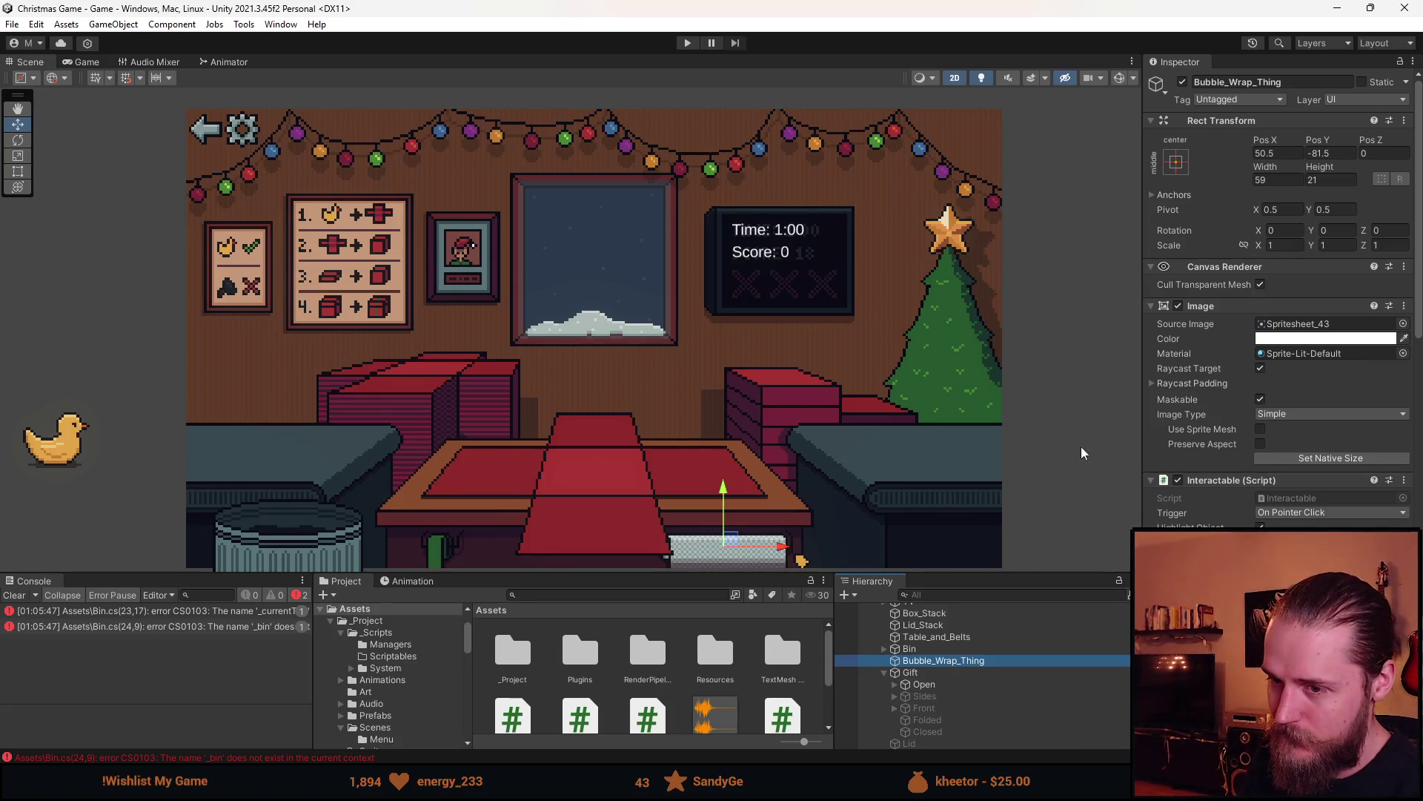
pyautogui.click(970, 674)
pyautogui.click(949, 659)
pyautogui.click(947, 673)
pyautogui.click(946, 684)
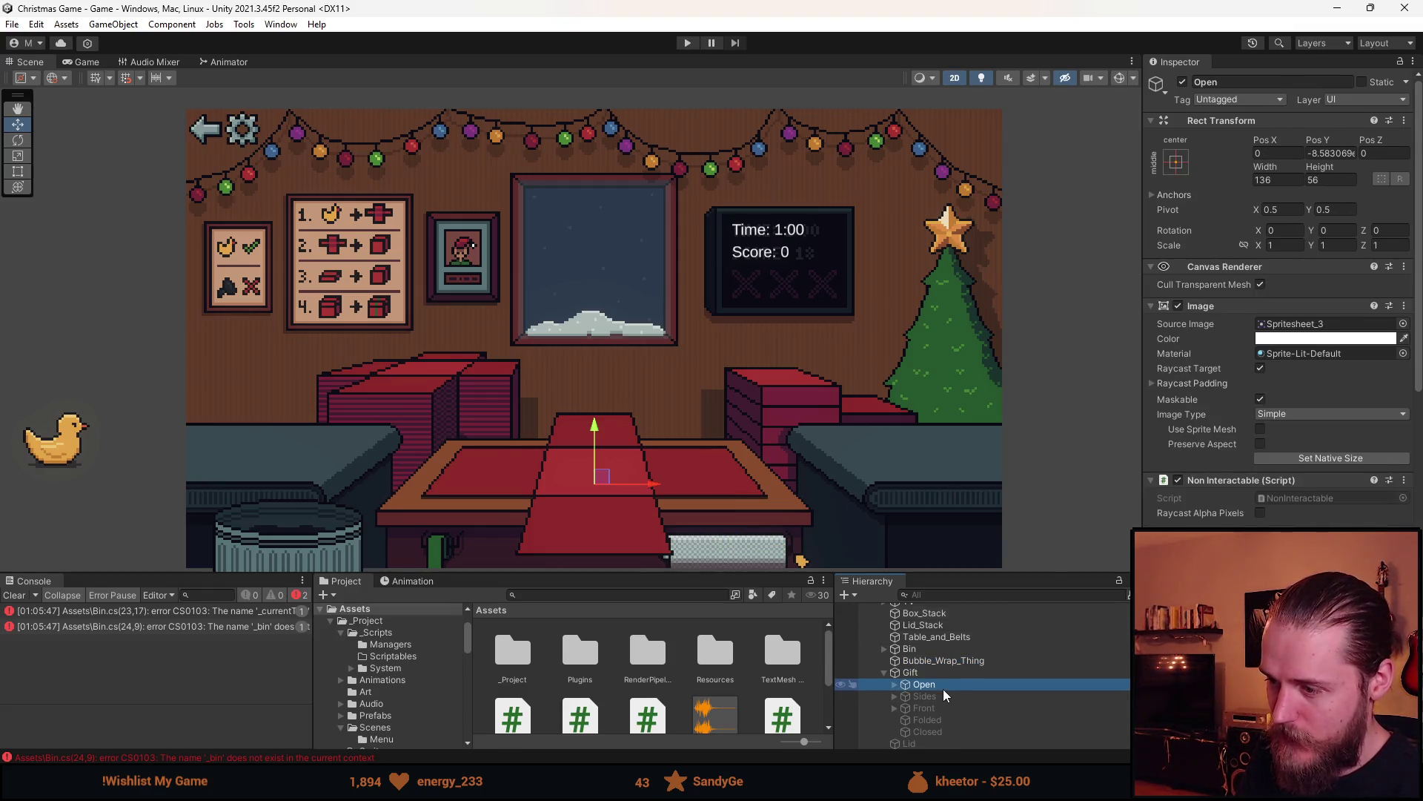
pyautogui.scroll(-3, 956, 695)
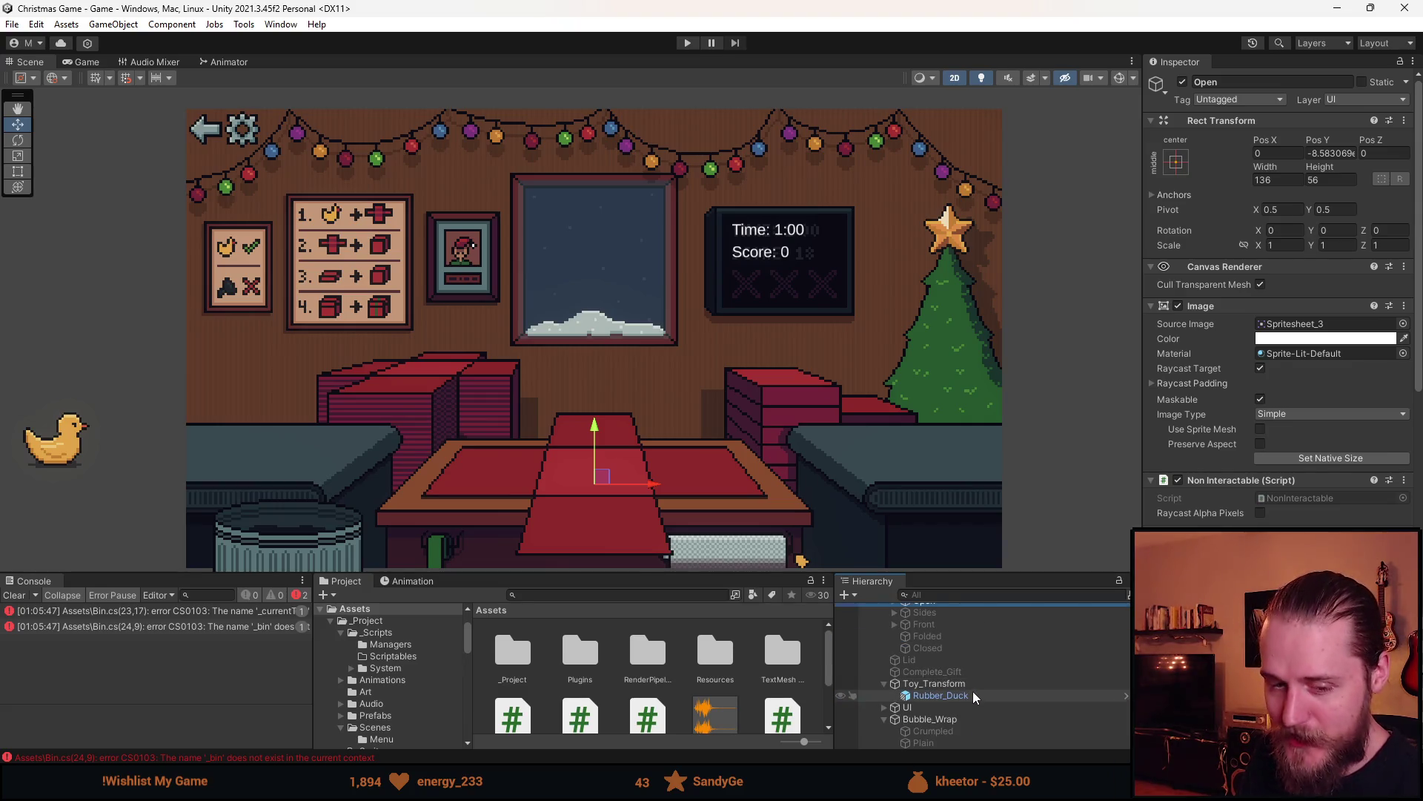
pyautogui.scroll(3, 976, 694)
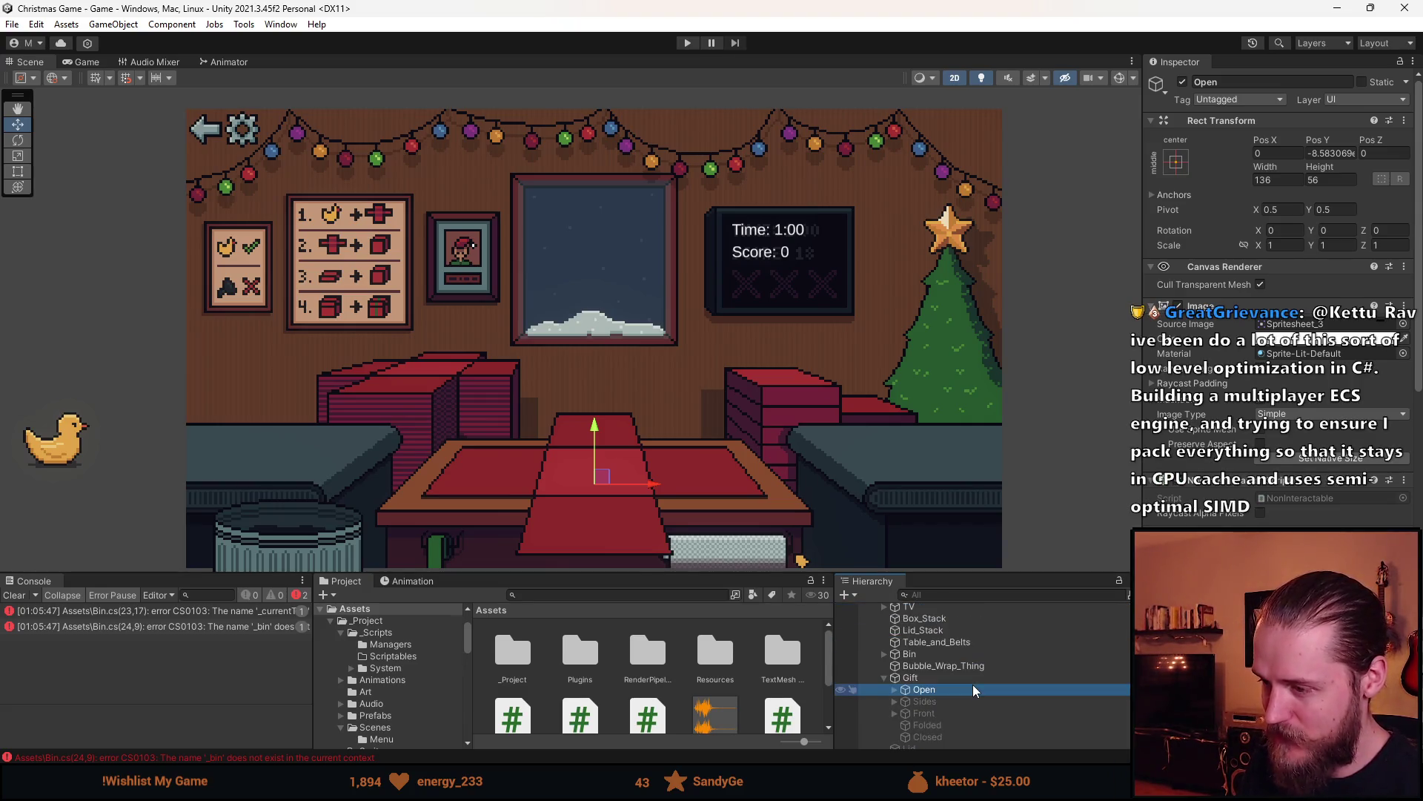
pyautogui.click(955, 666)
pyautogui.scroll(-3, 953, 669)
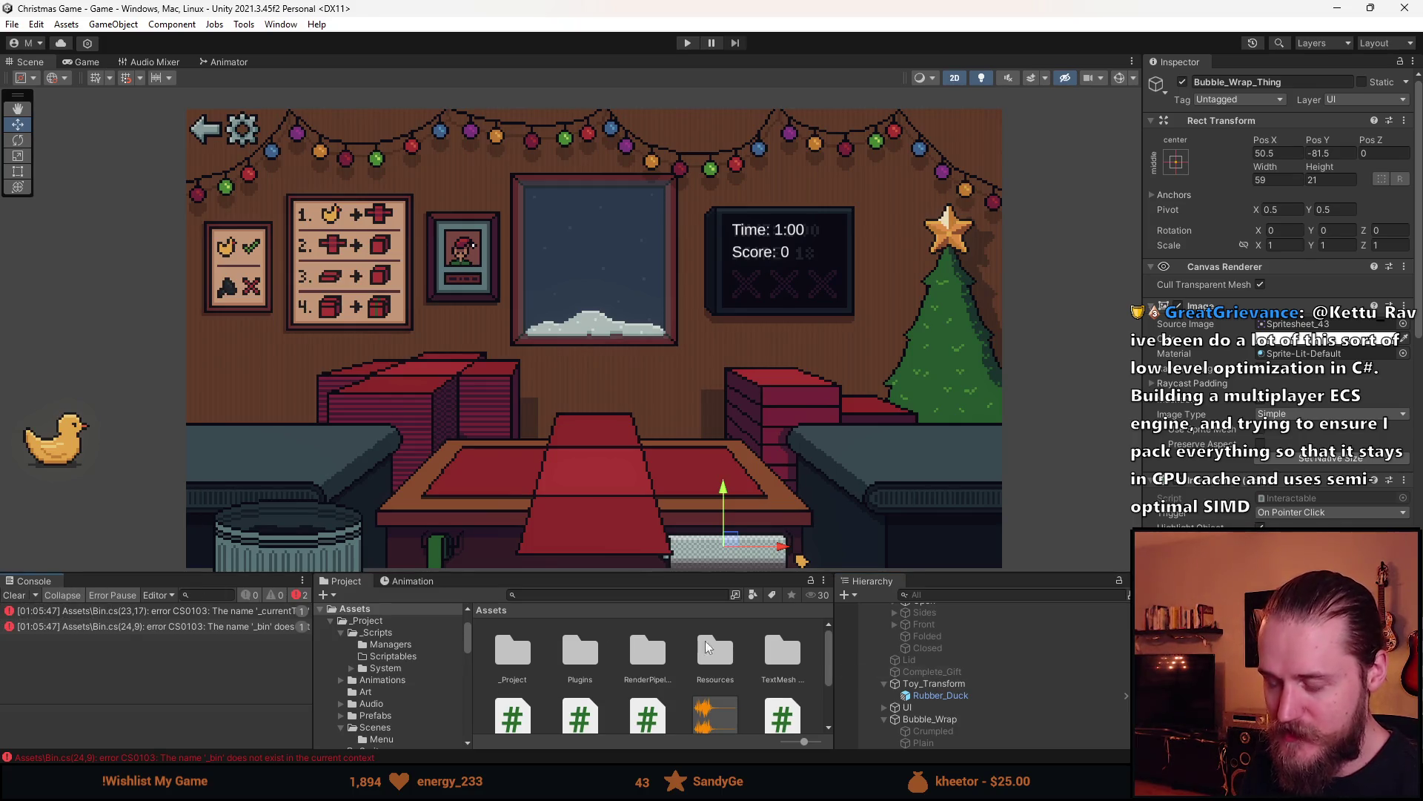
pyautogui.click(996, 697)
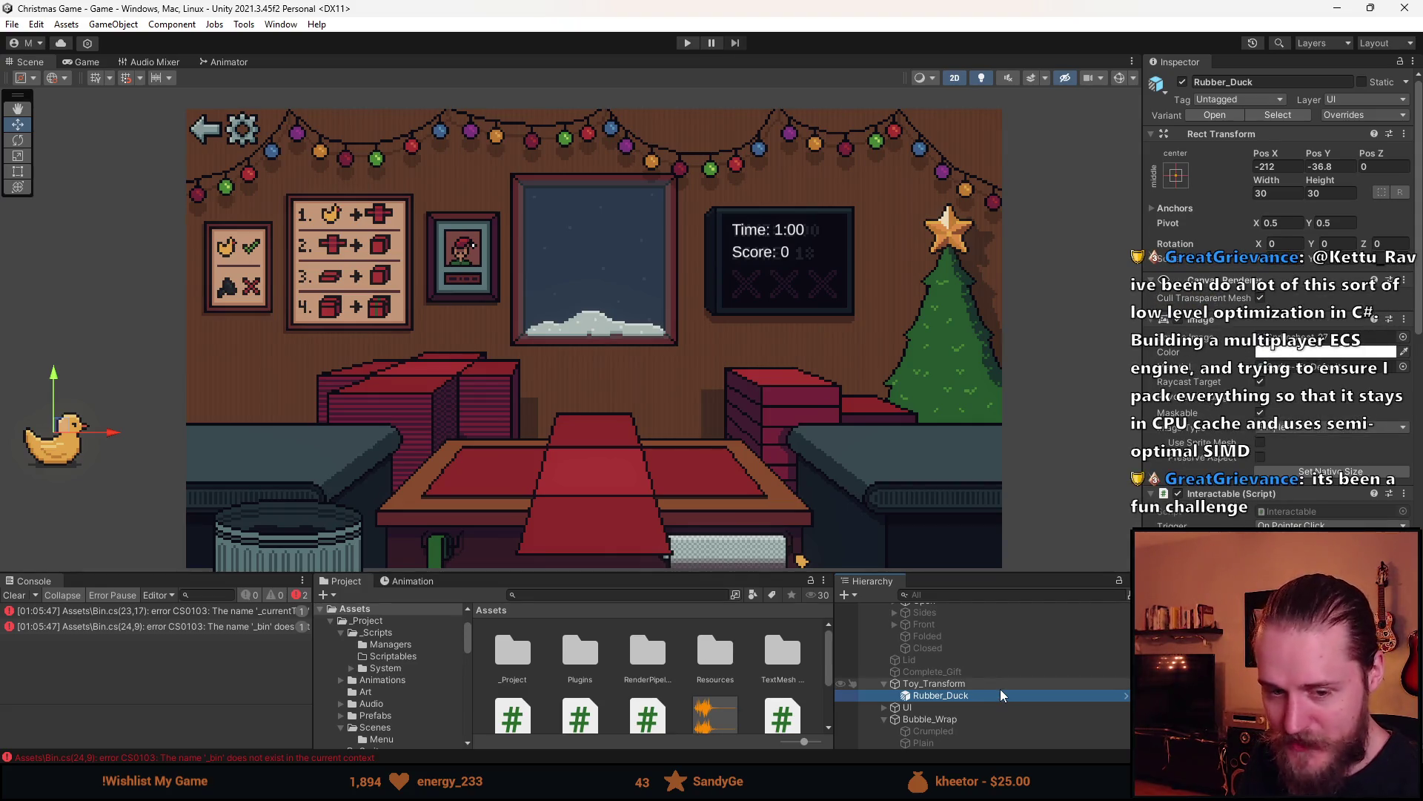
pyautogui.click(997, 685)
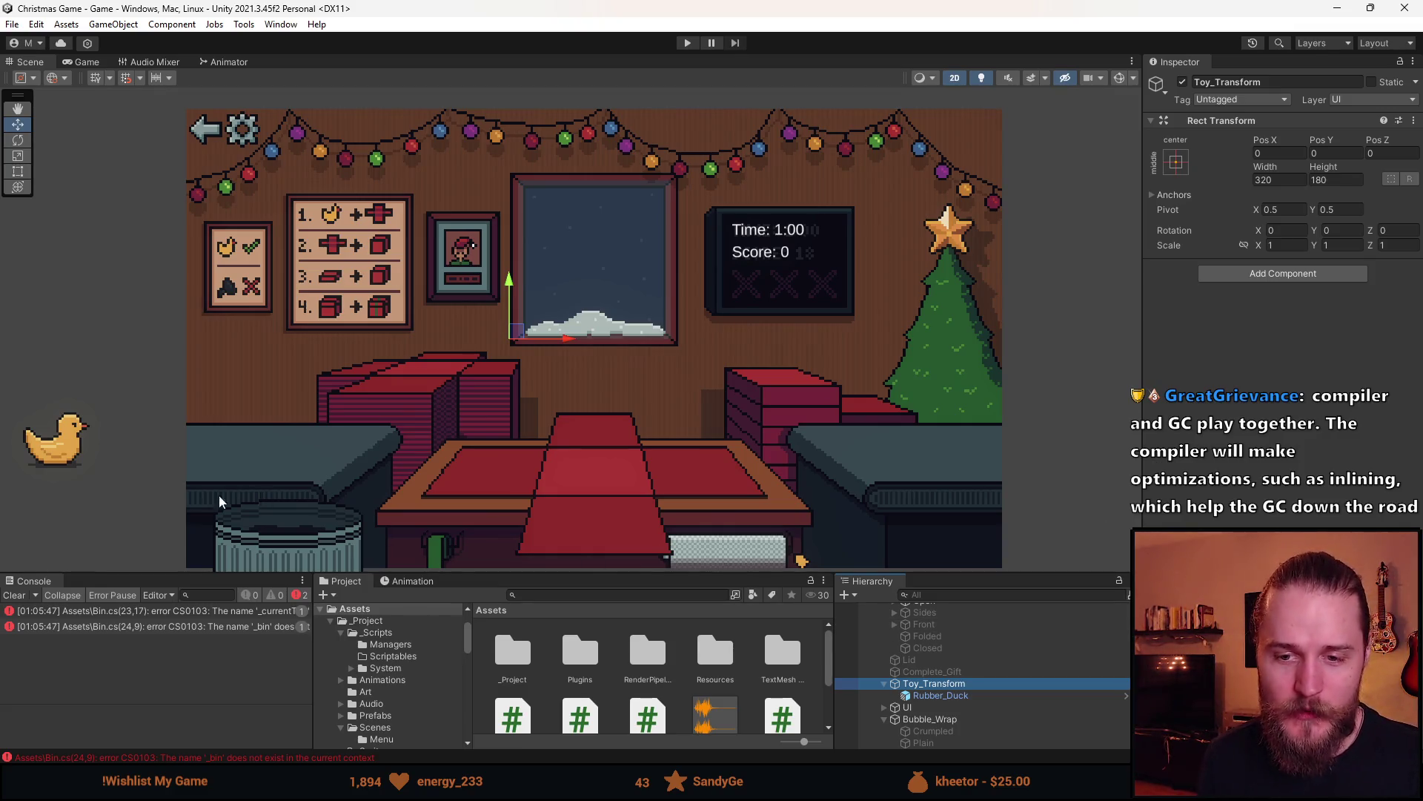
# Select the first Bin.cs console error and enlarge the bottom panels, then return to Visual Studio
pyautogui.click(15, 605)
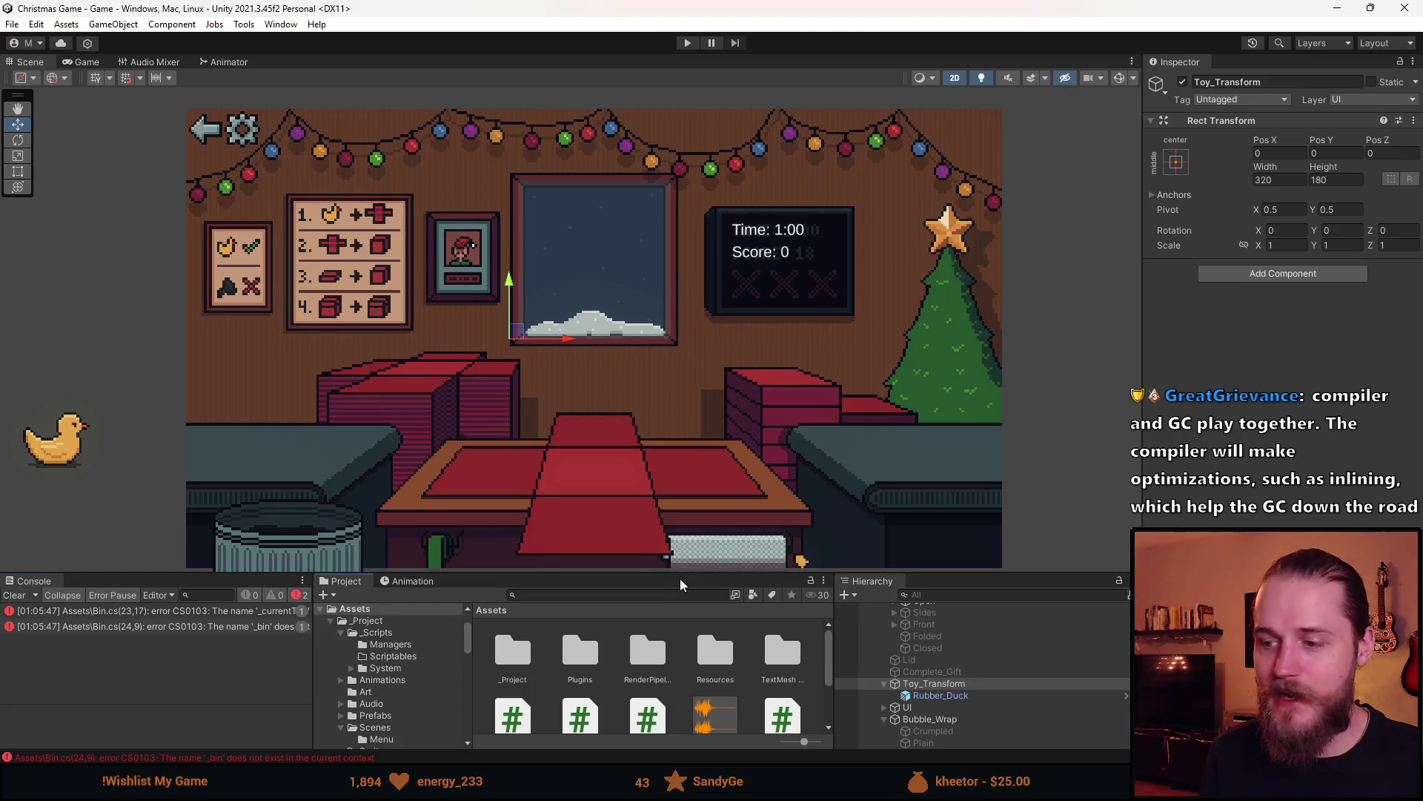
pyautogui.moveTo(685, 578); pyautogui.dragTo(675, 528)
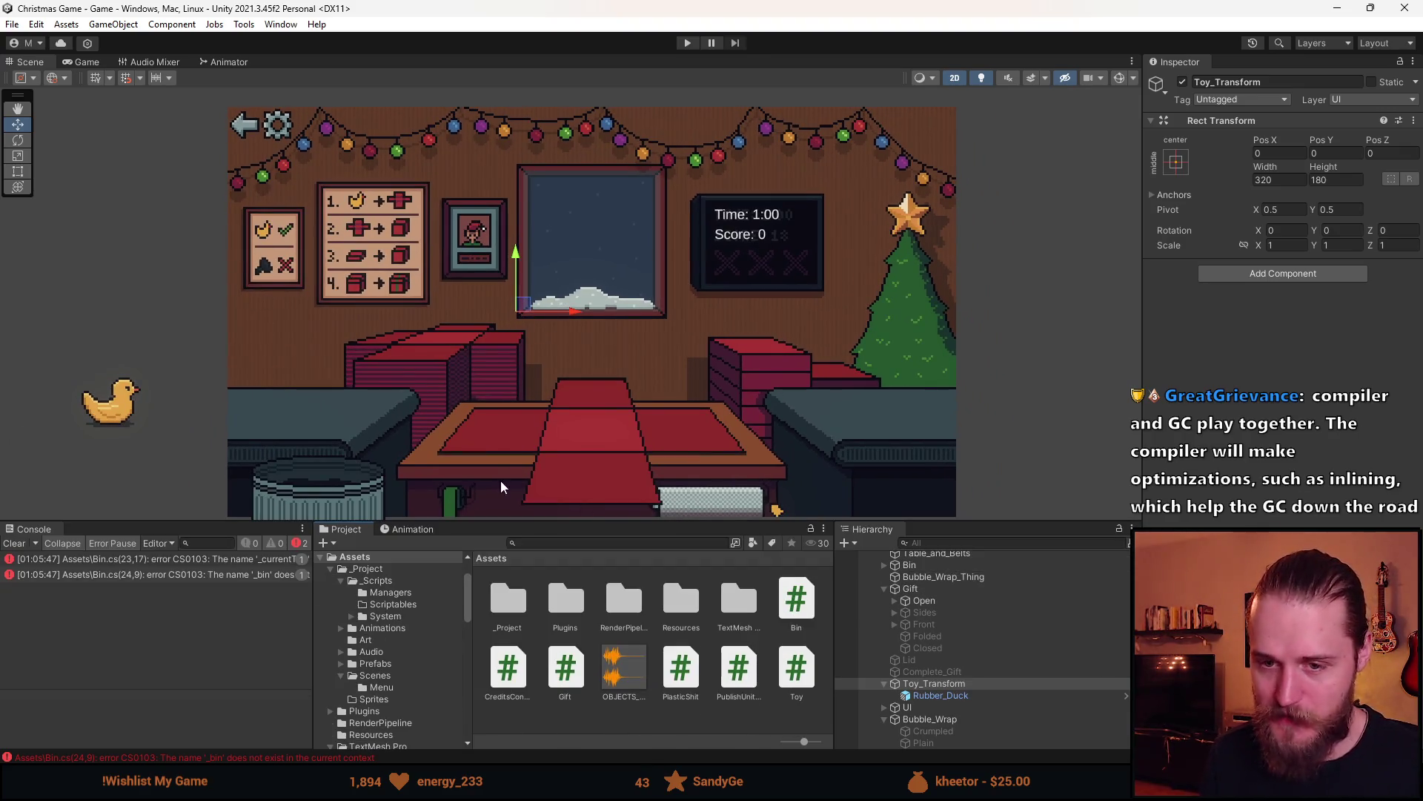
pyautogui.scroll(2, 488, 375)
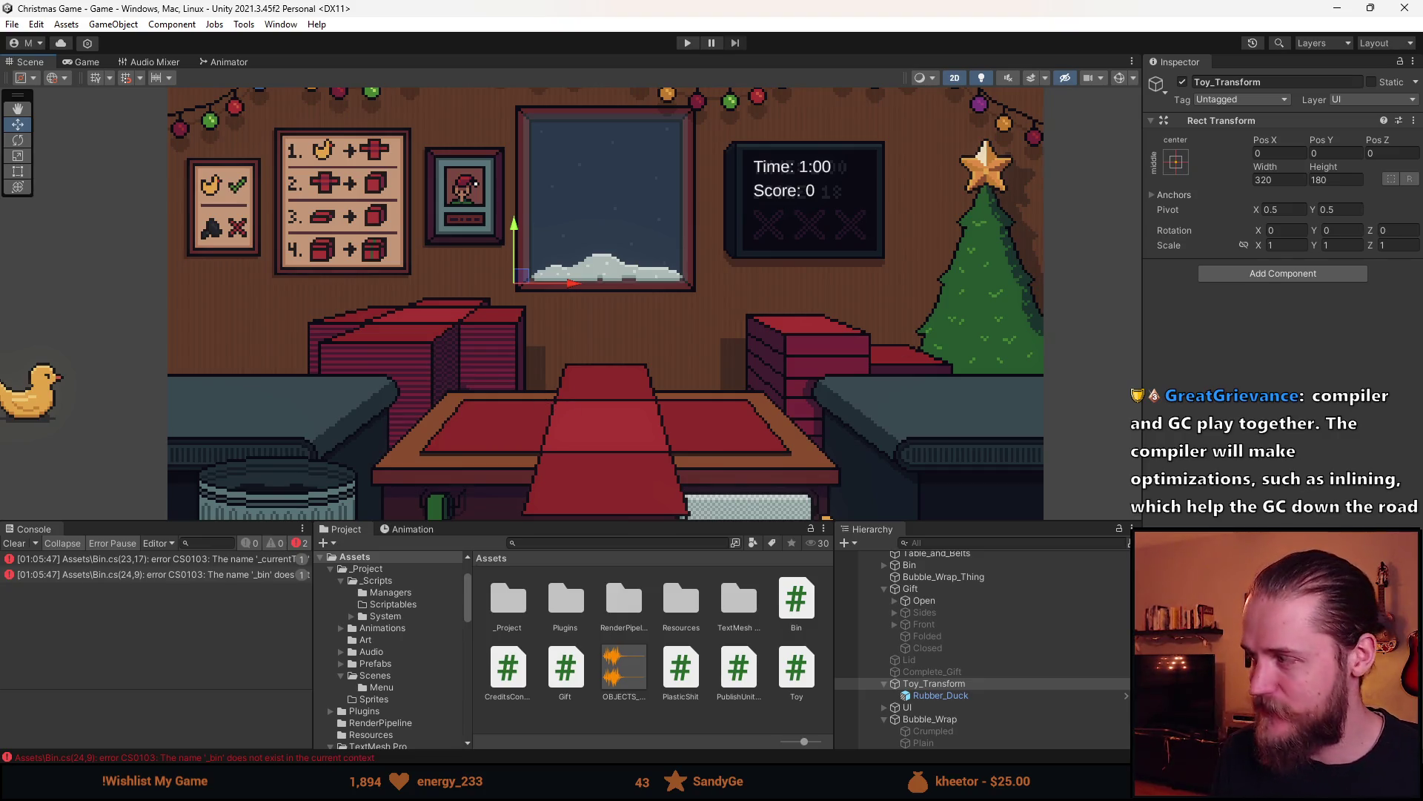
pyautogui.hotkey('alt', 'Tab')
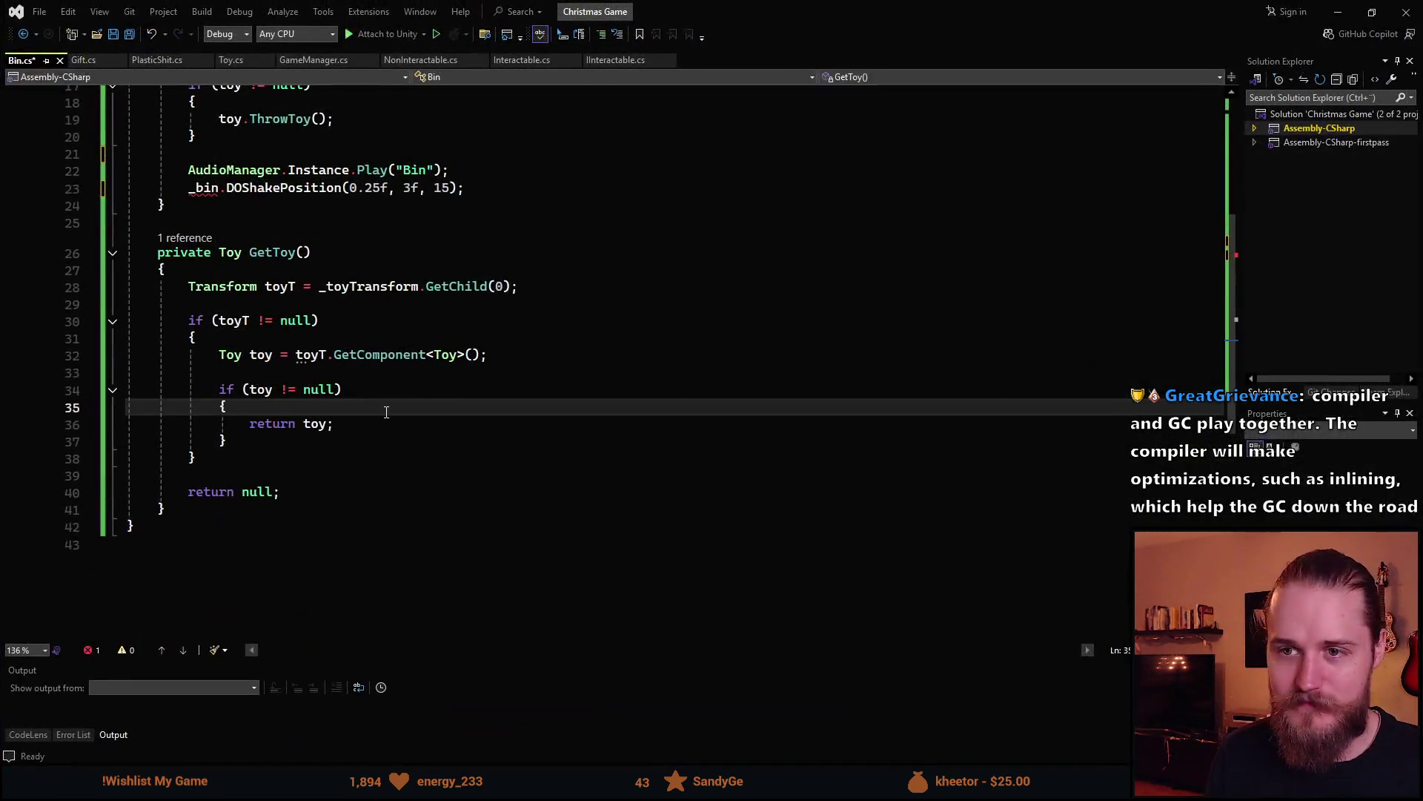
# Replace _bin with transform in the DOShakePosition line and save Bin.cs
pyautogui.scroll(4, 329, 397)
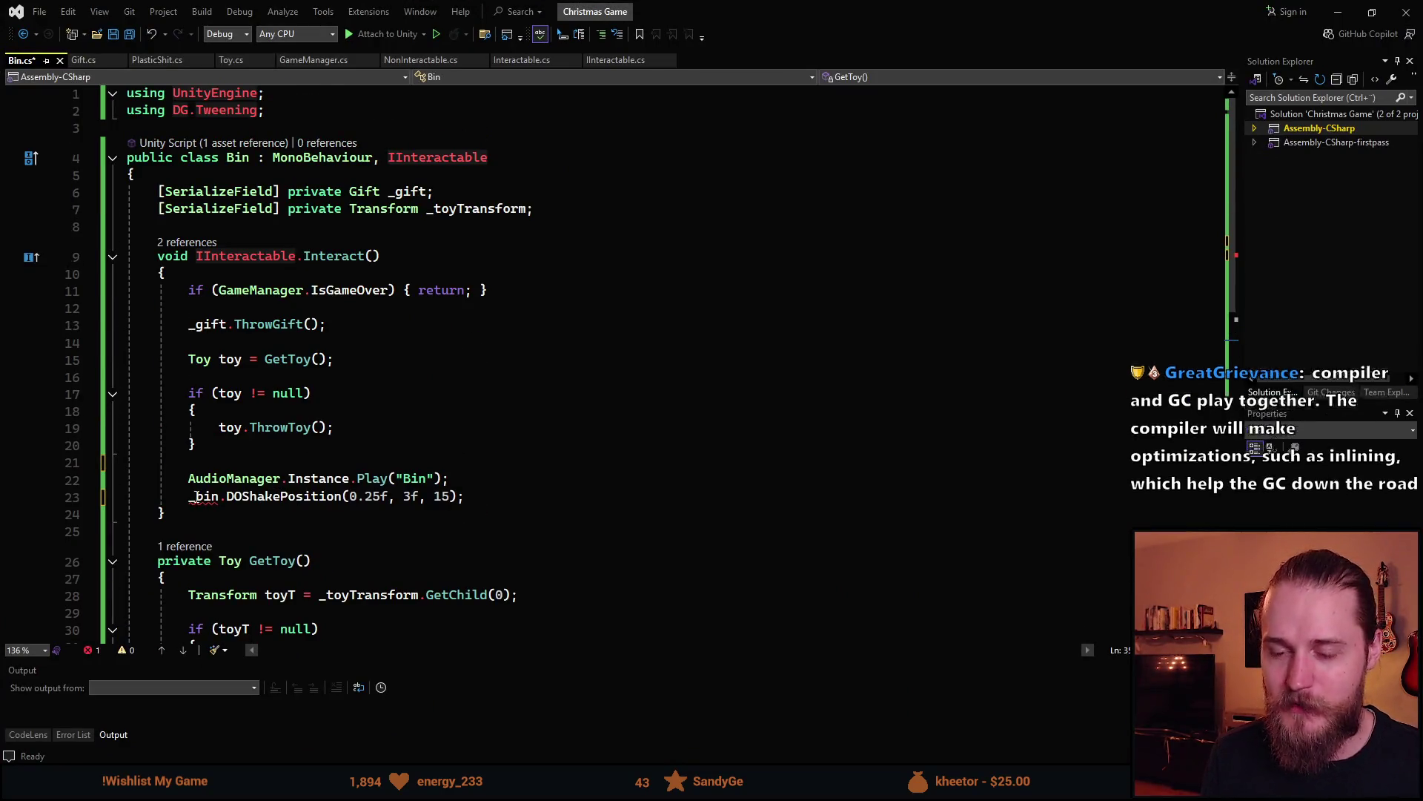
pyautogui.click(219, 497)
pyautogui.press('BackSpace')
pyautogui.press('BackSpace')
pyautogui.press('BackSpace')
pyautogui.write('transform')
pyautogui.hotkey('ctrl', 's')
pyautogui.scroll(-3, 452, 368)
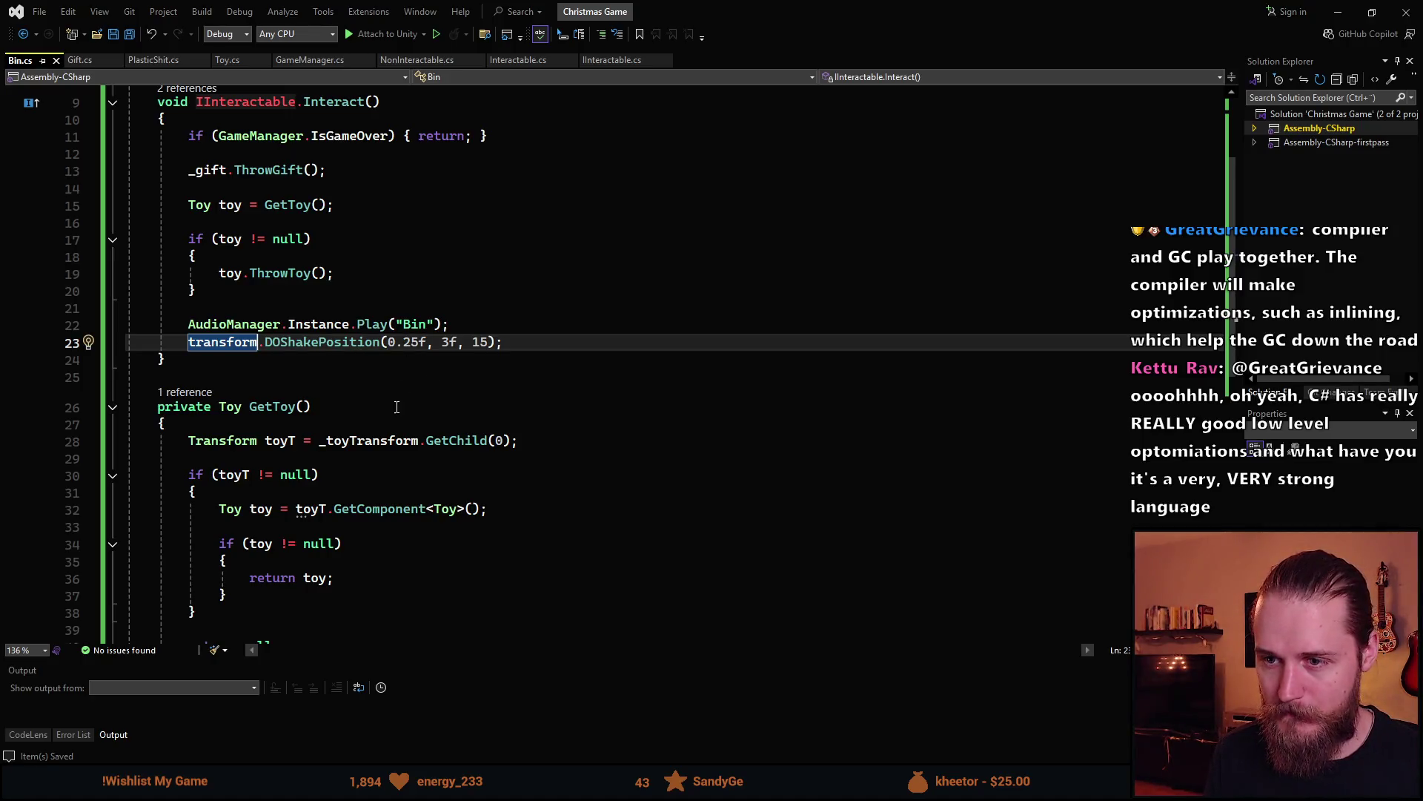
pyautogui.scroll(-2, 454, 375)
pyautogui.scroll(3, 459, 401)
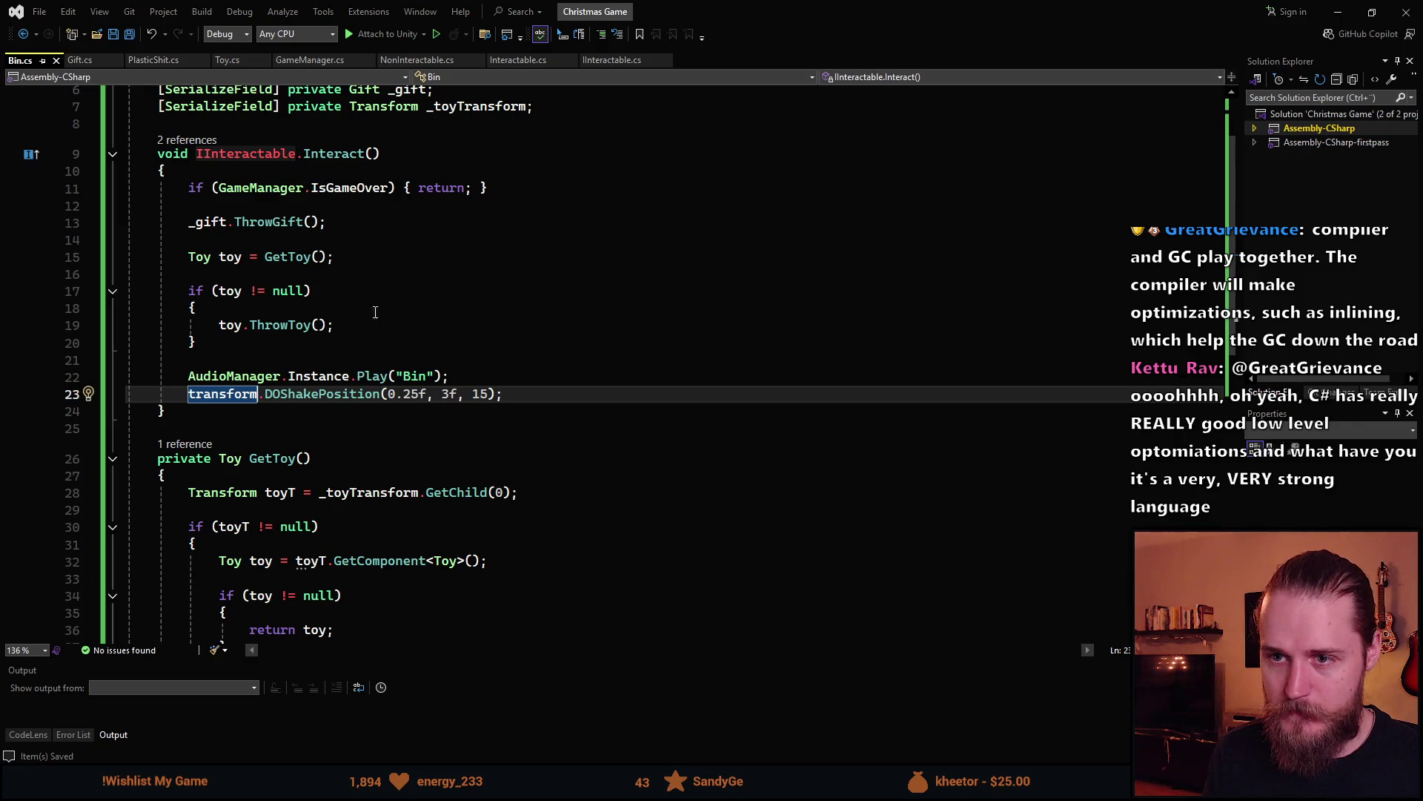
# Run the game in Unity to test the fix, then return to Visual Studio
pyautogui.hotkey('alt', 'Tab')
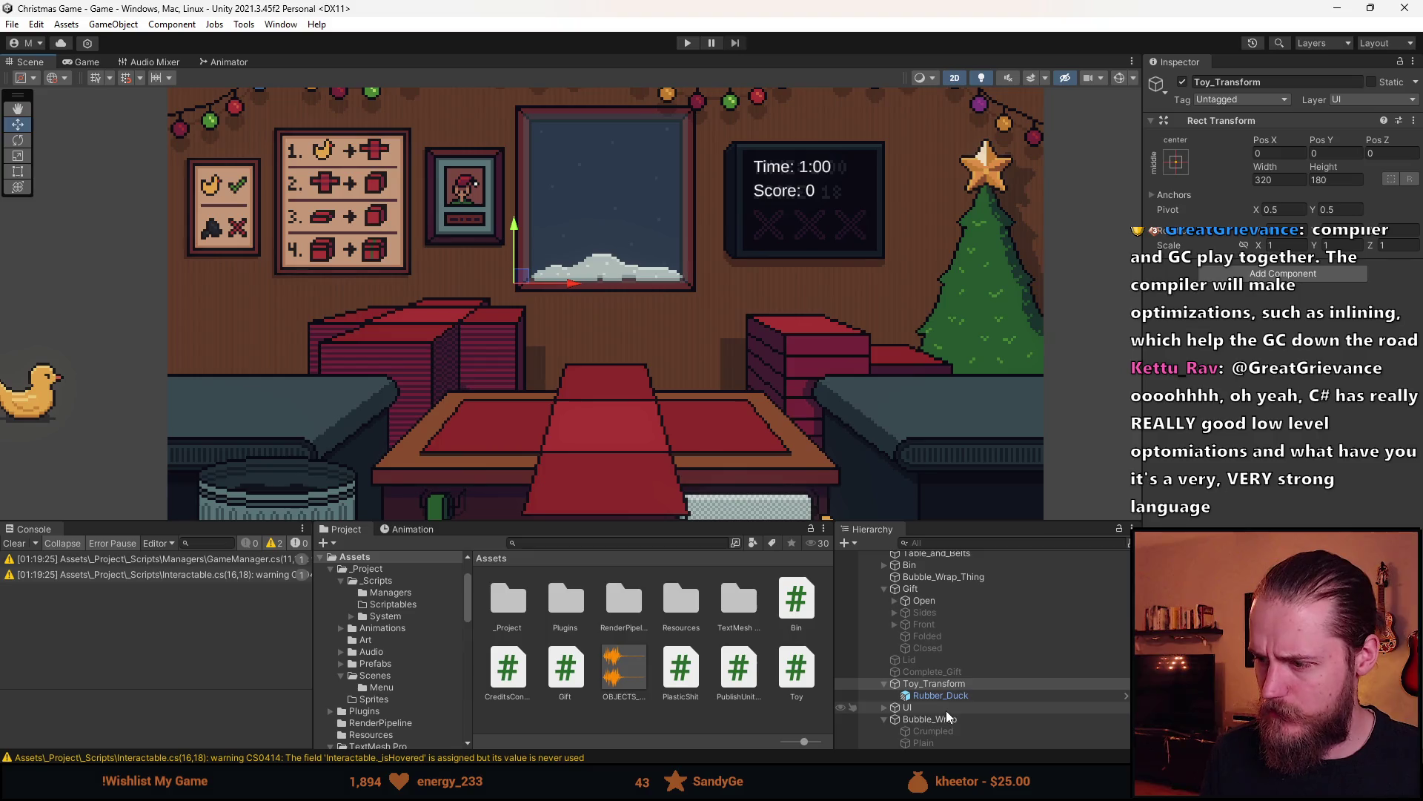
pyautogui.click(687, 43)
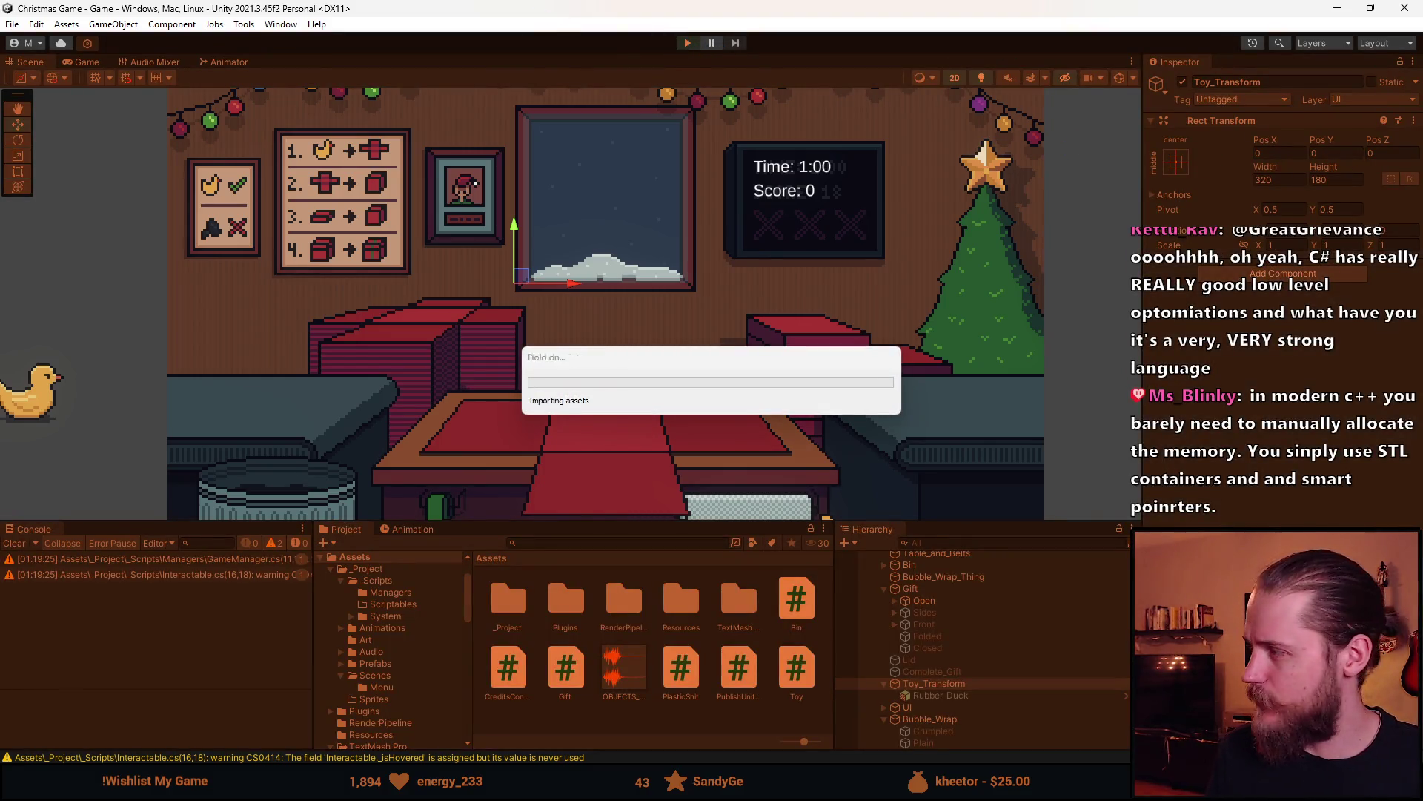
pyautogui.hotkey('alt', 'Tab')
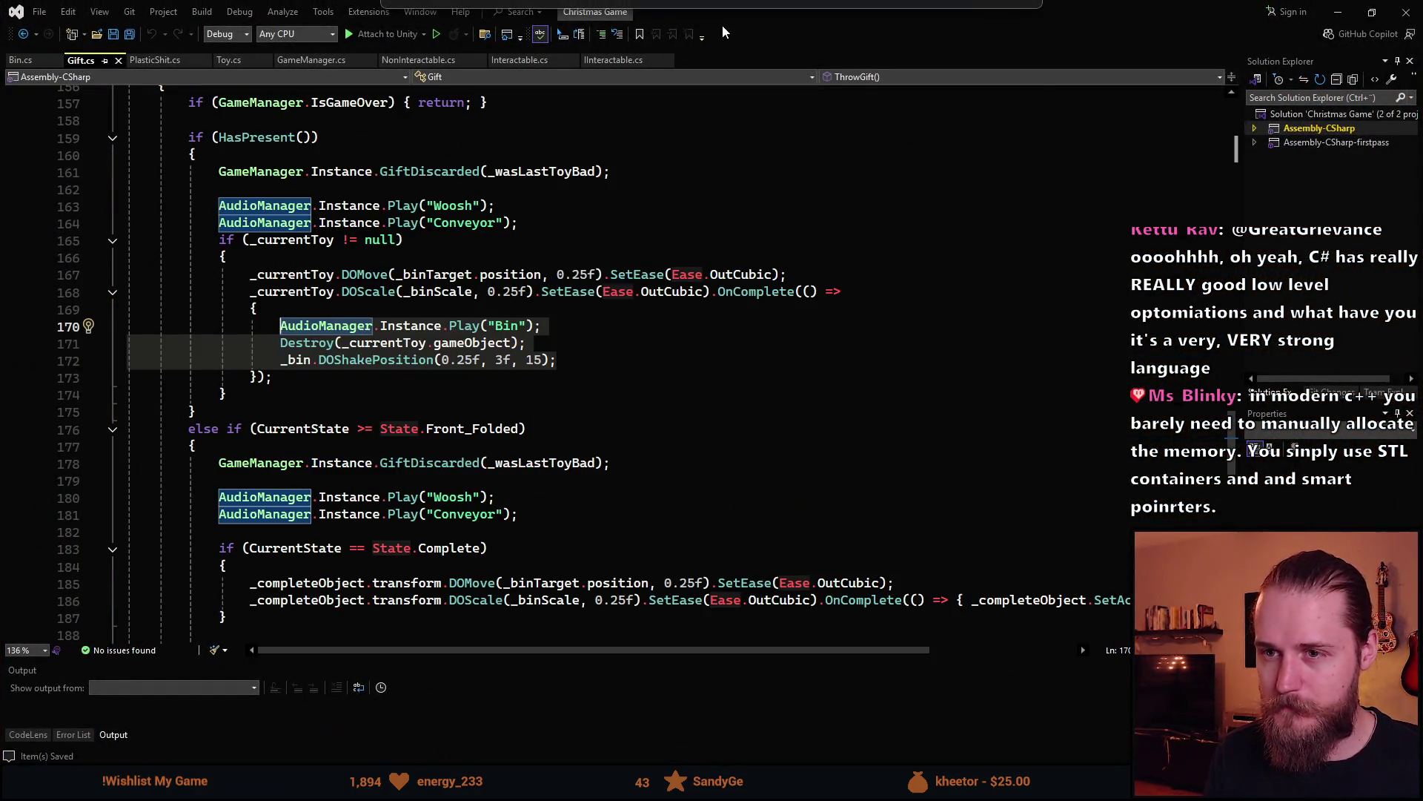
# Stop the Unity test run and select lines 159–174, ThrowGift's HasPresent branch, in Gift.cs
pyautogui.hotkey('alt', 'Tab')
pyautogui.hotkey('alt', 'Tab')
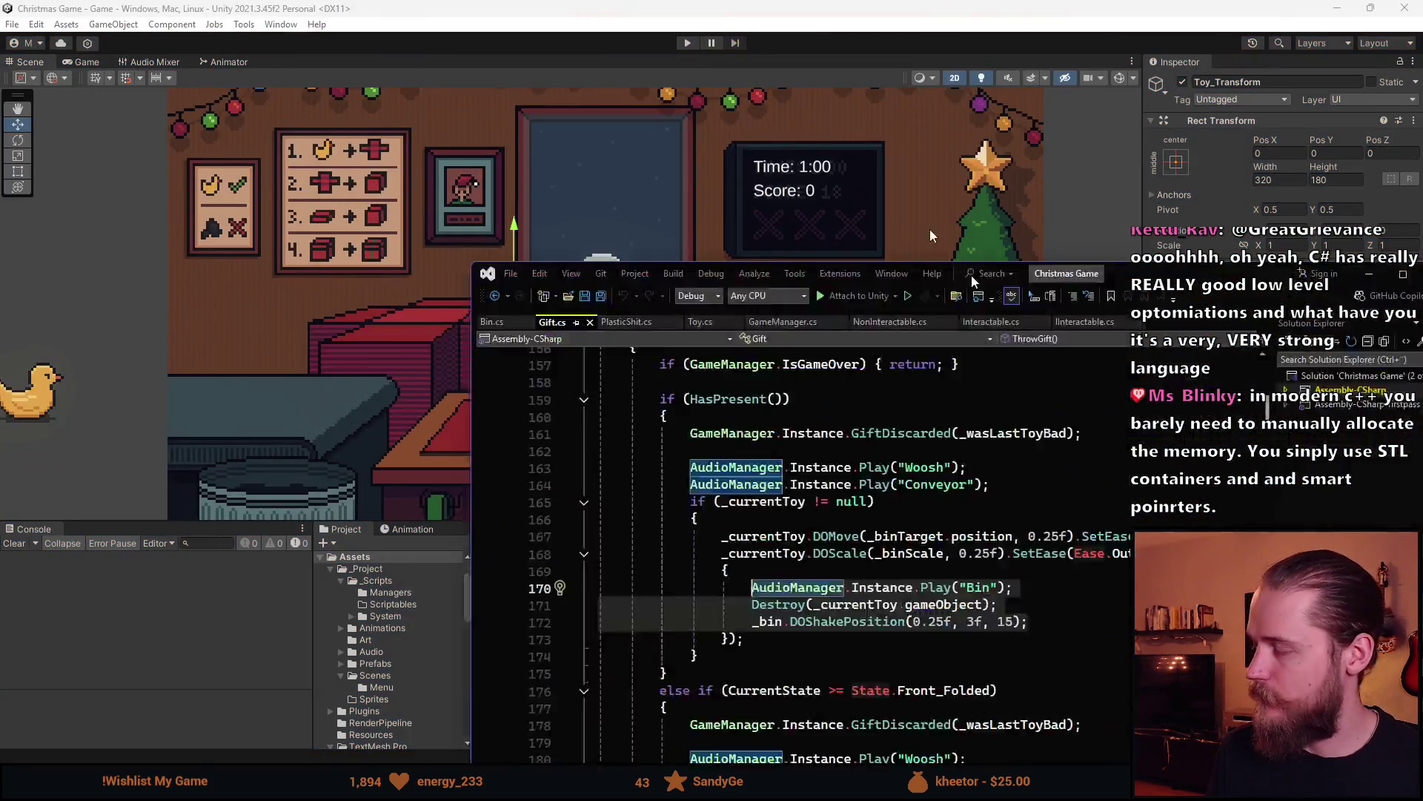
pyautogui.scroll(1, 260, 251)
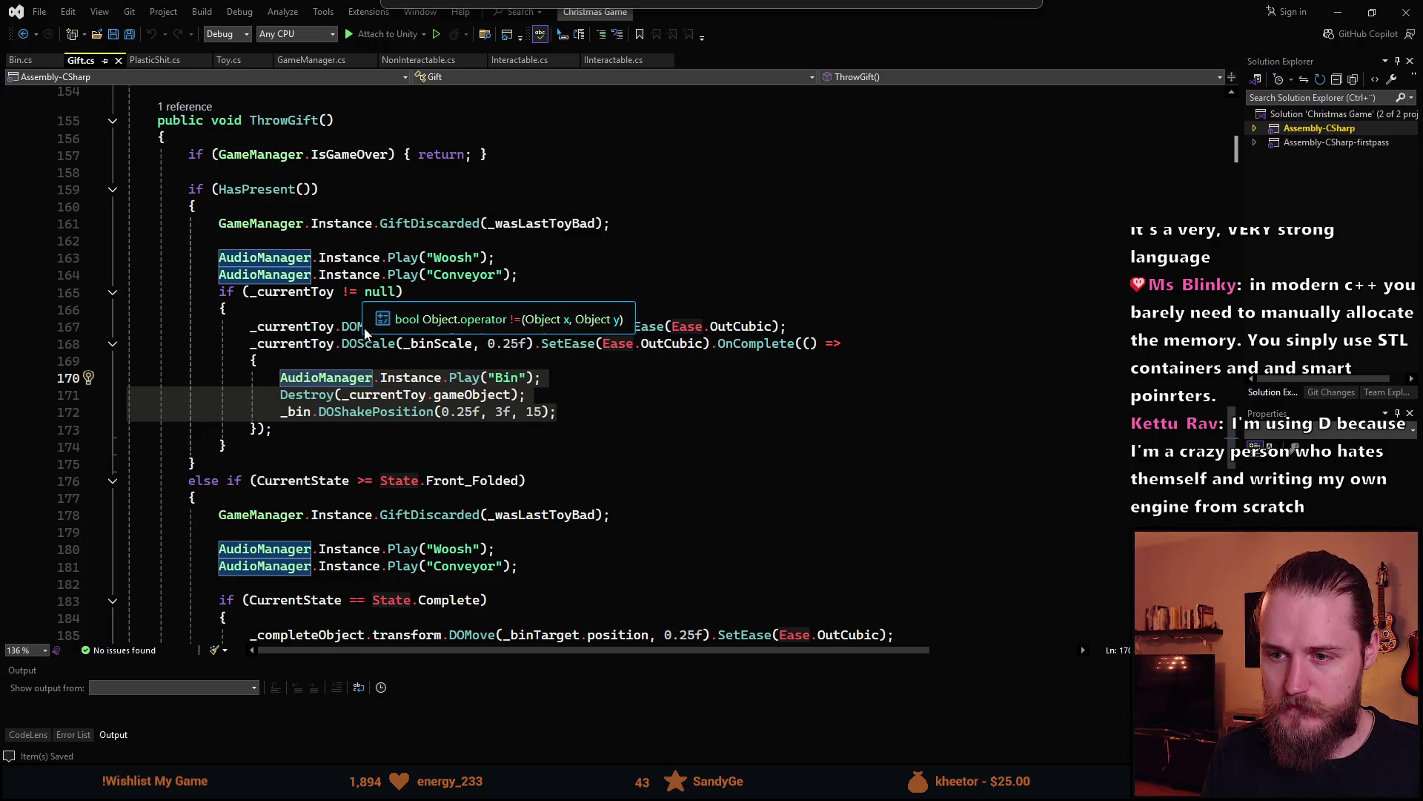
pyautogui.click(262, 447)
pyautogui.moveTo(261, 448)
pyautogui.mouseDown()
pyautogui.moveTo(280, 378)
pyautogui.moveTo(272, 343)
pyautogui.moveTo(189, 191)
pyautogui.mouseUp()
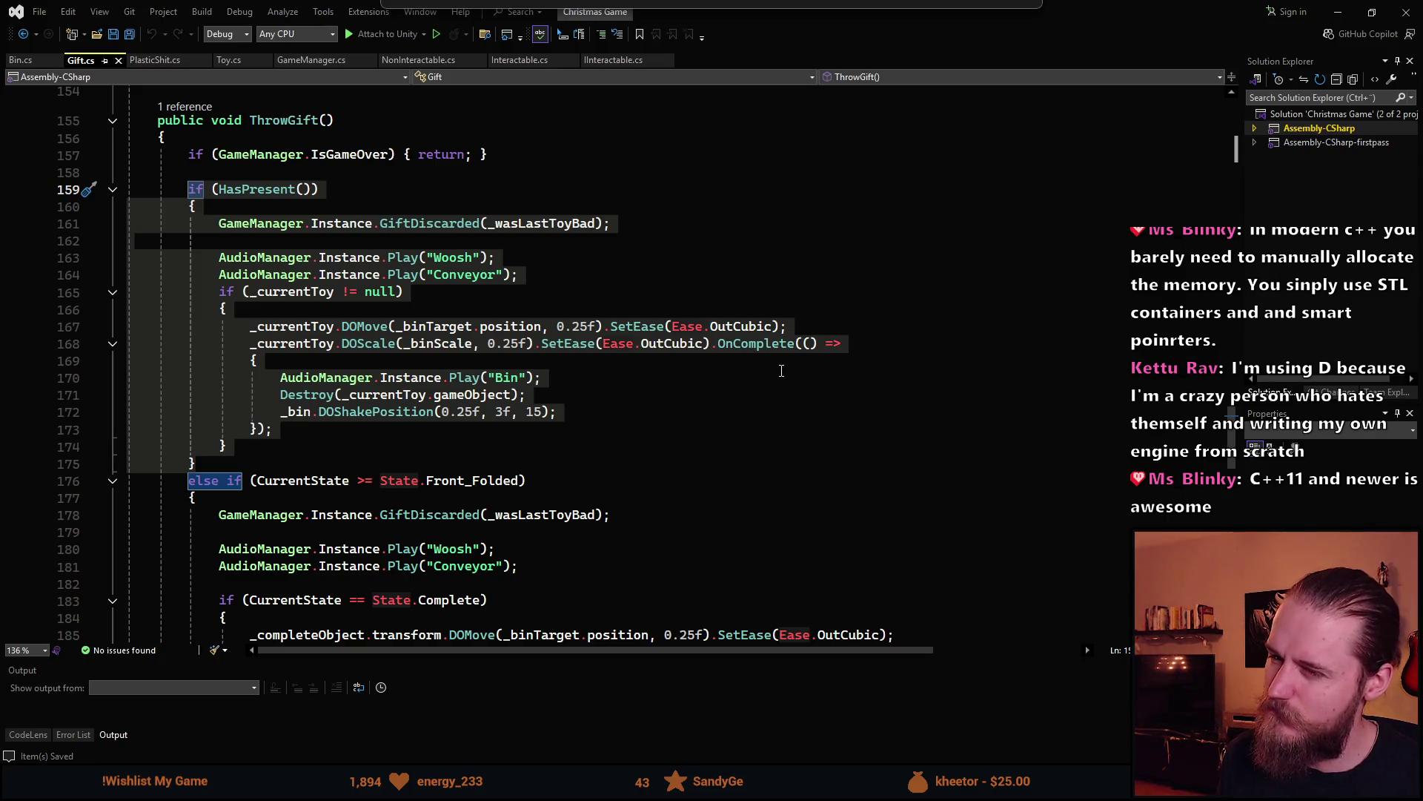
# Comment out the selected HasPresent branch in Gift.cs and save the file
pyautogui.hotkey('ctrl', 'k')
pyautogui.hotkey('ctrl', 'c')
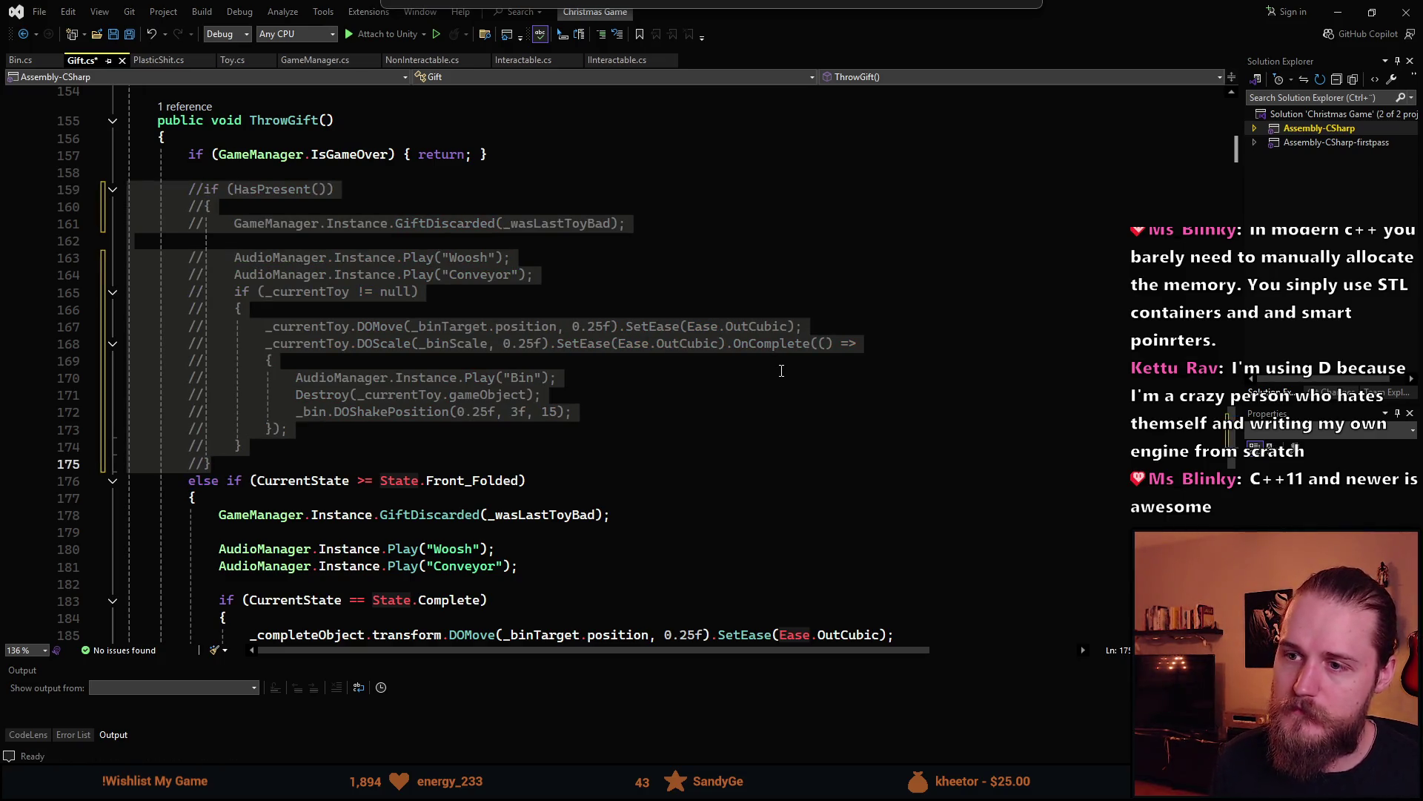
pyautogui.hotkey('ctrl', 's')
# Add the Woosh sound call after GiftDiscarded in Toy.cs's ThrowToy, save, and let Unity recompile
pyautogui.click(235, 258)
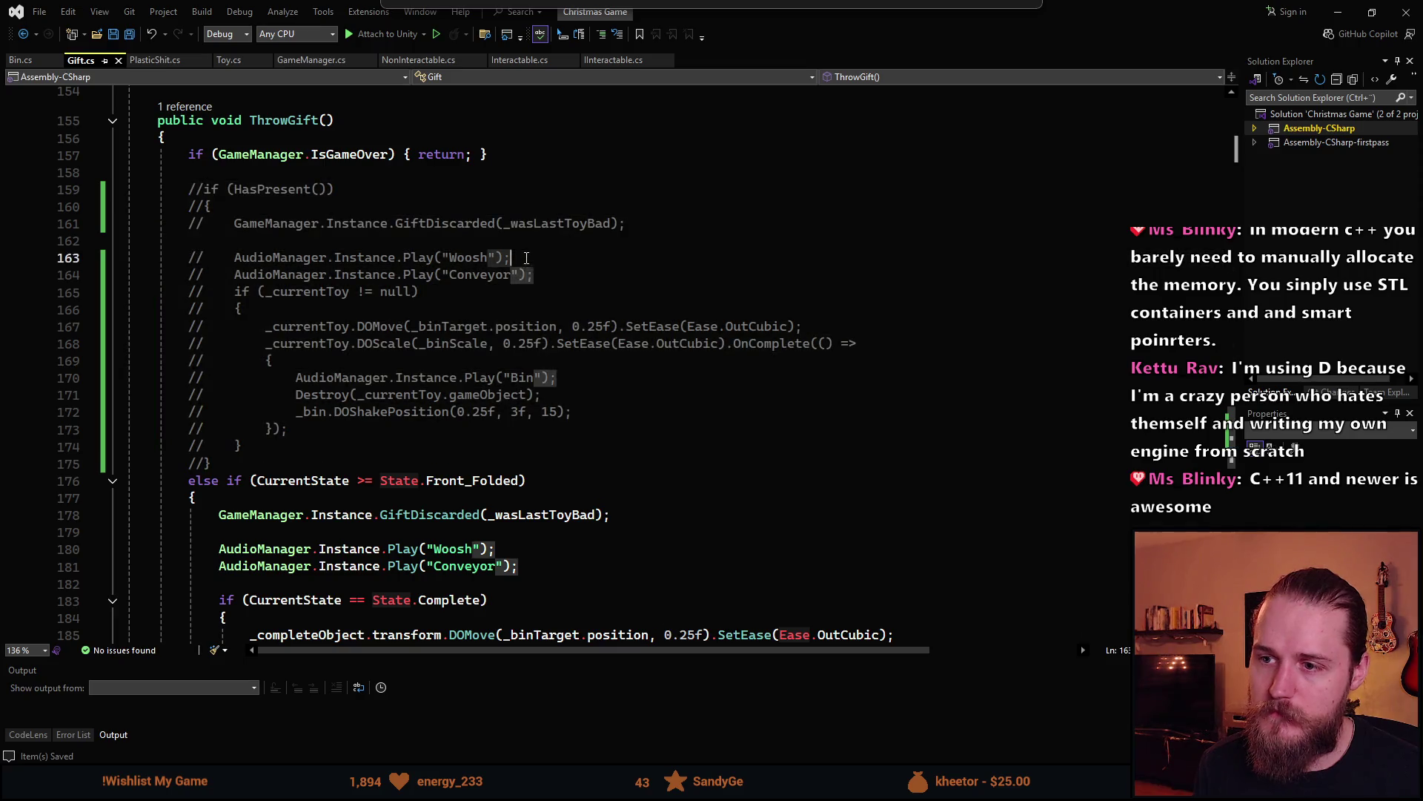
pyautogui.click(145, 63)
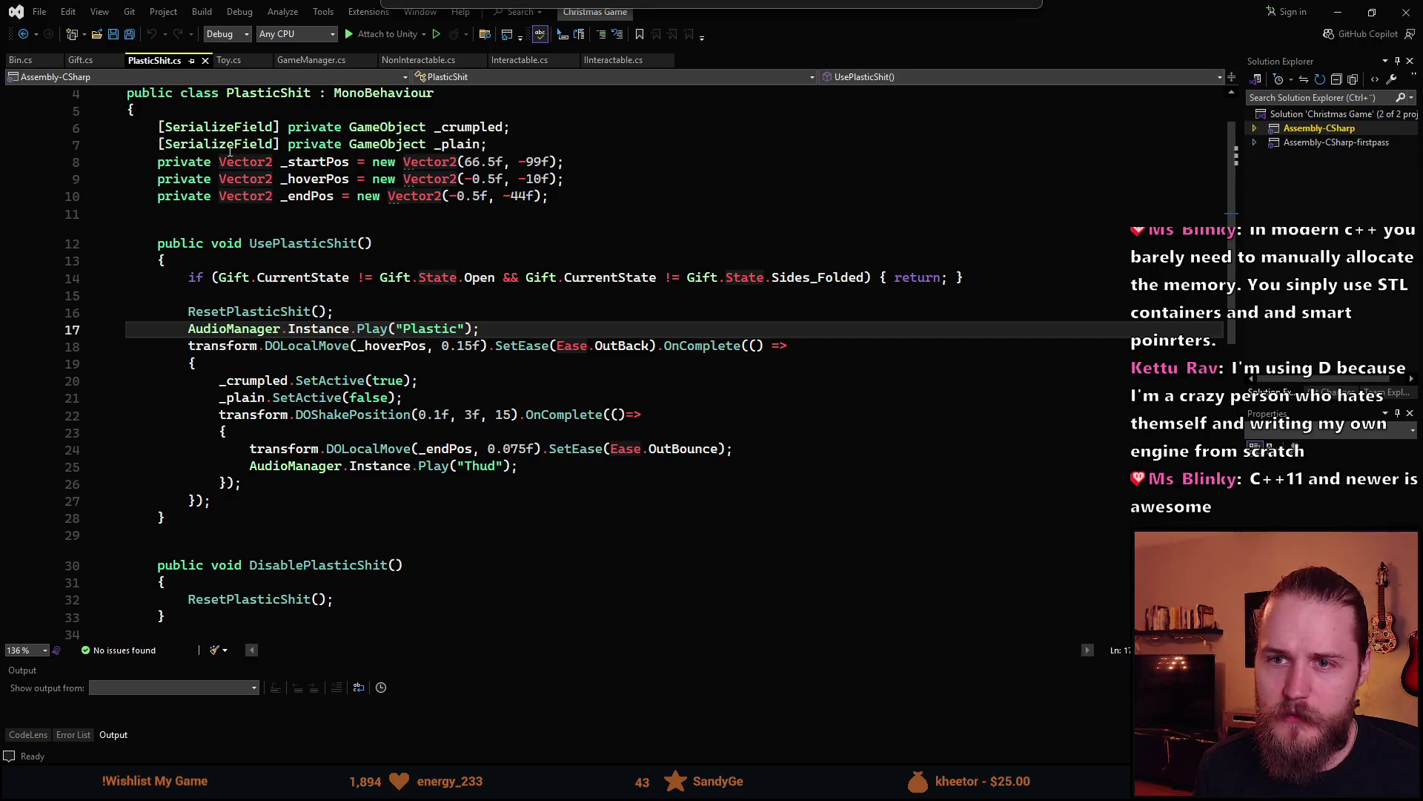
pyautogui.click(227, 60)
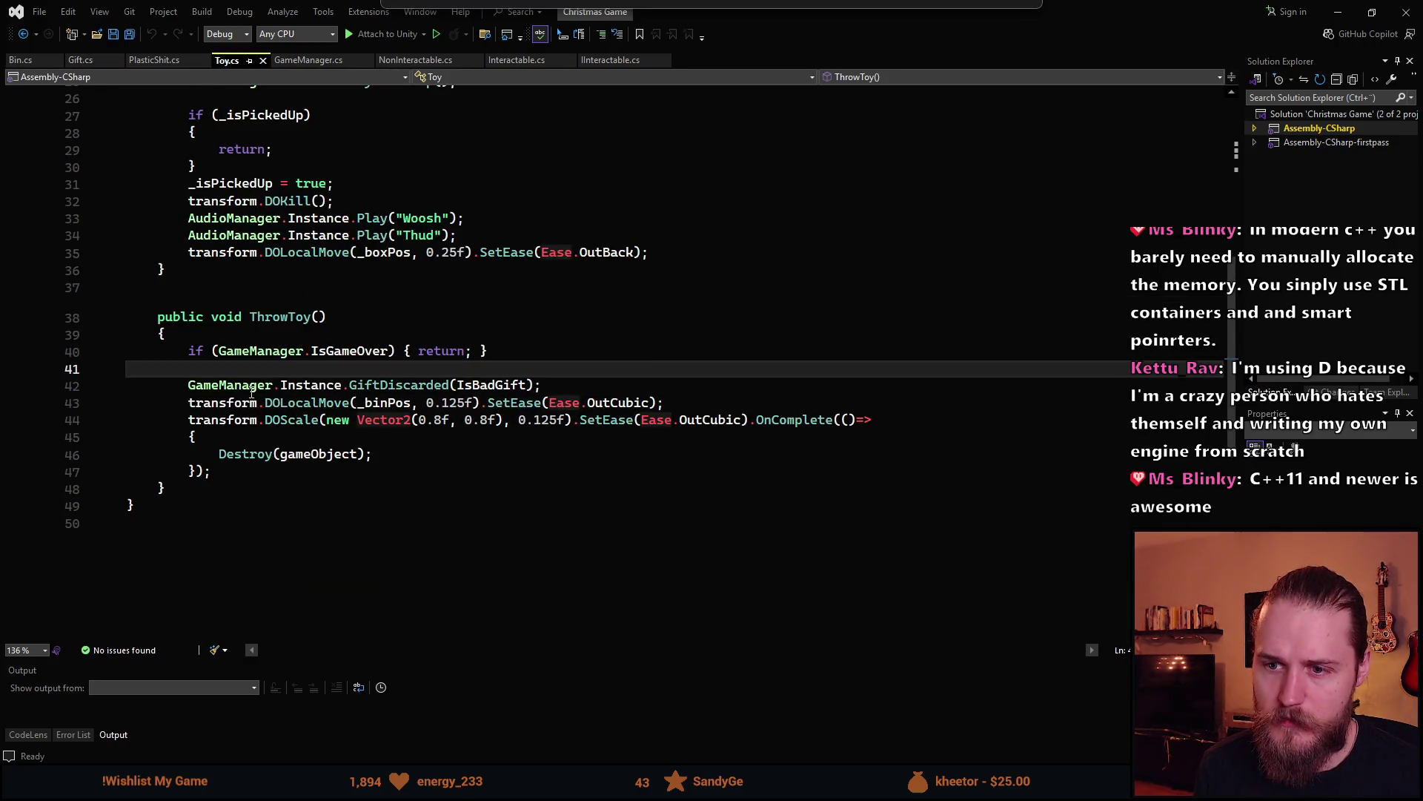
pyautogui.click(577, 387)
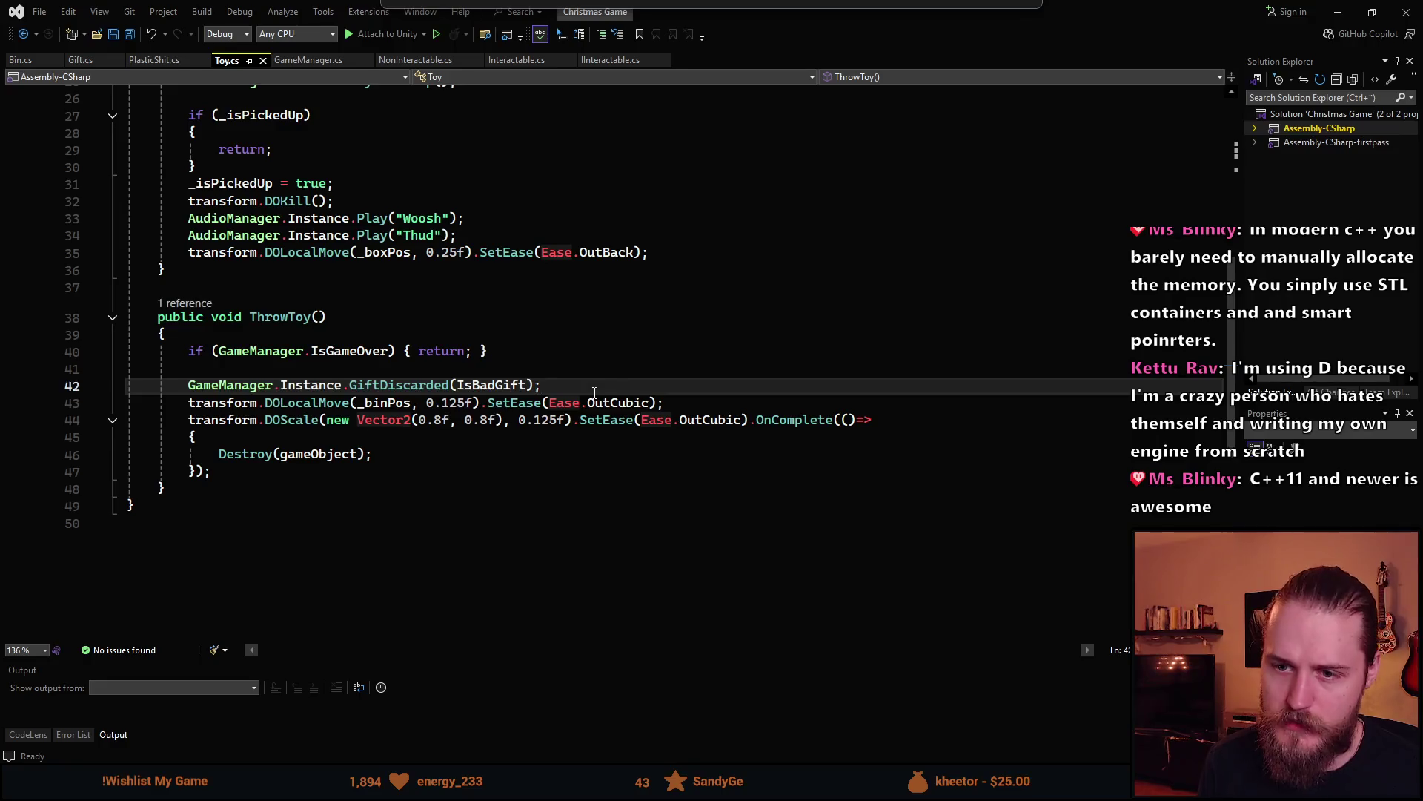
pyautogui.press('Return')
pyautogui.hotkey('ctrl', 'v')
pyautogui.hotkey('ctrl', 's')
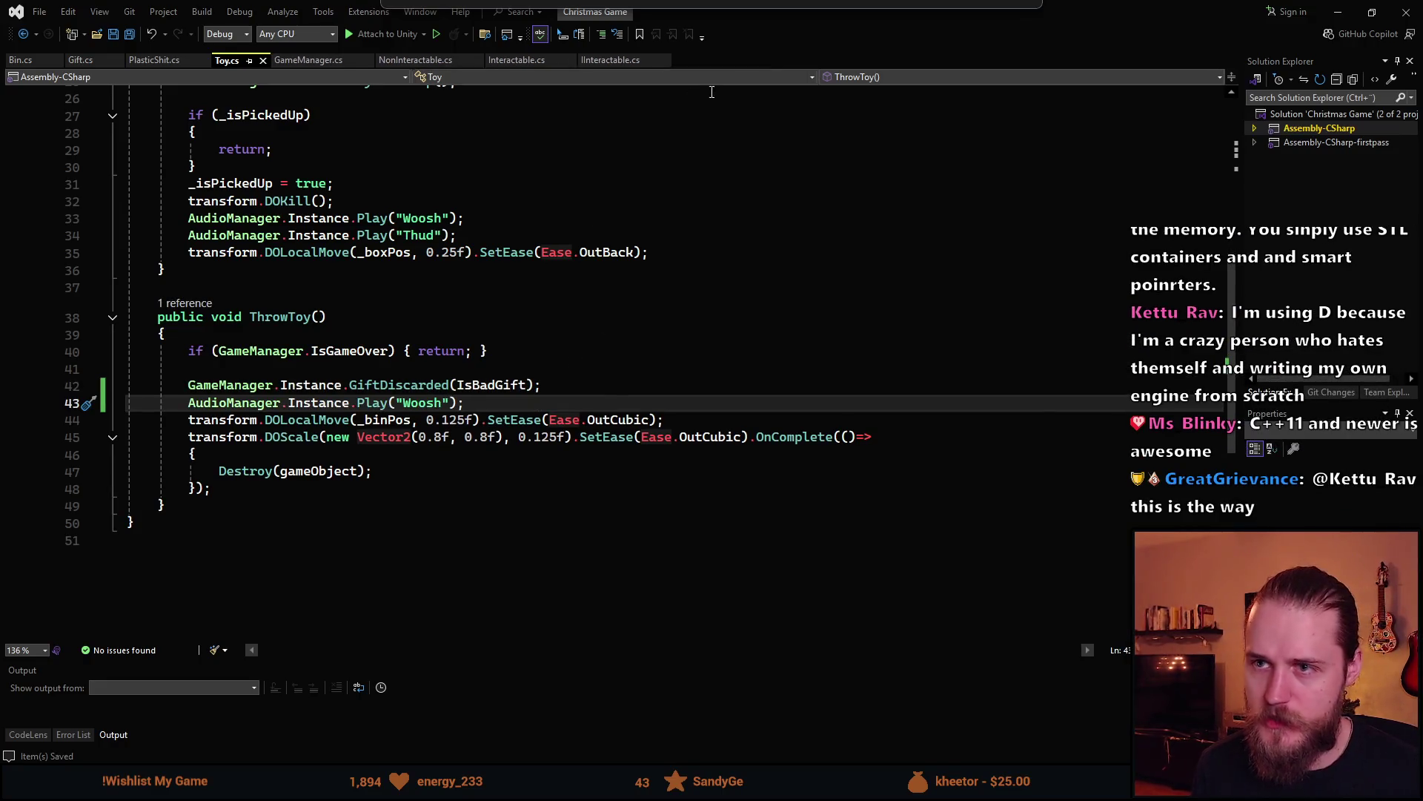
pyautogui.hotkey('alt', 'Tab')
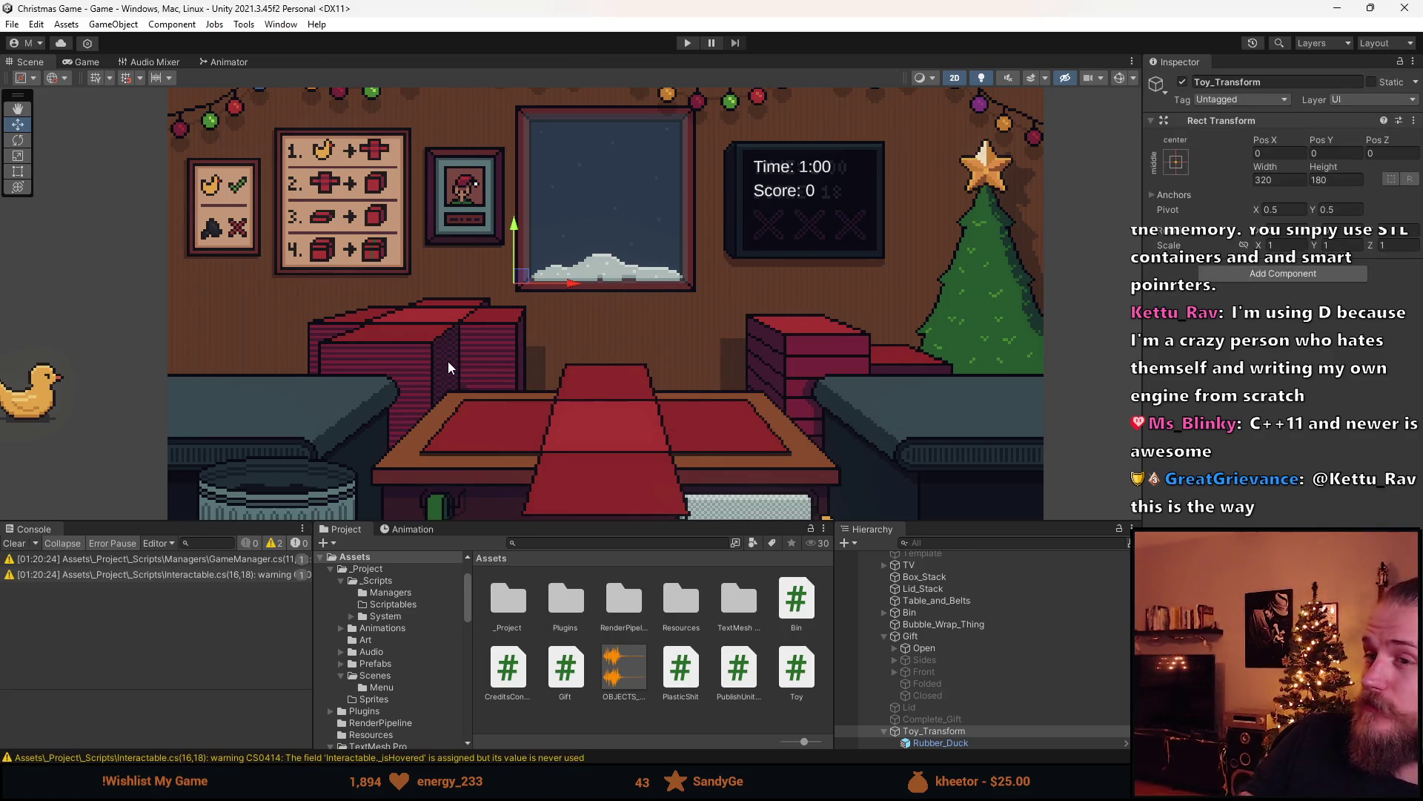
# Clear Unity's console and turn line 176's else if into a plain if in Gift.cs
pyautogui.click(41, 547)
pyautogui.hotkey('alt', 'Tab')
pyautogui.click(157, 60)
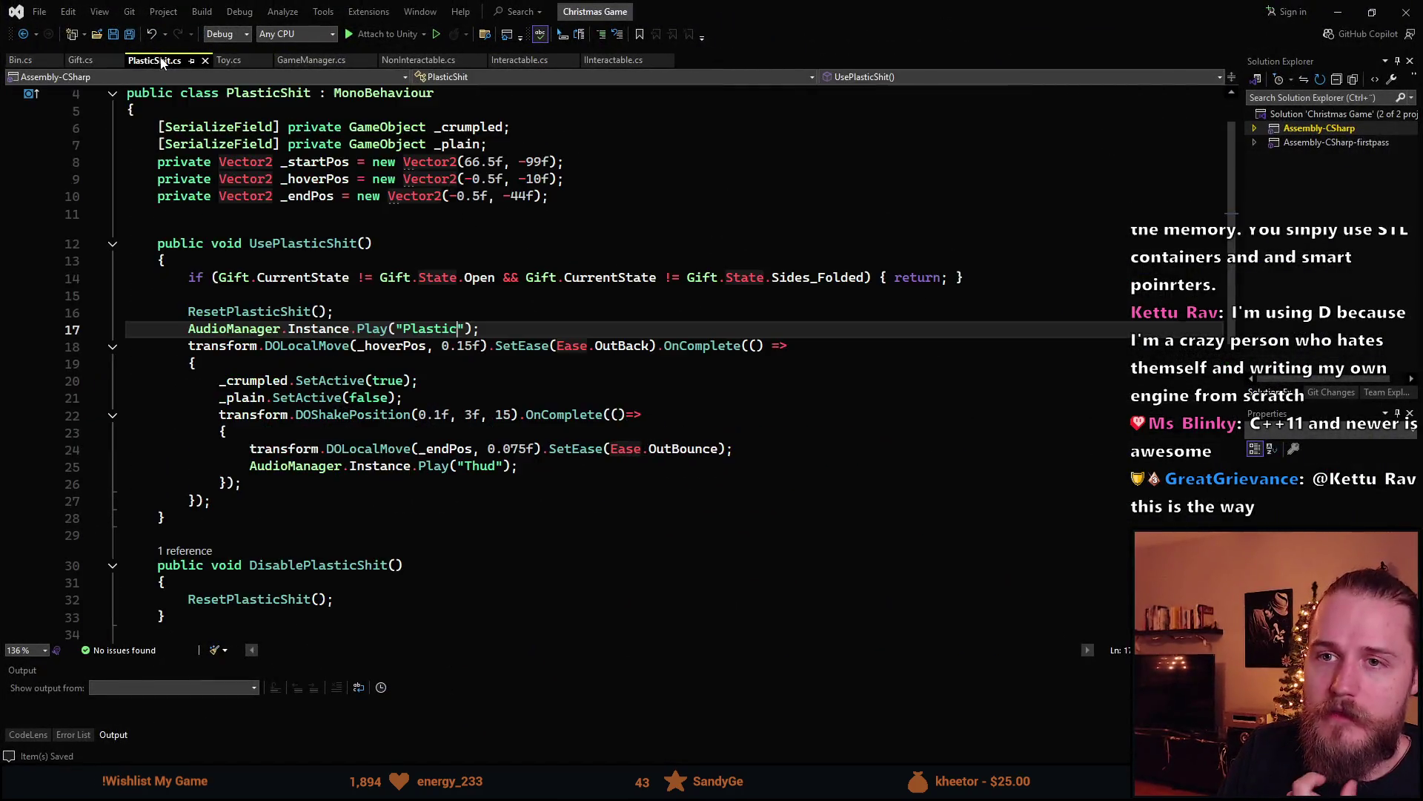
pyautogui.click(81, 60)
pyautogui.scroll(1, 303, 428)
pyautogui.scroll(-1, 303, 428)
pyautogui.click(189, 480)
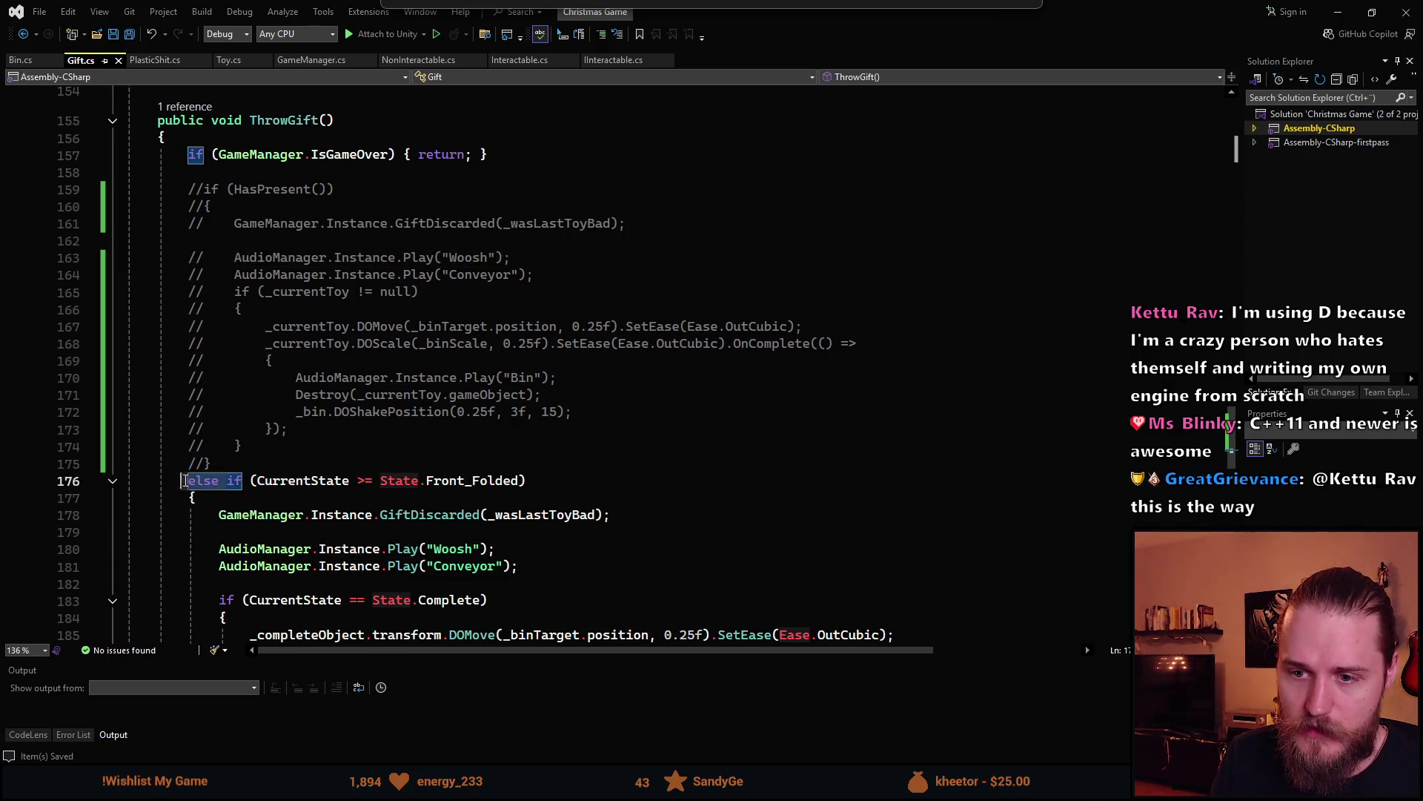
pyautogui.hotkey('ctrl', 'Delete')
# Inspect the SwitchState(State.None) call in ThrowGift, then return to Unity to recompile
pyautogui.scroll(-2, 465, 463)
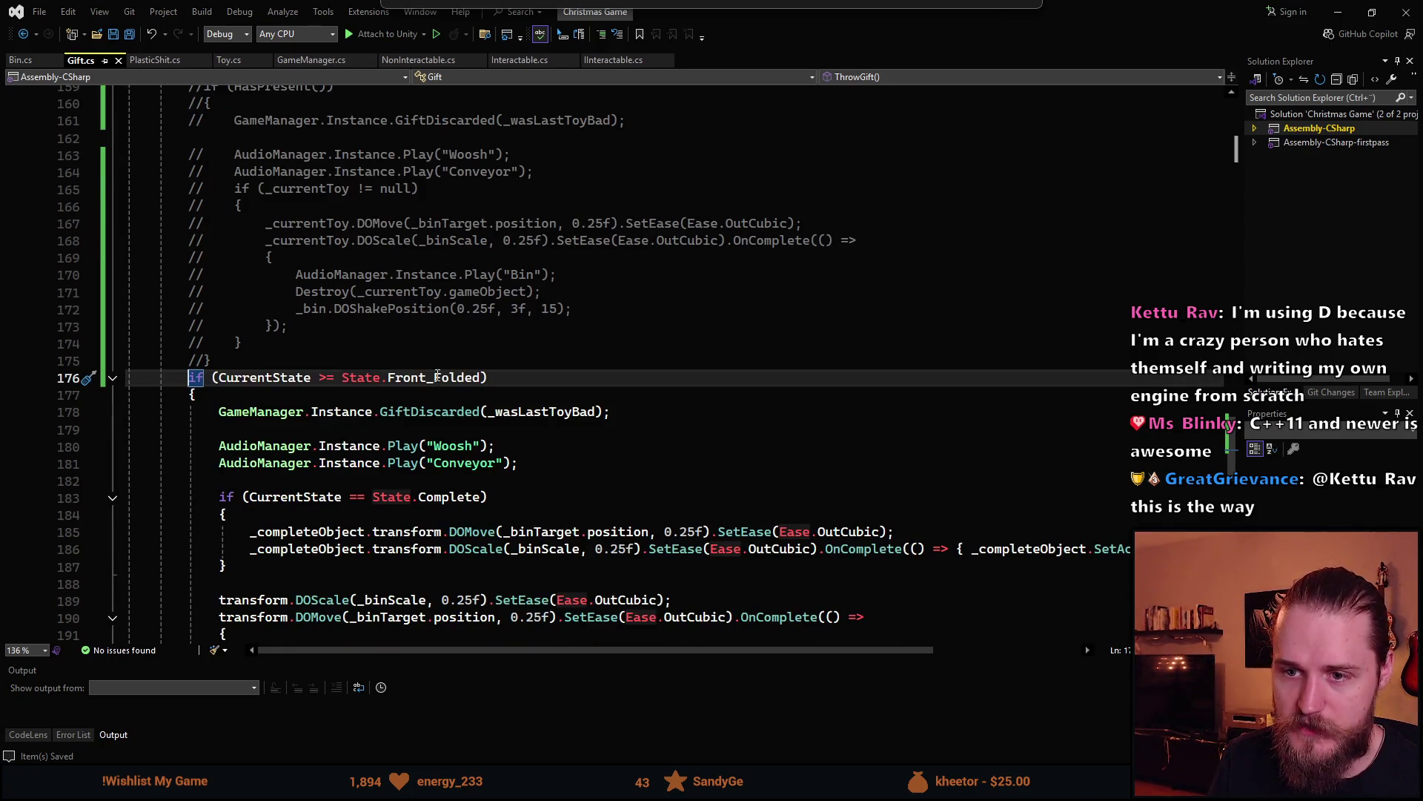
pyautogui.scroll(-3, 466, 462)
pyautogui.scroll(-4, 466, 462)
pyautogui.scroll(6, 415, 519)
pyautogui.scroll(-3, 349, 572)
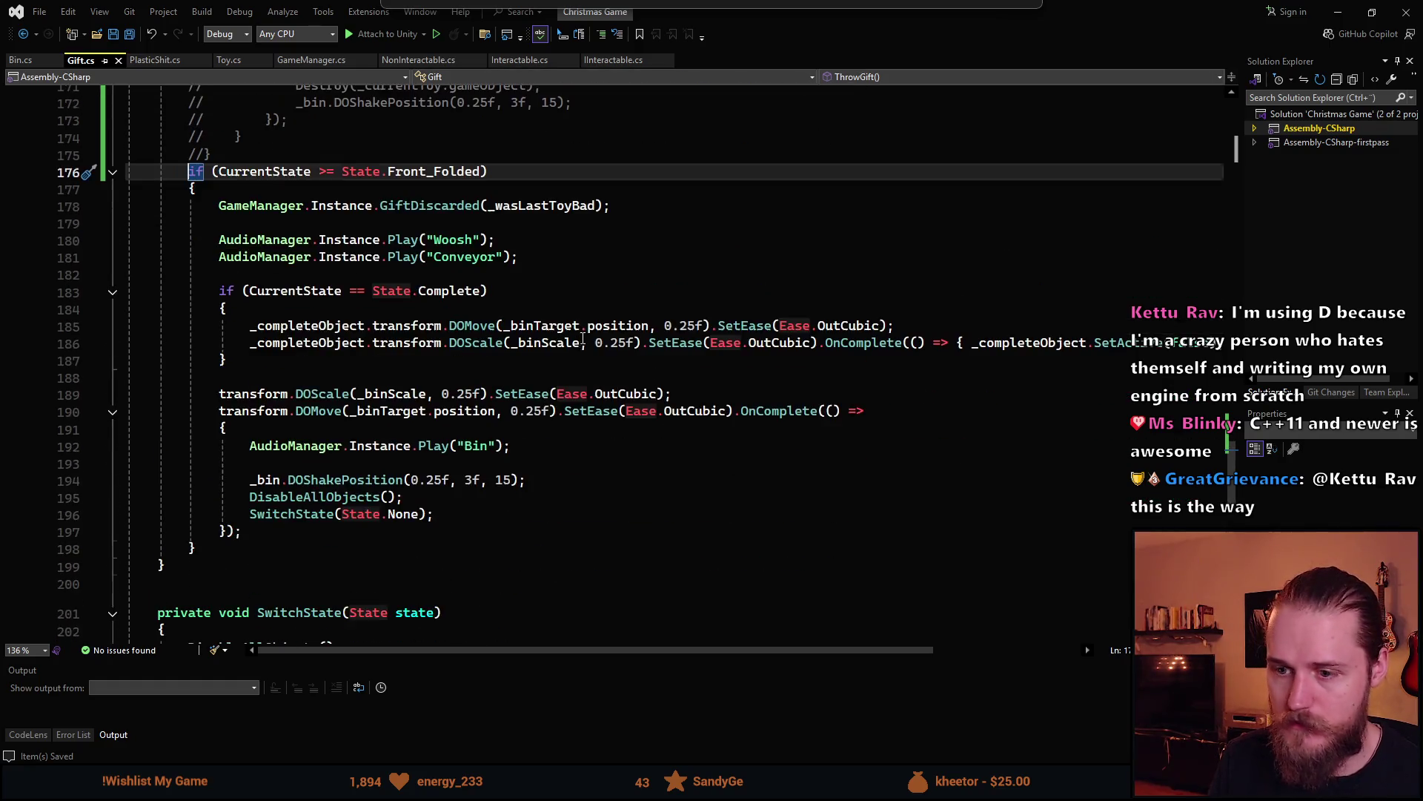
pyautogui.click(335, 516)
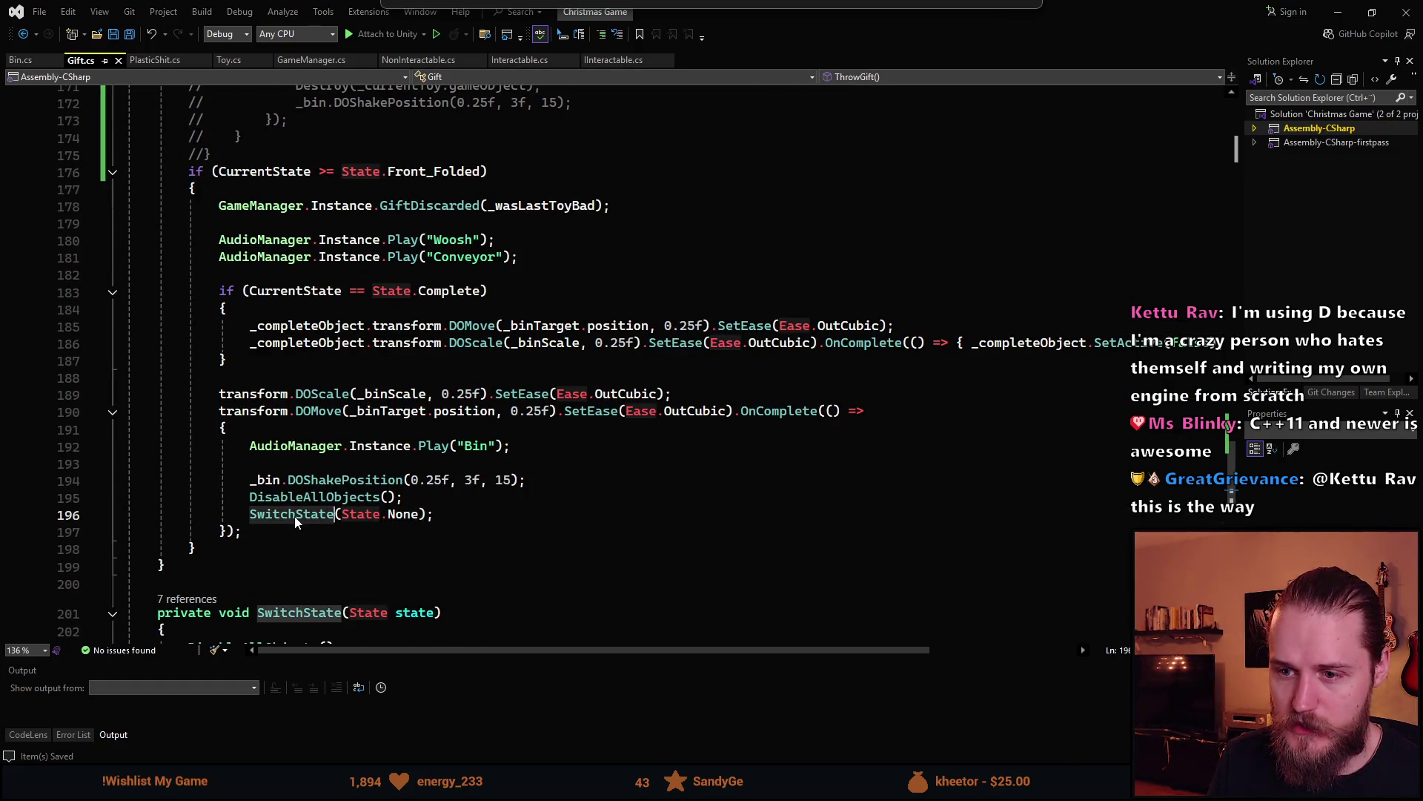
pyautogui.click(406, 522)
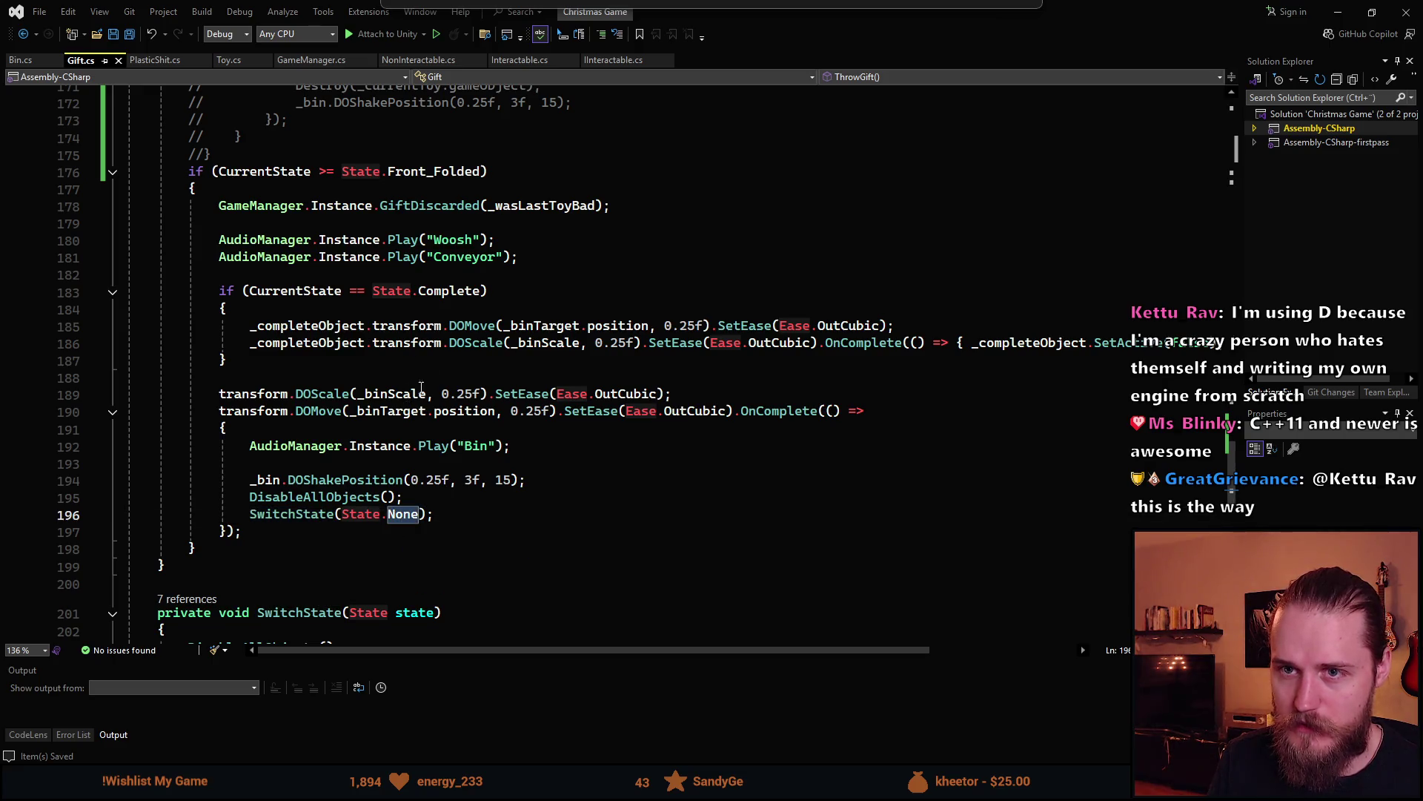
pyautogui.hotkey('alt', 'Tab')
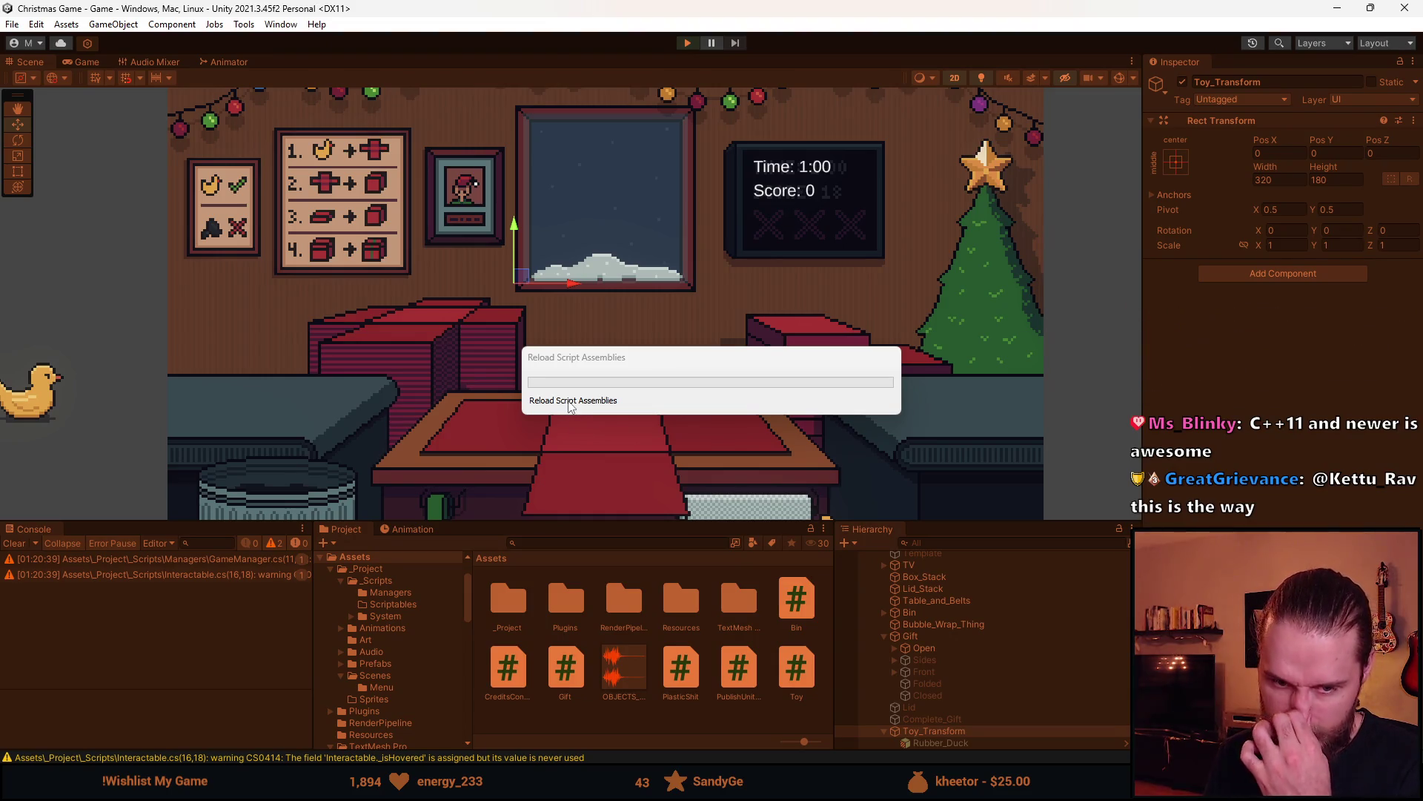
# Enter Play mode, bin the rubber duck, toy car and next toy, then leave for the menu
pyautogui.hotkey('ctrl', 'p')
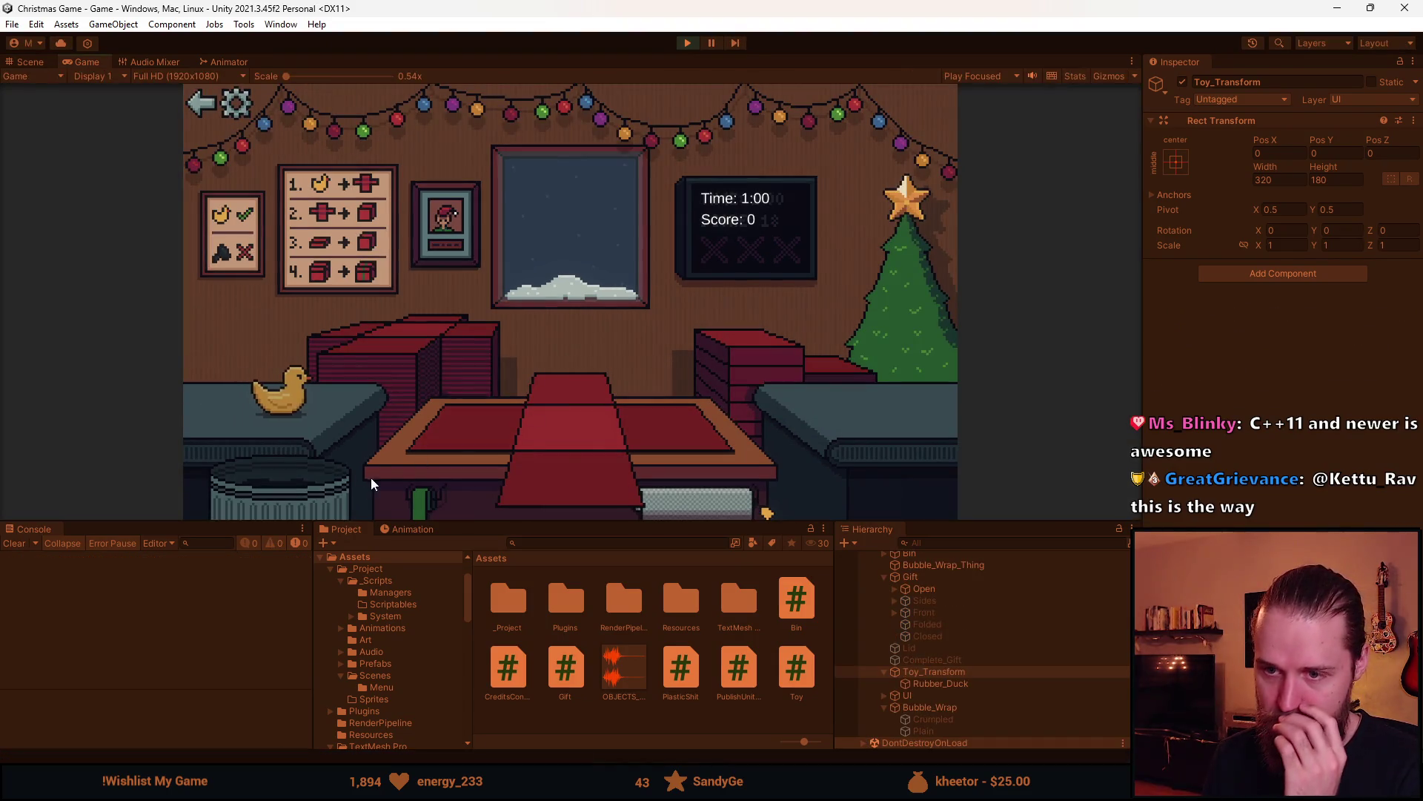
pyautogui.click(324, 487)
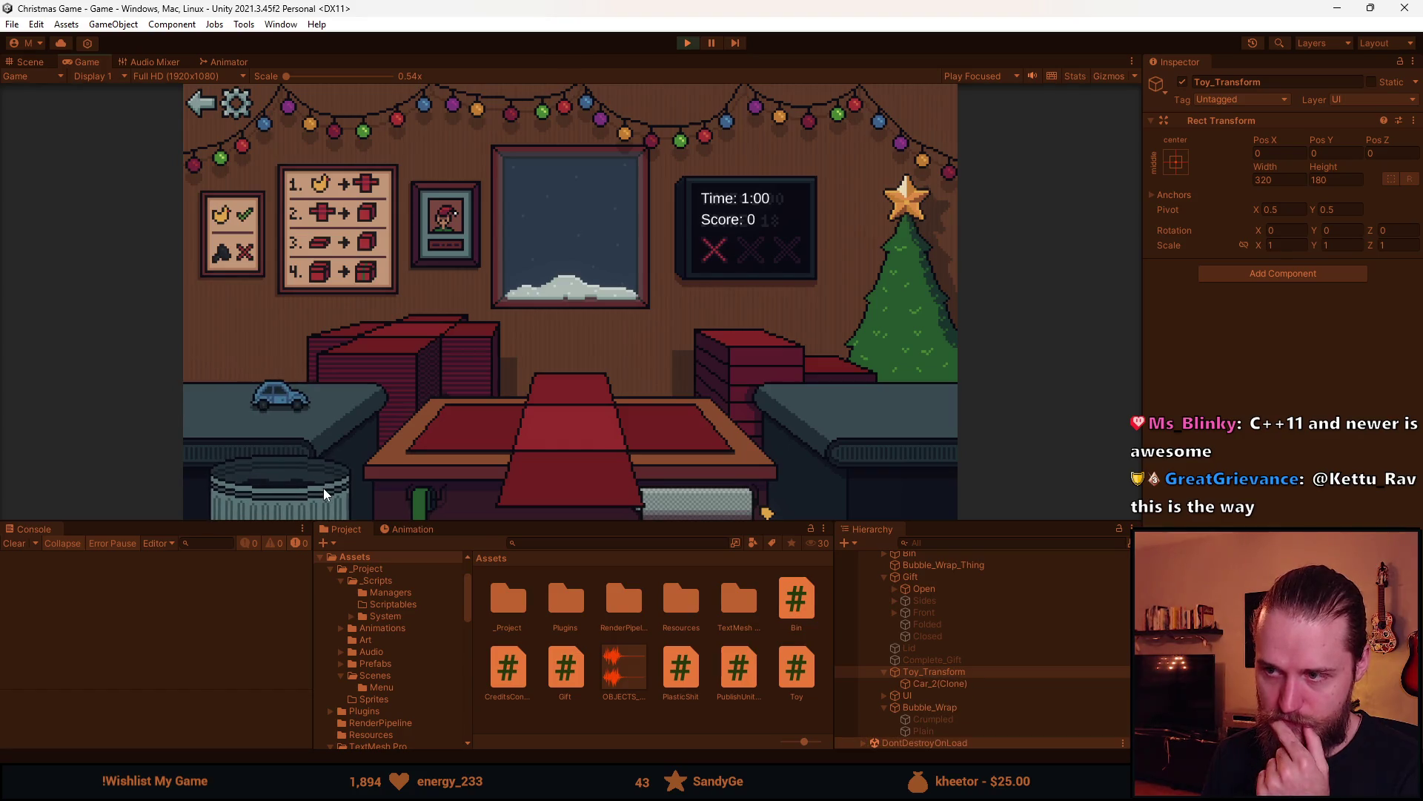
pyautogui.click(323, 488)
pyautogui.click(323, 488)
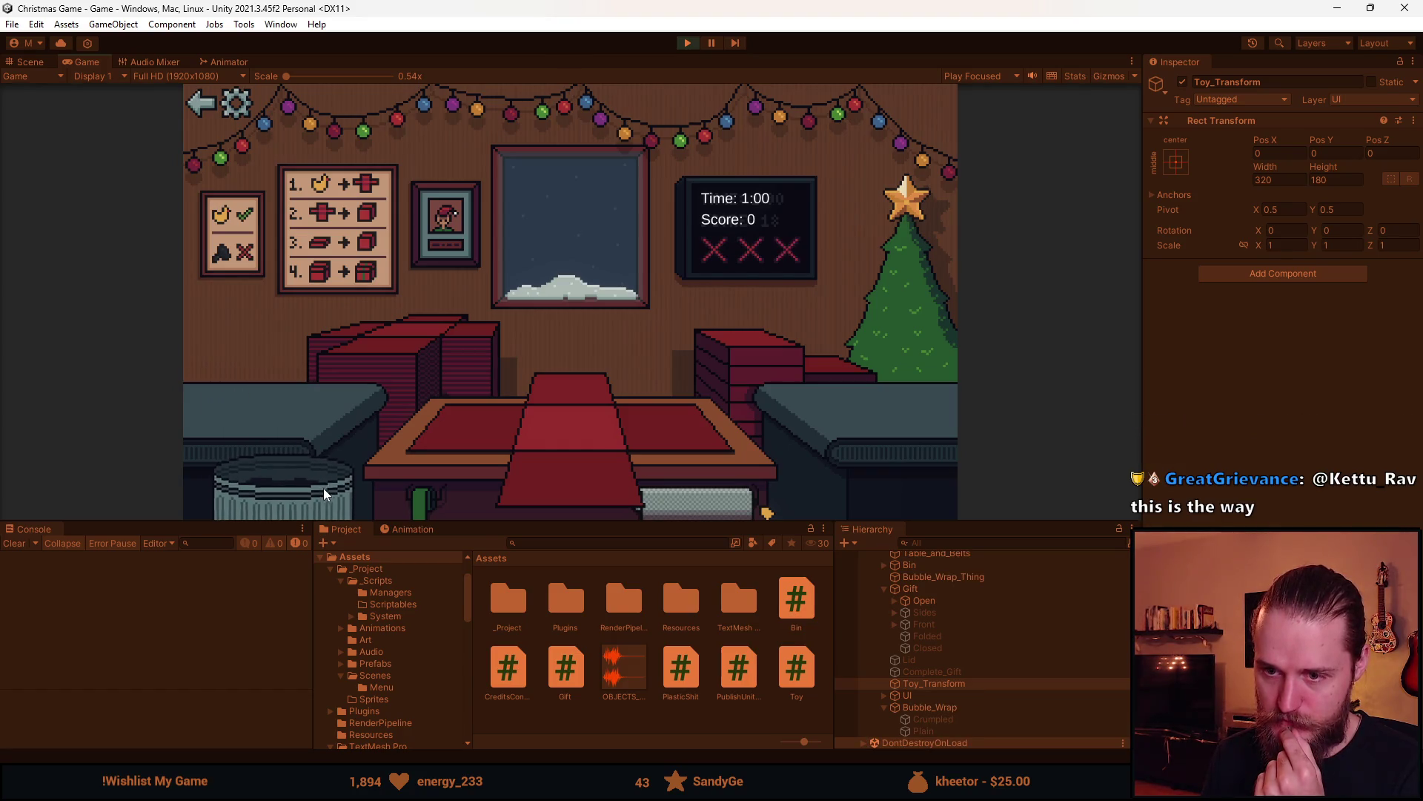
pyautogui.click(193, 110)
# Play a new round in an enlarged Game view, binning four toys and tabling the duck
pyautogui.click(567, 315)
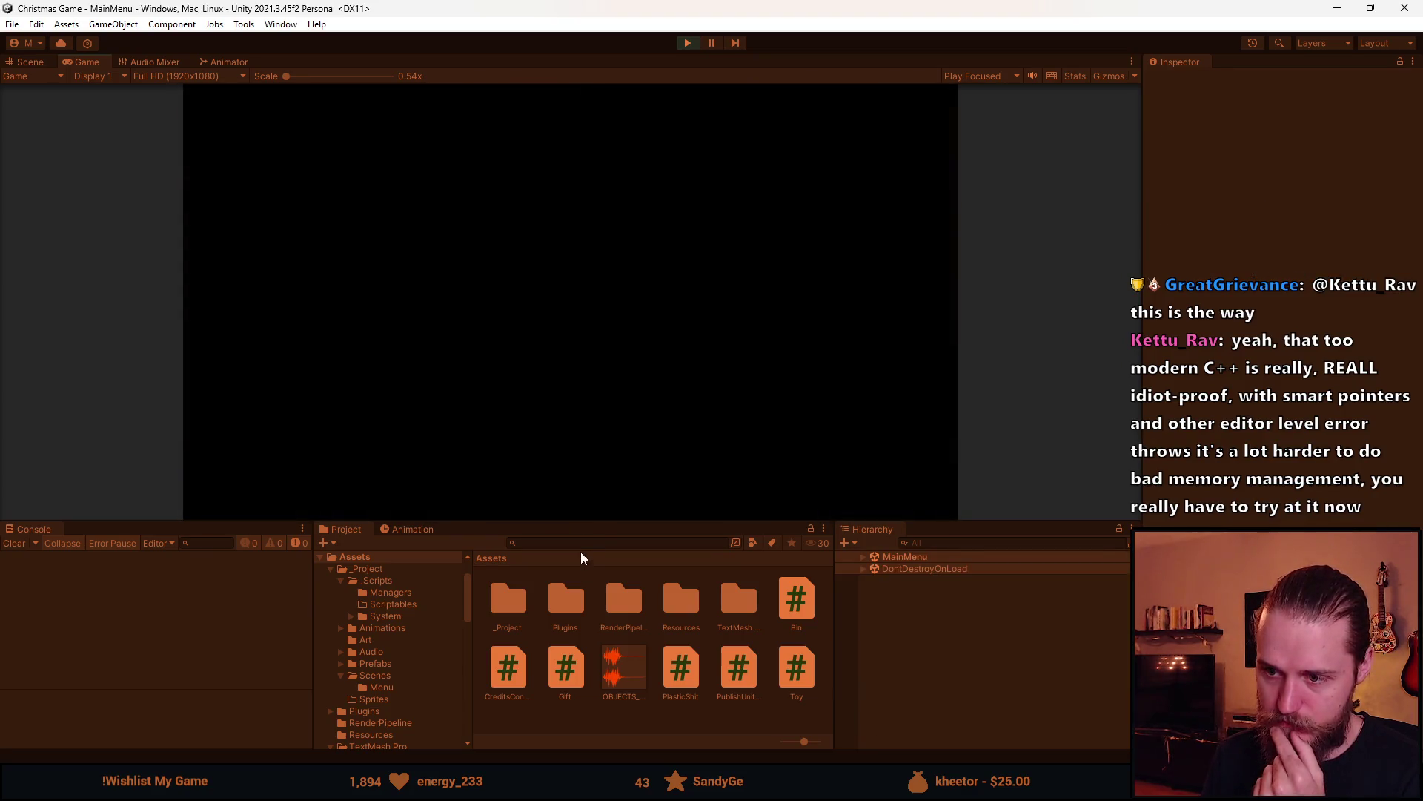
pyautogui.moveTo(571, 523); pyautogui.dragTo(554, 677)
pyautogui.click(197, 635)
pyautogui.click(192, 612)
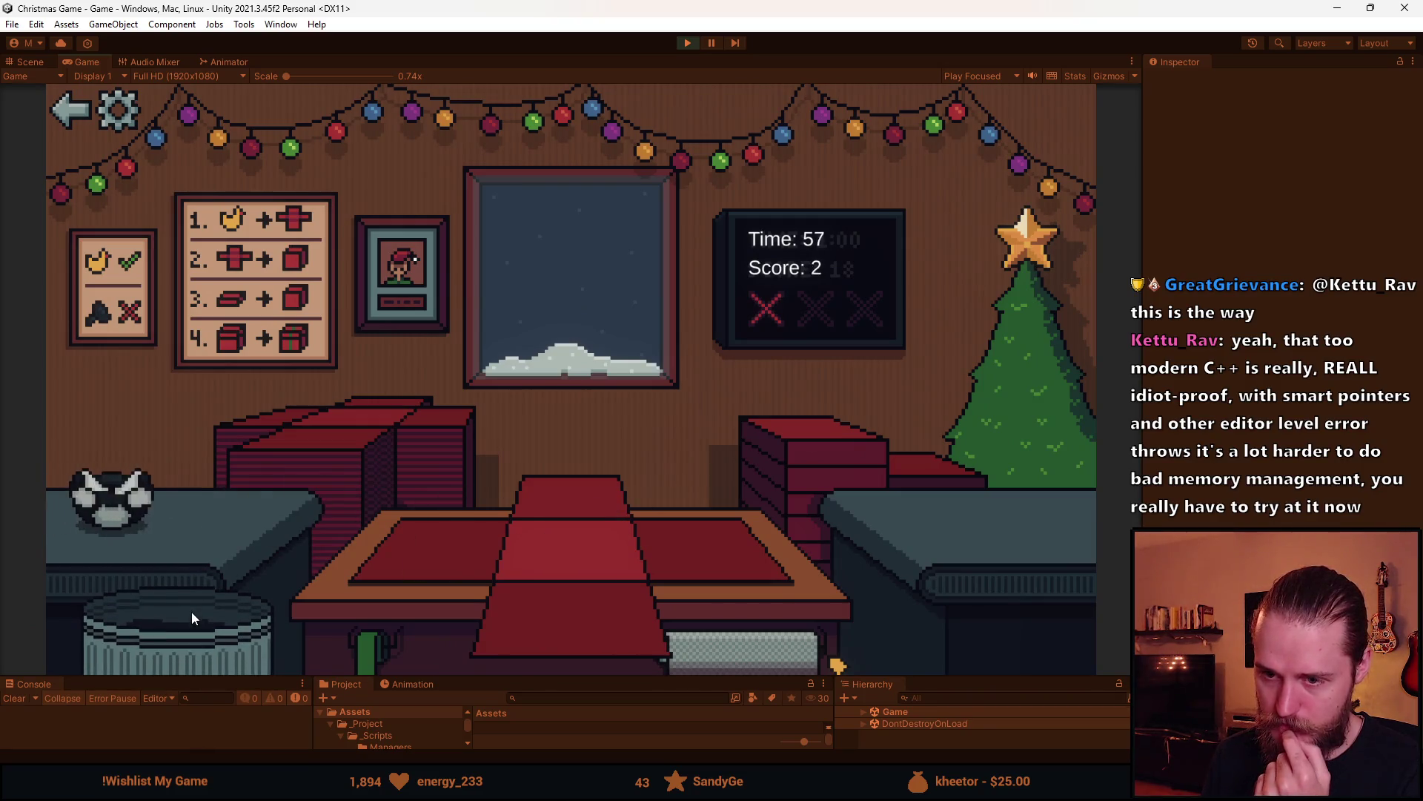
pyautogui.moveTo(182, 521); pyautogui.dragTo(193, 621)
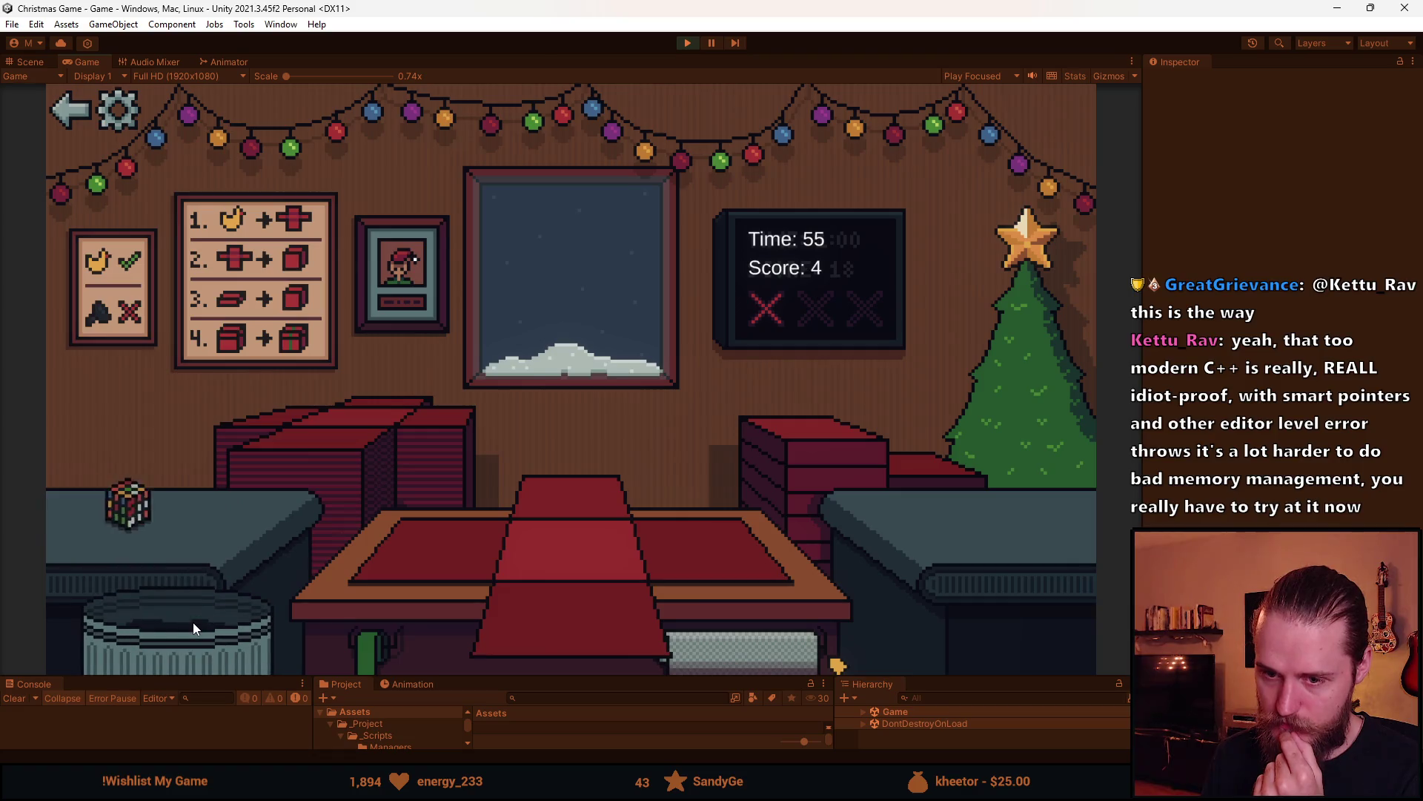
pyautogui.moveTo(182, 521); pyautogui.dragTo(180, 629)
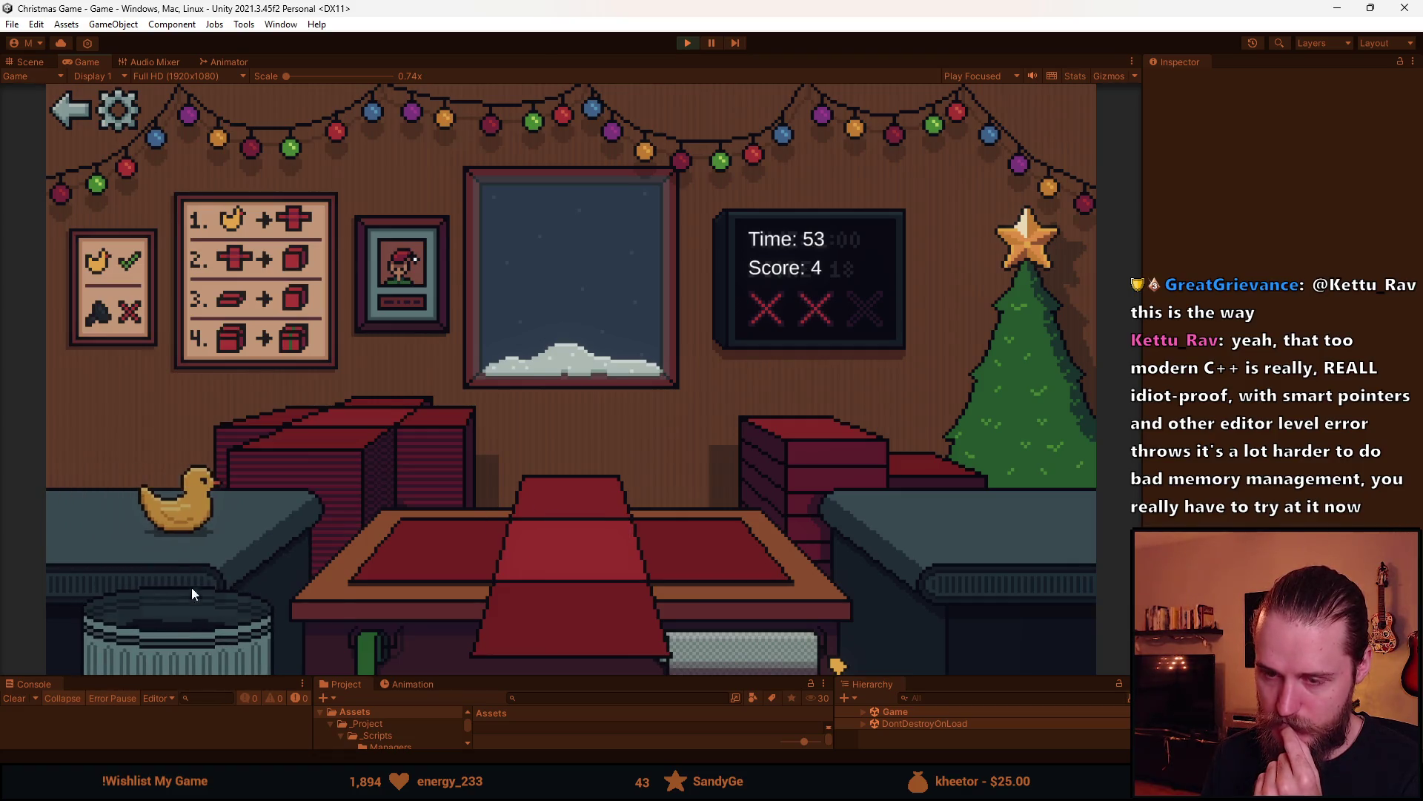
pyautogui.moveTo(182, 521); pyautogui.dragTo(433, 568)
pyautogui.click(71, 111)
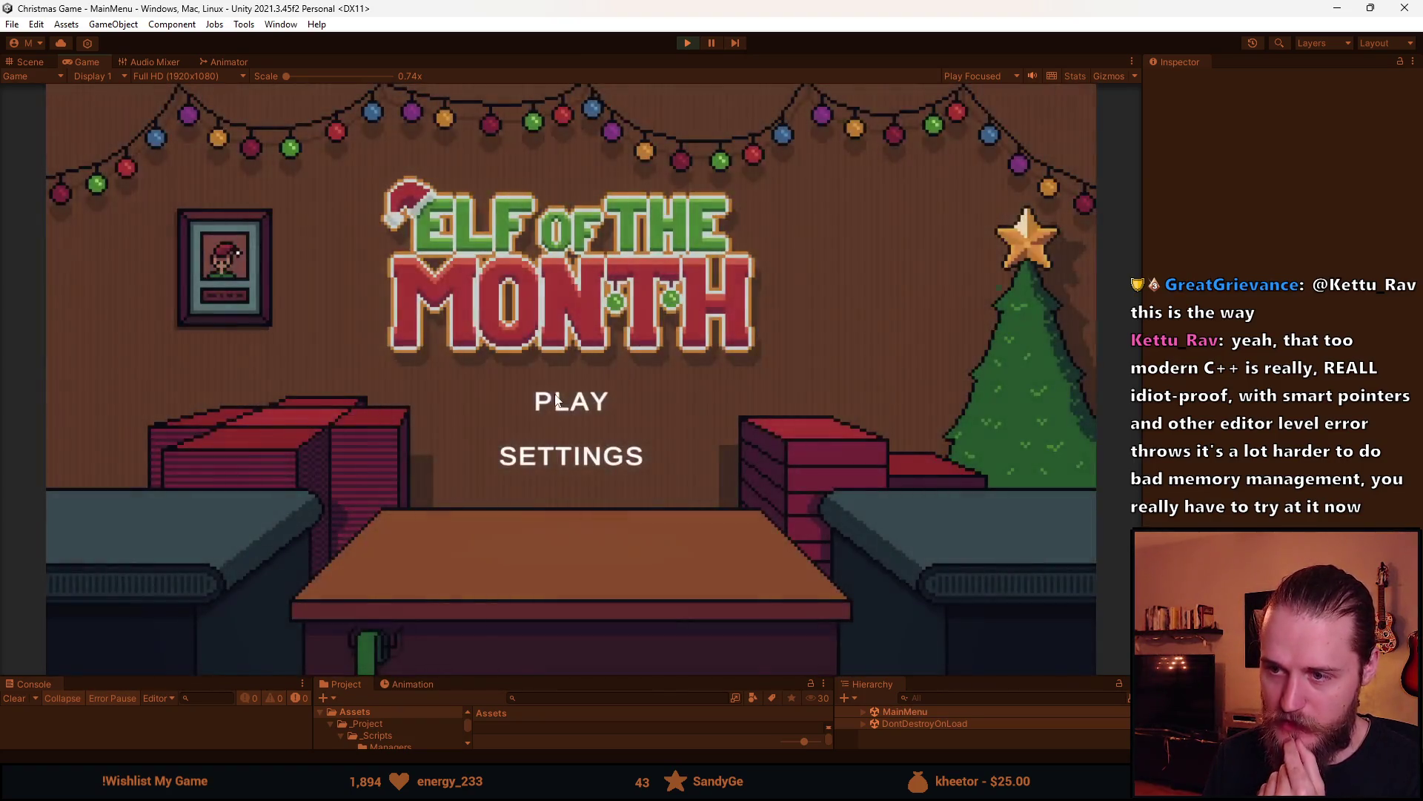
# Play a round placing two ducks on the table and binning a duck and red box, ending with three strikes
pyautogui.click(557, 401)
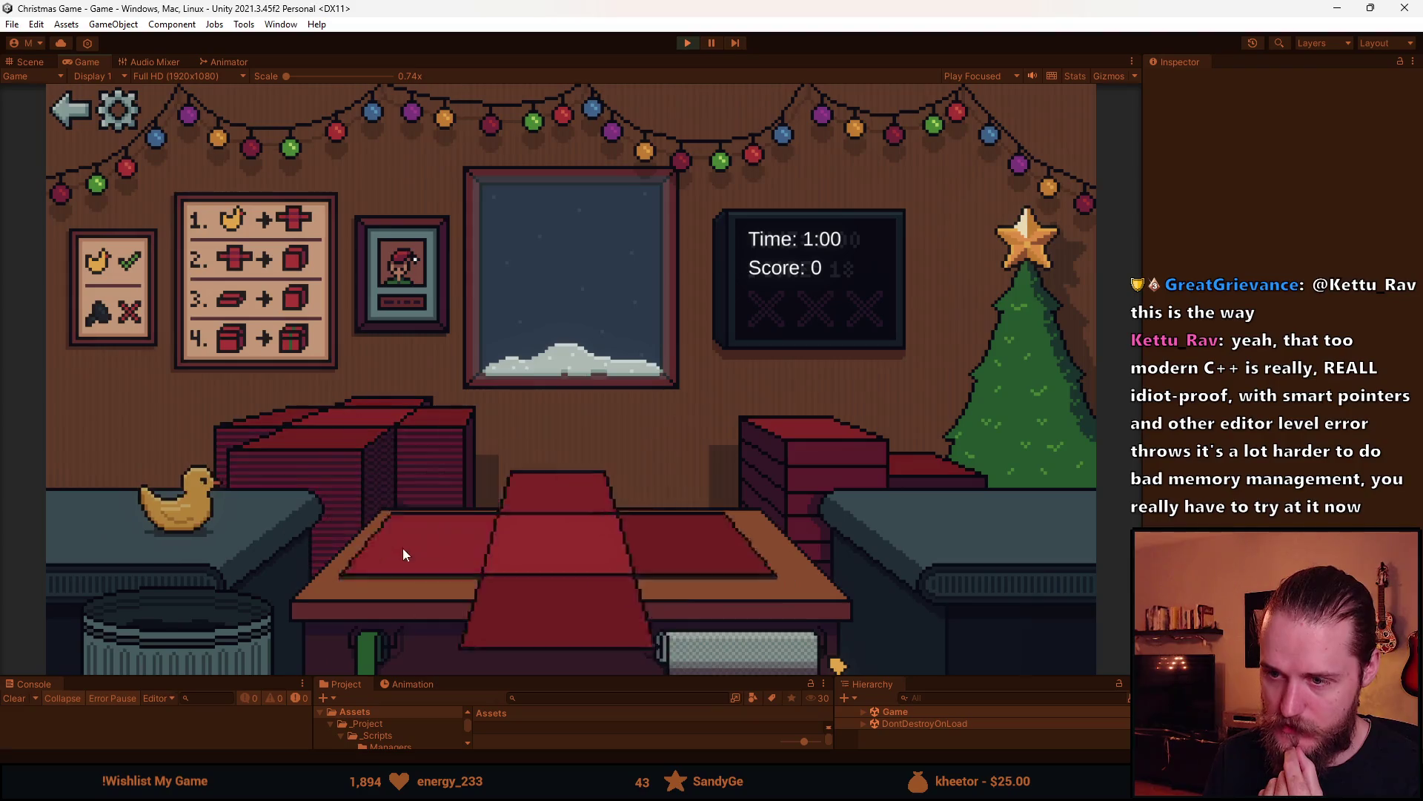
pyautogui.click(181, 515)
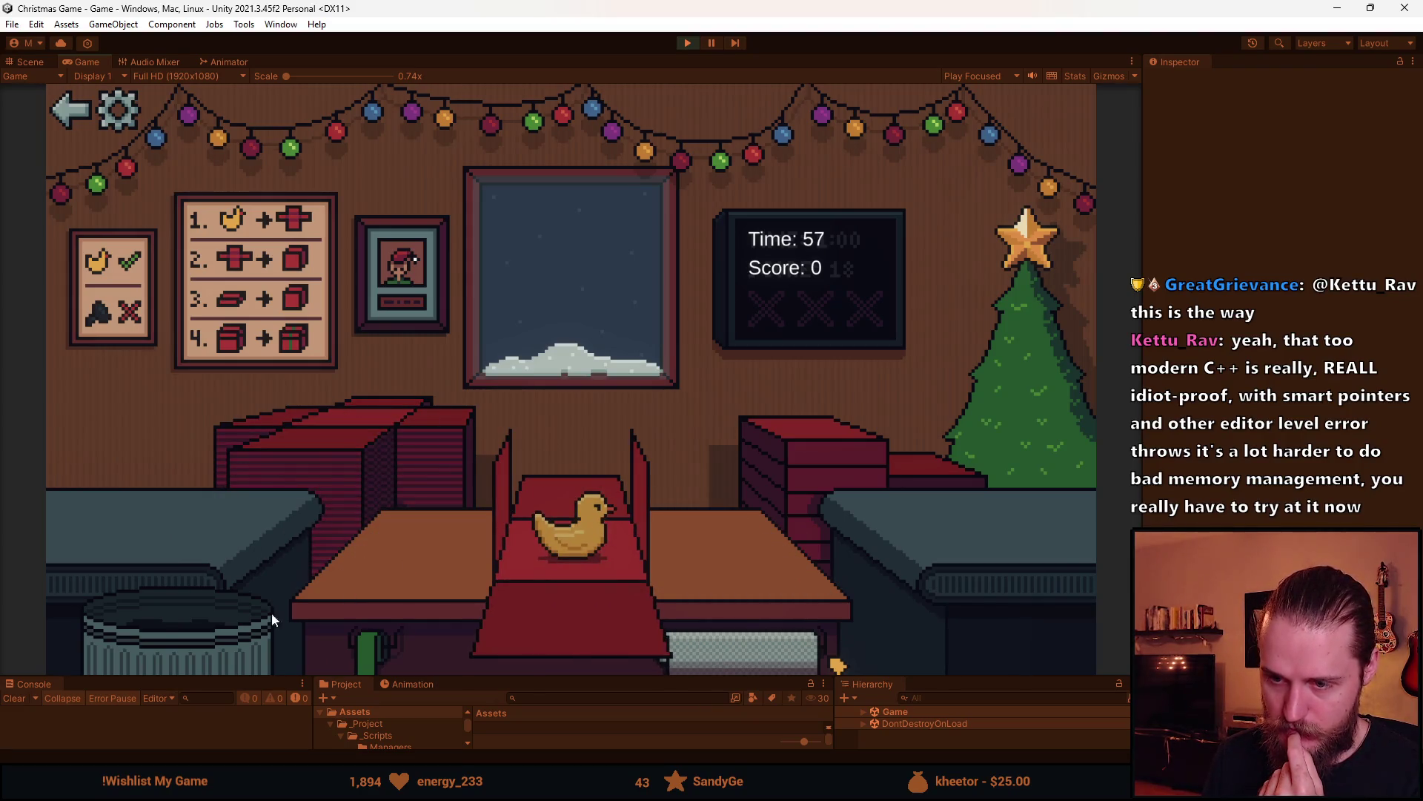
pyautogui.click(218, 630)
pyautogui.click(138, 501)
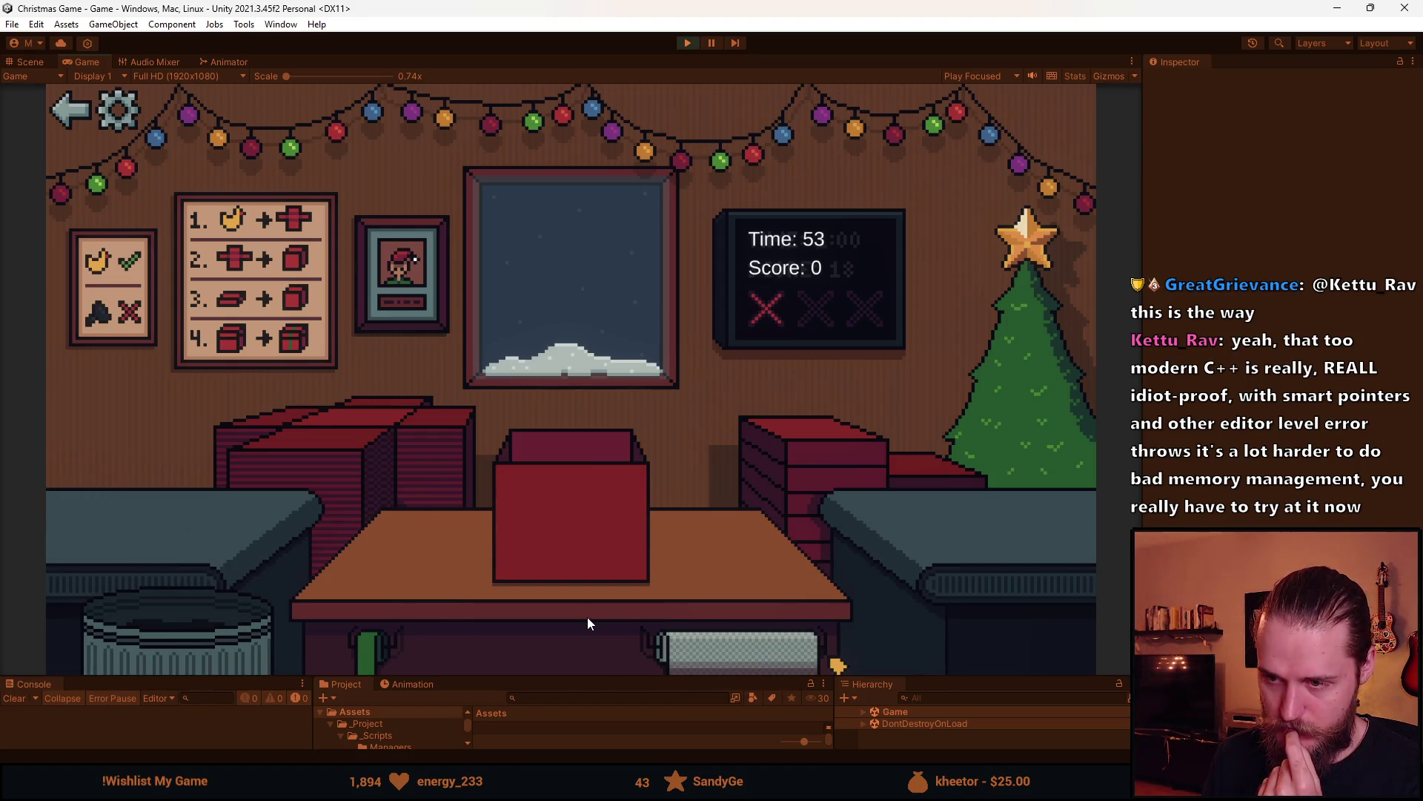
pyautogui.click(201, 632)
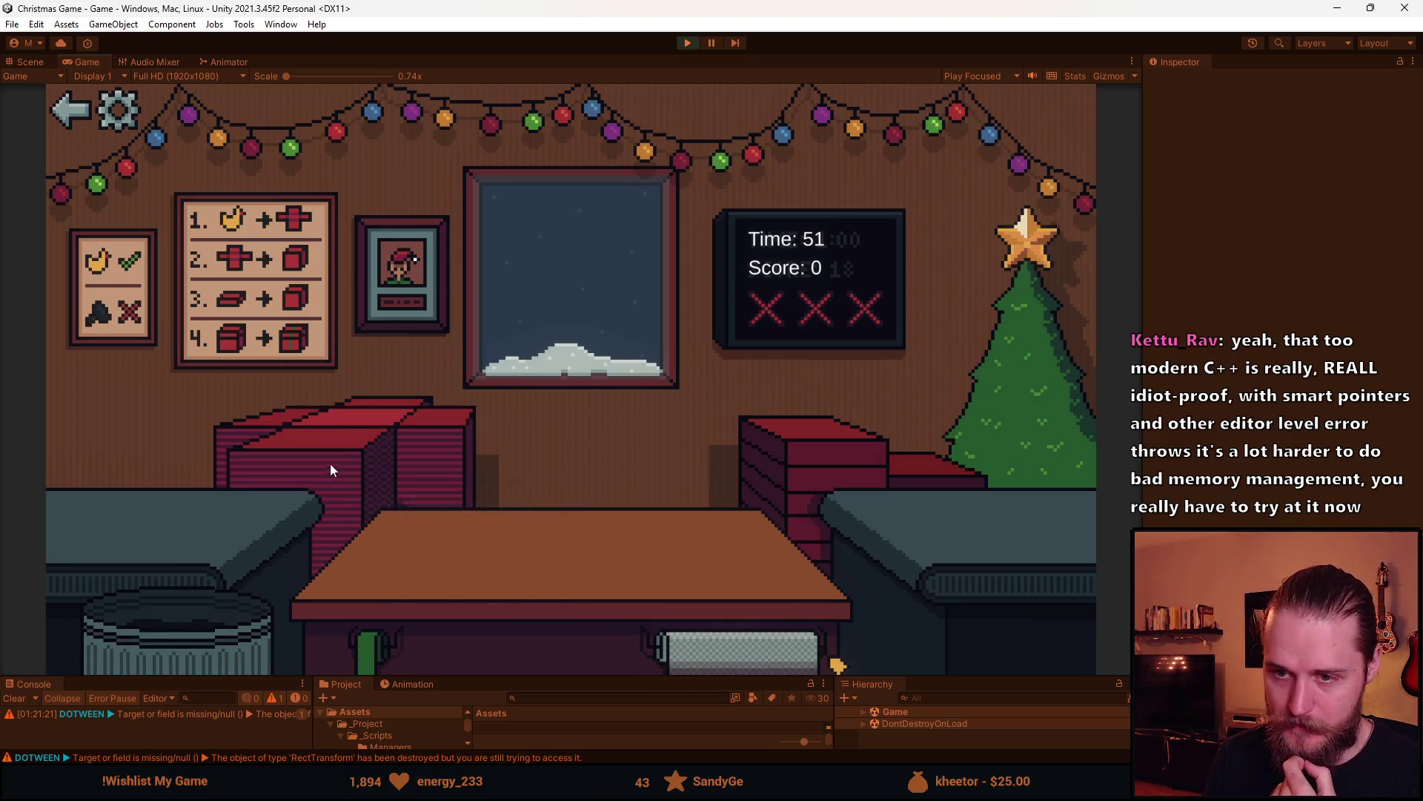
pyautogui.click(77, 117)
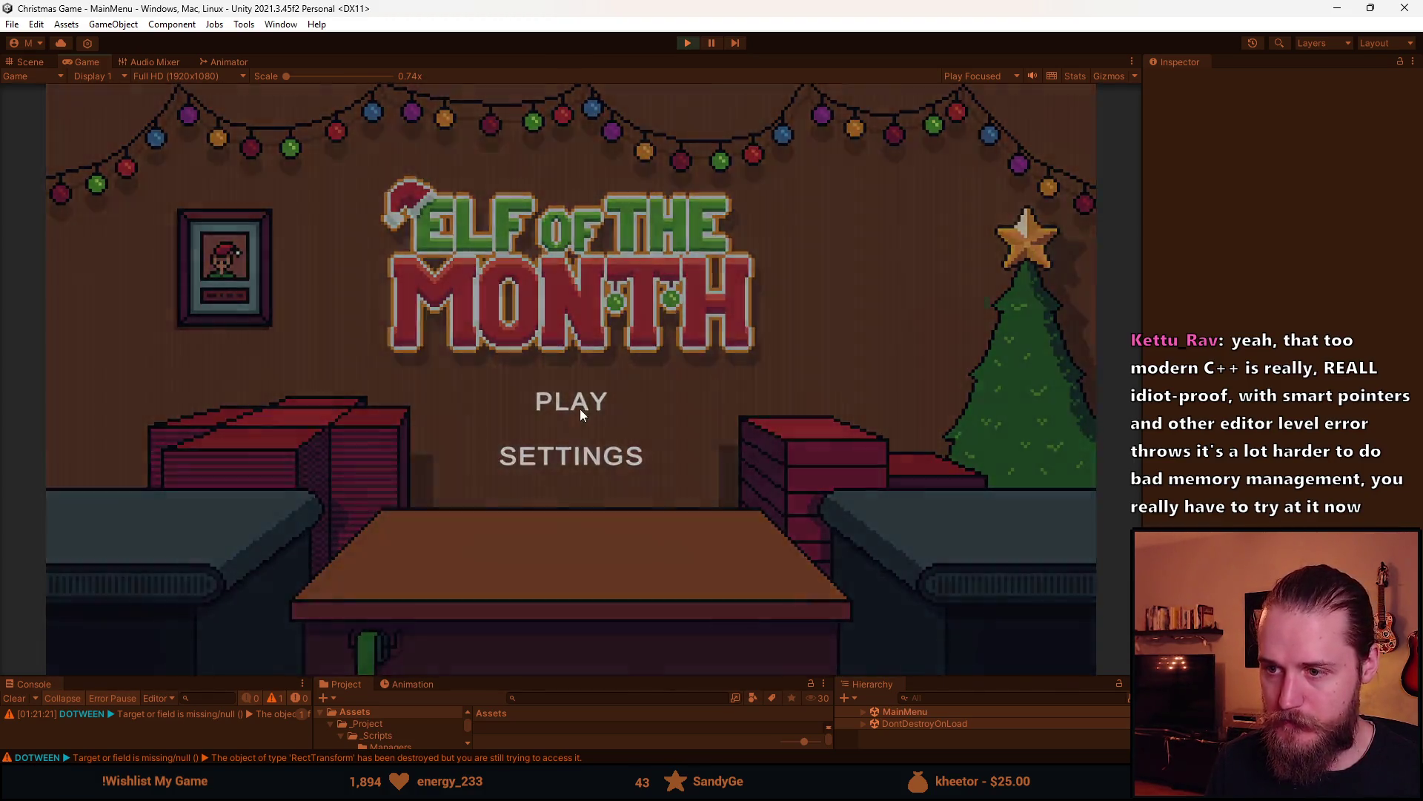
# Start a round, box the duck, teddy bear, soccer ball and toy car, and bin two toys
pyautogui.click(578, 407)
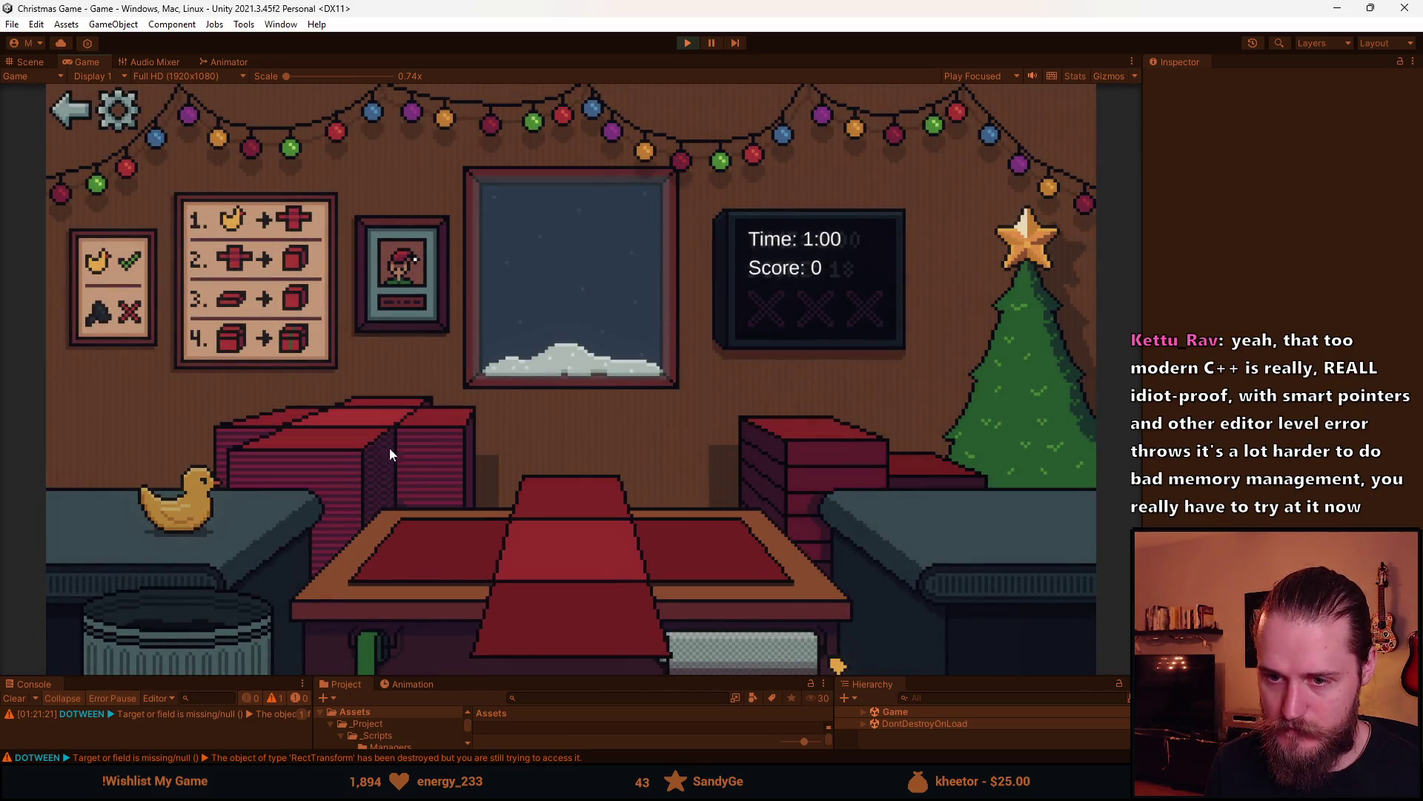
pyautogui.moveTo(193, 506); pyautogui.dragTo(545, 609)
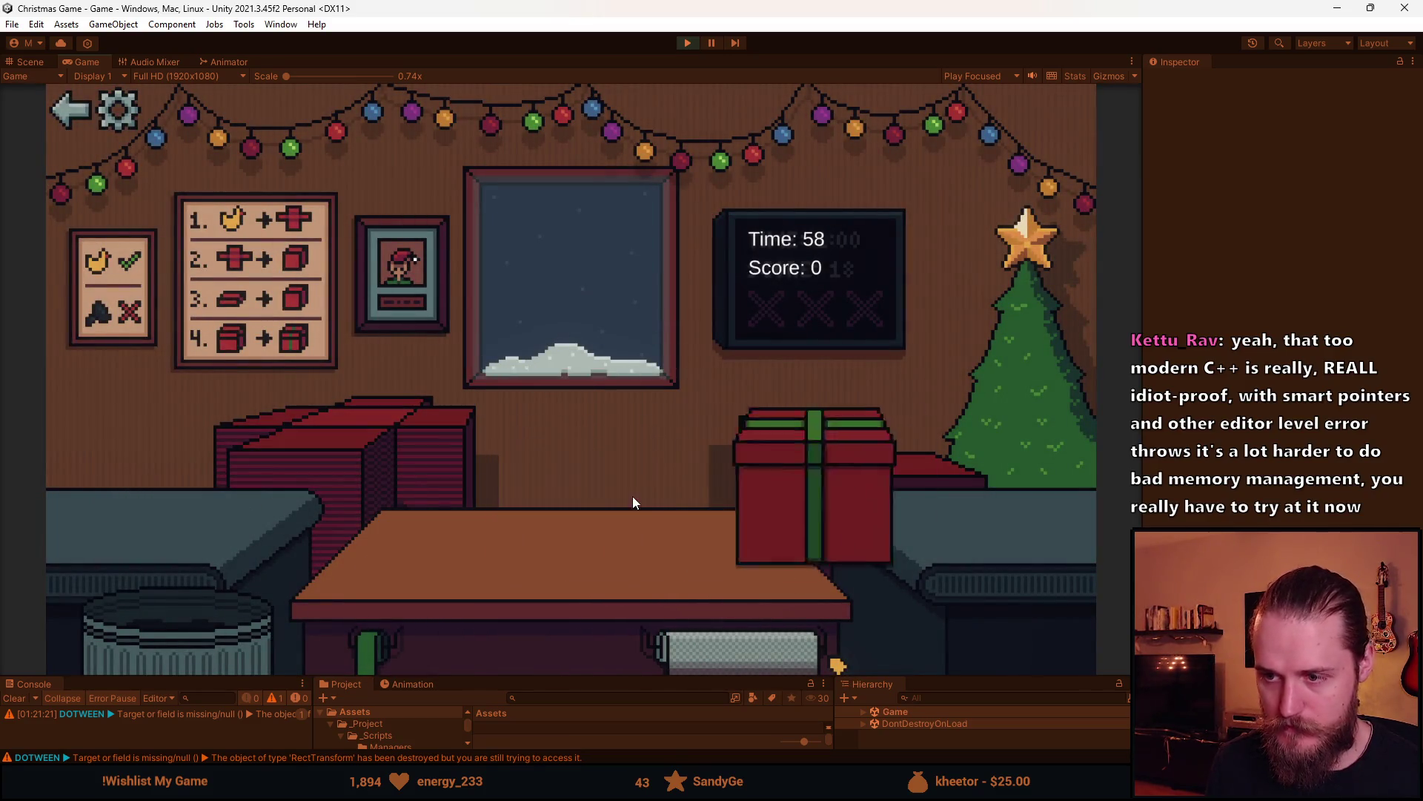
pyautogui.moveTo(160, 495); pyautogui.dragTo(590, 626)
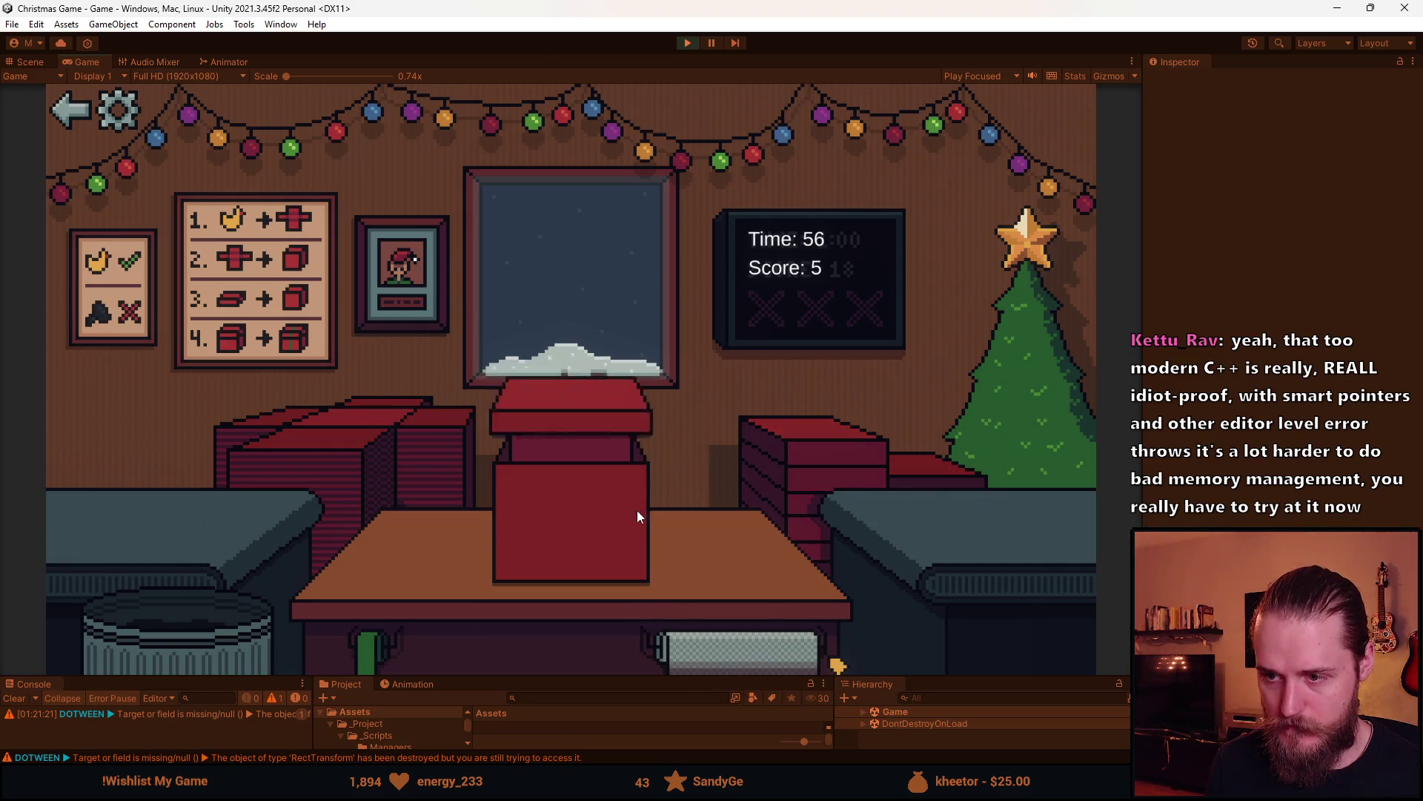
pyautogui.moveTo(158, 519); pyautogui.dragTo(166, 636)
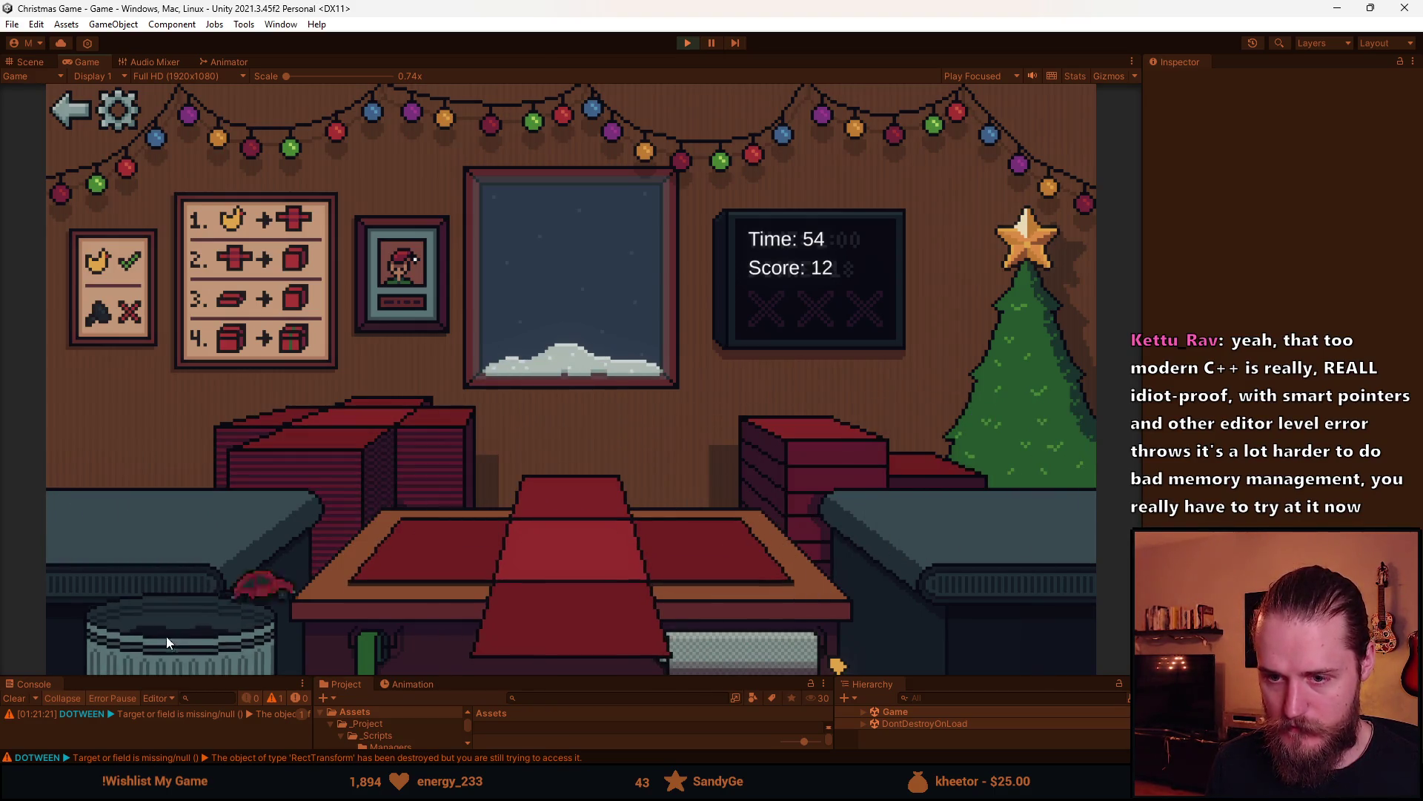
pyautogui.moveTo(191, 502); pyautogui.dragTo(354, 561)
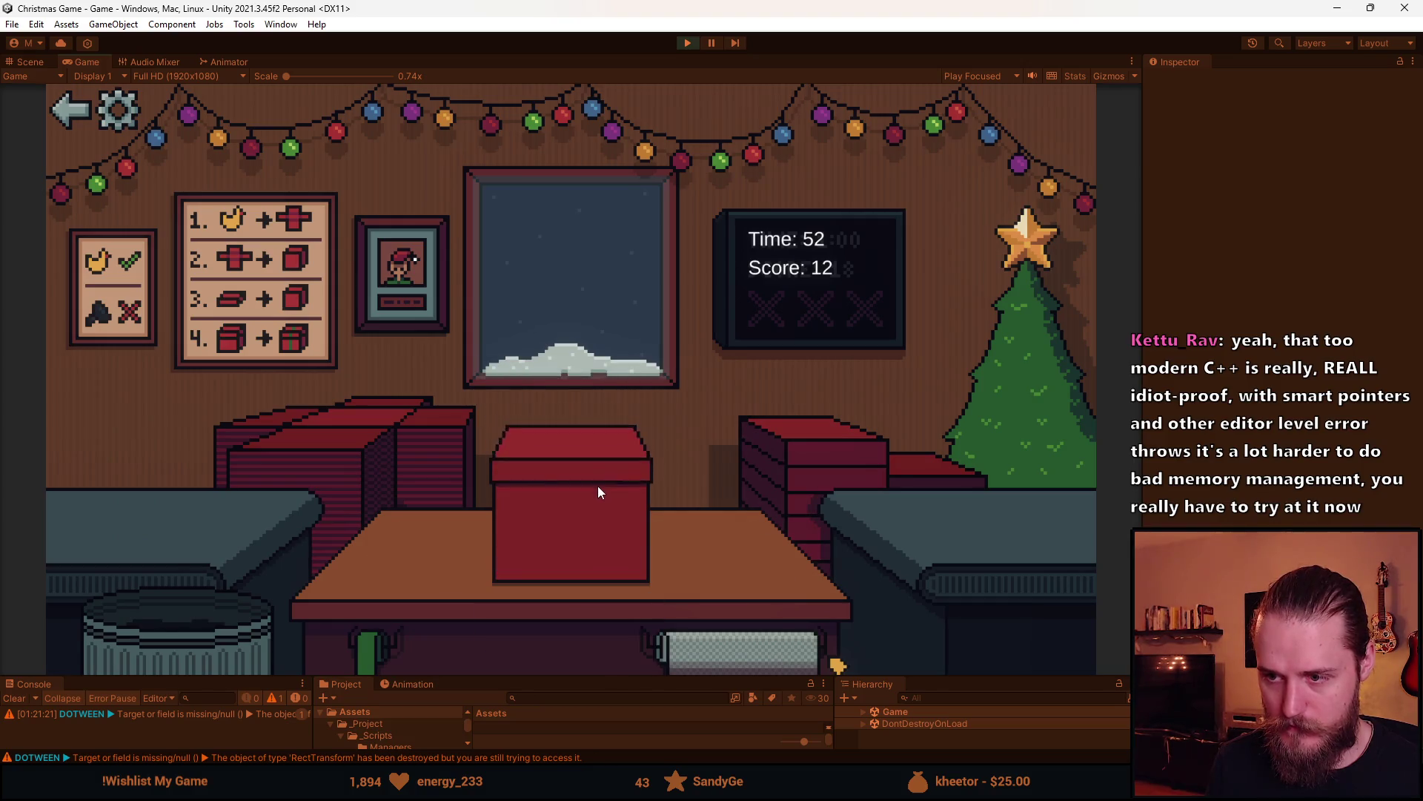
pyautogui.moveTo(221, 504)
pyautogui.mouseDown()
pyautogui.moveTo(206, 537)
pyautogui.moveTo(601, 593)
pyautogui.mouseUp()
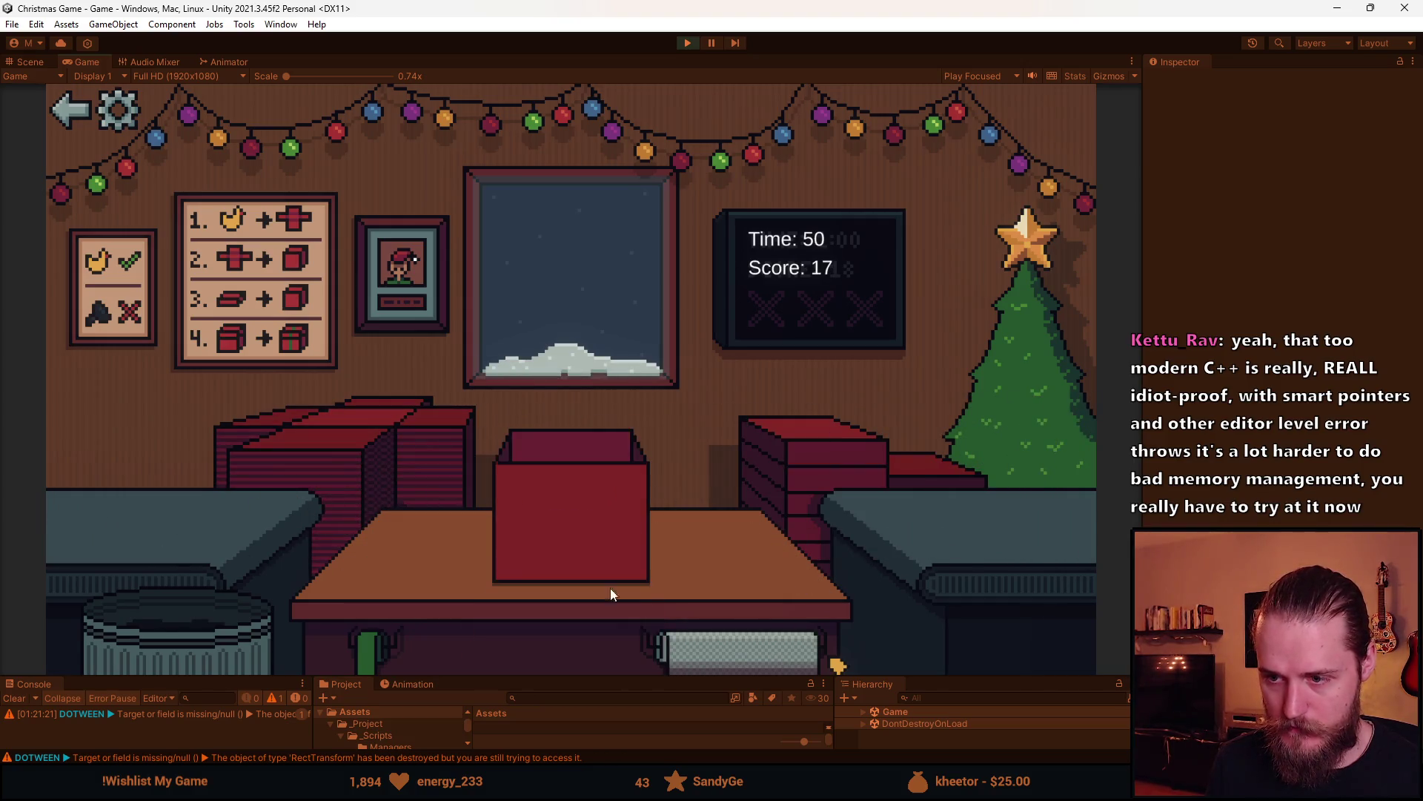
pyautogui.moveTo(148, 504); pyautogui.dragTo(170, 623)
# Wrap the duck, ball, green bottle, toy train and two more toys into gifts, reaching score 49
pyautogui.moveTo(184, 514); pyautogui.dragTo(524, 612)
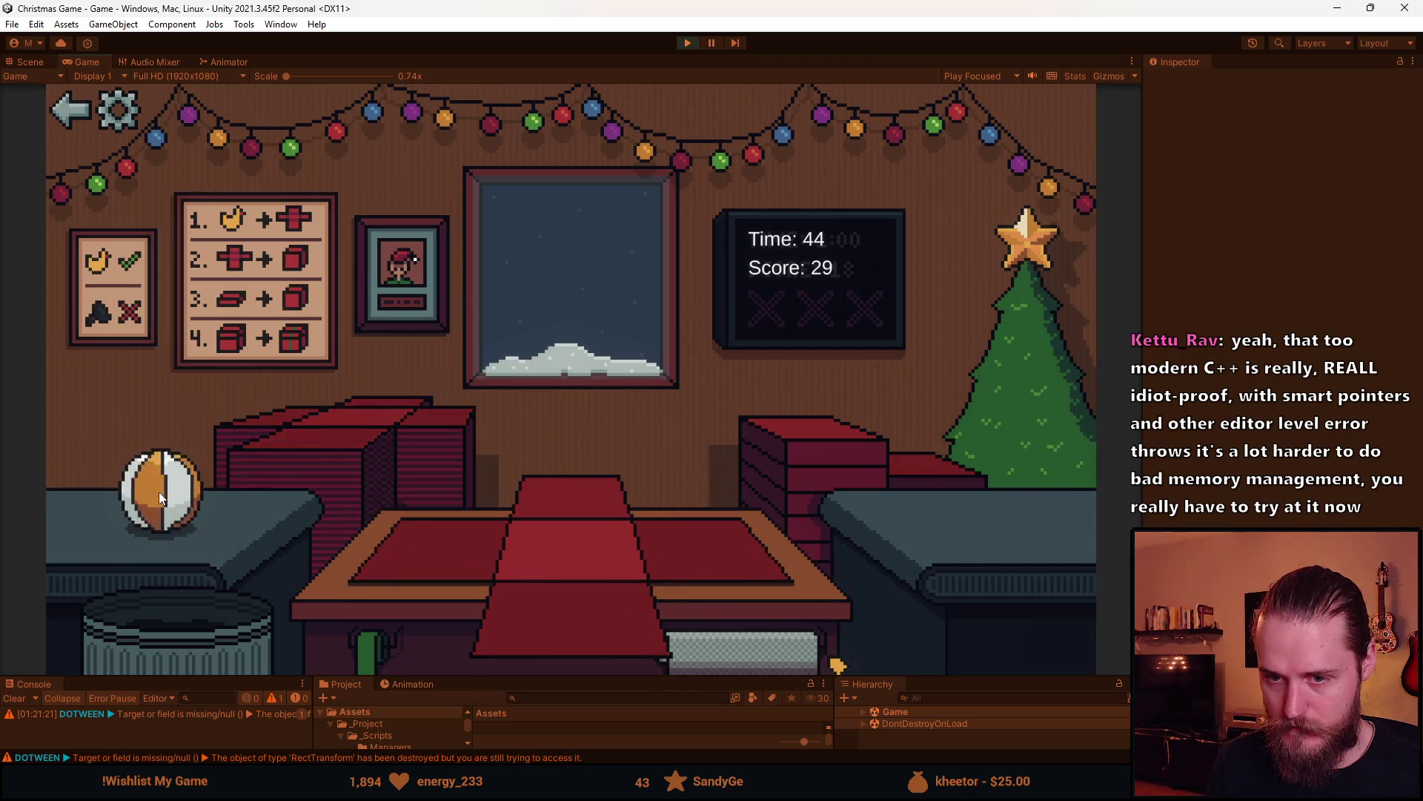
pyautogui.moveTo(159, 492); pyautogui.dragTo(592, 627)
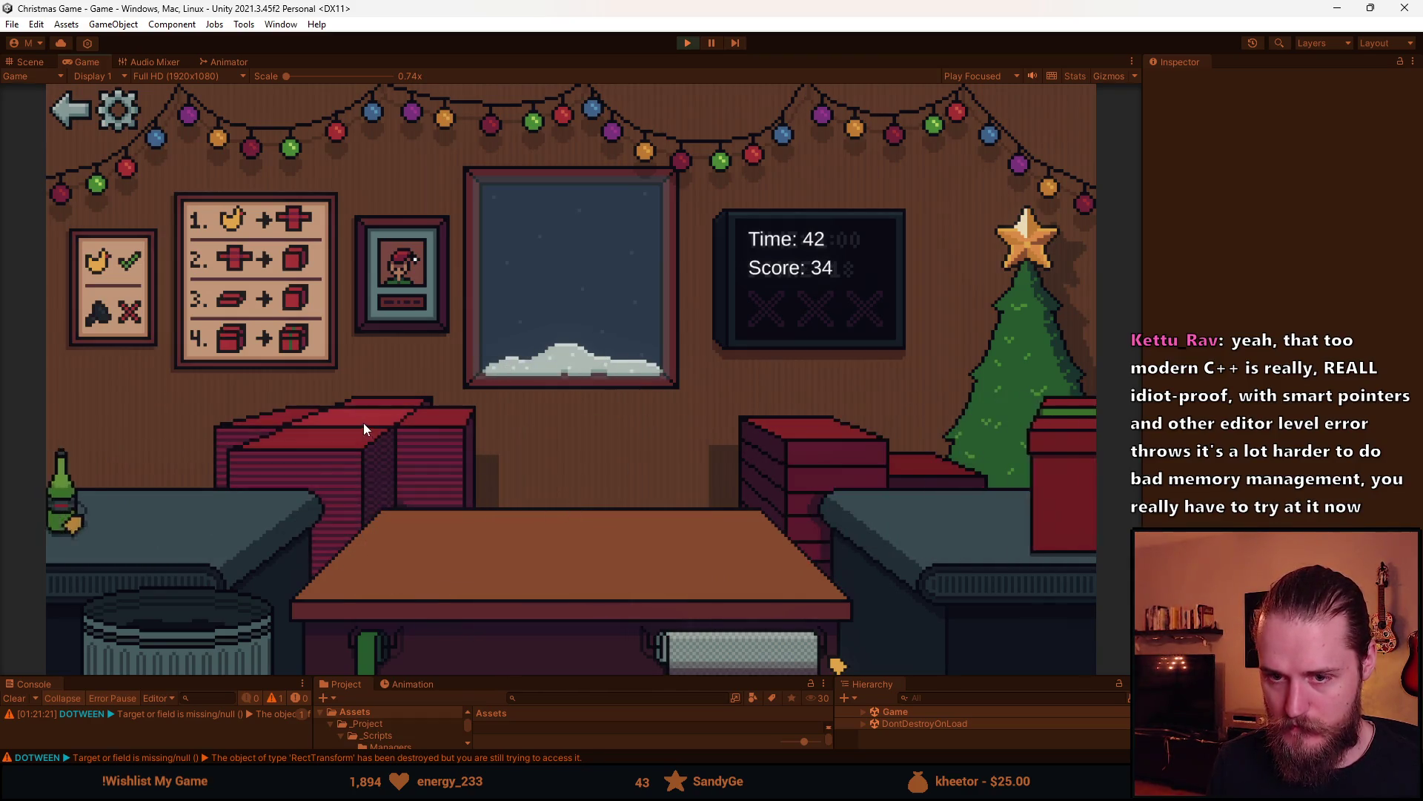
pyautogui.moveTo(170, 509); pyautogui.dragTo(500, 550)
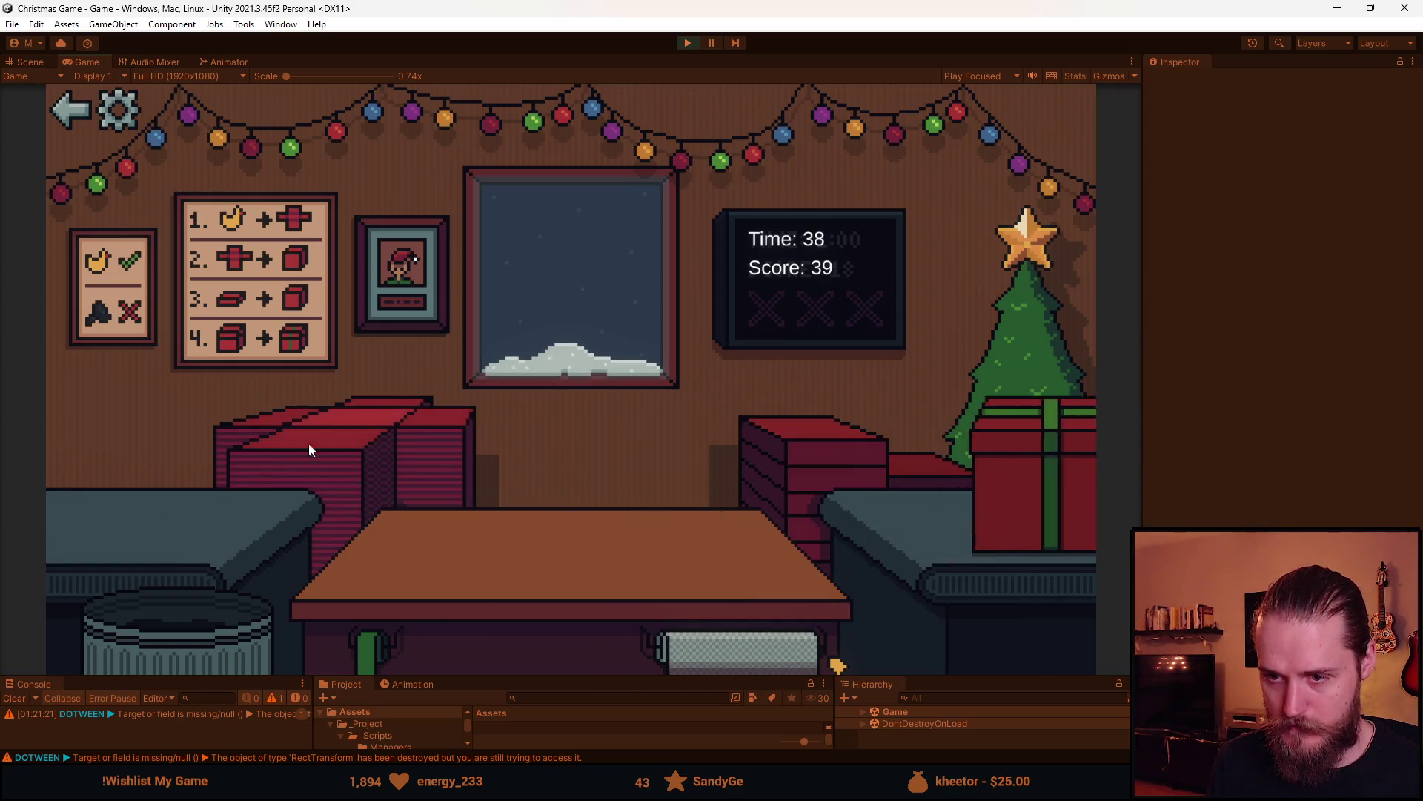
pyautogui.moveTo(152, 505); pyautogui.dragTo(590, 596)
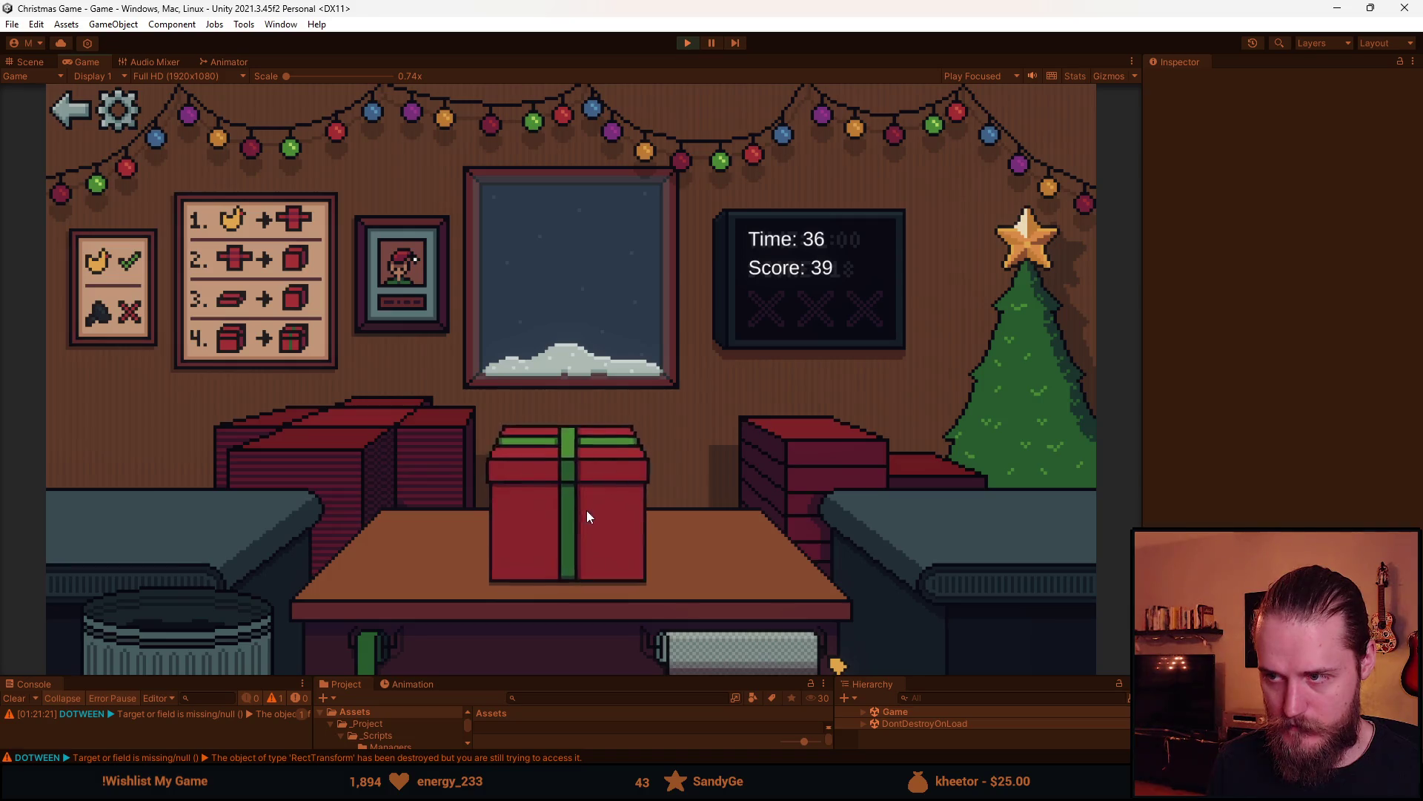
pyautogui.moveTo(181, 515); pyautogui.dragTo(575, 534)
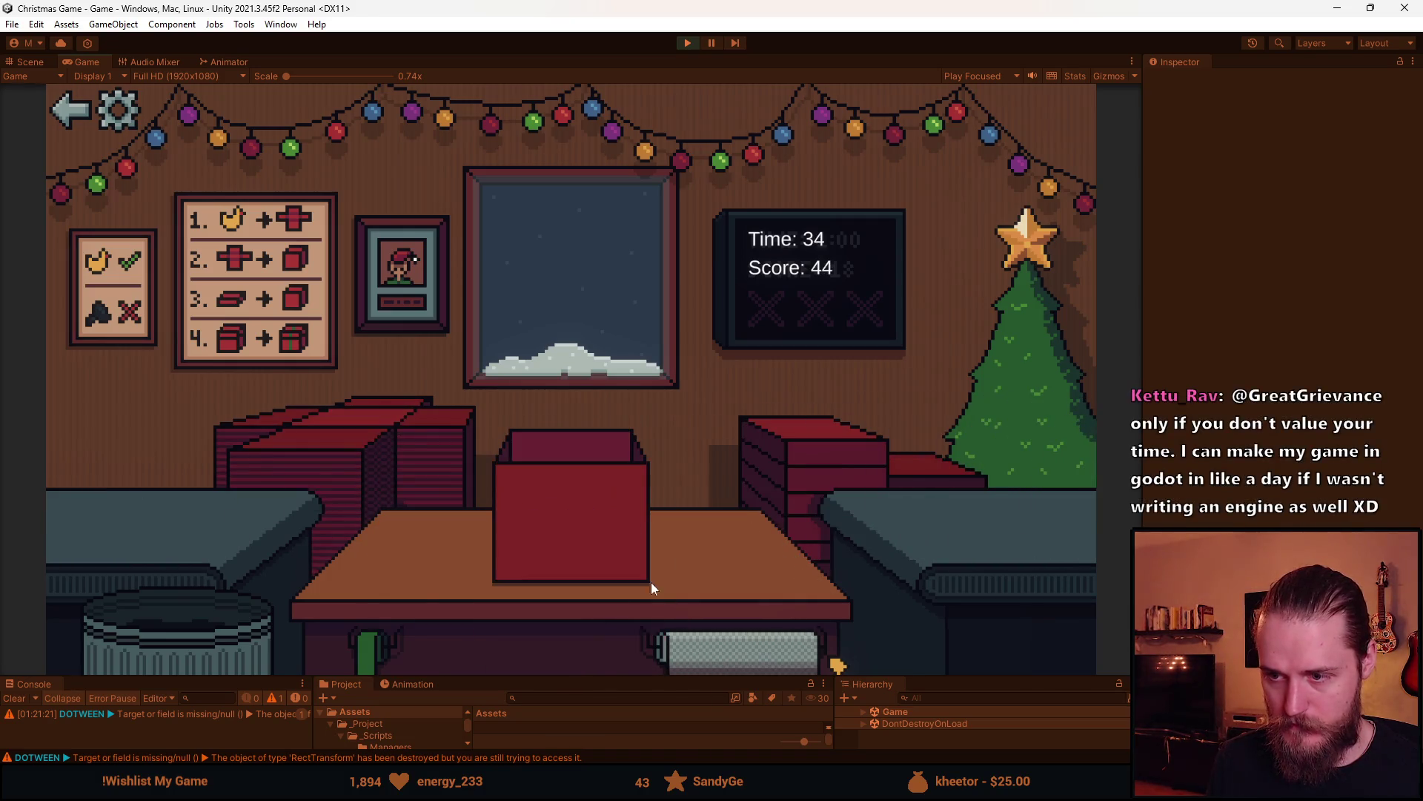
pyautogui.moveTo(213, 558); pyautogui.dragTo(464, 585)
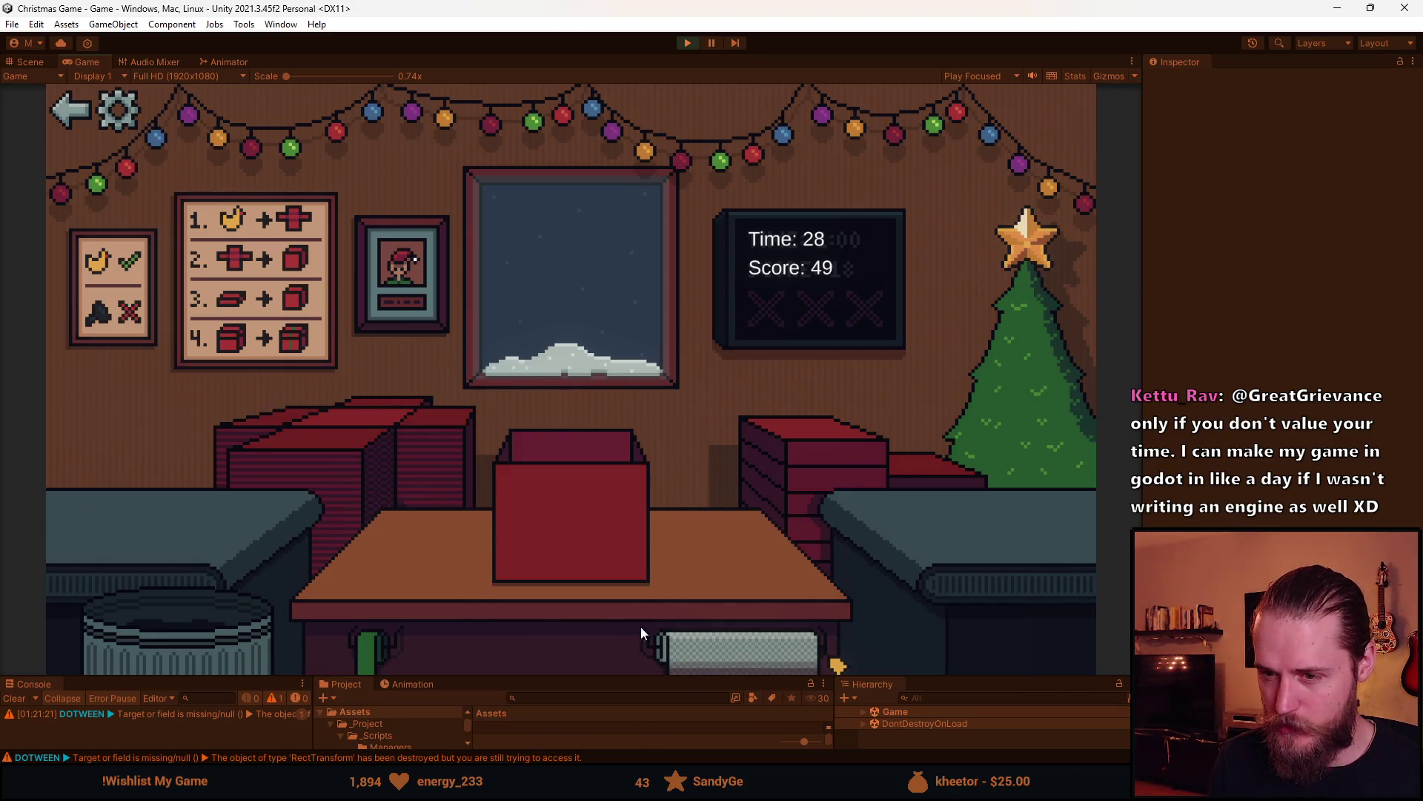
pyautogui.click(688, 42)
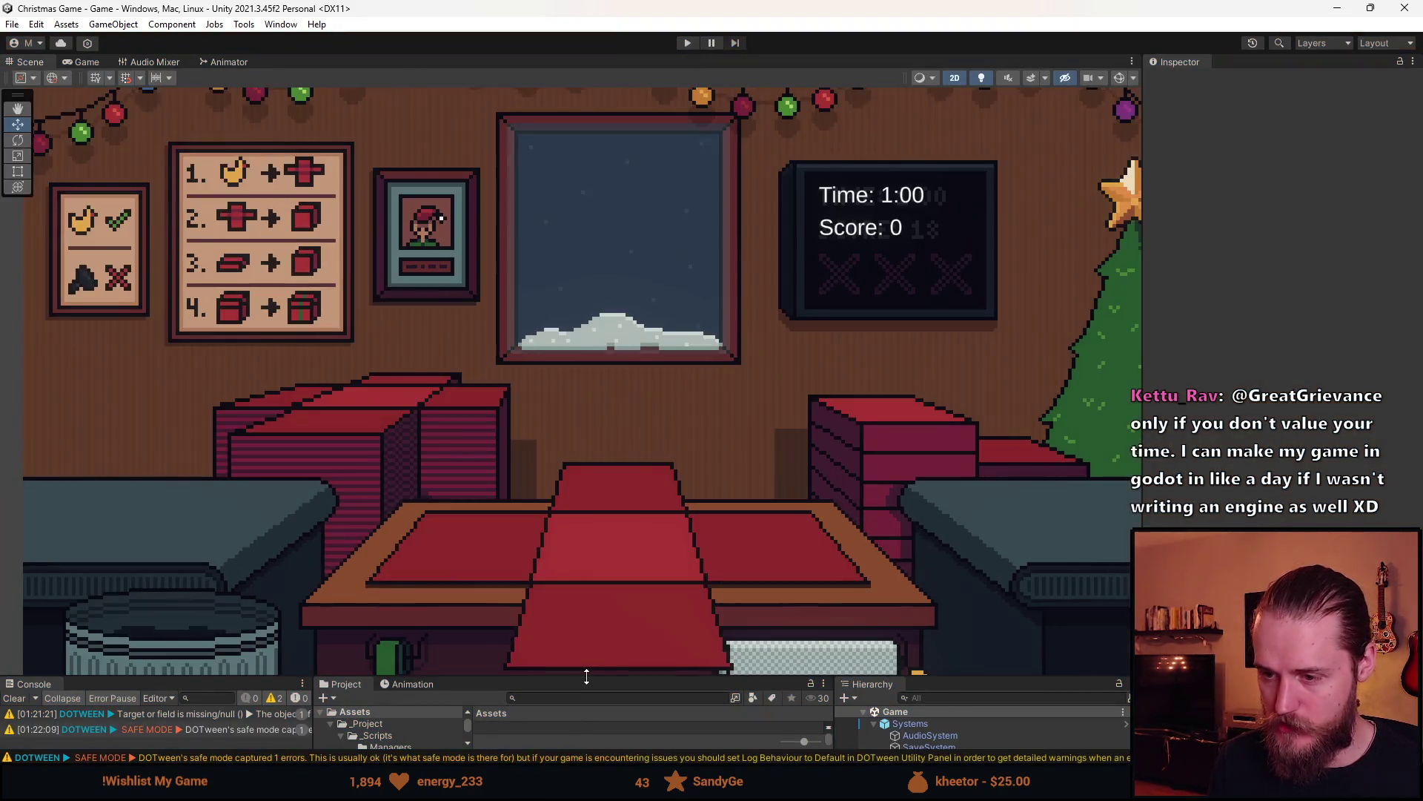
pyautogui.moveTo(580, 675)
pyautogui.mouseDown()
pyautogui.moveTo(580, 445)
pyautogui.moveTo(588, 530)
pyautogui.mouseUp()
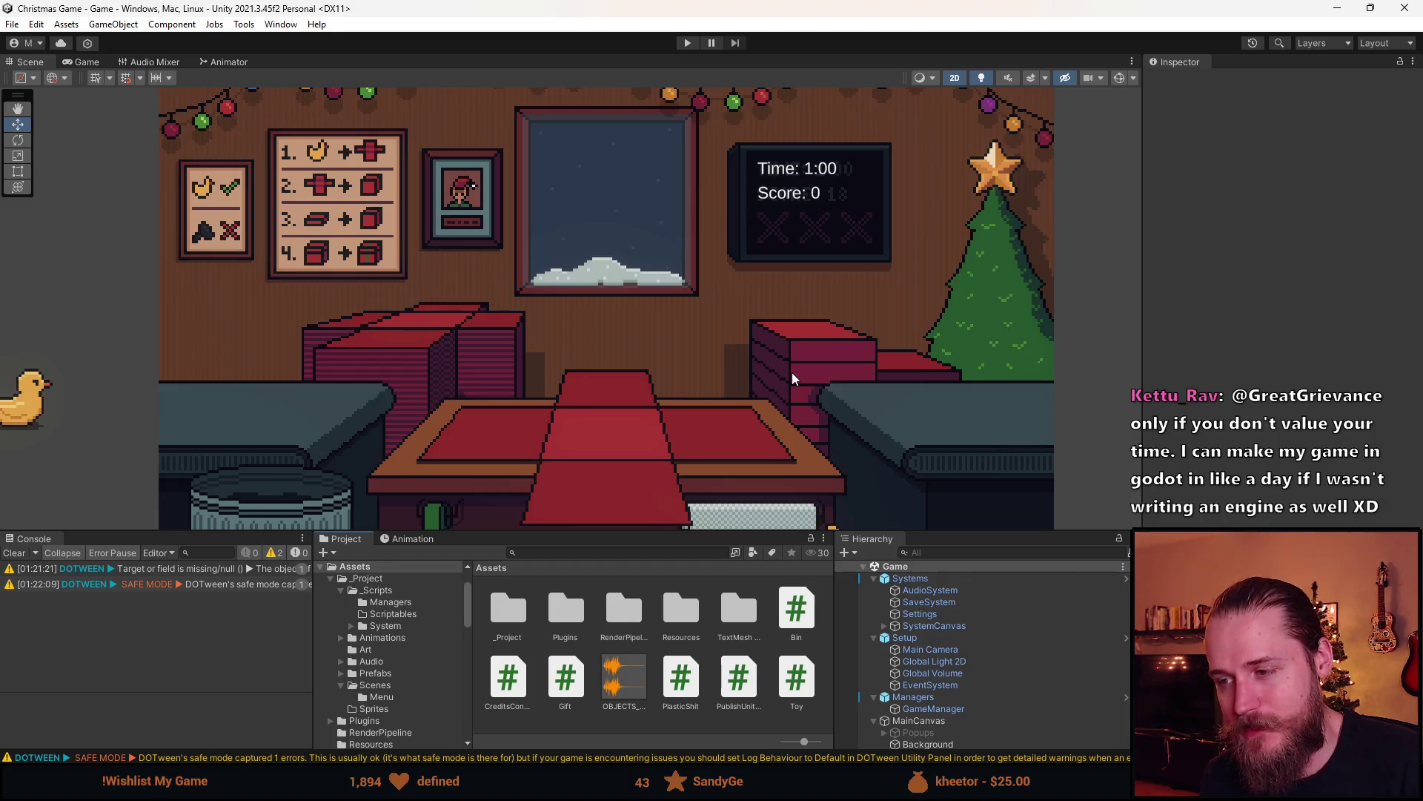
# Select Bubble_Wrap_Thing and tick Raycast Alpha Pixels in its Interactable (Script) component
pyautogui.moveTo(1001, 532); pyautogui.dragTo(1002, 399)
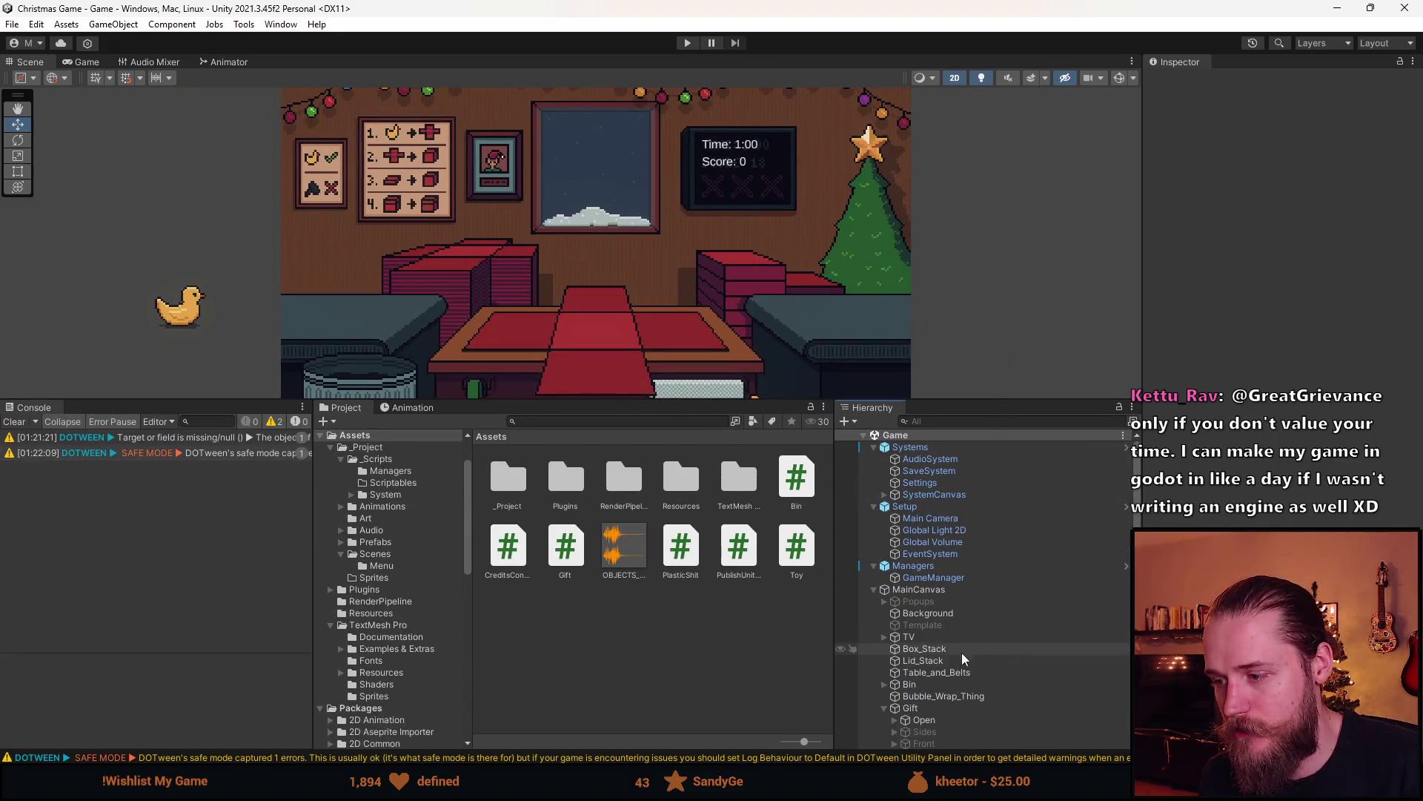
pyautogui.scroll(-3, 955, 671)
pyautogui.scroll(-5, 950, 667)
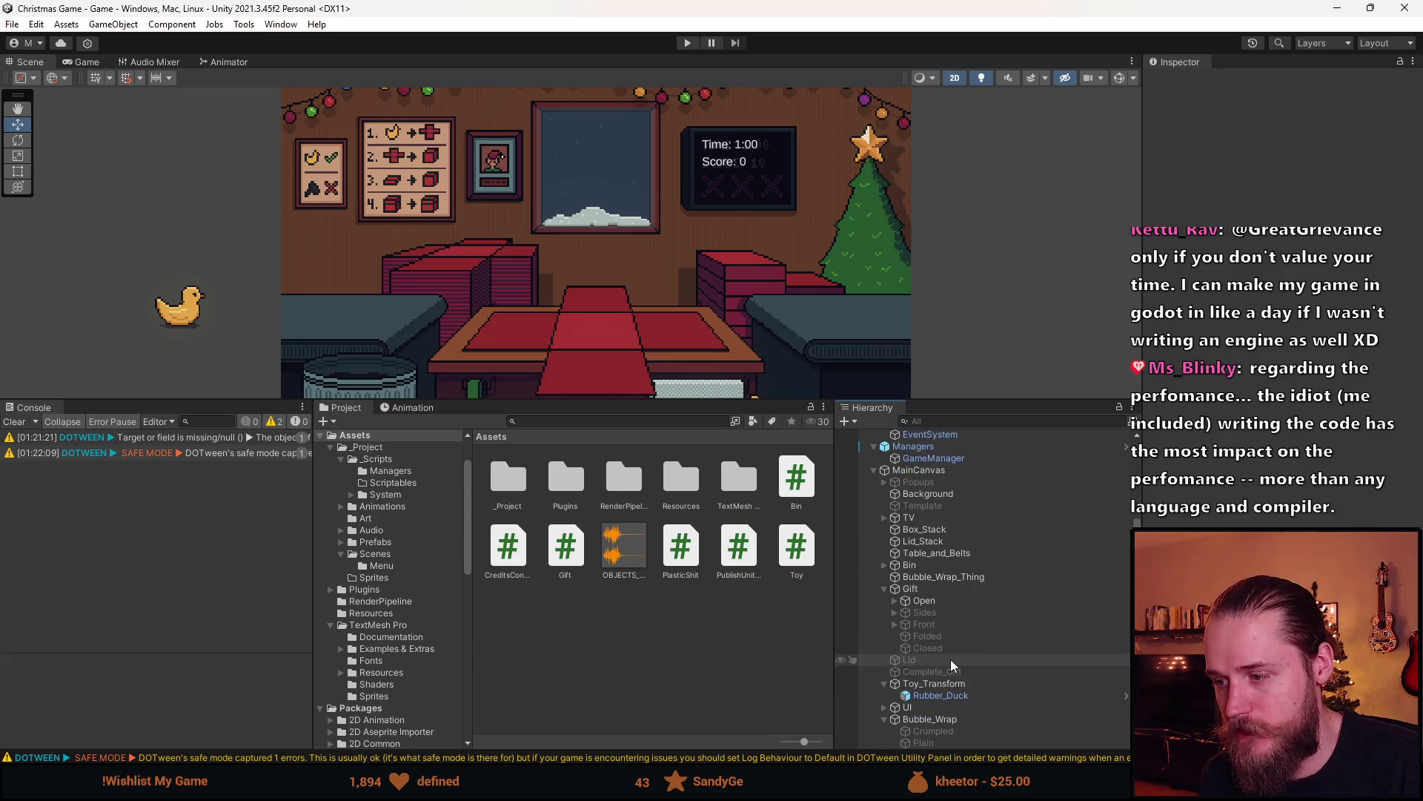
pyautogui.click(961, 720)
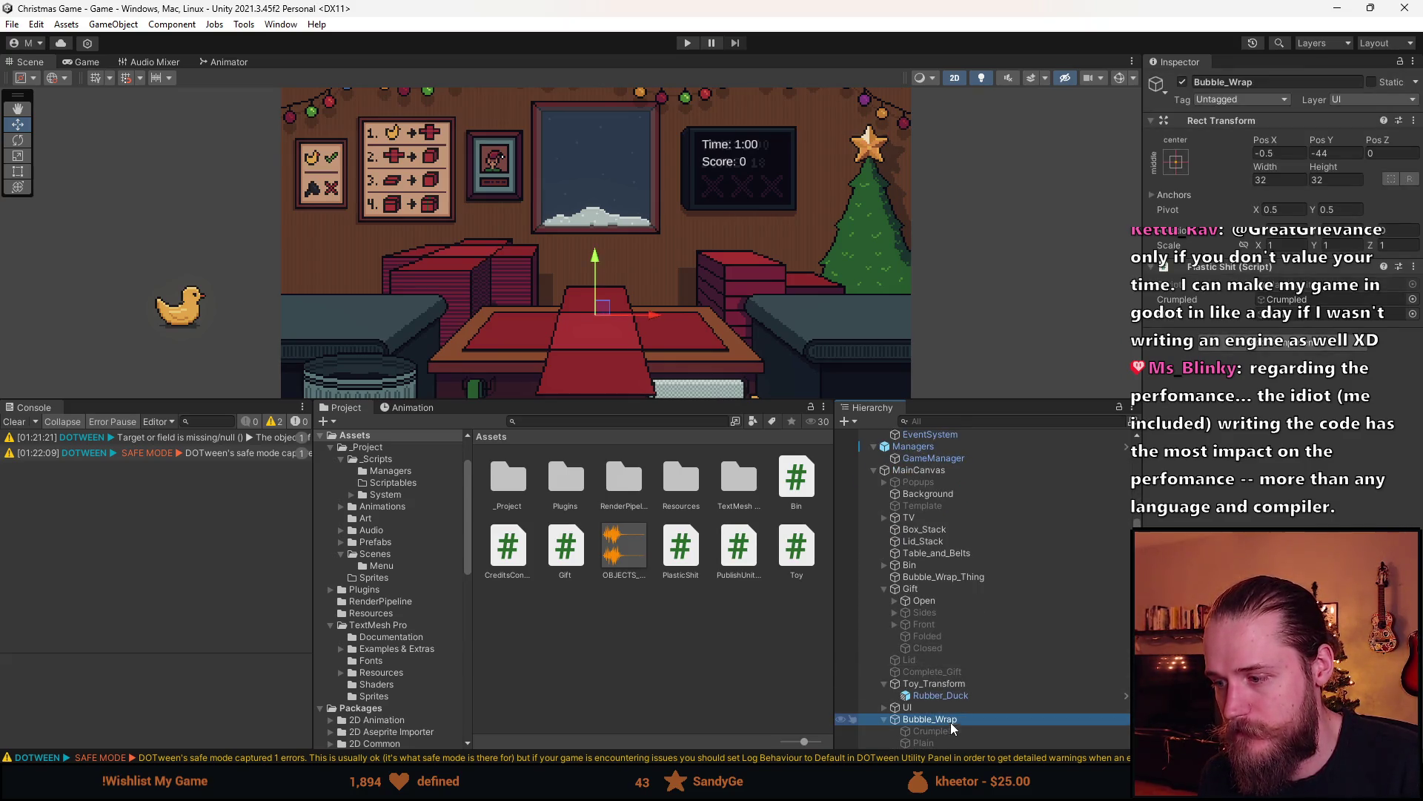
pyautogui.click(945, 583)
pyautogui.scroll(-5, 1371, 309)
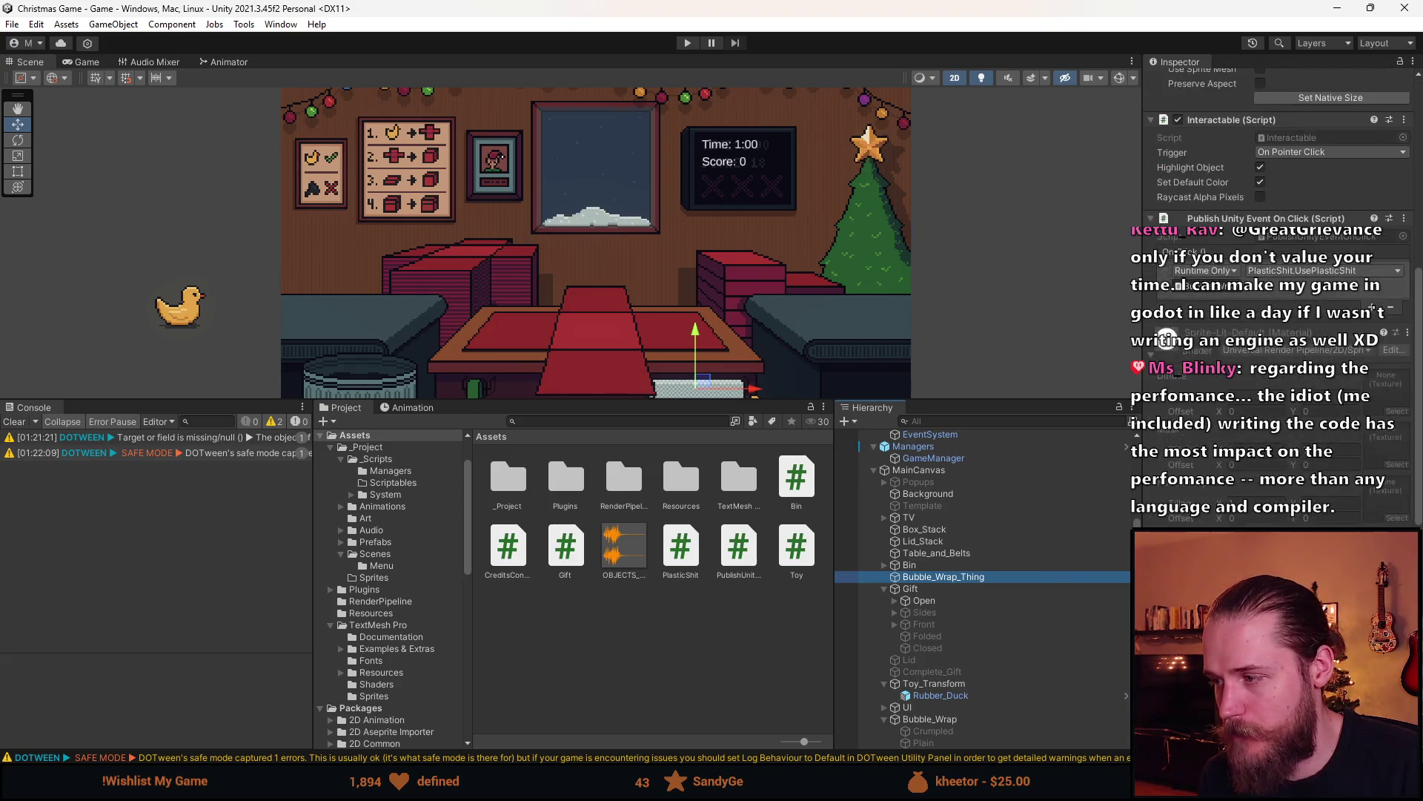
pyautogui.scroll(1, 1268, 258)
pyautogui.click(1261, 237)
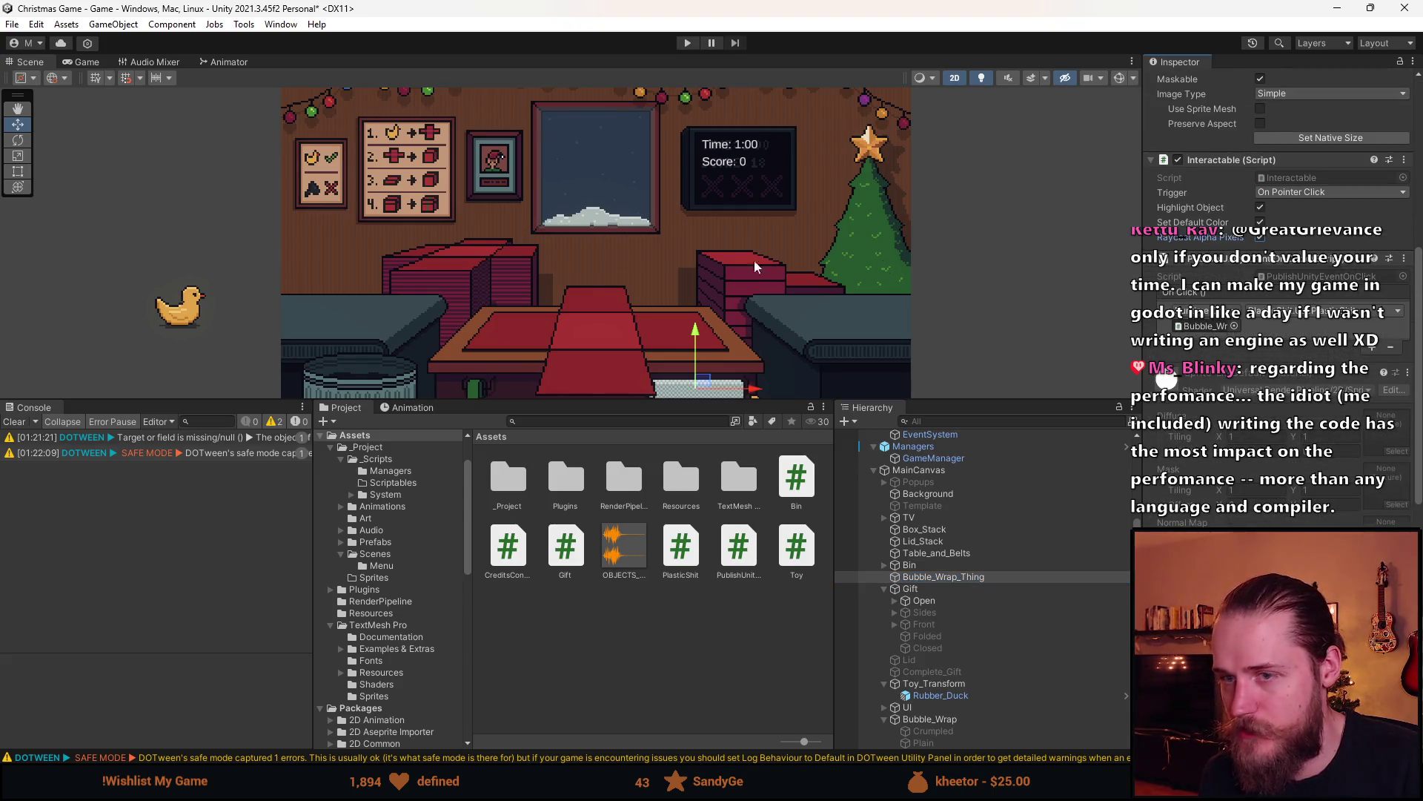
# Switch to the Rect tool, restore the Scene view height, and review Gift.cs in Visual Studio
pyautogui.click(22, 170)
pyautogui.scroll(2, 715, 380)
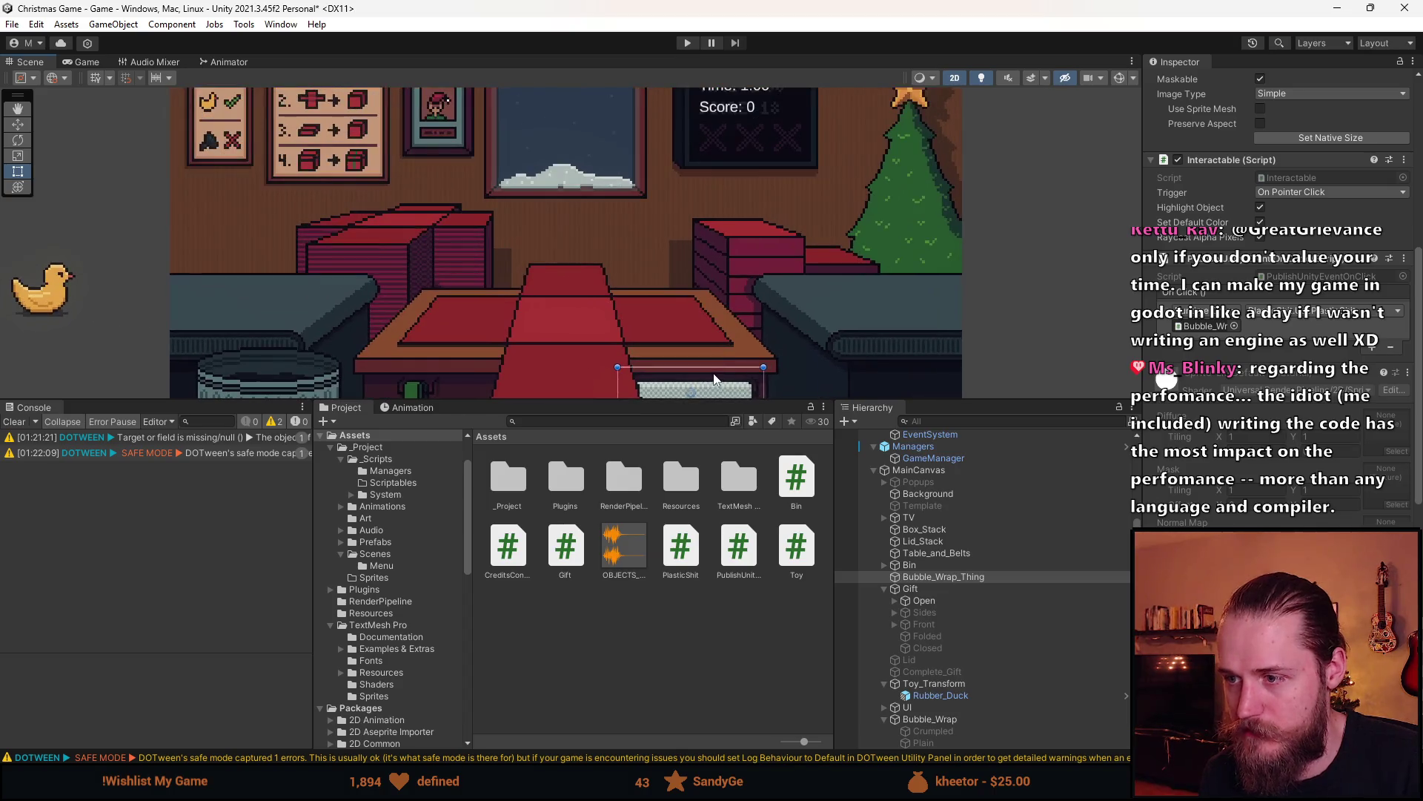
pyautogui.moveTo(732, 401); pyautogui.dragTo(734, 545)
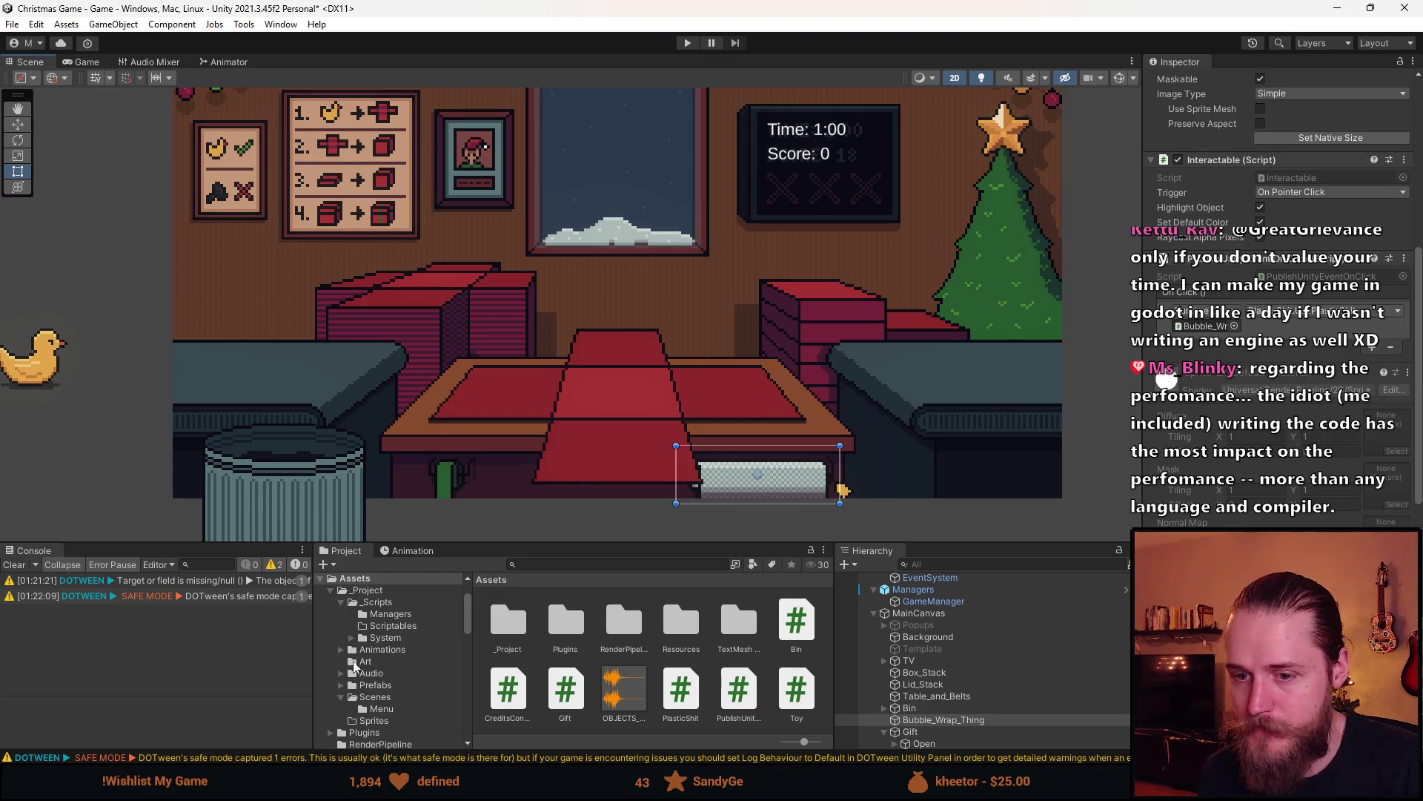
pyautogui.hotkey('alt', 'Tab')
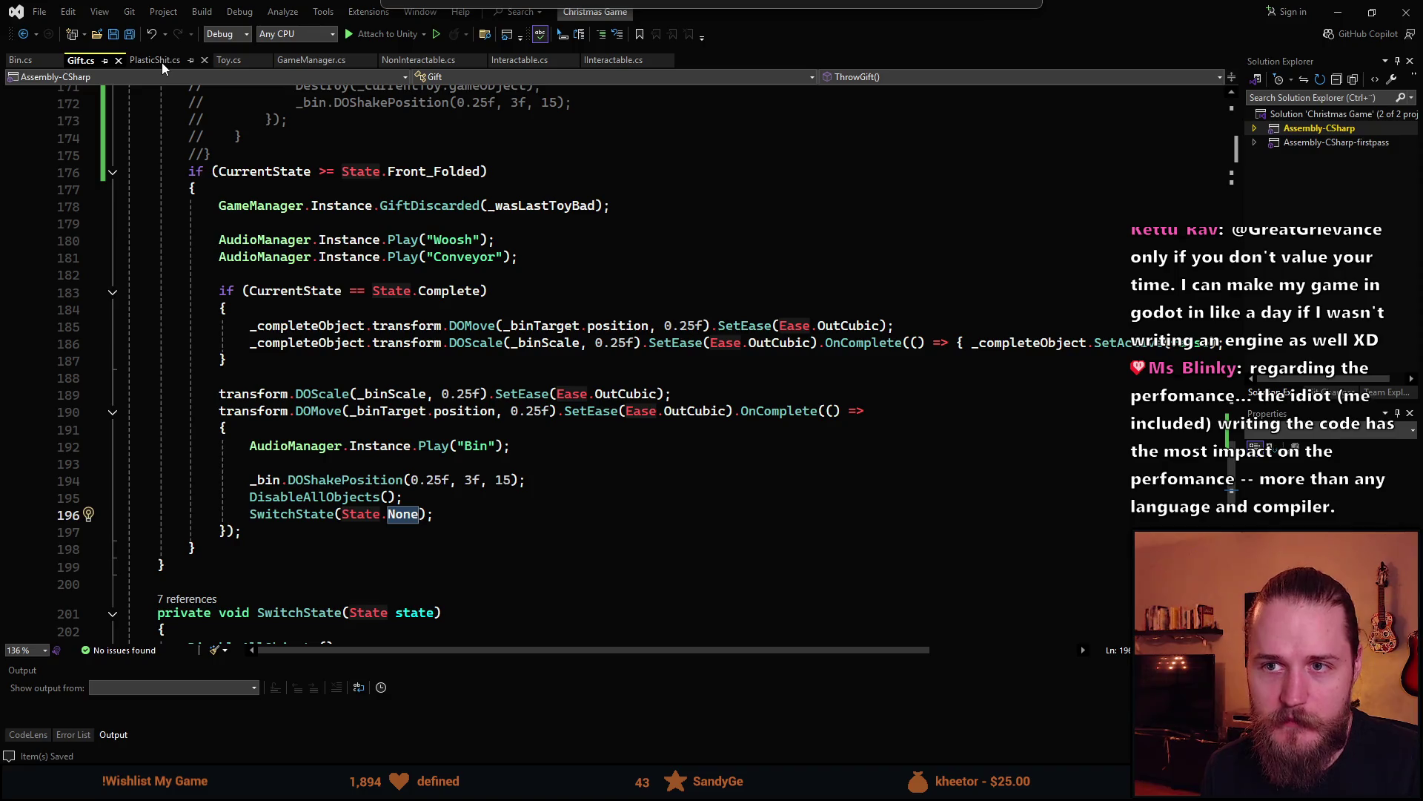
pyautogui.scroll(7, 239, 320)
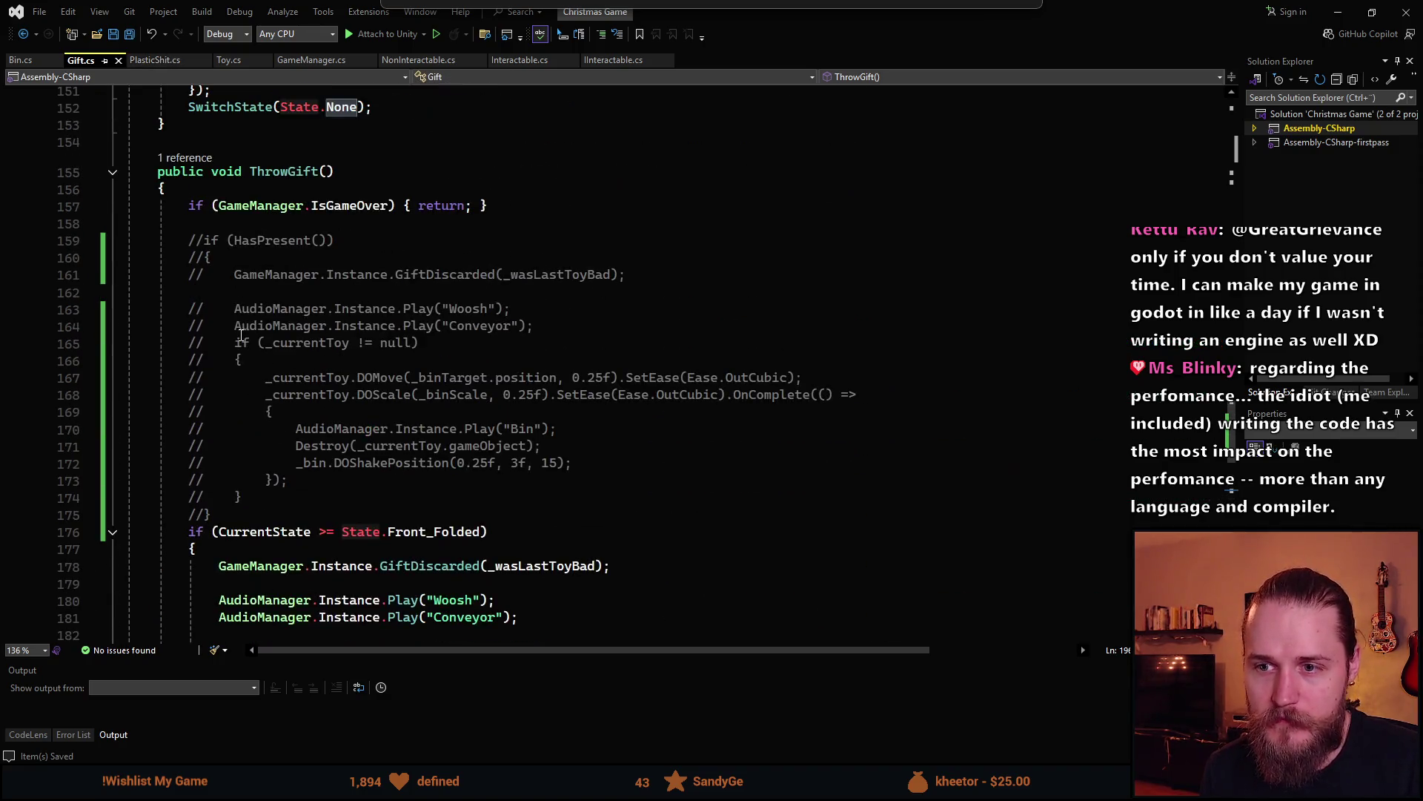
pyautogui.hotkey('alt', 'Tab')
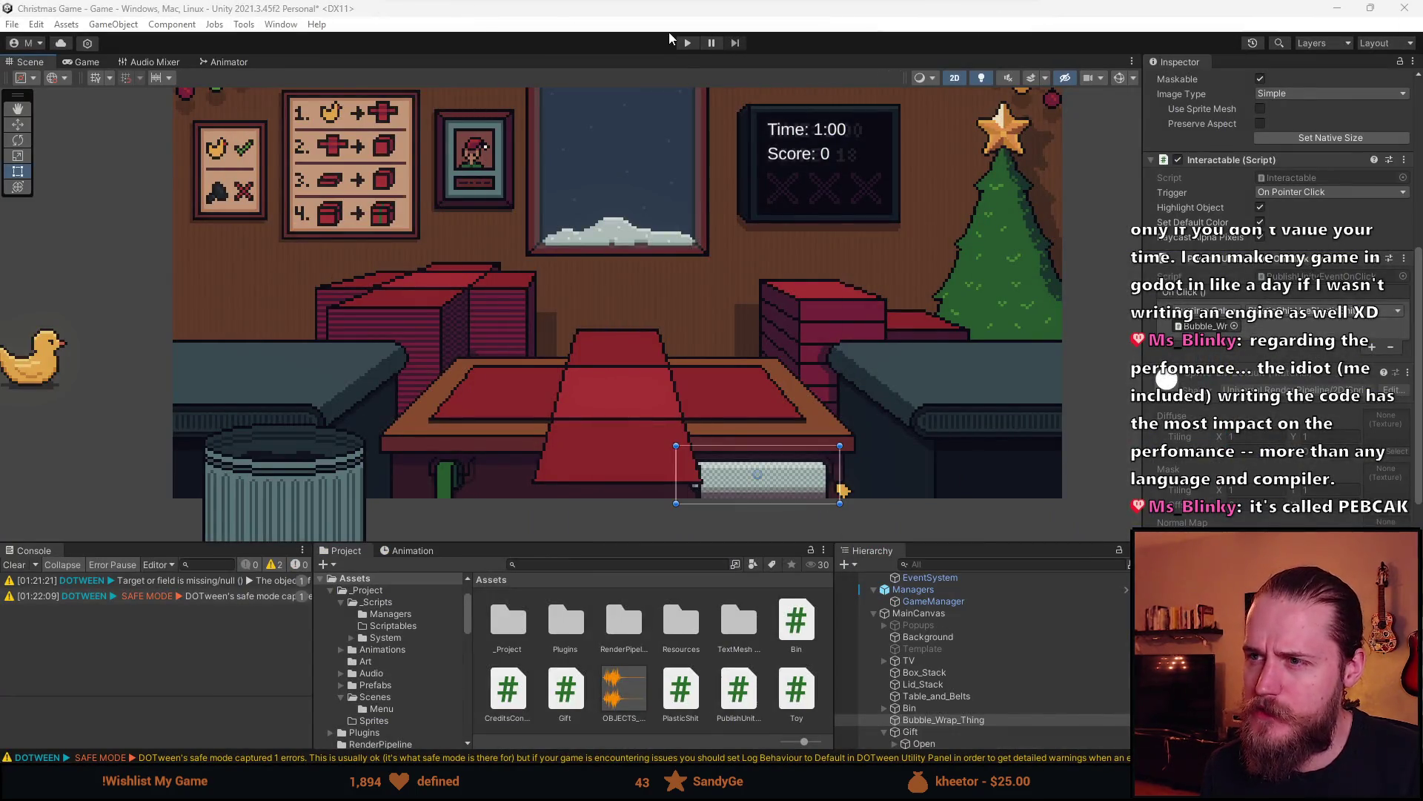
# Enter Play mode, pull out bubble wrap, bin the duck and place the ring-stack toy in the wrap
pyautogui.click(686, 43)
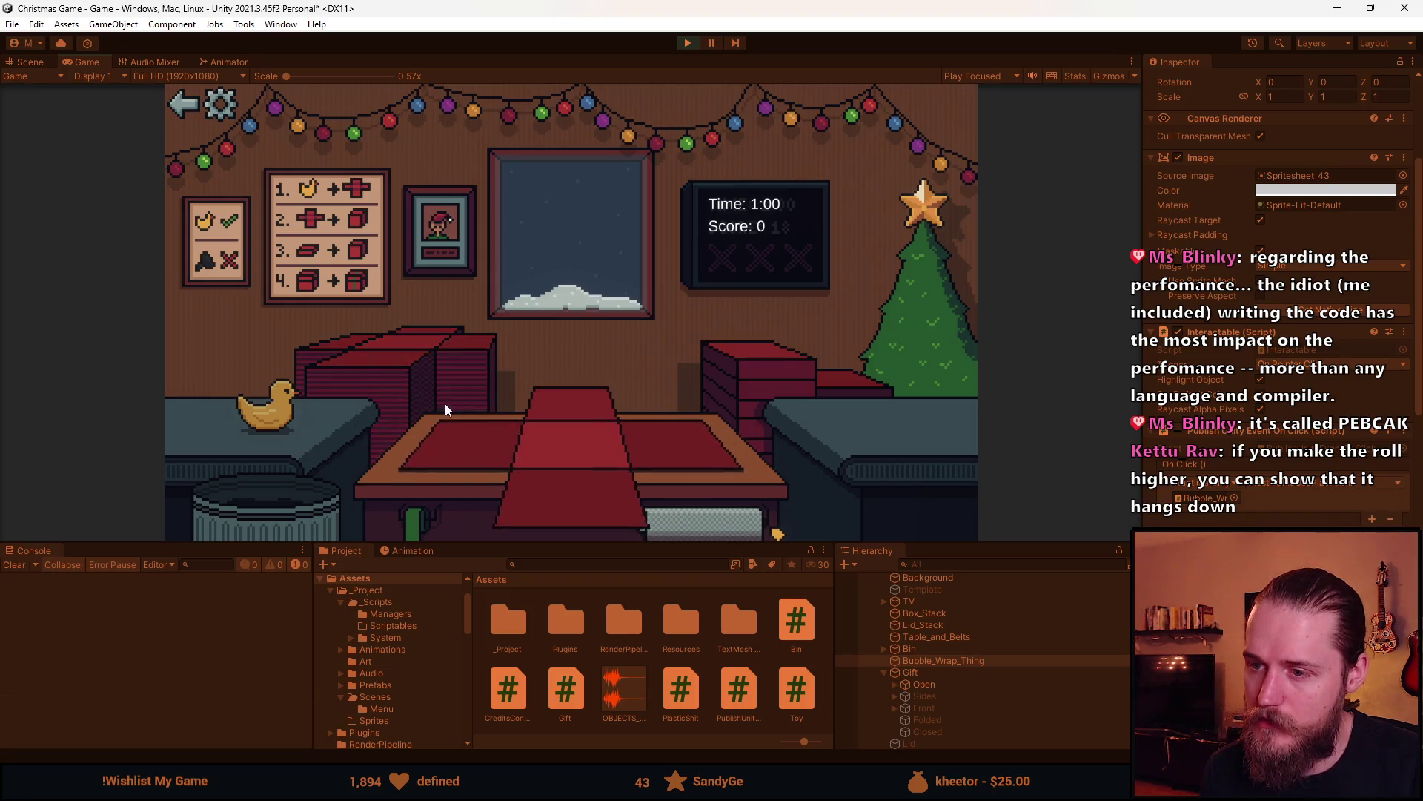
pyautogui.click(652, 521)
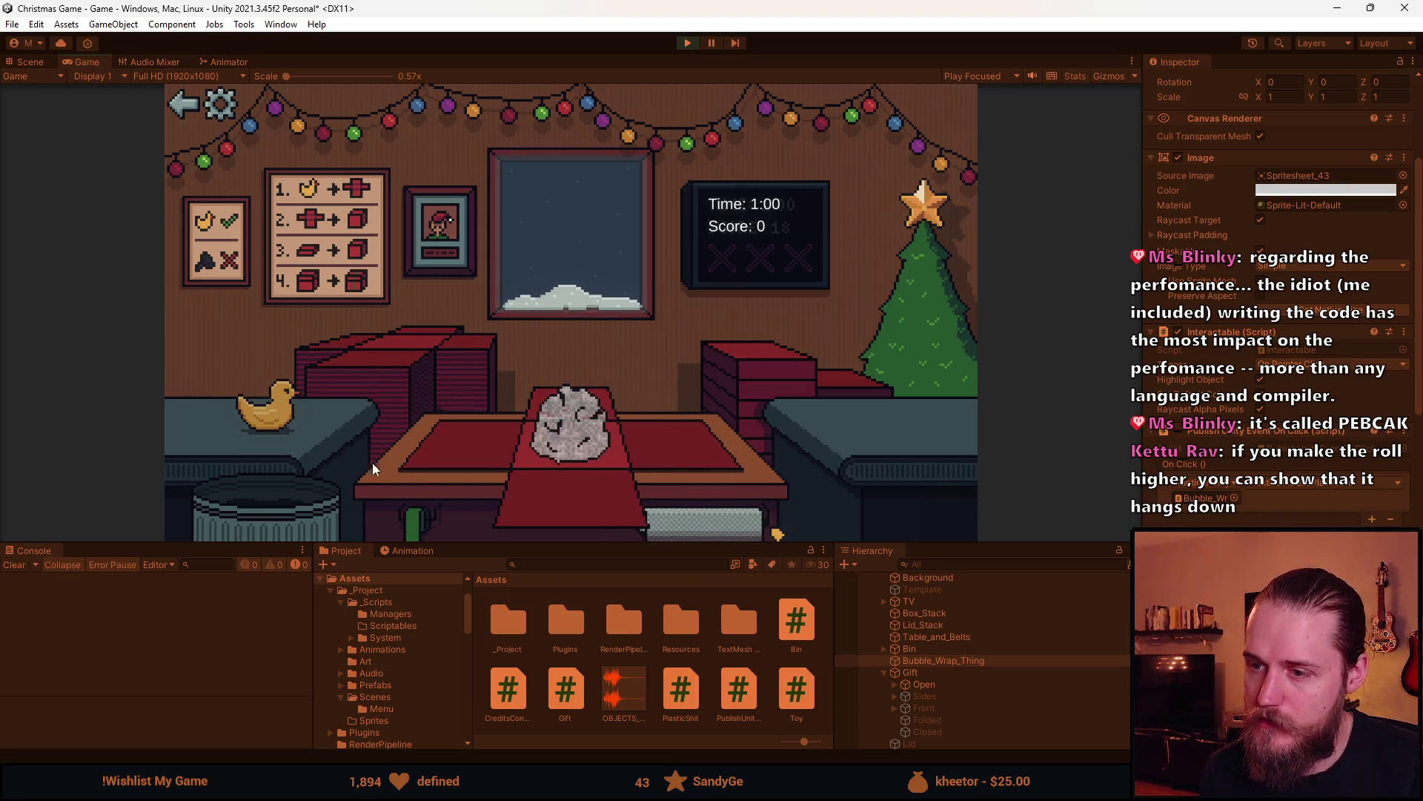
pyautogui.moveTo(275, 417)
pyautogui.mouseDown()
pyautogui.moveTo(301, 438)
pyautogui.moveTo(280, 526)
pyautogui.mouseUp()
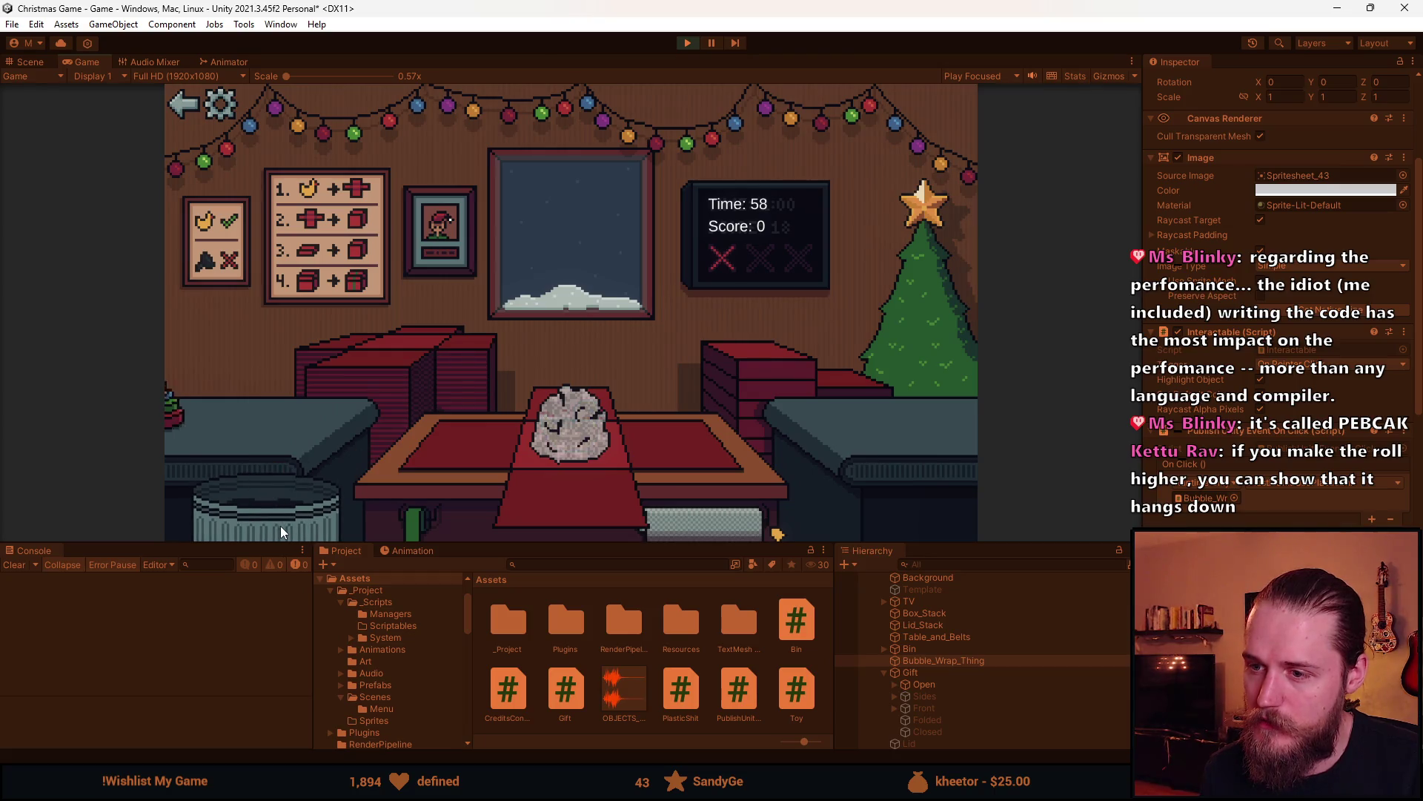
pyautogui.click(258, 407)
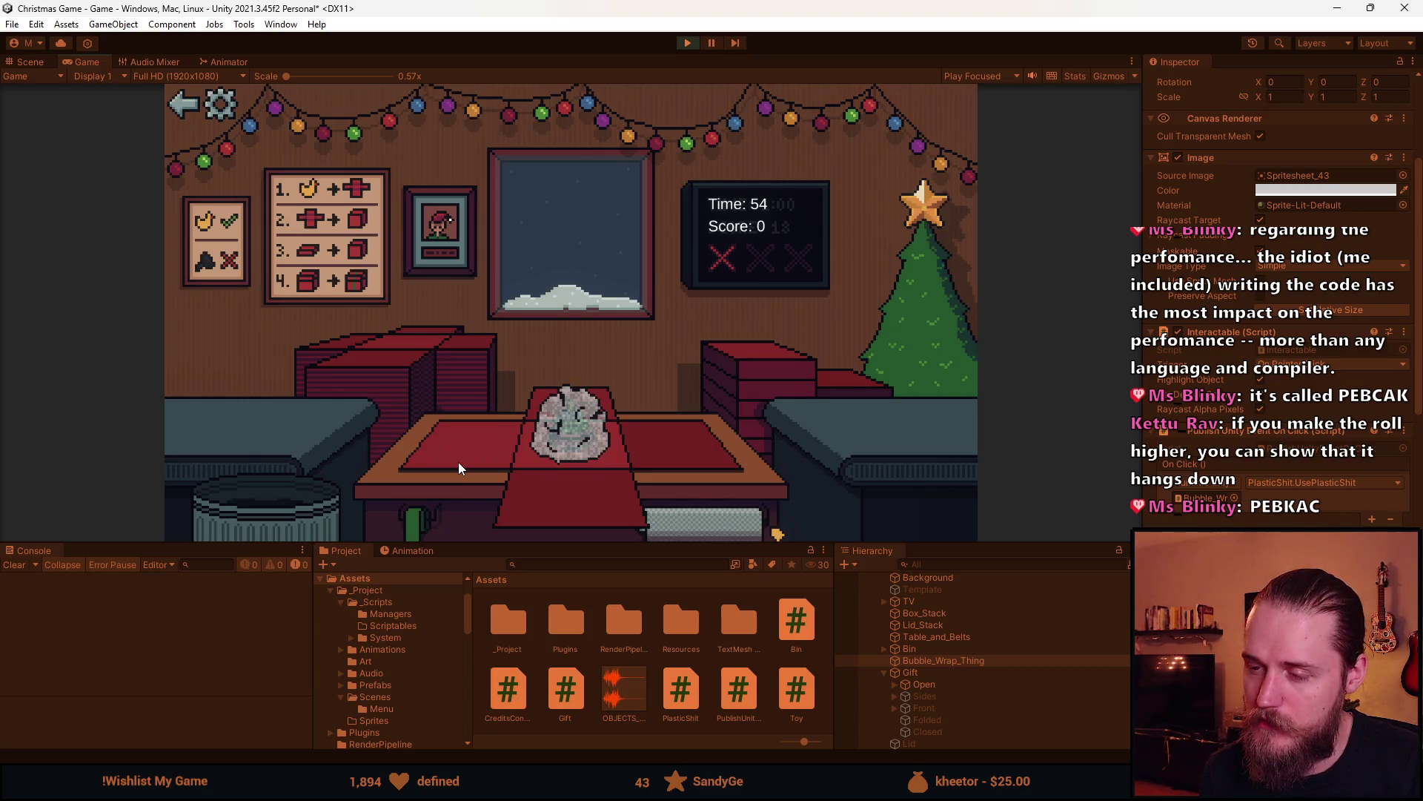
# Fold the wrapping paper, lid and send the gift, then return to the main menu
pyautogui.click(578, 443)
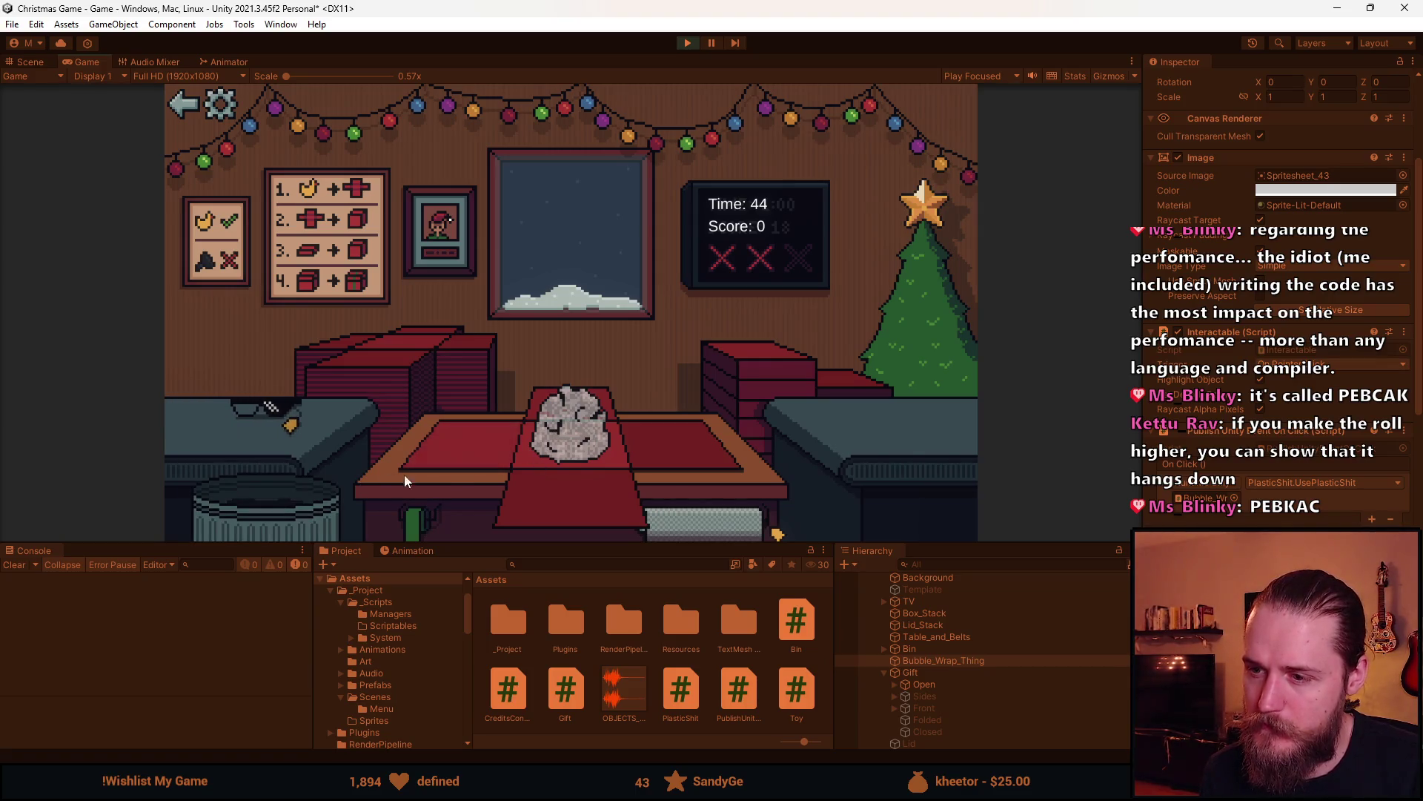
pyautogui.click(551, 477)
pyautogui.click(777, 371)
pyautogui.click(610, 410)
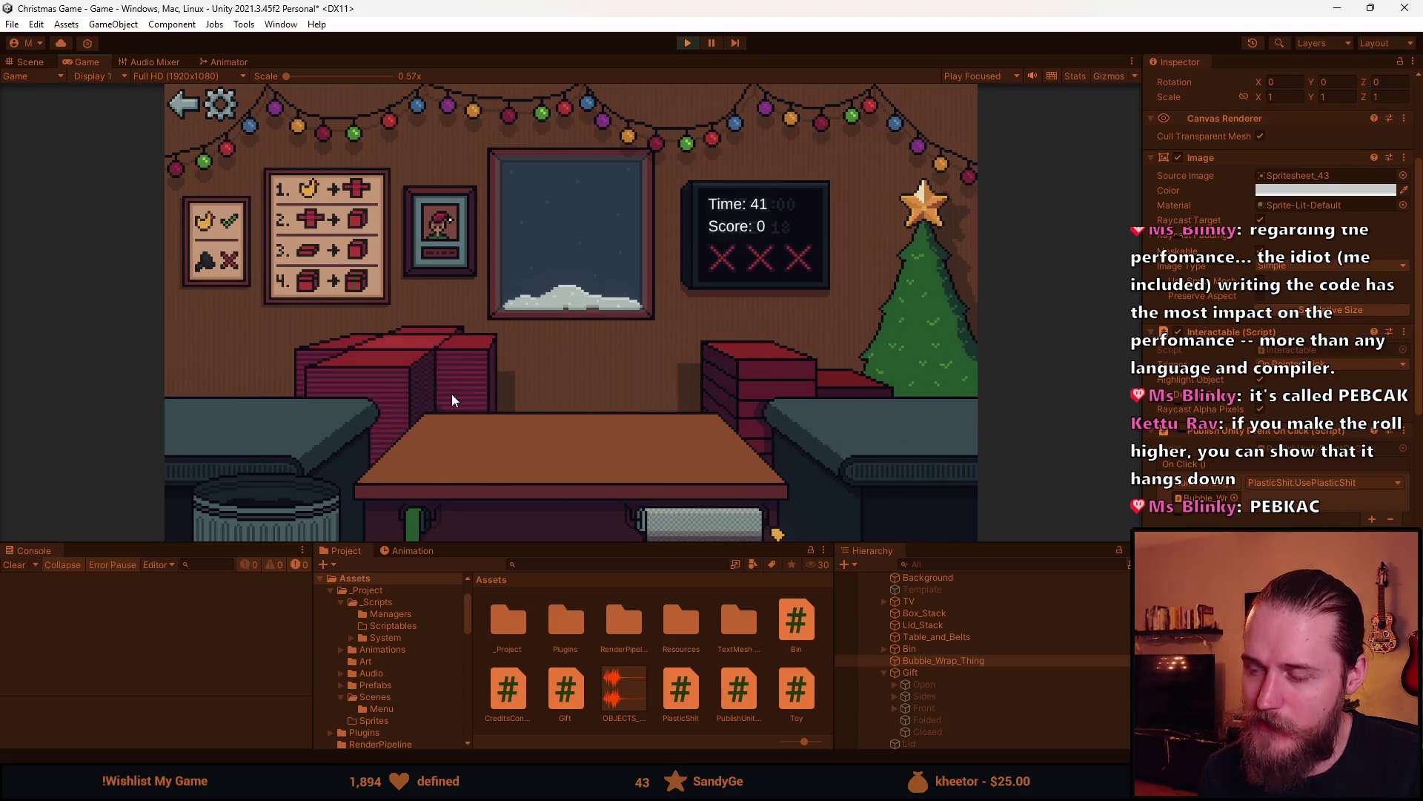
pyautogui.click(184, 106)
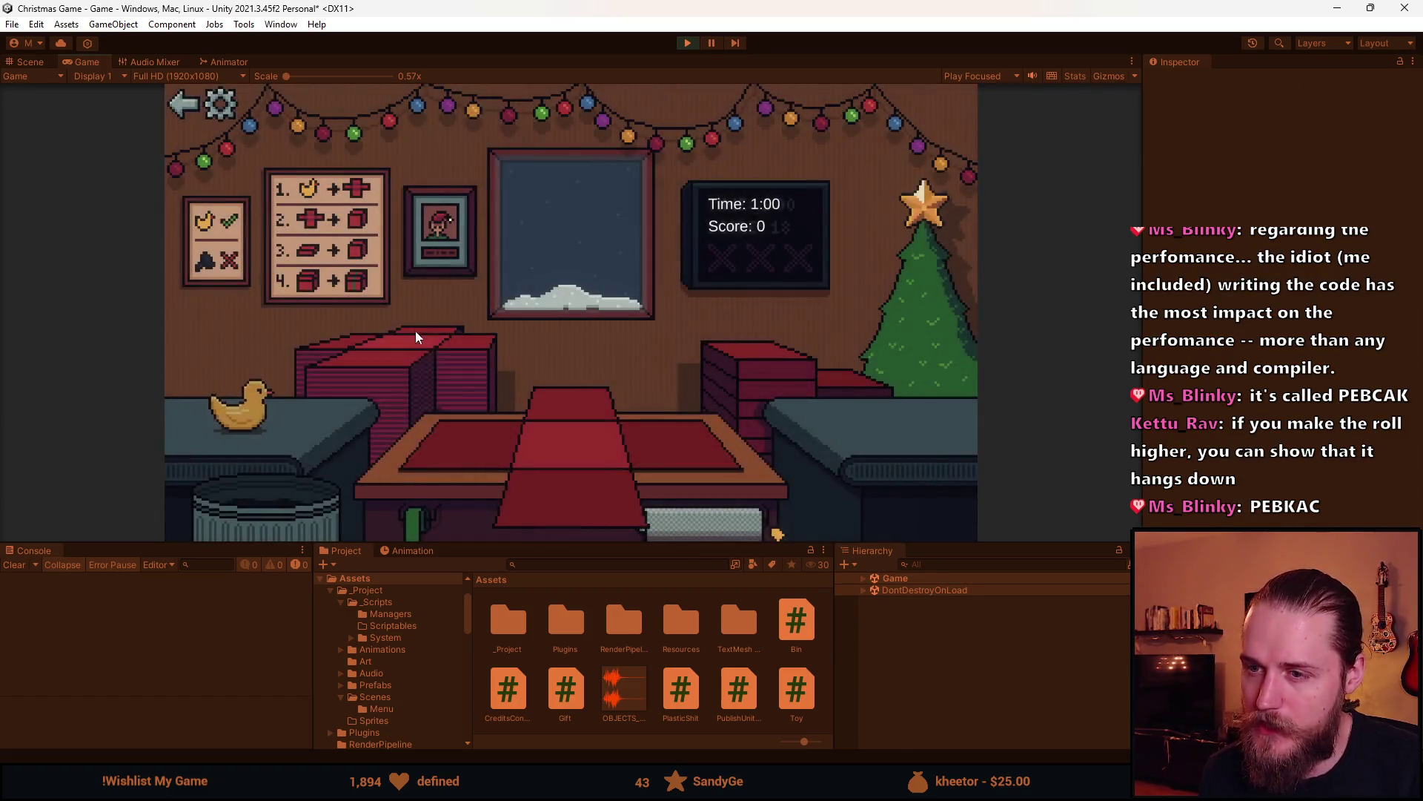
# Box, wrap and ship the duck, then box, wrap and ship the rock
pyautogui.click(732, 389)
pyautogui.click(584, 410)
pyautogui.click(584, 409)
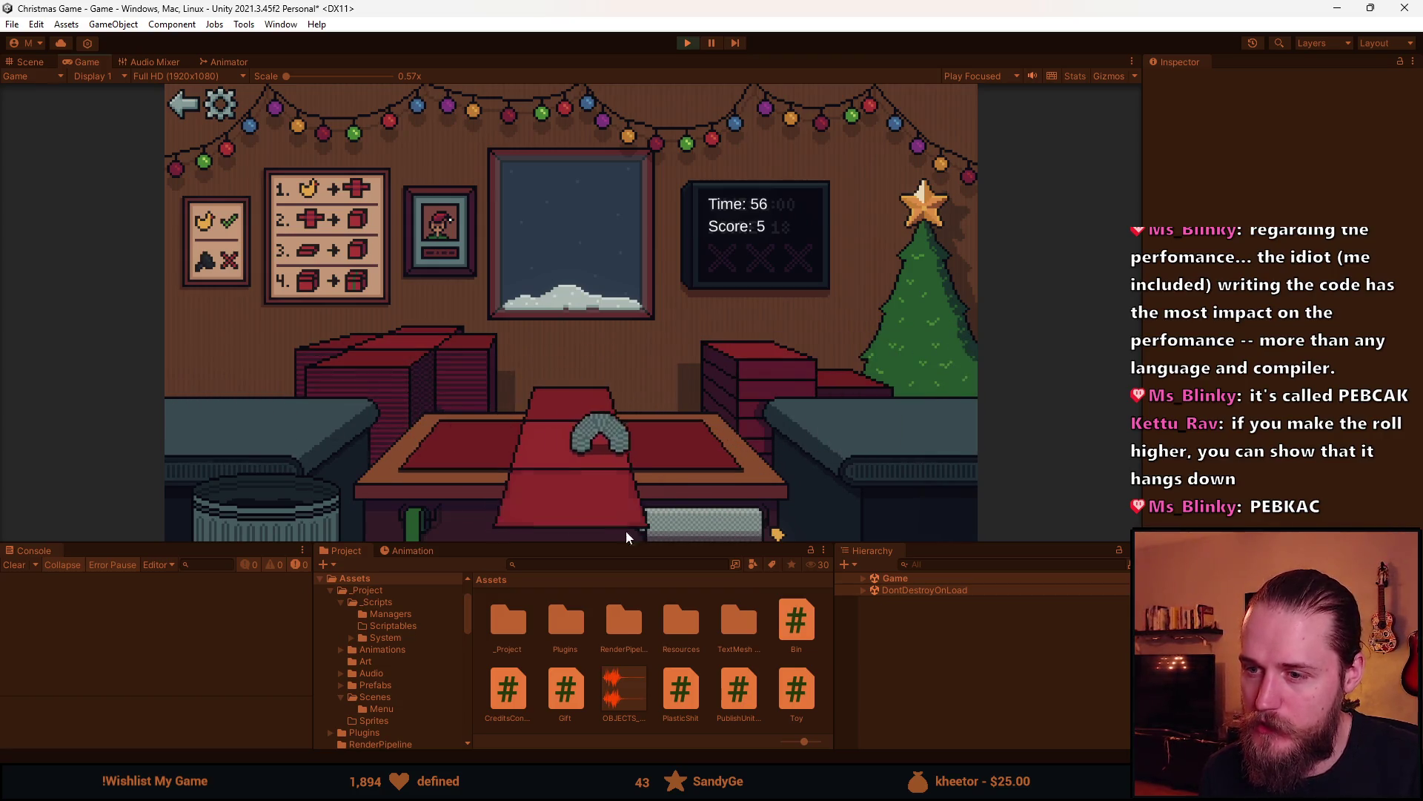
pyautogui.click(791, 399)
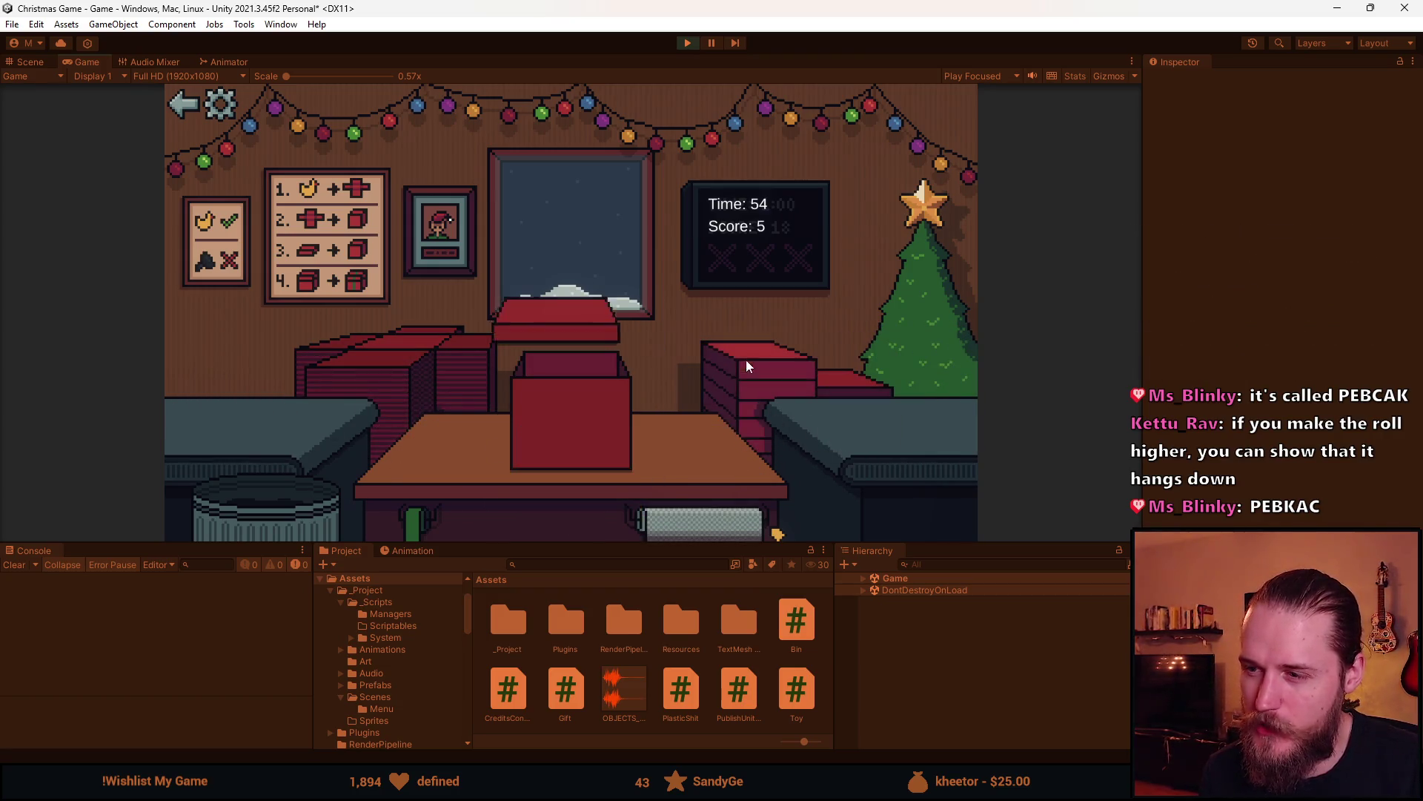
pyautogui.click(572, 419)
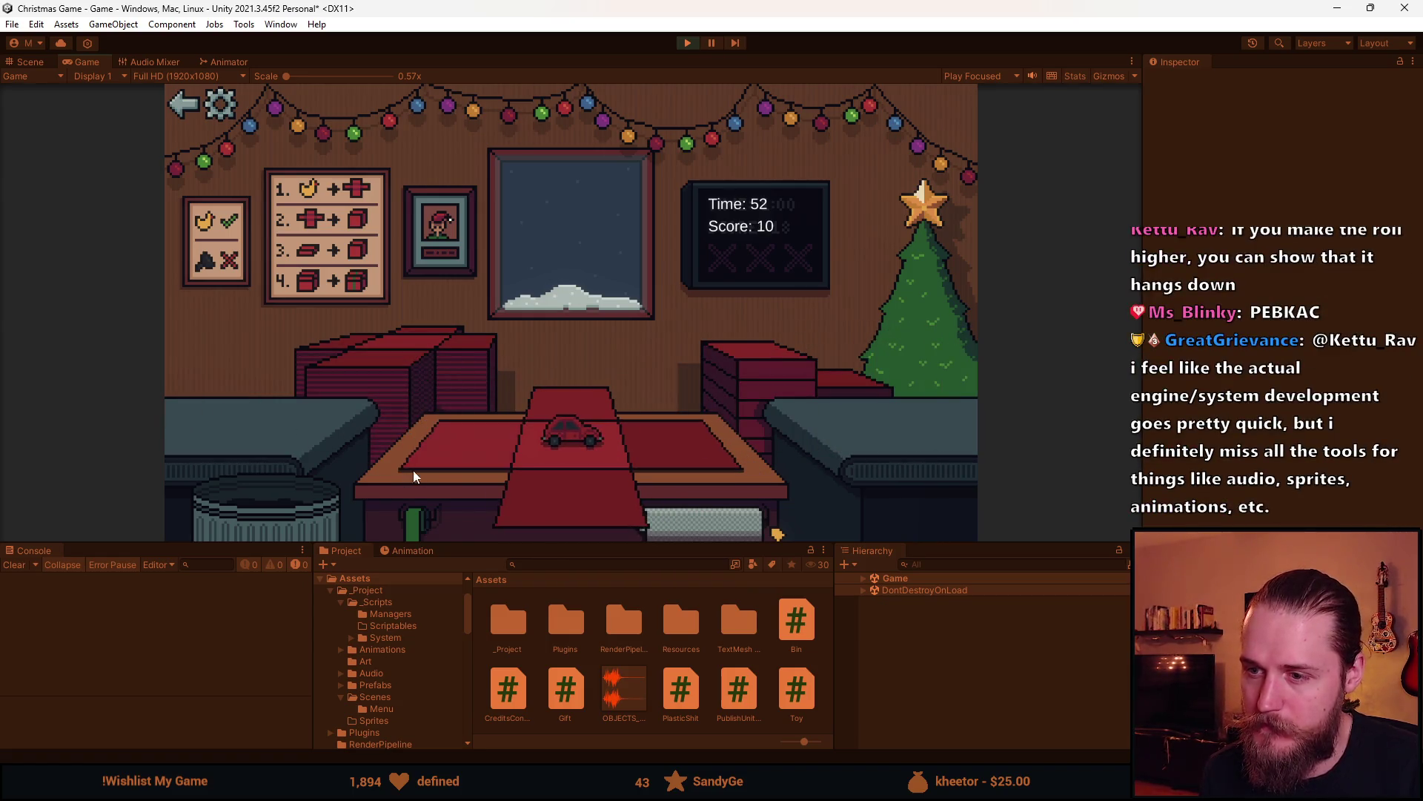
# Bin the sunglasses and toy car, then box the ball and ship it
pyautogui.click(710, 390)
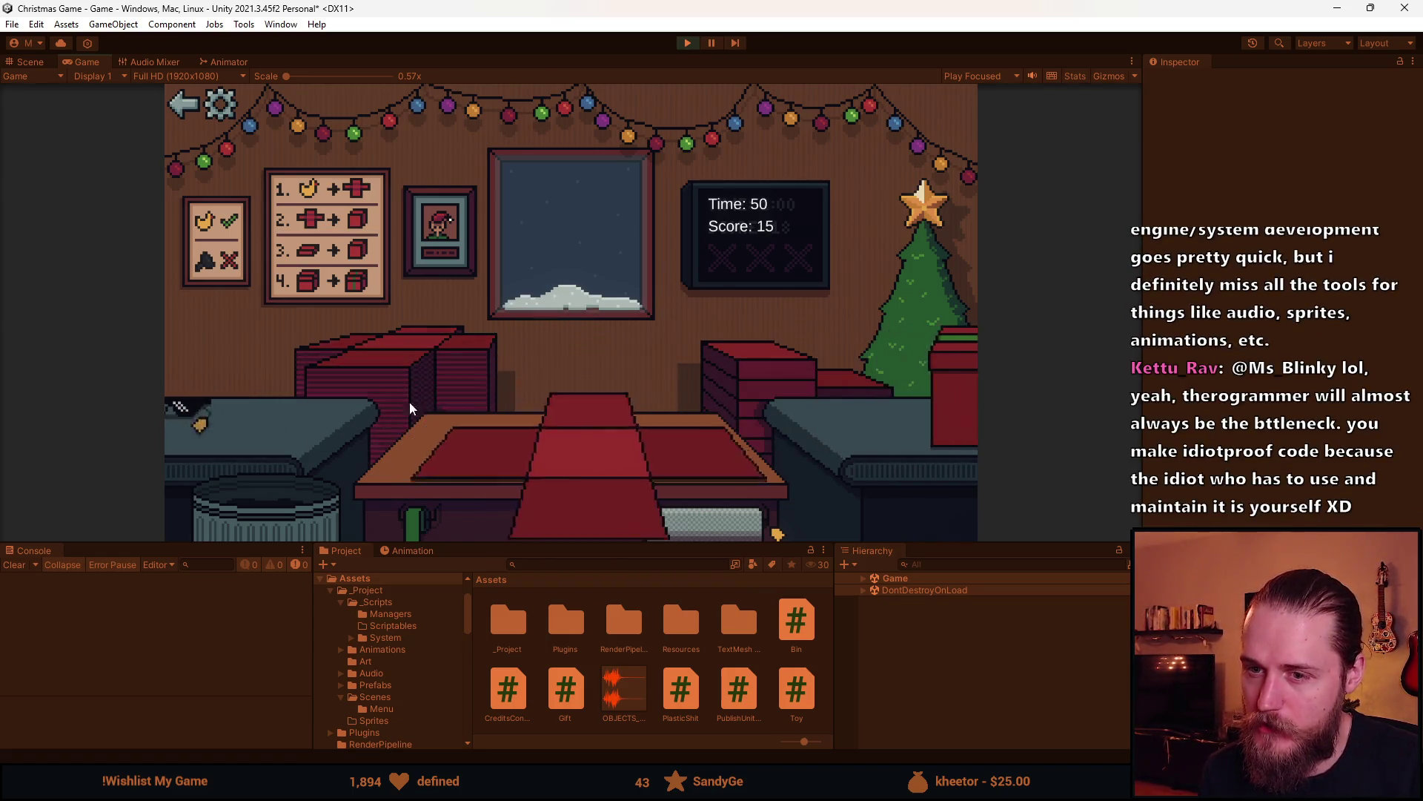
pyautogui.click(236, 515)
pyautogui.click(325, 492)
pyautogui.click(256, 451)
pyautogui.click(552, 486)
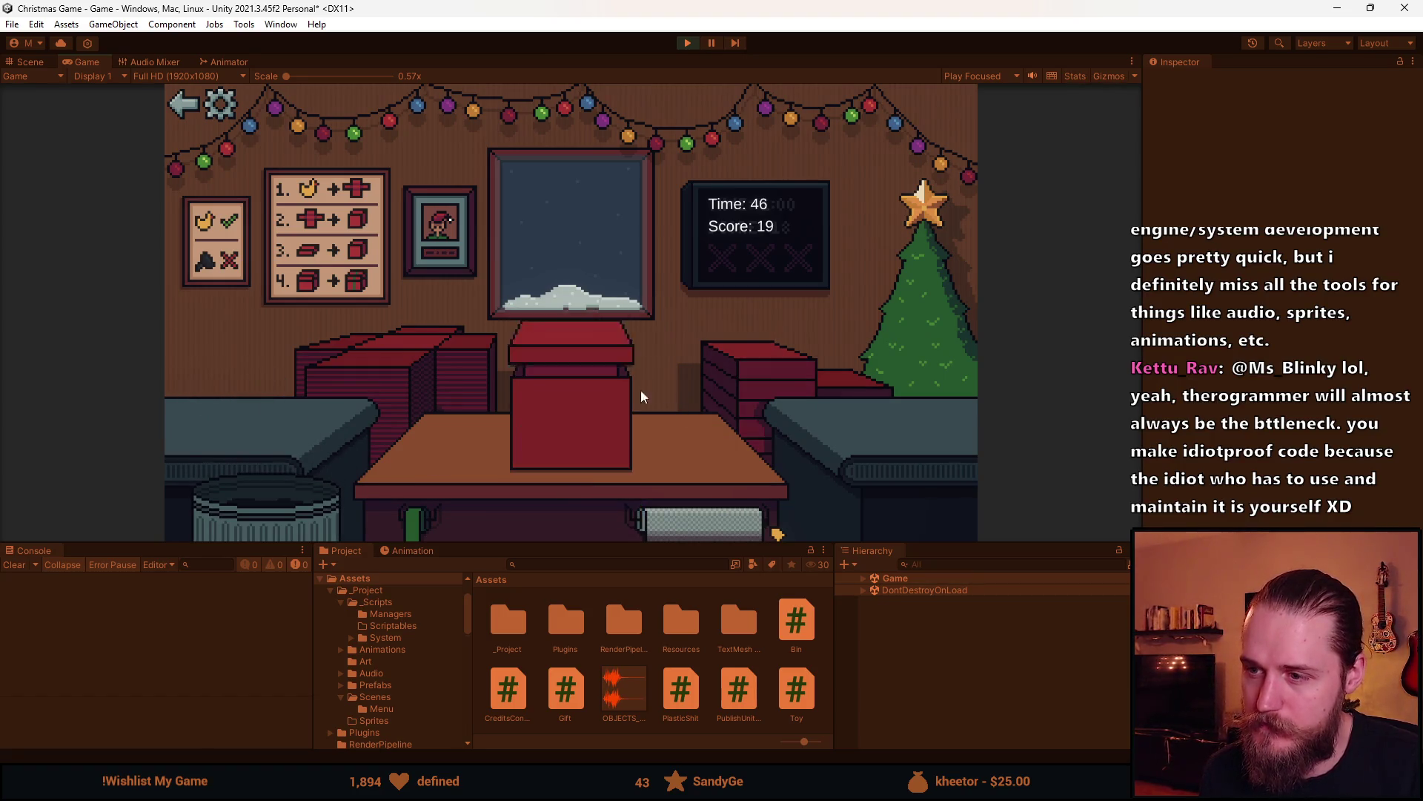
pyautogui.click(282, 456)
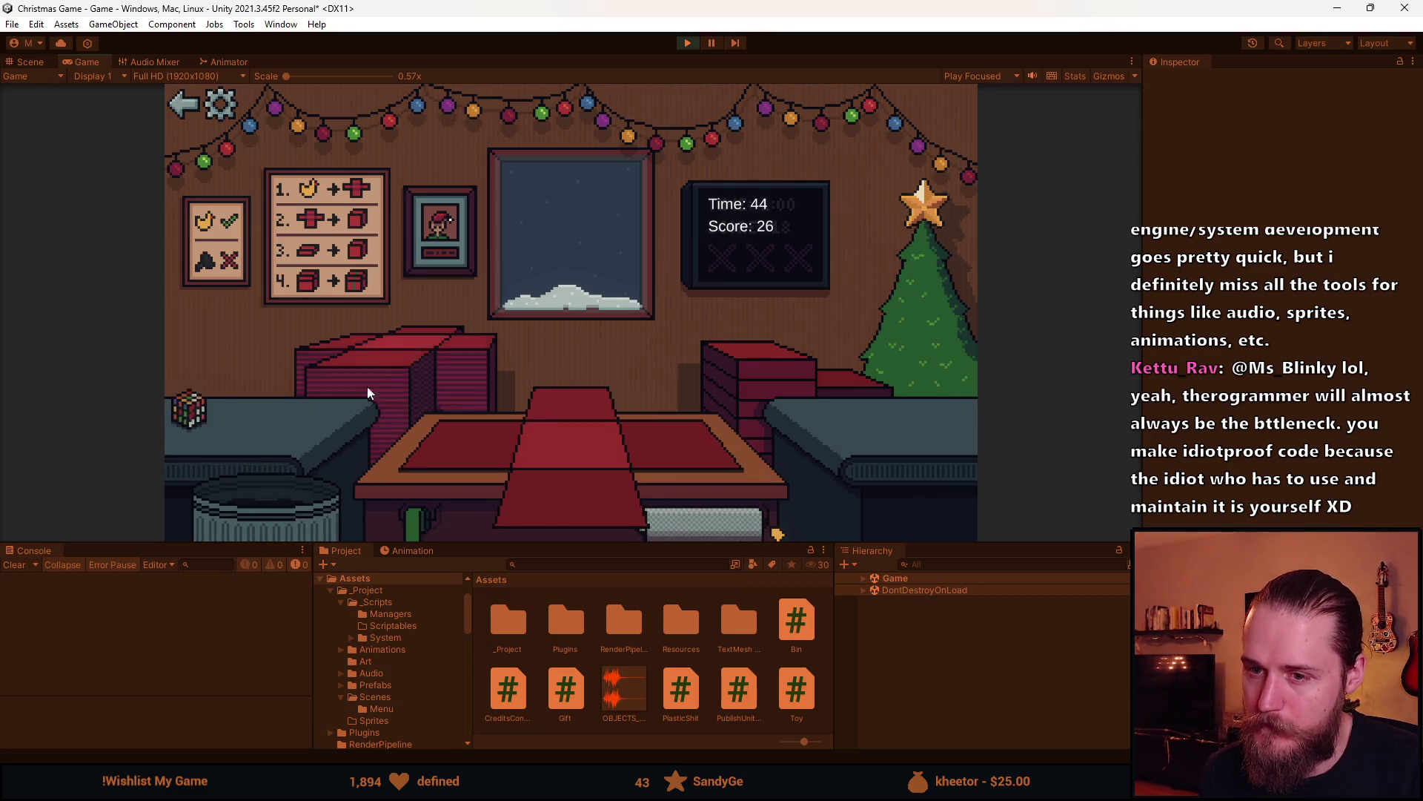
# Box and ship the cube, the ball and the next item
pyautogui.click(253, 418)
pyautogui.click(600, 491)
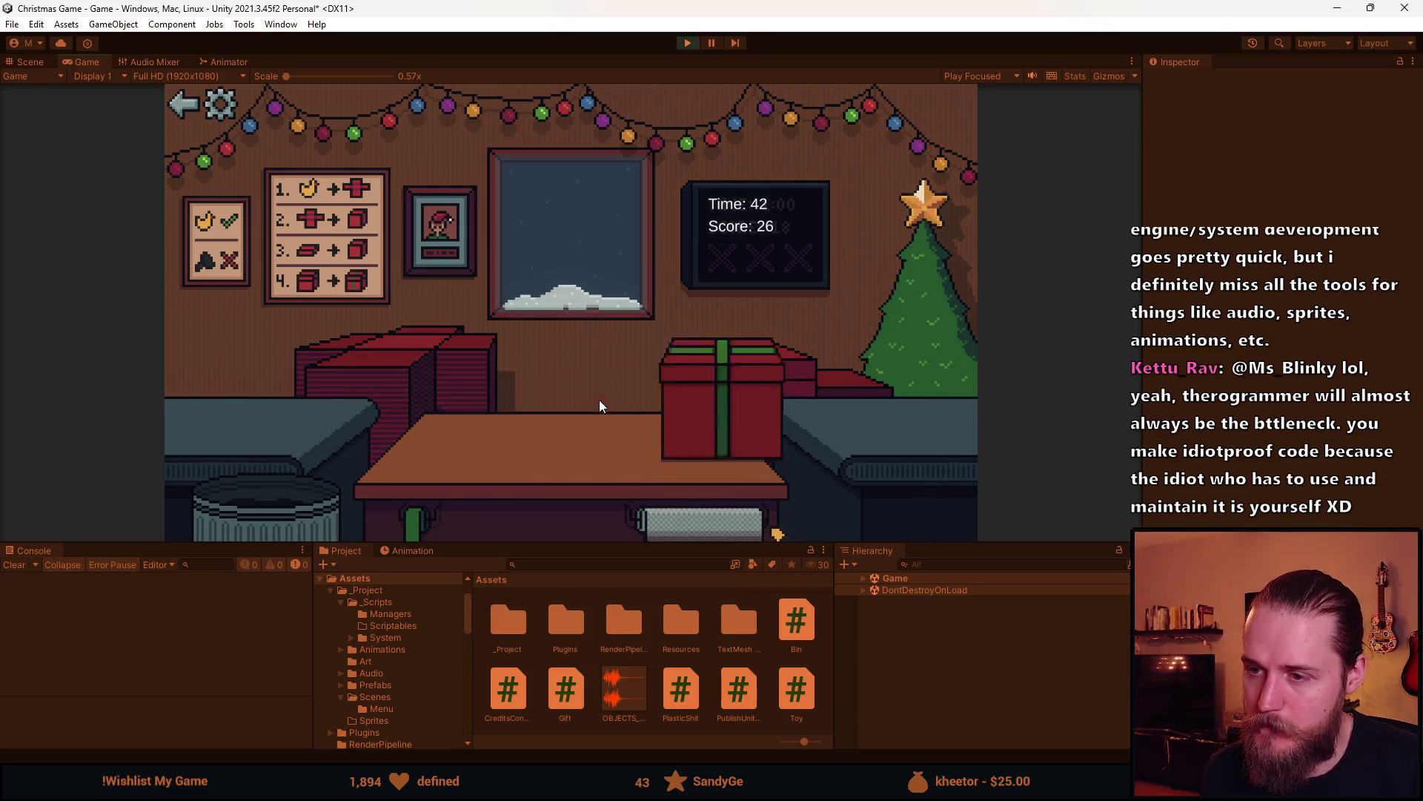
pyautogui.click(326, 404)
pyautogui.click(569, 482)
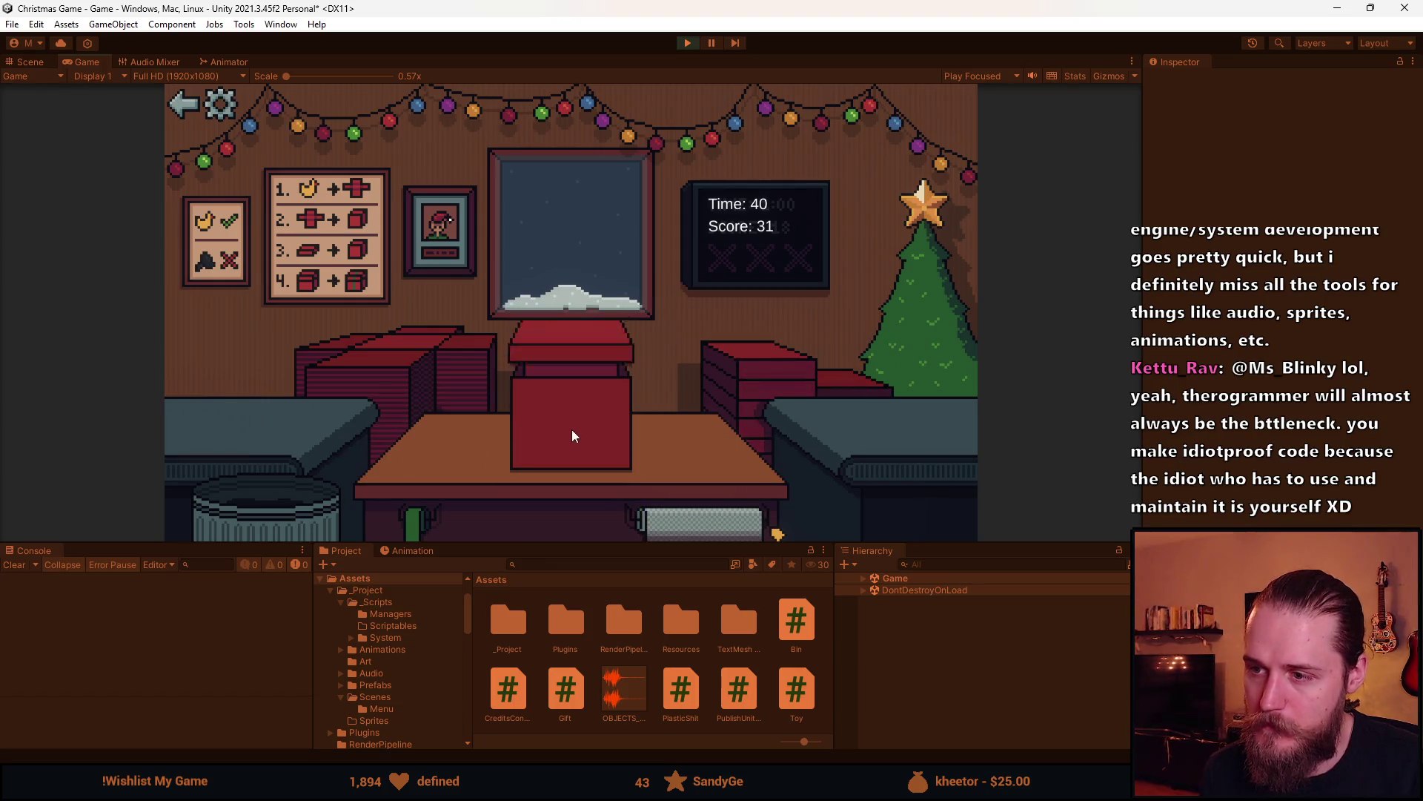
pyautogui.click(327, 465)
pyautogui.click(563, 415)
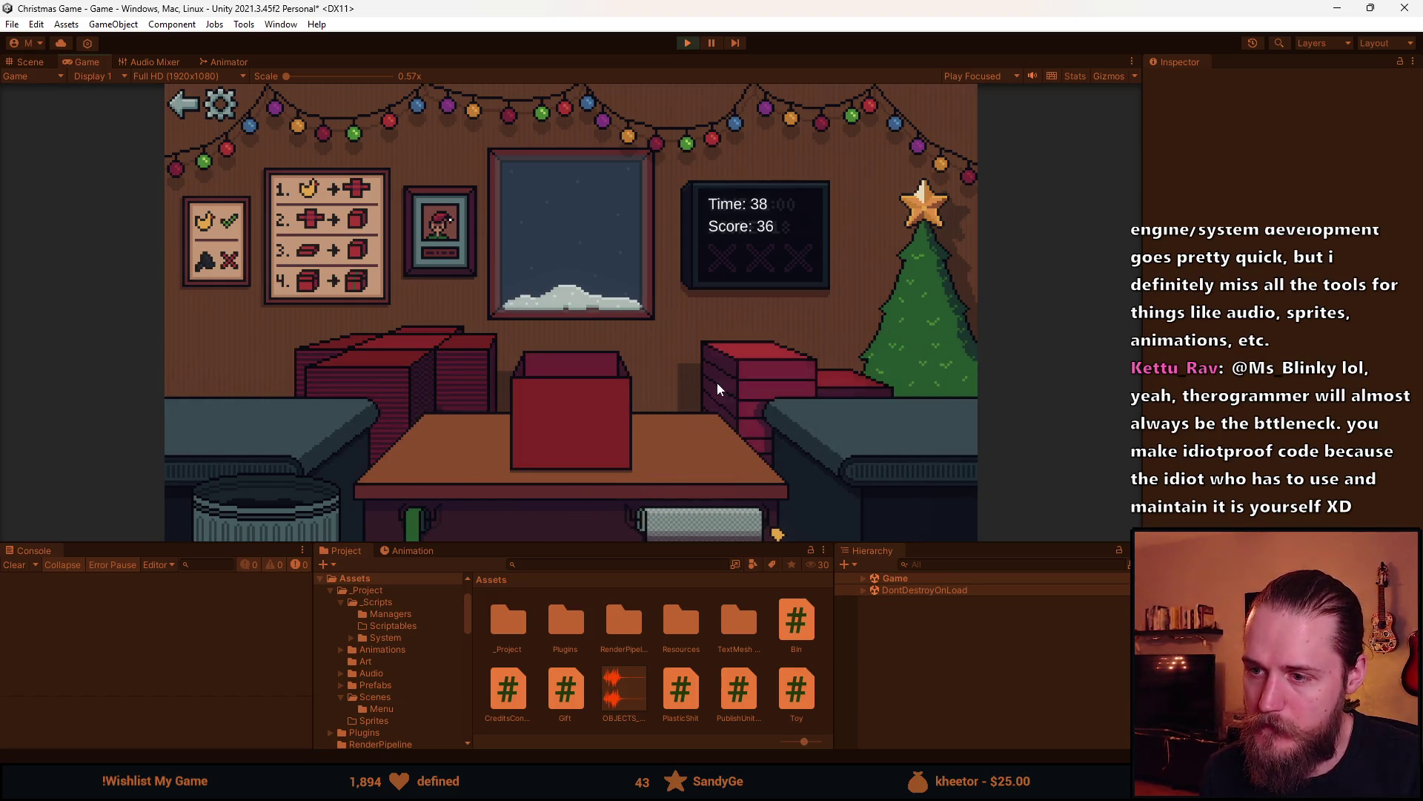
pyautogui.click(593, 419)
# Ship the boxed toy train, then throw the black ball, red car and blue cars into the bin
pyautogui.click(237, 448)
pyautogui.click(784, 349)
pyautogui.click(581, 411)
pyautogui.moveTo(239, 421); pyautogui.dragTo(308, 495)
pyautogui.moveTo(265, 416); pyautogui.dragTo(260, 493)
pyautogui.moveTo(256, 412); pyautogui.dragTo(336, 495)
pyautogui.moveTo(238, 417); pyautogui.dragTo(478, 438)
# Wrap, ribbon and ship the sunglasses and the grey helmet
pyautogui.click(700, 522)
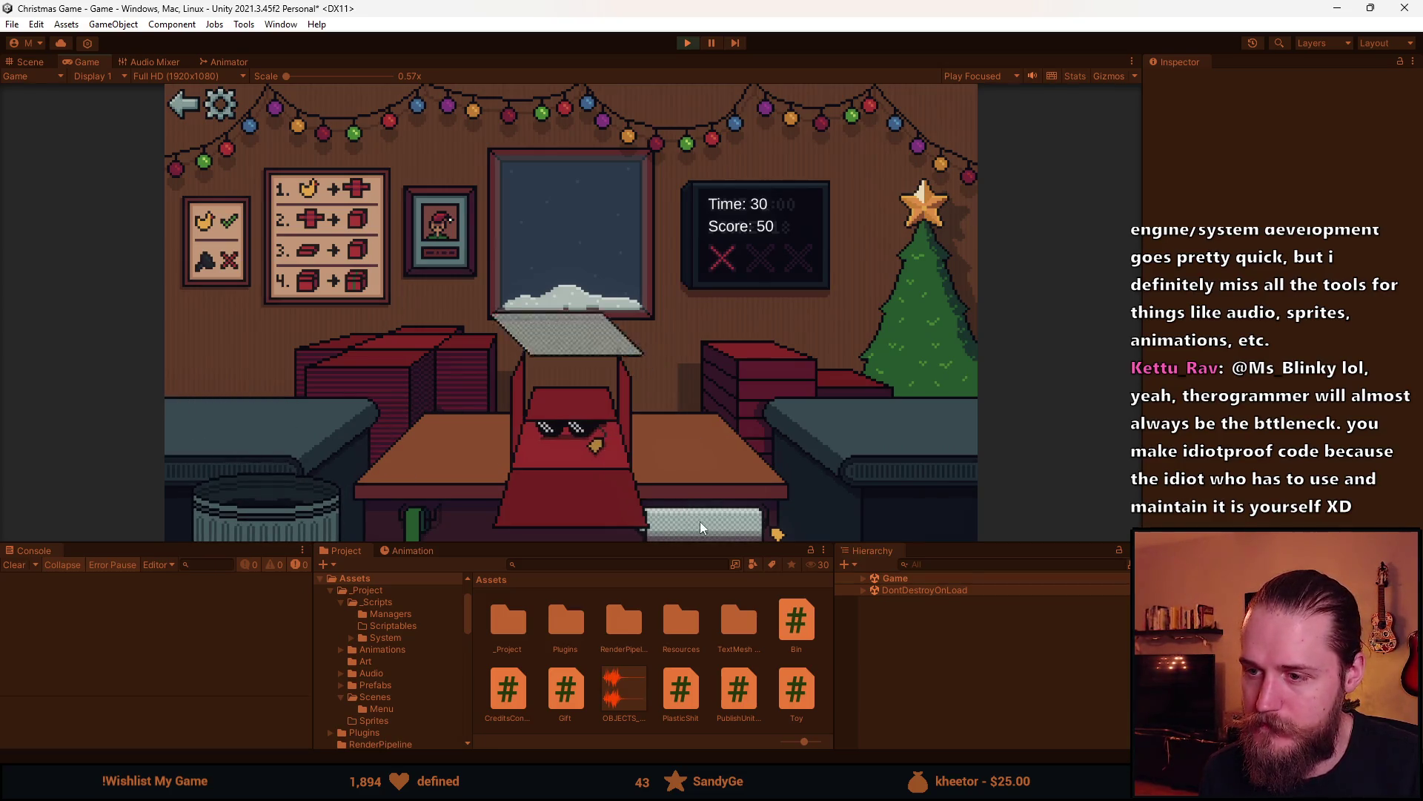
pyautogui.click(750, 366)
pyautogui.click(577, 407)
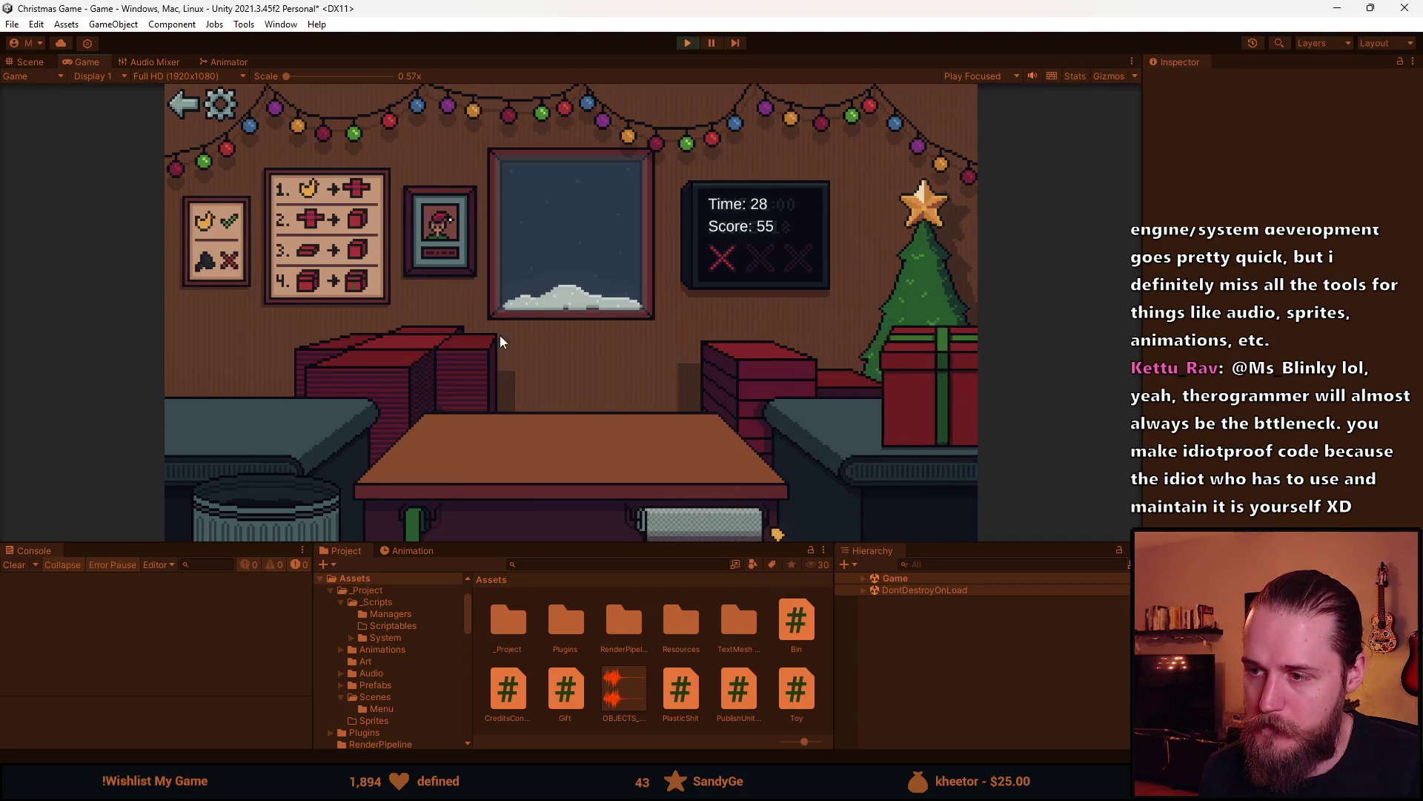
pyautogui.moveTo(249, 407); pyautogui.dragTo(491, 461)
pyautogui.click(589, 445)
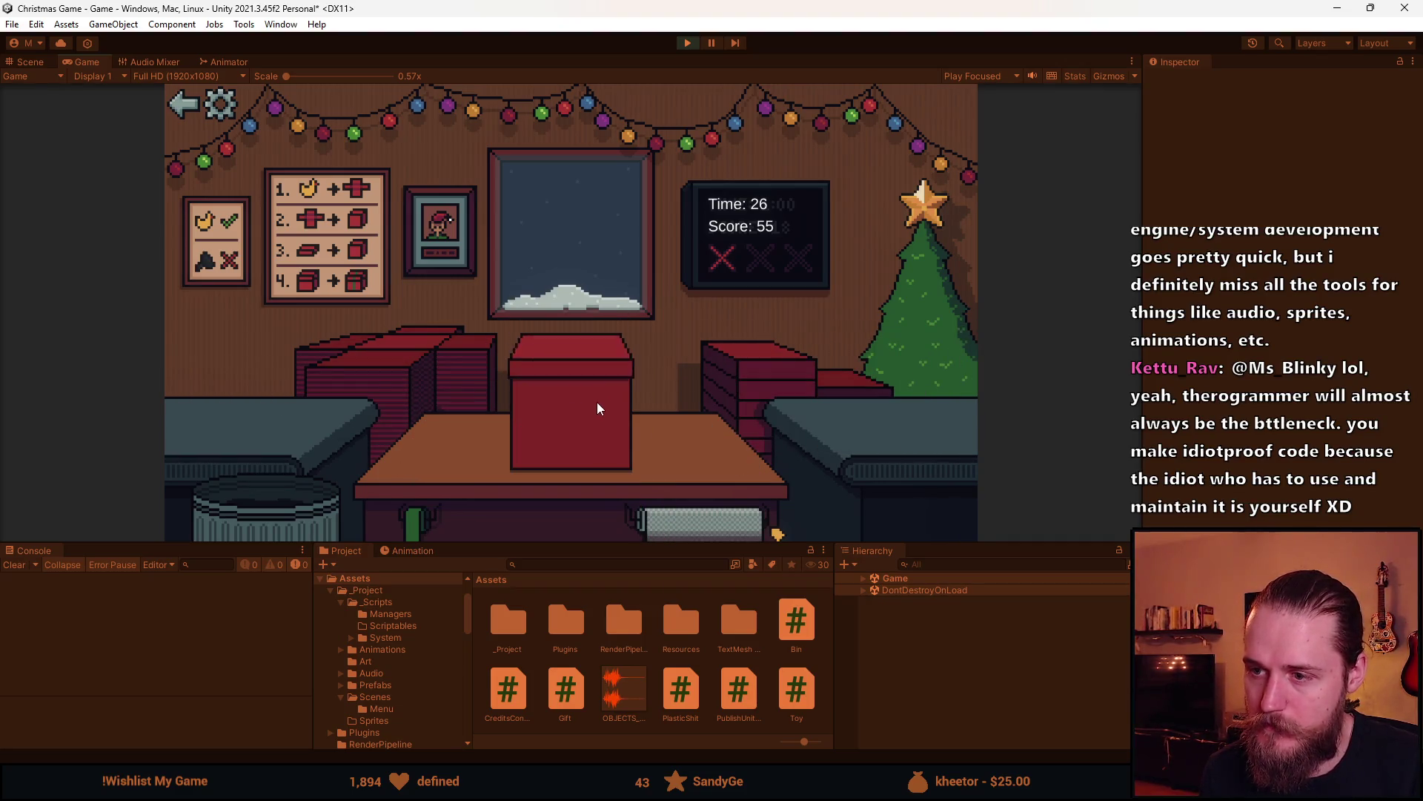
pyautogui.click(594, 400)
# Wrap and ship the next item, then box the vase with a green ribbon and ship it
pyautogui.moveTo(255, 413); pyautogui.dragTo(572, 487)
pyautogui.click(567, 467)
pyautogui.click(571, 416)
pyautogui.moveTo(284, 465); pyautogui.dragTo(505, 465)
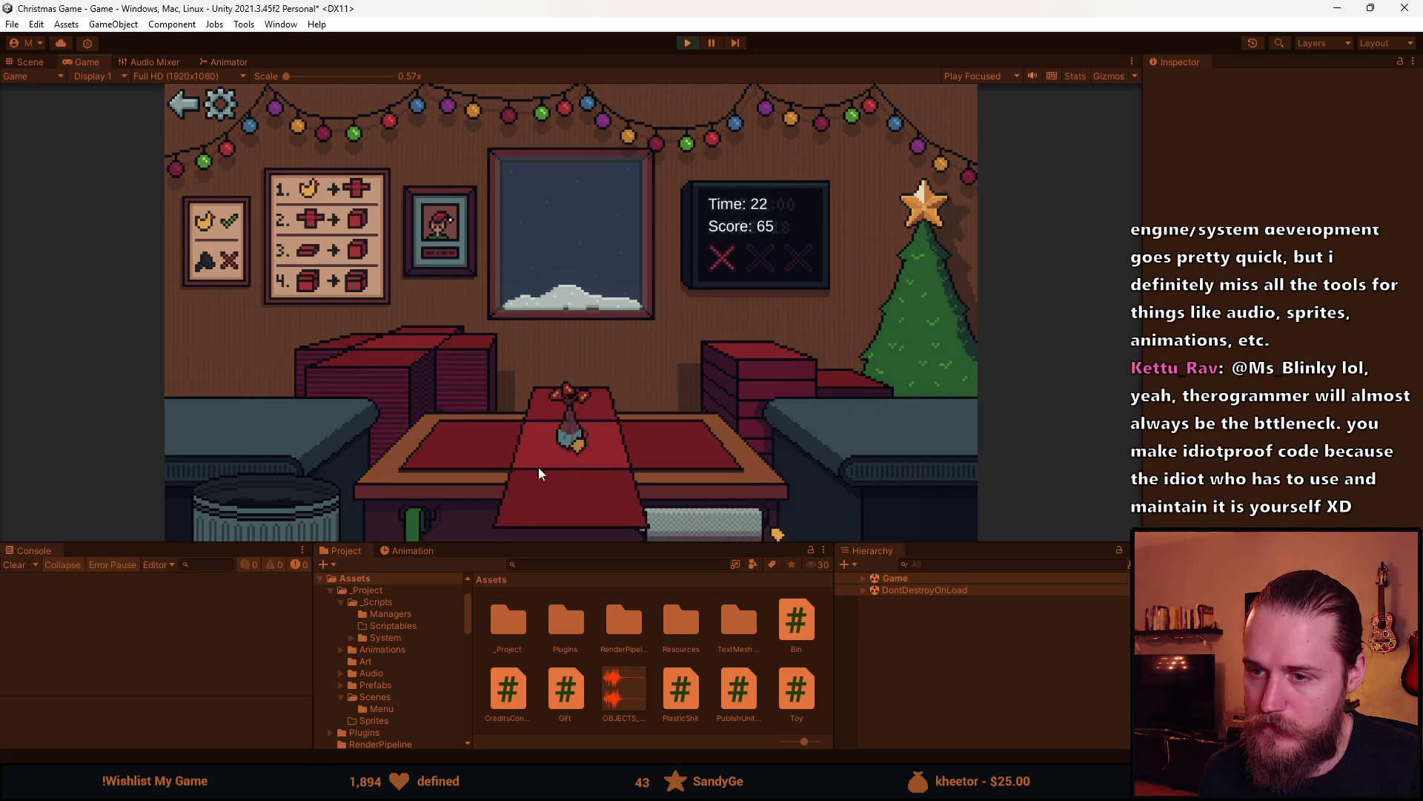
pyautogui.click(555, 486)
pyautogui.click(574, 439)
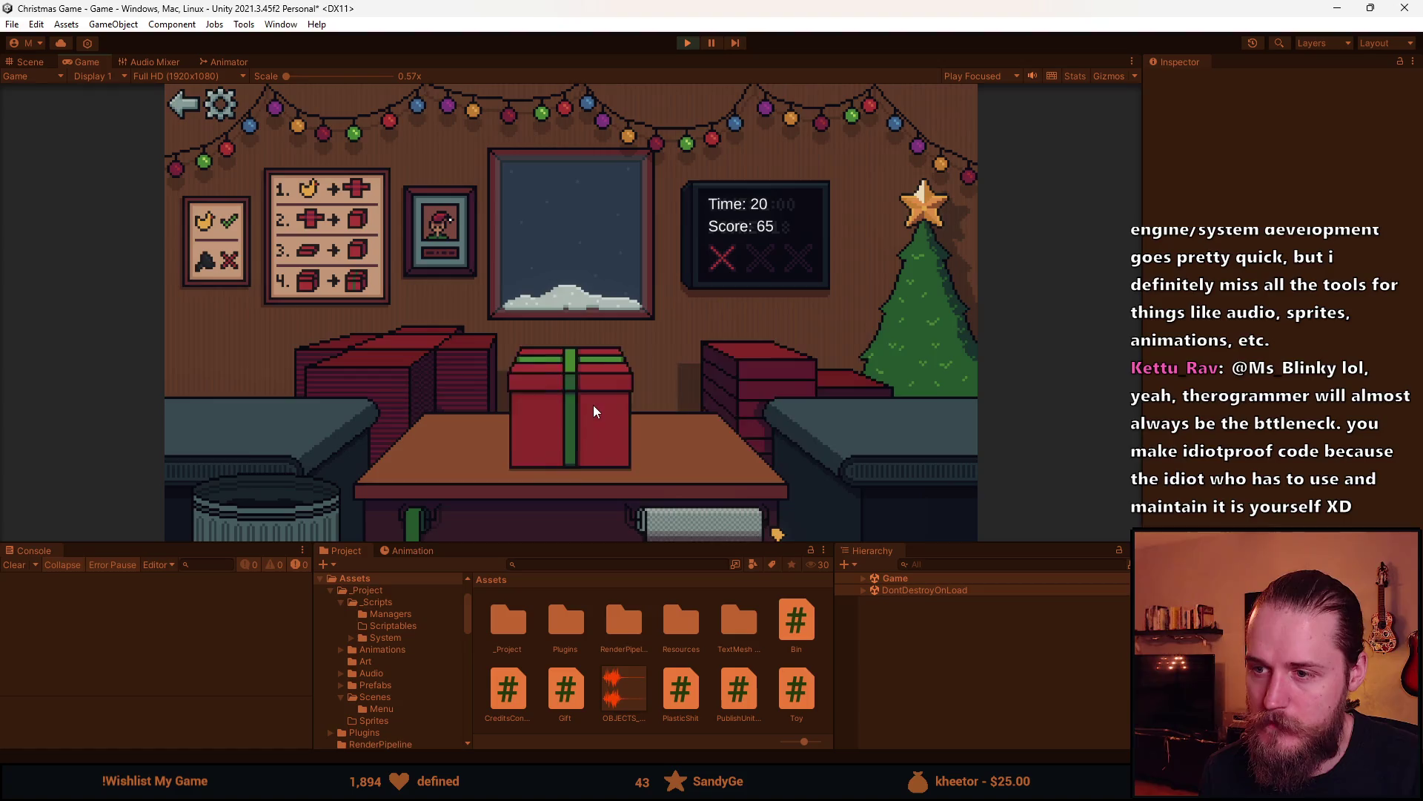
pyautogui.click(593, 405)
# Wrap, ribbon and ship the duck and the bottle to the tree
pyautogui.click(572, 499)
pyautogui.click(642, 432)
pyautogui.click(576, 408)
pyautogui.click(576, 408)
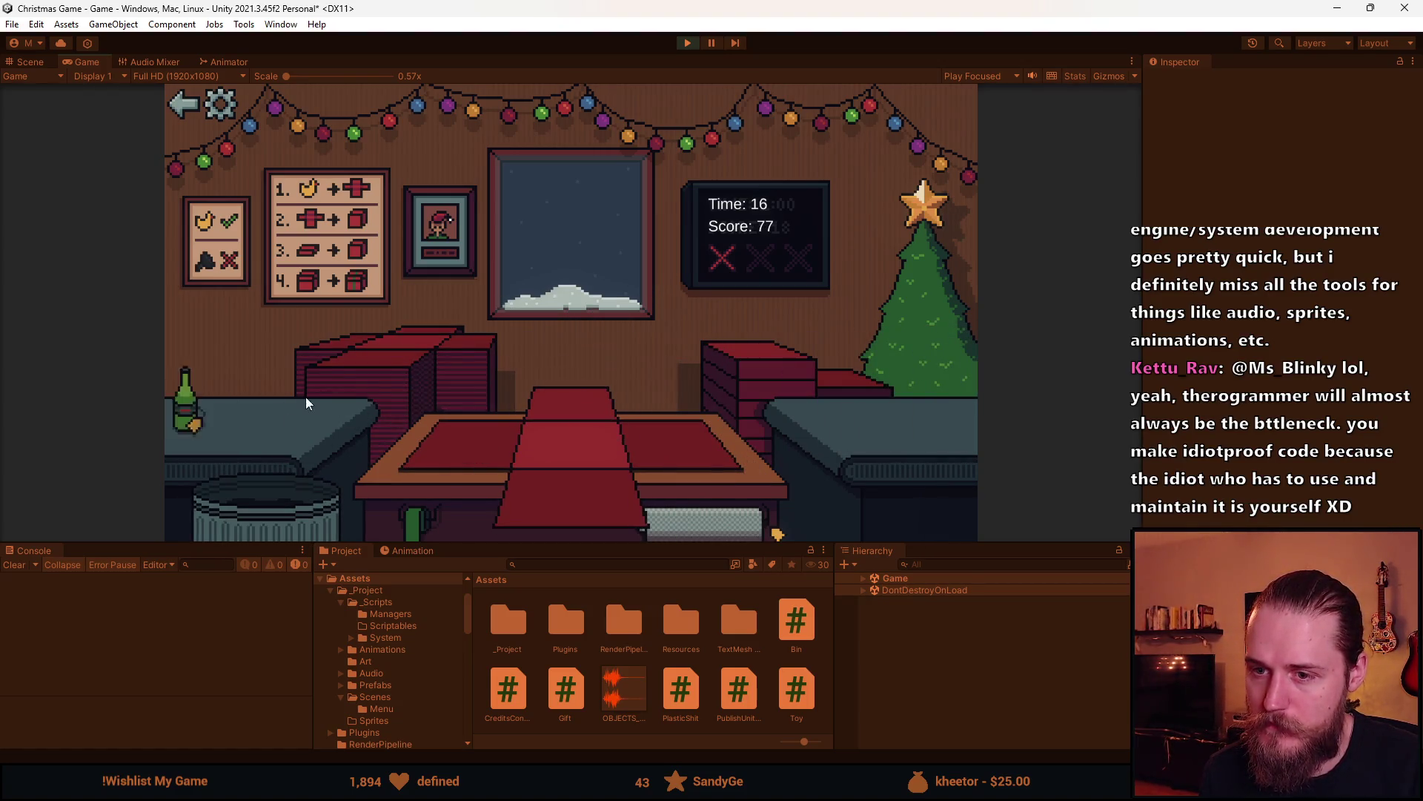
pyautogui.click(267, 413)
pyautogui.click(565, 491)
pyautogui.click(603, 413)
pyautogui.click(604, 414)
# Ship the next gift, bin an unwanted item, and wrap and ship the Rubik's cube
pyautogui.click(447, 442)
pyautogui.click(745, 363)
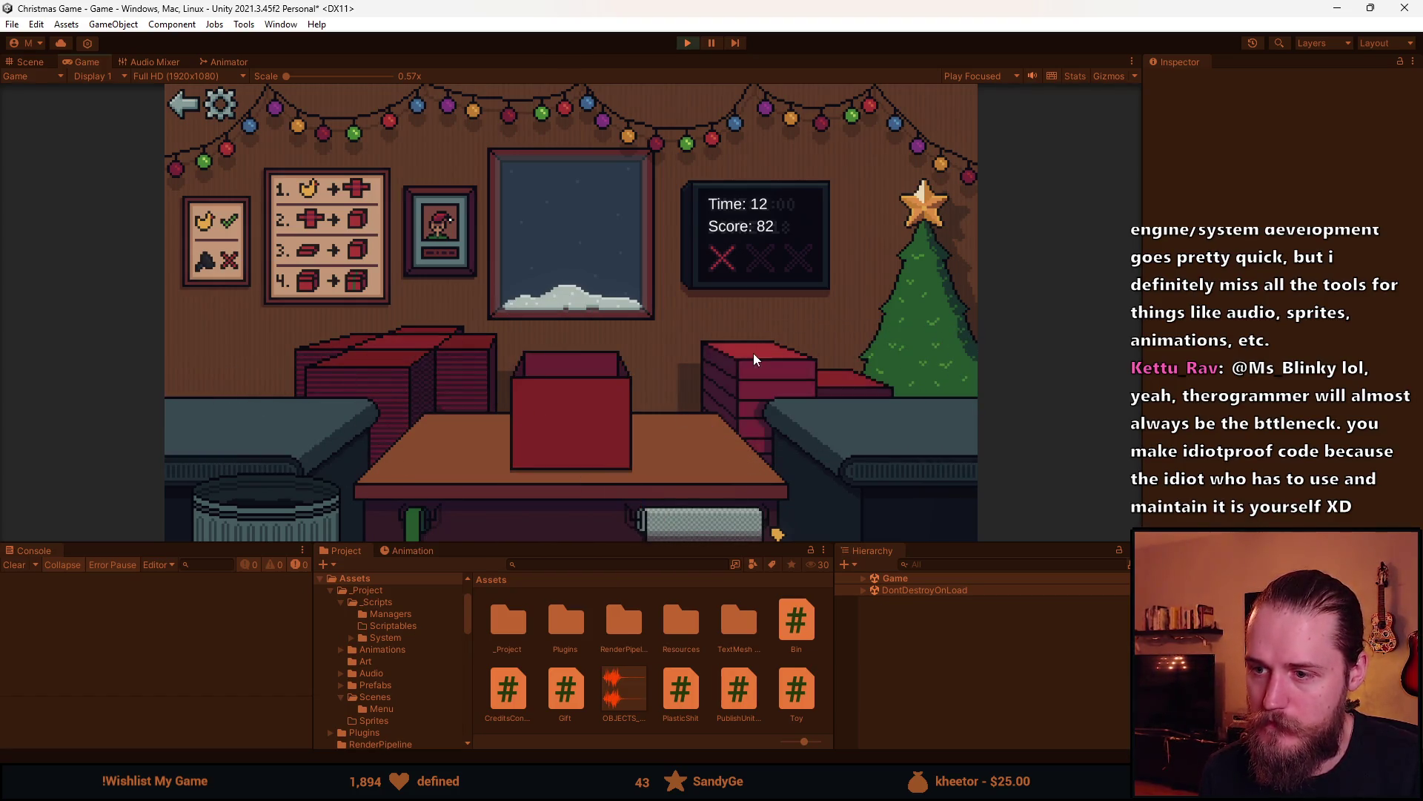
pyautogui.click(609, 408)
pyautogui.click(610, 408)
pyautogui.click(213, 405)
pyautogui.click(314, 501)
pyautogui.click(212, 408)
pyautogui.click(608, 493)
pyautogui.click(645, 433)
pyautogui.click(624, 406)
pyautogui.click(624, 406)
# Bin another unwanted item, then wrap a new item in a red box and ship it
pyautogui.click(326, 448)
pyautogui.click(304, 512)
pyautogui.click(223, 408)
pyautogui.click(564, 484)
pyautogui.click(565, 483)
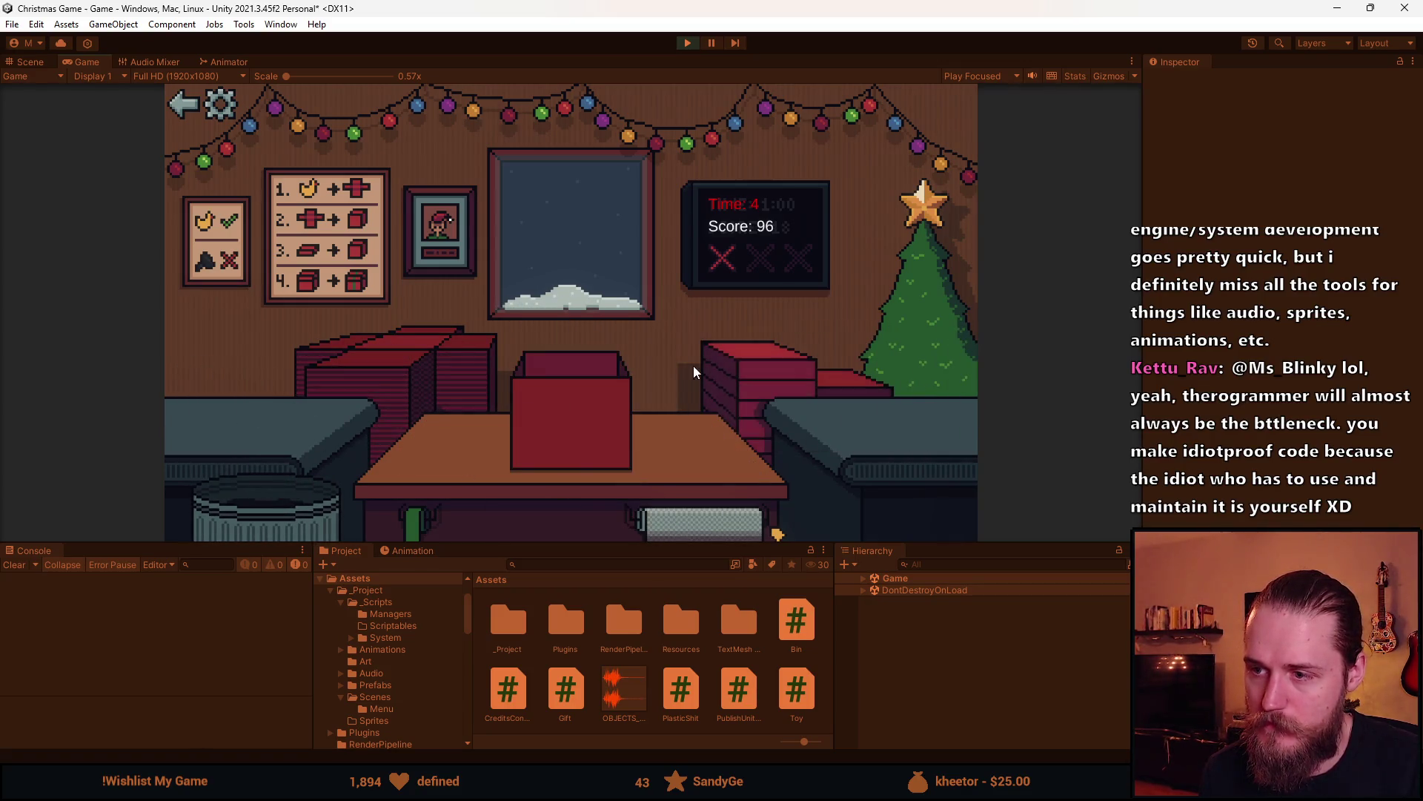
pyautogui.click(708, 380)
pyautogui.click(523, 408)
# Ship one more gift and start the teddy bear as time hits 0 at score 106, then stop the game
pyautogui.click(225, 443)
pyautogui.click(452, 438)
pyautogui.click(734, 375)
pyautogui.click(587, 397)
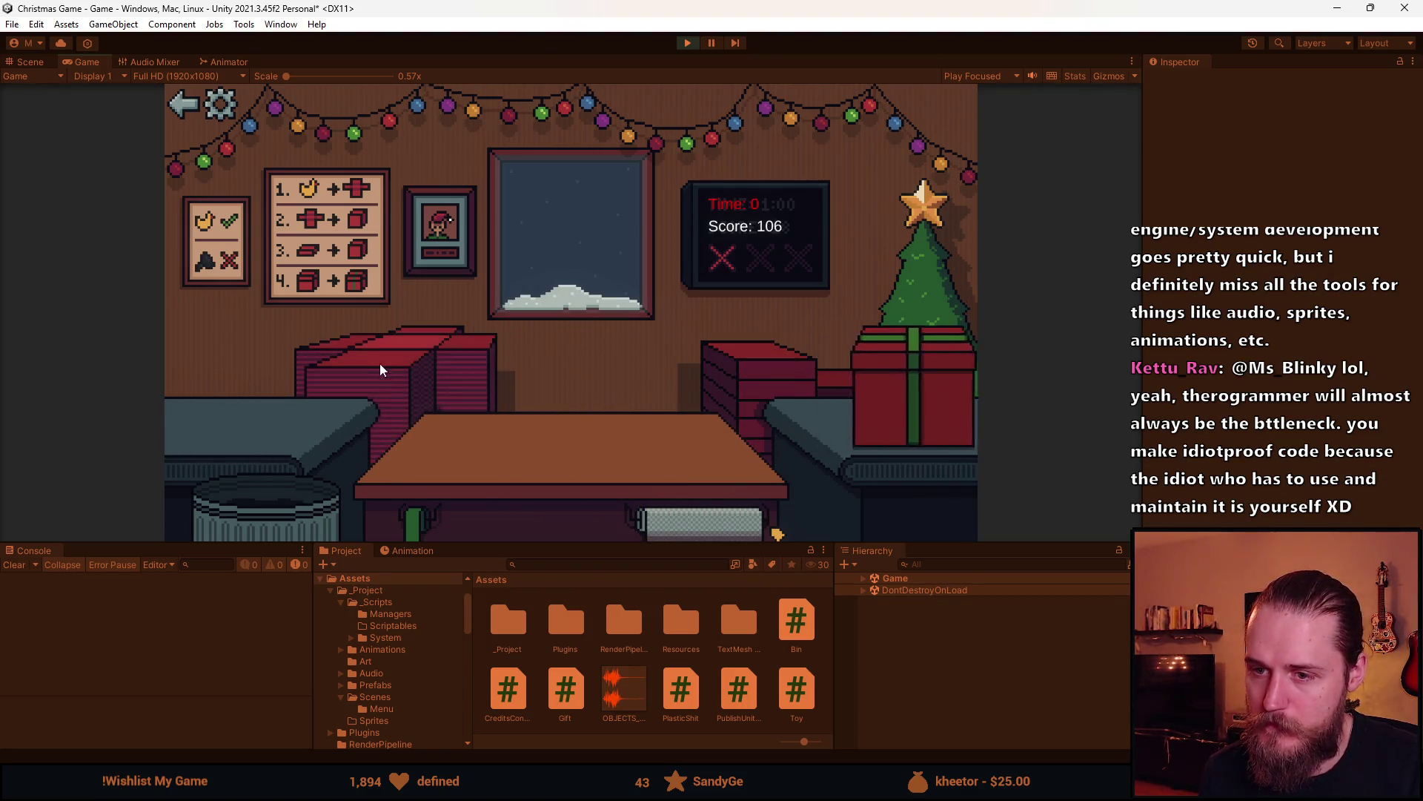
pyautogui.click(239, 416)
pyautogui.click(549, 485)
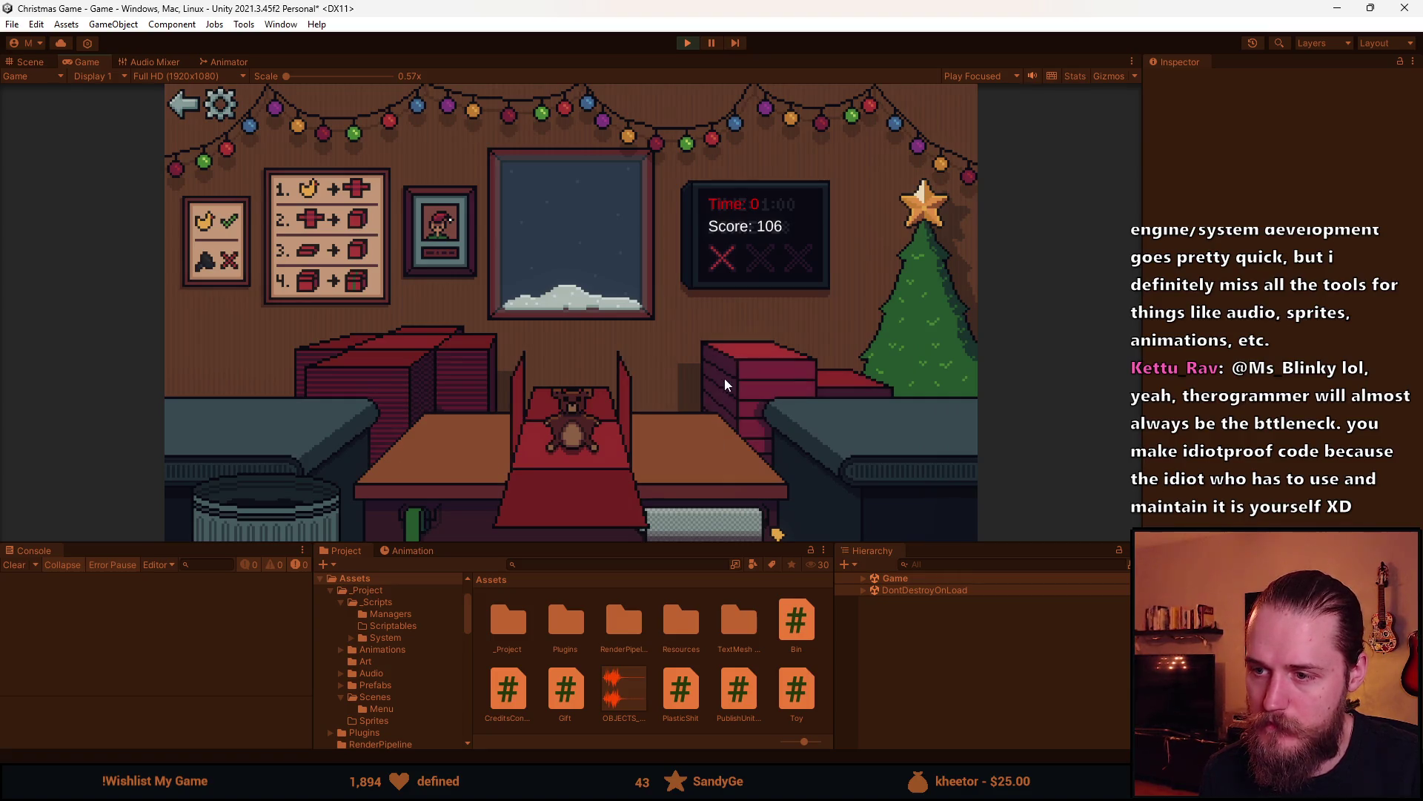
pyautogui.click(687, 42)
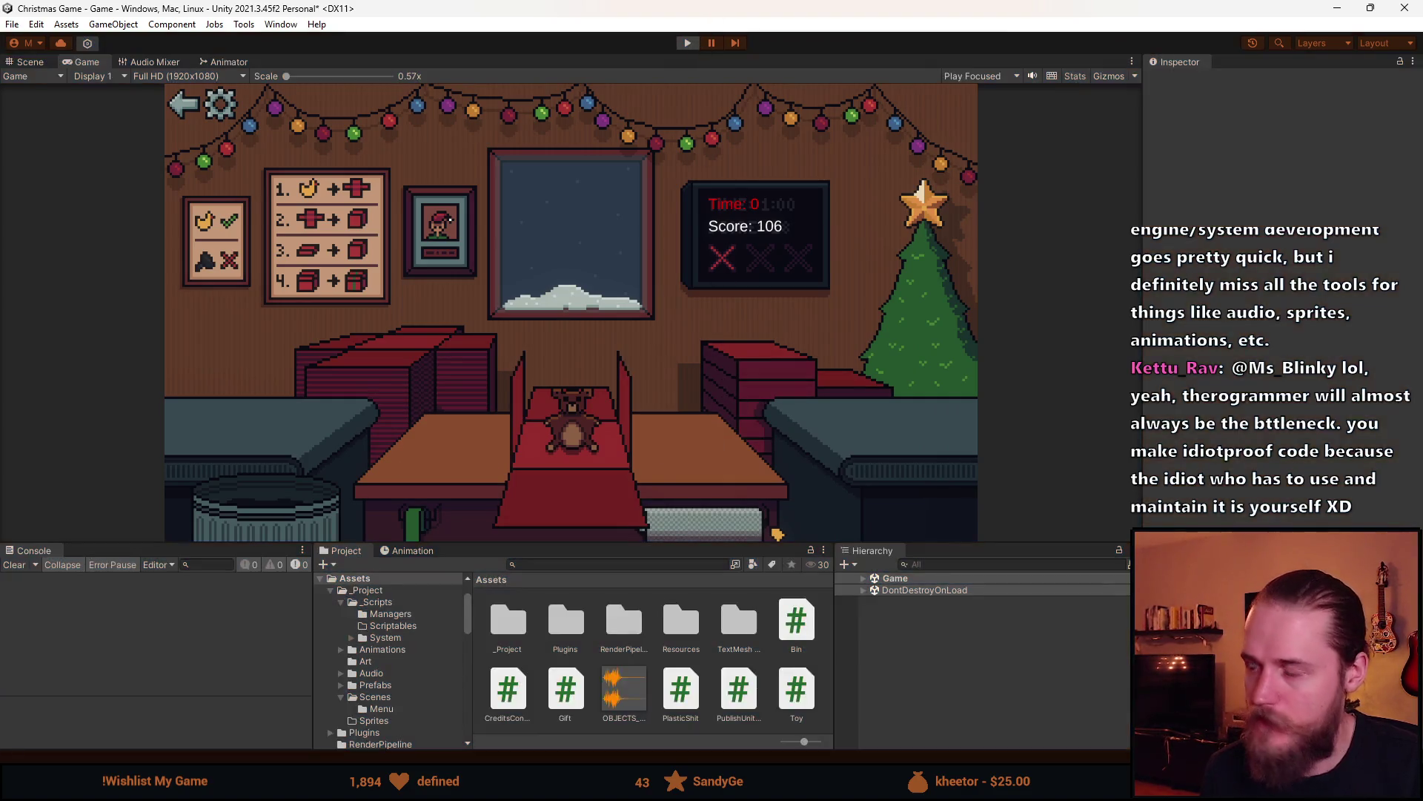
# Return to Gift.cs and place the caret at the end of the _wasLastToyBad declaration
pyautogui.hotkey('alt', 'Tab')
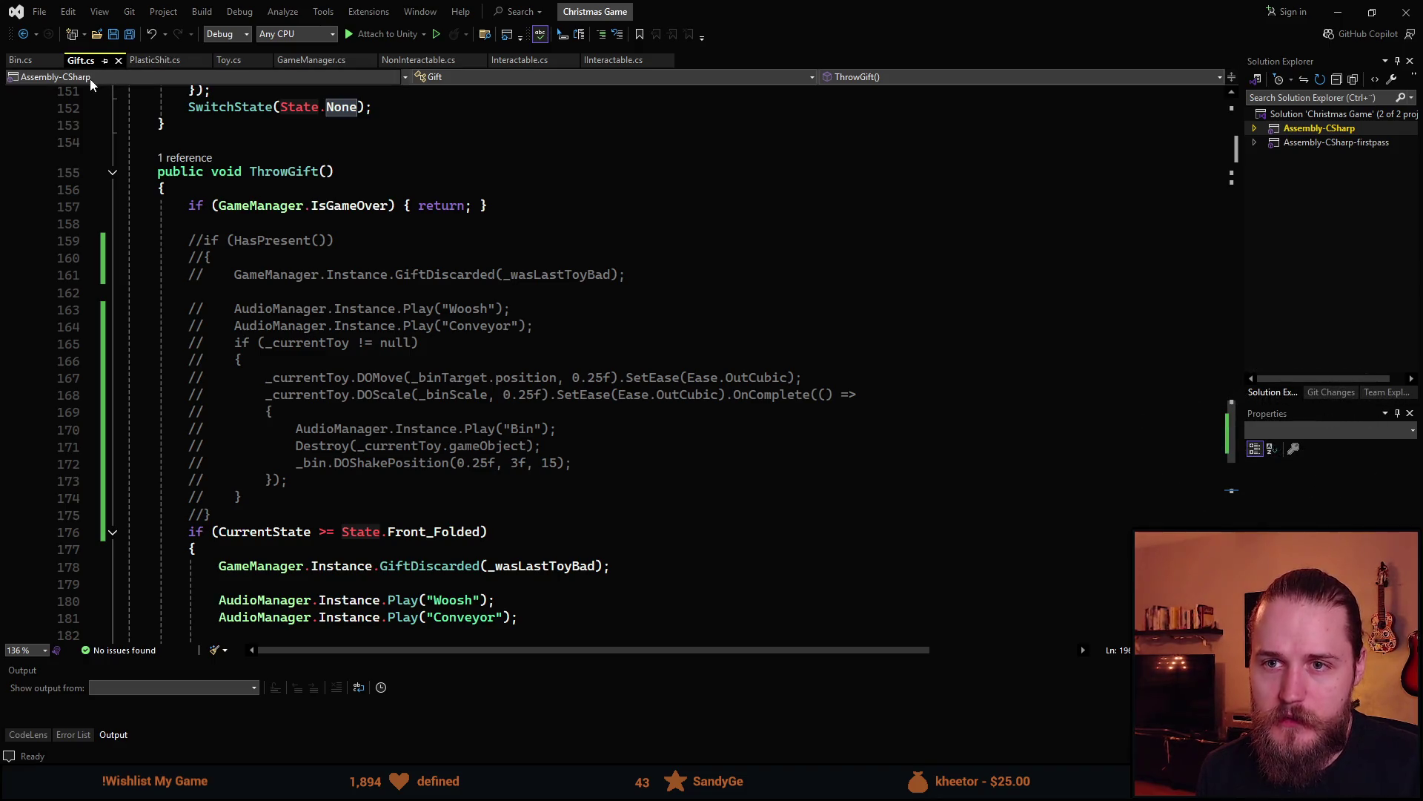
pyautogui.scroll(-9, 390, 361)
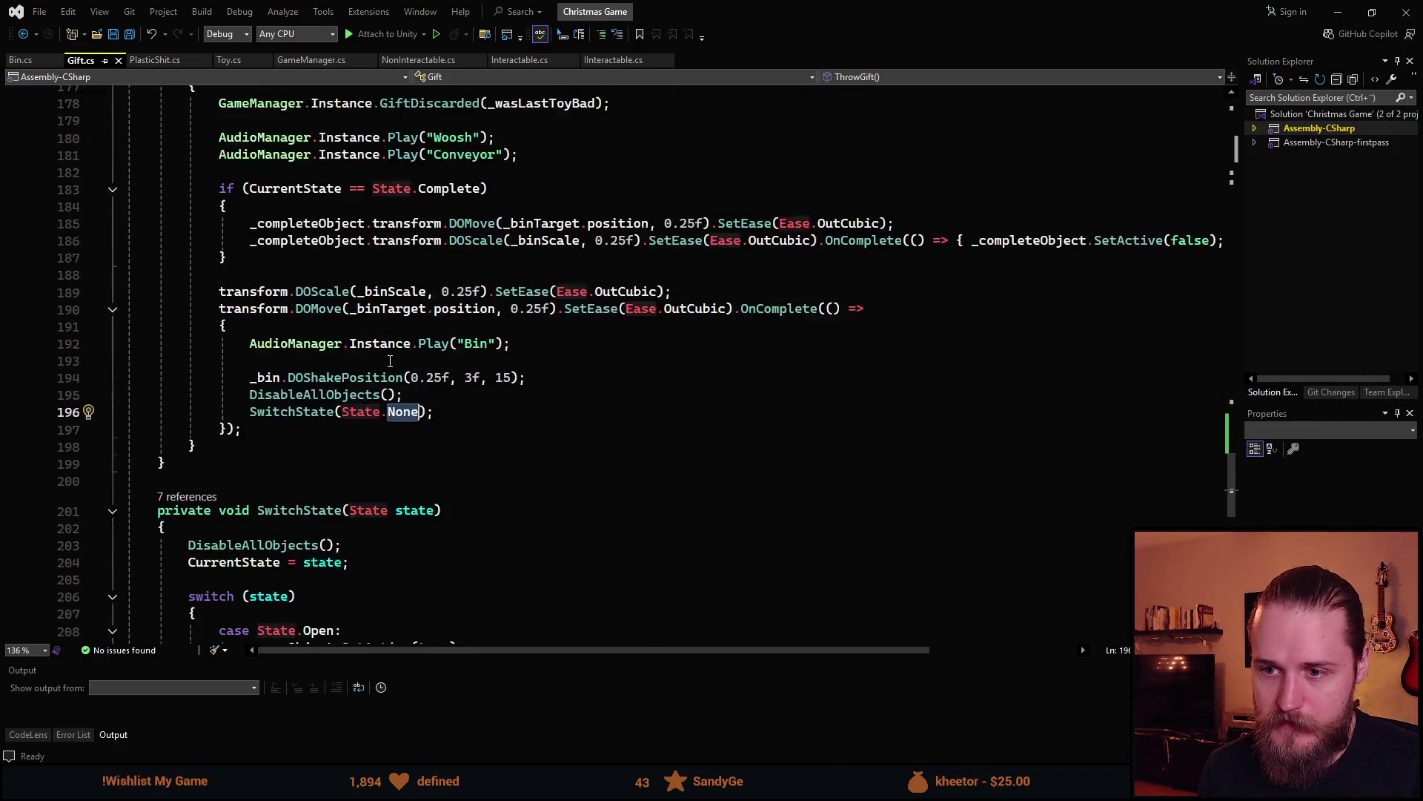
pyautogui.scroll(-9, 390, 361)
pyautogui.scroll(8, 406, 362)
pyautogui.scroll(16, 406, 361)
pyautogui.scroll(20, 296, 393)
pyautogui.scroll(-1, 357, 417)
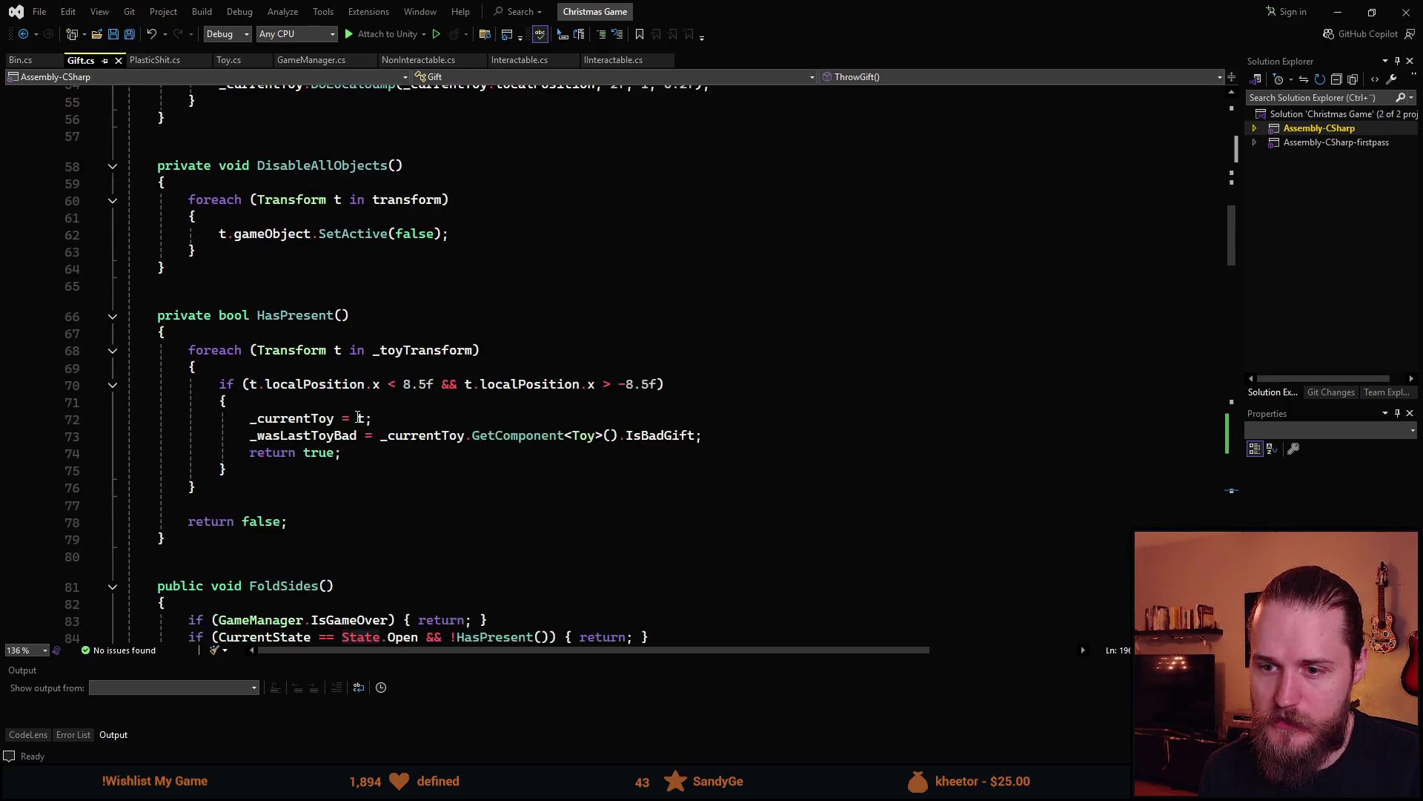
pyautogui.scroll(17, 473, 386)
pyautogui.scroll(-6, 473, 386)
pyautogui.click(481, 324)
pyautogui.press('Up')
pyautogui.click(486, 334)
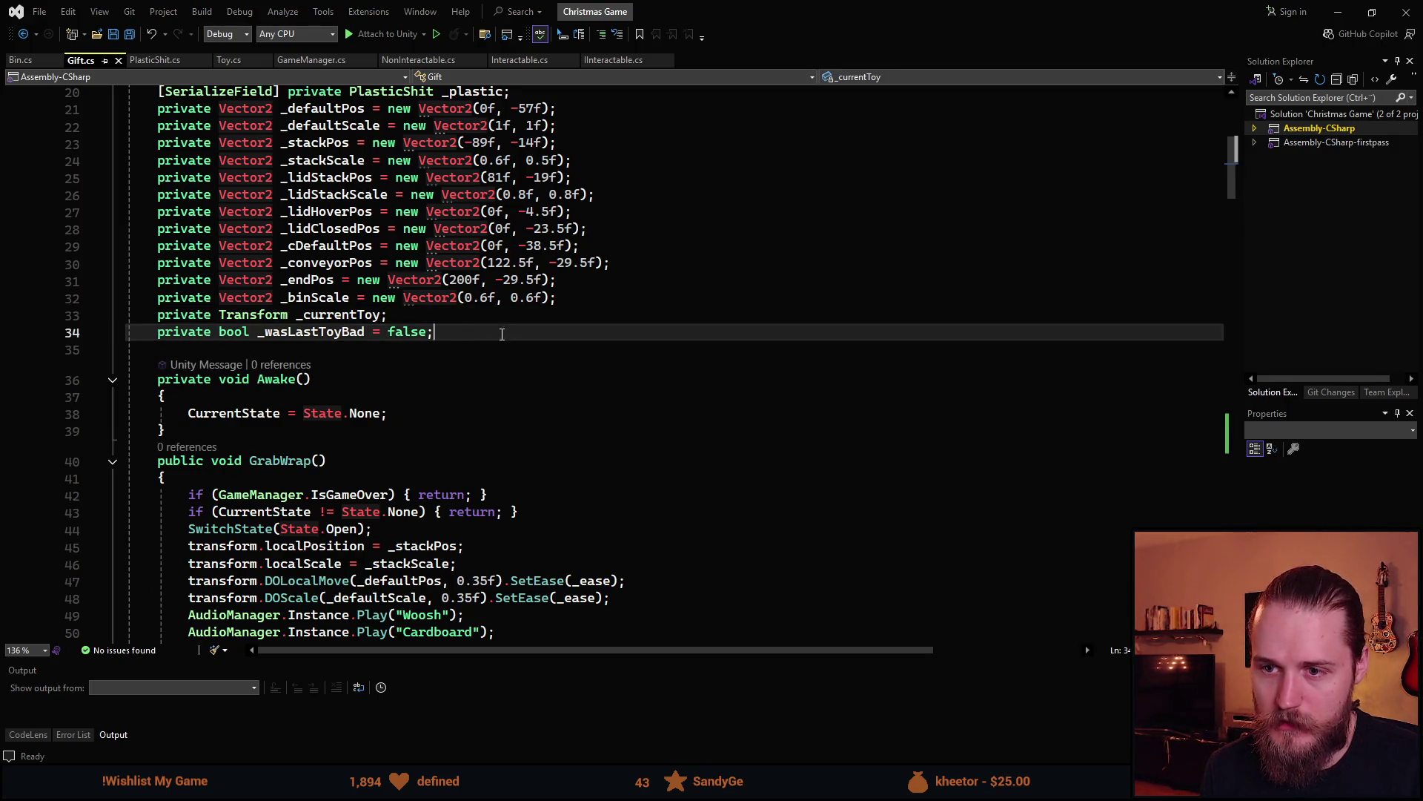
# Add 'private bool _wasLastToyFragile = false;' on a new line and save Gift.cs
pyautogui.press('Return')
pyautogui.write('private bool')
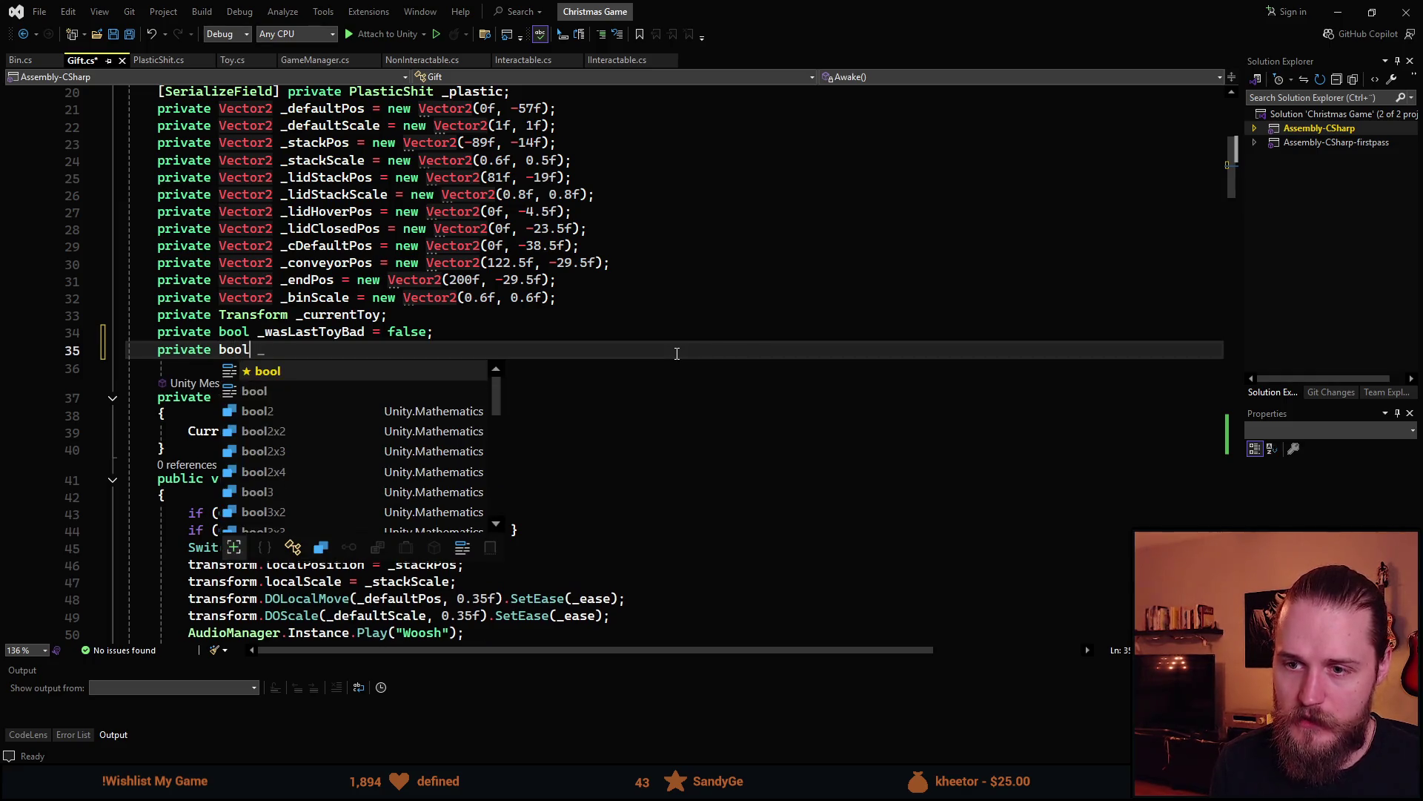
pyautogui.write(' _was')
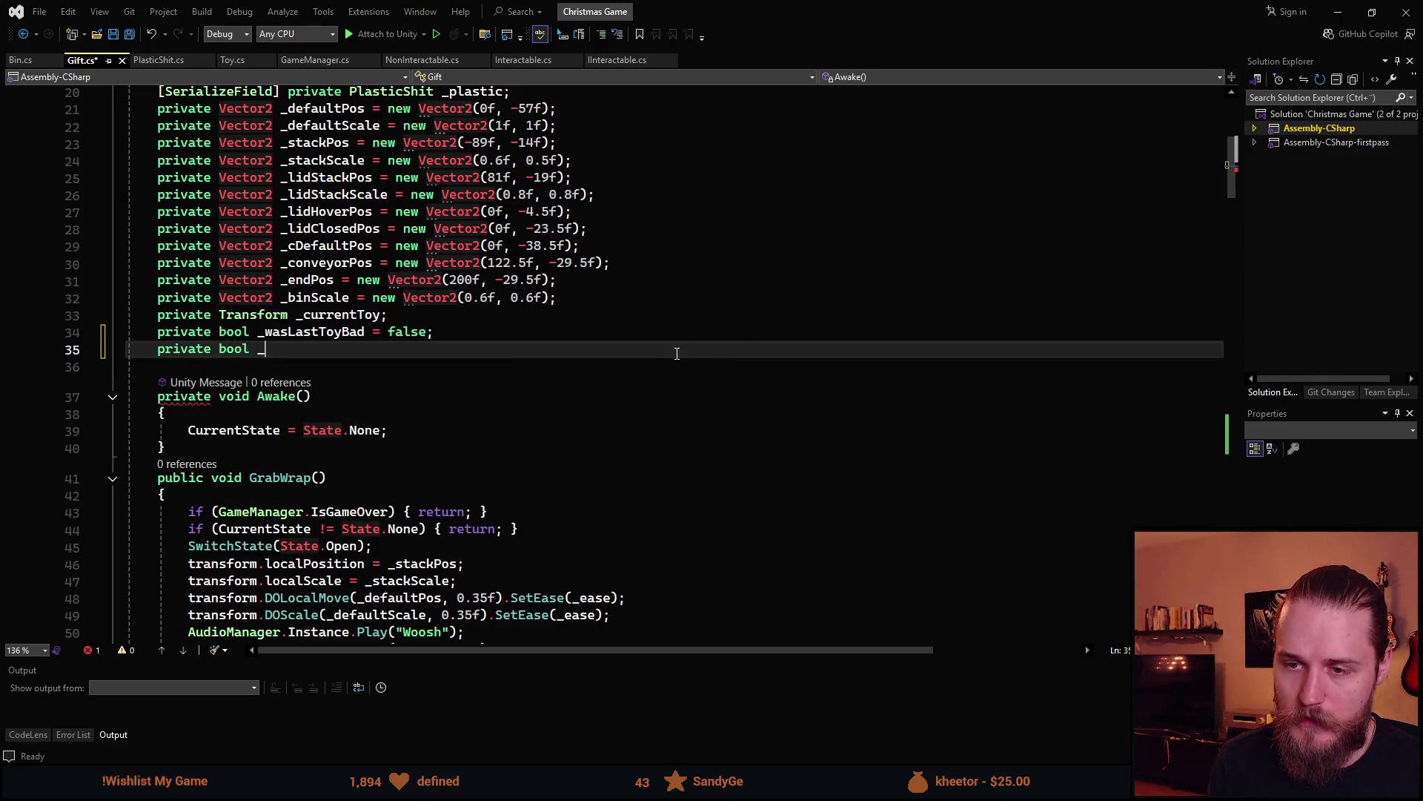
pyautogui.write('Last')
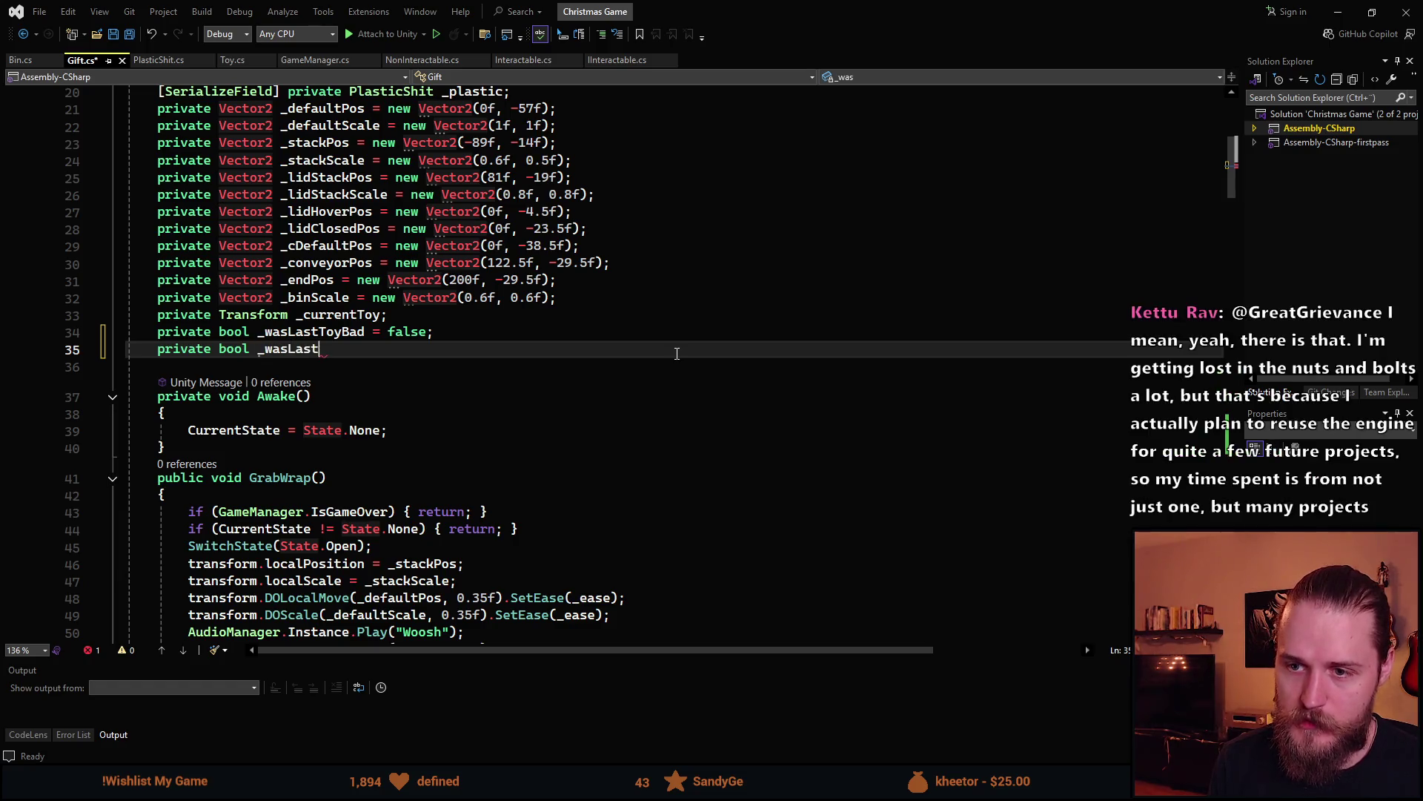
pyautogui.write('ToyFragile = false;')
pyautogui.hotkey('ctrl', 's')
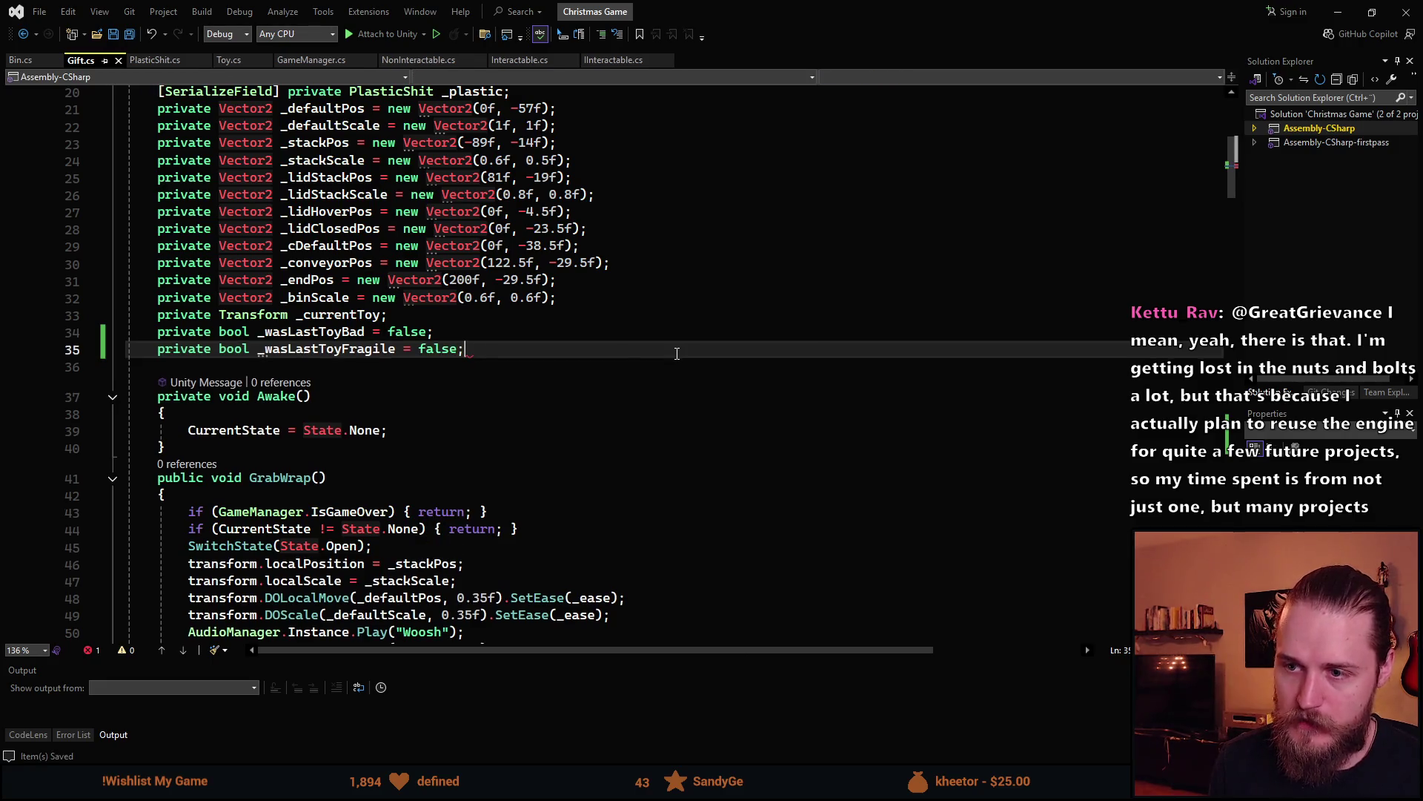
pyautogui.scroll(-3, 415, 512)
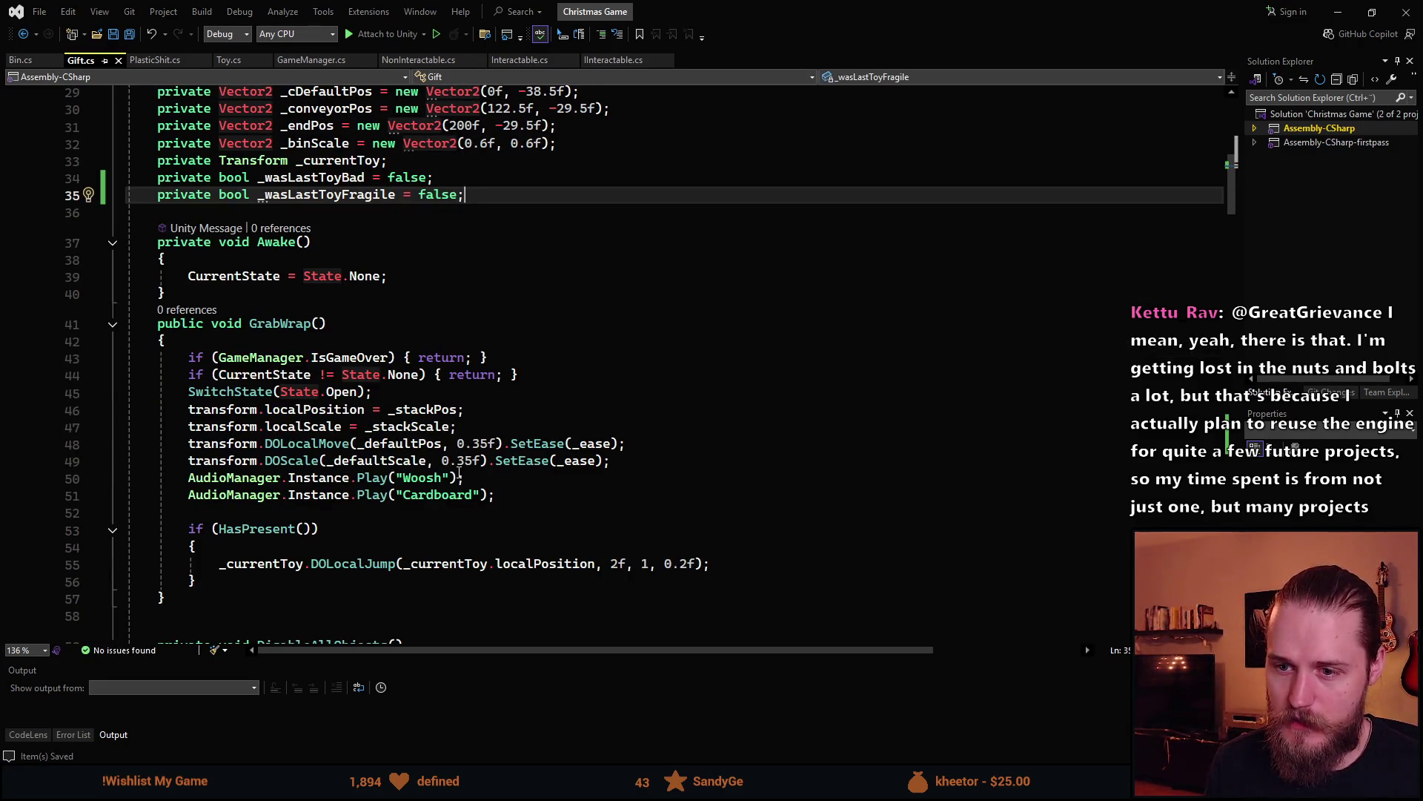
pyautogui.scroll(-19, 460, 474)
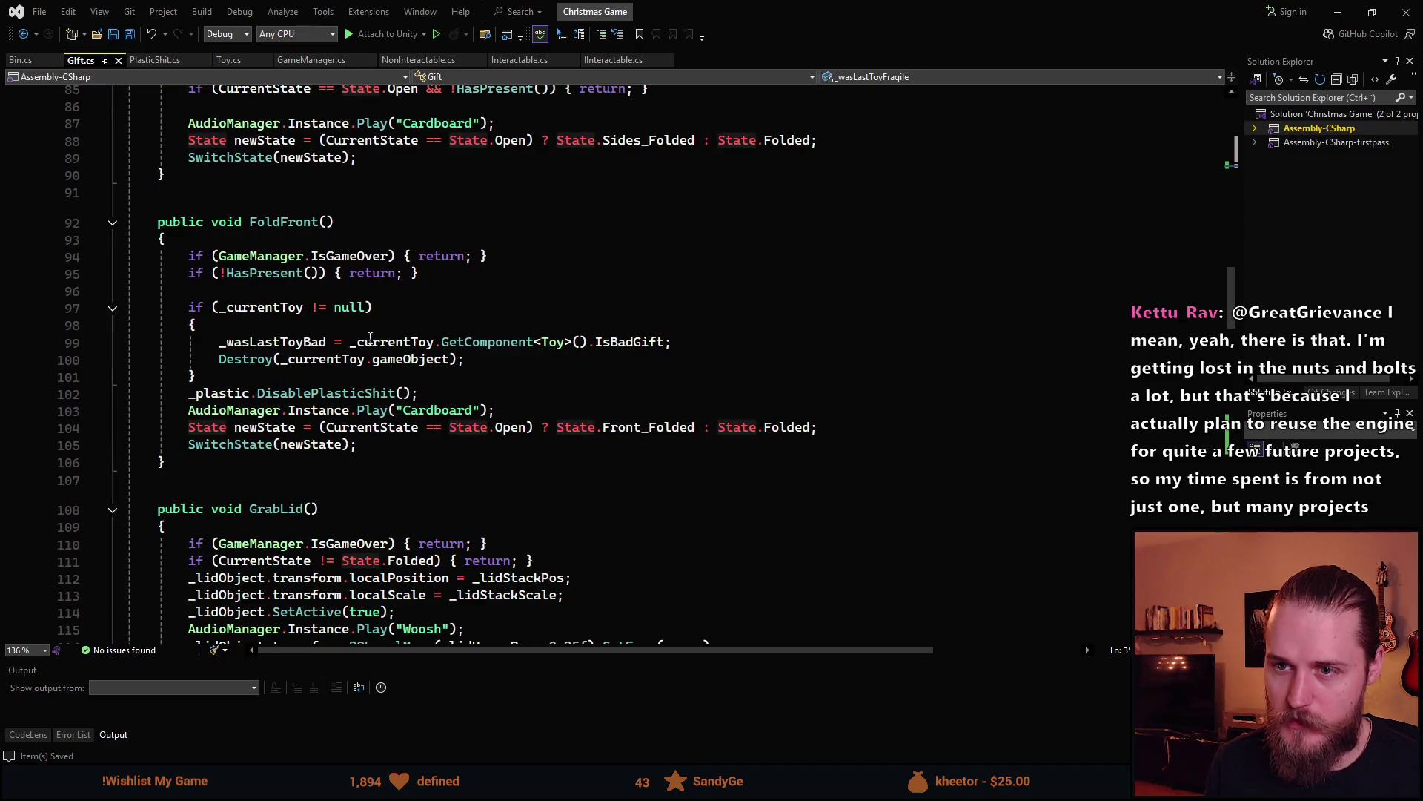
pyautogui.scroll(-11, 395, 342)
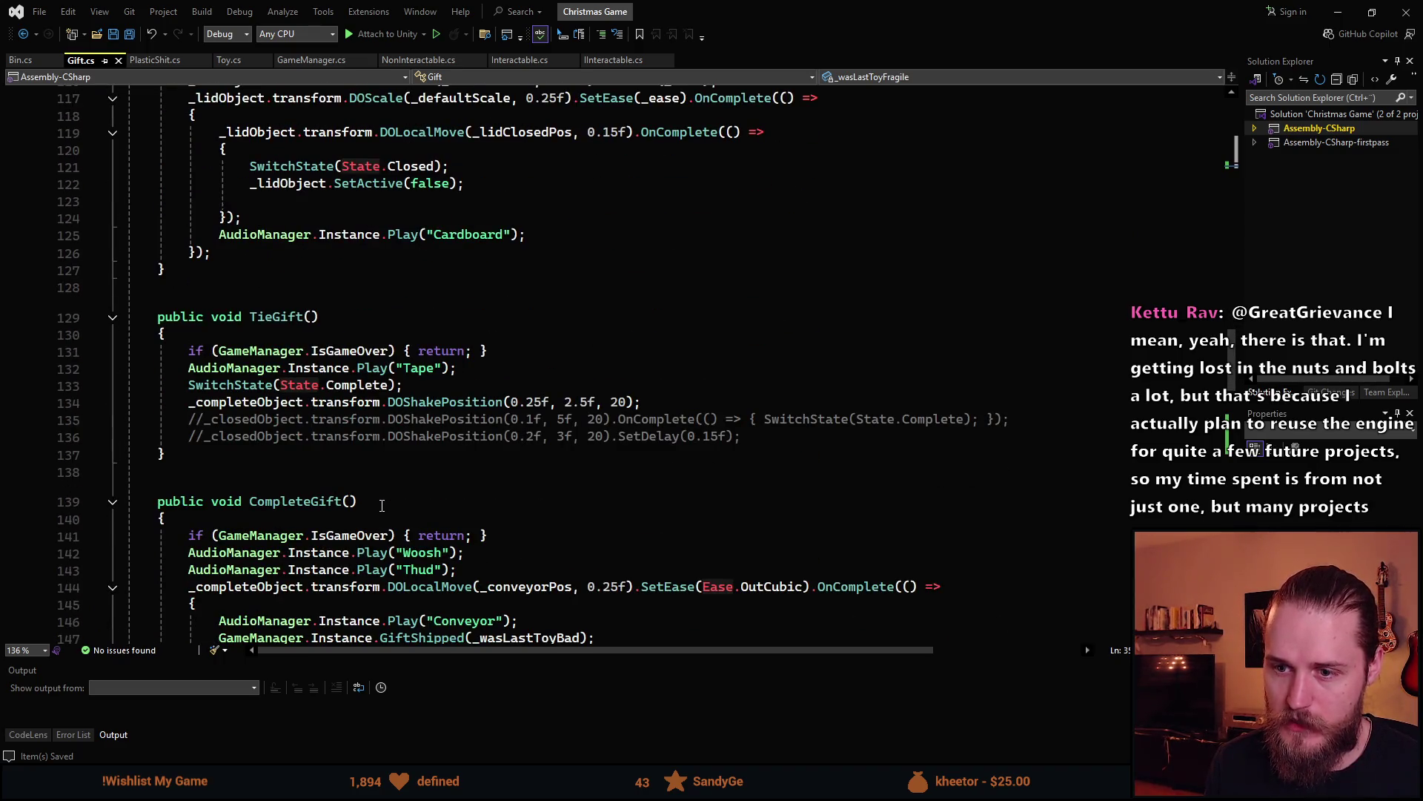
pyautogui.scroll(20, 382, 505)
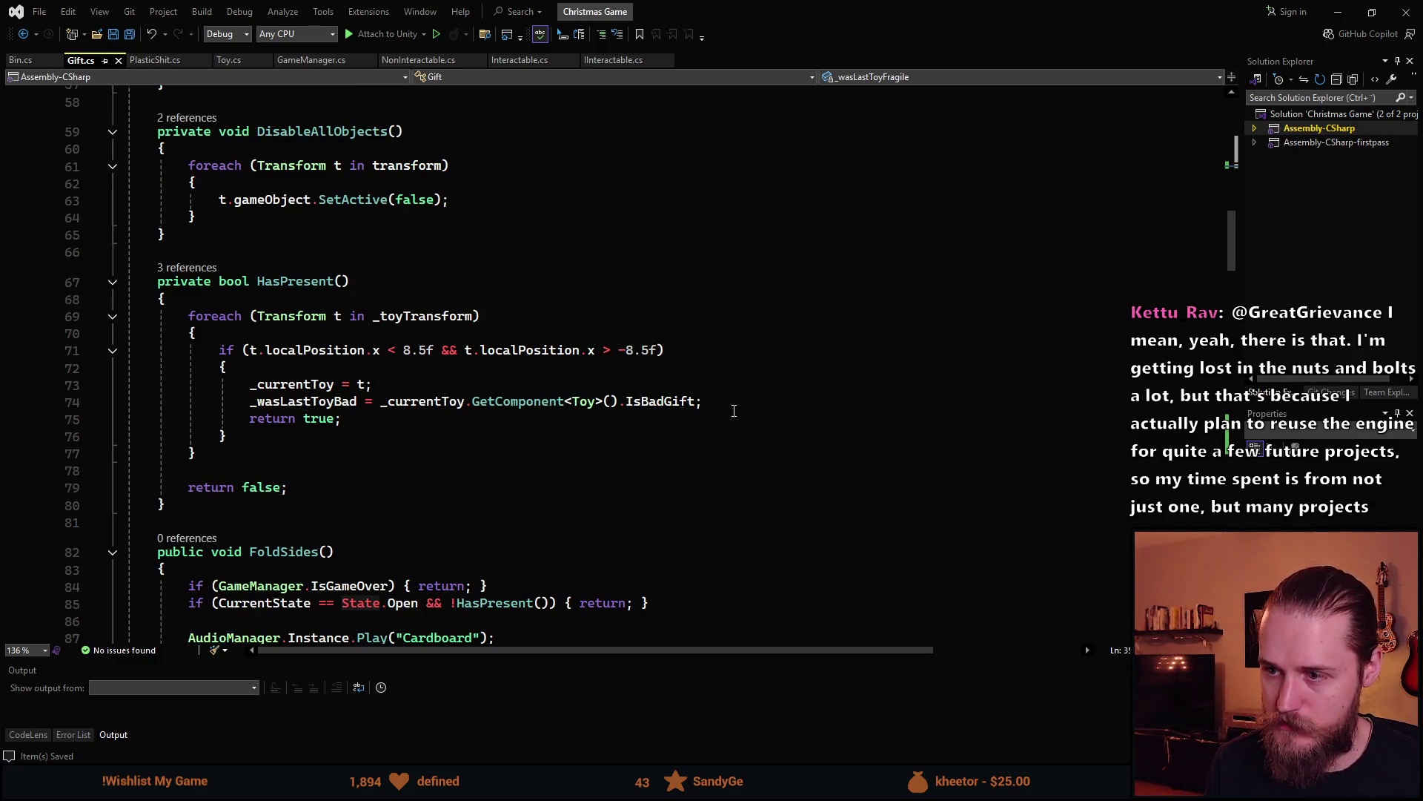
# Add a _wasLastToyFragile assignment below the IsBadGift line and open an empty line above it
pyautogui.click(825, 412)
pyautogui.press('Return')
pyautogui.write('_wa')
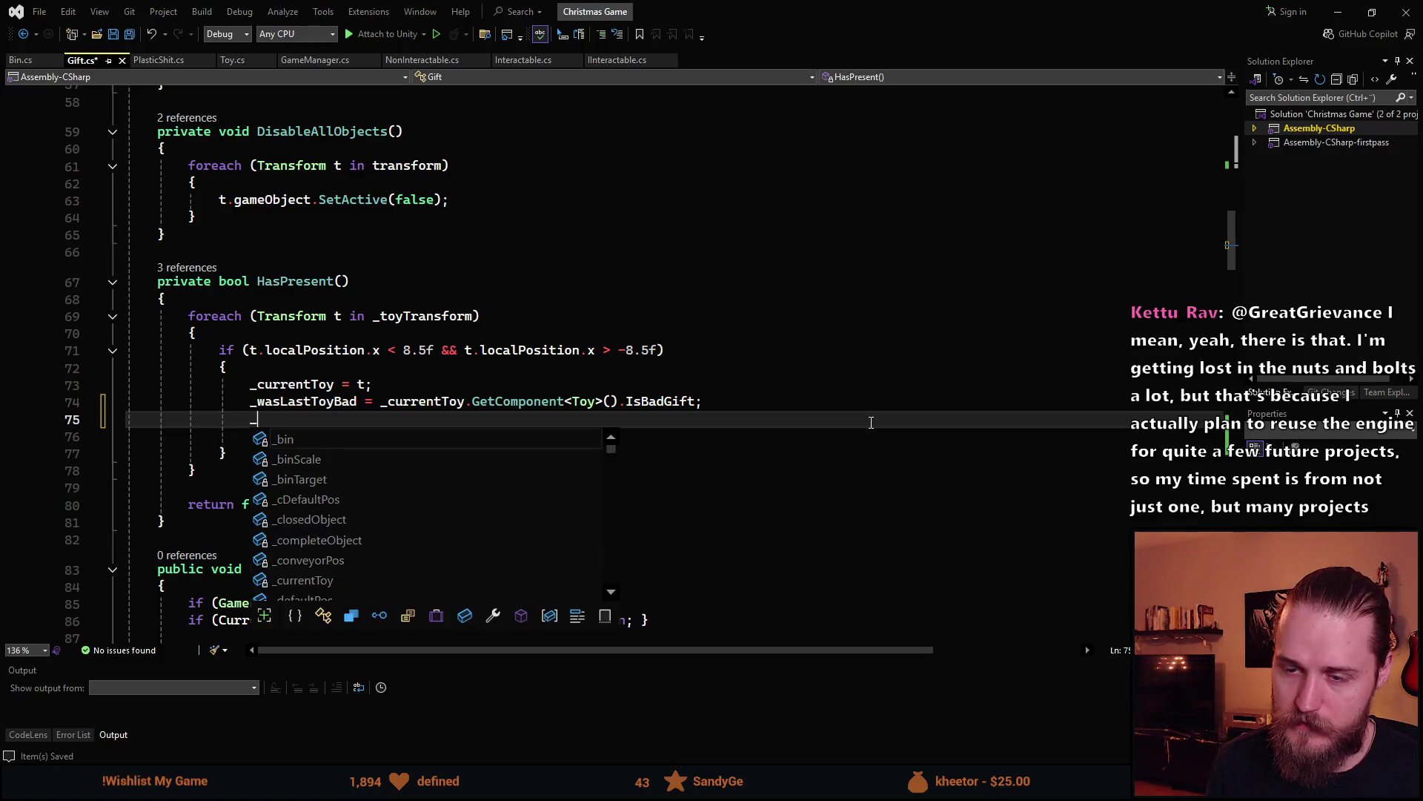
pyautogui.press('Down')
pyautogui.press('Tab')
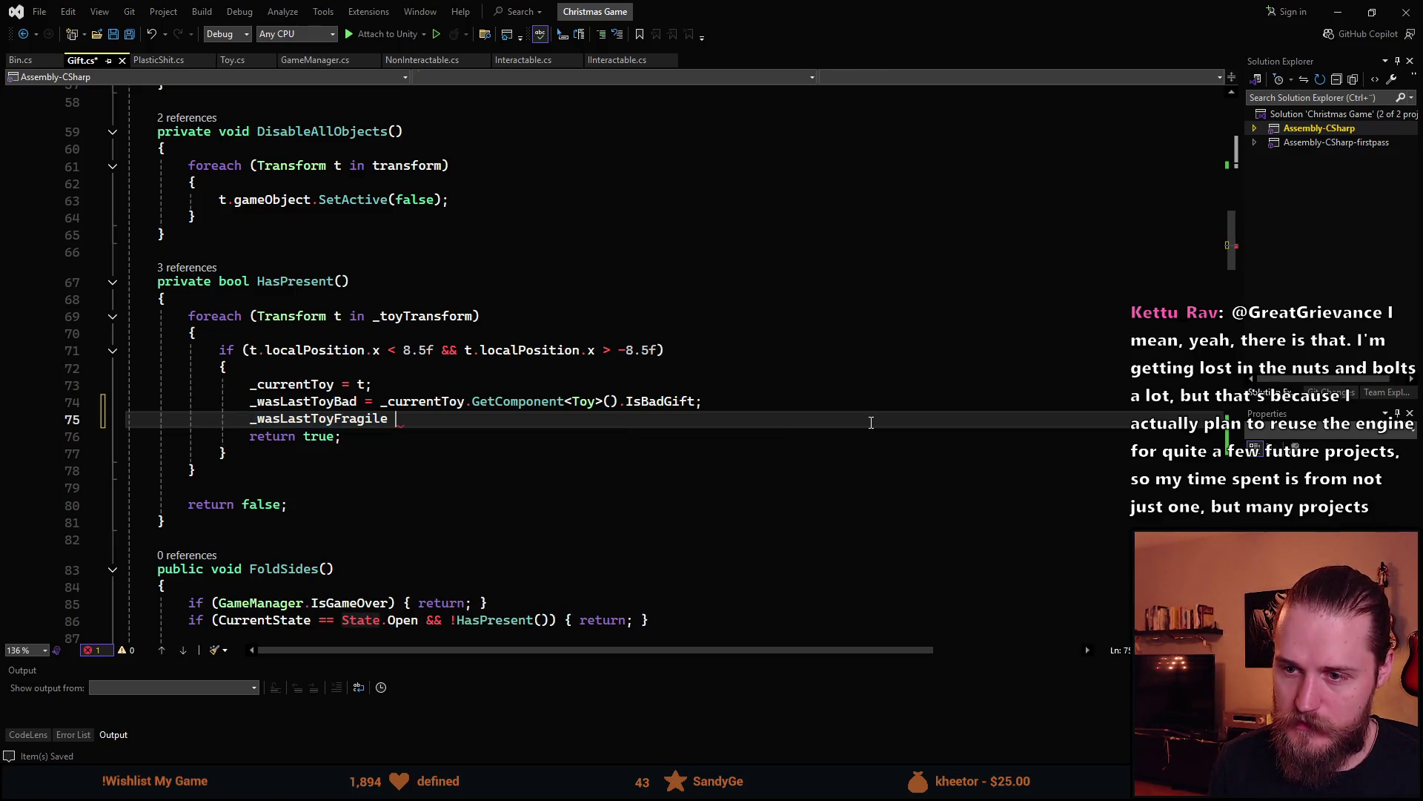
pyautogui.press('Up')
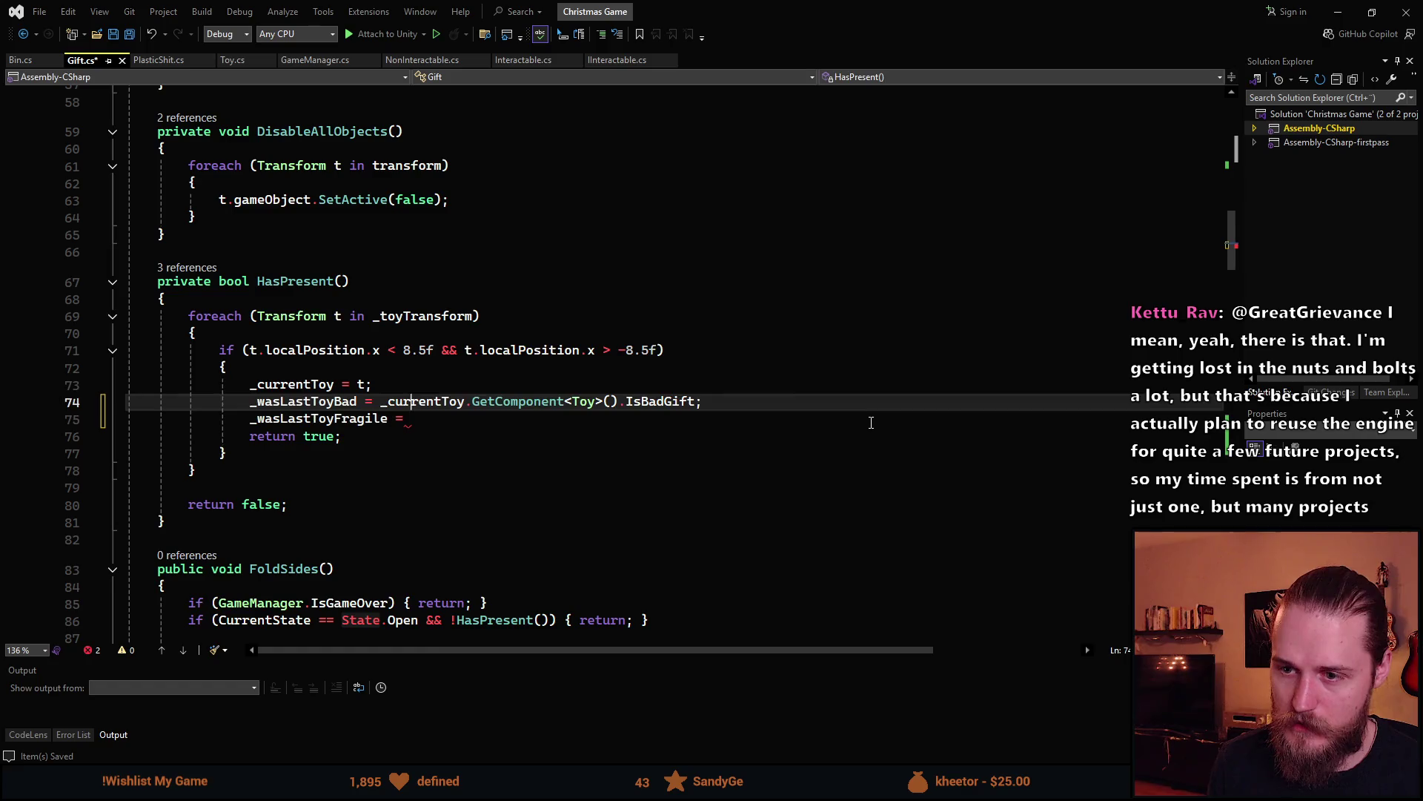
pyautogui.hotkey('ctrl', 'Return')
pyautogui.write('_')
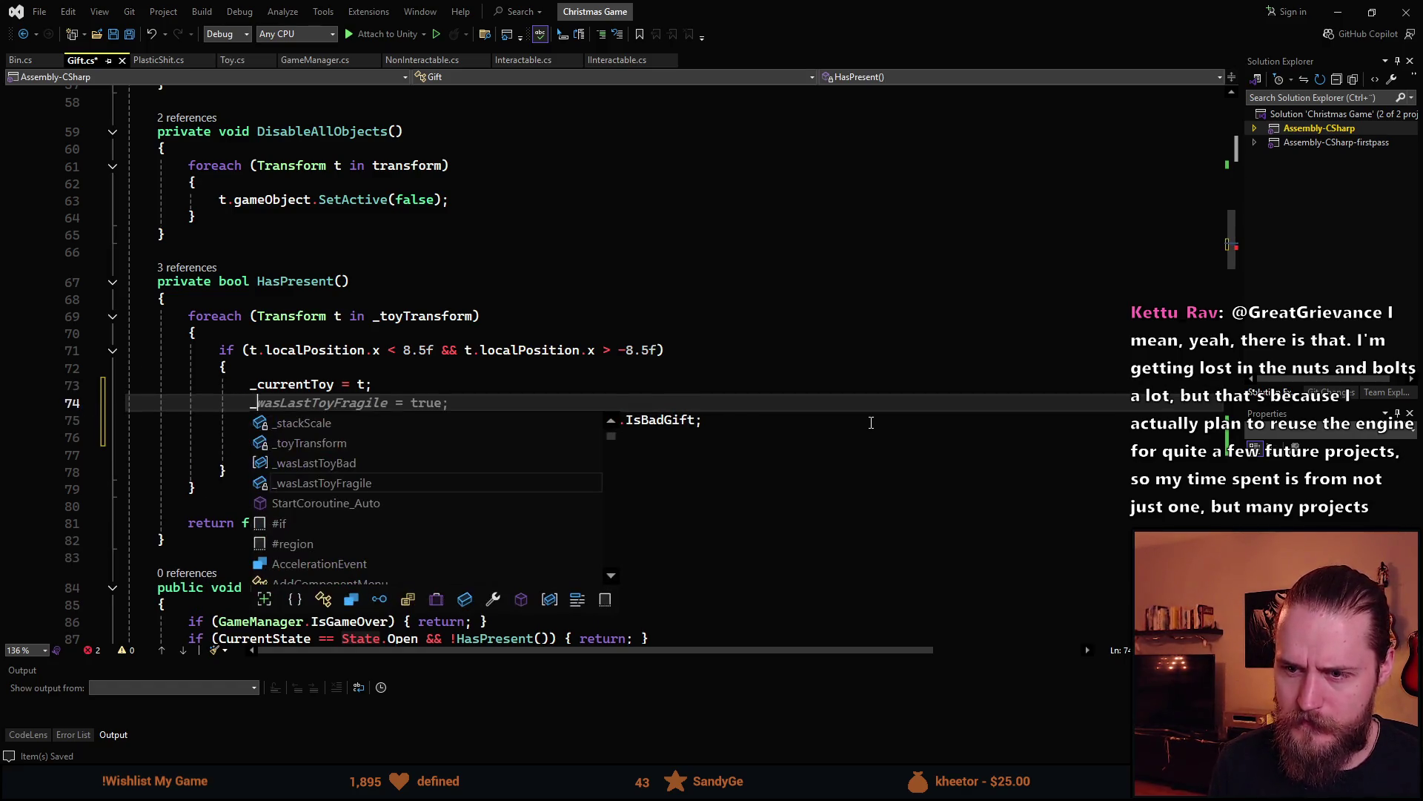
pyautogui.press('BackSpace')
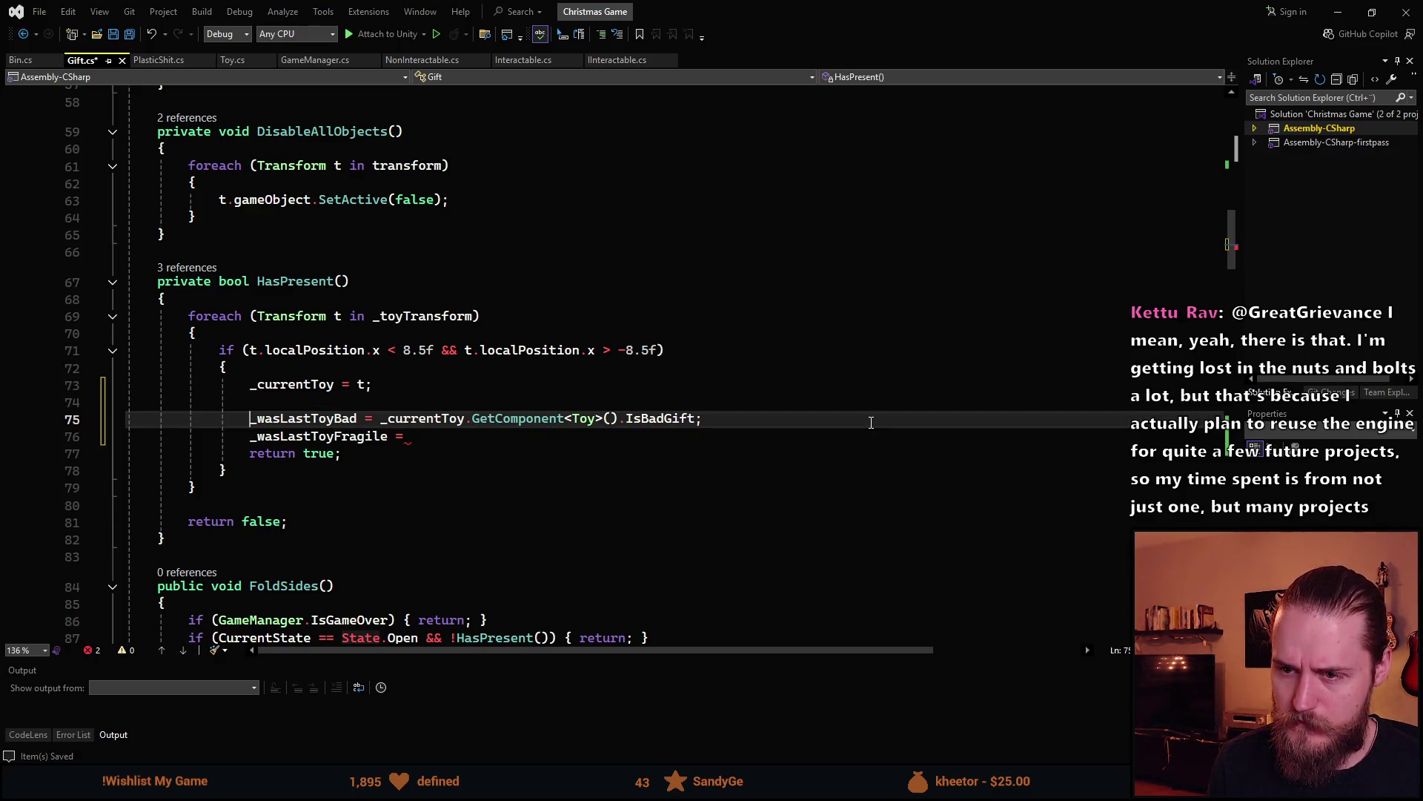
# Declare Toy toy = _currentToy.GetComponent<Toy>() and use toy in the IsBadGift line
pyautogui.write('Toy toy =')
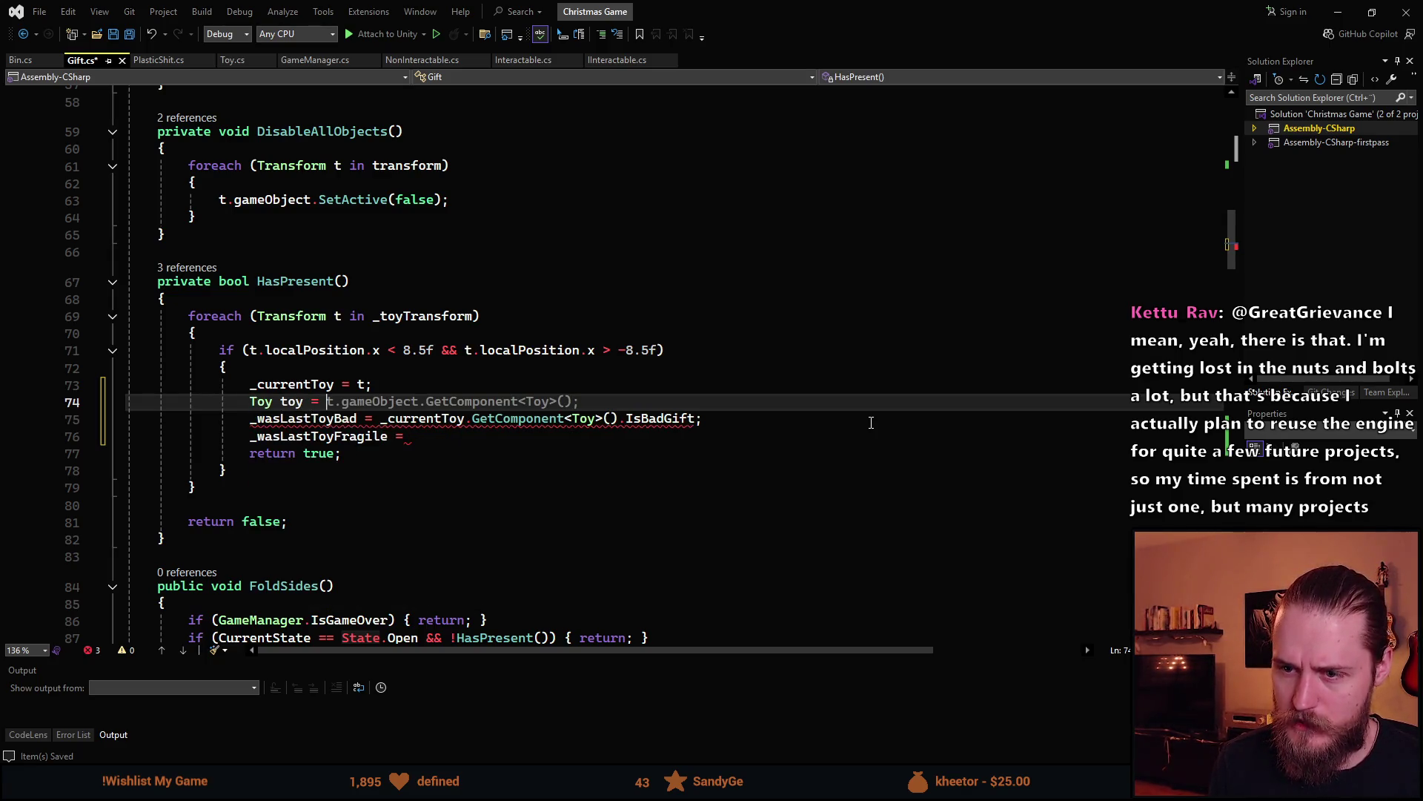
pyautogui.write('_currentToy.Get')
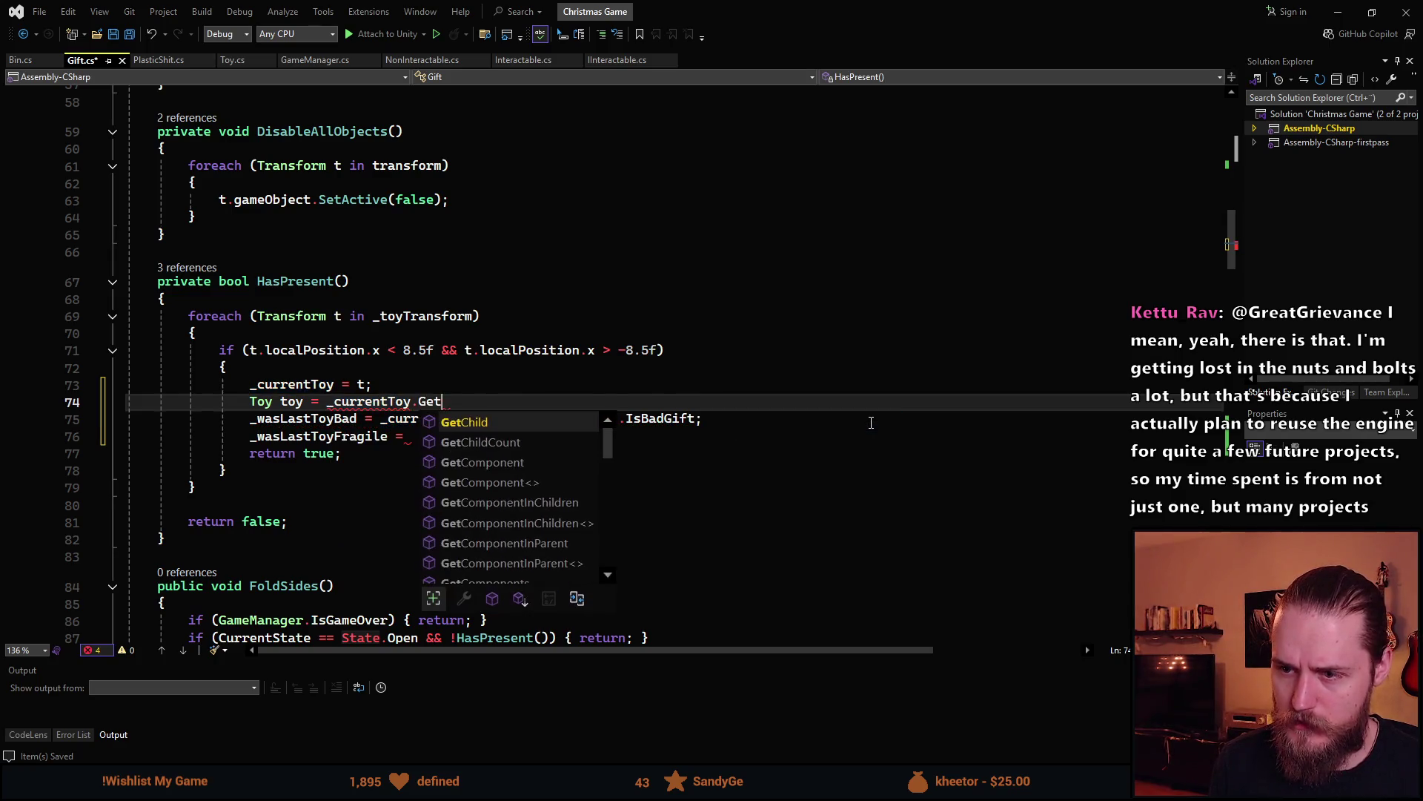
pyautogui.write('c')
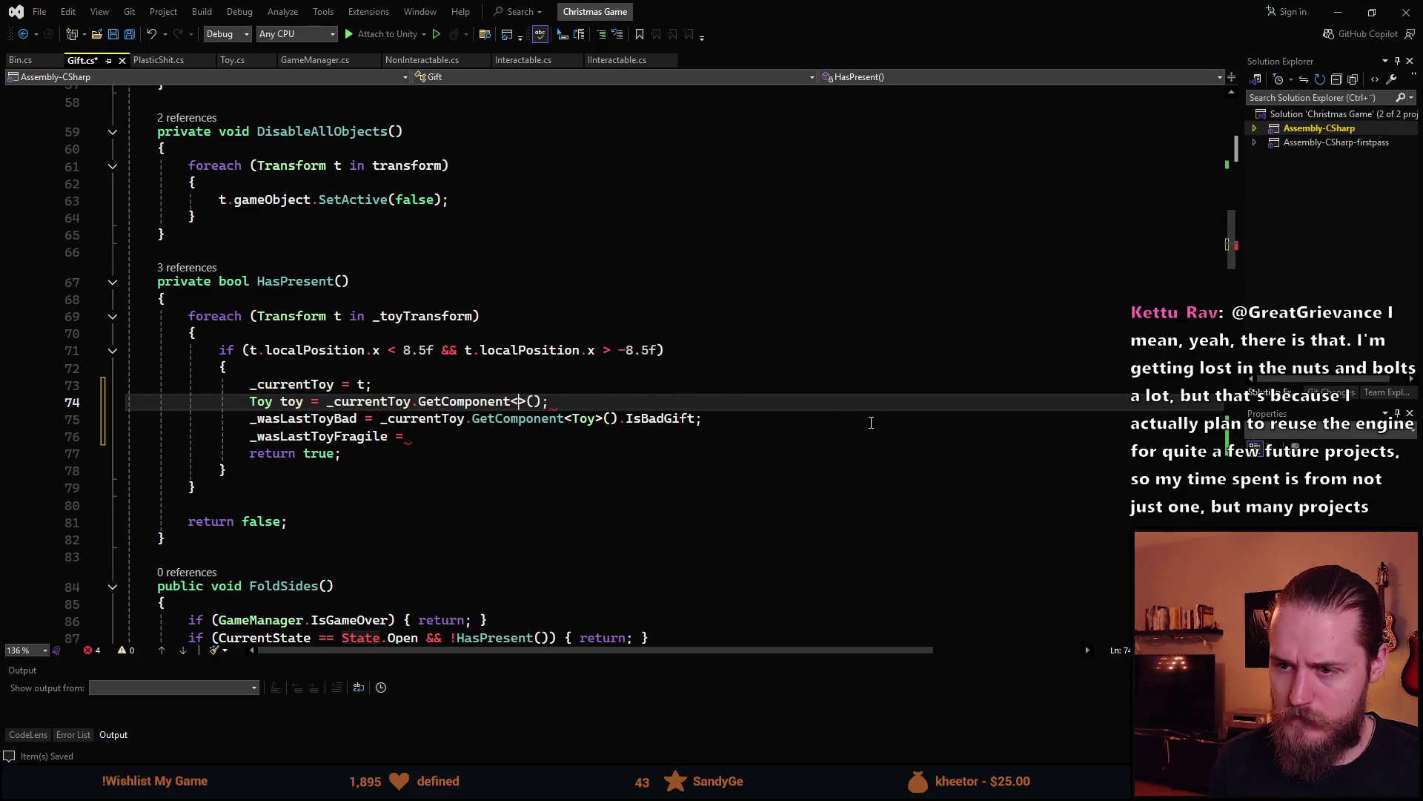
pyautogui.write('Toy>')
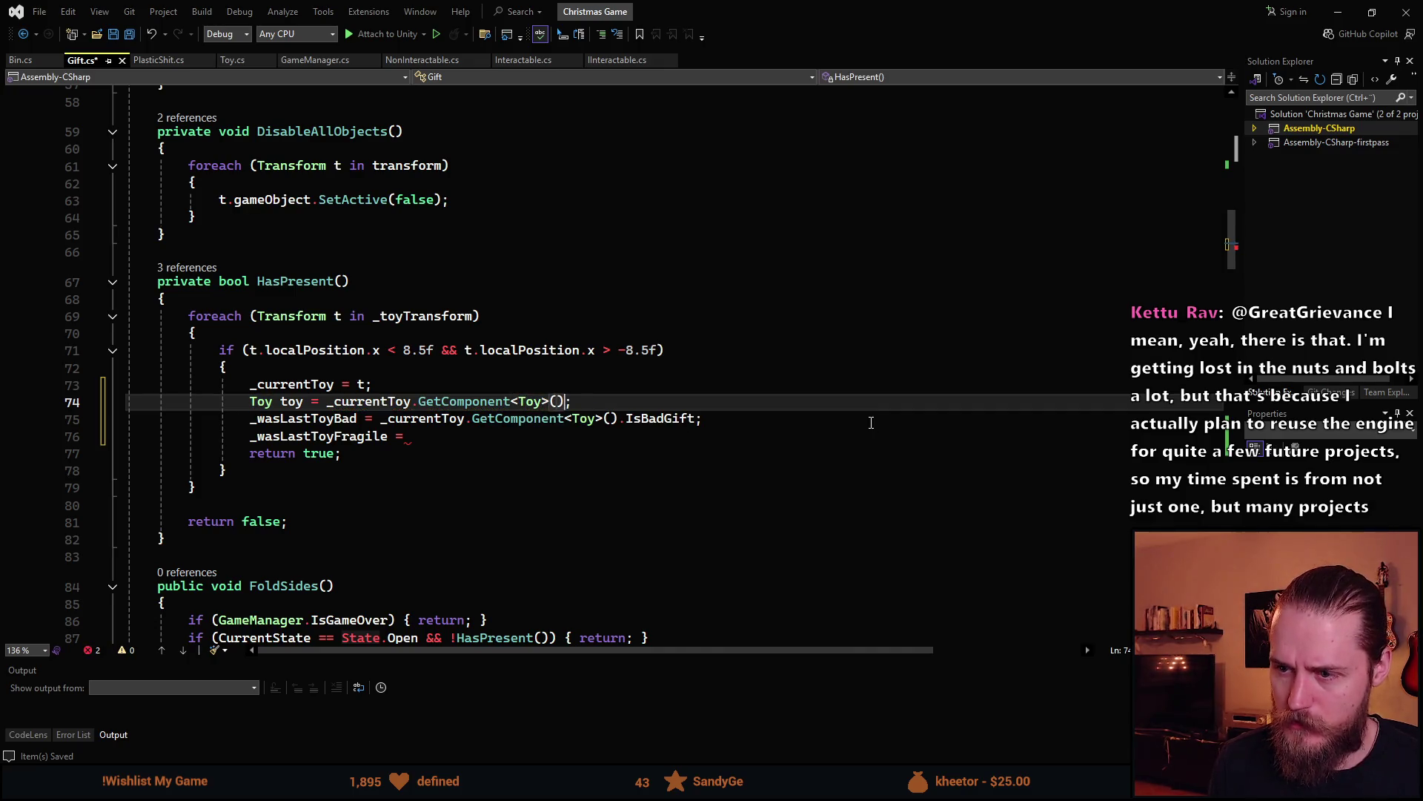
pyautogui.click(298, 407)
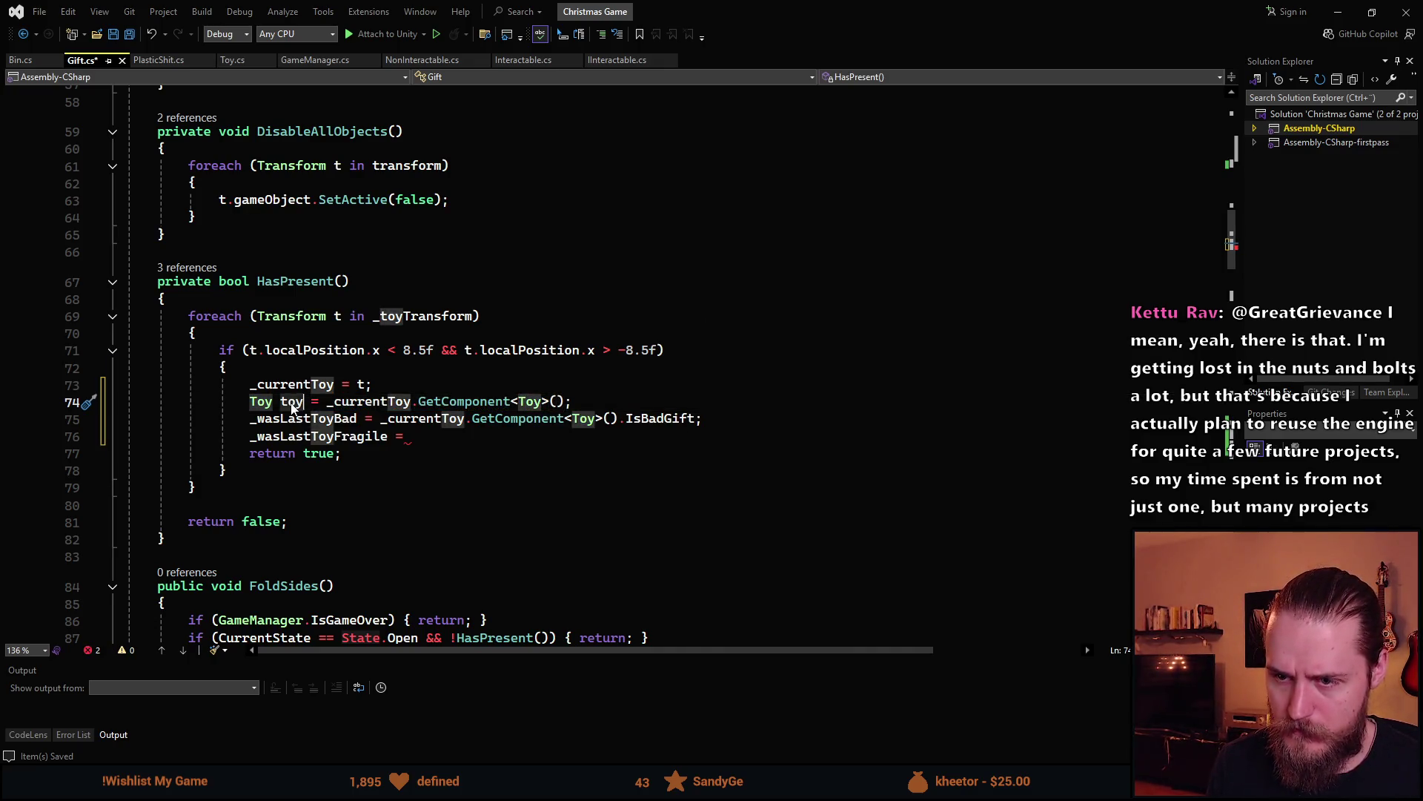
pyautogui.moveTo(383, 424); pyautogui.dragTo(620, 415)
pyautogui.write('toy')
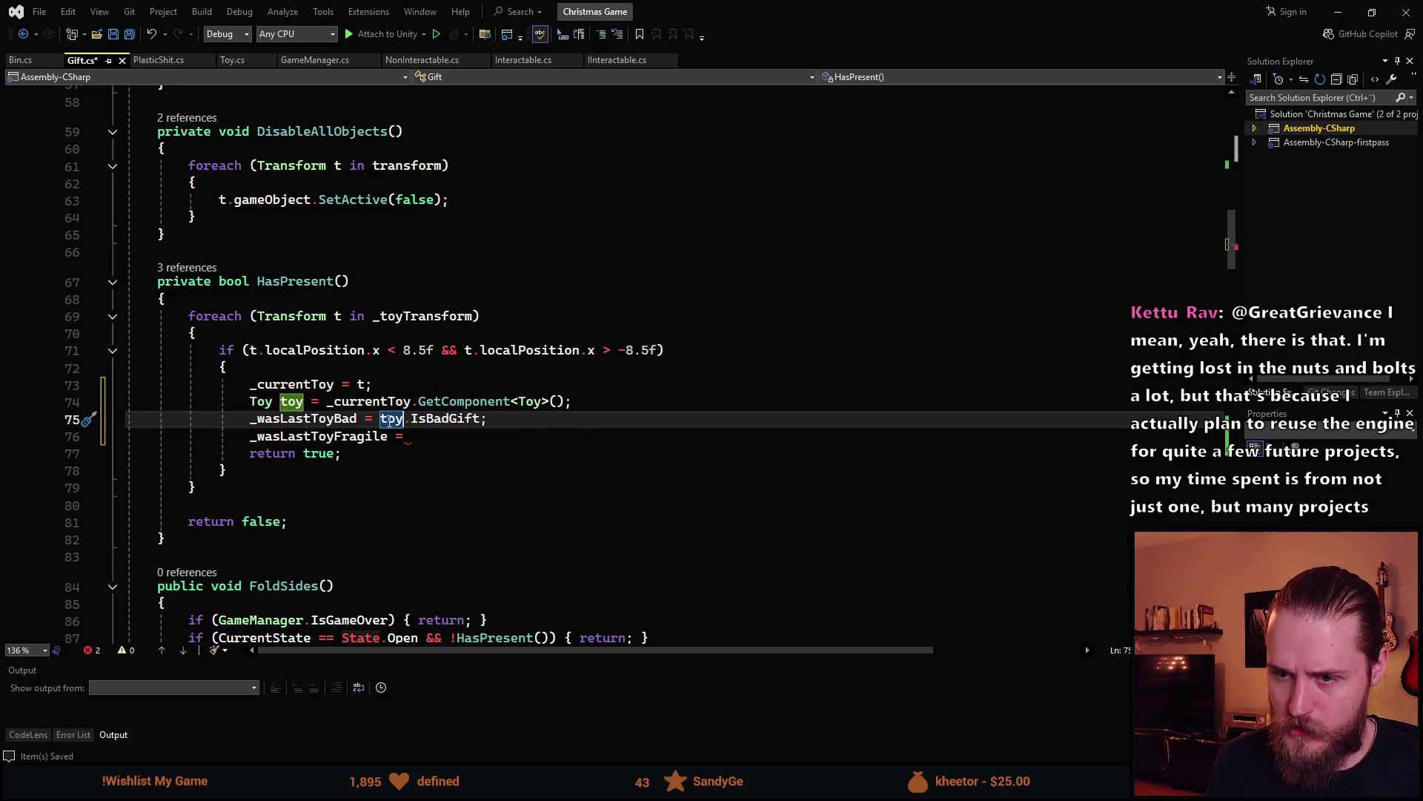
# Set _wasLastToyFragile from toy.IsFragile and save Gift.cs
pyautogui.click(519, 437)
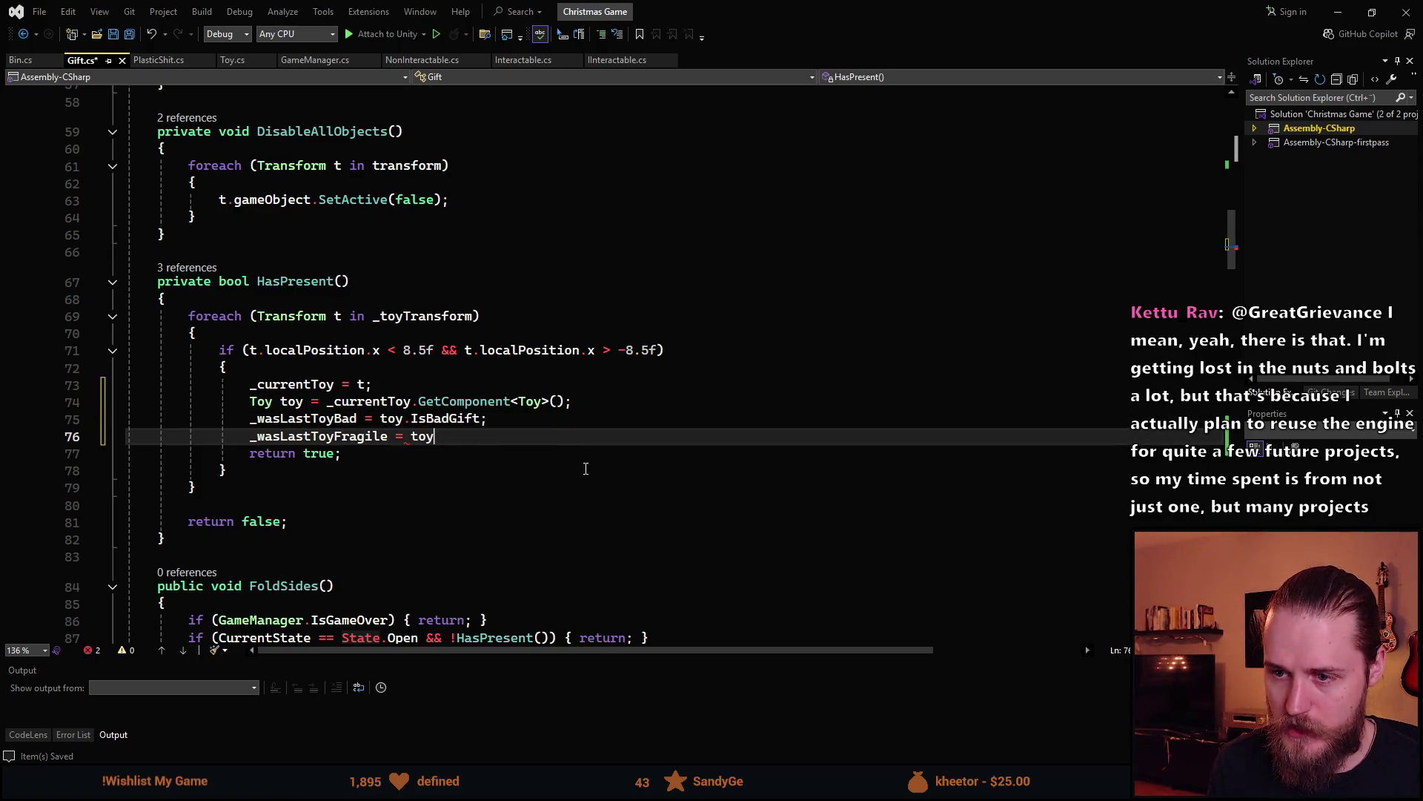
pyautogui.write('.IsF')
pyautogui.press('Tab')
pyautogui.write(';')
pyautogui.hotkey('ctrl', 's')
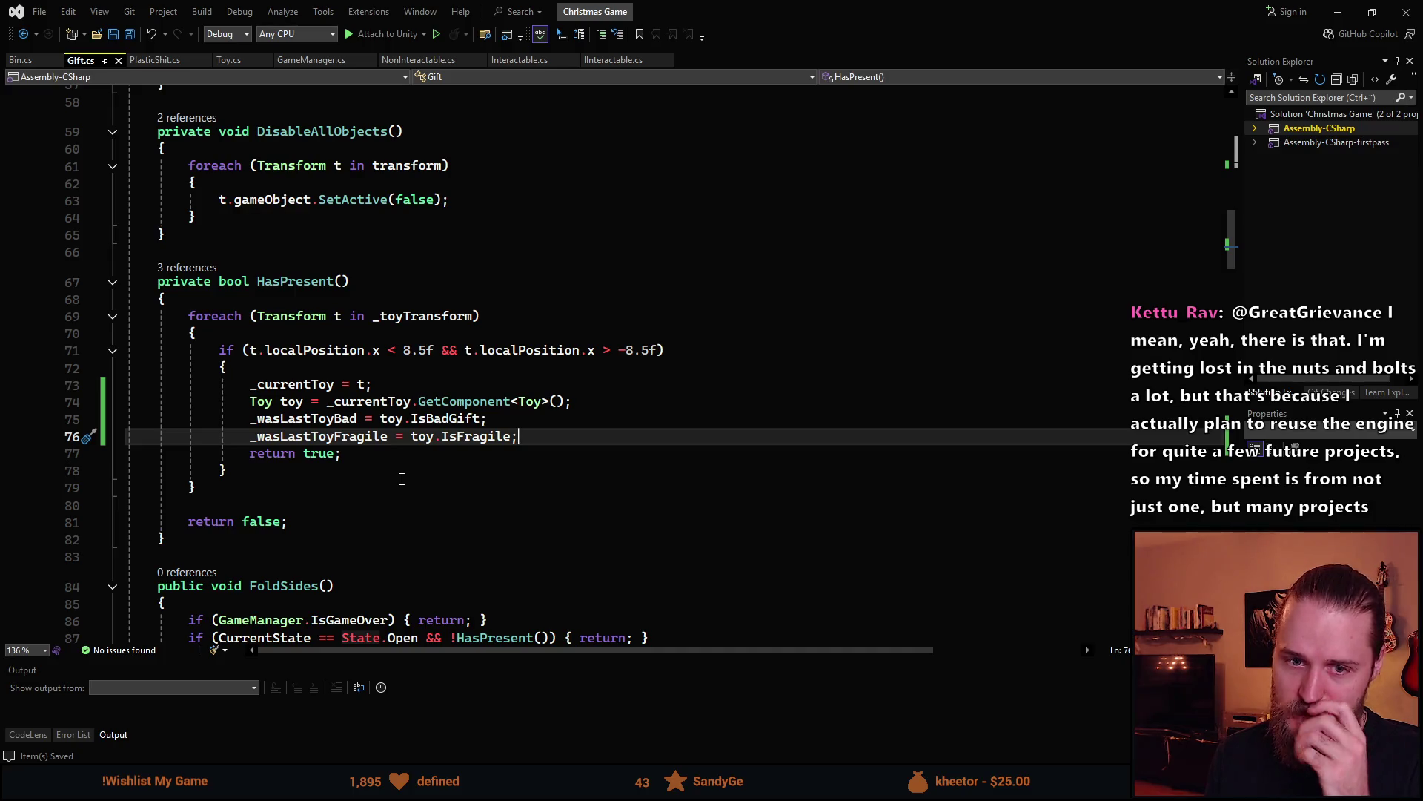
# Review HasPresent in Gift.cs and the PlasticShit.cs script, then return to Unity
pyautogui.scroll(6, 403, 478)
pyautogui.scroll(-12, 402, 478)
pyautogui.scroll(-1, 405, 413)
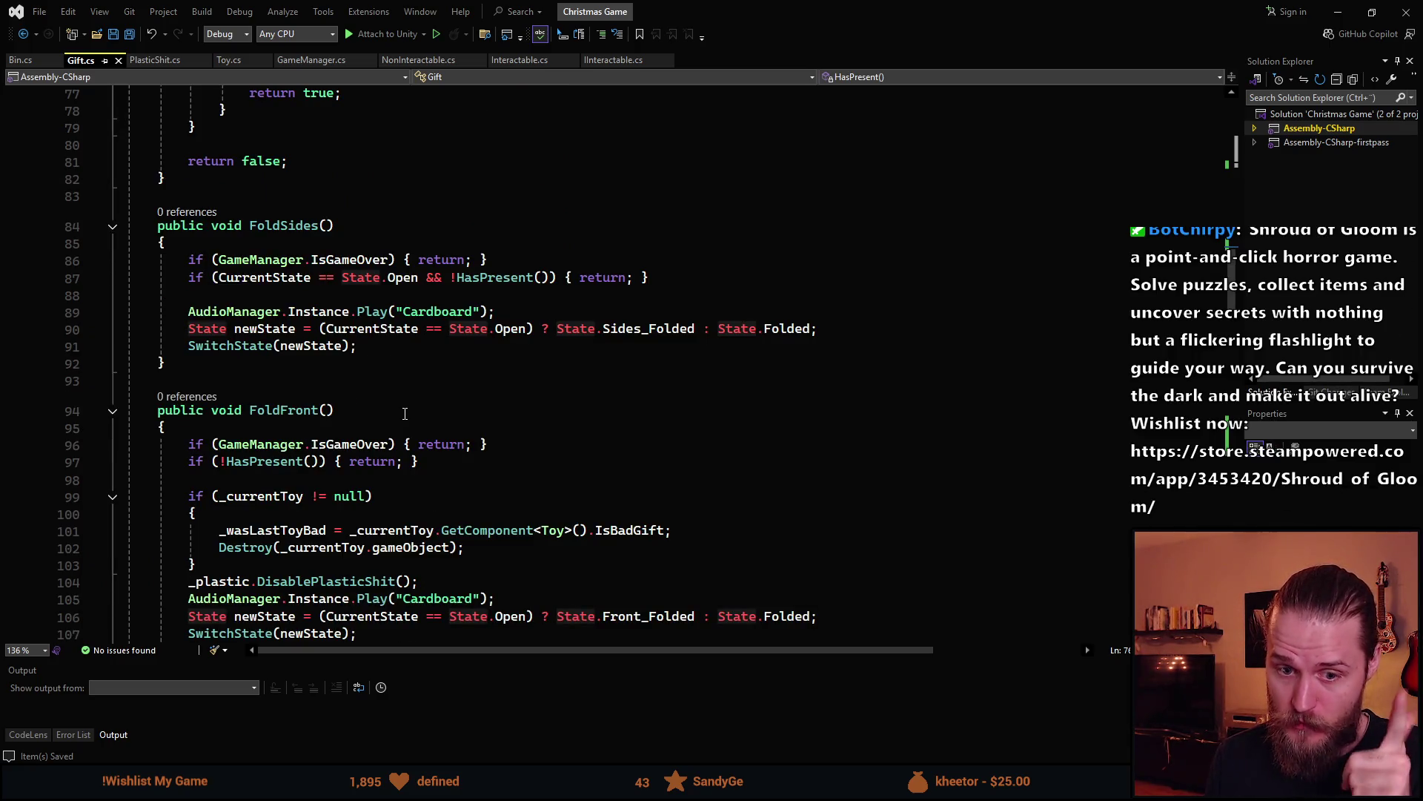
pyautogui.scroll(-3, 404, 413)
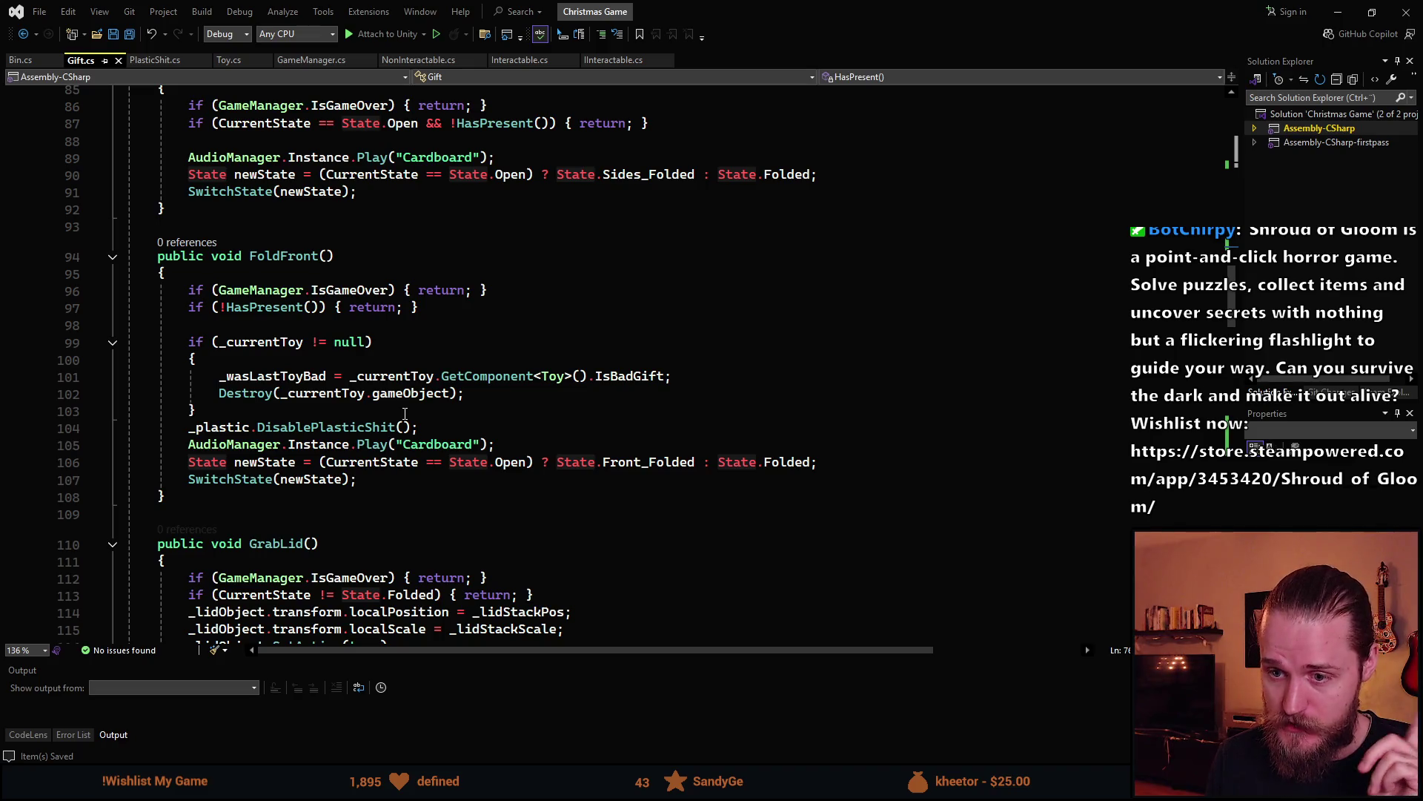
pyautogui.scroll(5, 394, 413)
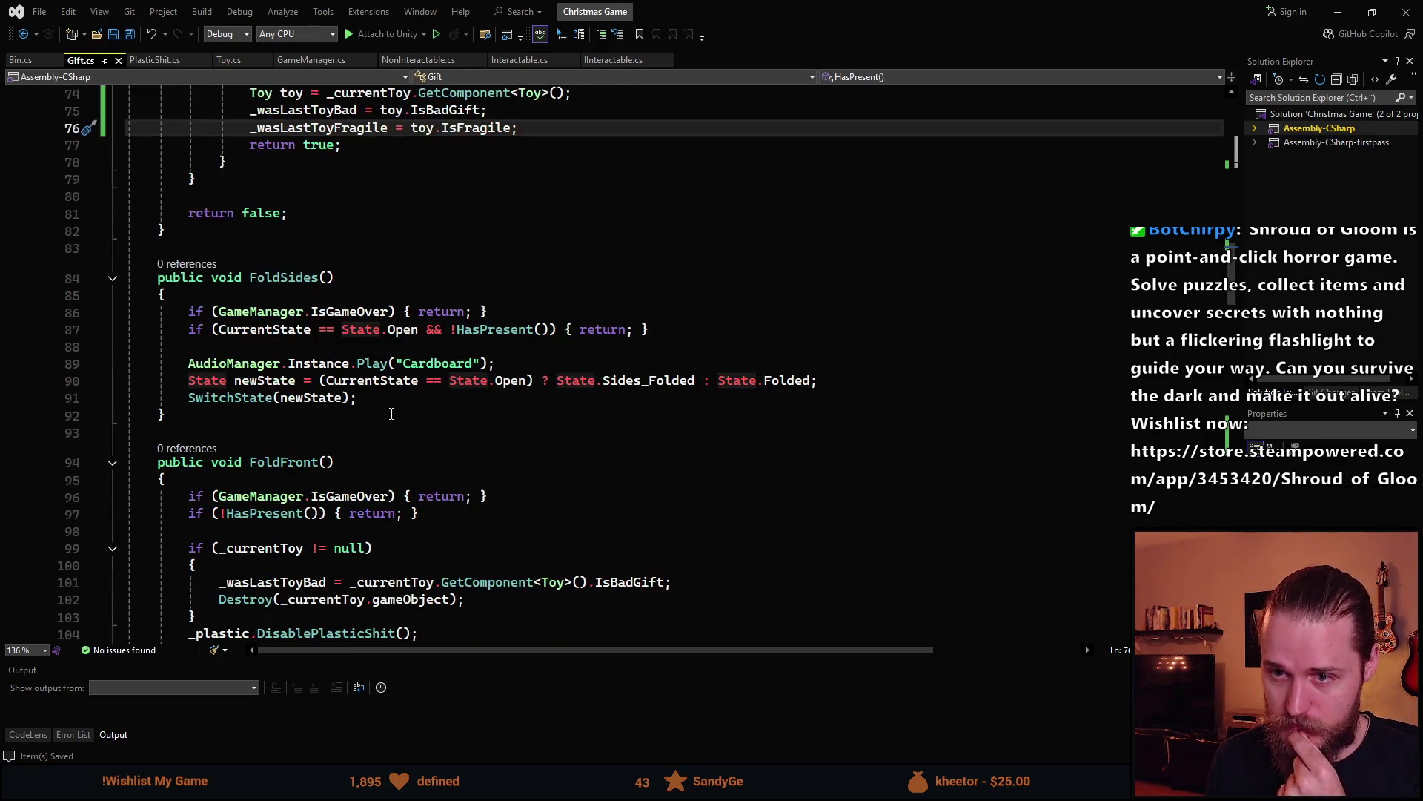
pyautogui.scroll(3, 381, 413)
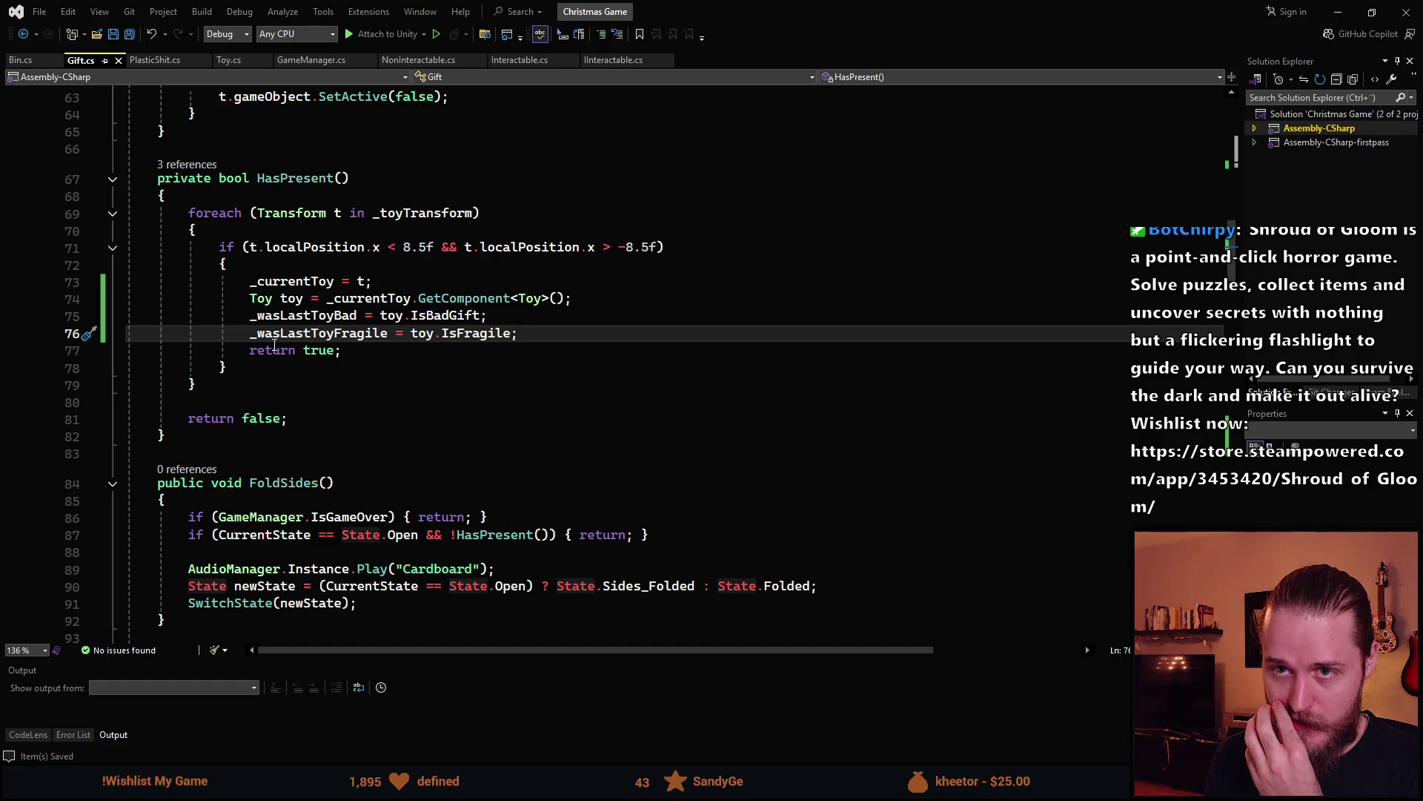
pyautogui.click(156, 60)
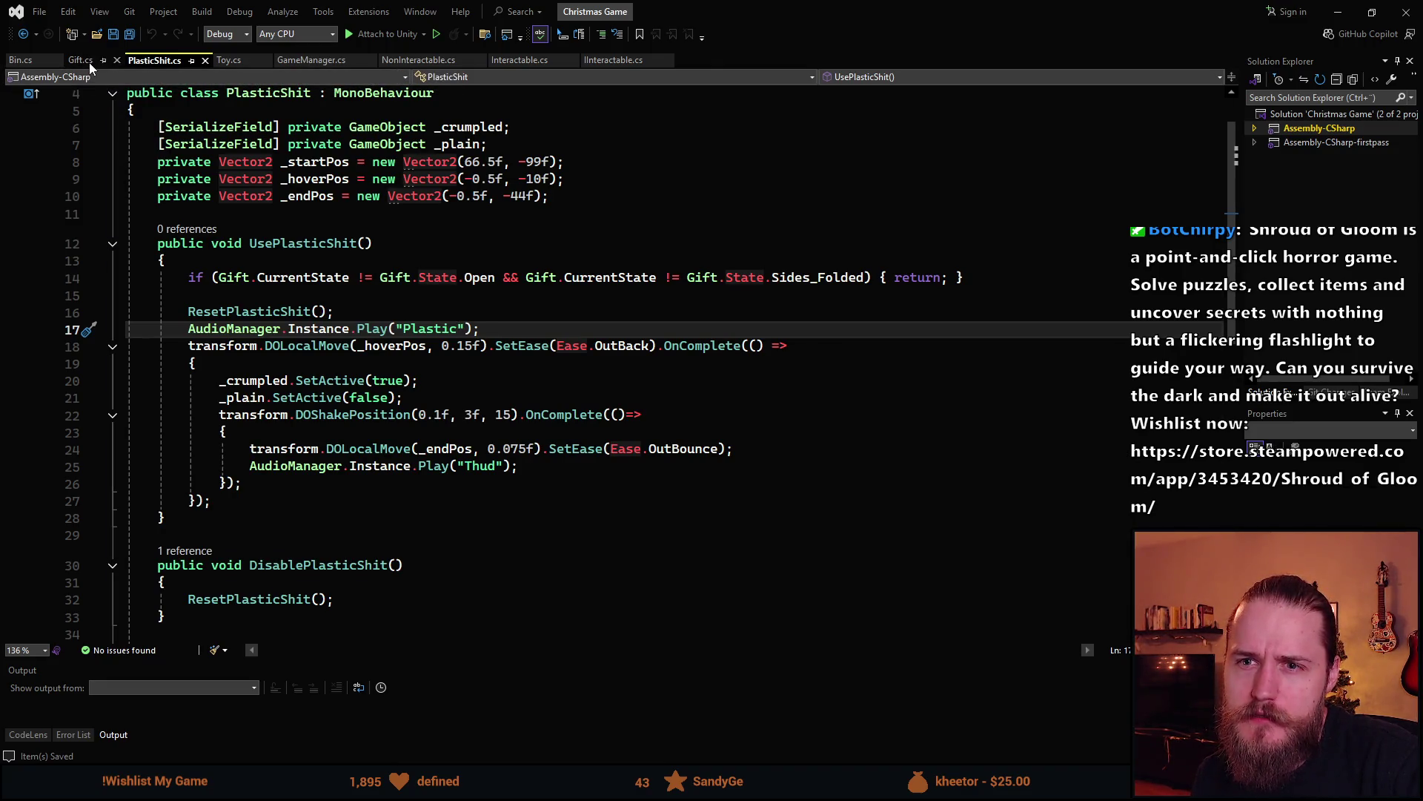
pyautogui.click(89, 62)
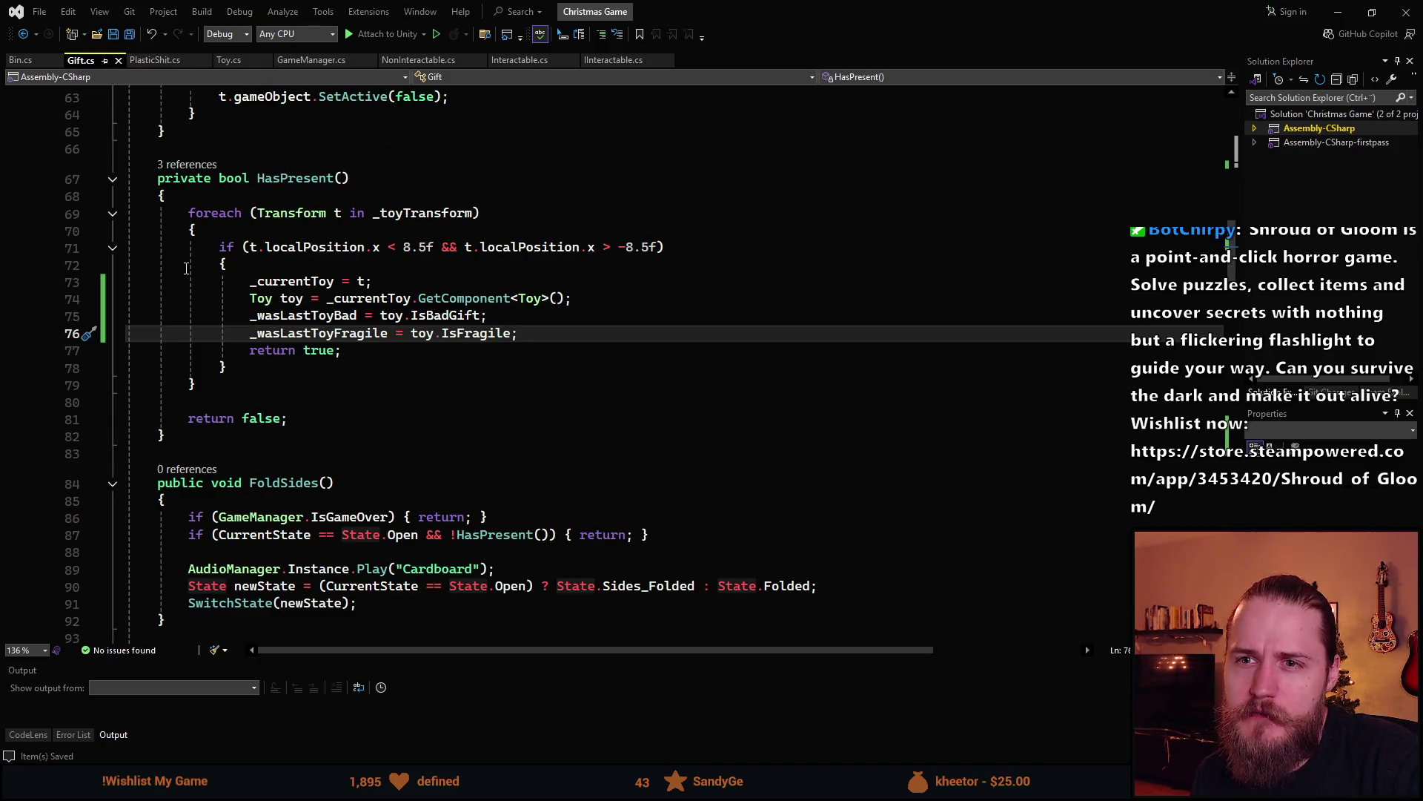
pyautogui.hotkey('alt', 'Tab')
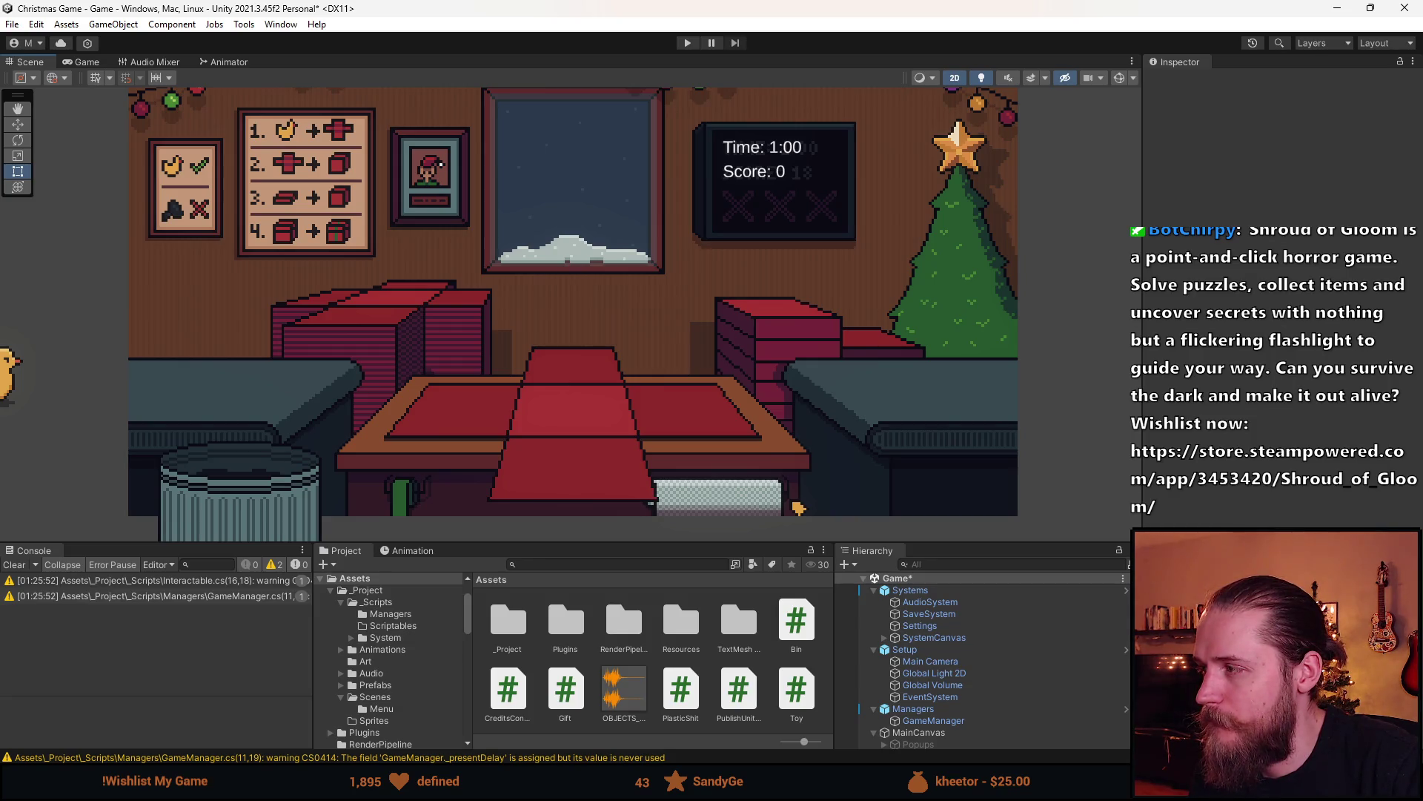
pyautogui.hotkey('alt', 'Tab')
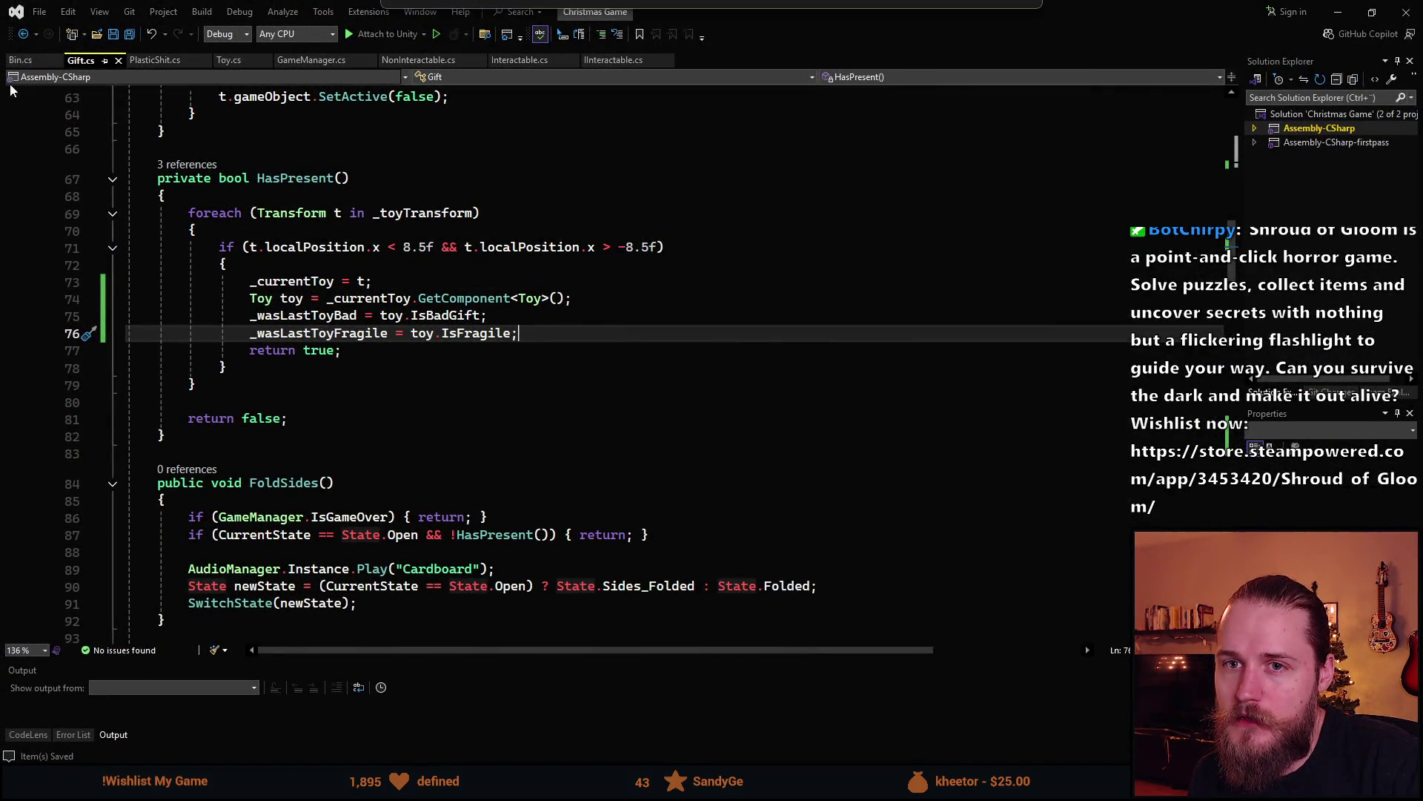
pyautogui.click(154, 60)
pyautogui.scroll(1, 254, 159)
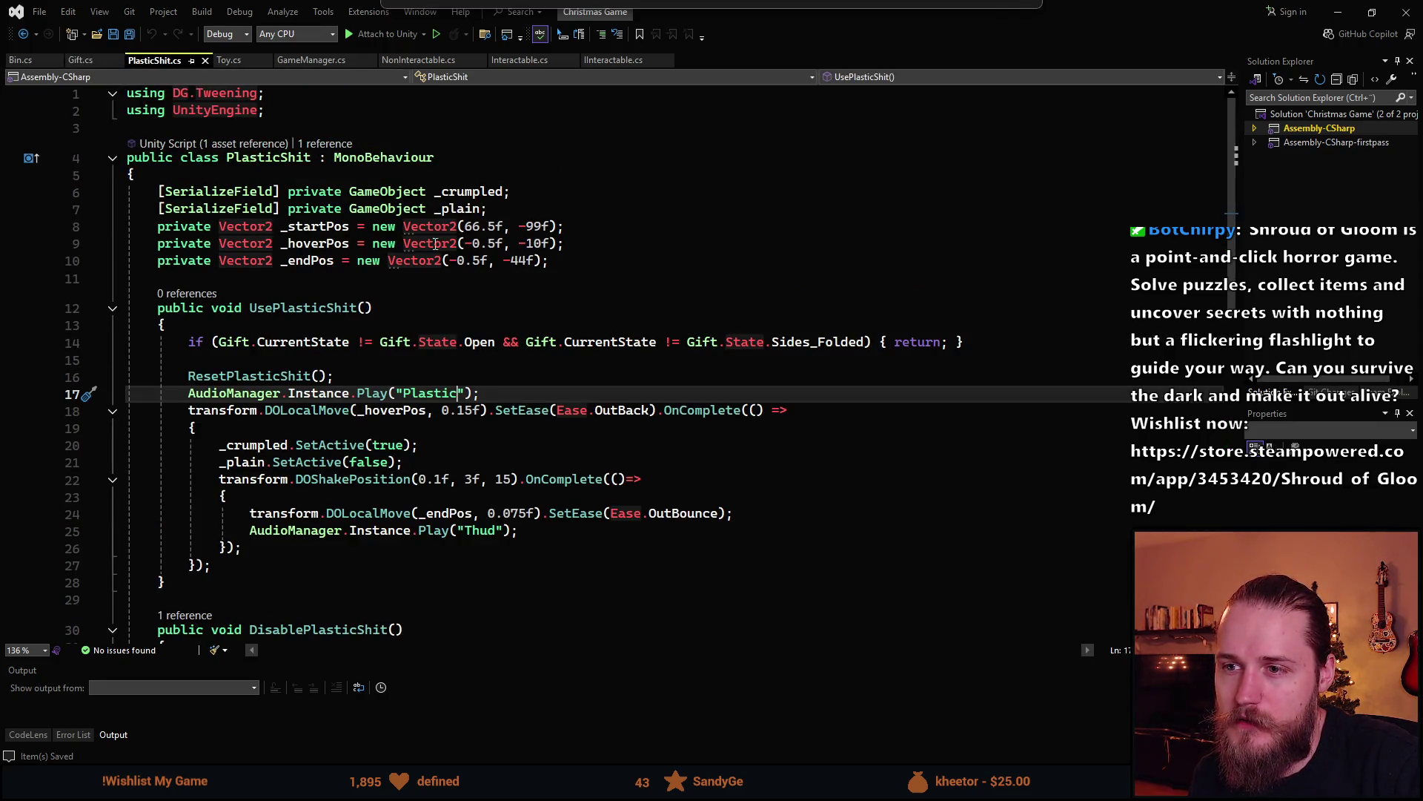
pyautogui.click(83, 60)
pyautogui.scroll(5, 292, 424)
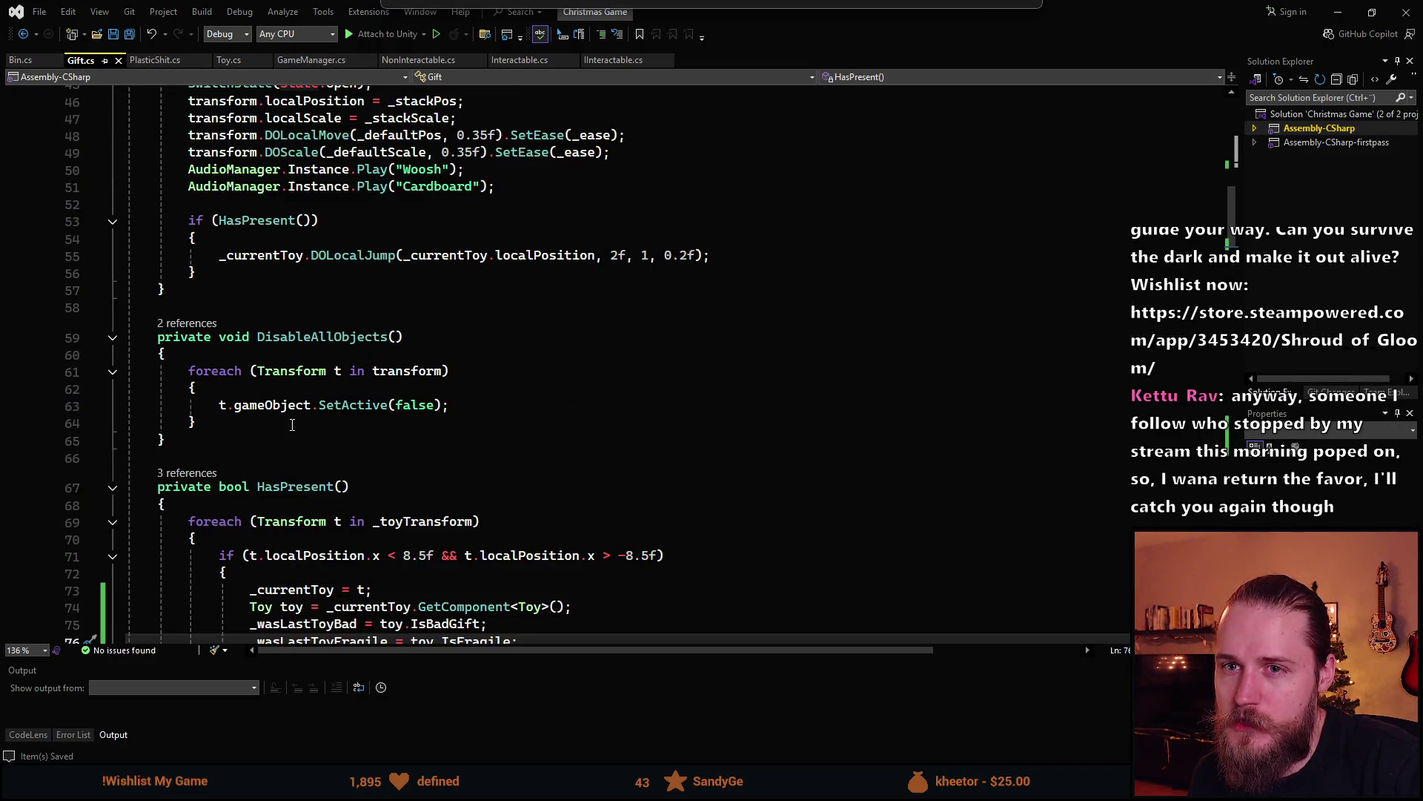
pyautogui.scroll(5, 292, 424)
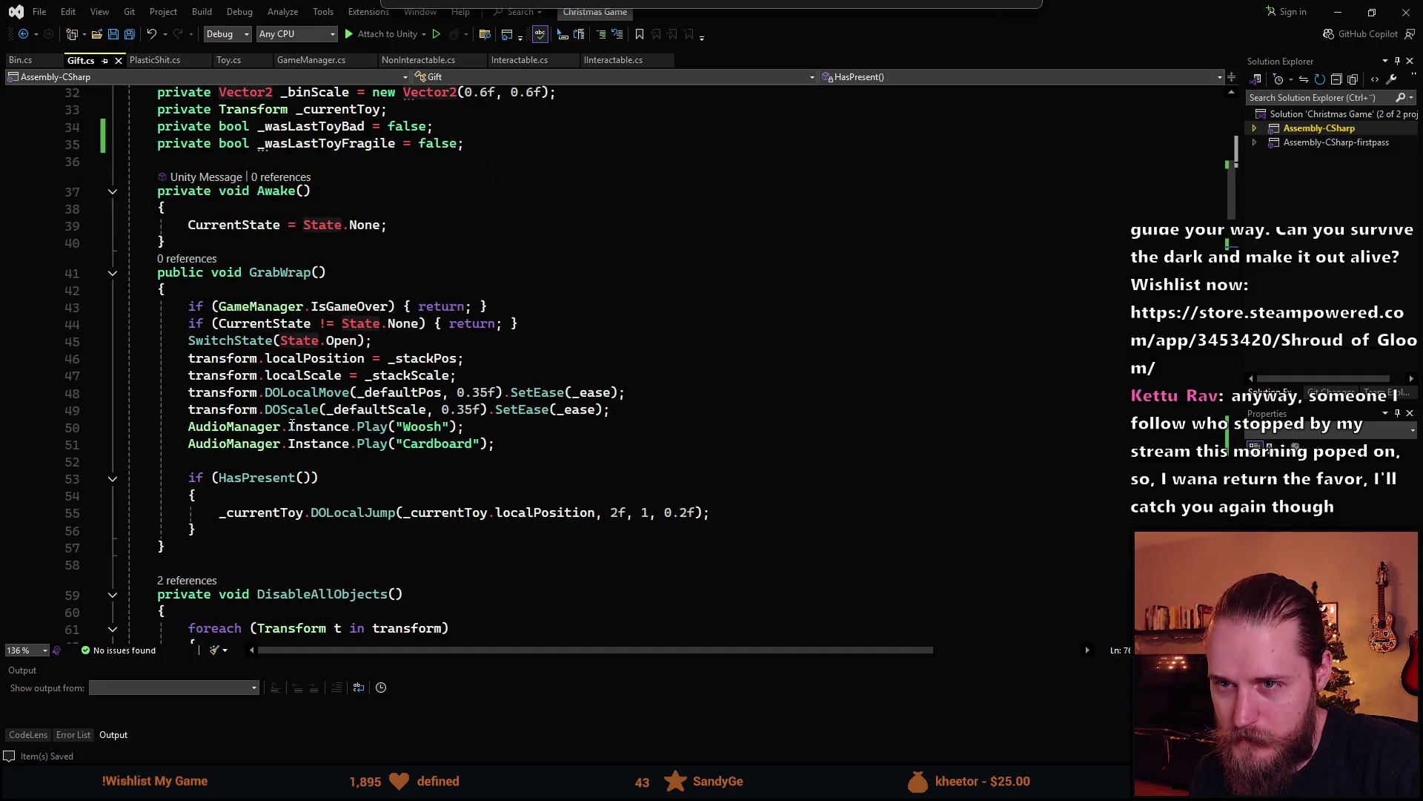
pyautogui.scroll(-10, 292, 424)
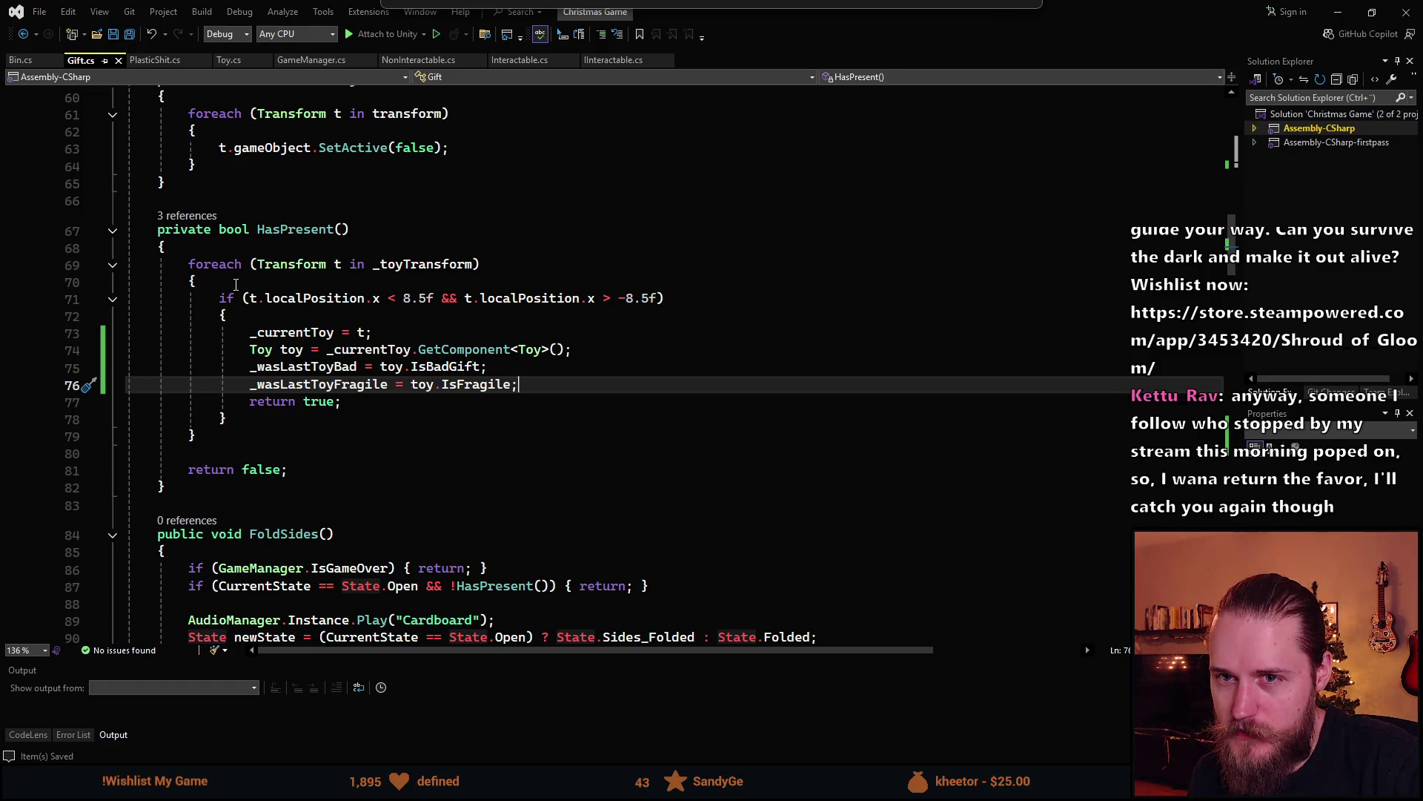
pyautogui.hotkey('alt', 'Tab')
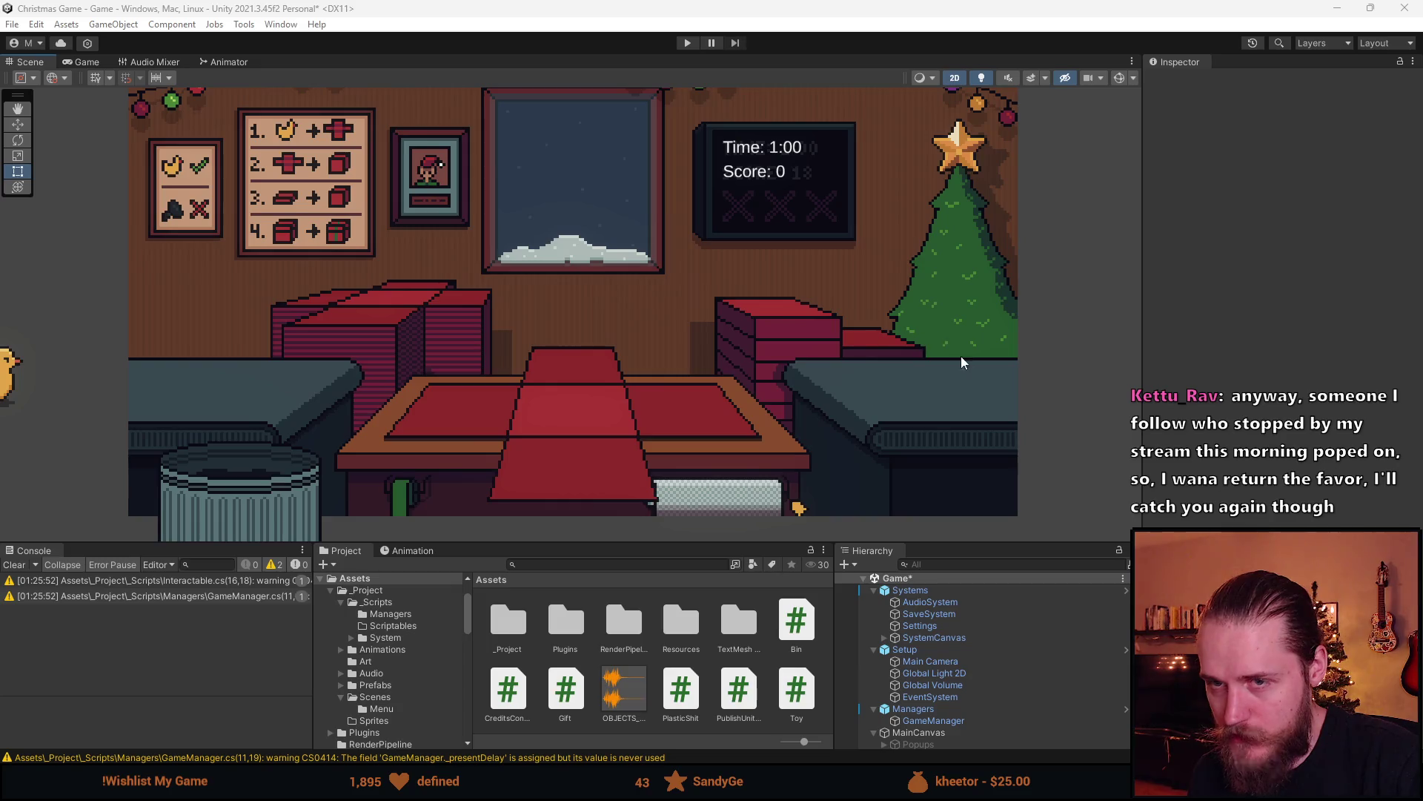
pyautogui.hotkey('alt', 'Tab')
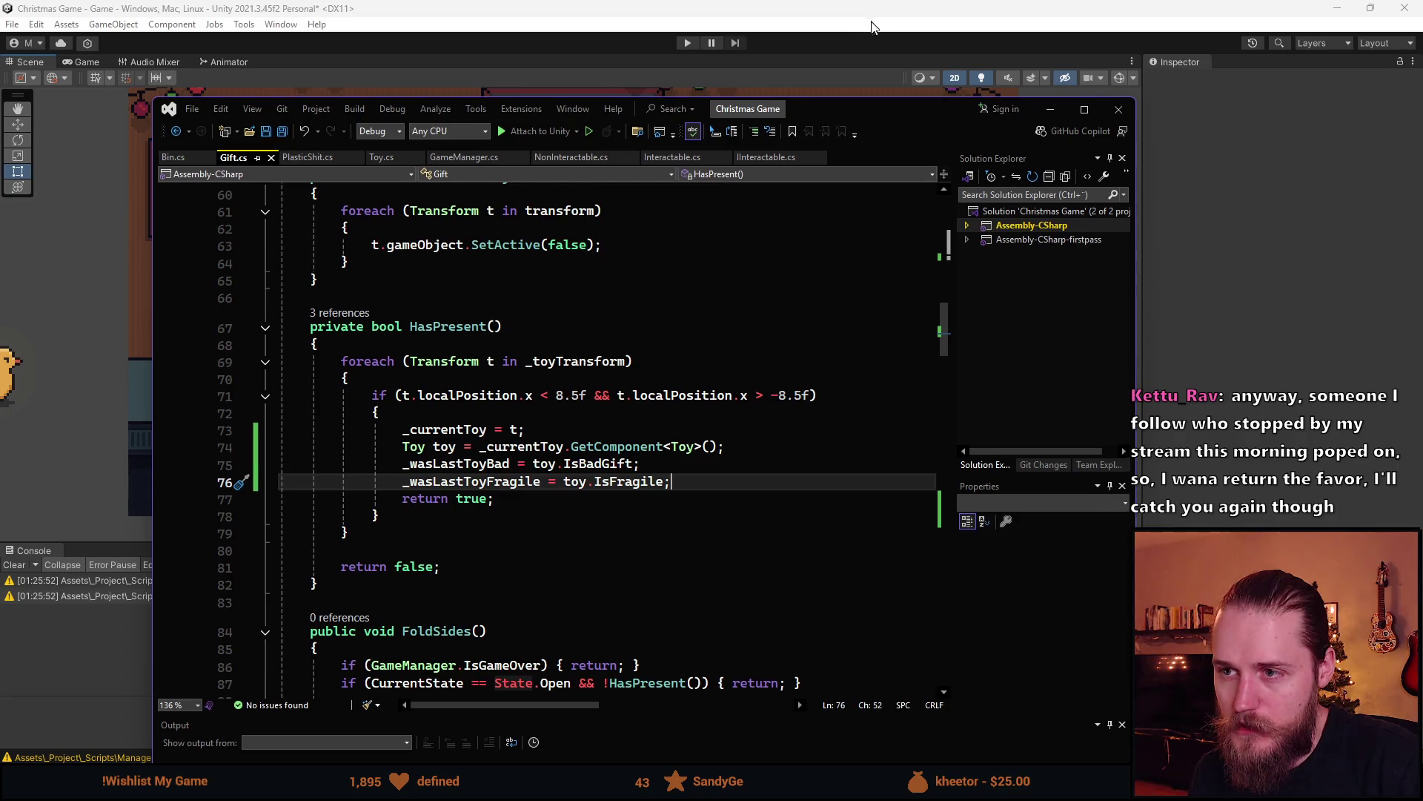
# Raise the Visual Studio window, start a 'public bool' line below _wasLastToyFragile, then delete it
pyautogui.moveTo(875, 108); pyautogui.dragTo(875, 17)
pyautogui.scroll(20, 509, 427)
pyautogui.scroll(-7, 509, 426)
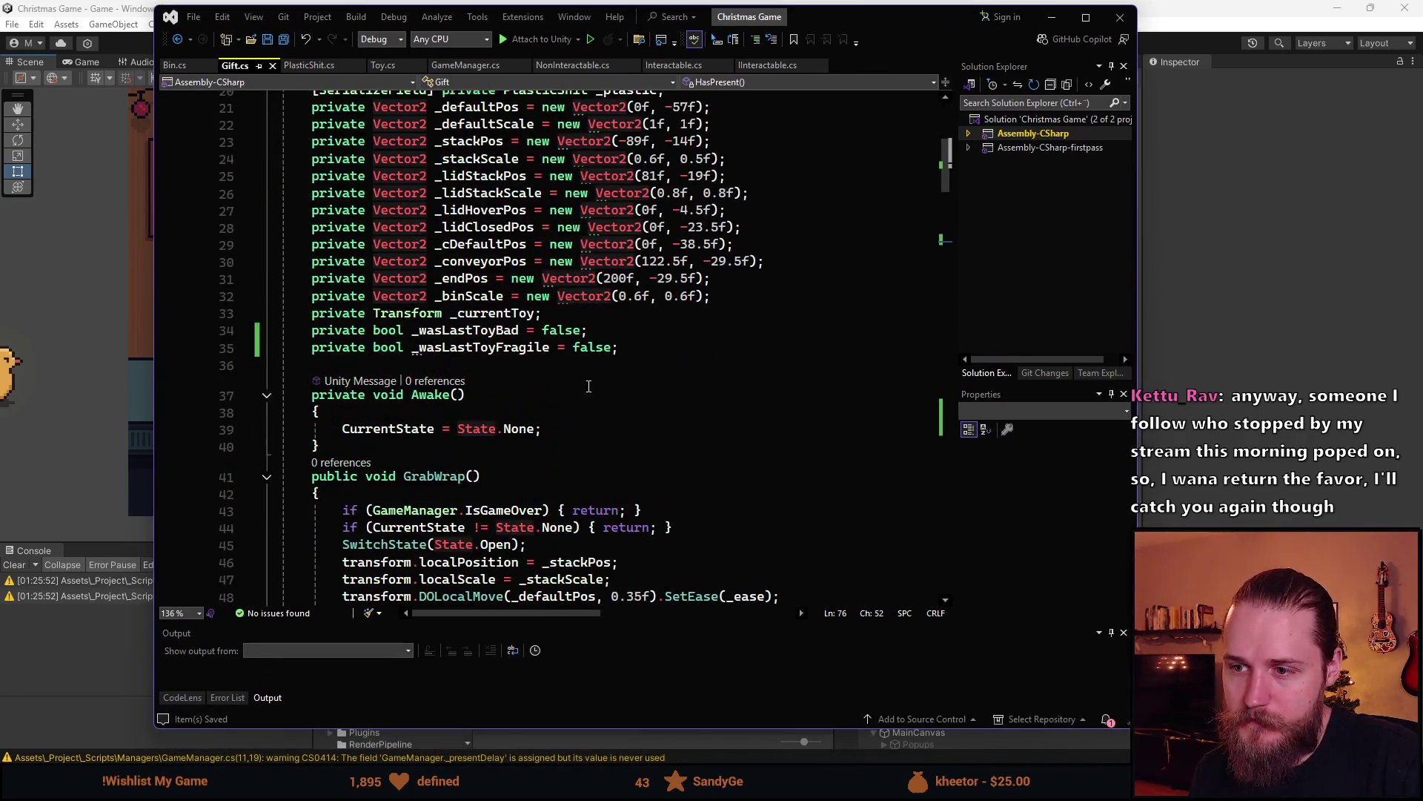
pyautogui.click(823, 347)
pyautogui.press('Return')
pyautogui.write('public boo')
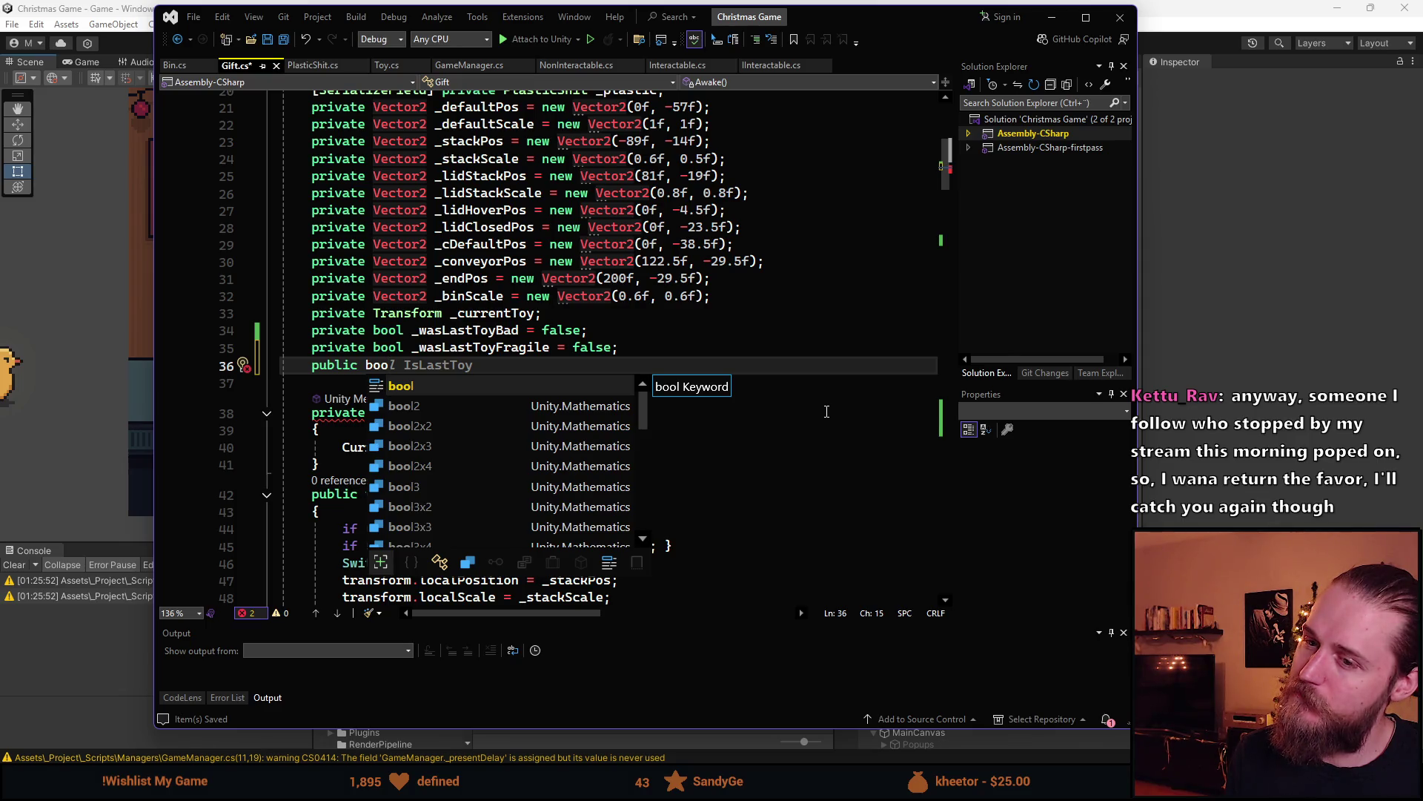
pyautogui.write('l')
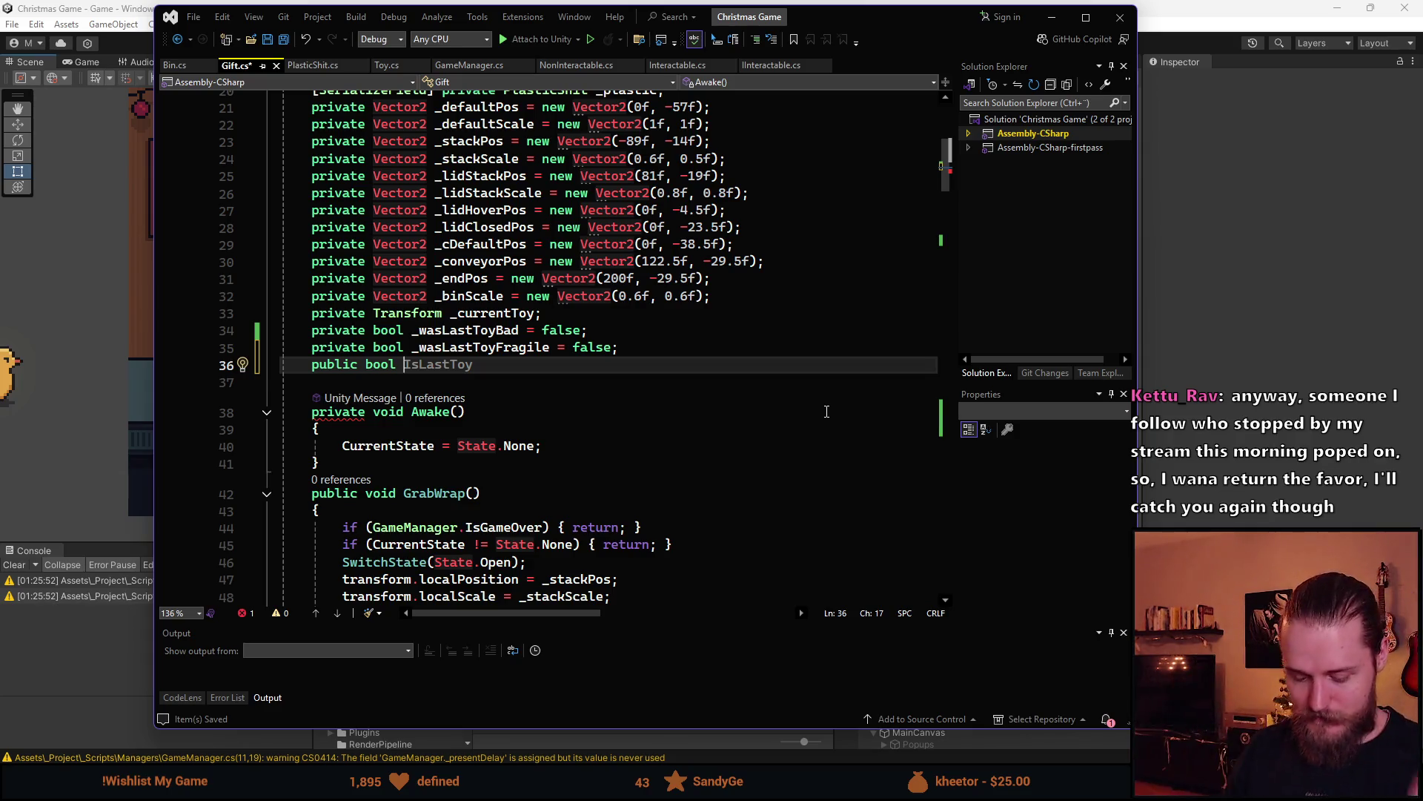
pyautogui.press('BackSpace')
pyautogui.press('BackSpace')
pyautogui.press('BackSpace')
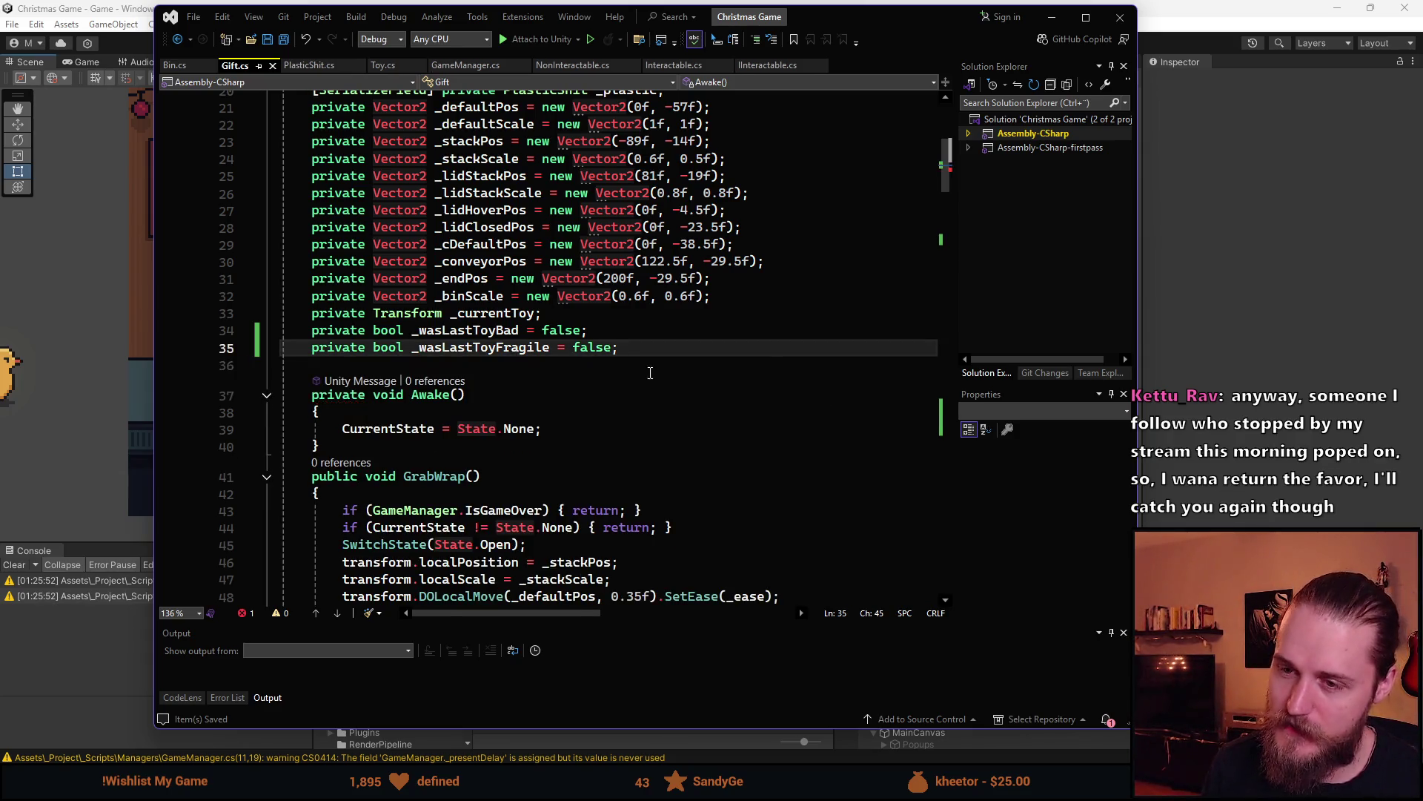
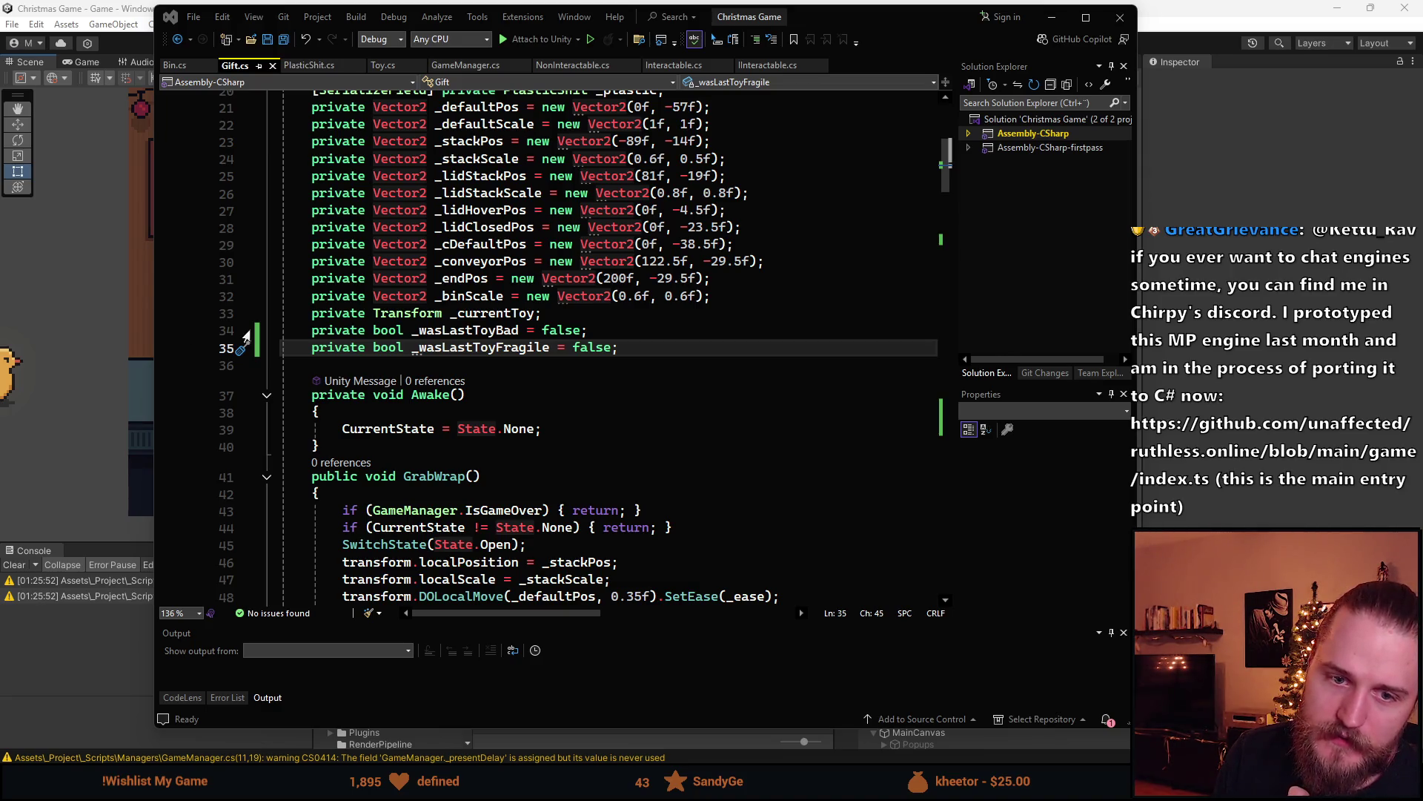
# Push the Visual Studio window off-screen and switch to Spritesheet.png in Aseprite
pyautogui.moveTo(923, 34); pyautogui.dragTo(1422, 90)
pyautogui.moveTo(923, 65); pyautogui.dragTo(1422, 65)
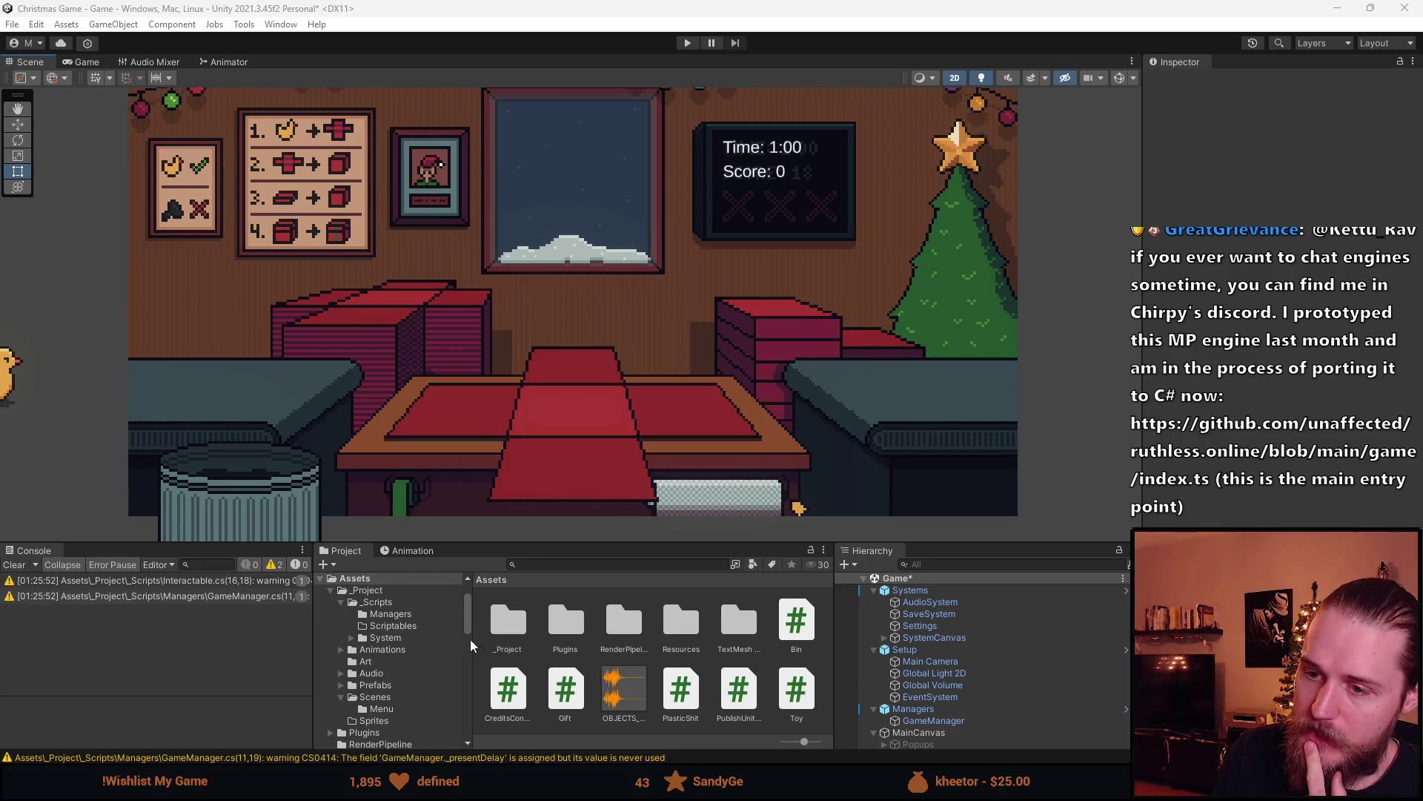
pyautogui.hotkey('alt', 'Tab')
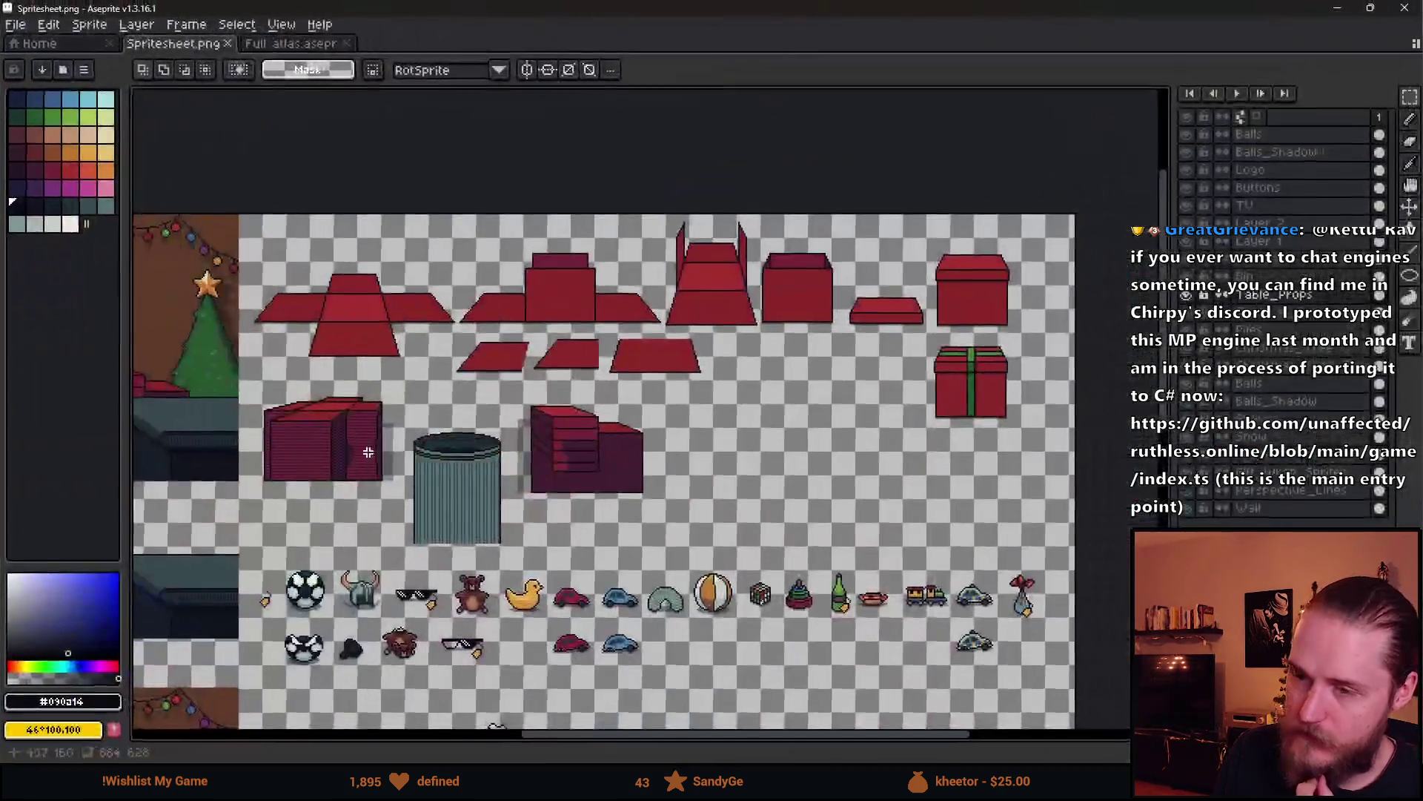
# Make the Table_Props layer the active layer in Aseprite
pyautogui.scroll(2, 561, 404)
pyautogui.scroll(1, 560, 404)
pyautogui.scroll(-1, 772, 400)
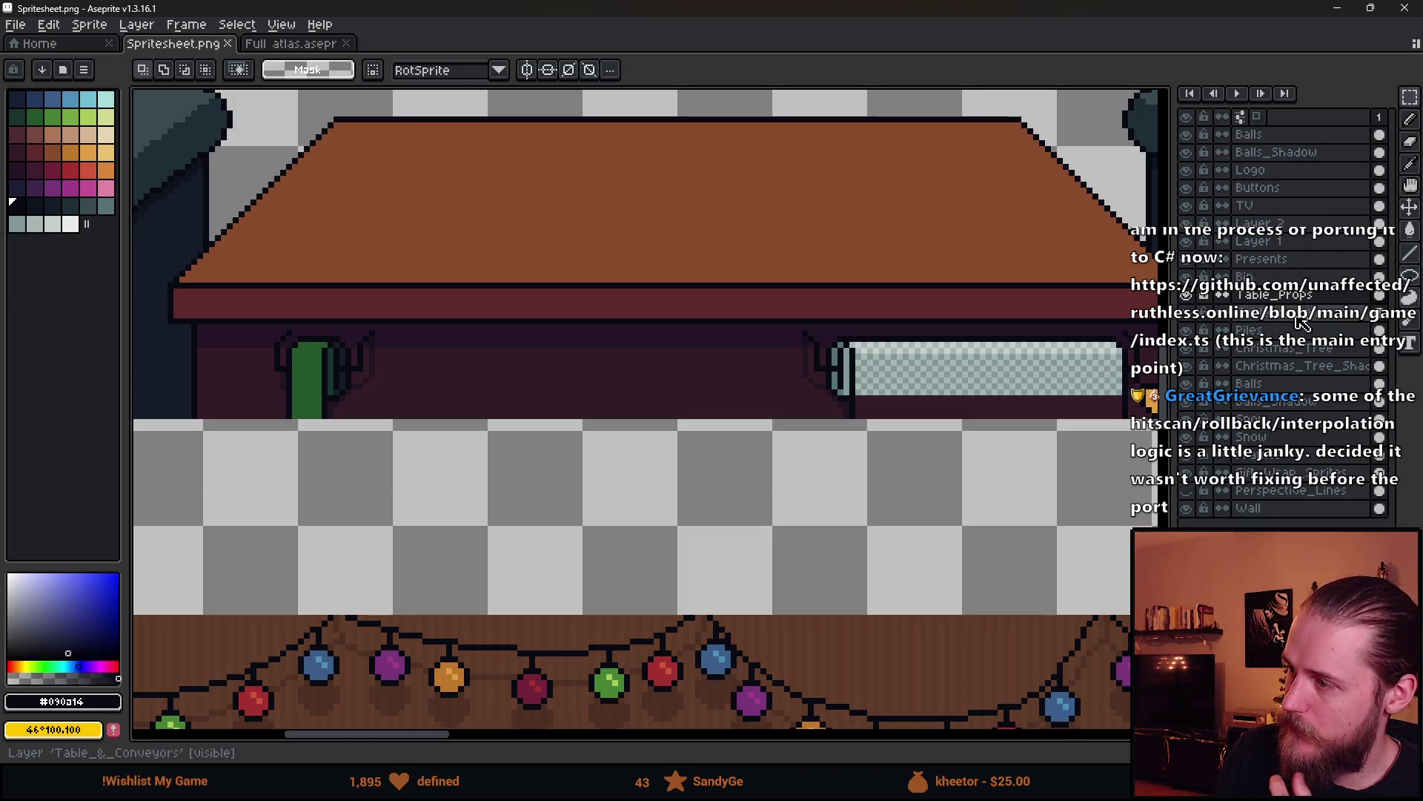
pyautogui.click(1260, 330)
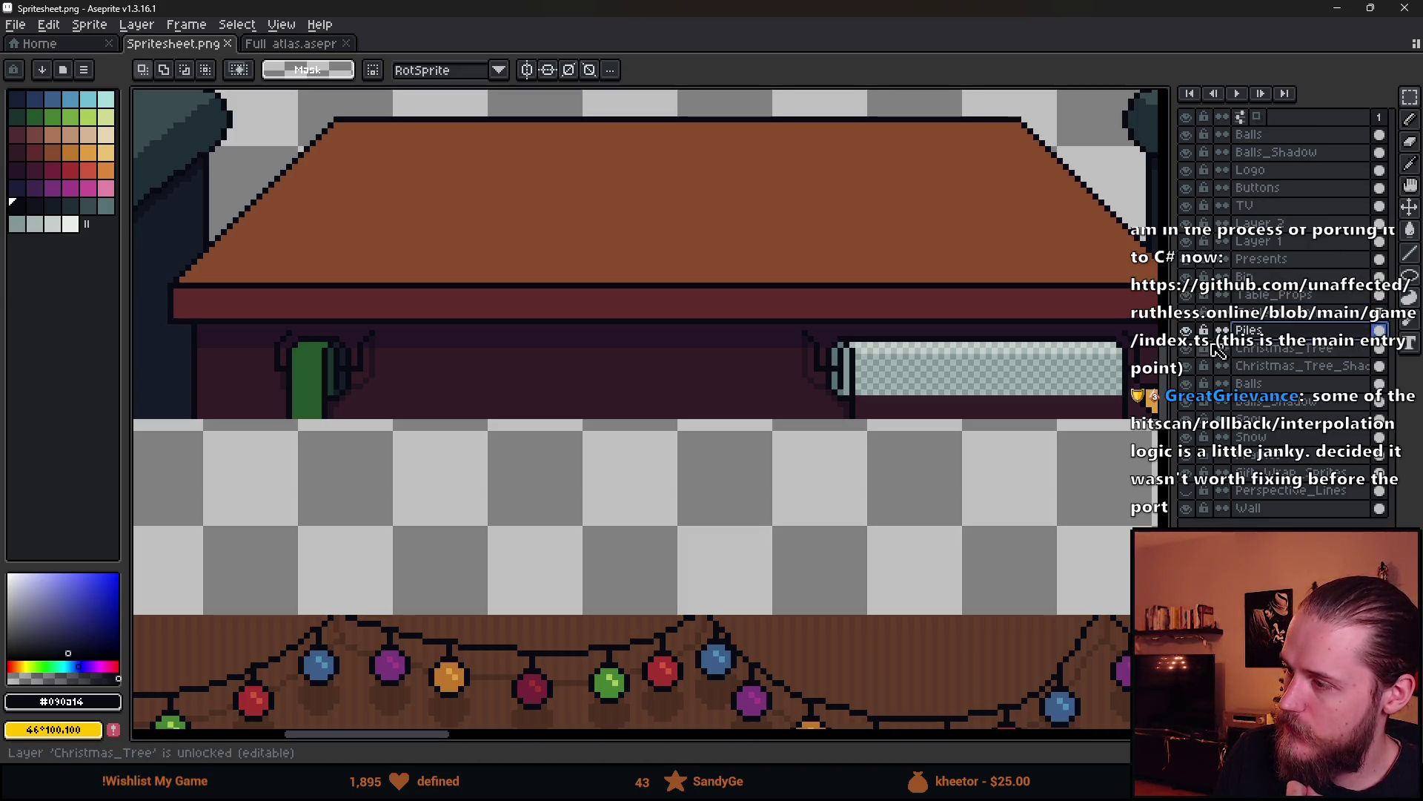
pyautogui.click(1260, 295)
pyautogui.scroll(-1, 796, 365)
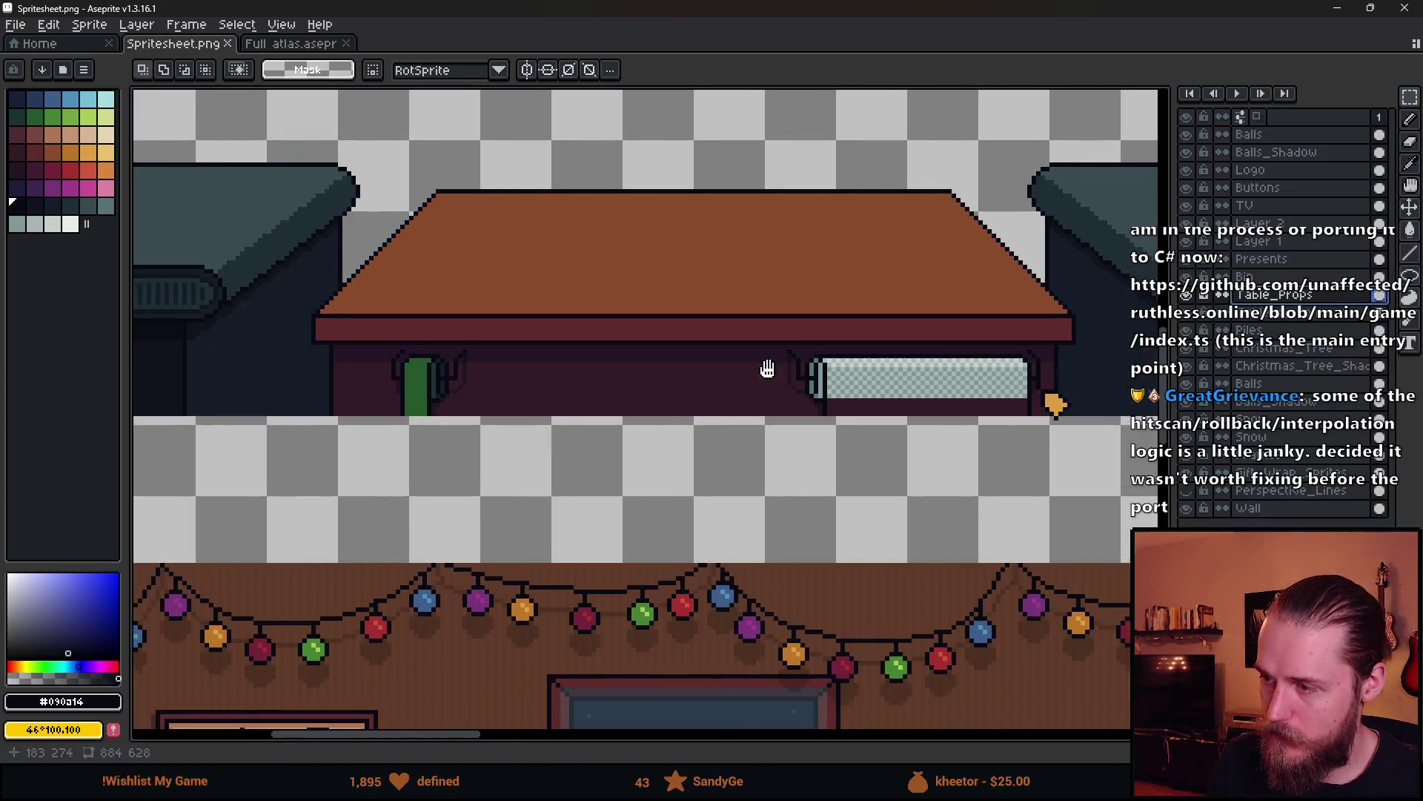
# Marquee the table props, shift them up one pixel, and drop the selection
pyautogui.moveTo(795, 366); pyautogui.dragTo(696, 378)
pyautogui.moveTo(234, 273)
pyautogui.mouseDown()
pyautogui.moveTo(931, 492)
pyautogui.moveTo(1041, 508)
pyautogui.mouseUp()
pyautogui.moveTo(778, 452); pyautogui.dragTo(775, 425)
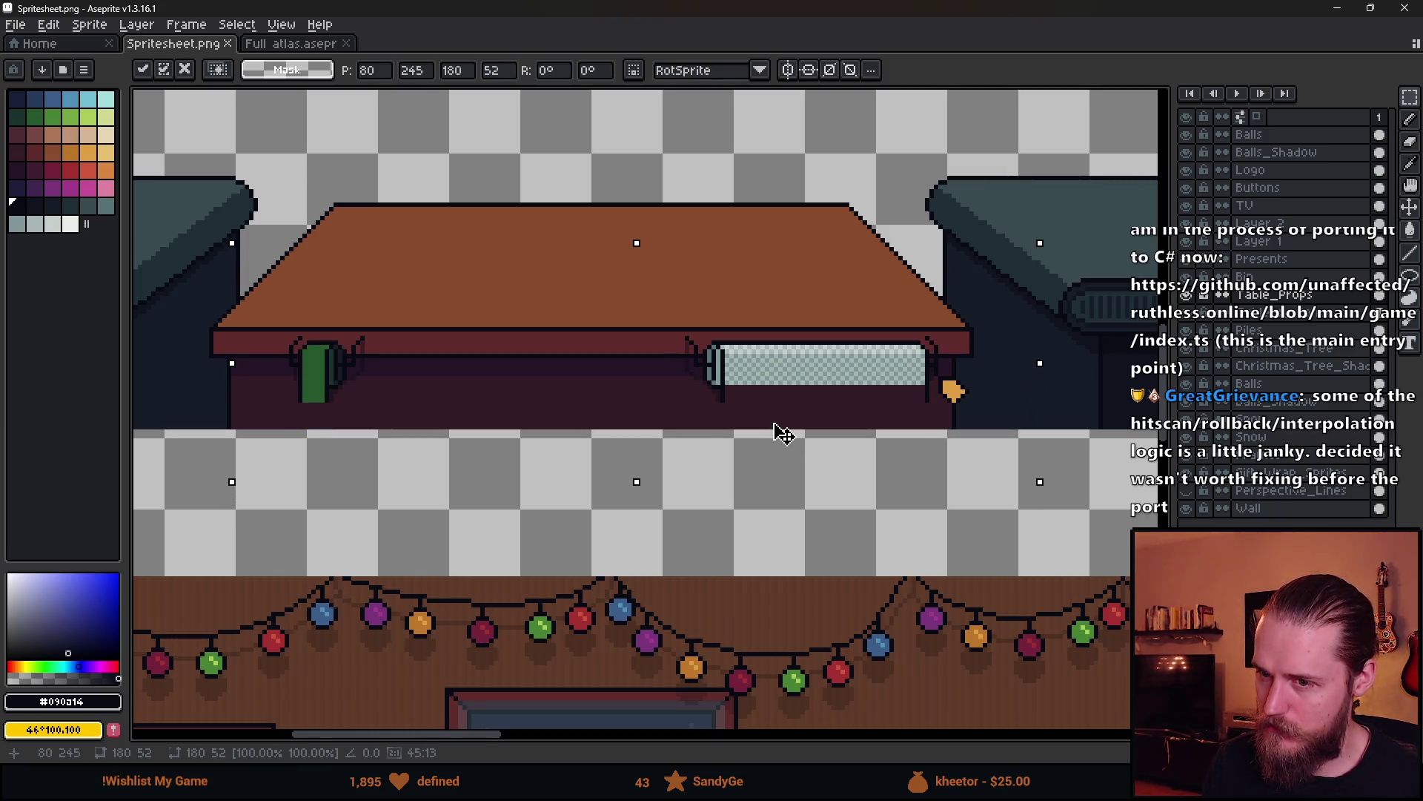
pyautogui.moveTo(775, 424); pyautogui.dragTo(768, 437)
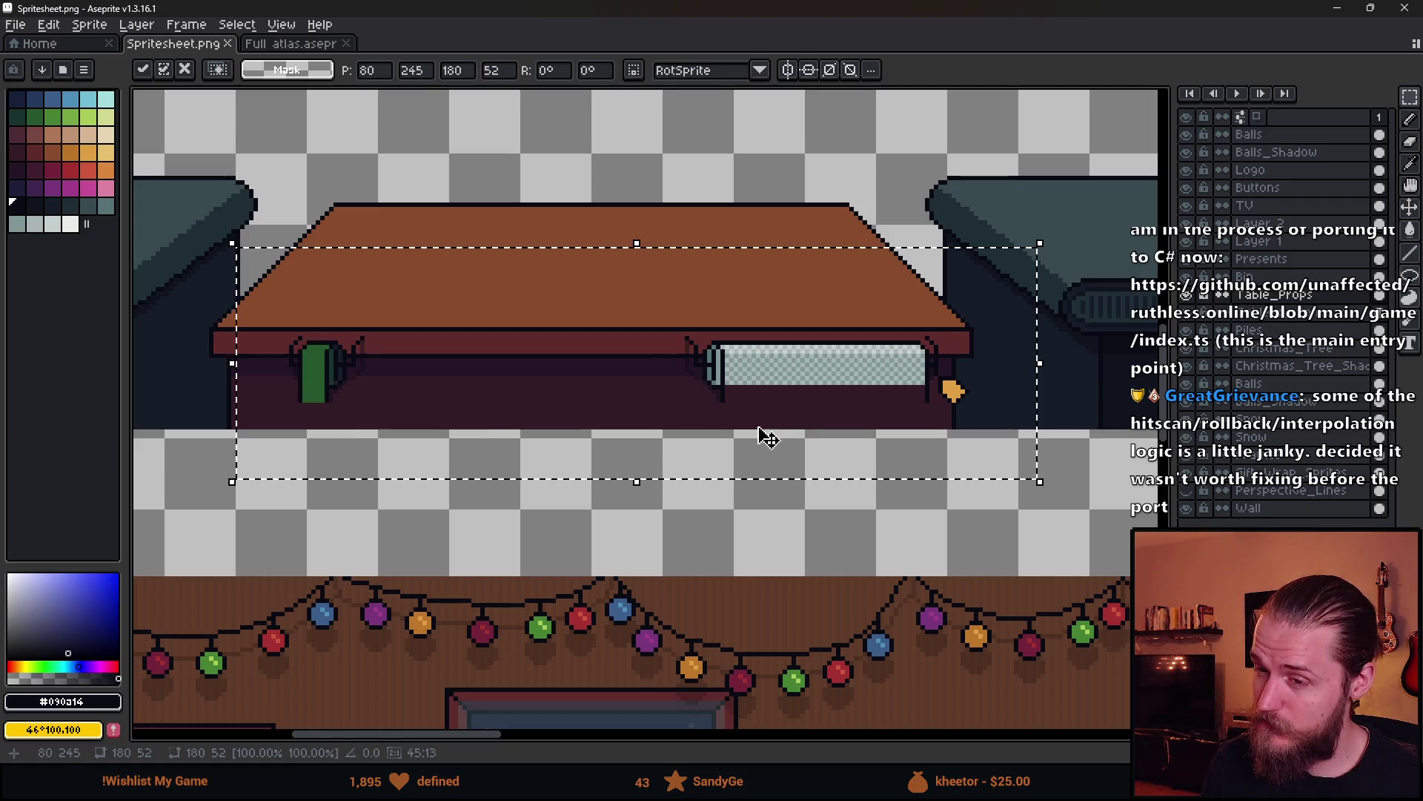
pyautogui.scroll(-4, 771, 437)
pyautogui.scroll(2, 558, 440)
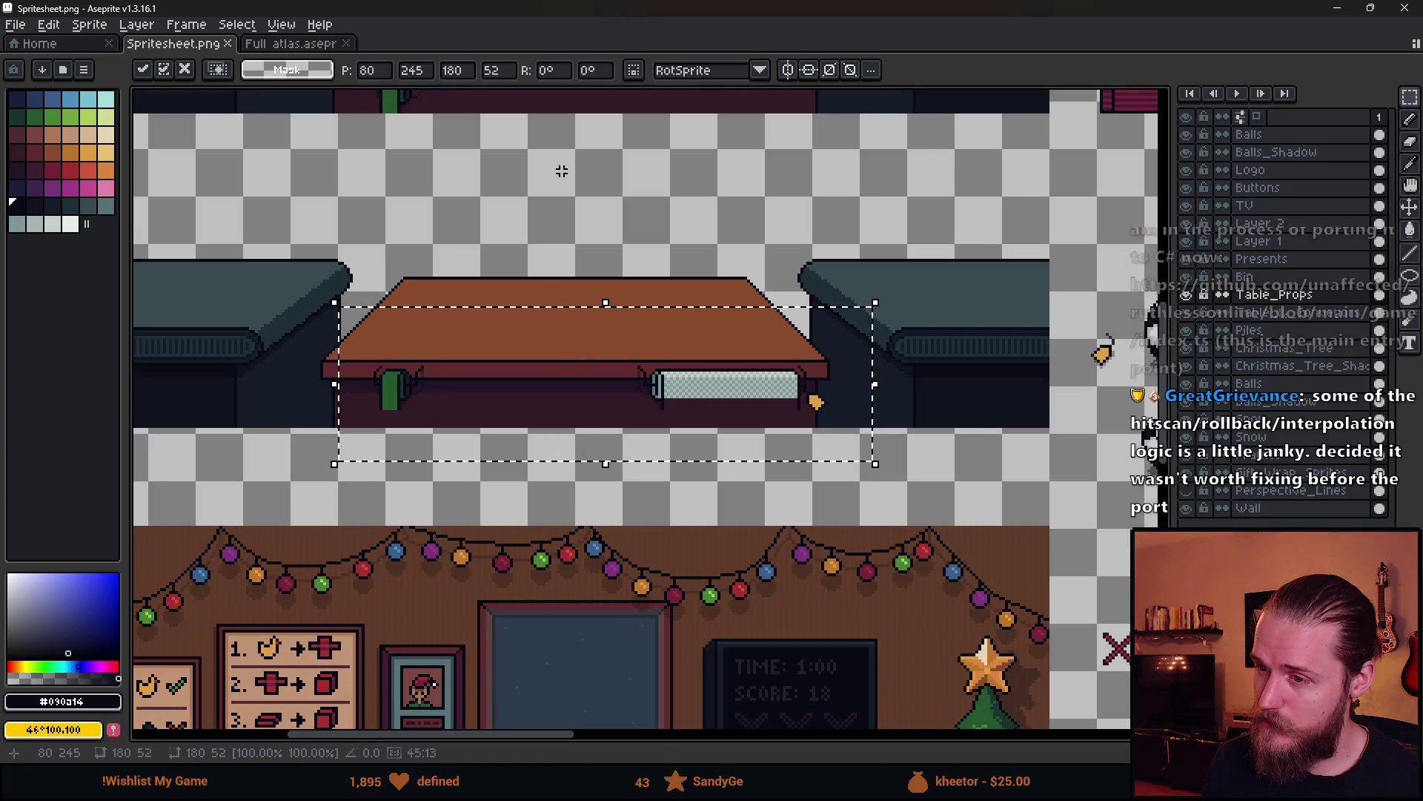
pyautogui.moveTo(556, 204); pyautogui.dragTo(633, 331)
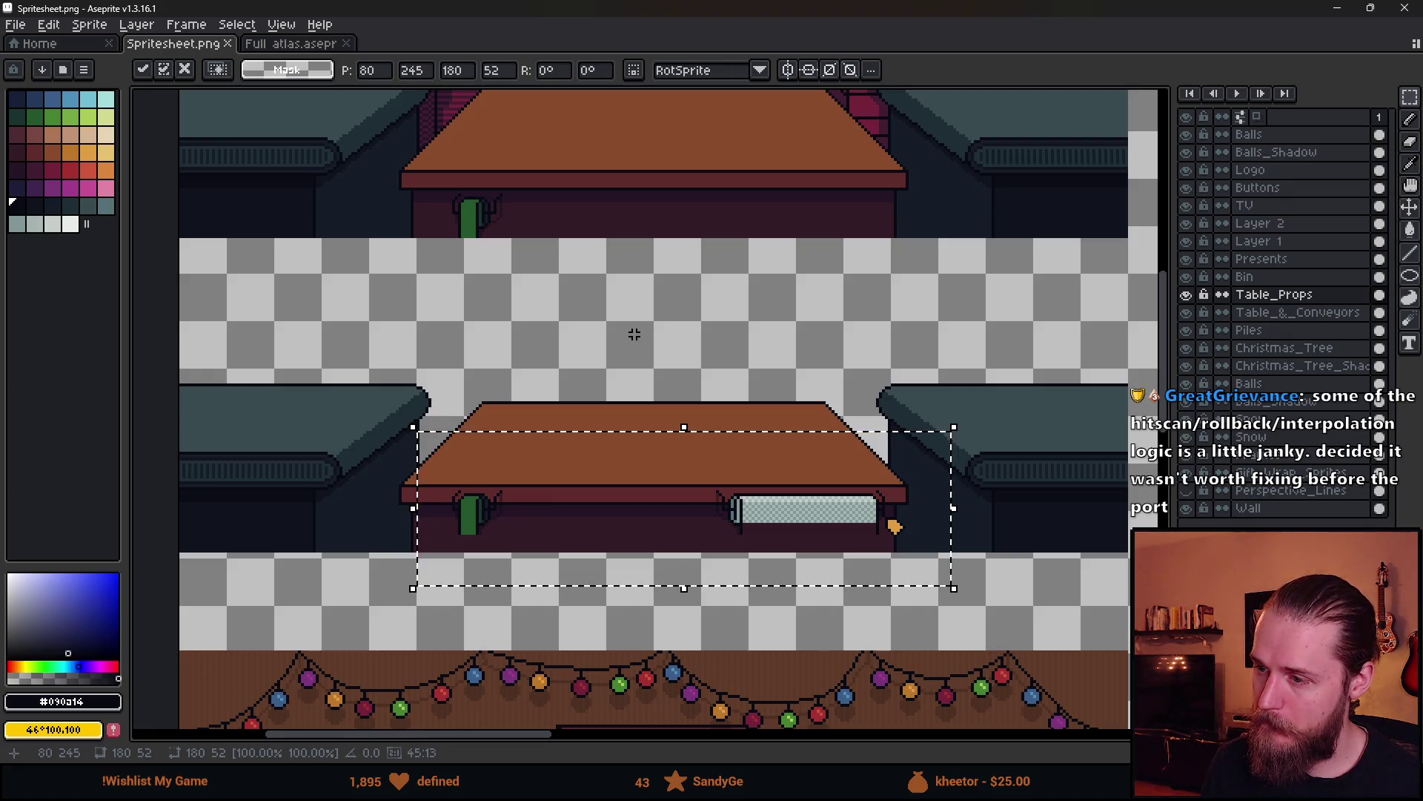
pyautogui.hotkey('ctrl', 'd')
pyautogui.scroll(-2, 635, 334)
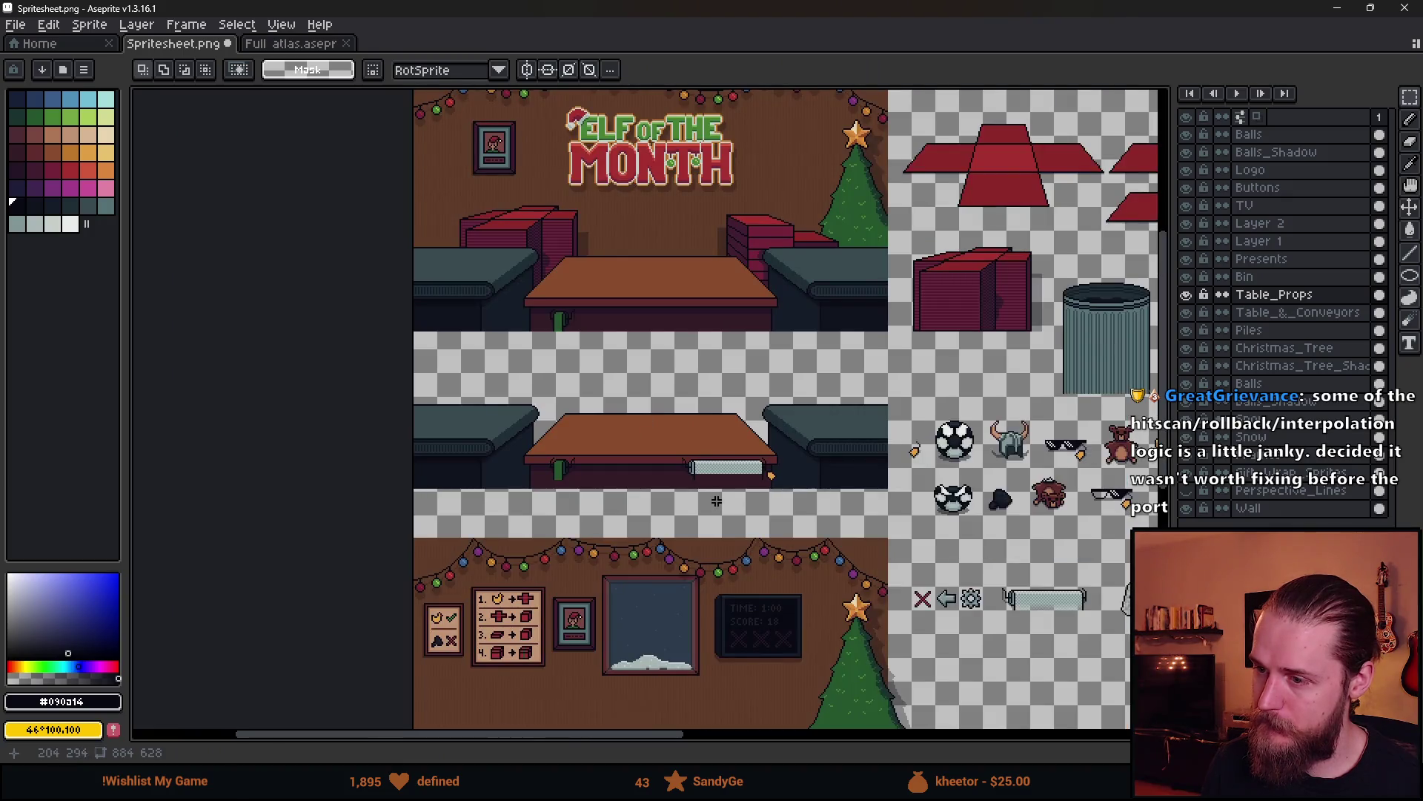
# Zoom in on the bubble-wrap roll and select a thin strip along its rod
pyautogui.moveTo(717, 556); pyautogui.dragTo(508, 438)
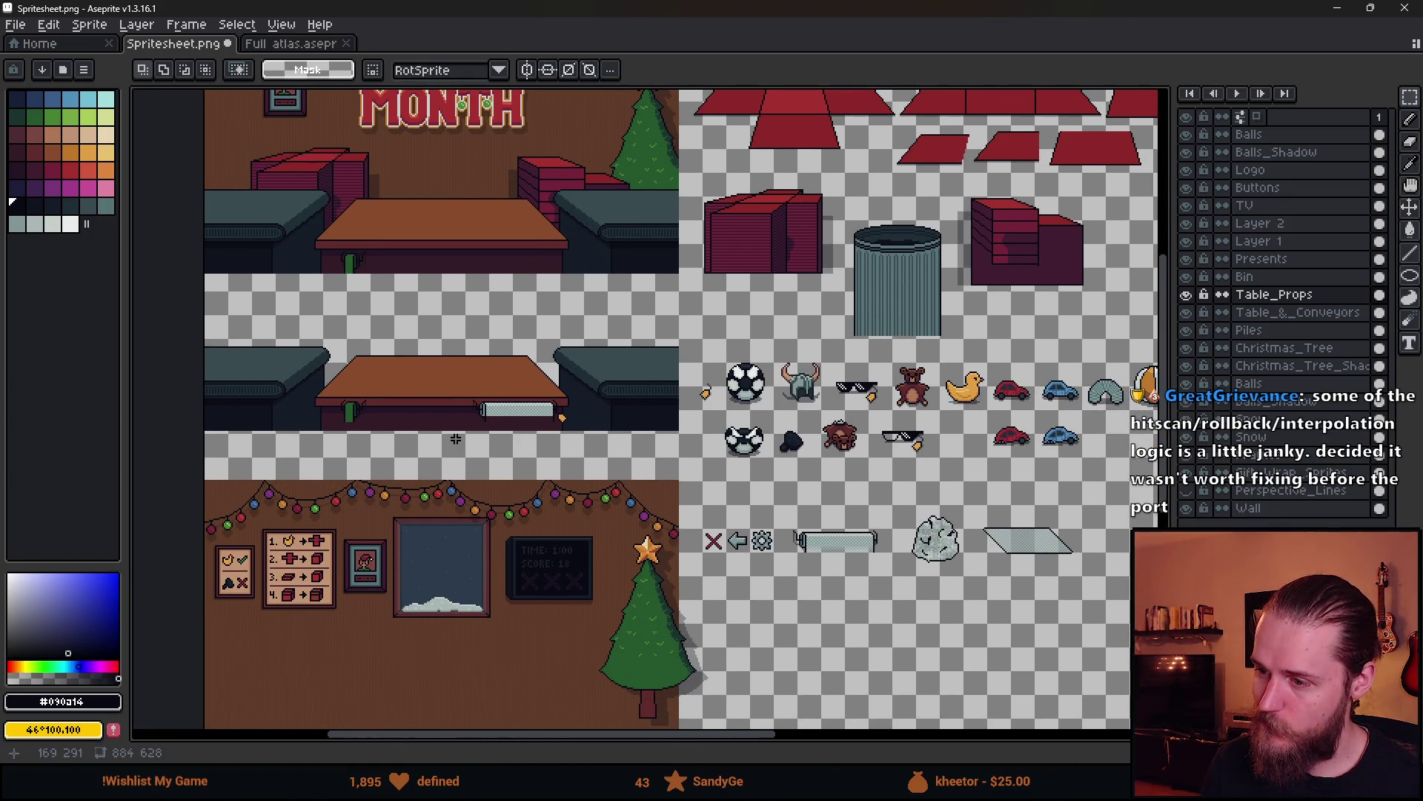
pyautogui.scroll(4, 492, 444)
pyautogui.scroll(-3, 608, 384)
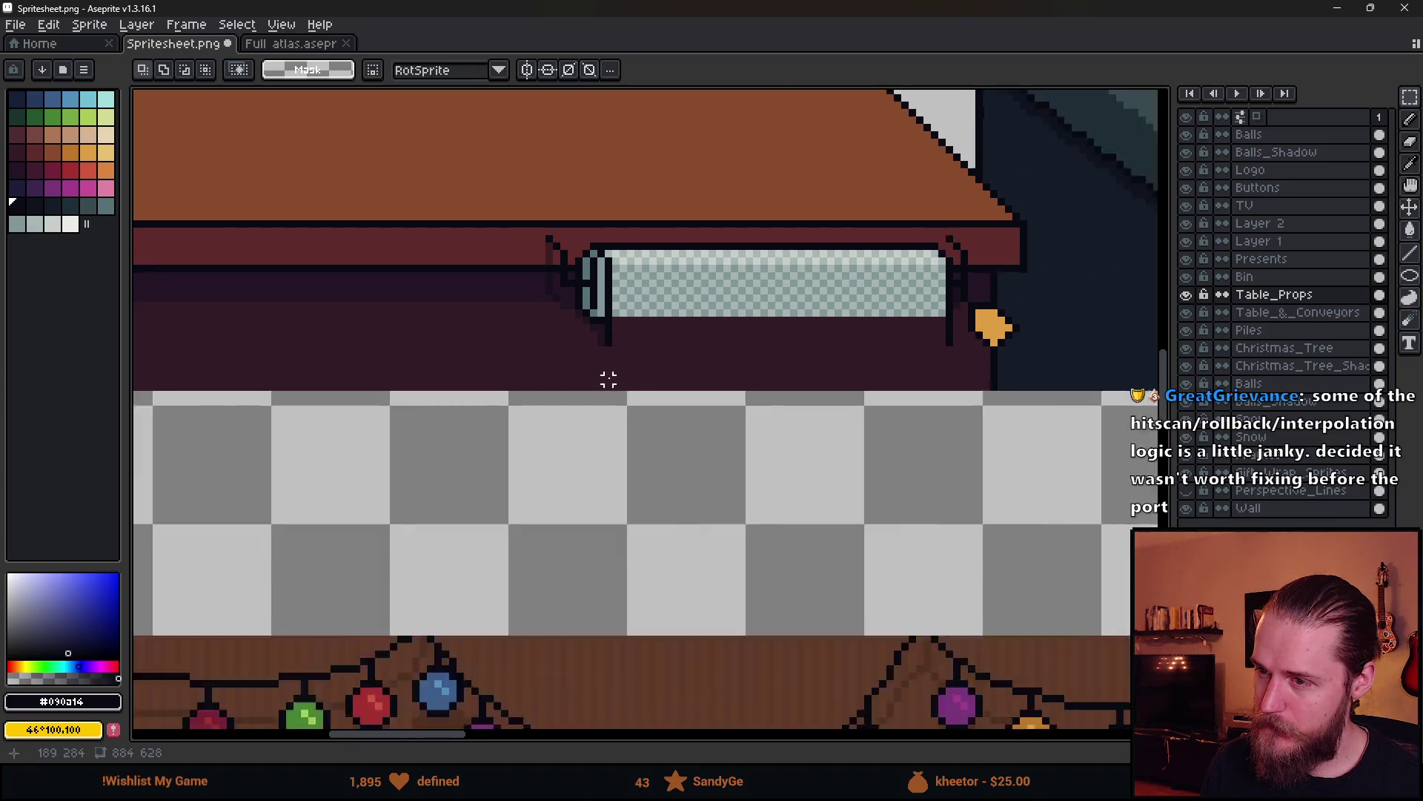
pyautogui.scroll(5, 916, 469)
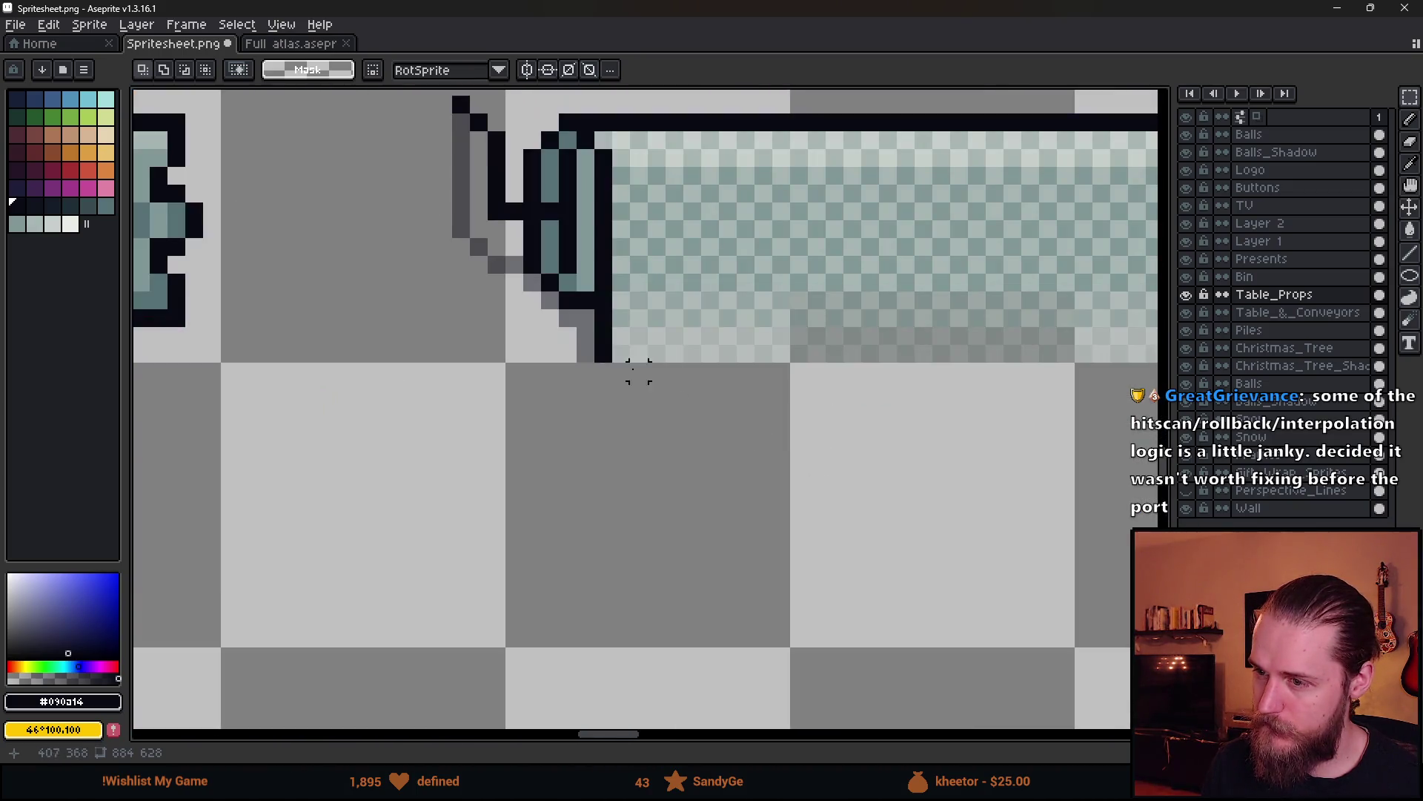
pyautogui.moveTo(623, 327); pyautogui.dragTo(600, 333)
pyautogui.click(635, 439)
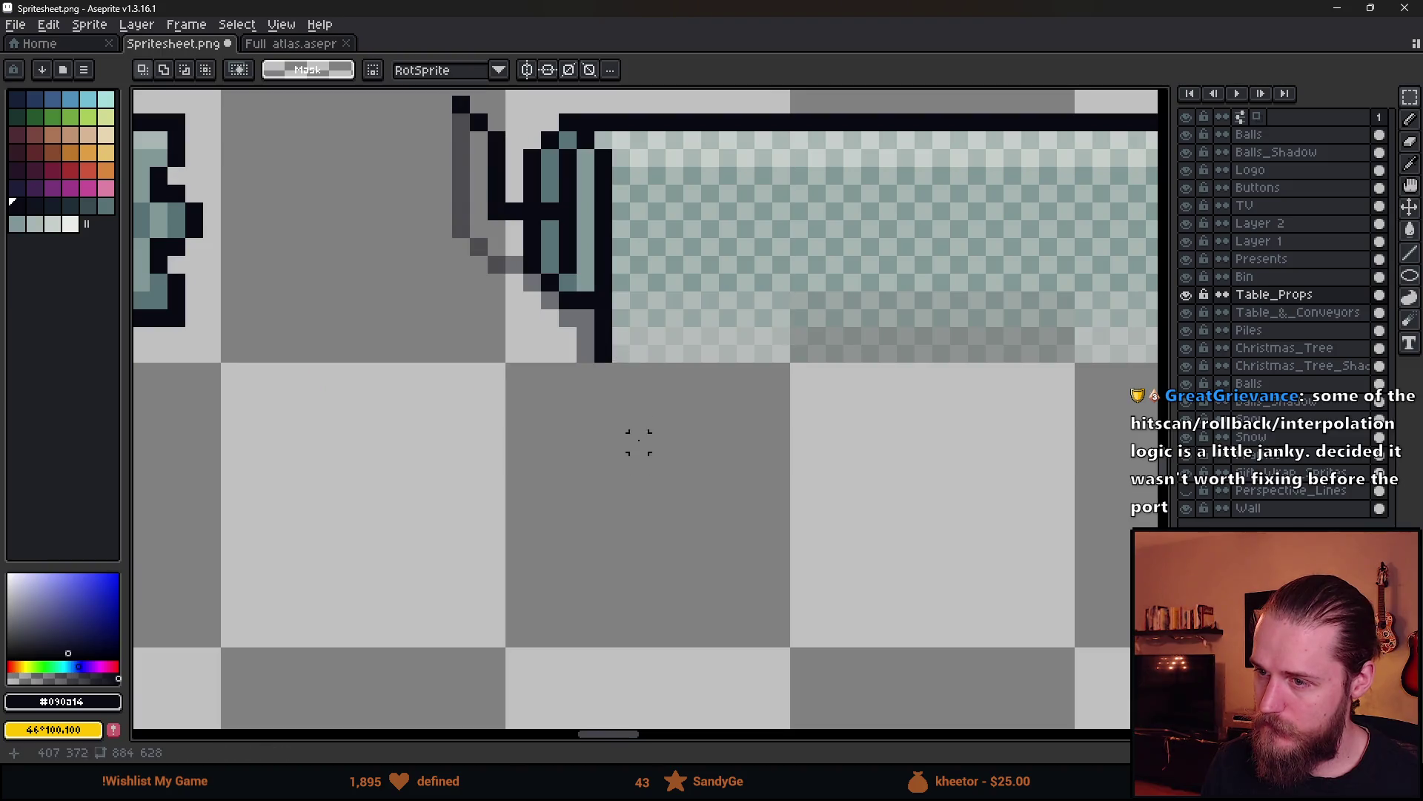
pyautogui.scroll(-4, 608, 348)
pyautogui.press('b')
pyautogui.scroll(5, 407, 276)
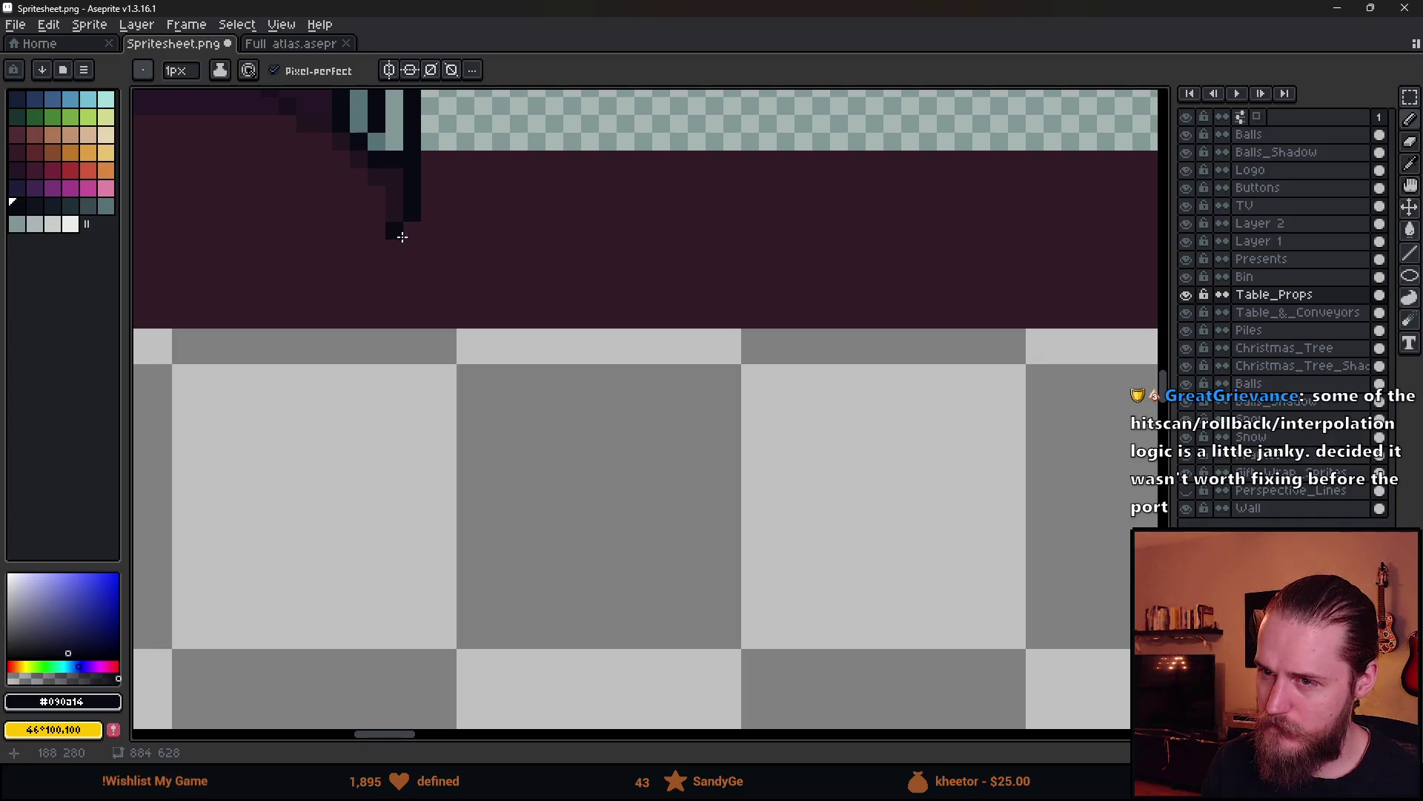
pyautogui.press('m')
pyautogui.moveTo(407, 228); pyautogui.dragTo(413, 324)
# Pencil the rod's vertical line longer and draw the sheet's new bottom edge
pyautogui.scroll(-4, 696, 461)
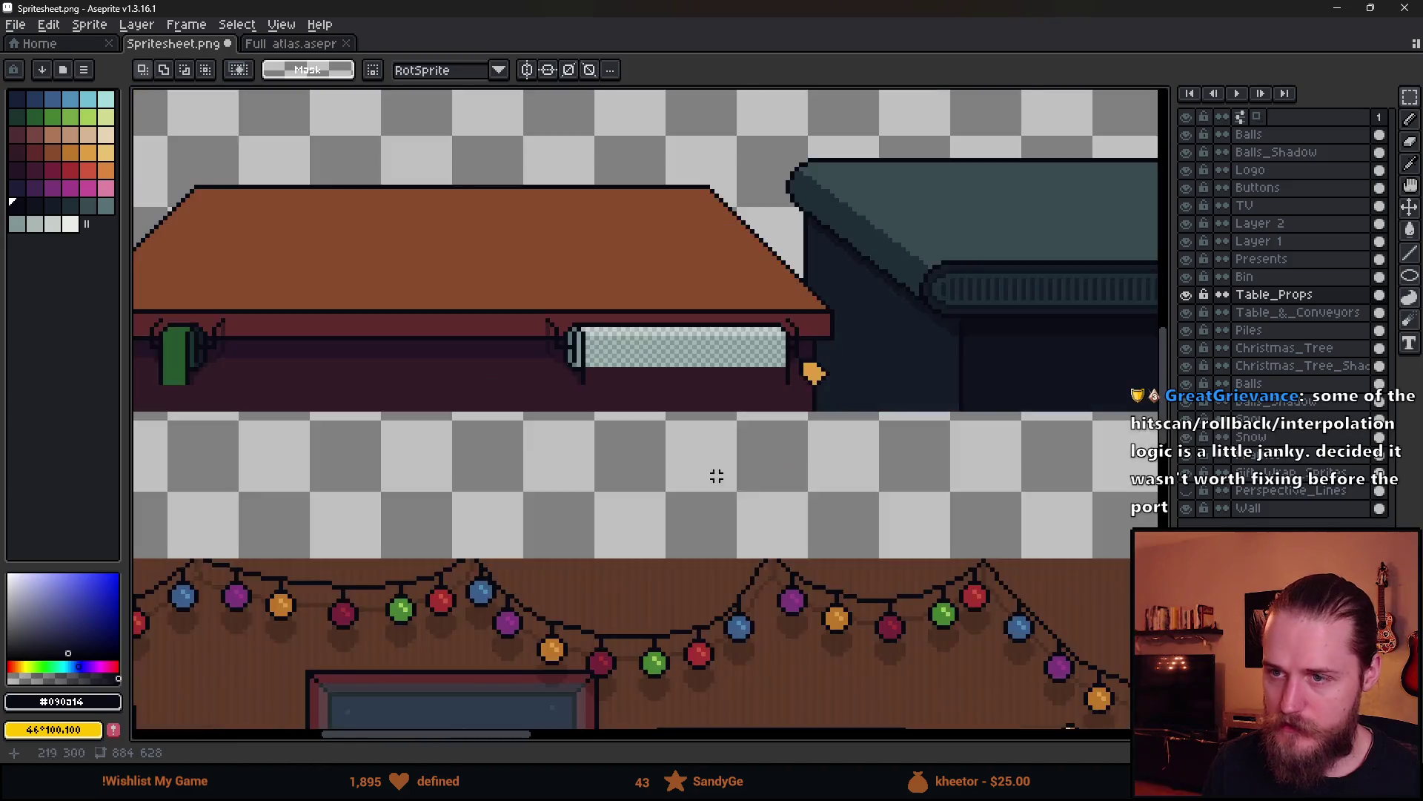
pyautogui.scroll(4, 807, 461)
pyautogui.press('b')
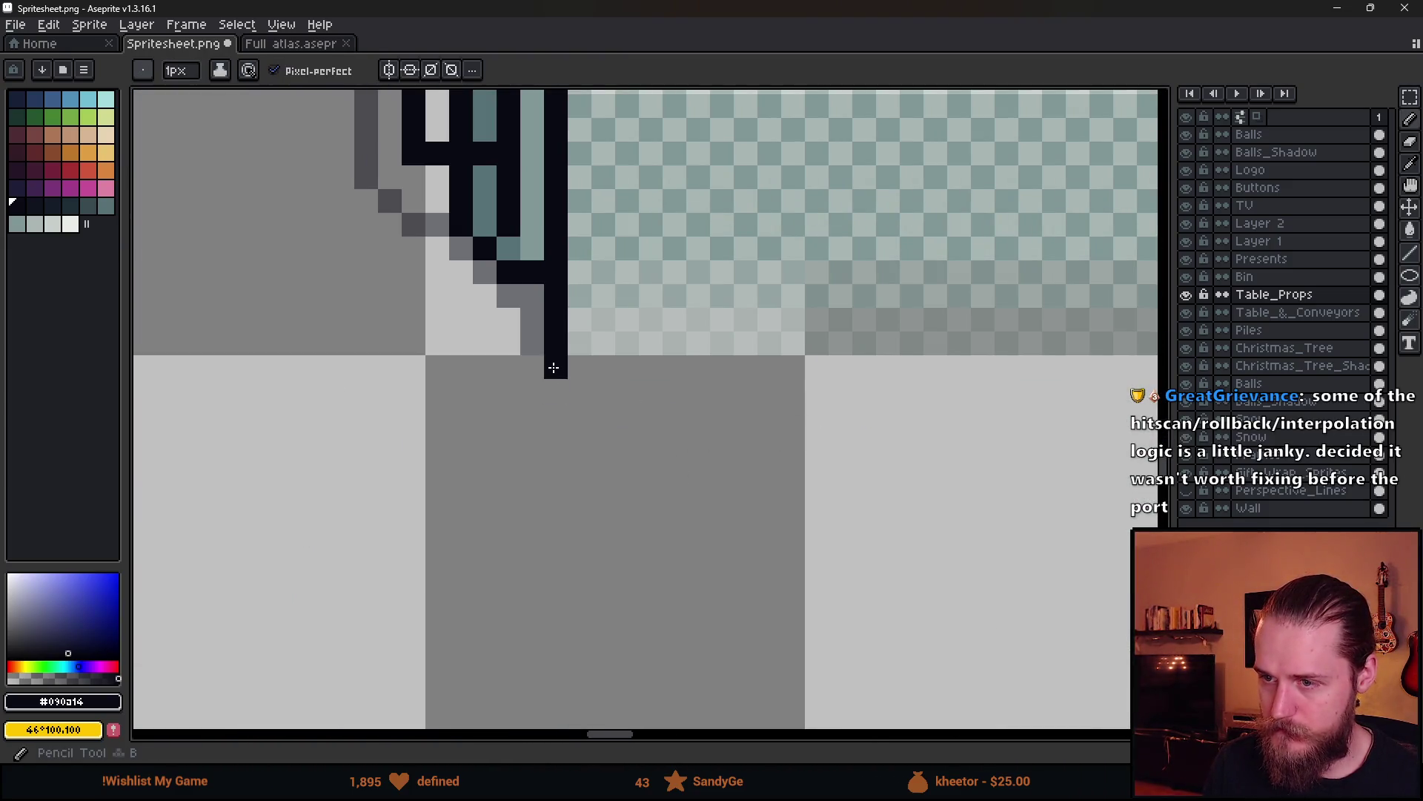
pyautogui.keyDown('shift'); pyautogui.click(554, 473); pyautogui.keyUp('shift')
pyautogui.moveTo(553, 473); pyautogui.dragTo(550, 533)
pyautogui.scroll(-3, 375, 432)
pyautogui.moveTo(728, 461)
pyautogui.mouseDown()
pyautogui.moveTo(751, 465)
pyautogui.moveTo(757, 374)
pyautogui.mouseUp()
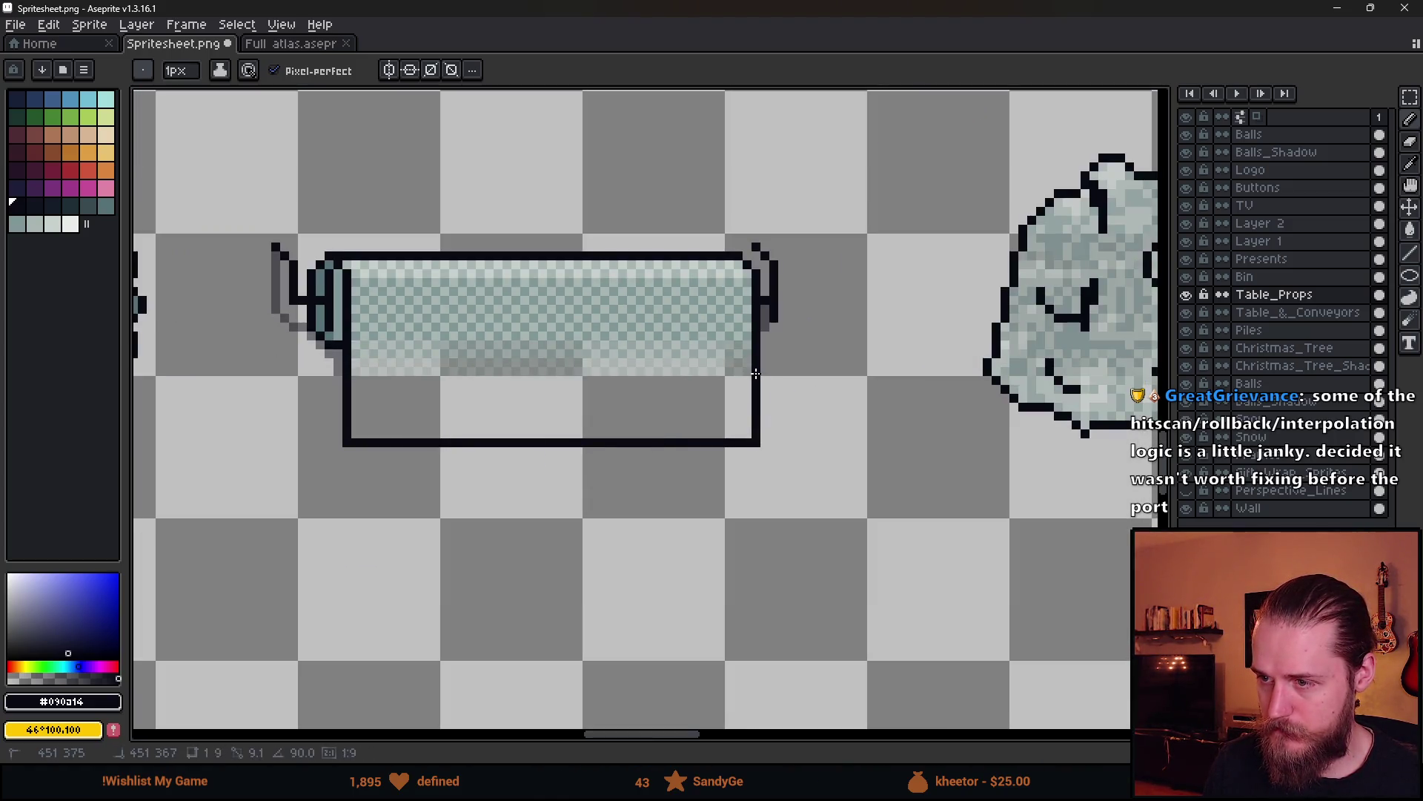
# Move the sheet's lower band further down and commit it
pyautogui.press('m')
pyautogui.moveTo(350, 358); pyautogui.dragTo(756, 406)
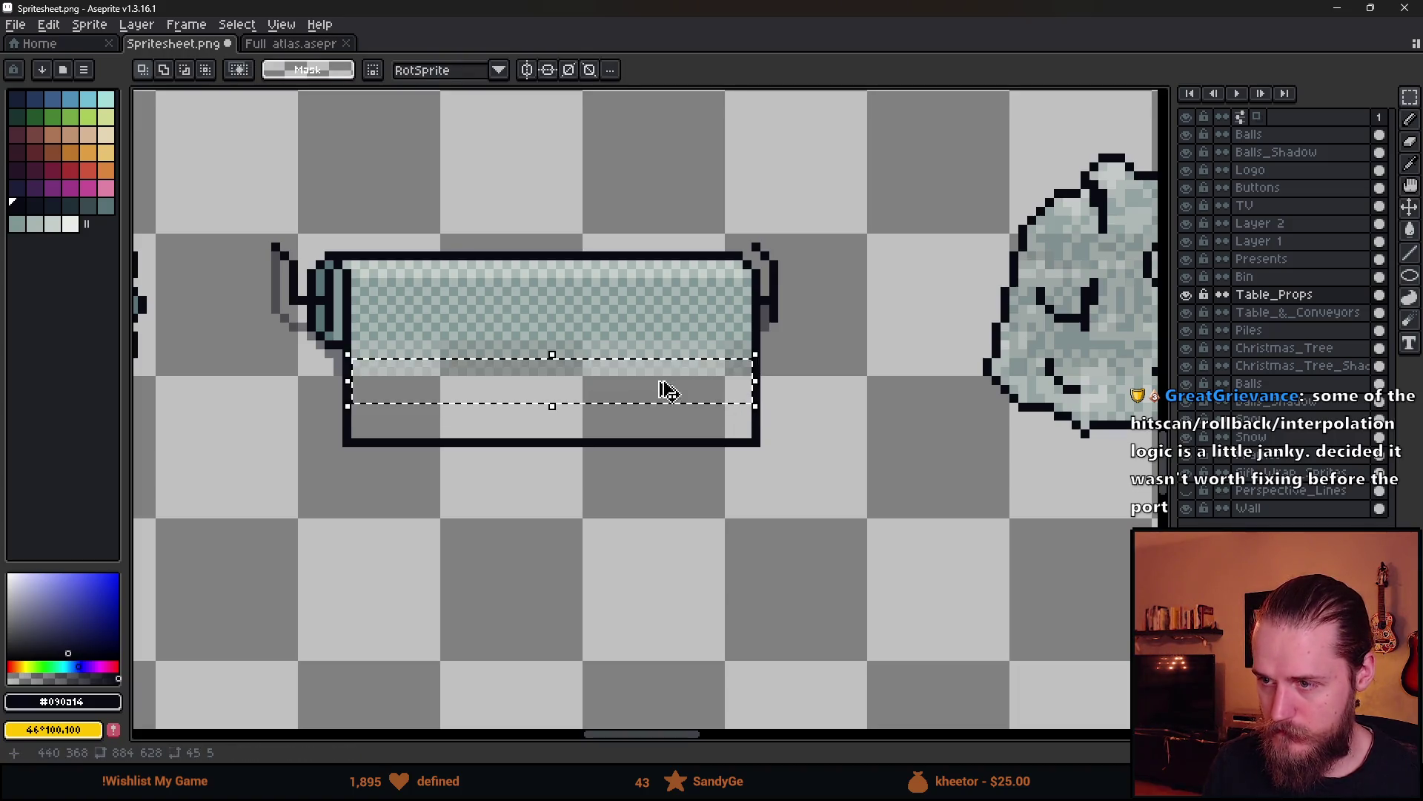
pyautogui.click(533, 385)
pyautogui.moveTo(534, 386); pyautogui.dragTo(534, 408)
pyautogui.press('Up')
pyautogui.press('Up')
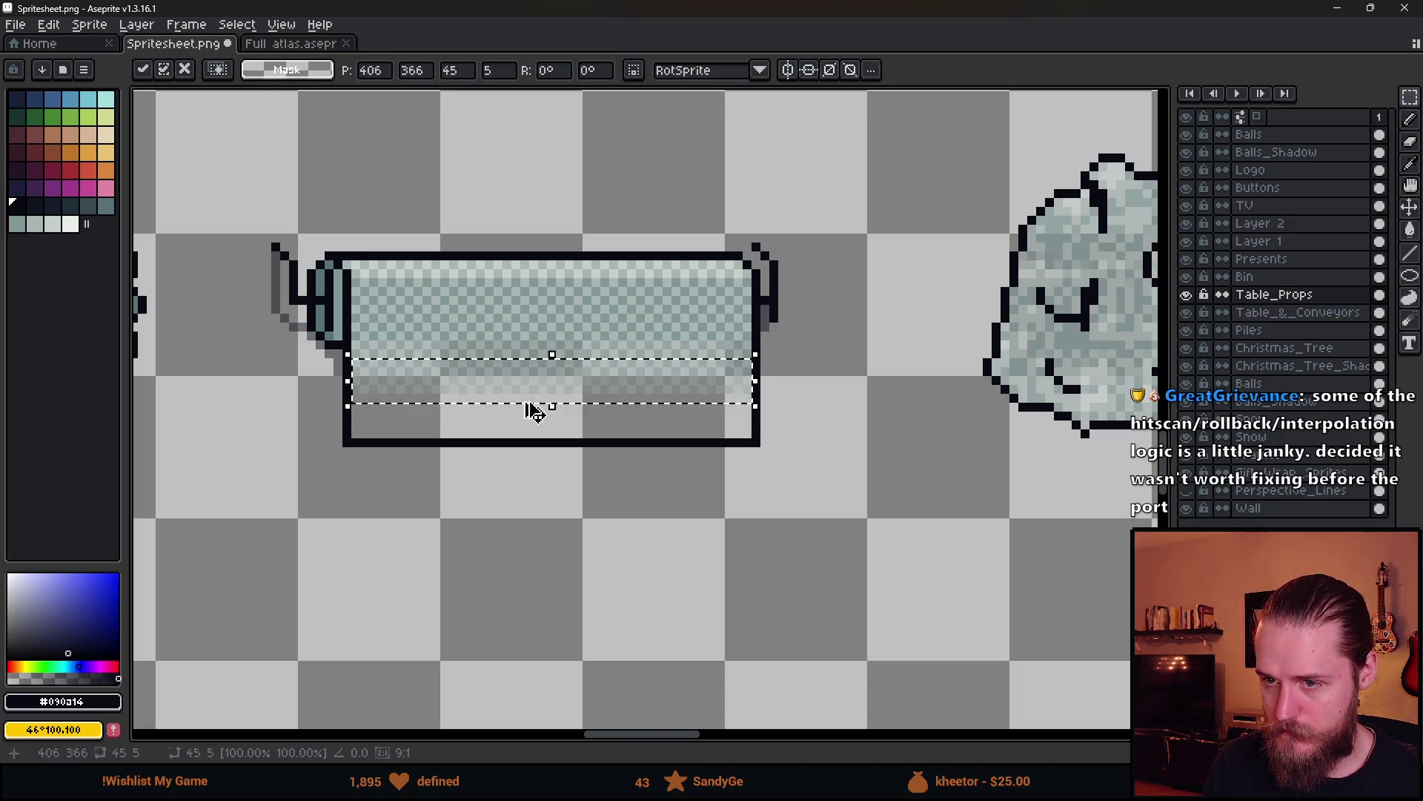
pyautogui.moveTo(534, 407); pyautogui.dragTo(541, 459)
pyautogui.scroll(3, 460, 509)
pyautogui.click(460, 509)
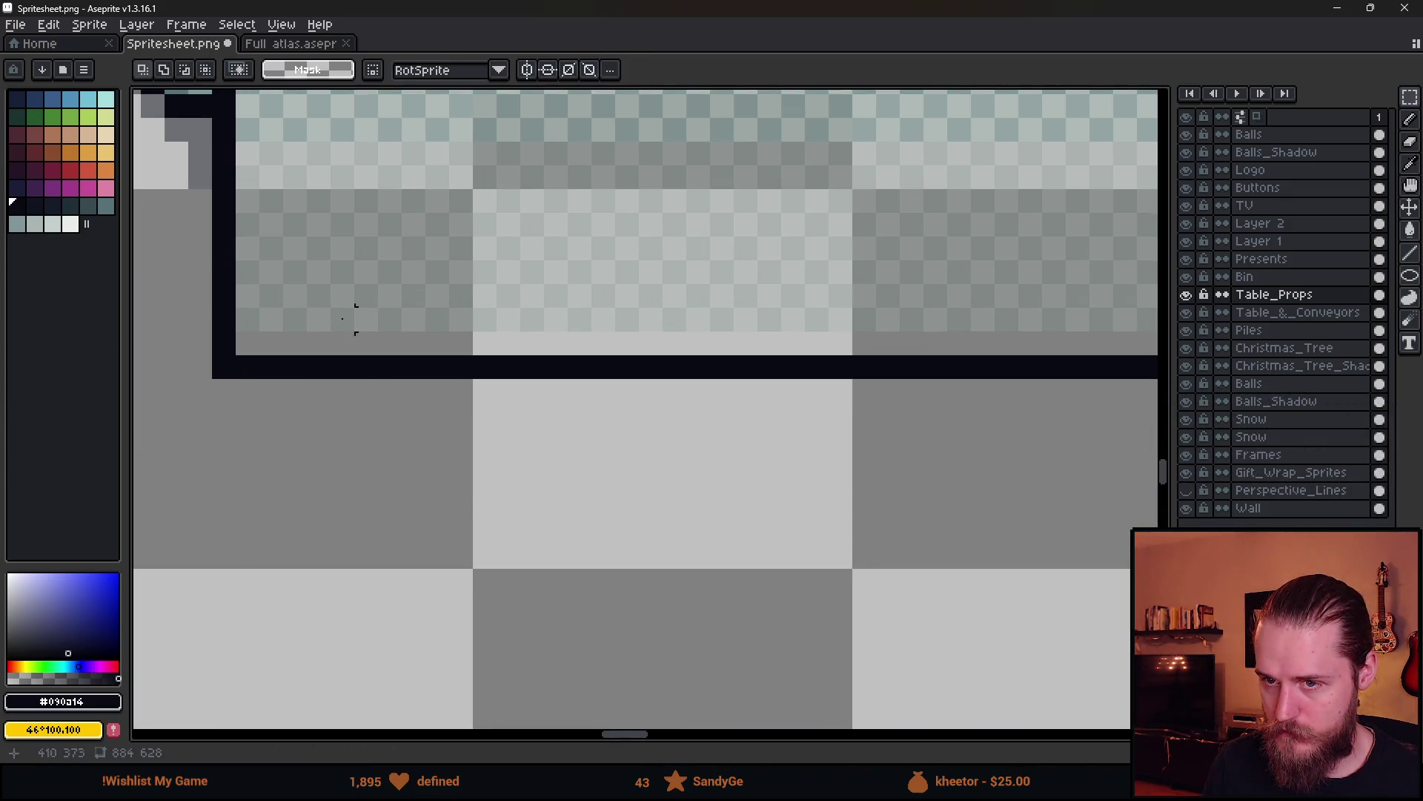
# Shift the sheet's one-pixel bottom edge down two pixels
pyautogui.moveTo(261, 284); pyautogui.dragTo(1053, 304)
pyautogui.moveTo(858, 308); pyautogui.dragTo(864, 356)
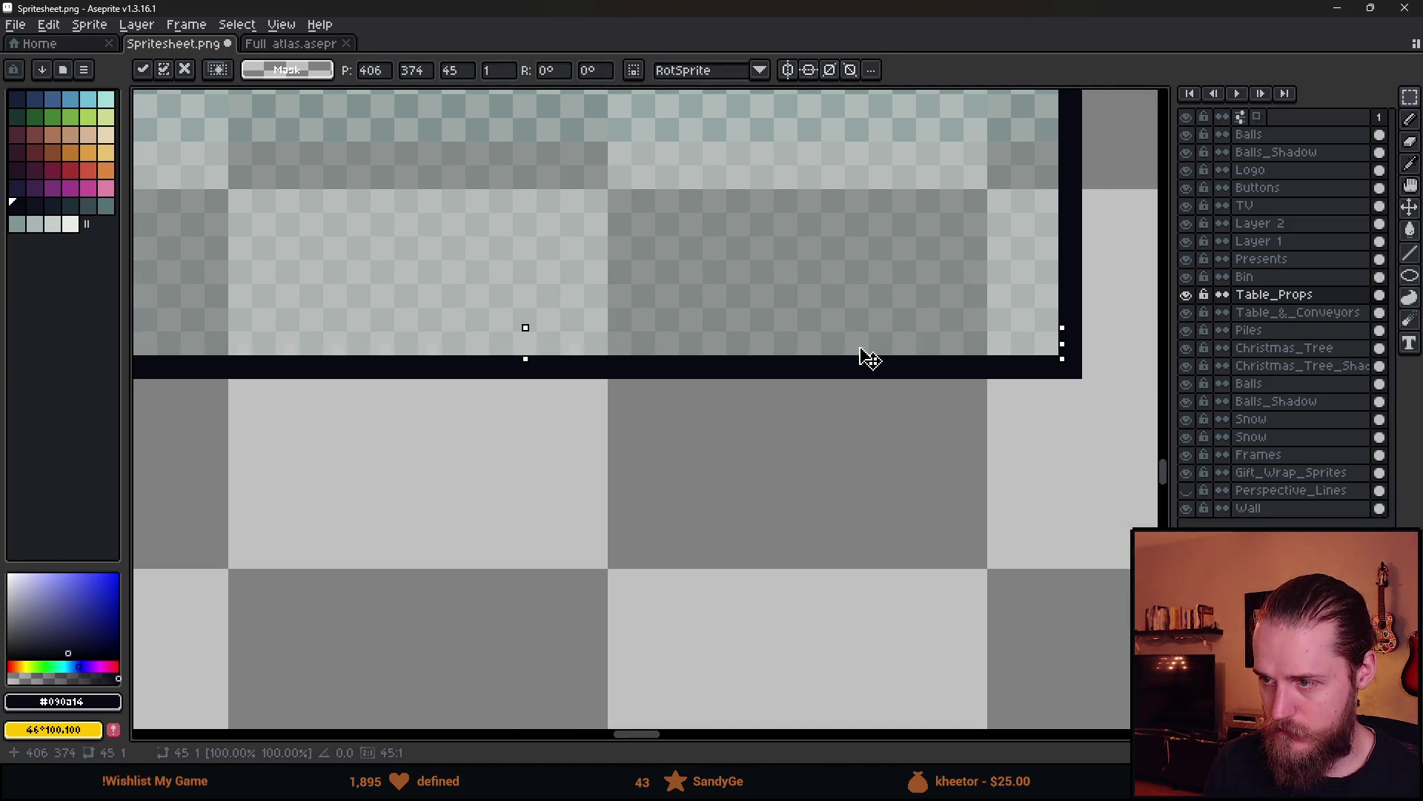
pyautogui.press('Return')
pyautogui.scroll(-4, 809, 533)
pyautogui.scroll(-1, 776, 543)
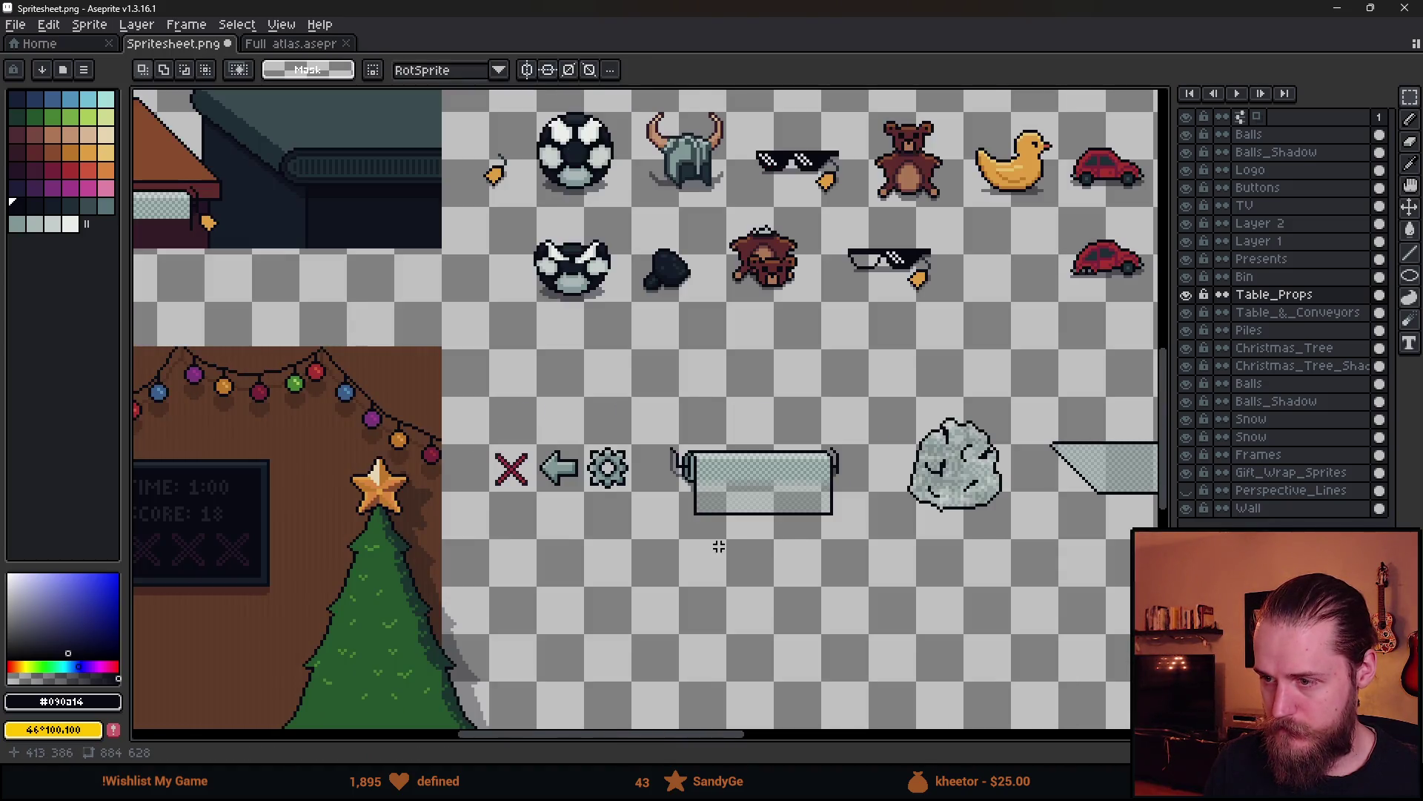
# Draw dark outline edges continuing the green cord downward
pyautogui.scroll(1, 636, 562)
pyautogui.scroll(-1, 543, 541)
pyautogui.scroll(-1, 677, 470)
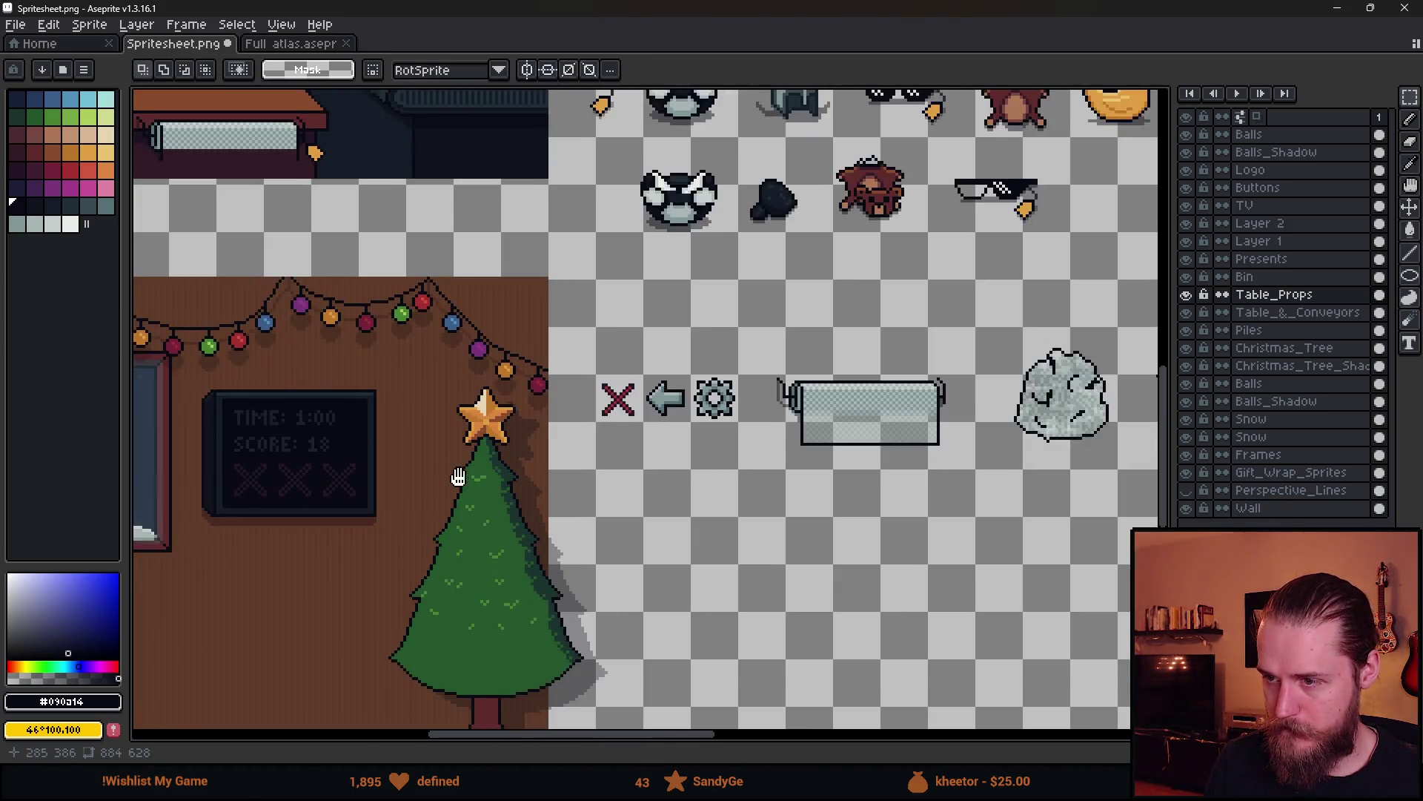
pyautogui.scroll(1, 454, 470)
pyautogui.scroll(-2, 719, 460)
pyautogui.hscroll(-3, 697, 385)
pyautogui.scroll(3, 682, 334)
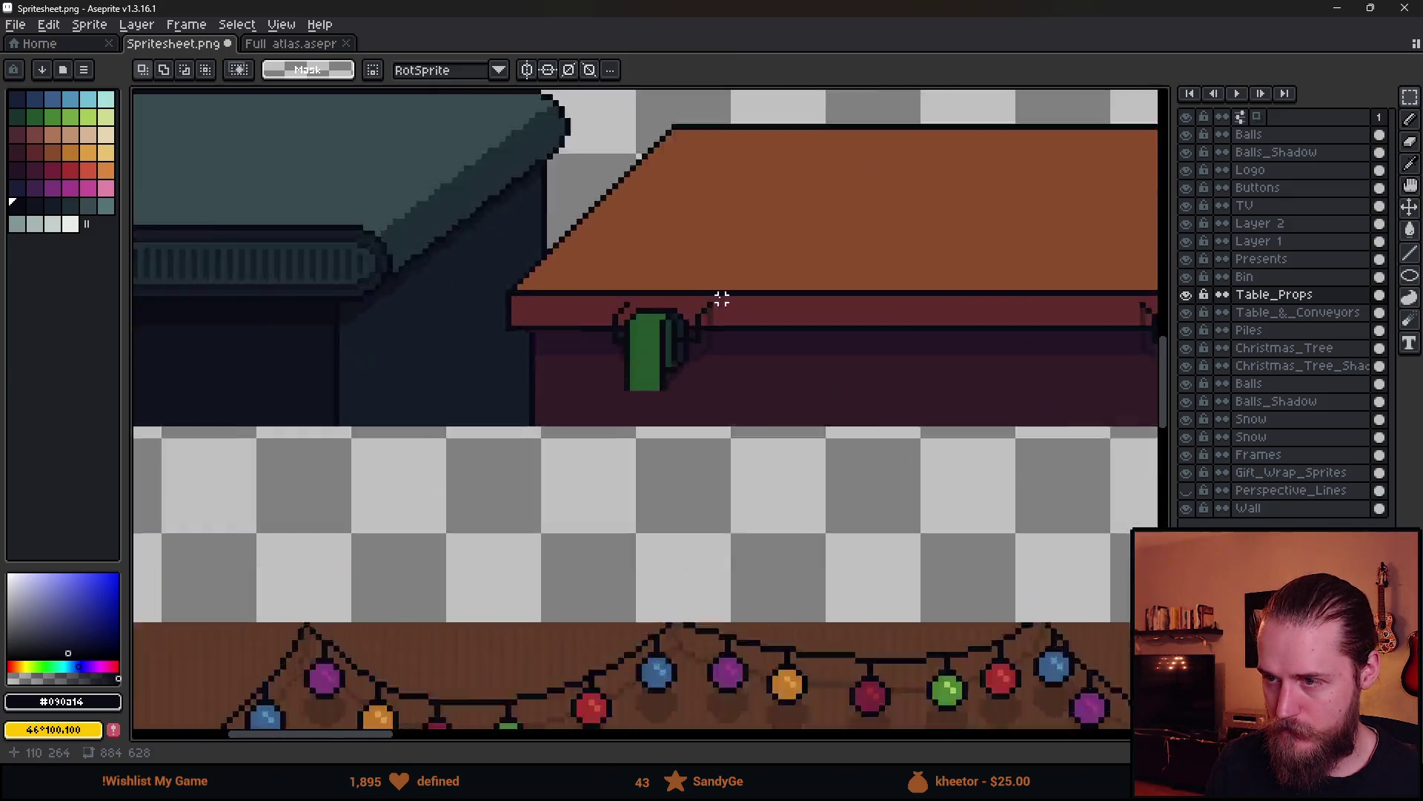
pyautogui.scroll(1, 569, 462)
pyautogui.press('b')
pyautogui.keyDown('shift'); pyautogui.click(546, 545); pyautogui.keyUp('shift')
pyautogui.click(616, 549)
# Fill the lengthened cord with #25562c green down to the table's bottom edge
pyautogui.keyDown('shift'); pyautogui.click(617, 475); pyautogui.keyUp('shift')
pyautogui.keyDown('alt'); pyautogui.click(572, 470); pyautogui.keyUp('alt')
pyautogui.moveTo(571, 474)
pyautogui.mouseDown()
pyautogui.moveTo(553, 544)
pyautogui.moveTo(612, 543)
pyautogui.moveTo(558, 519)
pyautogui.moveTo(558, 478)
pyautogui.moveTo(581, 538)
pyautogui.moveTo(593, 485)
pyautogui.moveTo(595, 534)
pyautogui.moveTo(601, 461)
pyautogui.mouseUp()
pyautogui.keyDown('ctrl'); pyautogui.click(588, 514); pyautogui.keyUp('ctrl')
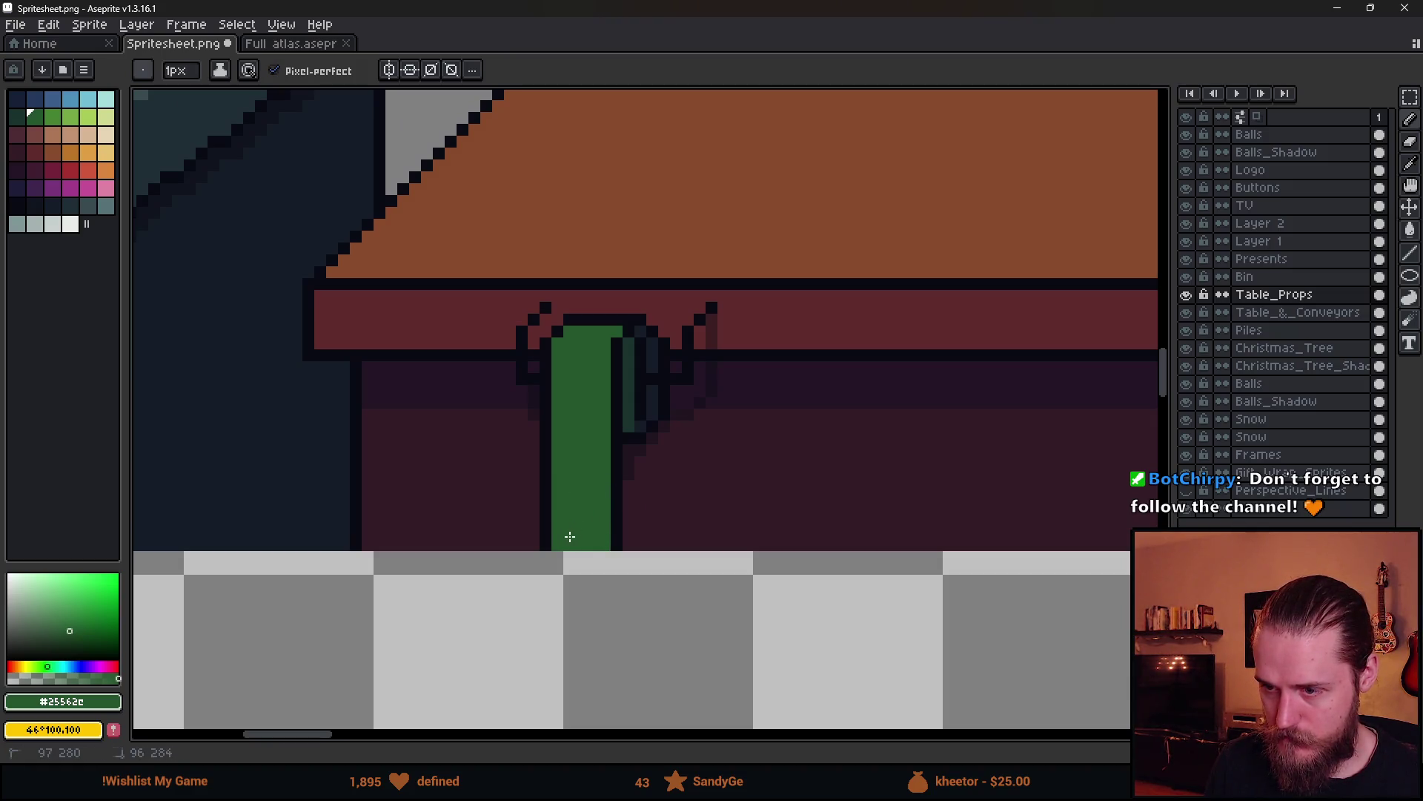
# Save Spritesheet.png and go back to Unity
pyautogui.scroll(-5, 570, 536)
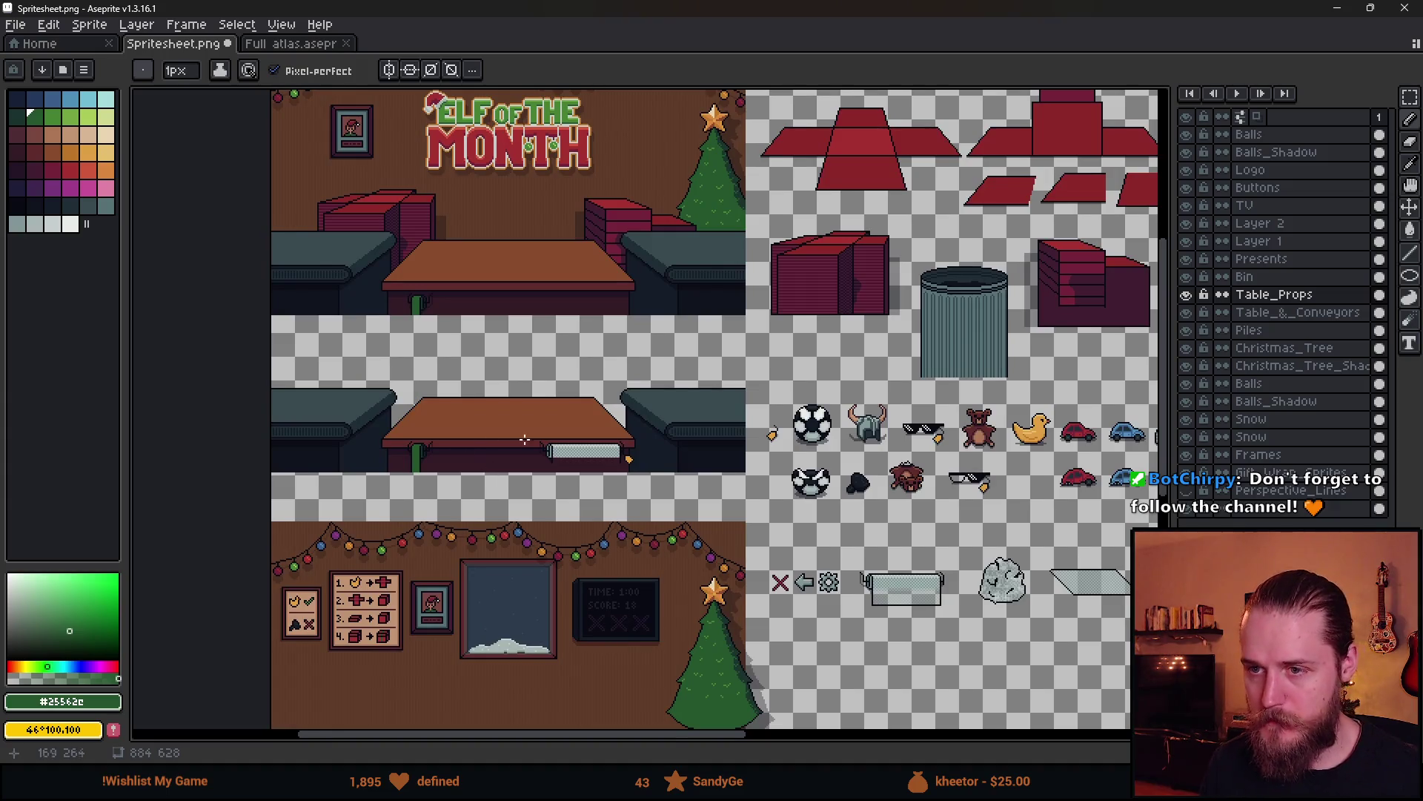
pyautogui.hotkey('ctrl', 's')
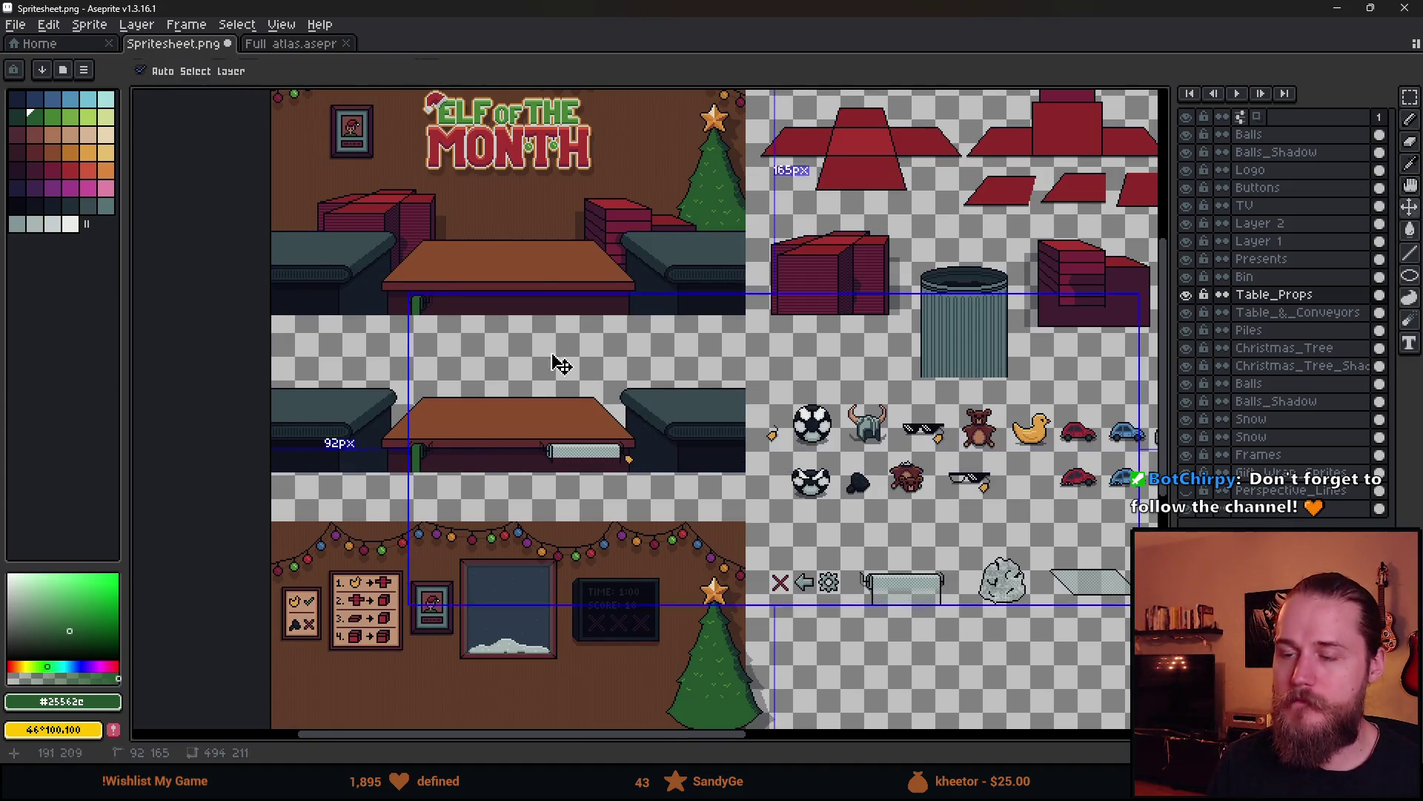
pyautogui.hotkey('alt', 'Tab')
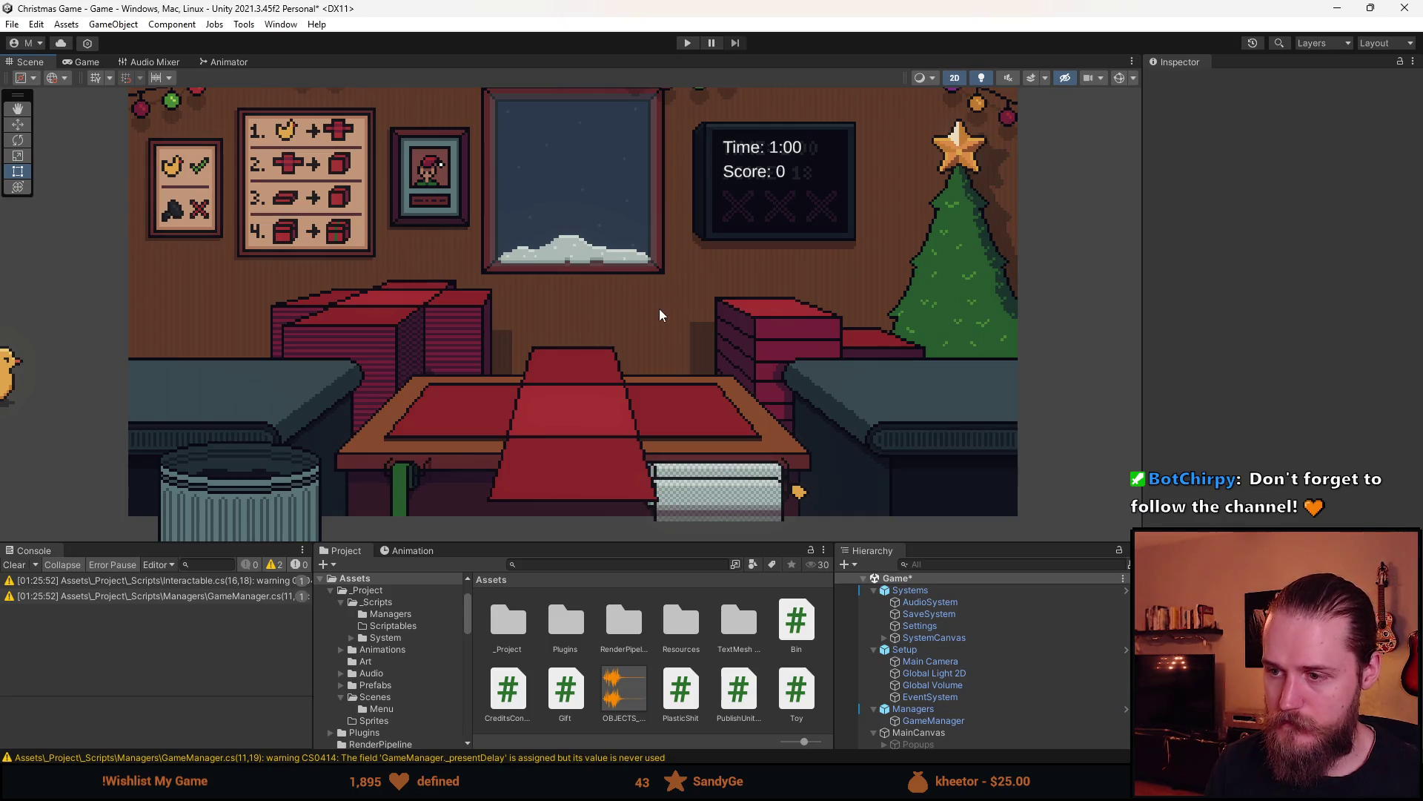
# Show the Game view, filter the Project panel by 'sprite', and select the Spritesheet texture
pyautogui.click(75, 62)
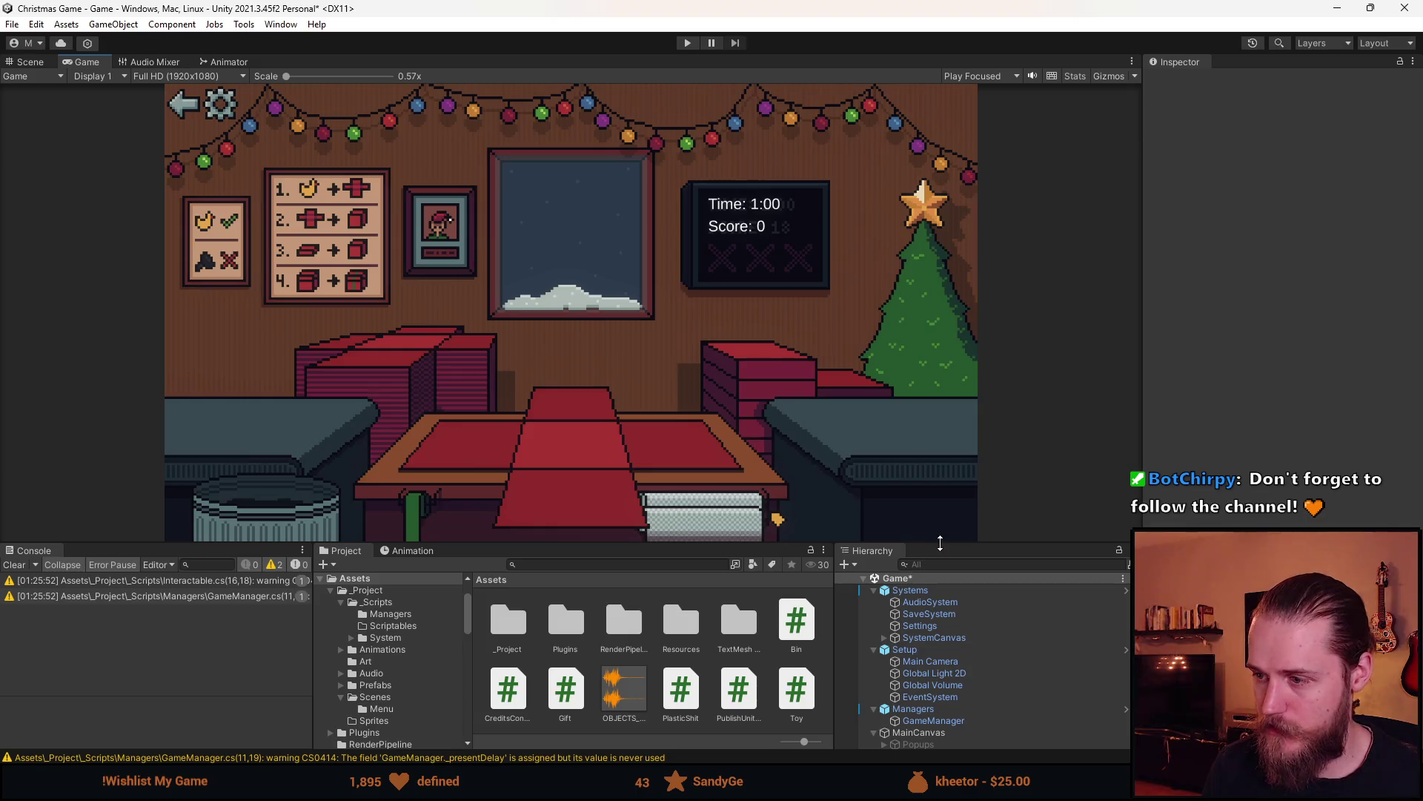
pyautogui.moveTo(940, 544); pyautogui.dragTo(940, 467)
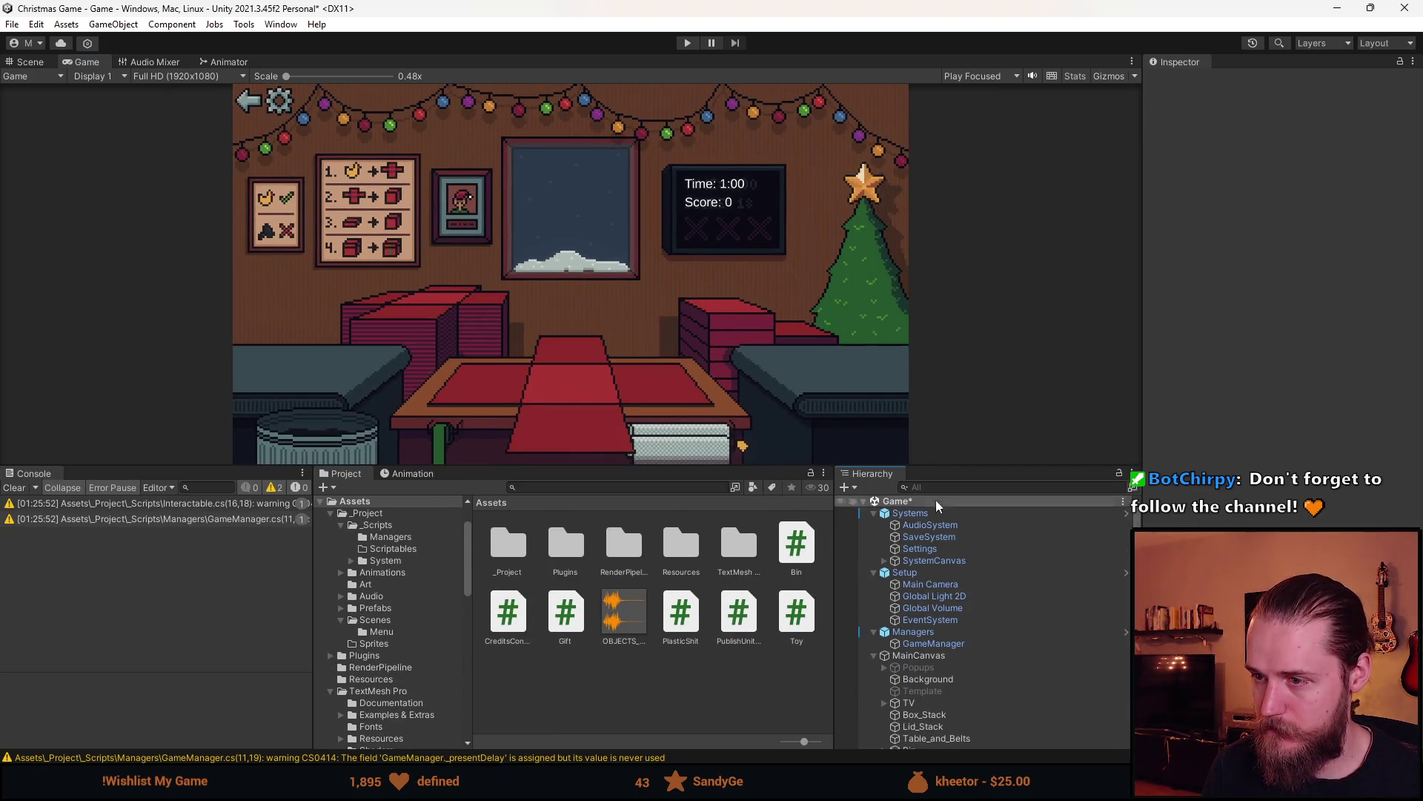
pyautogui.scroll(-3, 959, 700)
pyautogui.scroll(-5, 959, 699)
pyautogui.click(580, 486)
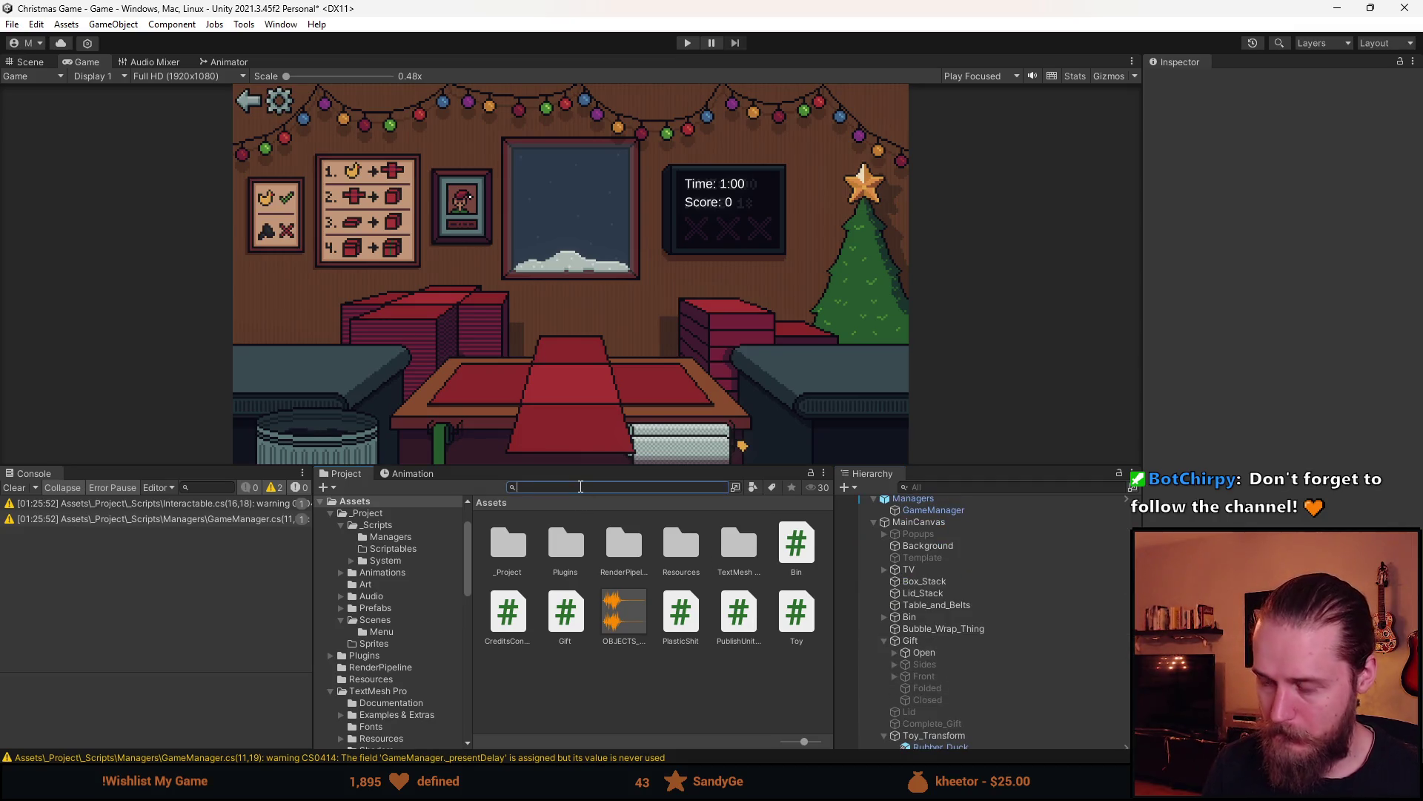
pyautogui.write('sprite')
pyautogui.click(570, 693)
# Stretch the Spritesheet_43 paper-roll slice to 27 px tall in the Sprite Editor
pyautogui.click(1381, 249)
pyautogui.scroll(5, 544, 473)
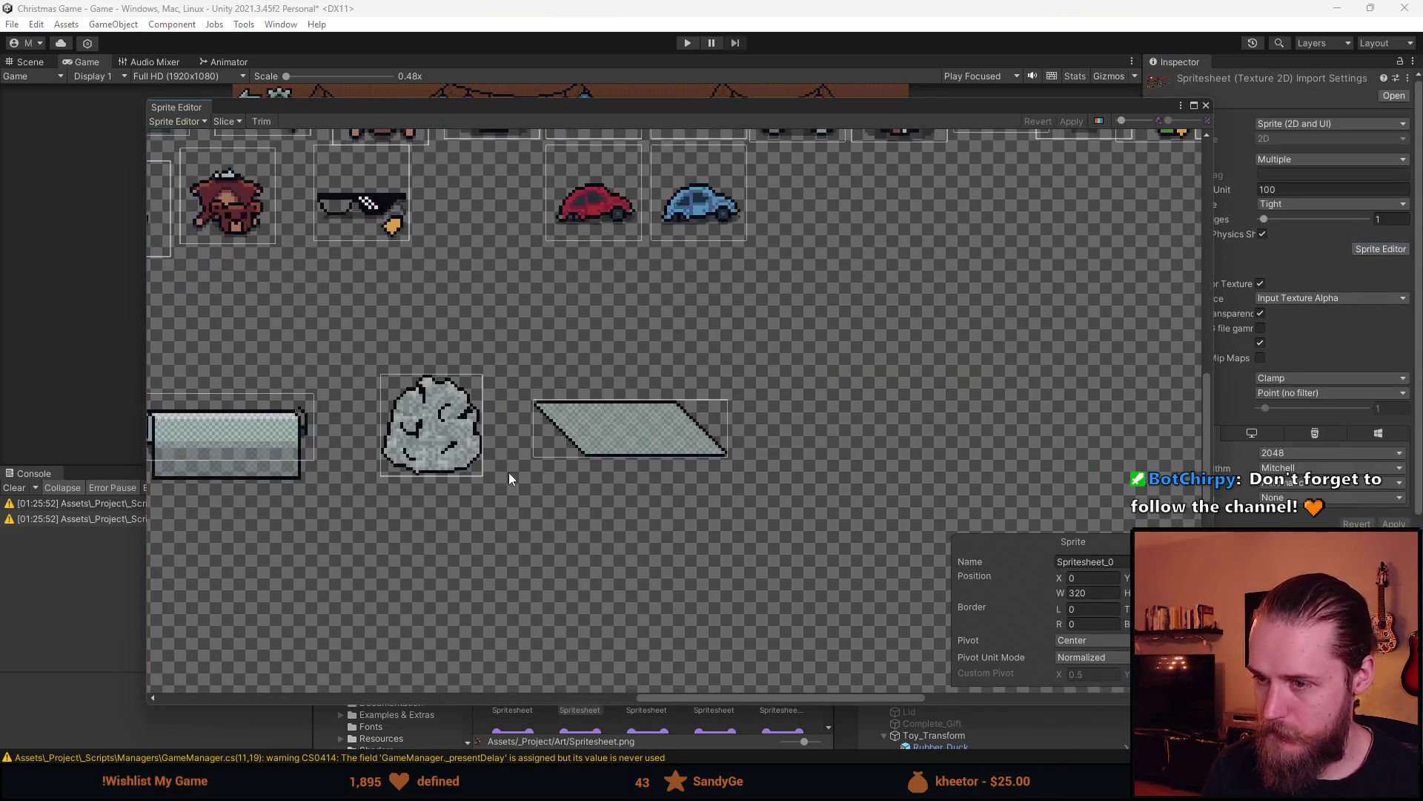
pyautogui.scroll(3, 324, 474)
pyautogui.click(620, 415)
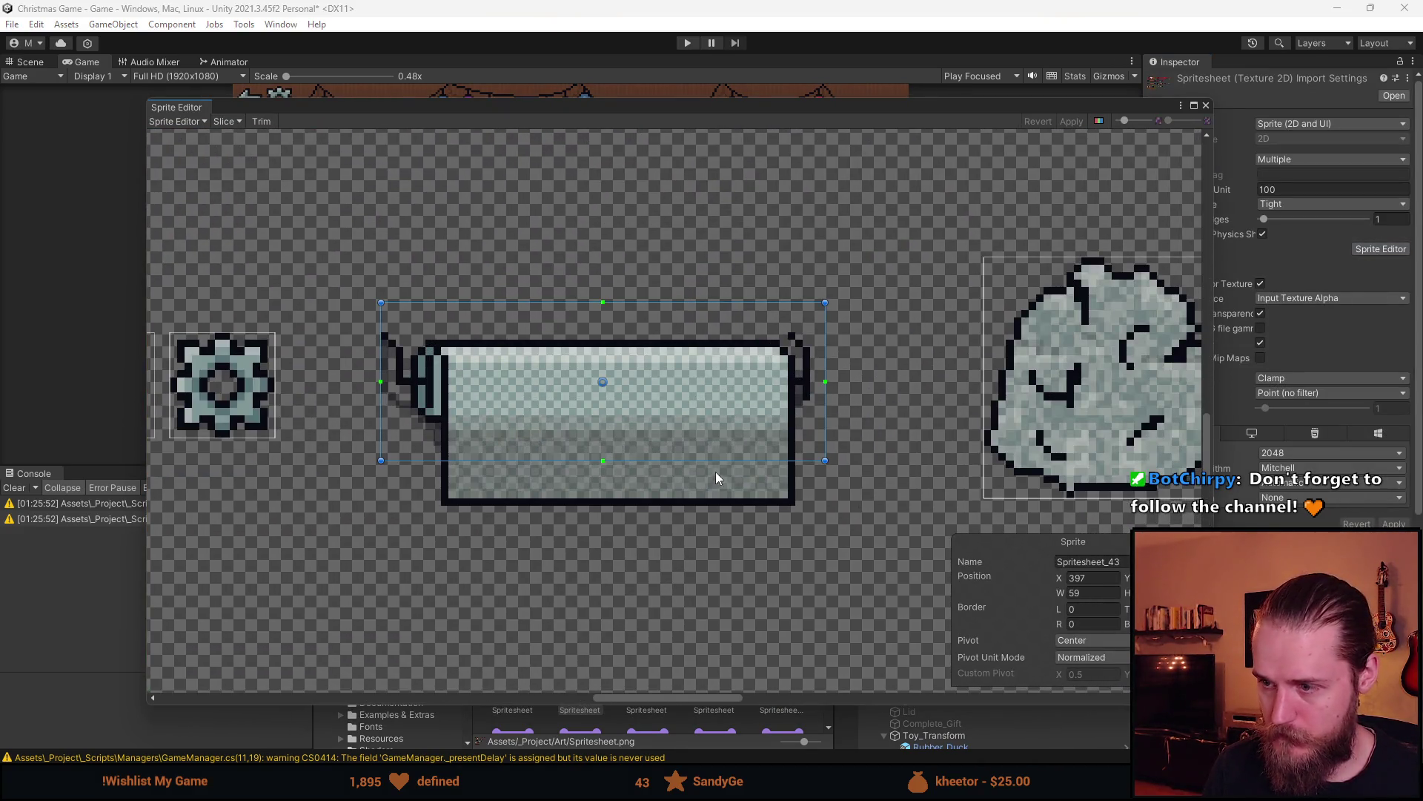
pyautogui.moveTo(728, 460); pyautogui.dragTo(729, 505)
pyautogui.scroll(-3, 731, 496)
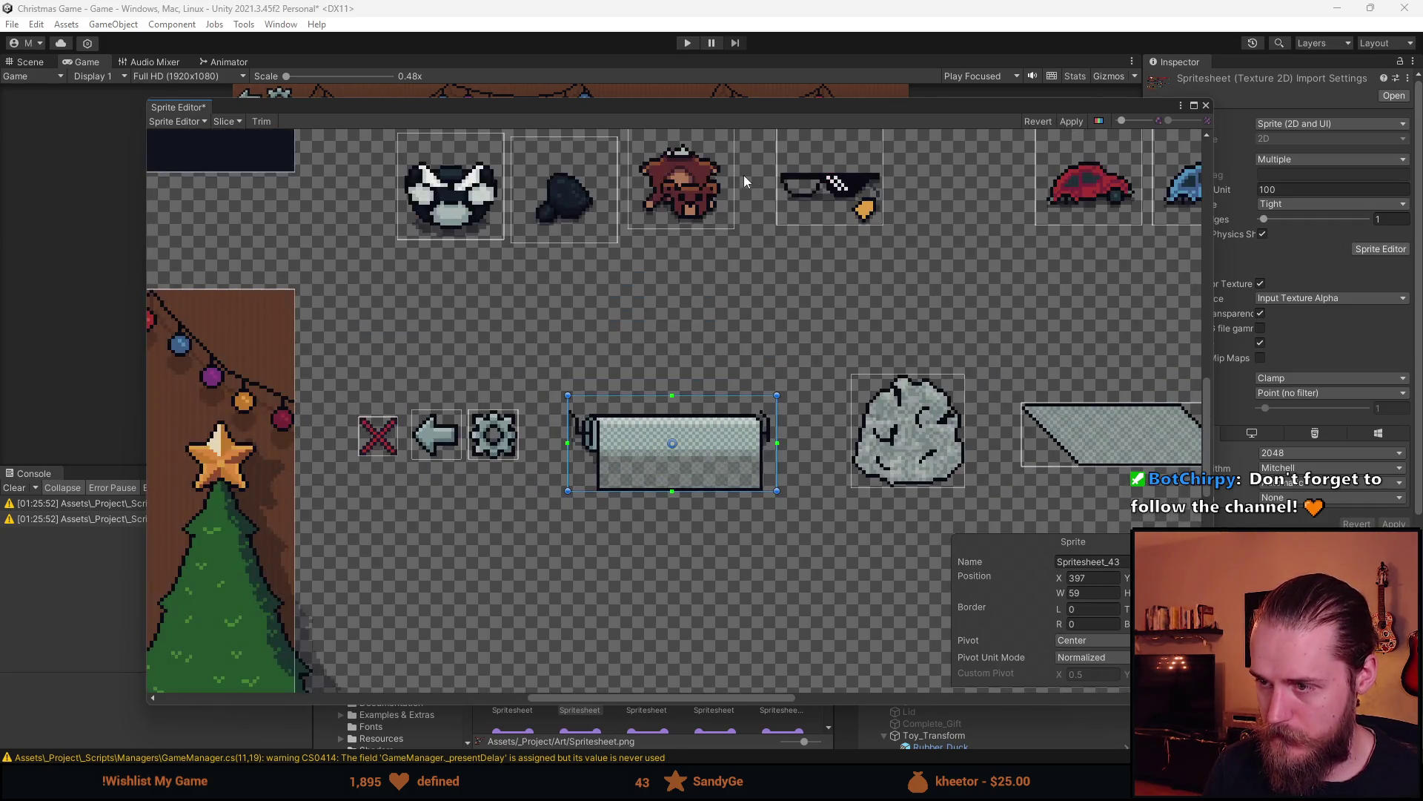
pyautogui.moveTo(773, 104)
pyautogui.mouseDown()
pyautogui.moveTo(763, 543)
pyautogui.moveTo(729, 245)
pyautogui.moveTo(856, 176)
pyautogui.mouseUp()
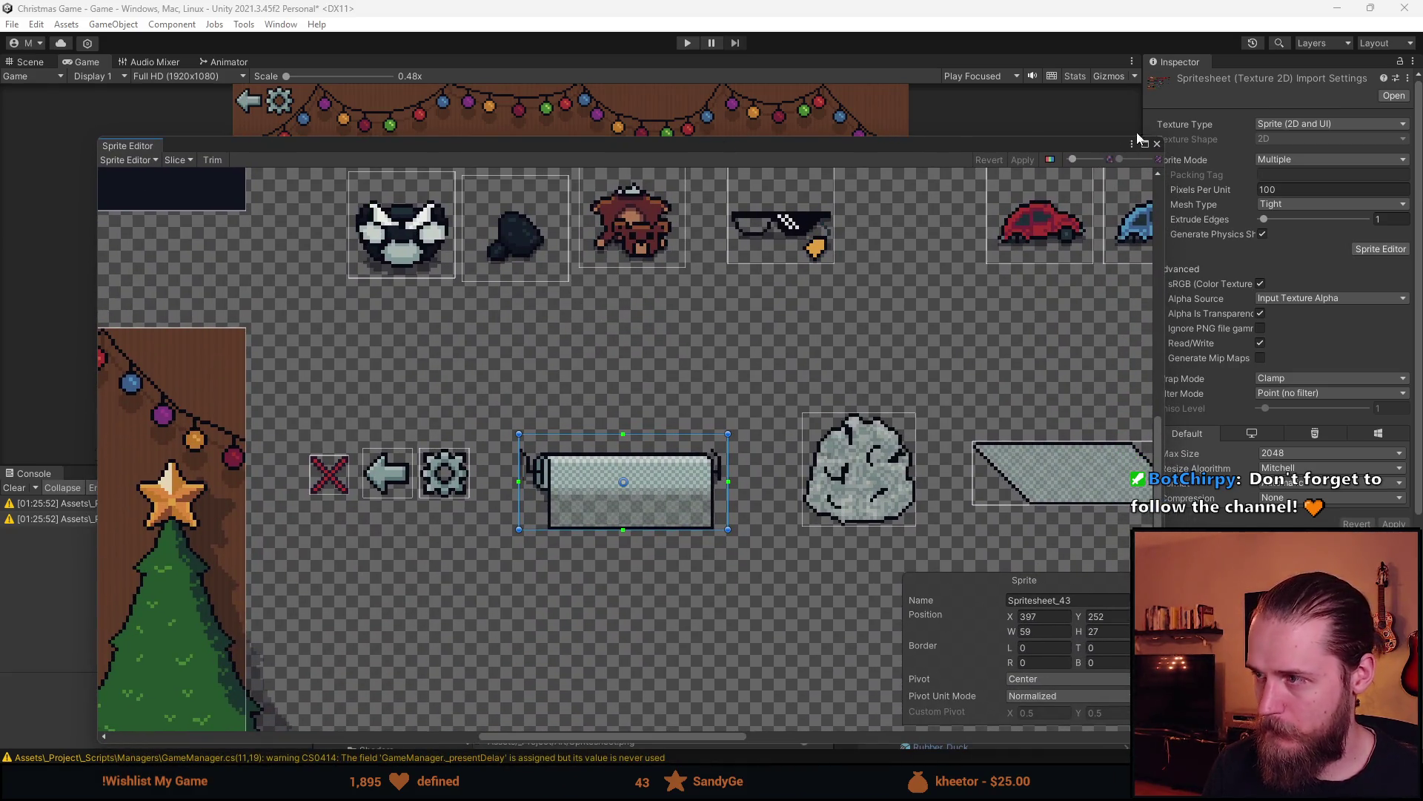
pyautogui.click(1157, 143)
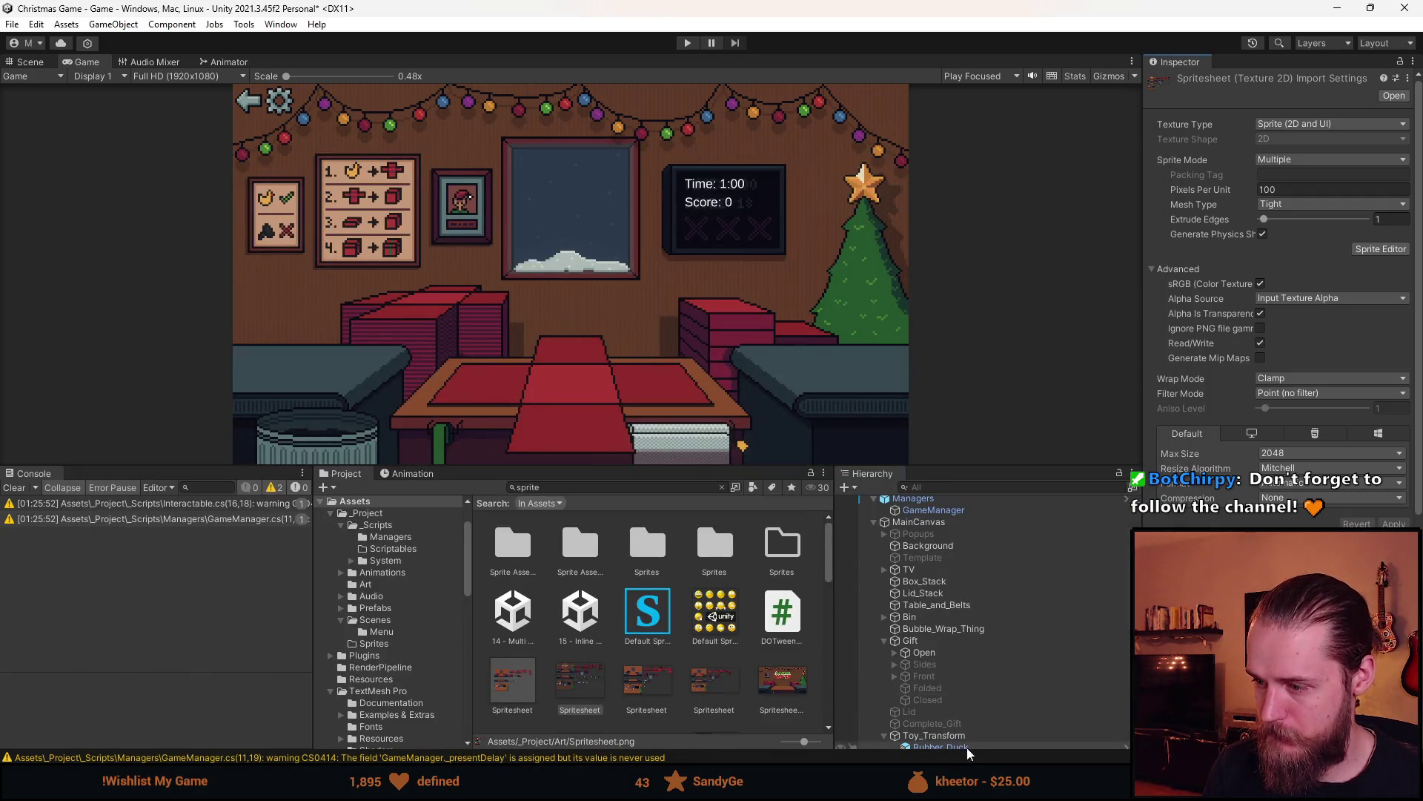
# Set Bubble_Wrap_Thing to its sprite's native 59×27 size
pyautogui.scroll(-3, 981, 696)
pyautogui.click(973, 578)
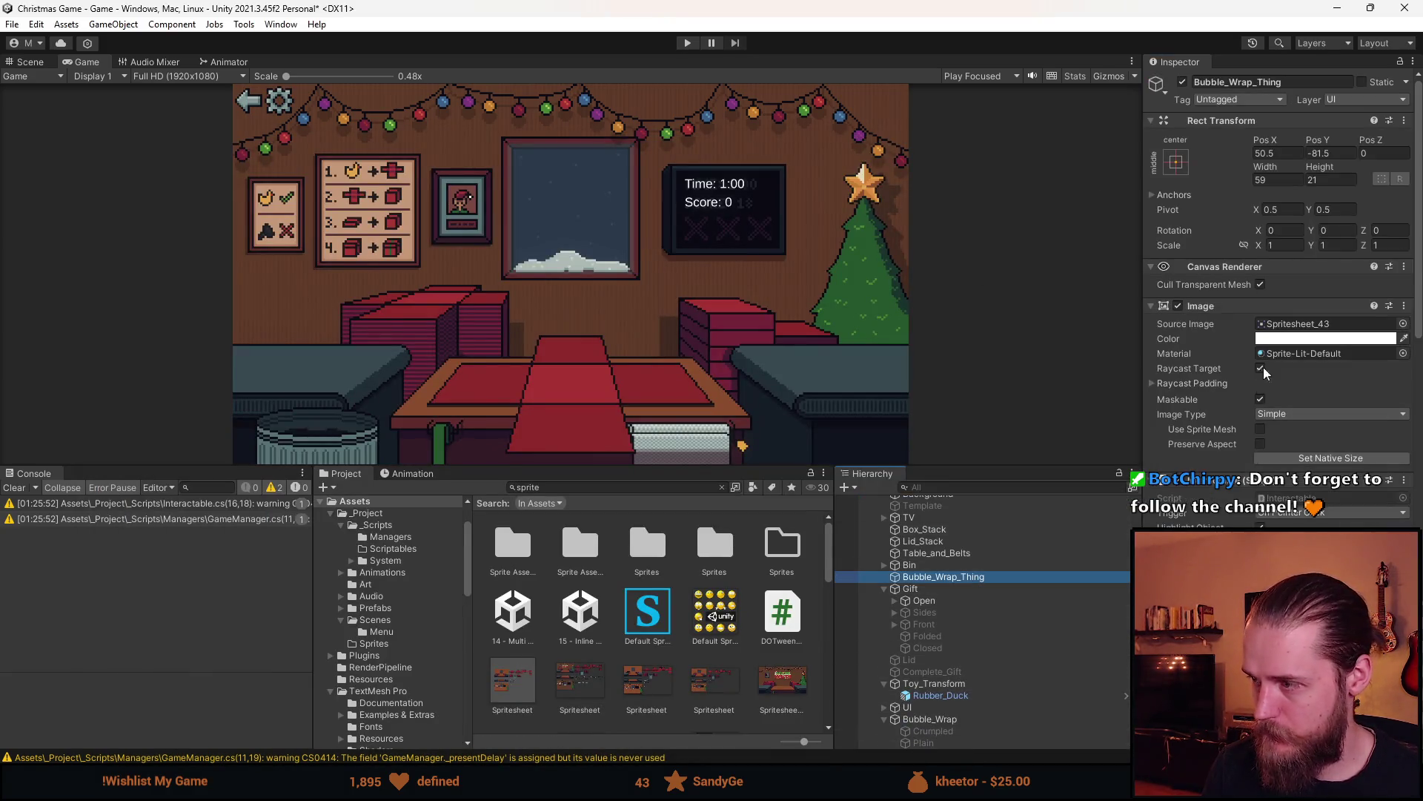
pyautogui.click(1331, 458)
pyautogui.scroll(5, 729, 315)
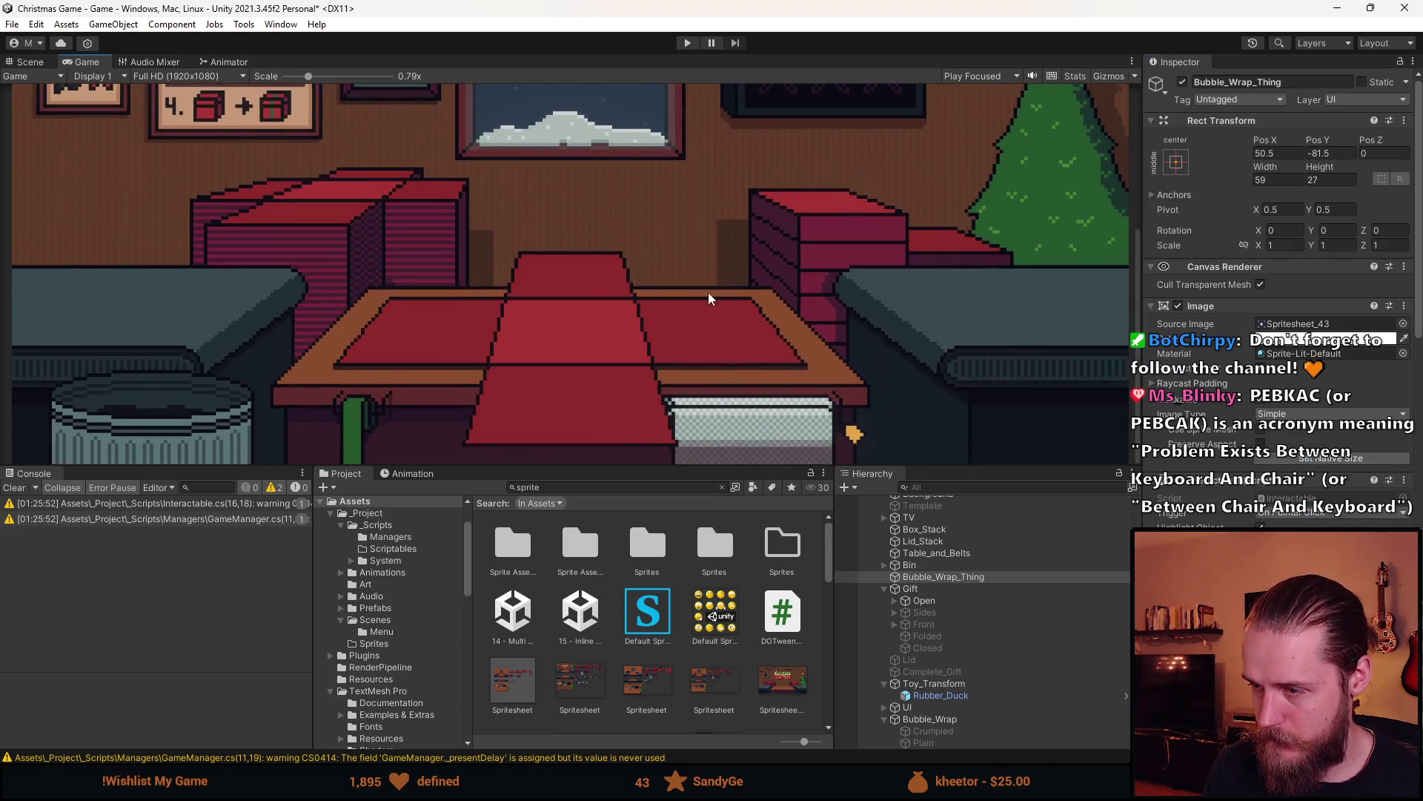
pyautogui.scroll(3, 729, 315)
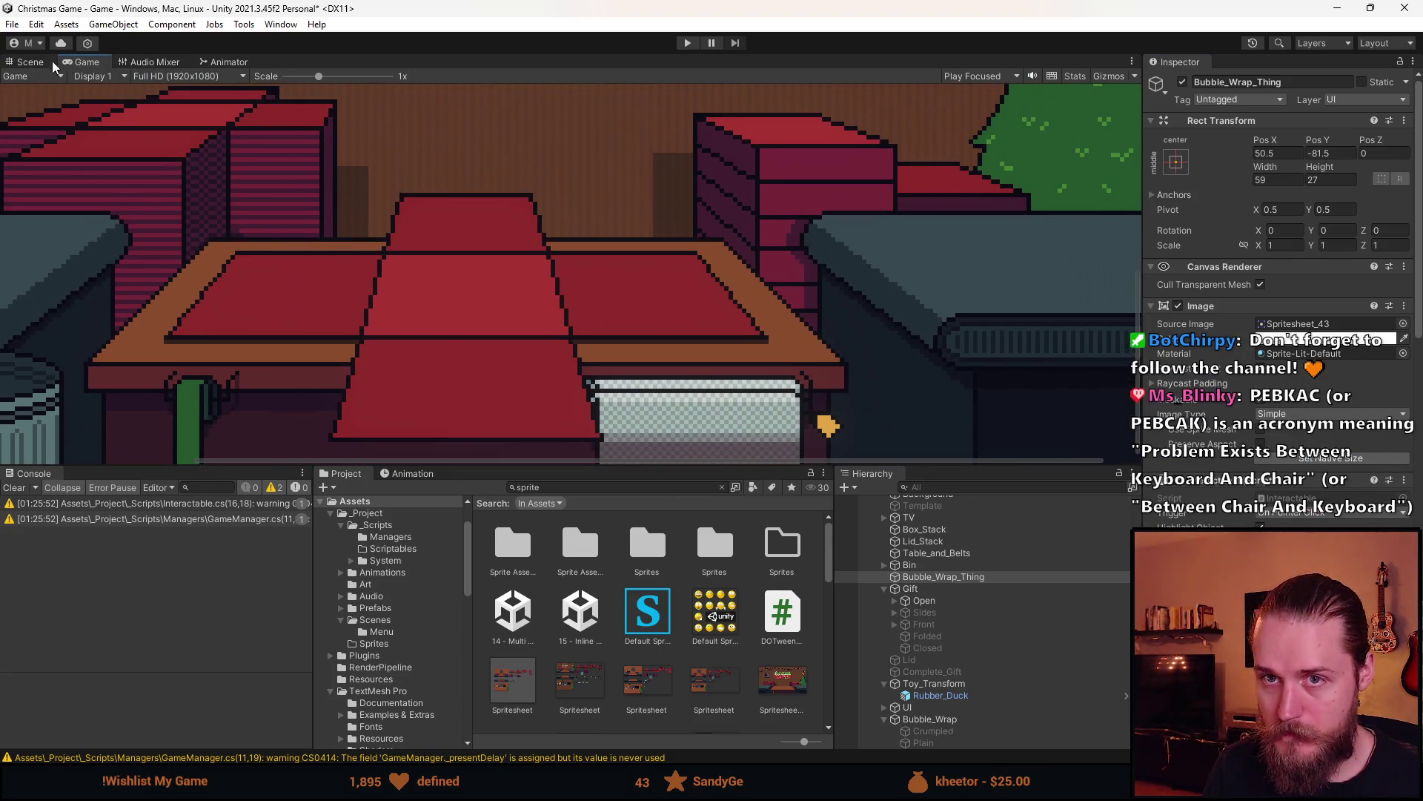
# Raise Bubble_Wrap_Thing in the Scene view and set its Pos Y to -78.5
pyautogui.click(29, 61)
pyautogui.scroll(6, 673, 244)
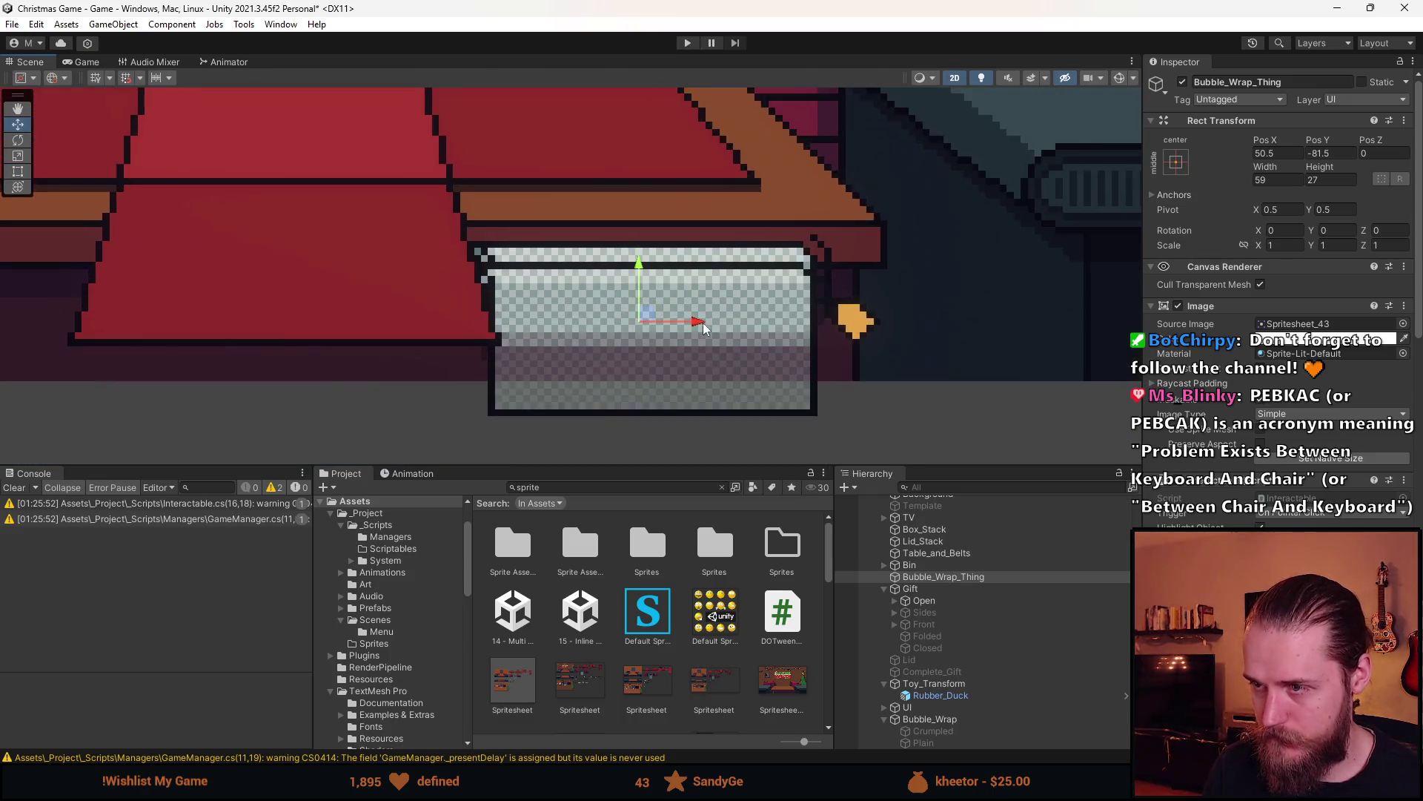
pyautogui.moveTo(618, 263)
pyautogui.mouseDown()
pyautogui.moveTo(615, 237)
pyautogui.moveTo(639, 241)
pyautogui.mouseUp()
pyautogui.click(1327, 153)
pyautogui.press('BackSpace')
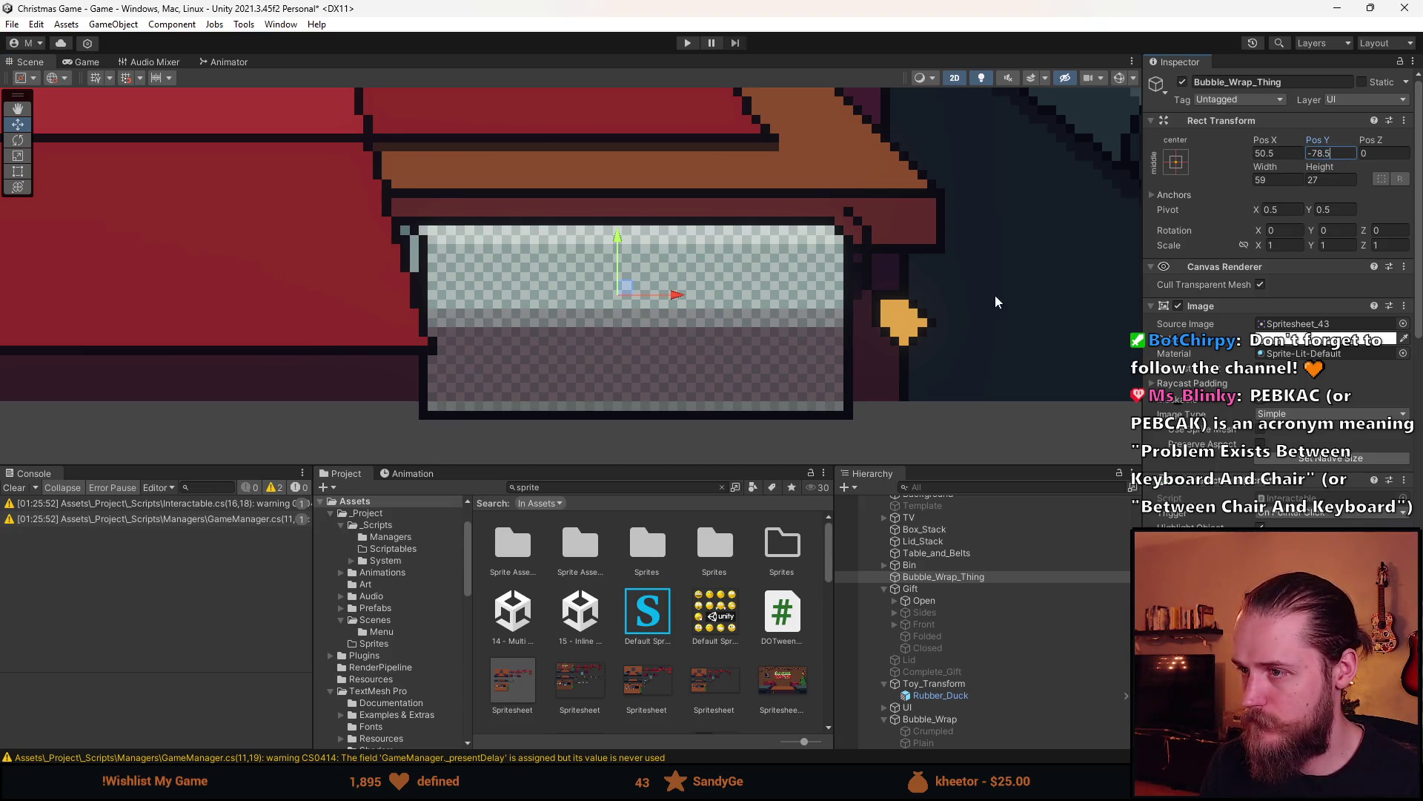
pyautogui.press('Return')
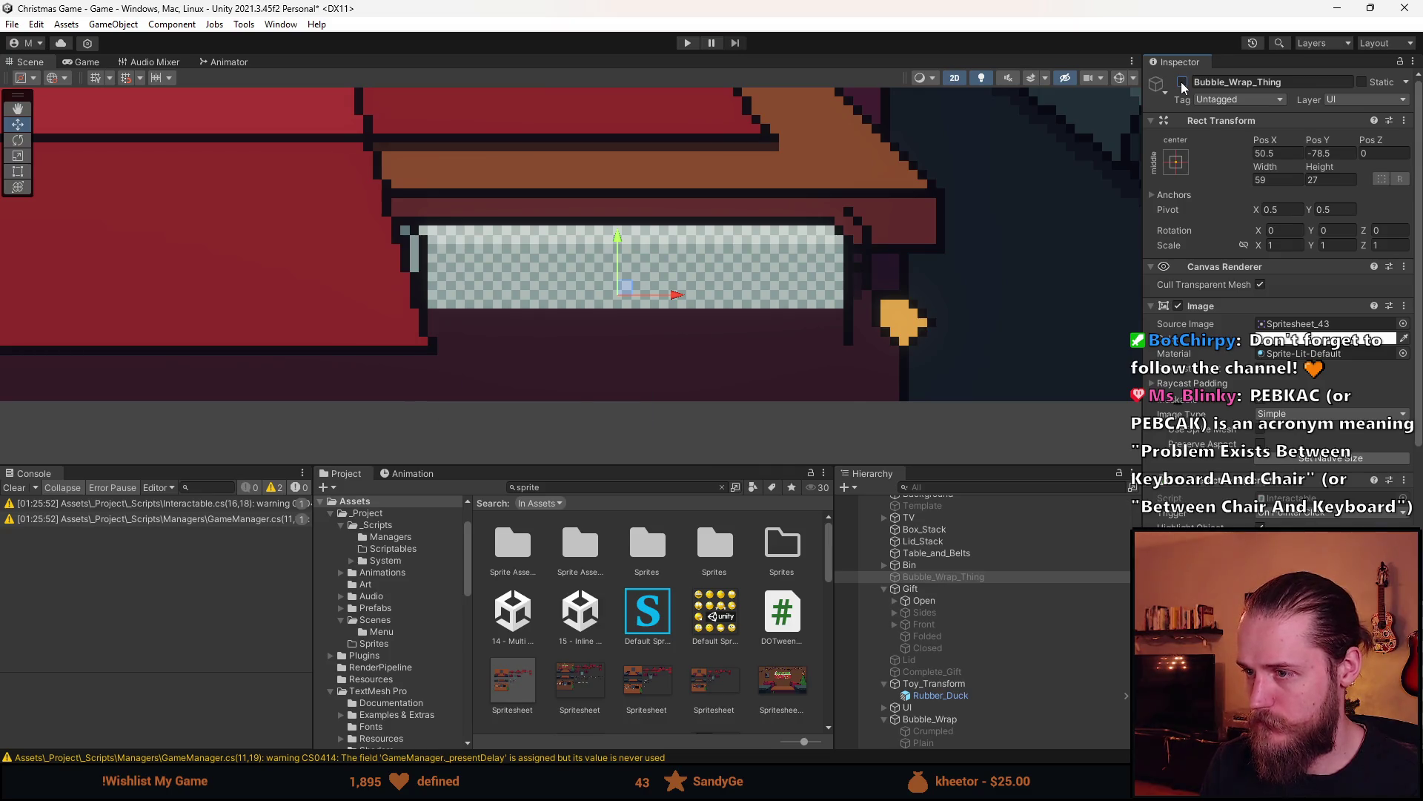
pyautogui.click(964, 437)
pyautogui.scroll(-6, 748, 310)
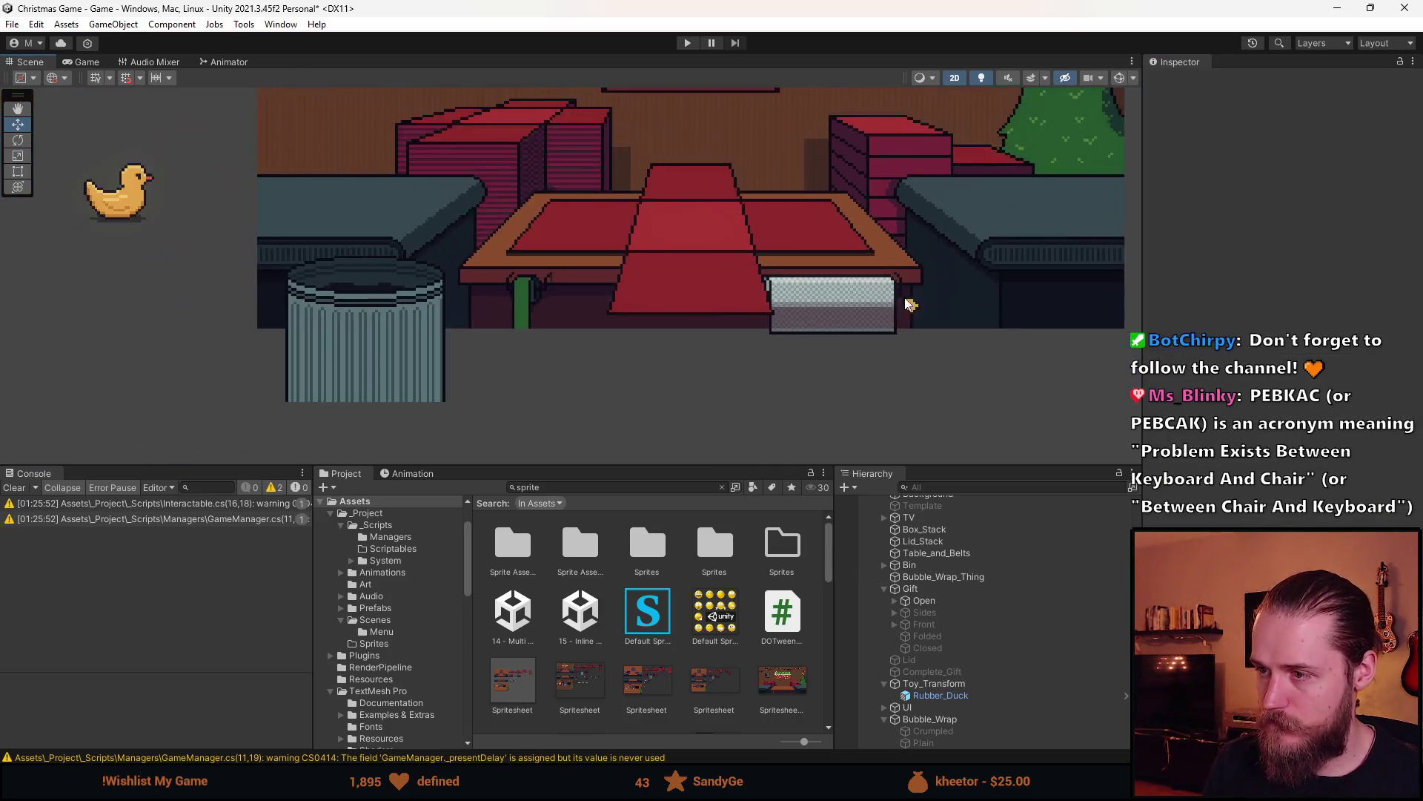
pyautogui.moveTo(747, 309); pyautogui.dragTo(627, 357)
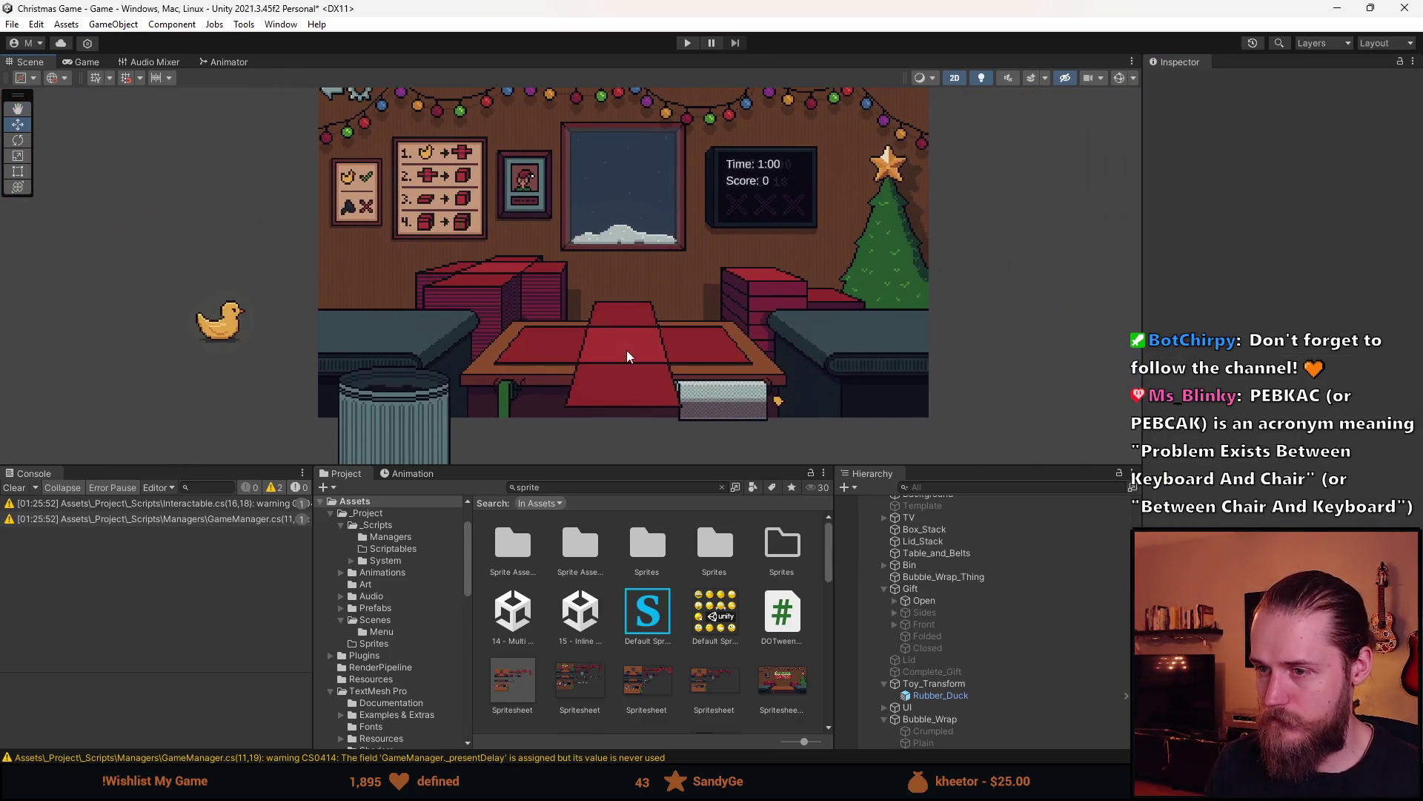
# Enter Play mode, lower the Game view scale, and make the Game view taller
pyautogui.click(687, 44)
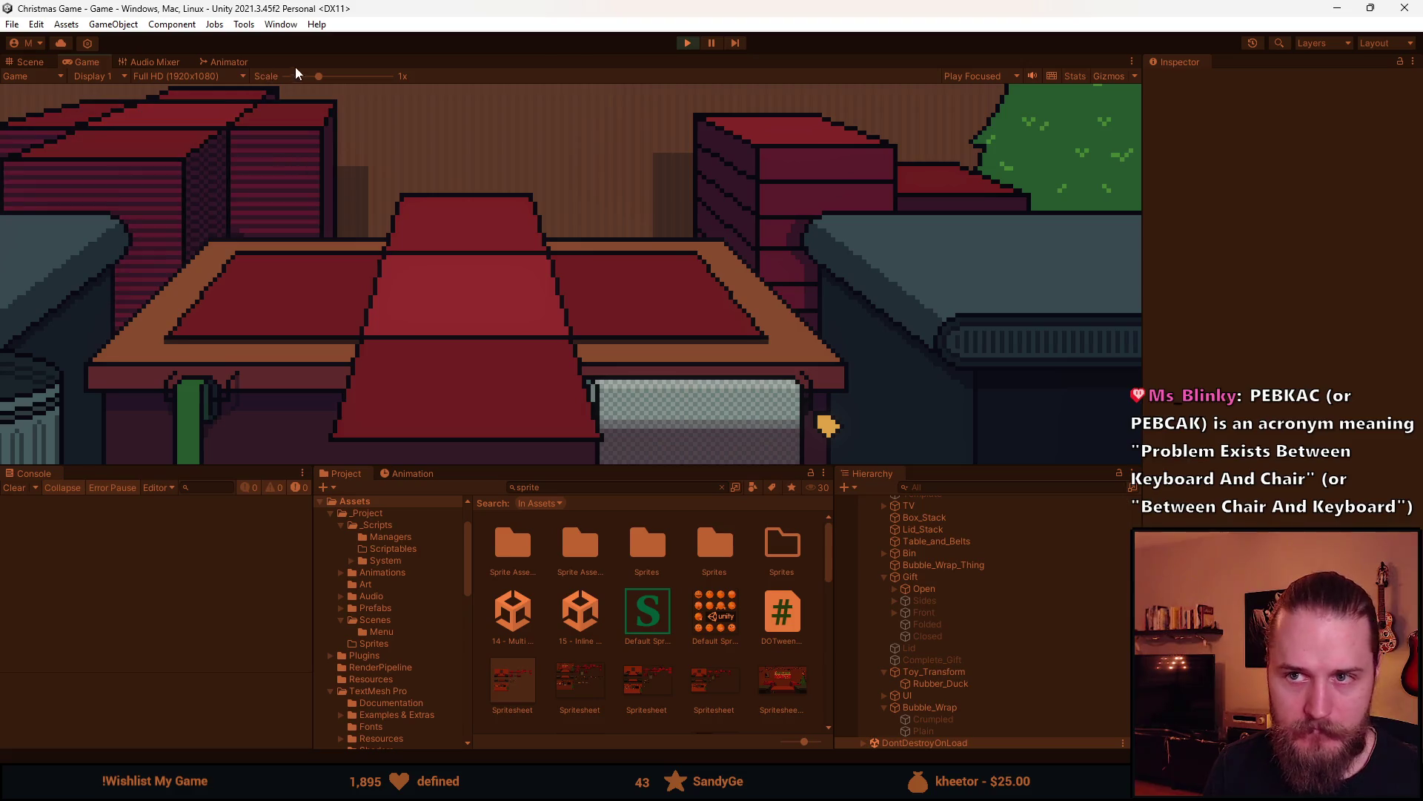
pyautogui.moveTo(295, 74); pyautogui.dragTo(260, 92)
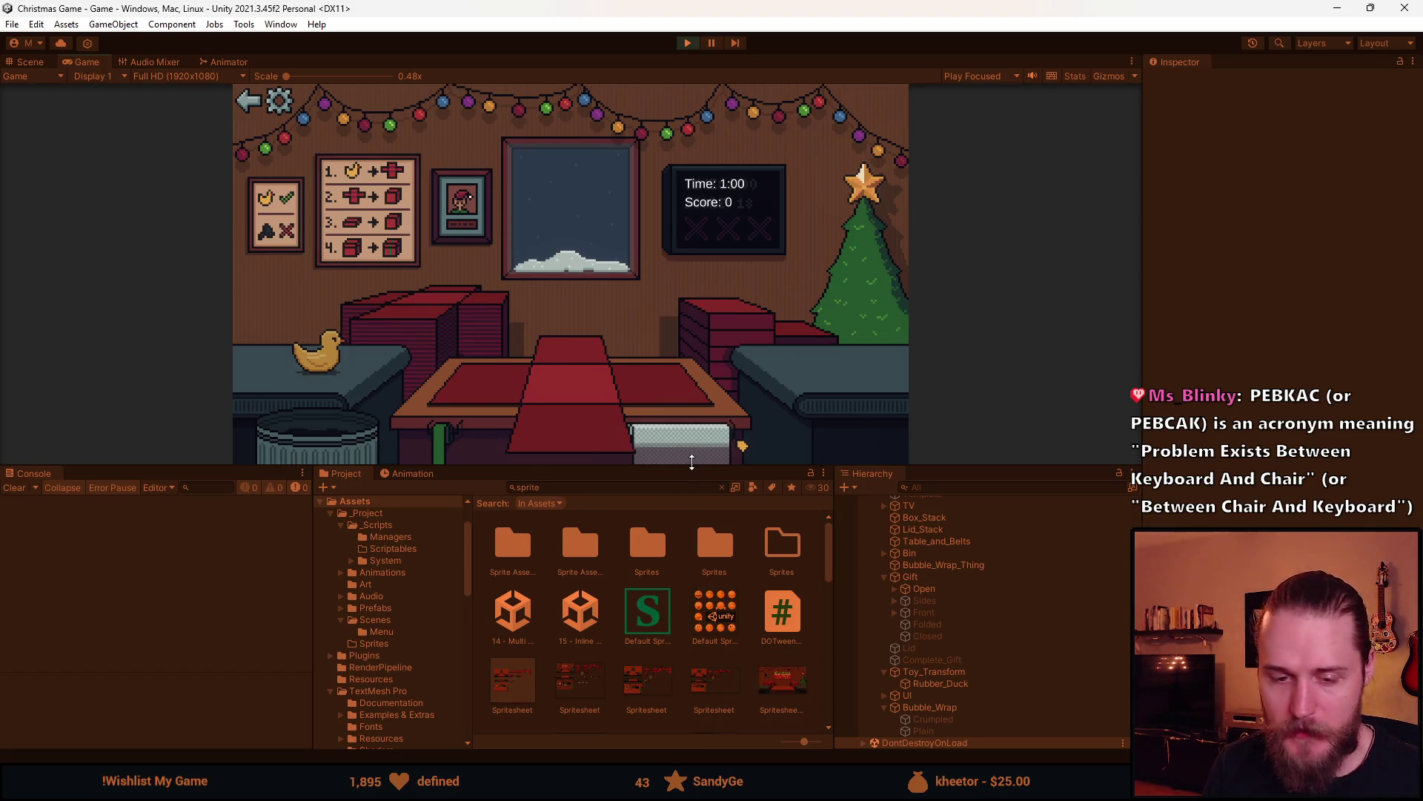
pyautogui.moveTo(555, 462); pyautogui.dragTo(536, 577)
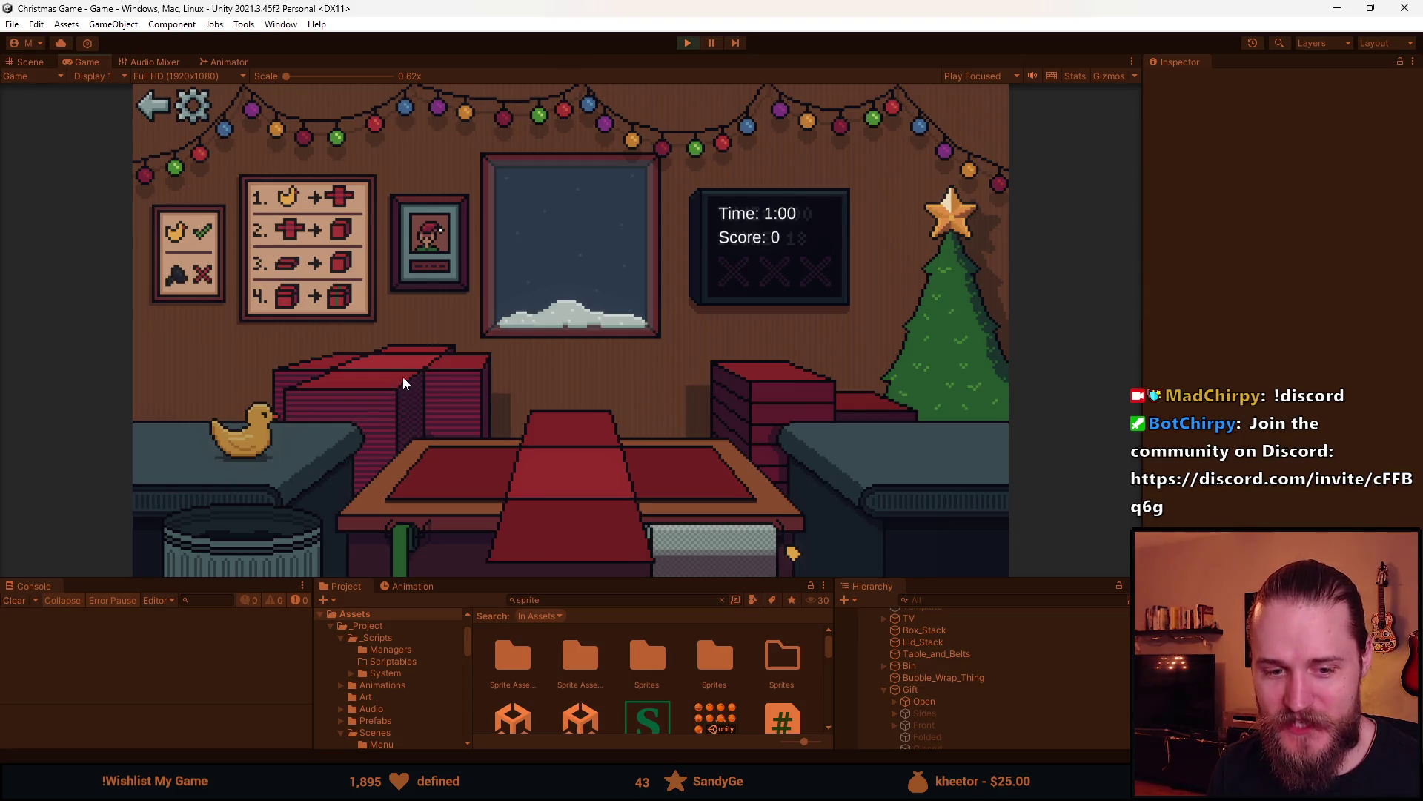
# Save the scene, then bubble-wrap the duck, clear it away and bin the bottle
pyautogui.hotkey('ctrl', 's')
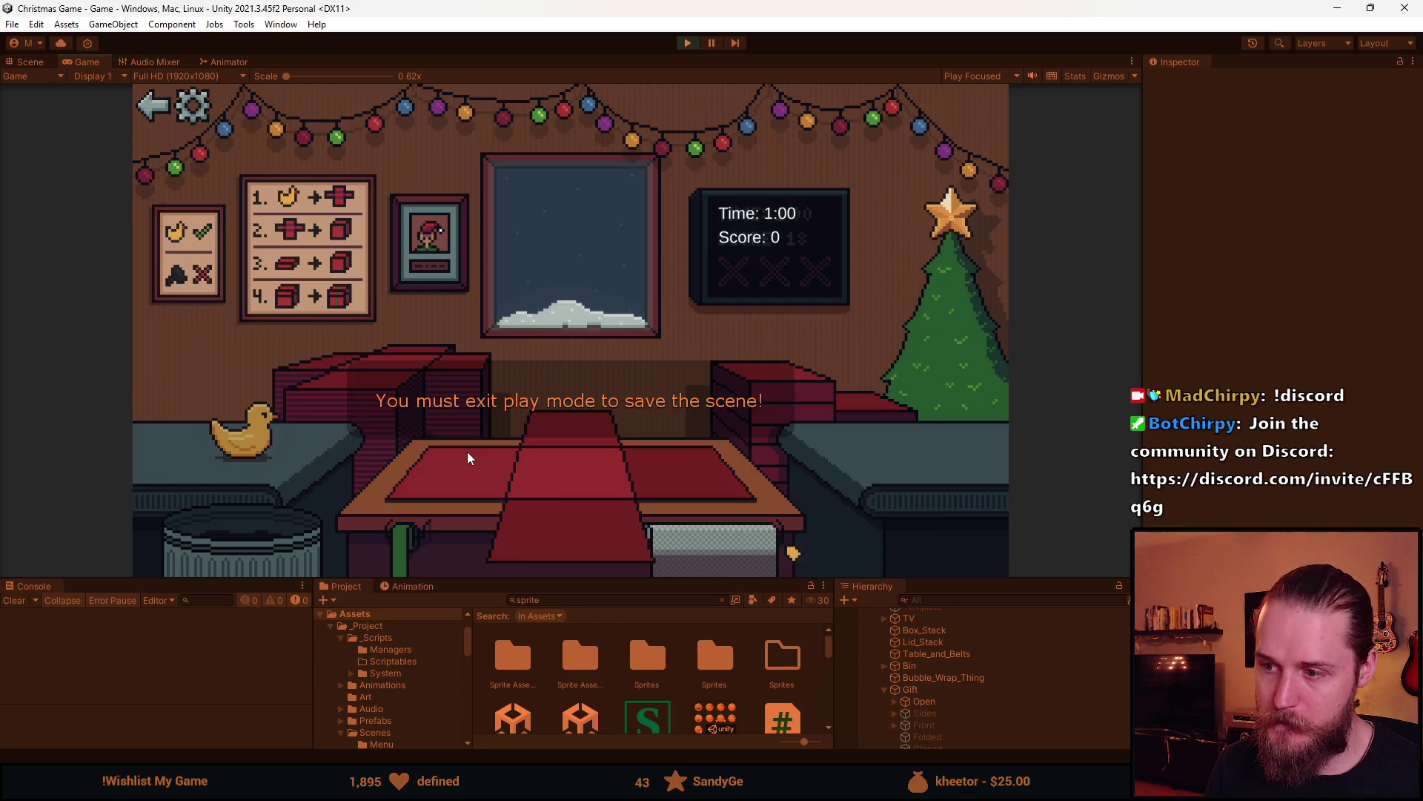
pyautogui.click(252, 432)
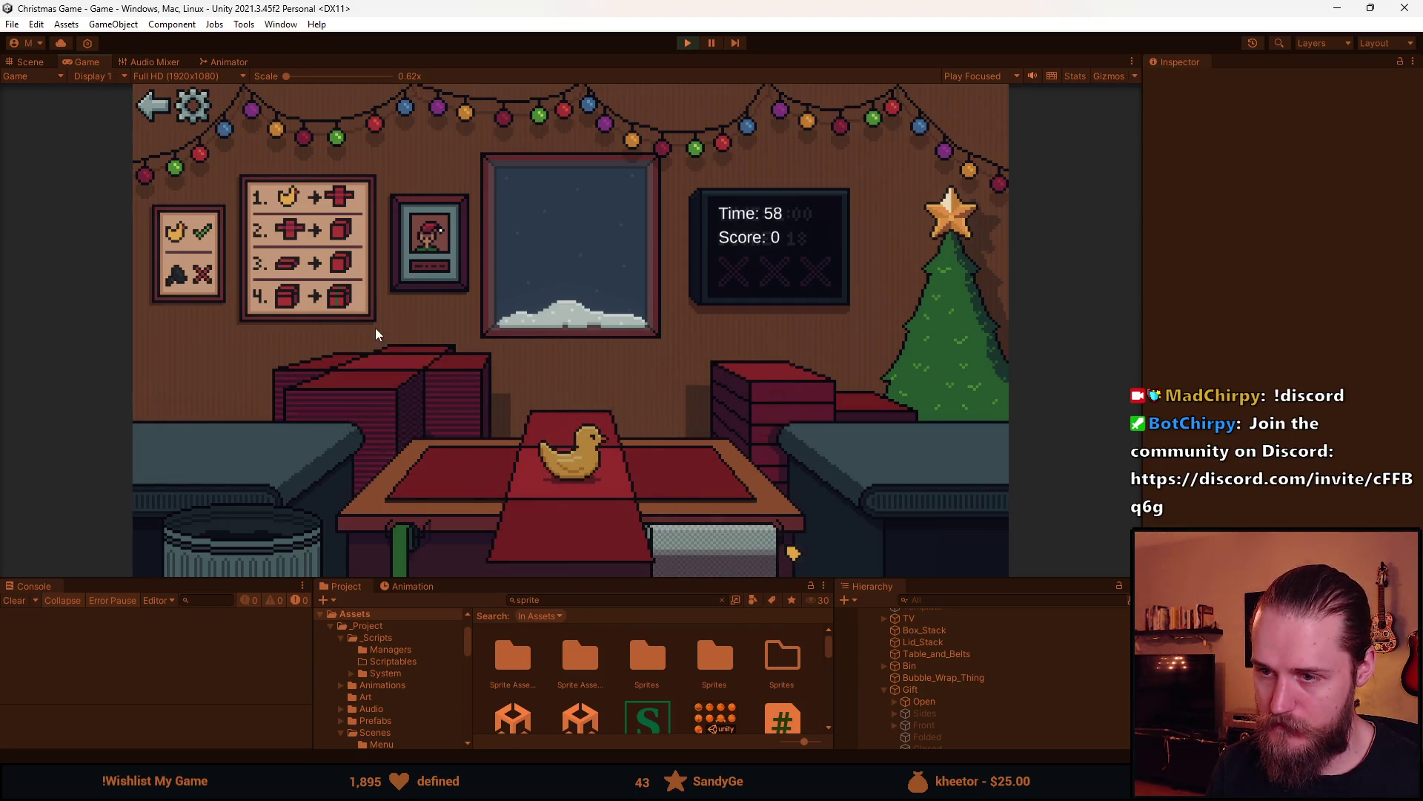
pyautogui.click(725, 553)
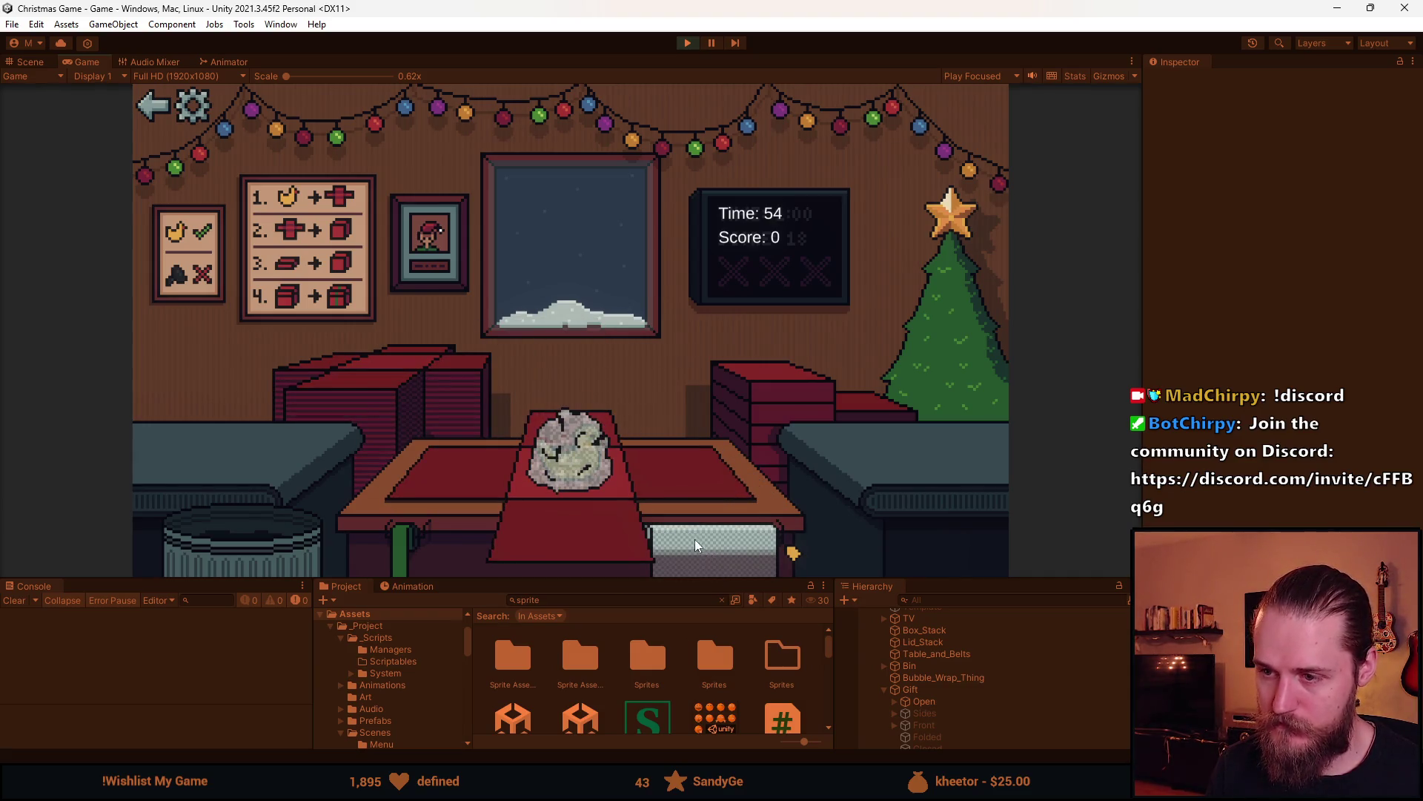
pyautogui.click(230, 539)
pyautogui.click(255, 393)
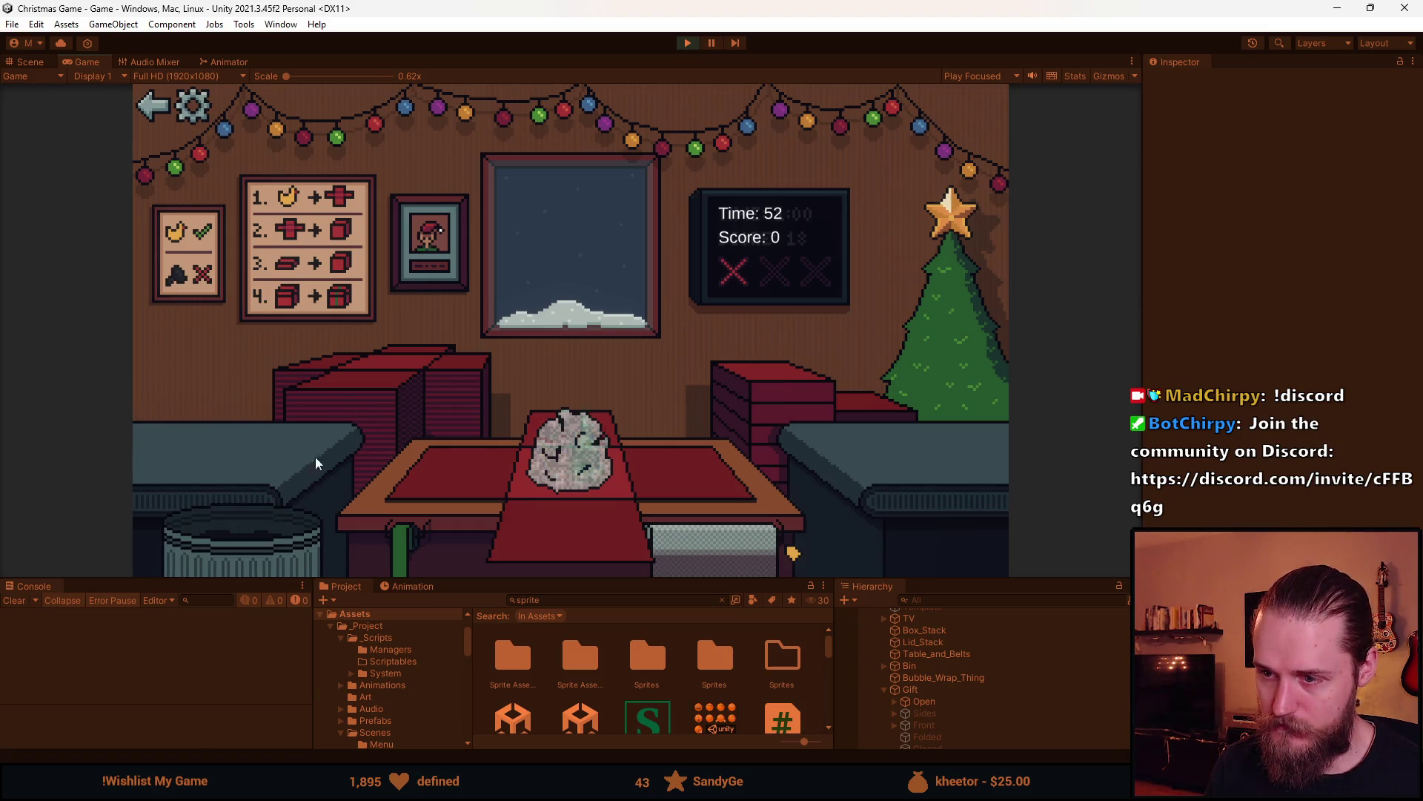
# Lid, ribbon and hand in the red gift box, then box and ribbon the ornament
pyautogui.click(734, 377)
pyautogui.click(590, 425)
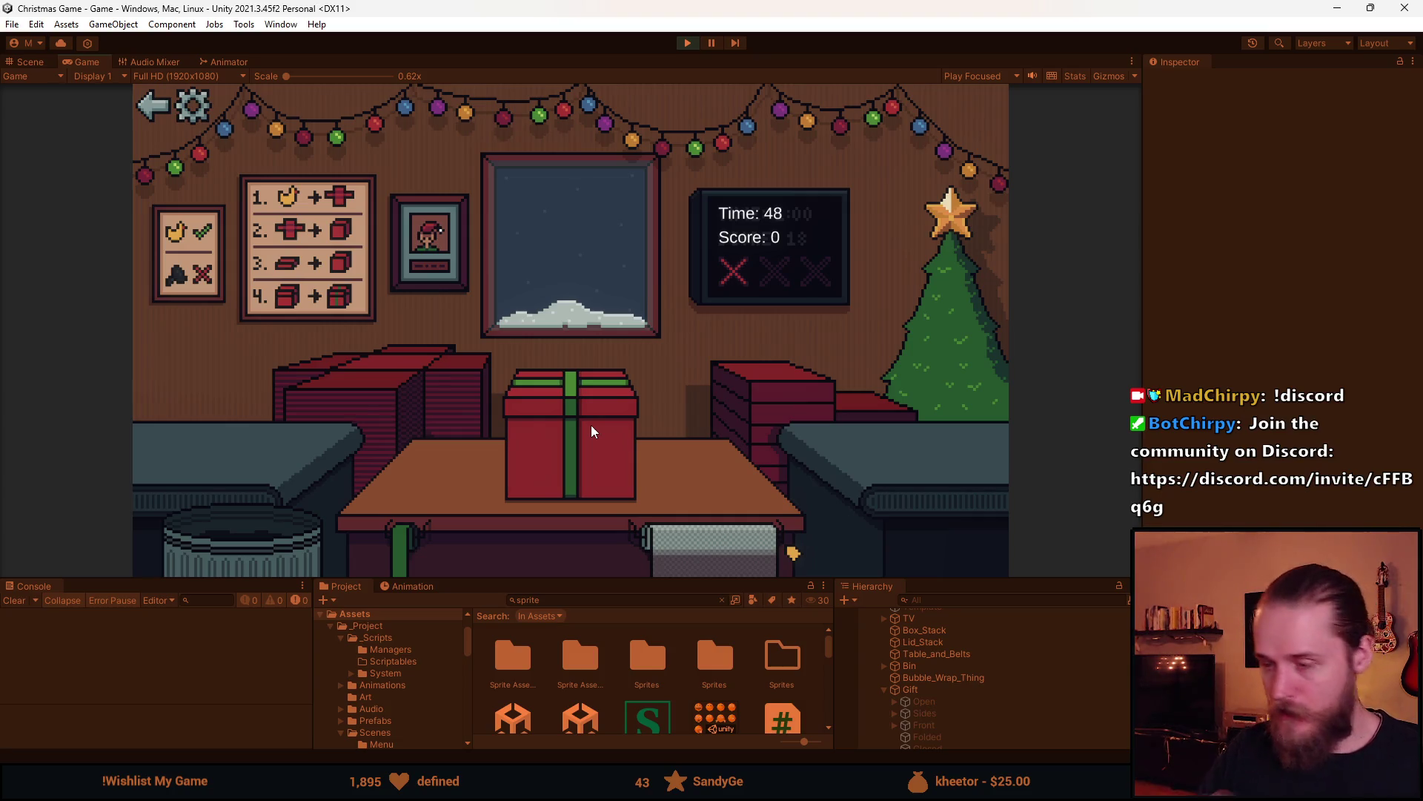
pyautogui.click(602, 430)
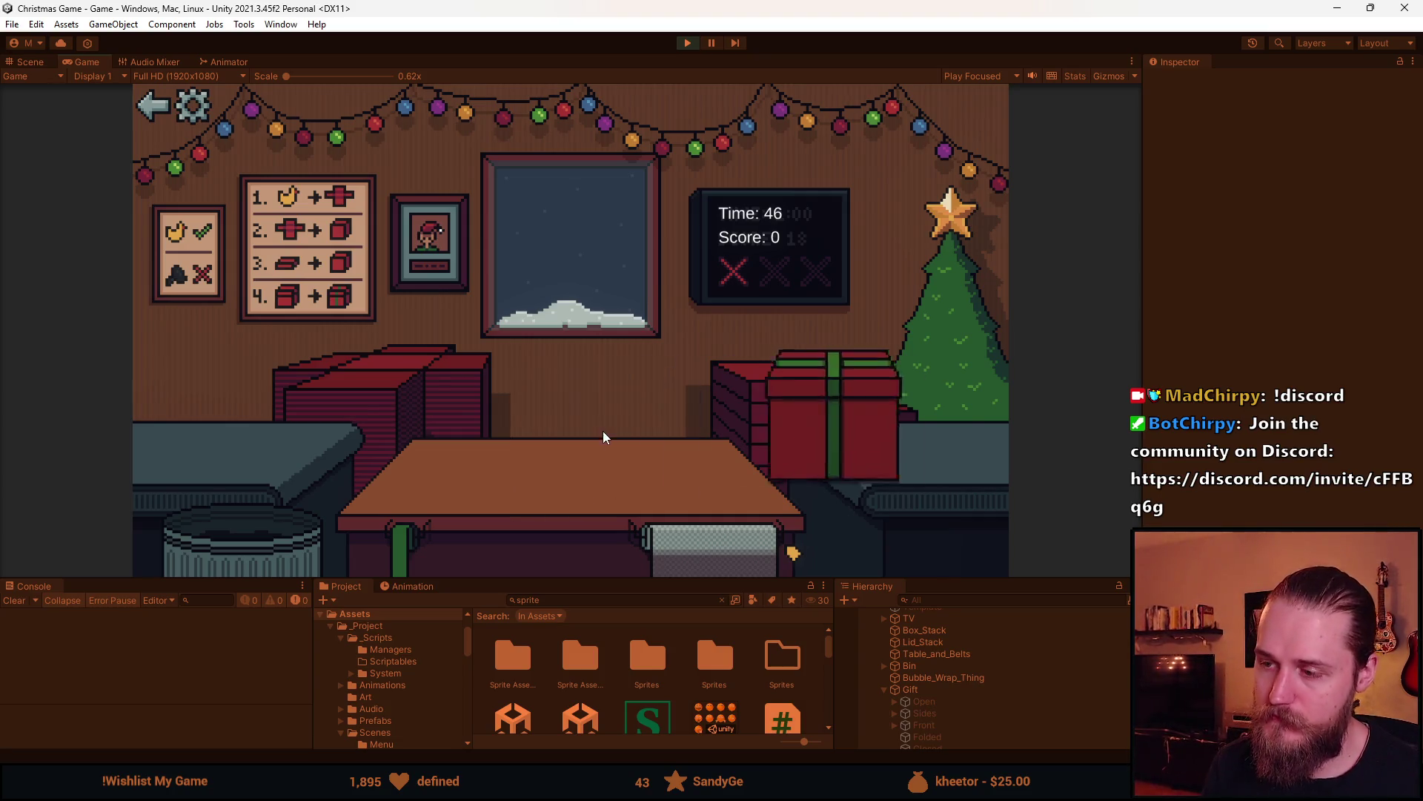
pyautogui.click(358, 386)
pyautogui.click(207, 415)
pyautogui.click(579, 518)
pyautogui.click(578, 470)
pyautogui.click(580, 428)
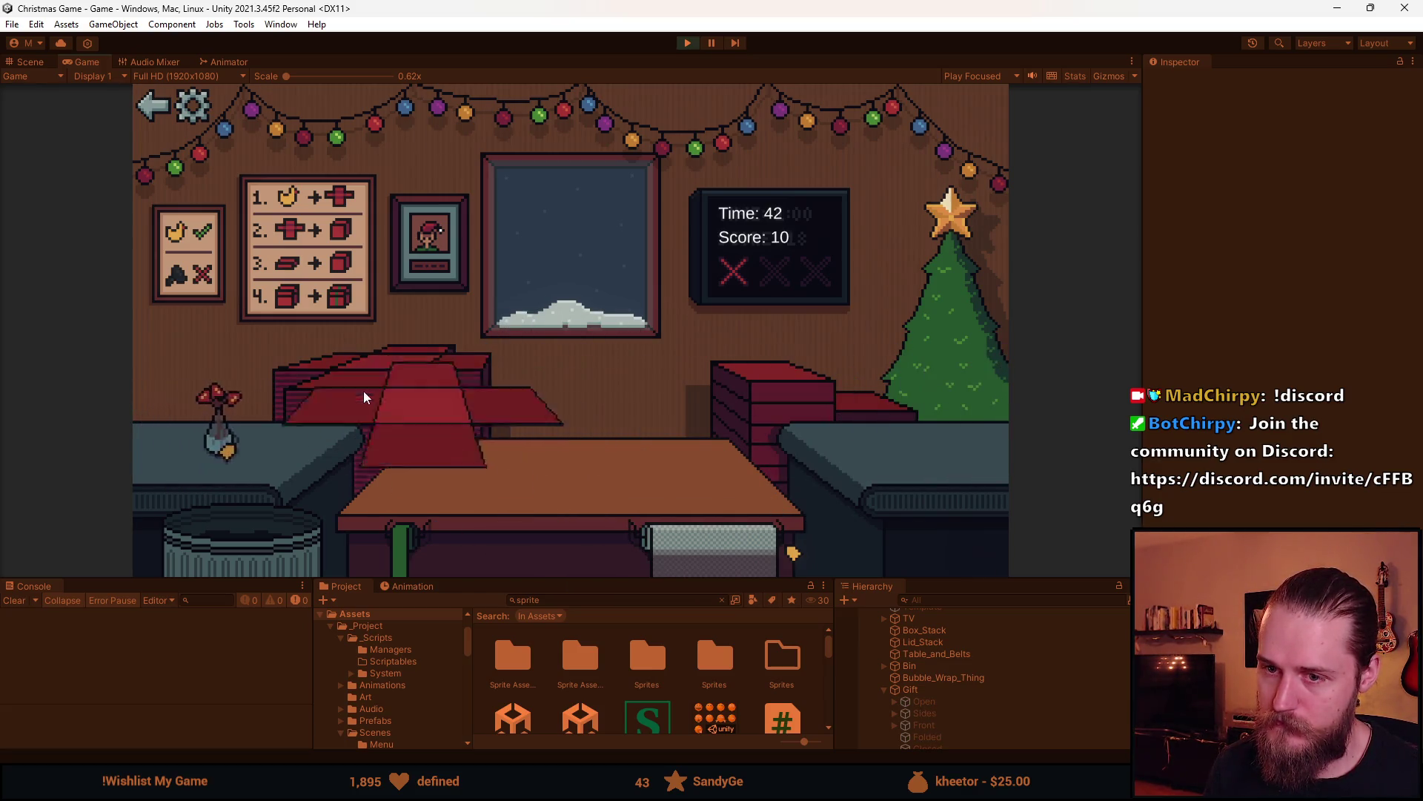
# Lid and ribbon another box, then pack and tape the soccer ball
pyautogui.click(363, 392)
pyautogui.click(749, 384)
pyautogui.click(551, 443)
pyautogui.click(552, 443)
pyautogui.click(363, 392)
pyautogui.click(231, 465)
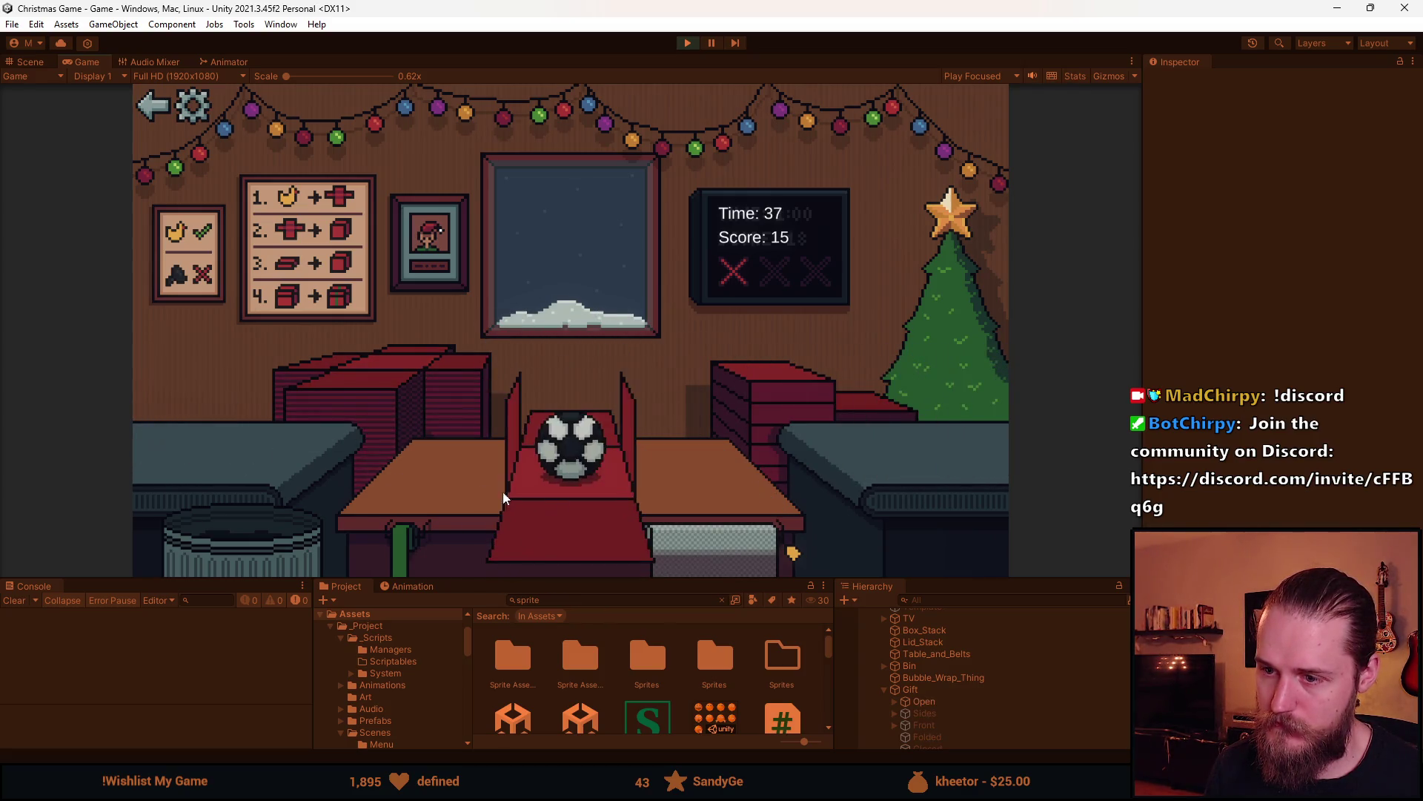
pyautogui.click(727, 531)
pyautogui.click(577, 464)
# Box, fold and tape the toy car, then pack and close the sunglasses box
pyautogui.click(364, 375)
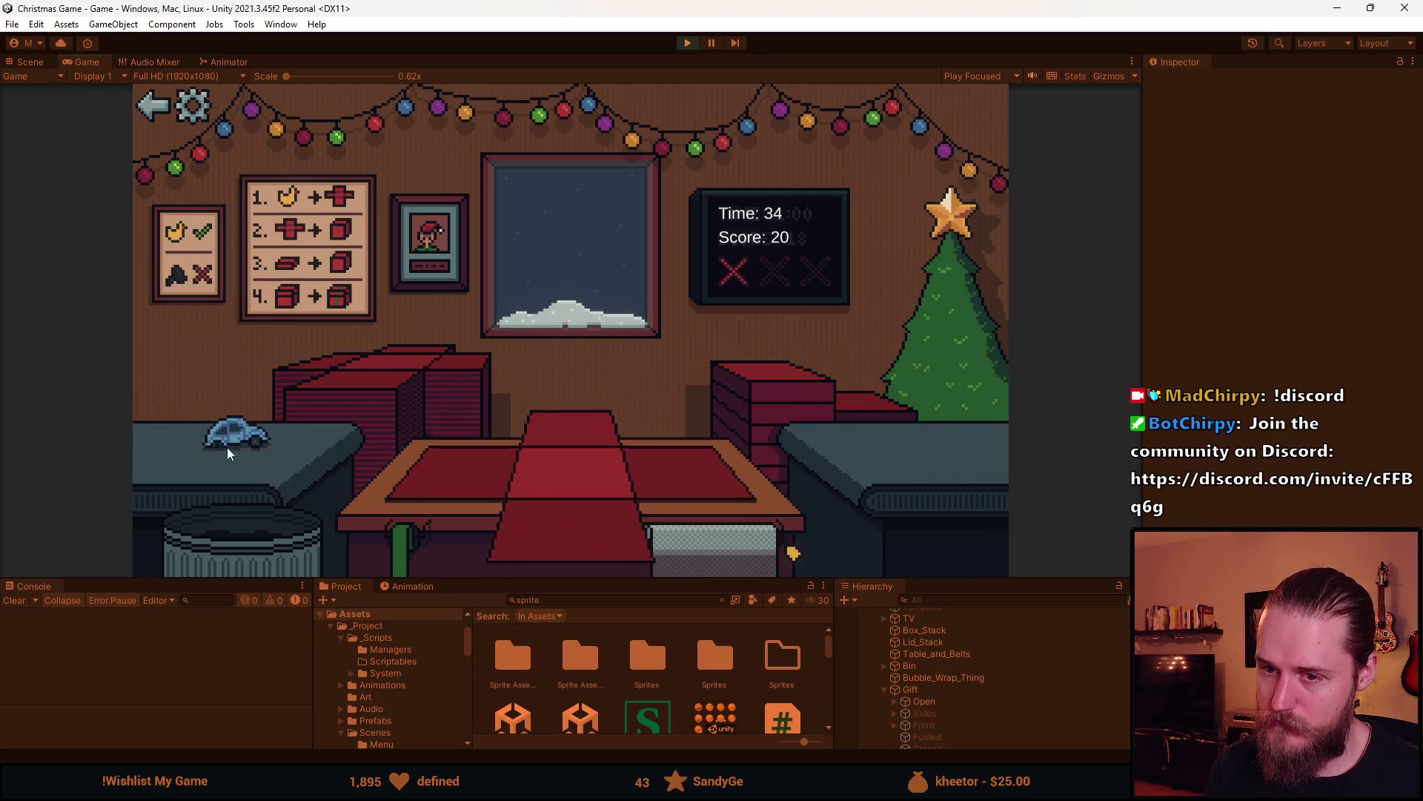
pyautogui.click(311, 441)
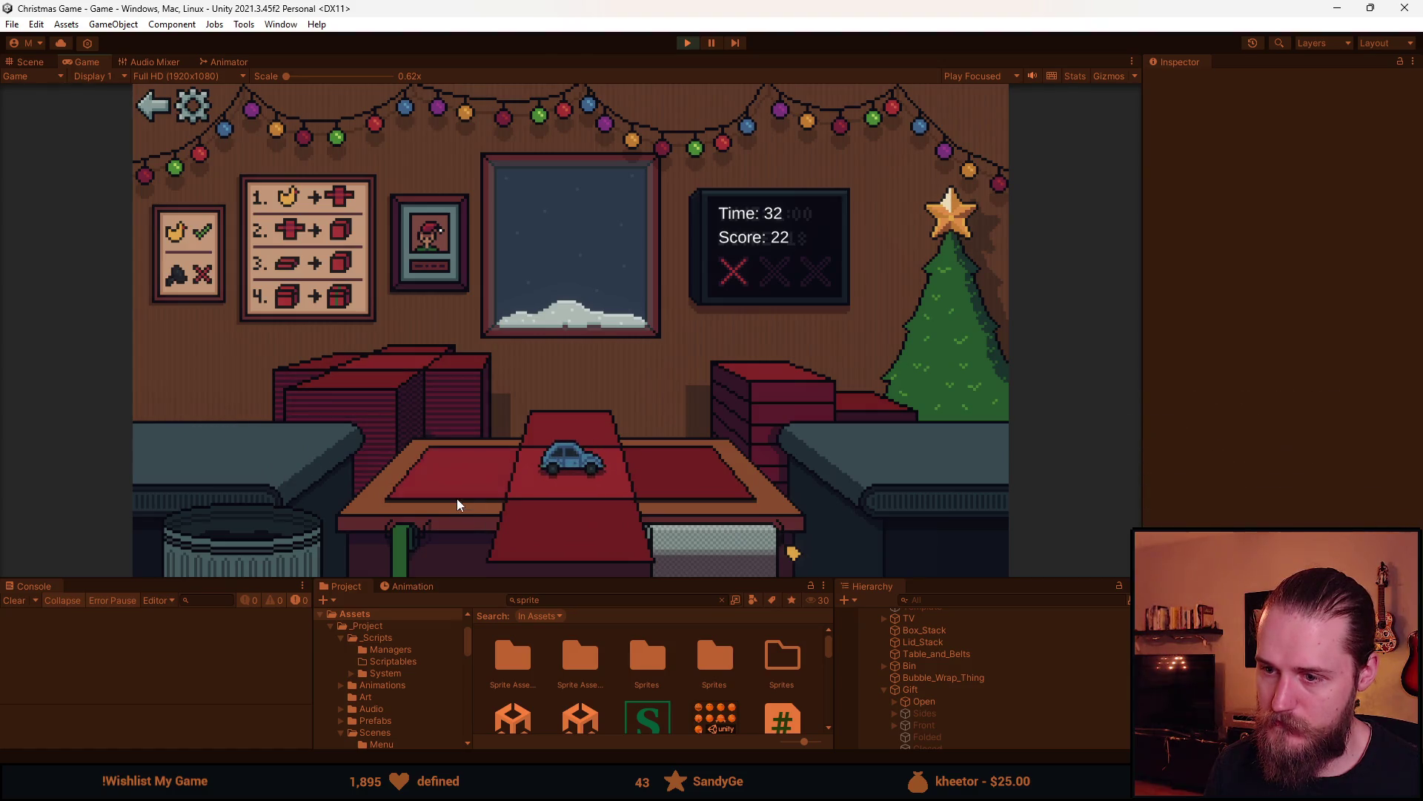
pyautogui.click(719, 537)
pyautogui.click(612, 437)
pyautogui.click(474, 419)
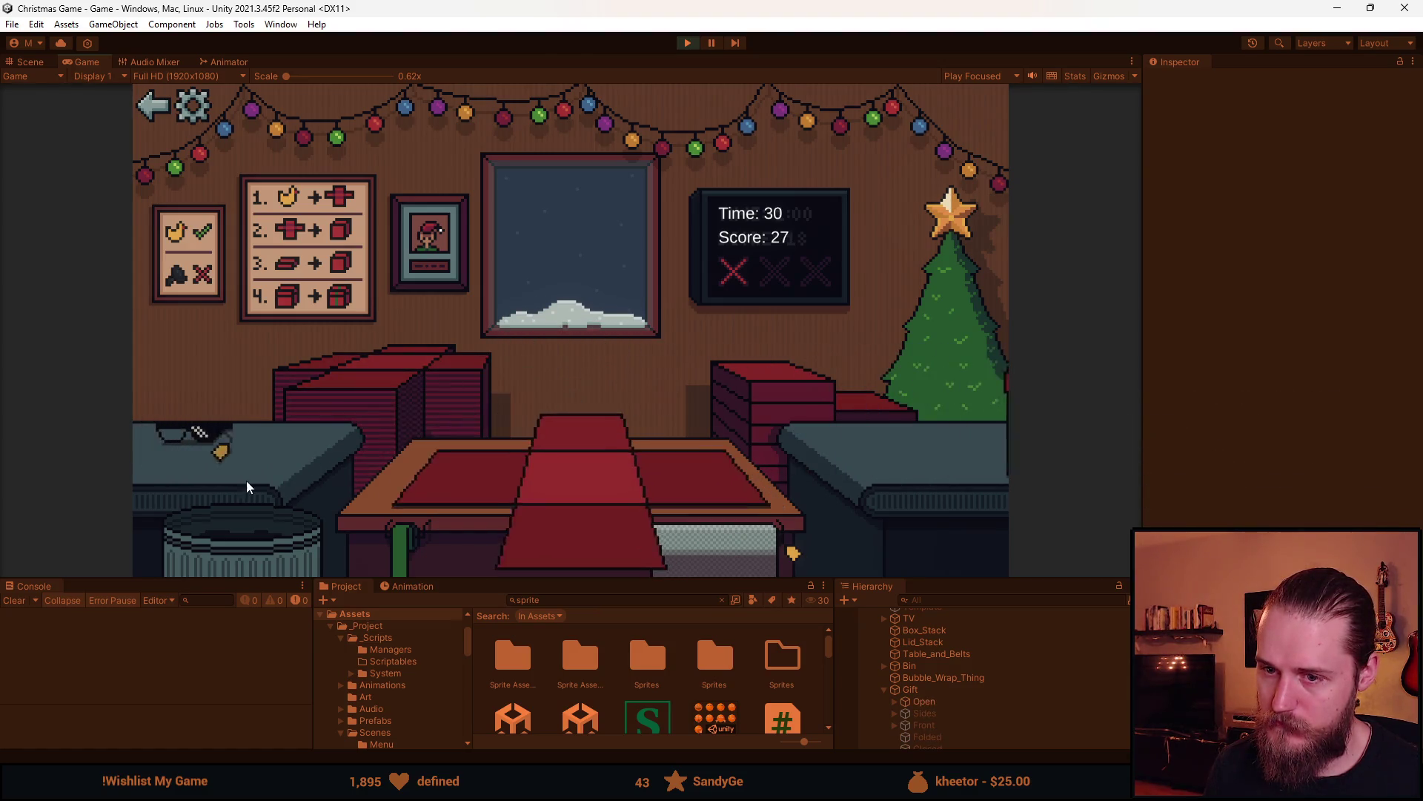
pyautogui.click(219, 443)
pyautogui.click(630, 532)
pyautogui.click(711, 394)
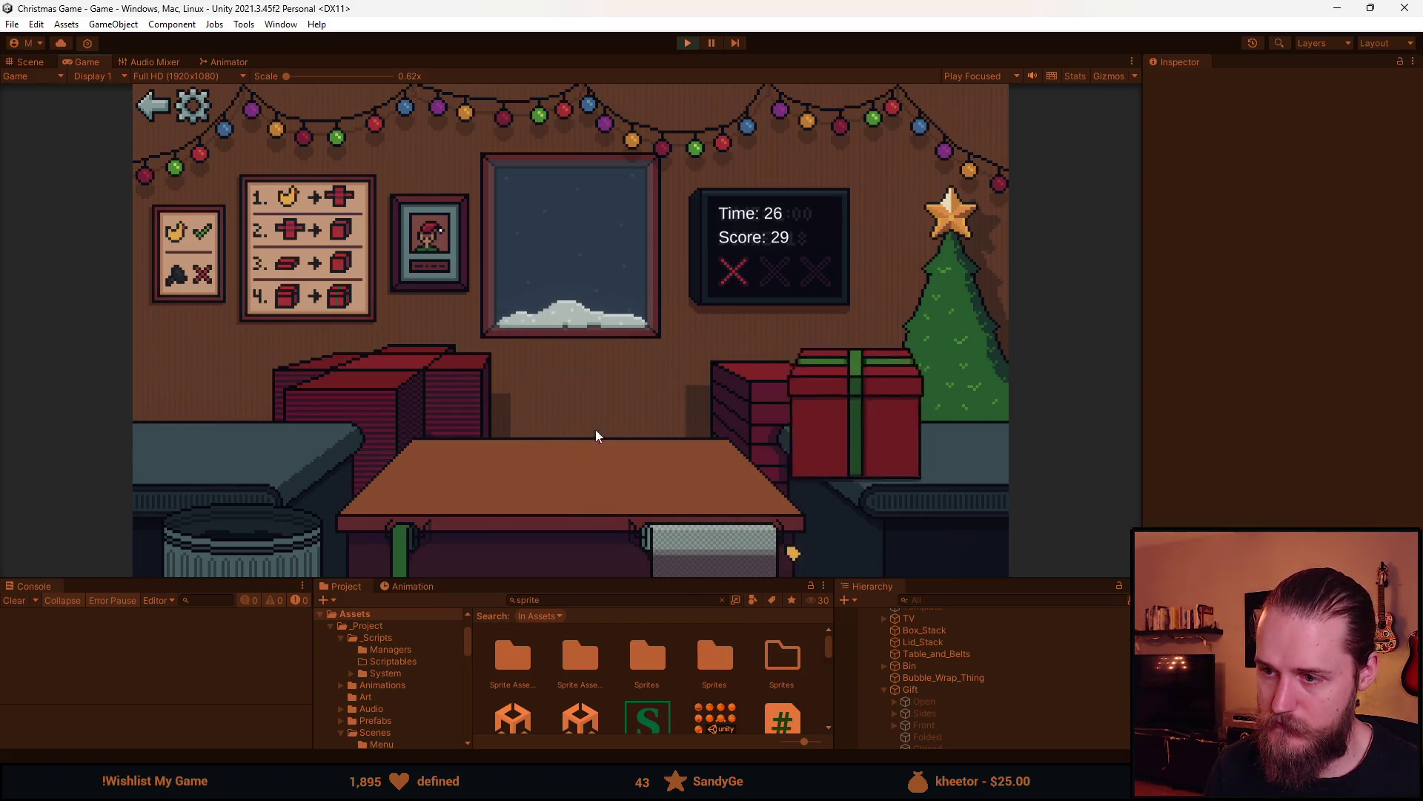
# Pack the counter toy into a fresh box, lid it, ribbon it and fully wrap it
pyautogui.click(459, 415)
pyautogui.click(181, 427)
pyautogui.click(564, 519)
pyautogui.click(719, 415)
pyautogui.click(590, 442)
pyautogui.click(376, 426)
pyautogui.click(256, 473)
pyautogui.click(578, 481)
pyautogui.click(812, 401)
pyautogui.click(612, 449)
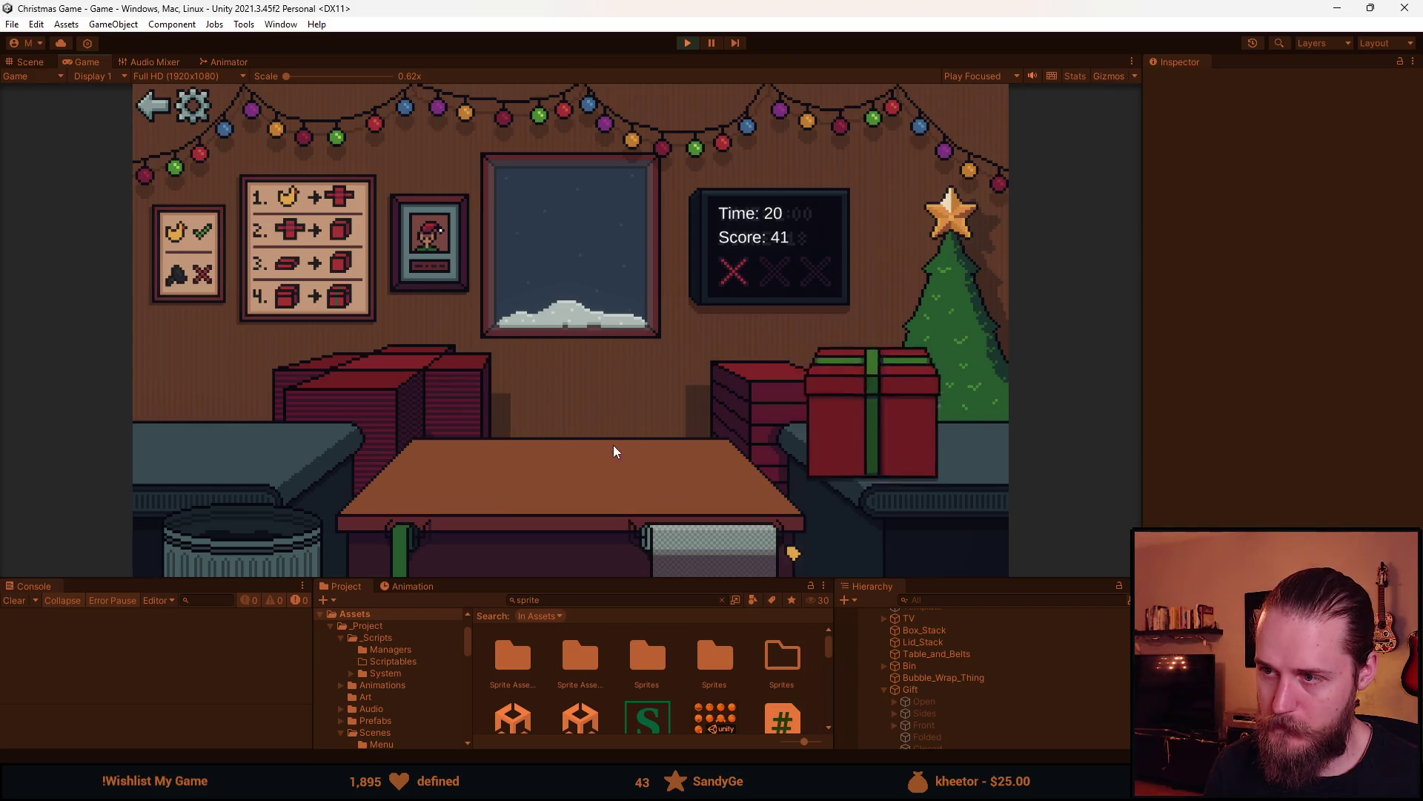
# Box and lid the next toy, ribbon it, and start the following gift
pyautogui.click(386, 430)
pyautogui.click(312, 478)
pyautogui.click(443, 470)
pyautogui.click(759, 398)
pyautogui.click(590, 437)
pyautogui.click(376, 425)
pyautogui.click(228, 446)
pyautogui.click(464, 491)
# Finish the current box, then throw the toy car and panda into the bin
pyautogui.click(740, 384)
pyautogui.click(604, 447)
pyautogui.click(398, 412)
pyautogui.click(237, 466)
pyautogui.click(232, 556)
pyautogui.click(233, 442)
pyautogui.click(243, 424)
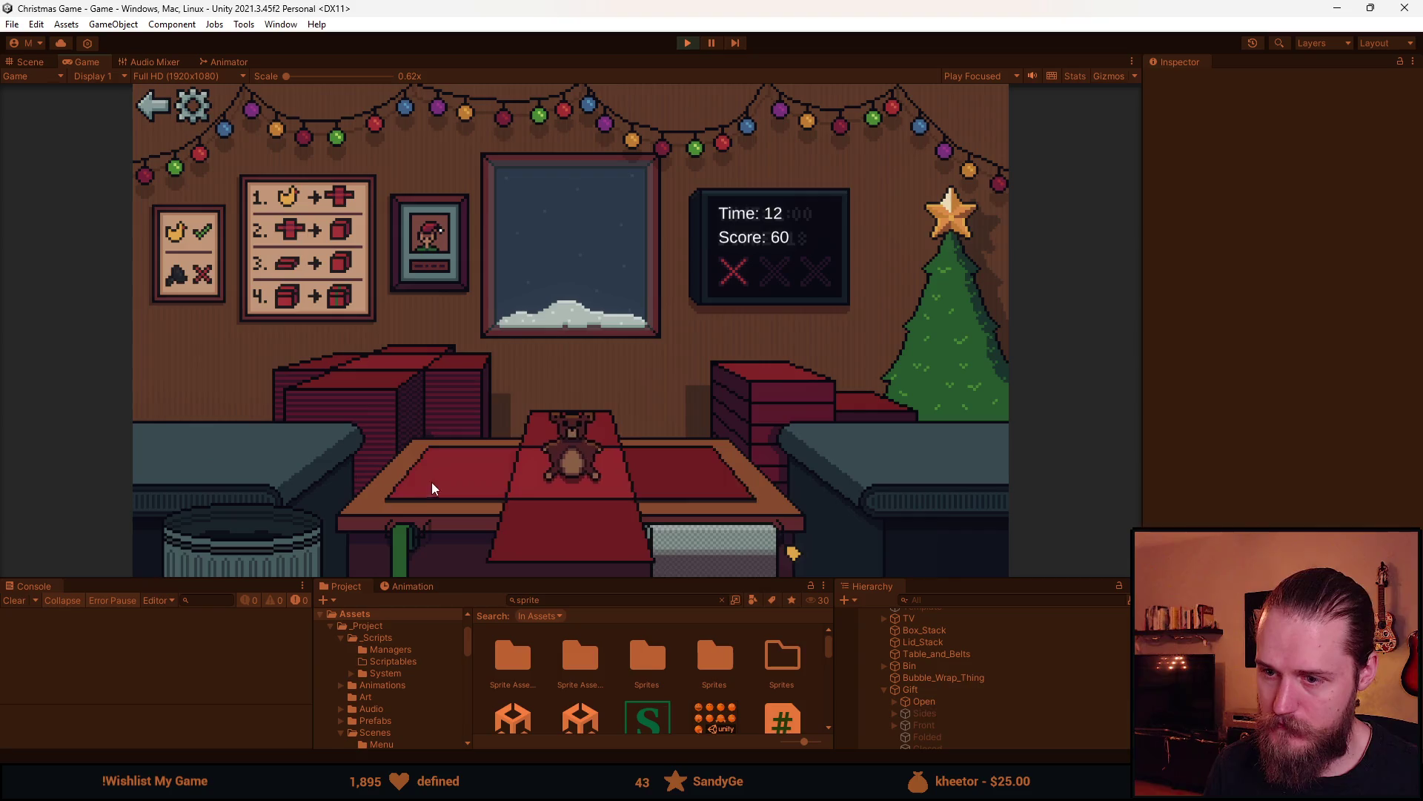
# Wrap up the teddy bear's box, then box, lid and ribbon the toy train
pyautogui.click(430, 482)
pyautogui.click(745, 389)
pyautogui.click(572, 447)
pyautogui.click(226, 439)
pyautogui.click(403, 447)
pyautogui.click(519, 504)
pyautogui.click(575, 418)
pyautogui.click(365, 392)
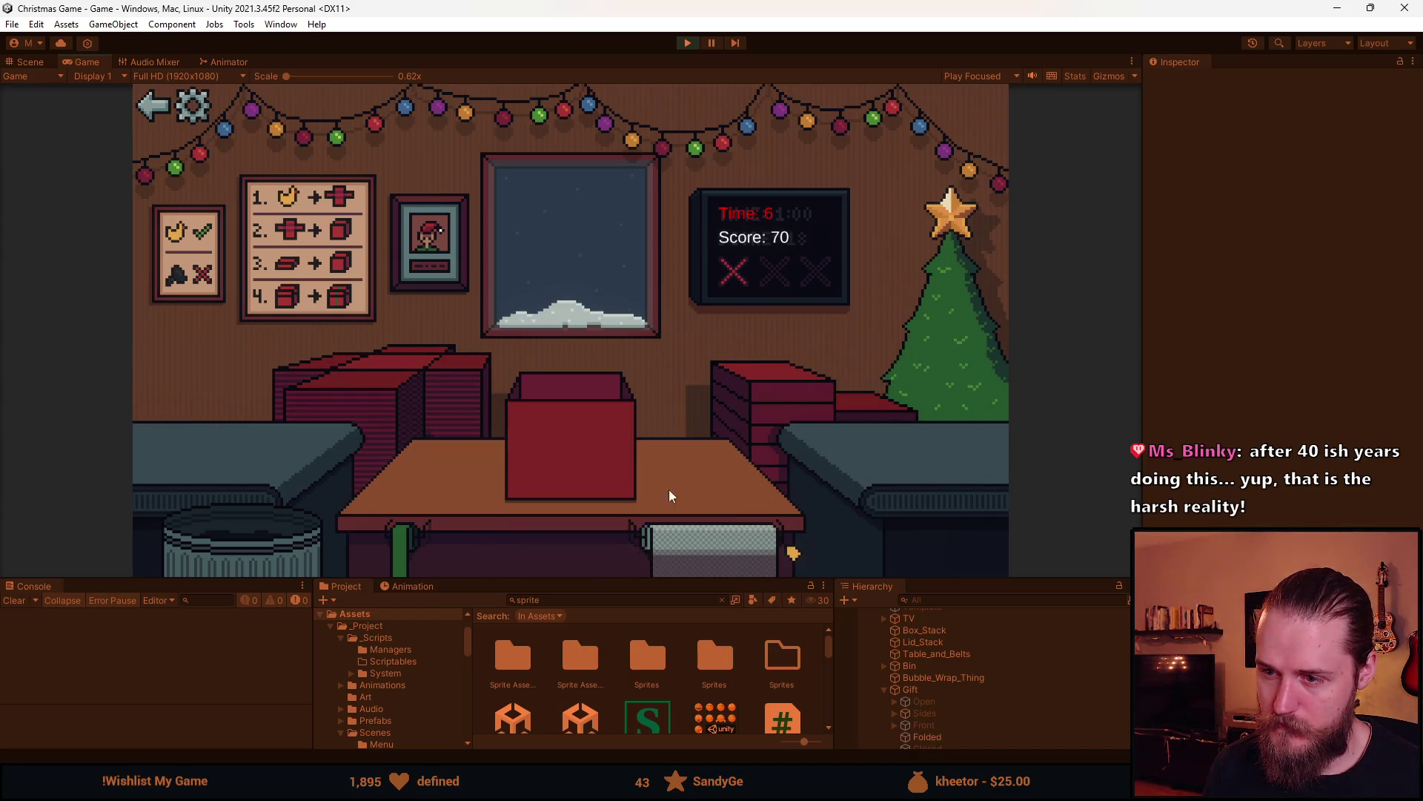
pyautogui.click(550, 433)
# Box and ribbon the duck, wrap the grey item in red, and stop the round at 82
pyautogui.click(221, 444)
pyautogui.click(770, 392)
pyautogui.click(579, 438)
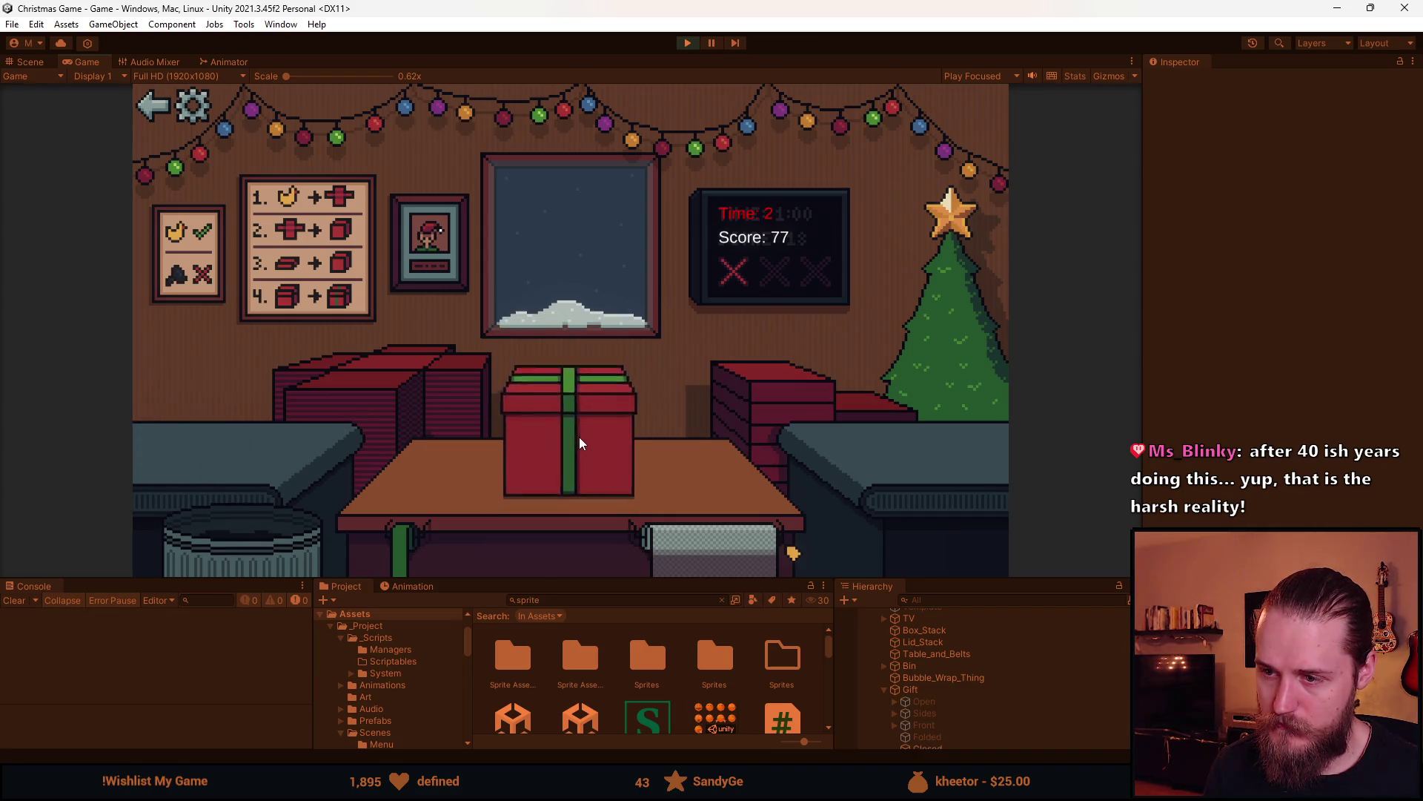
pyautogui.click(226, 439)
pyautogui.click(534, 524)
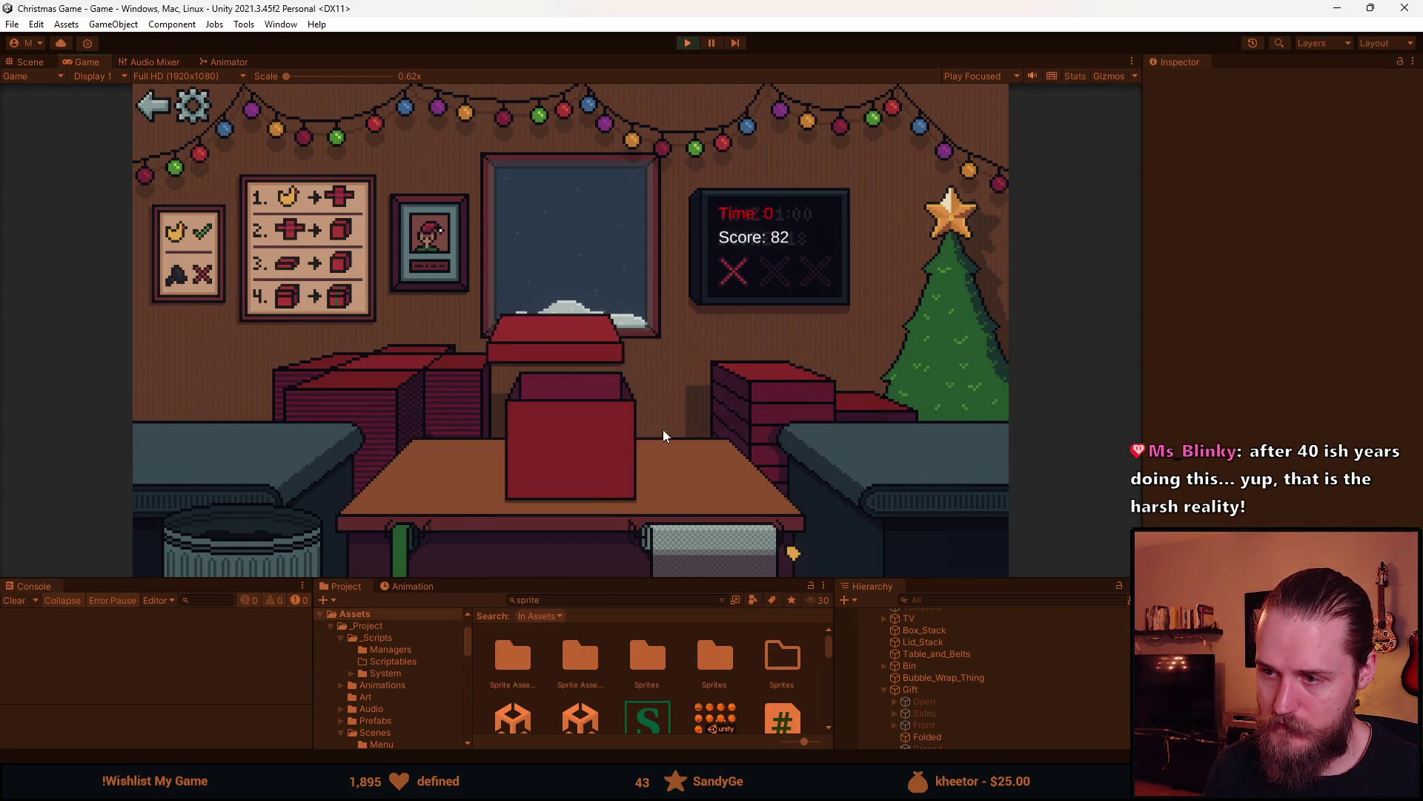
pyautogui.click(686, 44)
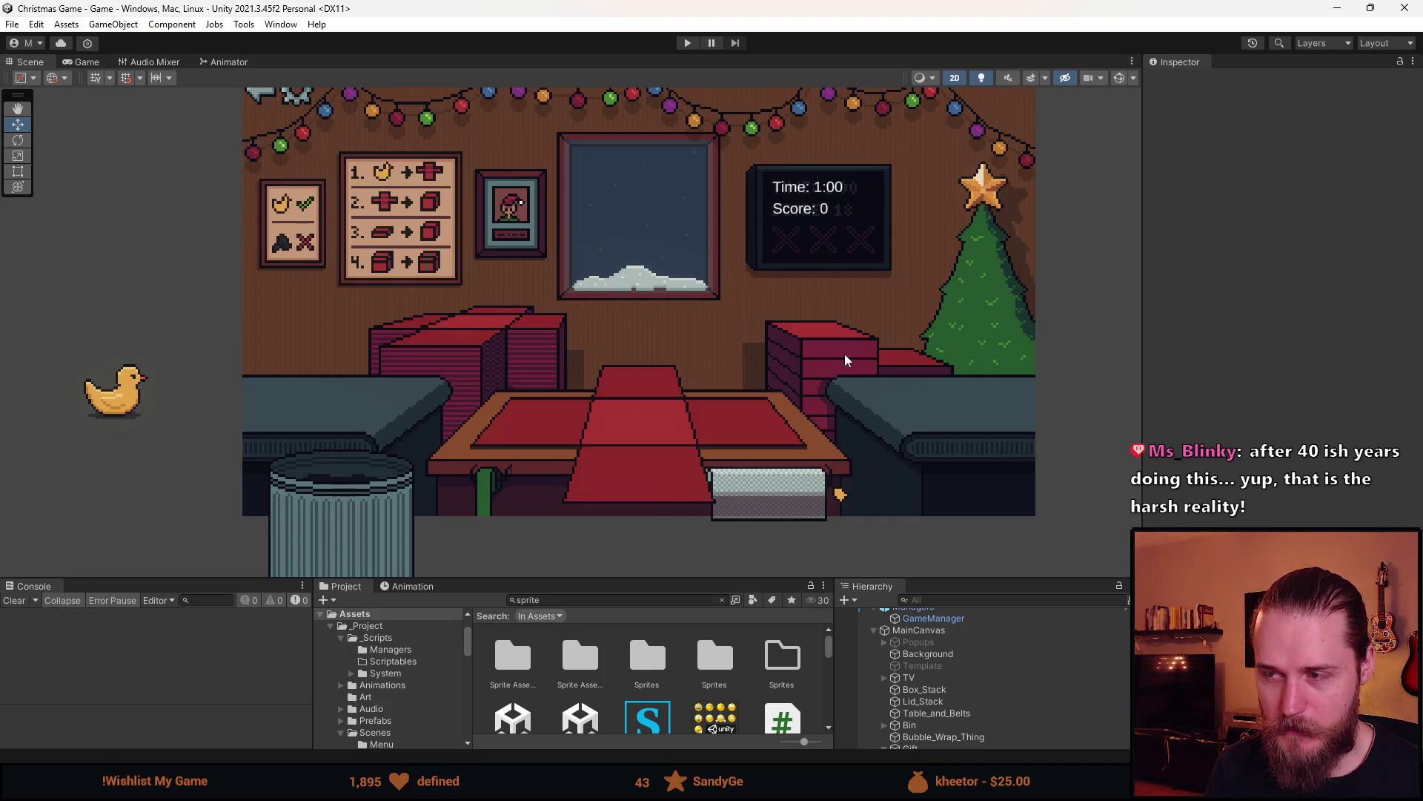
# Recentre and nudge the Scene view, then switch to Gift.cs in Visual Studio
pyautogui.press('f')
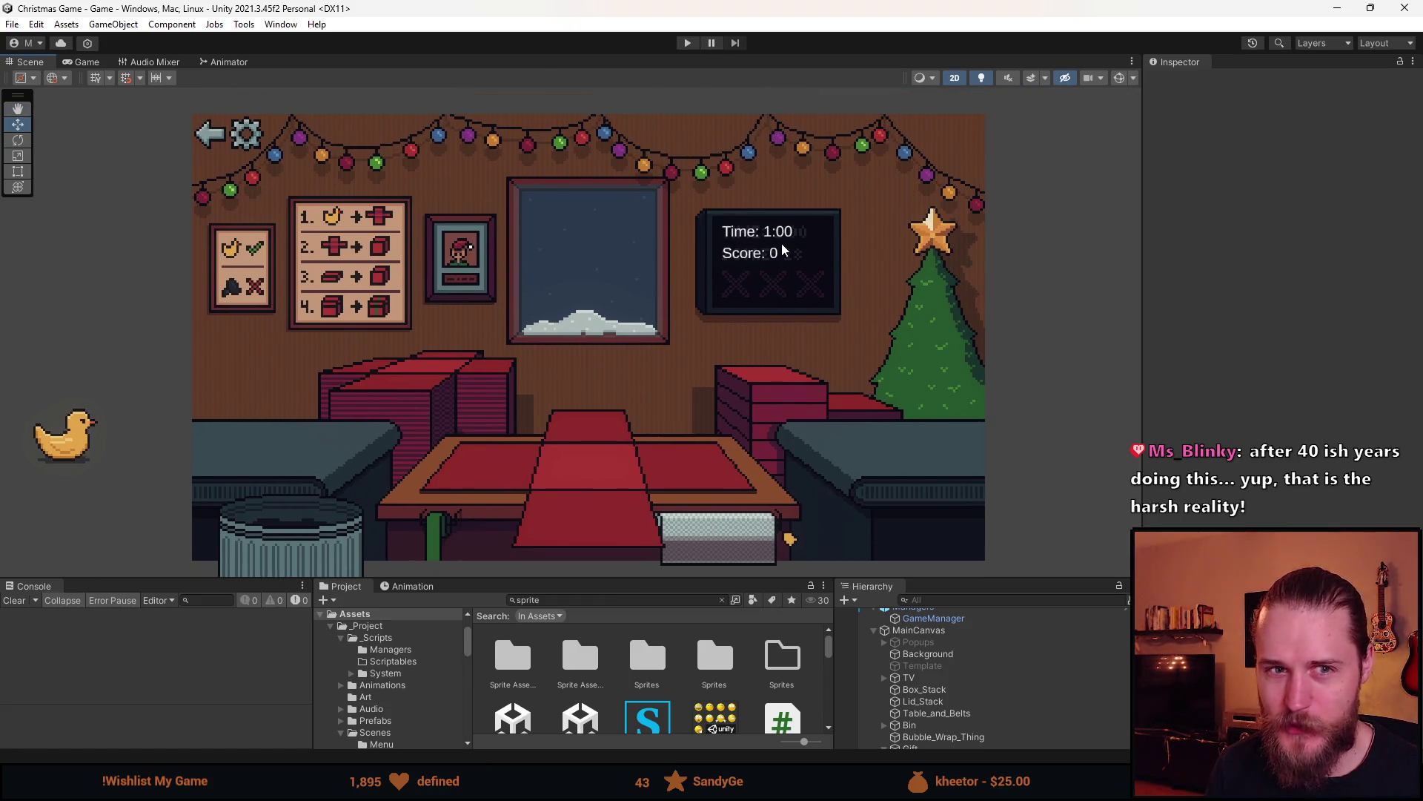
pyautogui.moveTo(748, 316); pyautogui.dragTo(718, 316)
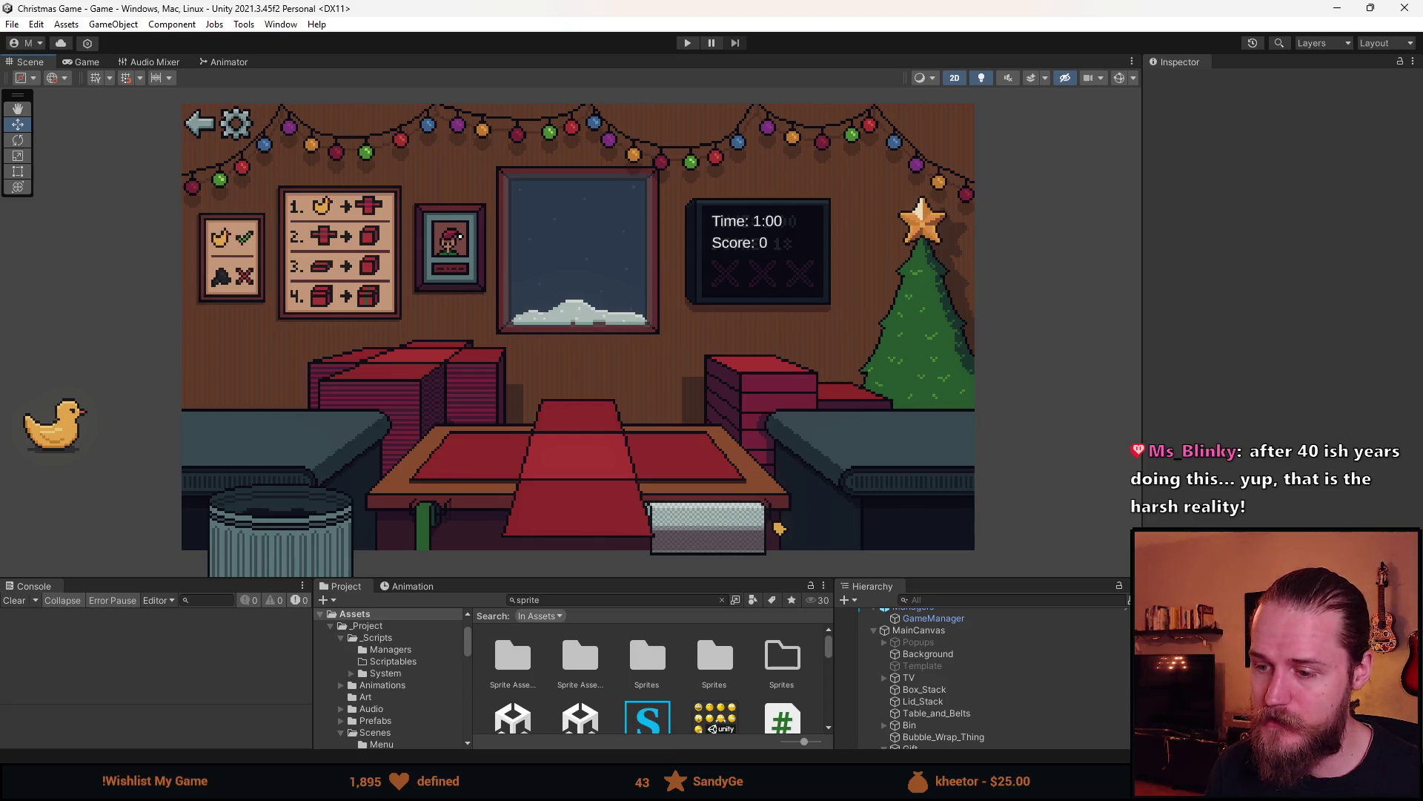
pyautogui.hotkey('alt', 'Tab')
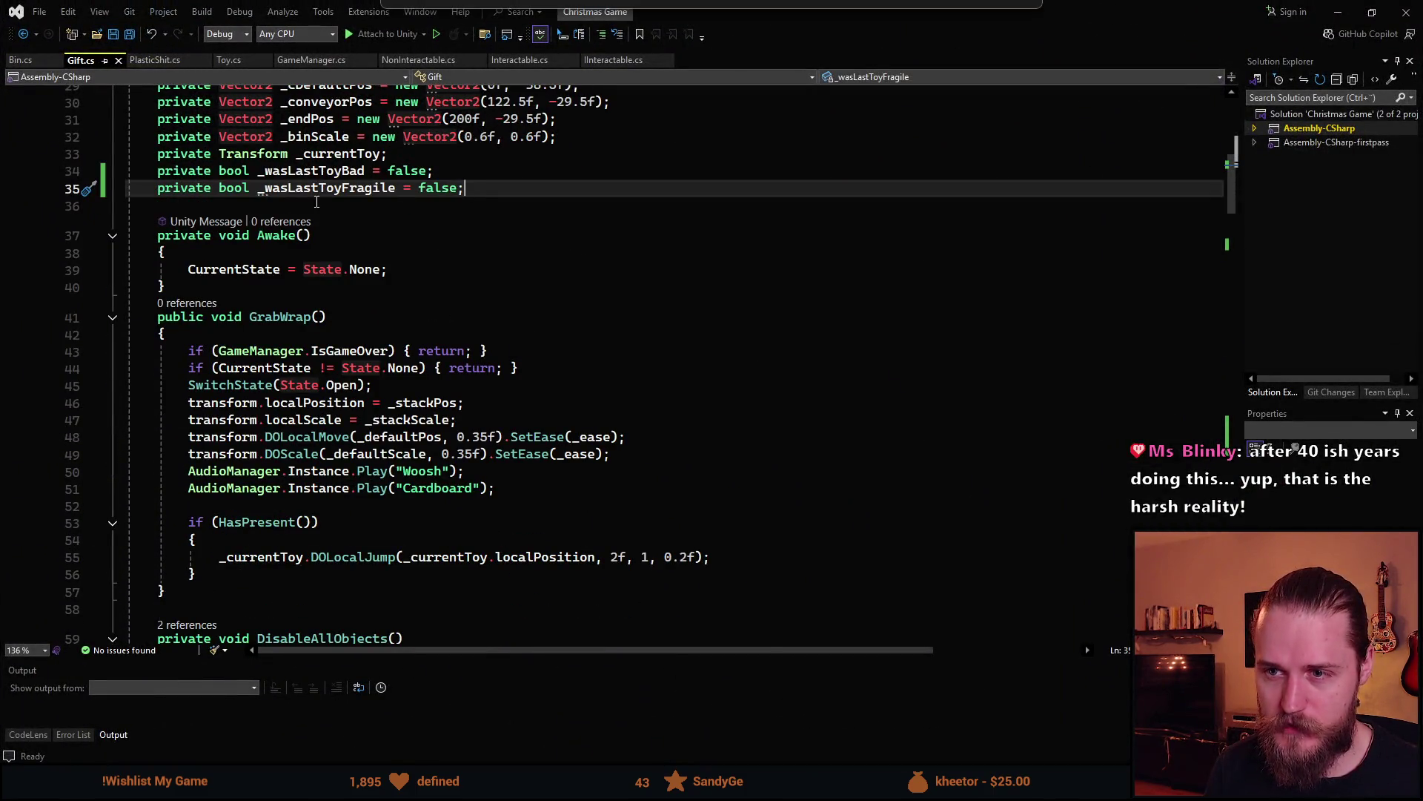
# Add a blank line after the Awake method in Gift.cs
pyautogui.click(327, 189)
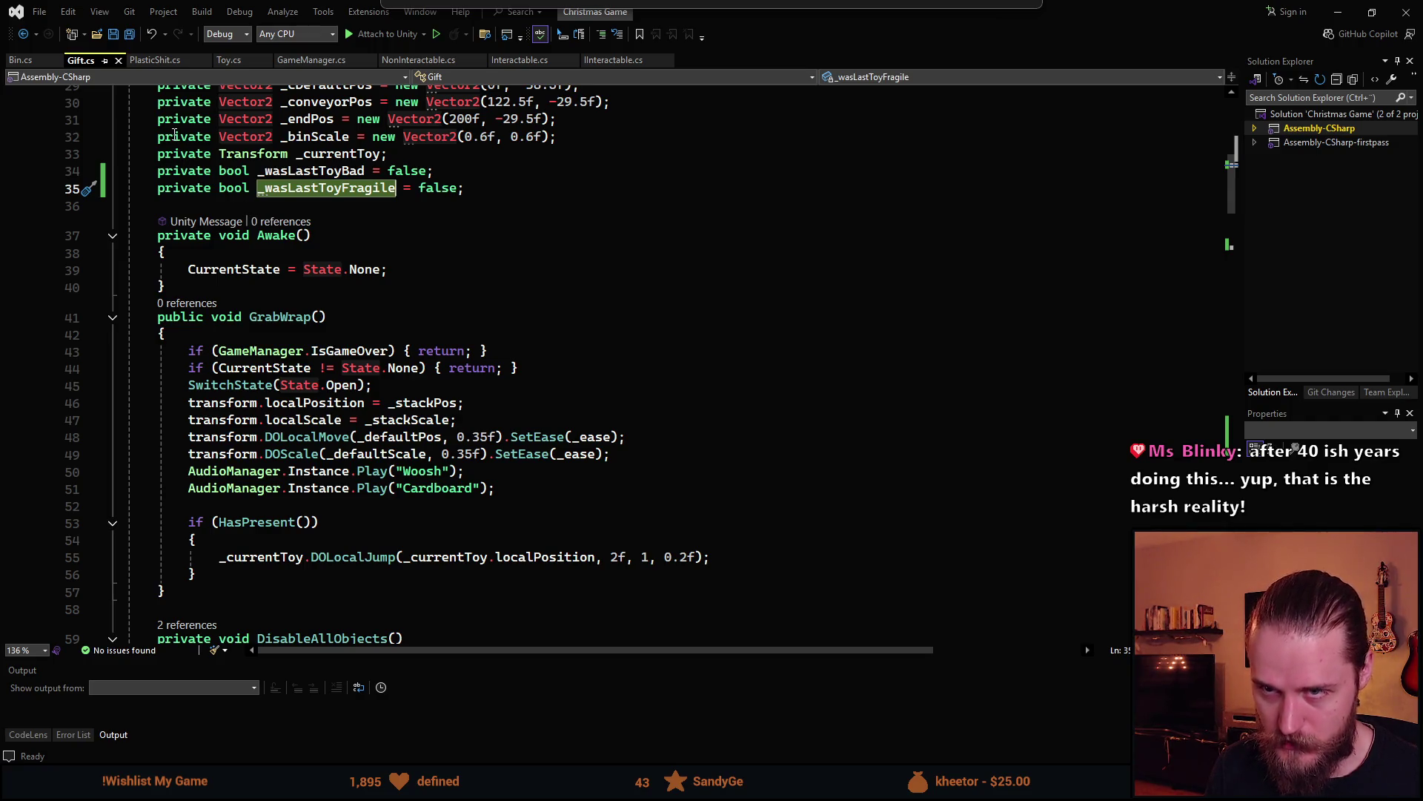
pyautogui.scroll(1, 264, 259)
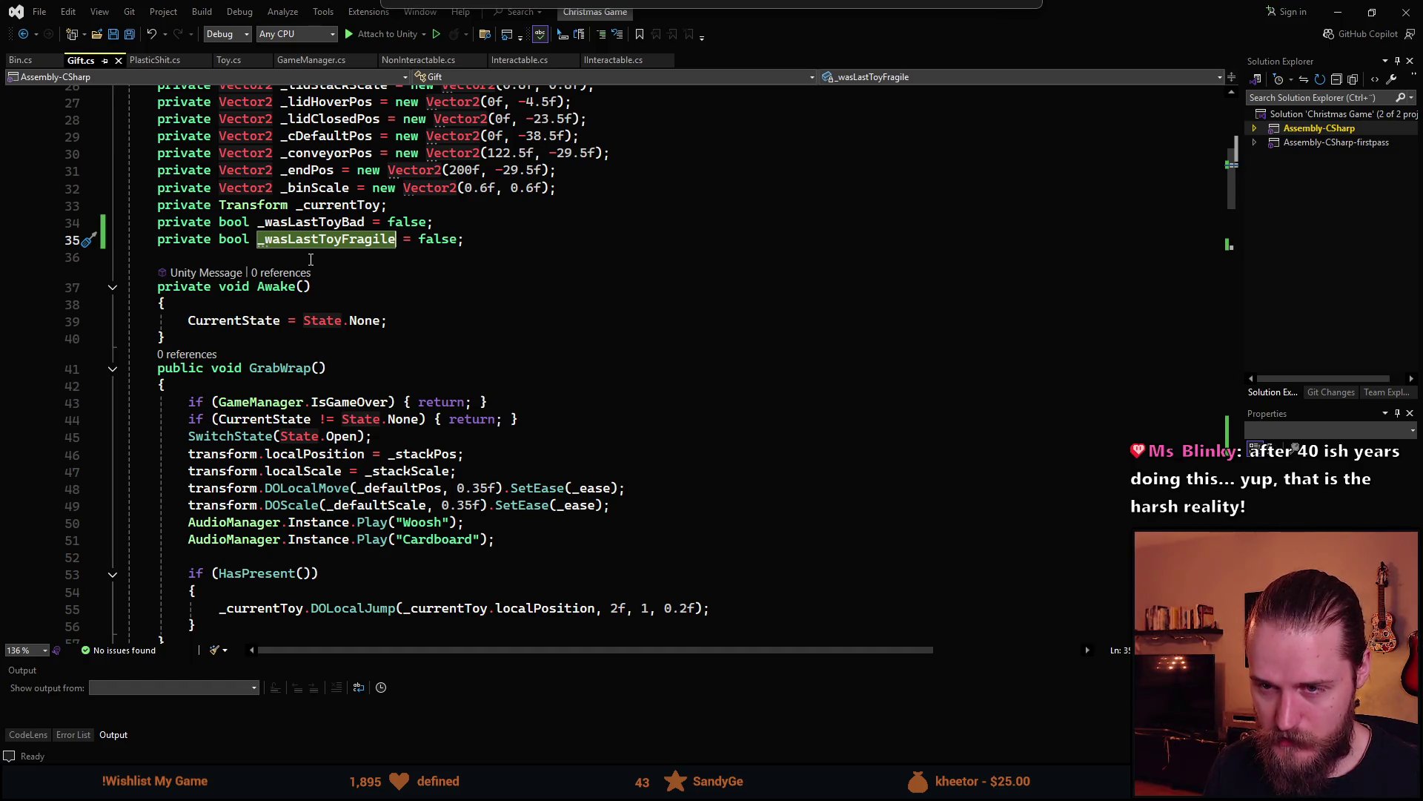
pyautogui.click(211, 338)
pyautogui.press('Return')
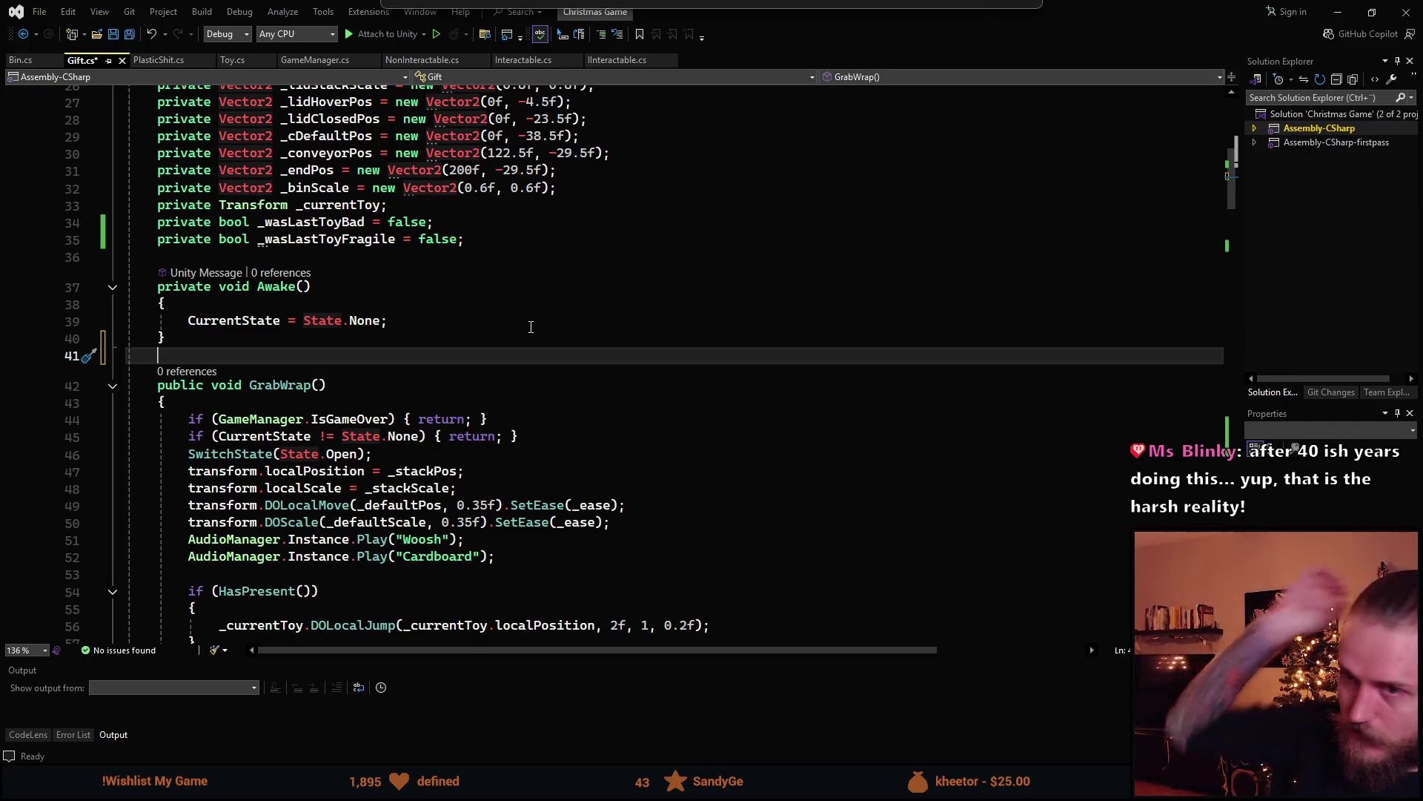
# Declare '[HideInInspector] private bool _hasPlasticShit = false;' below _wasLastToyFragile and save
pyautogui.click(477, 219)
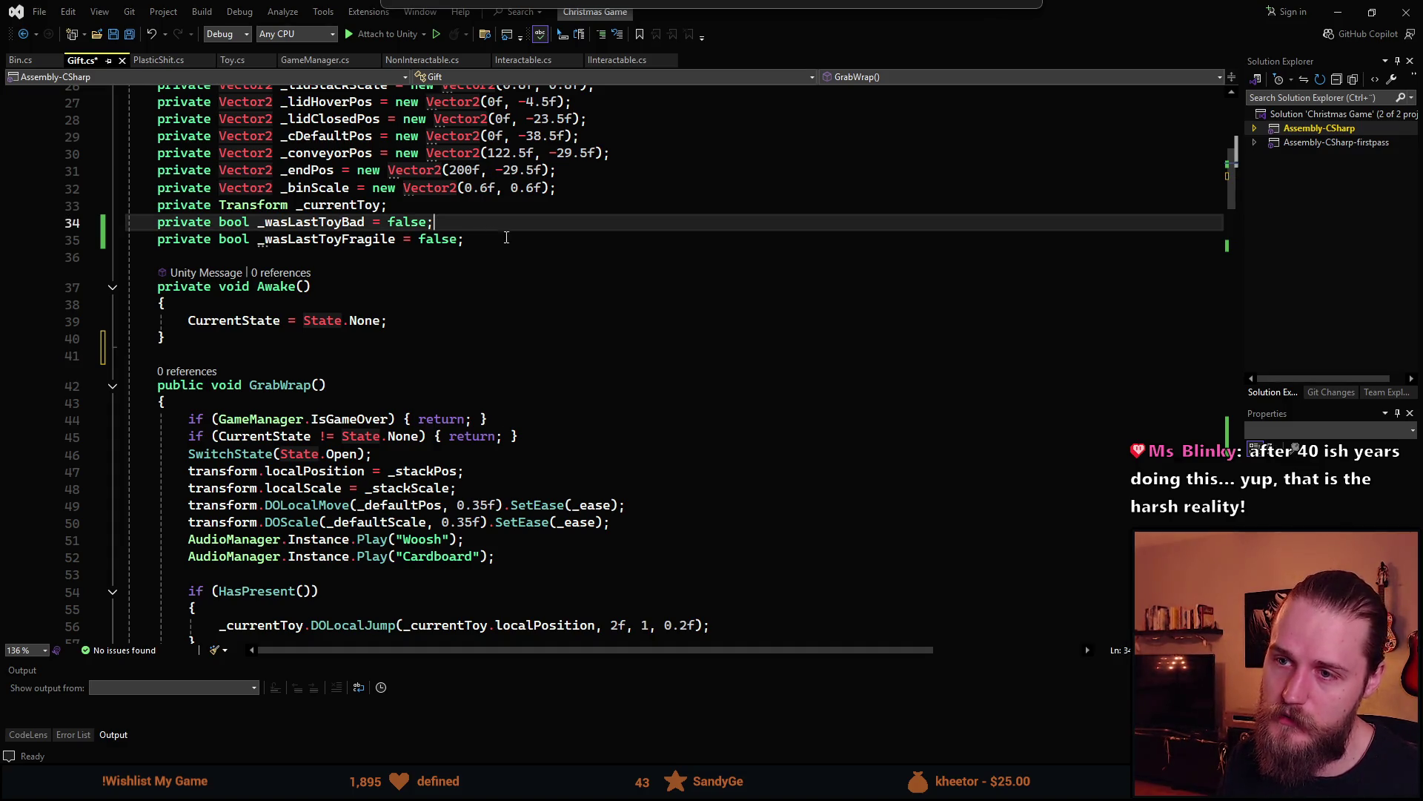
pyautogui.press('Down')
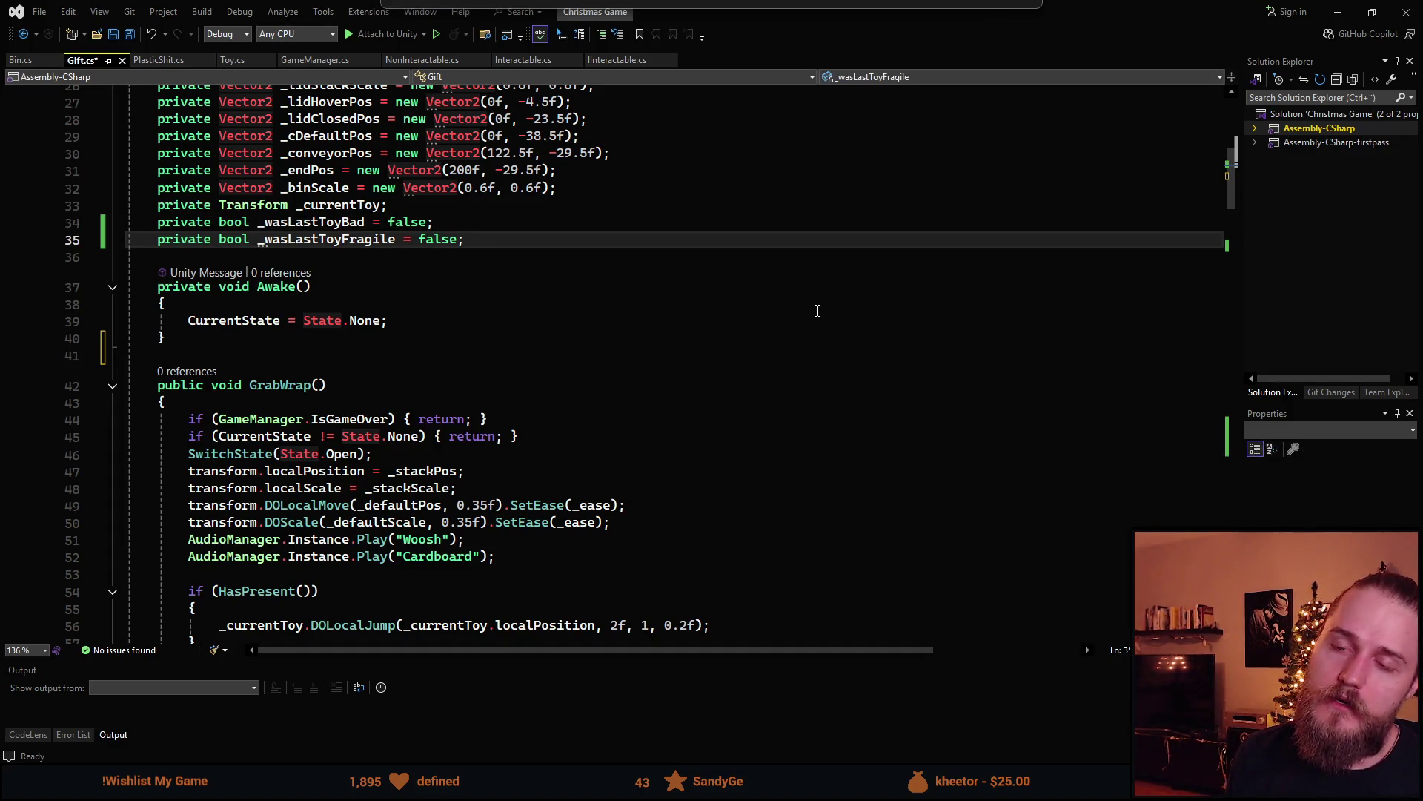
pyautogui.press('Return')
pyautogui.write('pripublic bo')
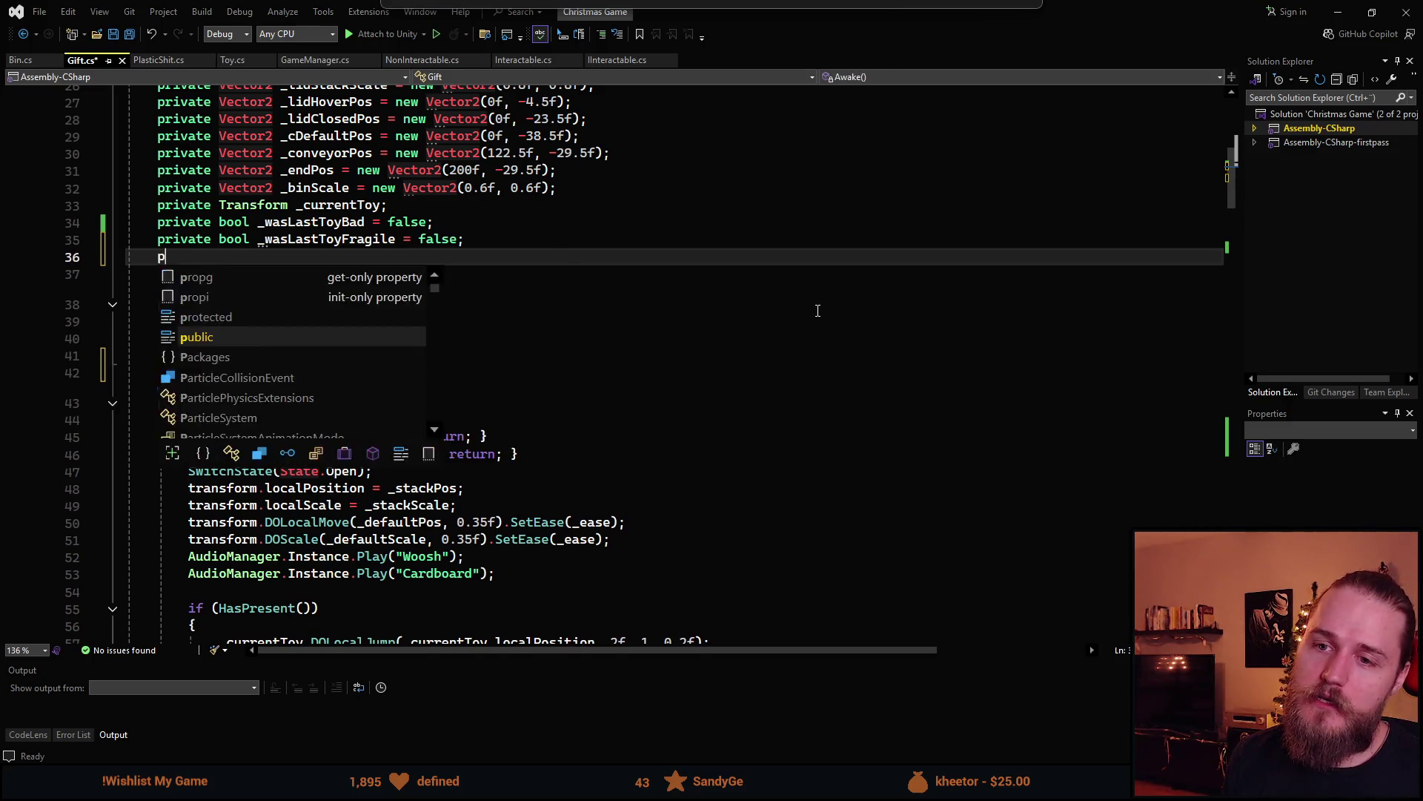
pyautogui.write('ol')
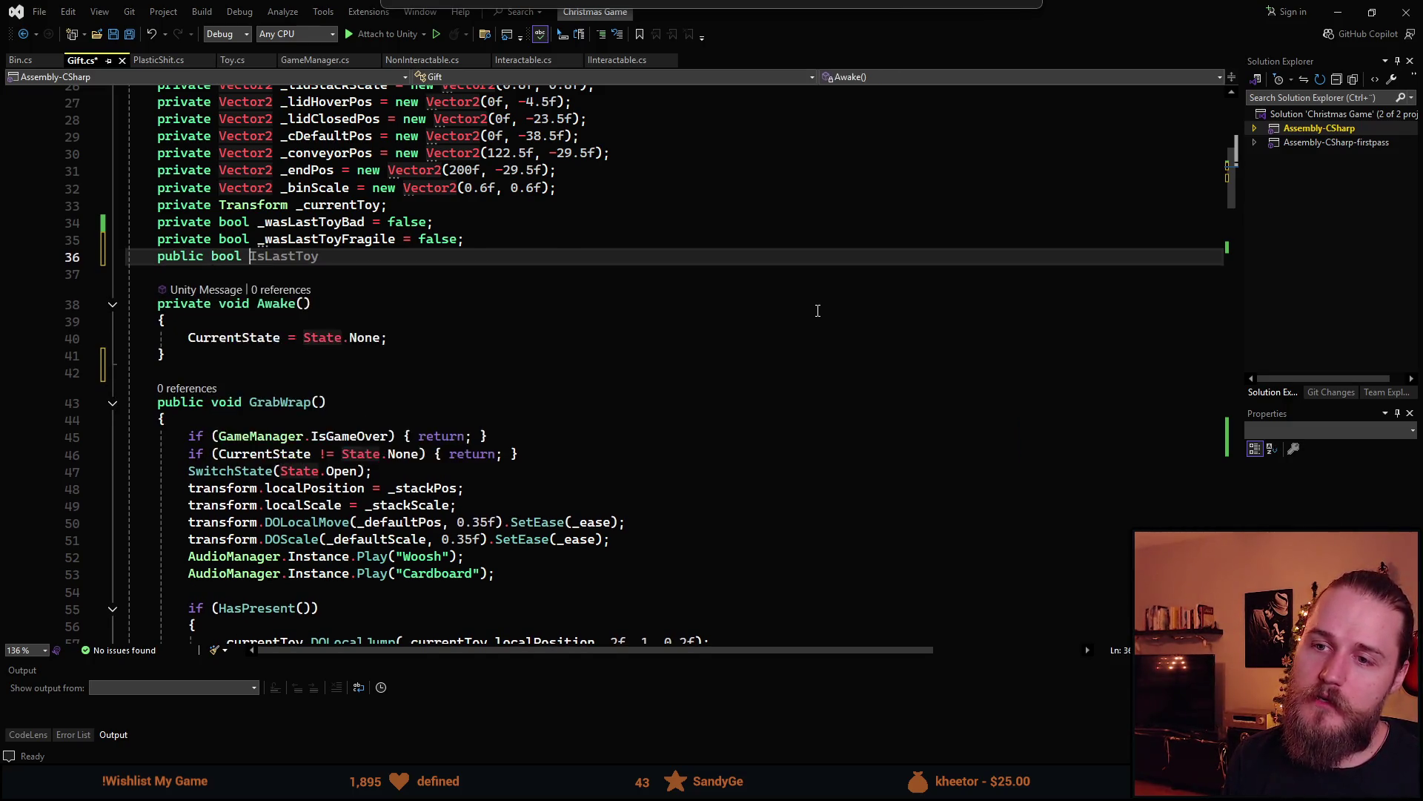
pyautogui.press('Home')
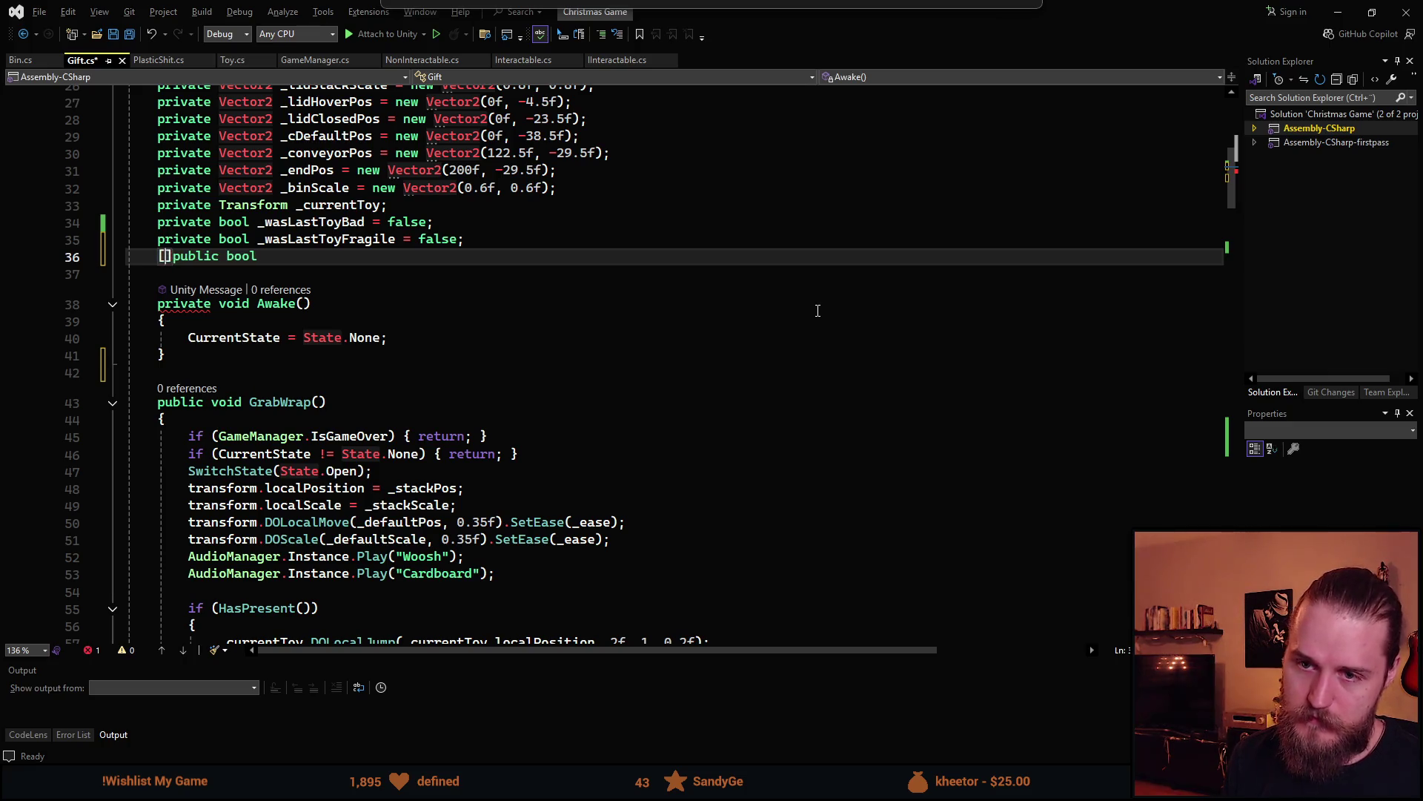
pyautogui.write('[HideInInspector')
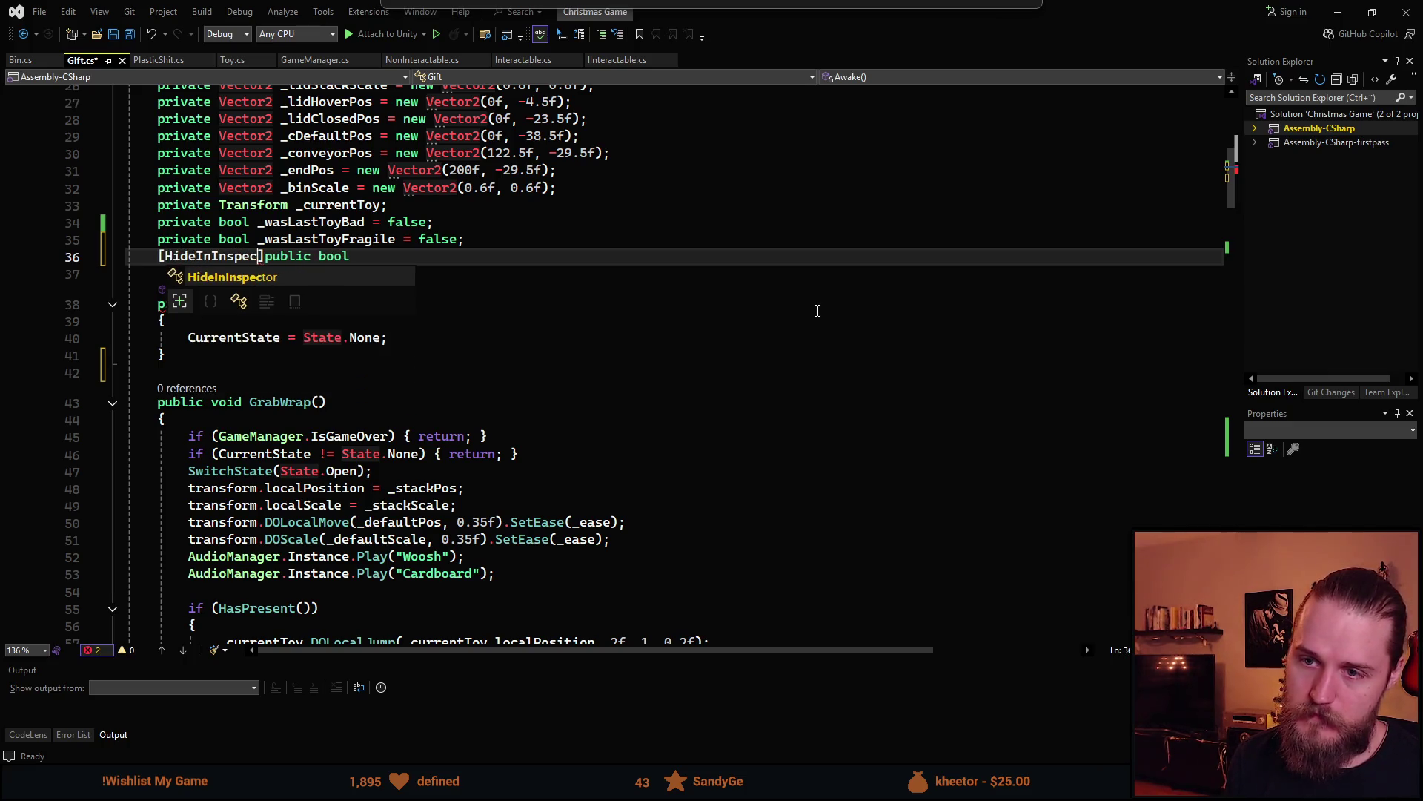
pyautogui.write(']')
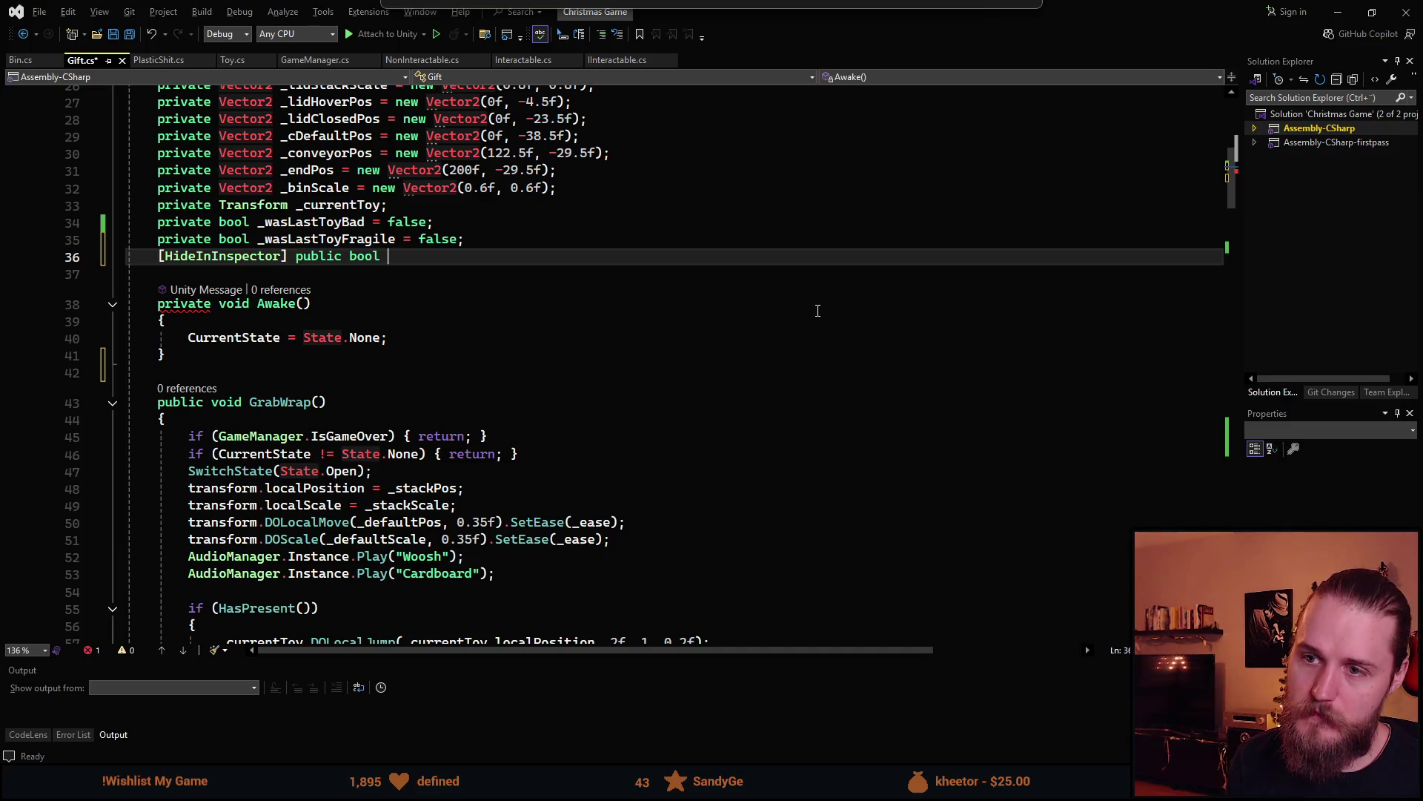
pyautogui.hotkey('ctrl', 'BackSpace')
pyautogui.hotkey('ctrl', 'BackSpace')
pyautogui.hotkey('ctrl', 'BackSpace')
pyautogui.hotkey('ctrl', 'BackSpace')
pyautogui.hotkey('ctrl', 'BackSpace')
pyautogui.write('private')
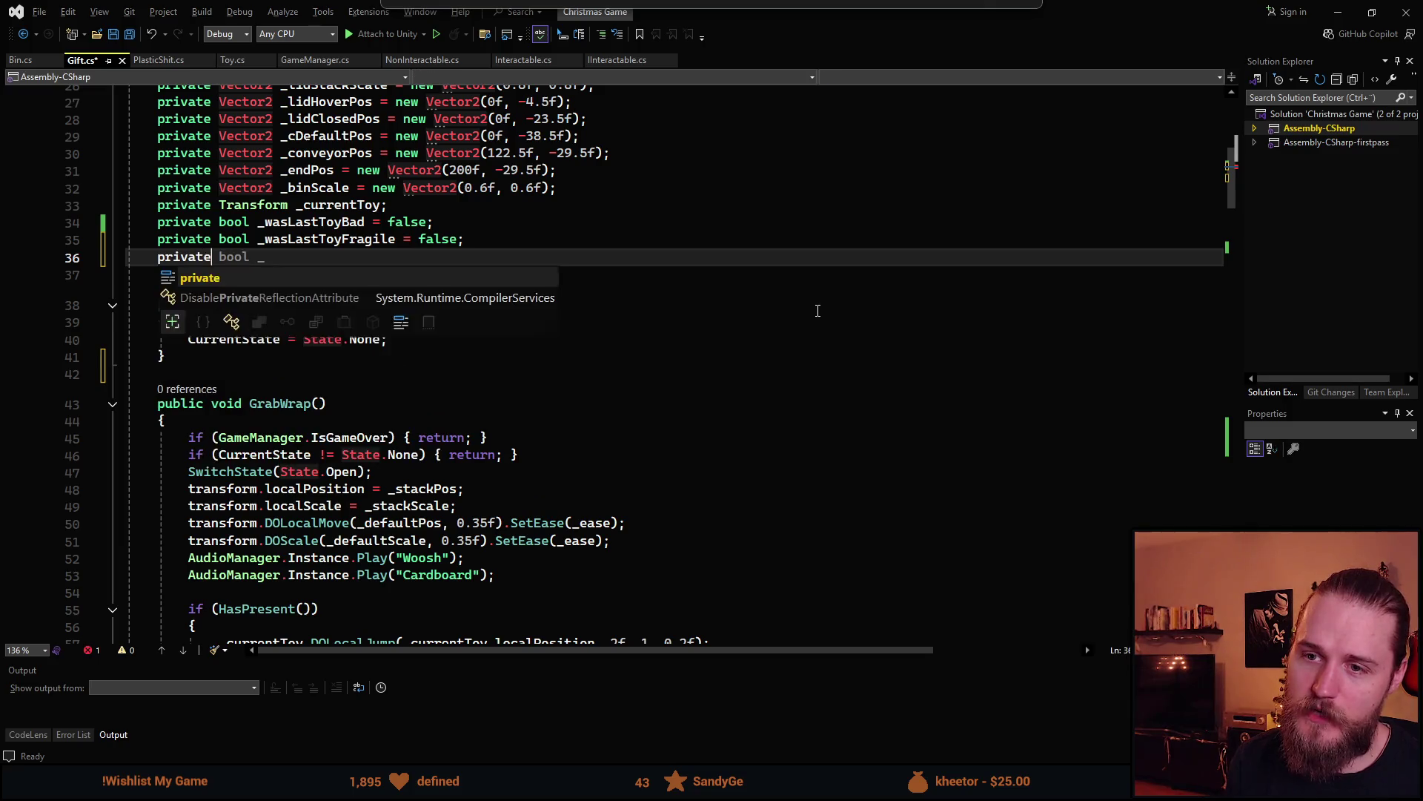
pyautogui.write(' bool _')
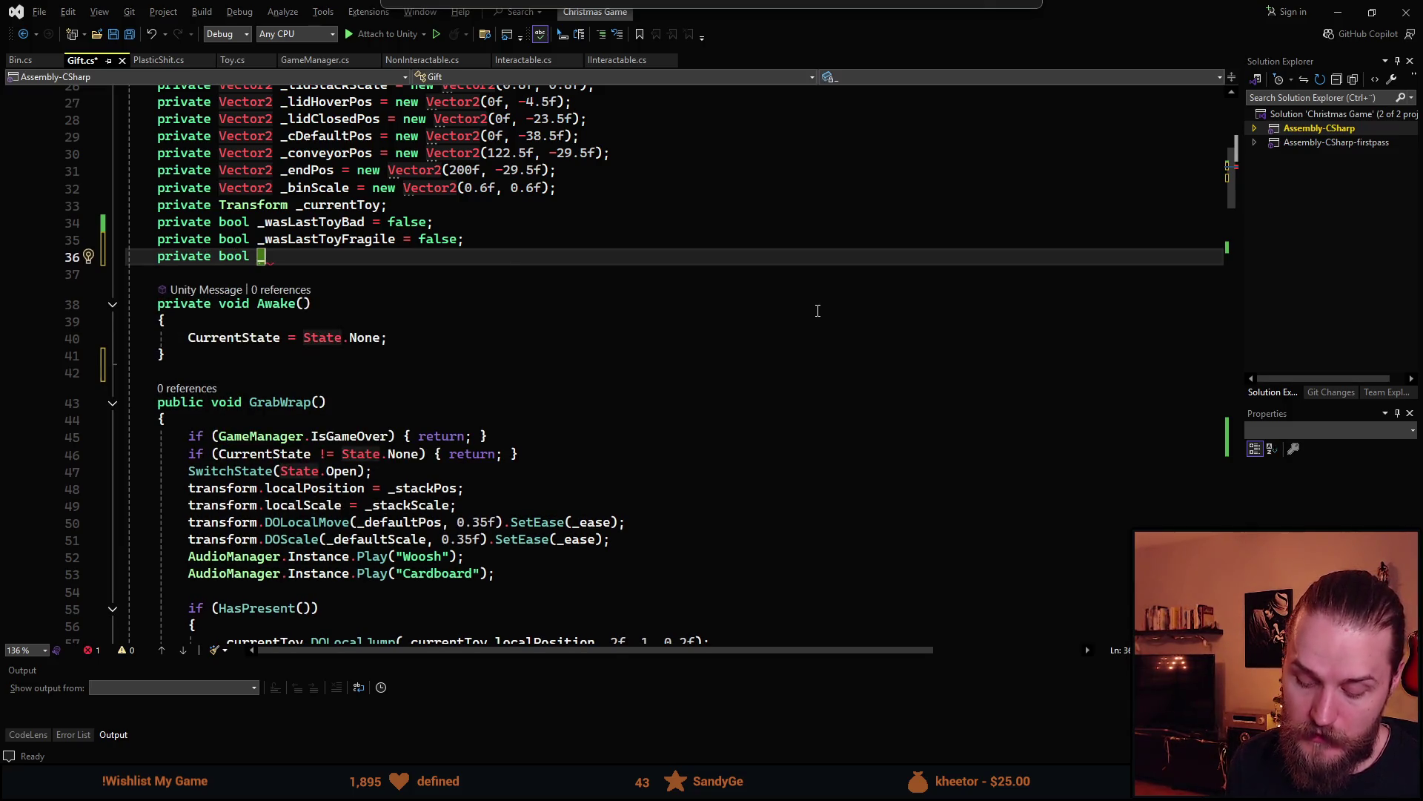
pyautogui.write('has')
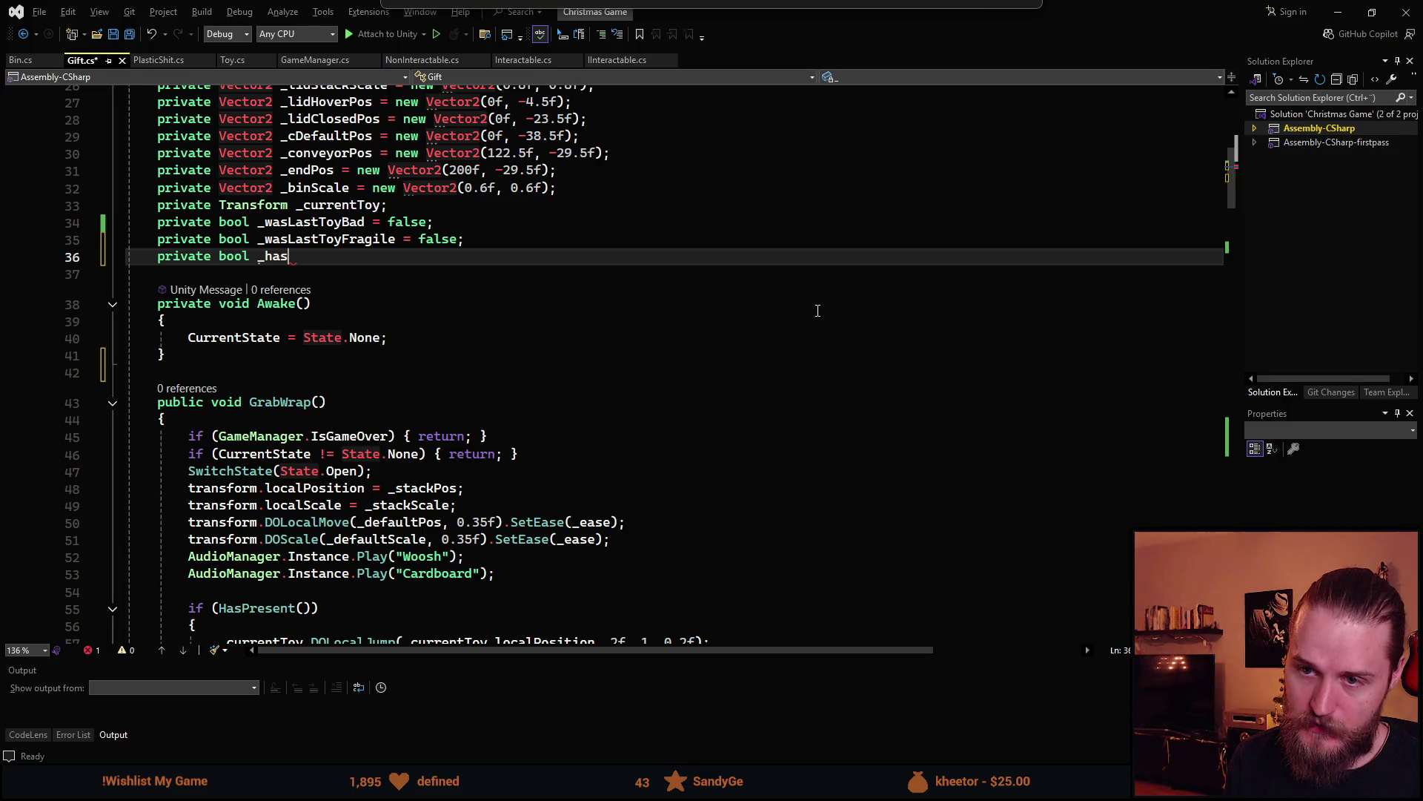
pyautogui.write('PlasticShit =)')
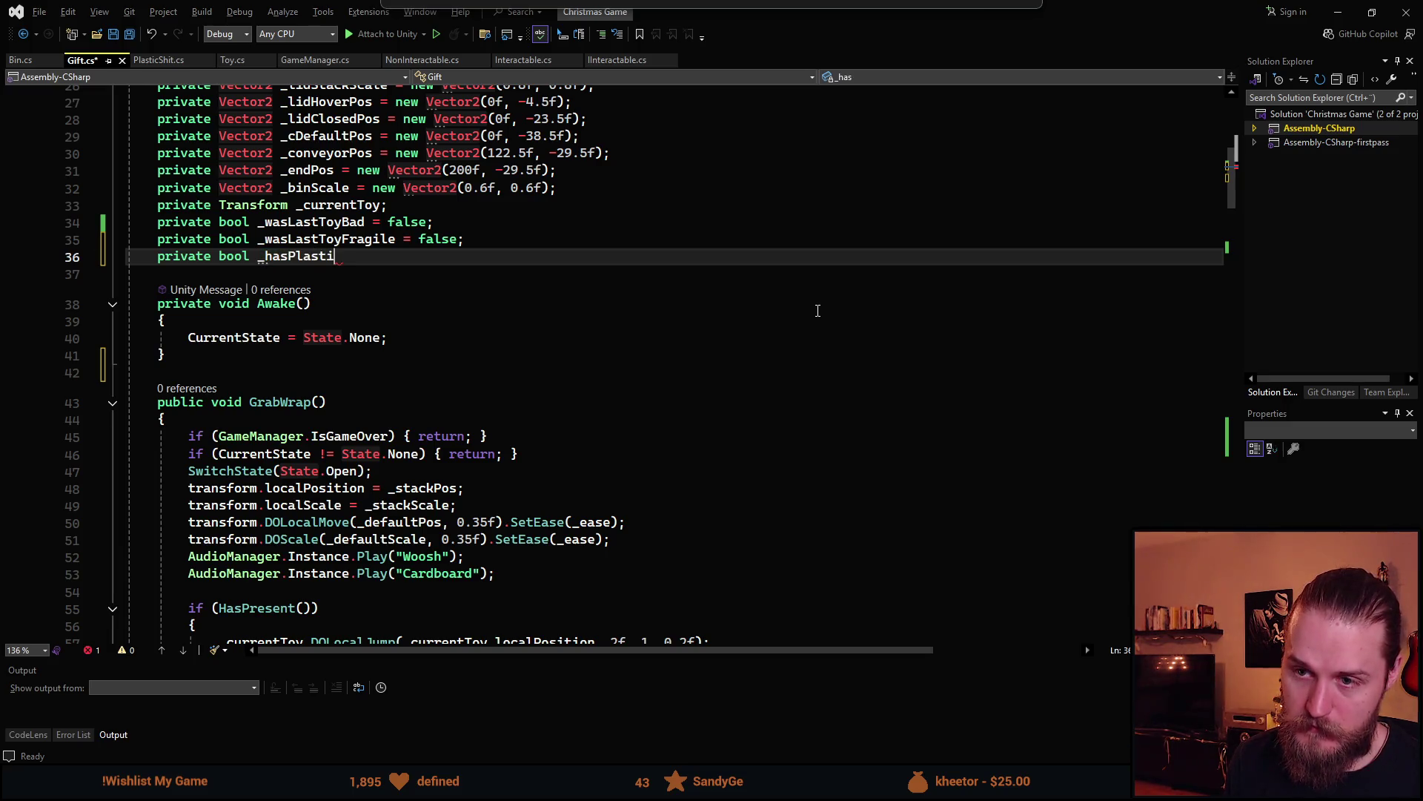
pyautogui.press('BackSpace')
pyautogui.write('false;')
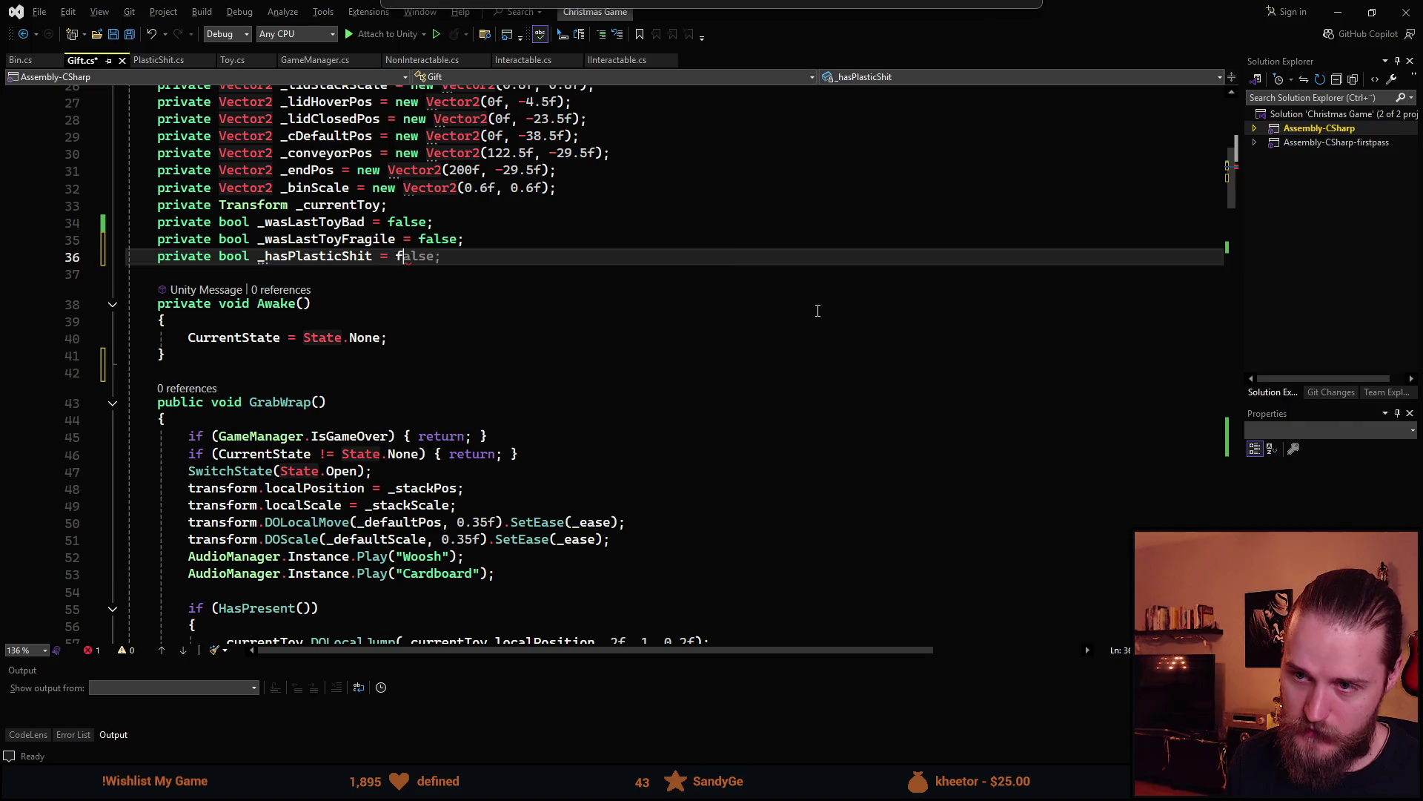
pyautogui.hotkey('ctrl', 's')
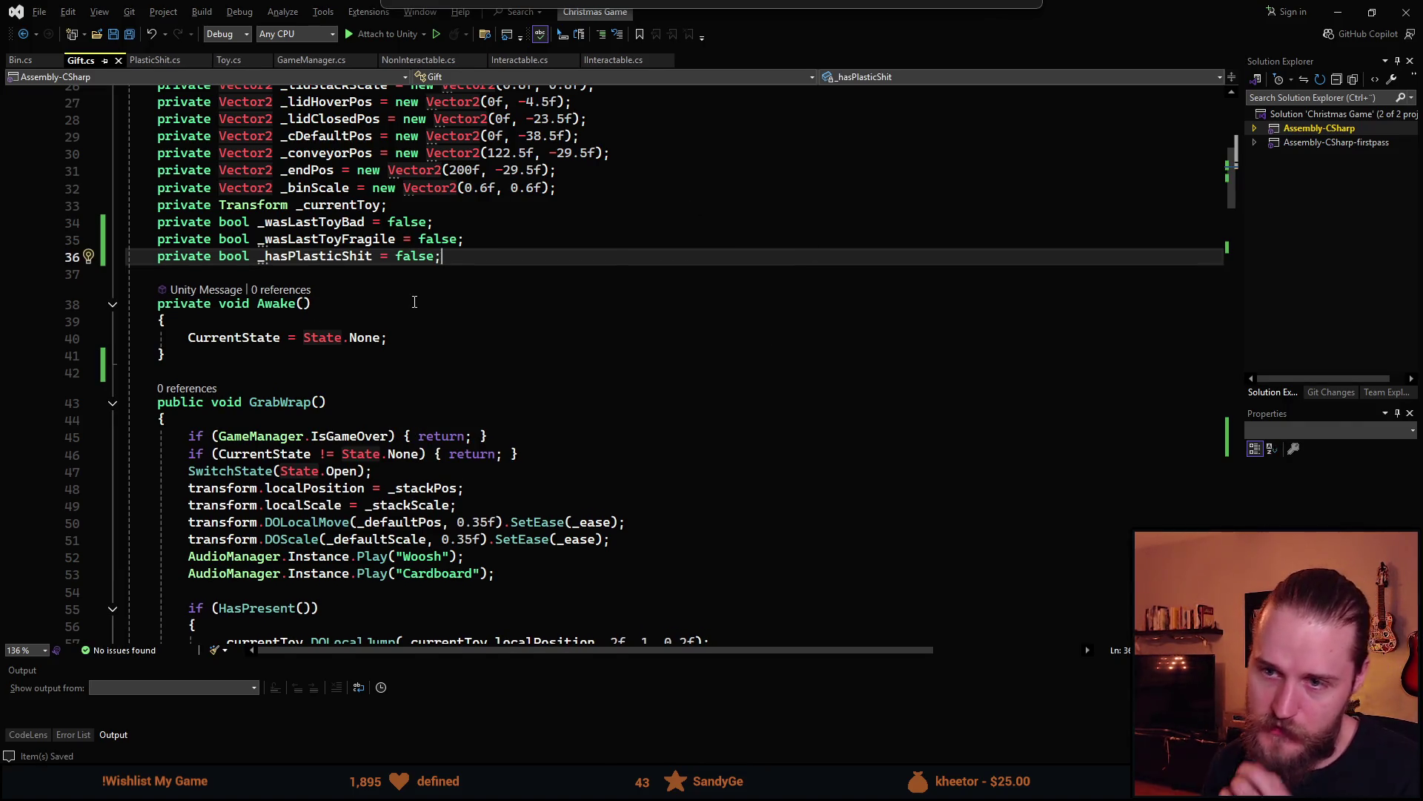
# Start a 'public void OnPlasticShitAdded()' method after HasPresent
pyautogui.scroll(-7, 413, 301)
pyautogui.scroll(-5, 399, 395)
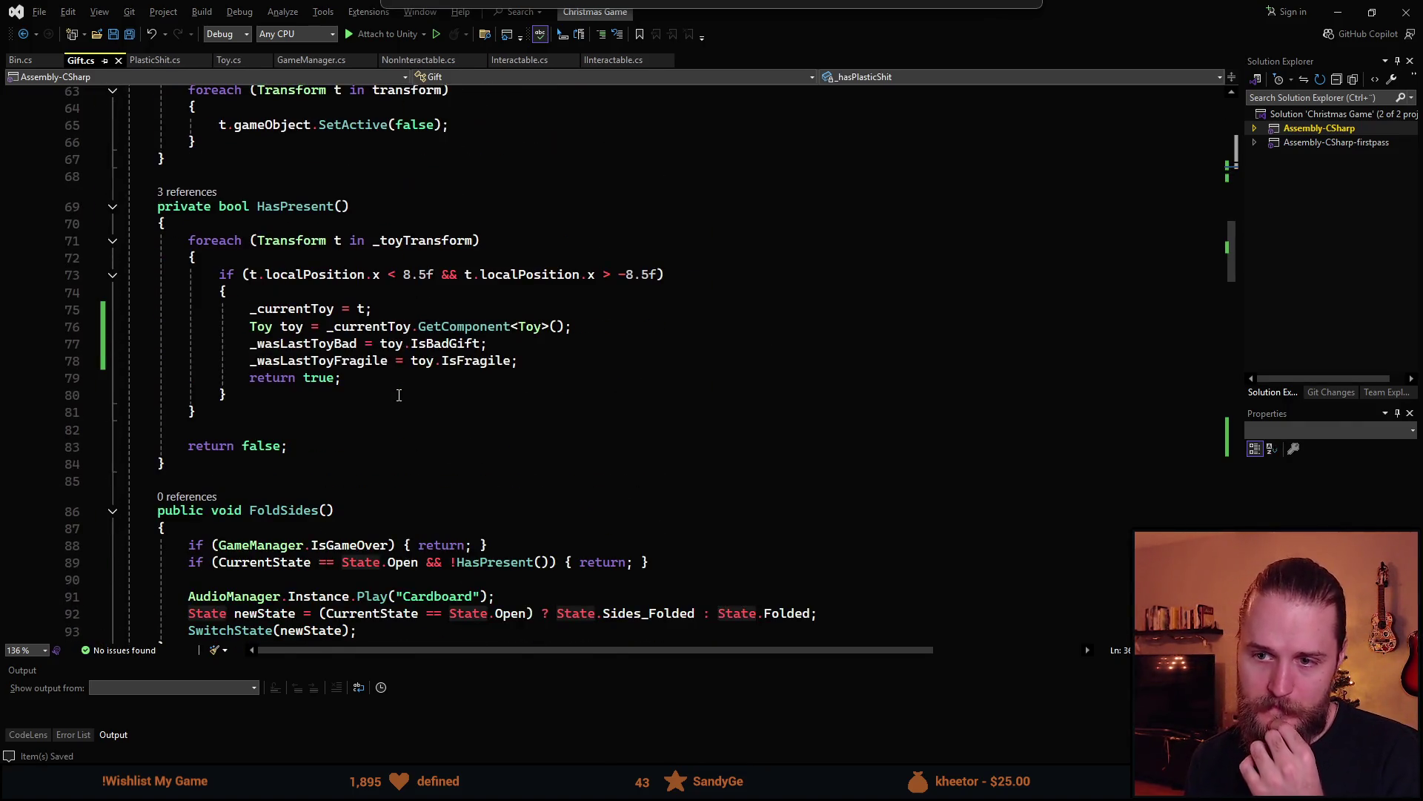
pyautogui.scroll(-2, 399, 395)
pyautogui.scroll(2, 189, 466)
pyautogui.click(189, 466)
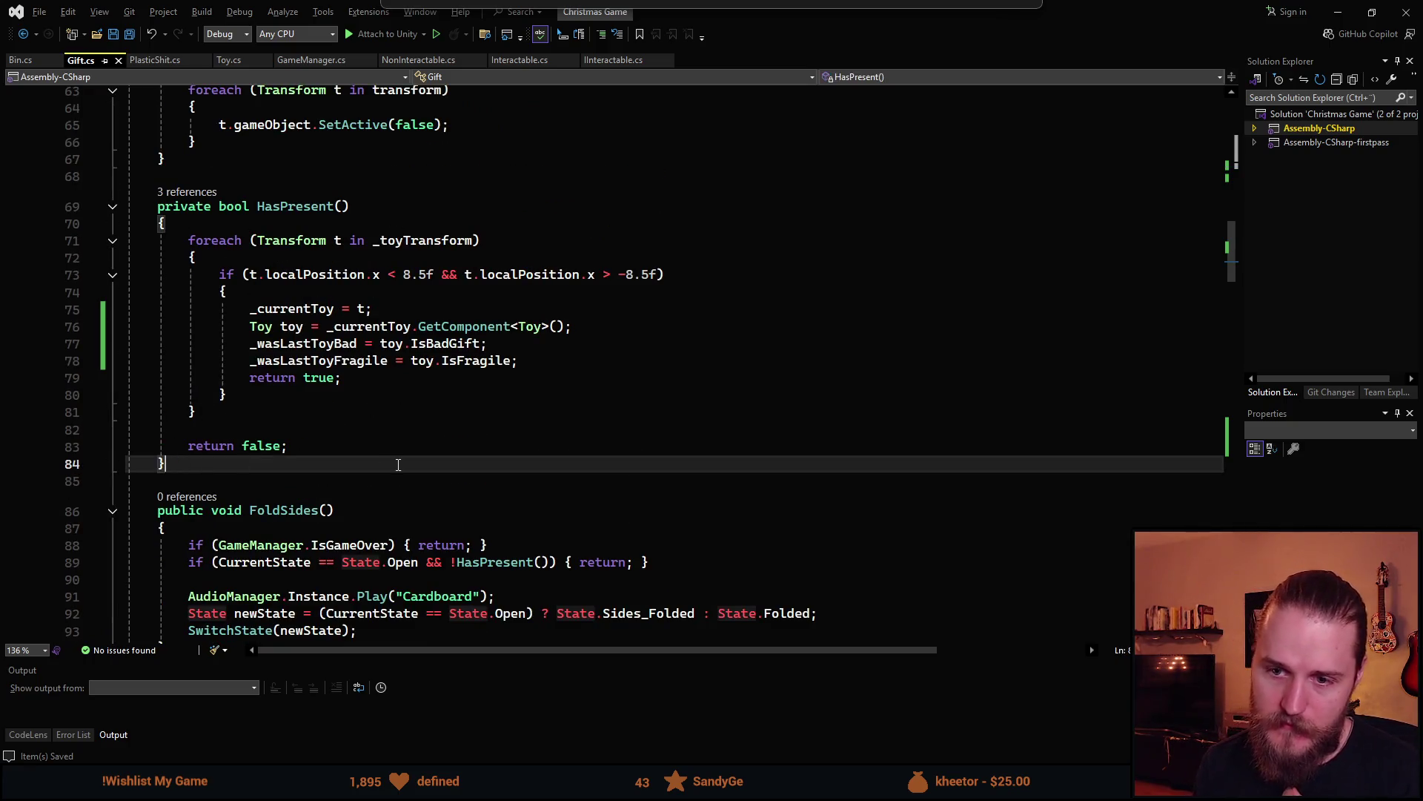
pyautogui.press('Return')
pyautogui.press('Return')
pyautogui.write('public void ')
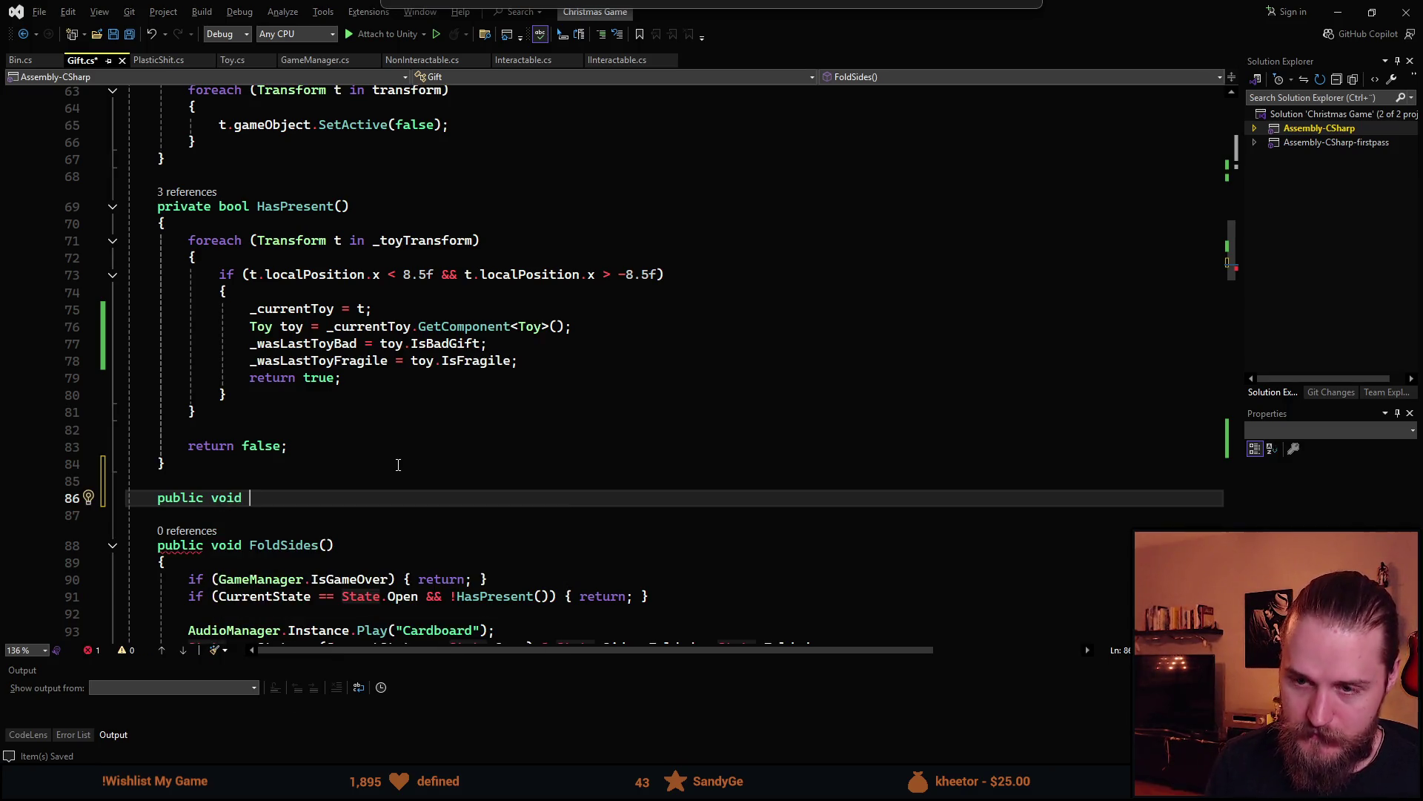
pyautogui.write('OnPlastic')
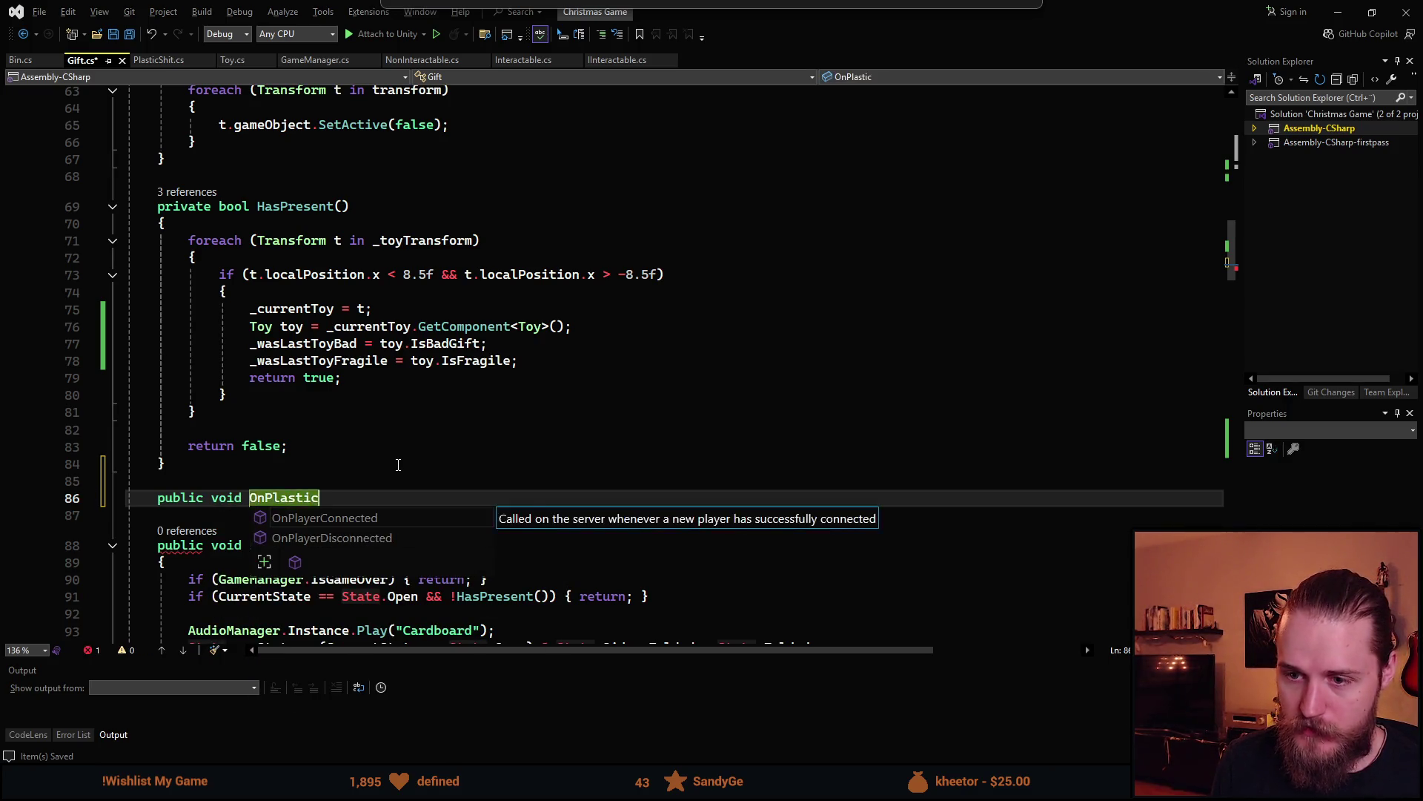
pyautogui.write('ShitAdded()')
pyautogui.press('Return')
pyautogui.write('{')
pyautogui.press('Return')
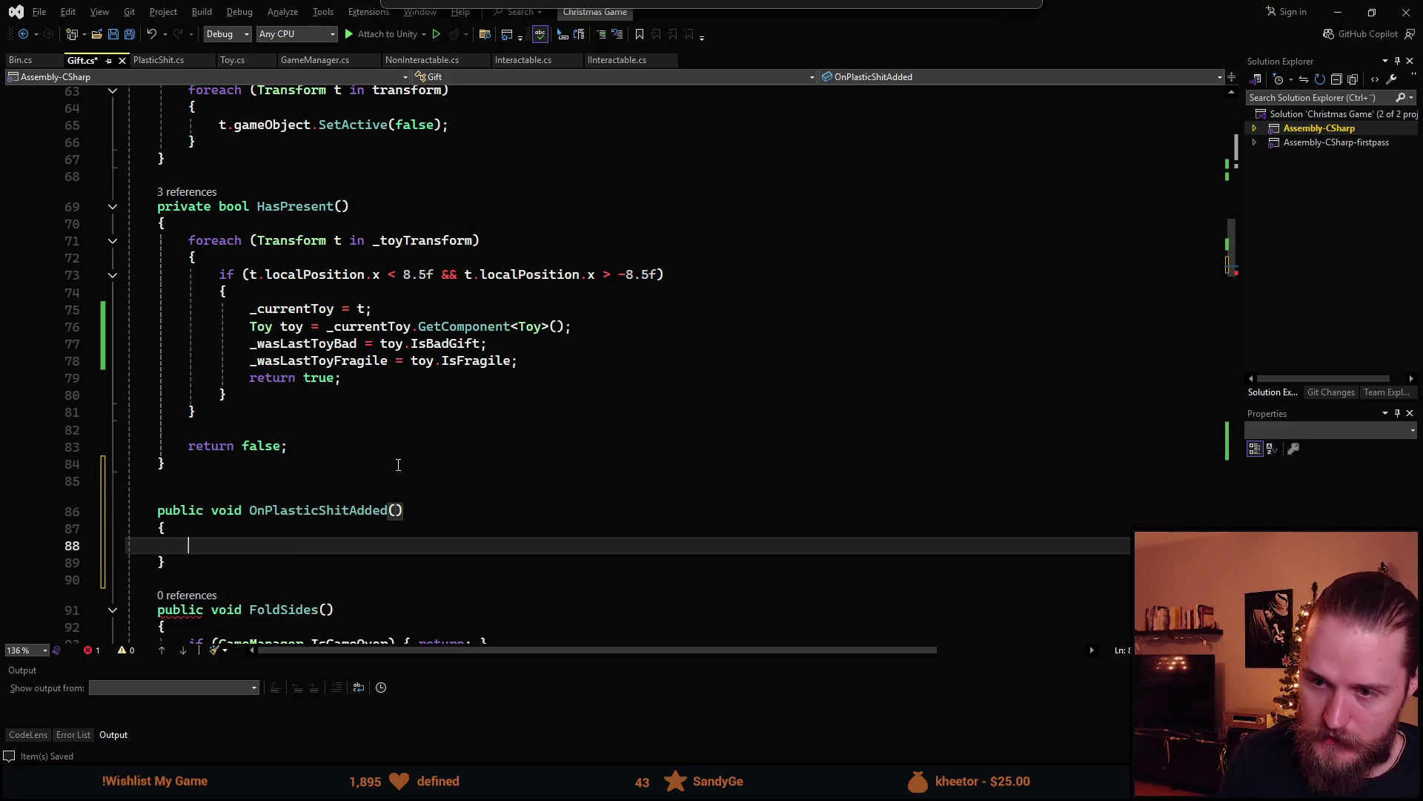
# Fill the method body with '_hasPlasticShit = true;' via IntelliSense and save Gift.cs
pyautogui.scroll(-1, 404, 378)
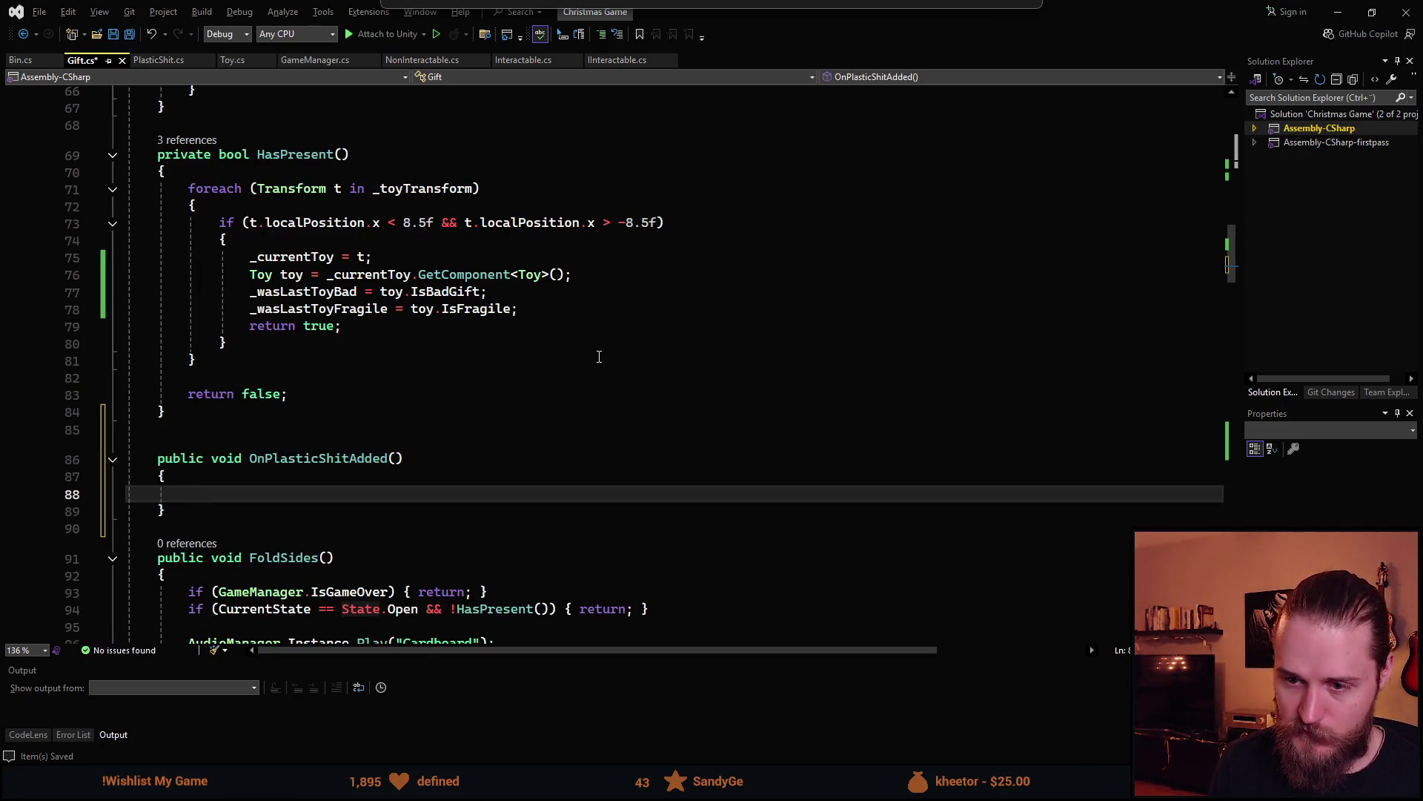
pyautogui.write('_P')
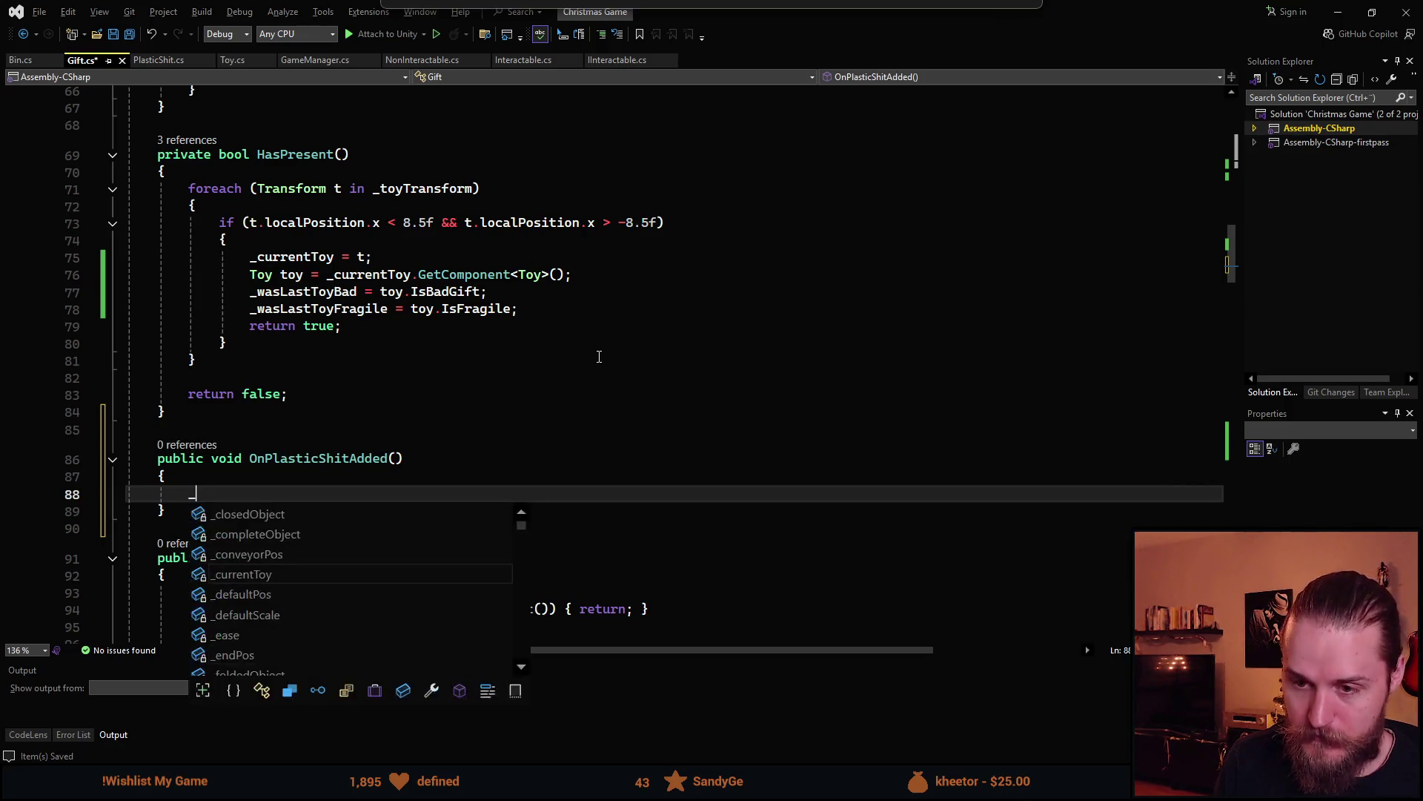
pyautogui.press('Tab')
pyautogui.hotkey('ctrl', 'BackSpace')
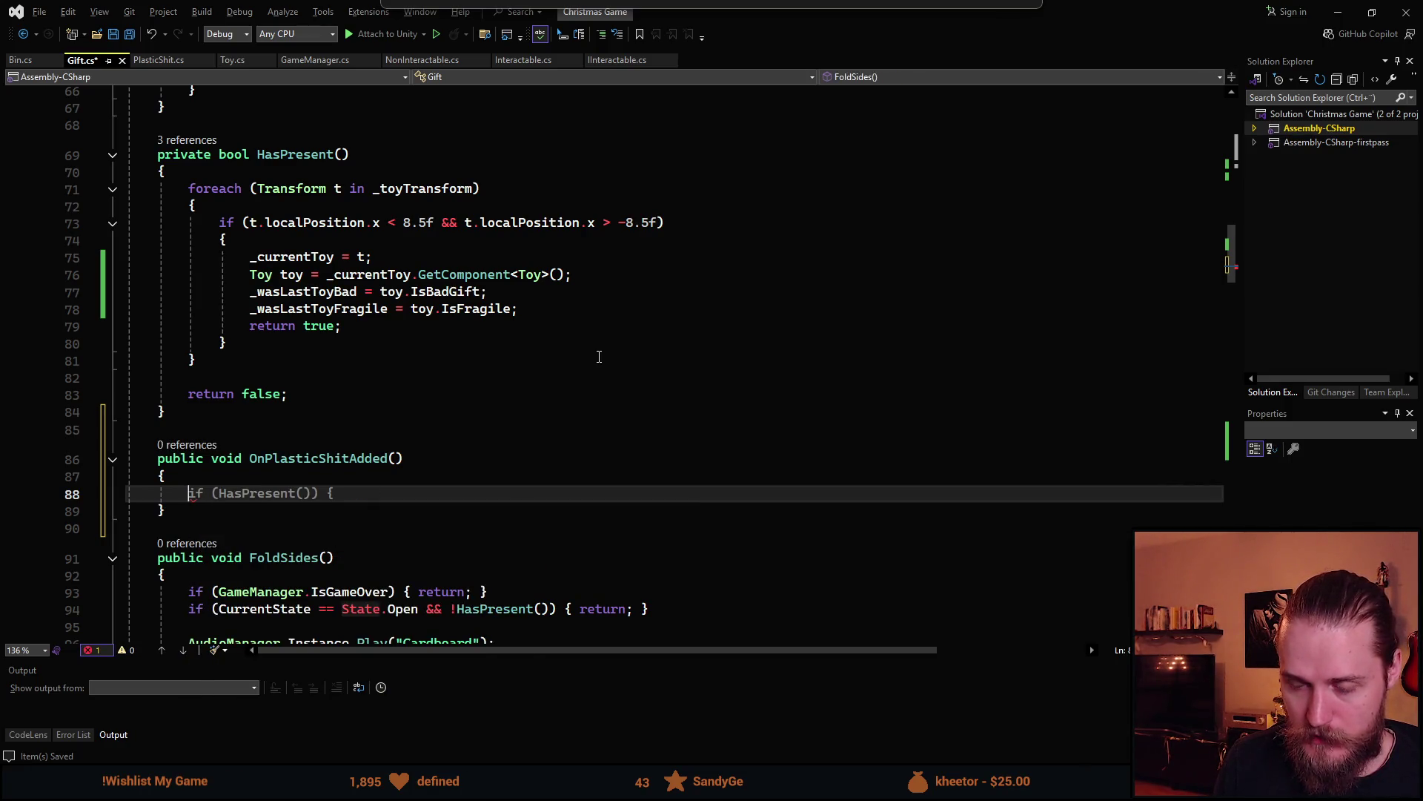
pyautogui.write('_h')
pyautogui.press('Tab')
pyautogui.press('Tab')
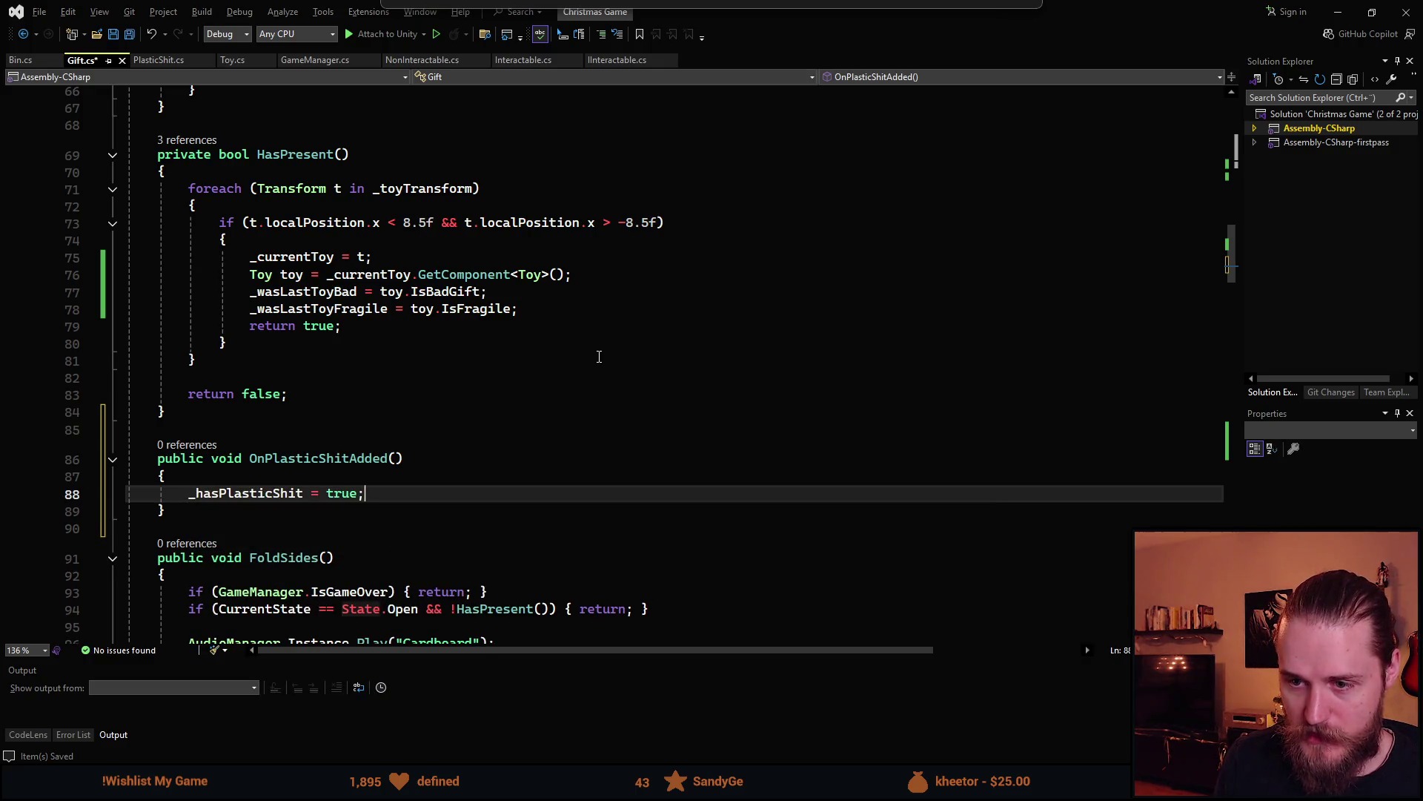
pyautogui.hotkey('ctrl', 's')
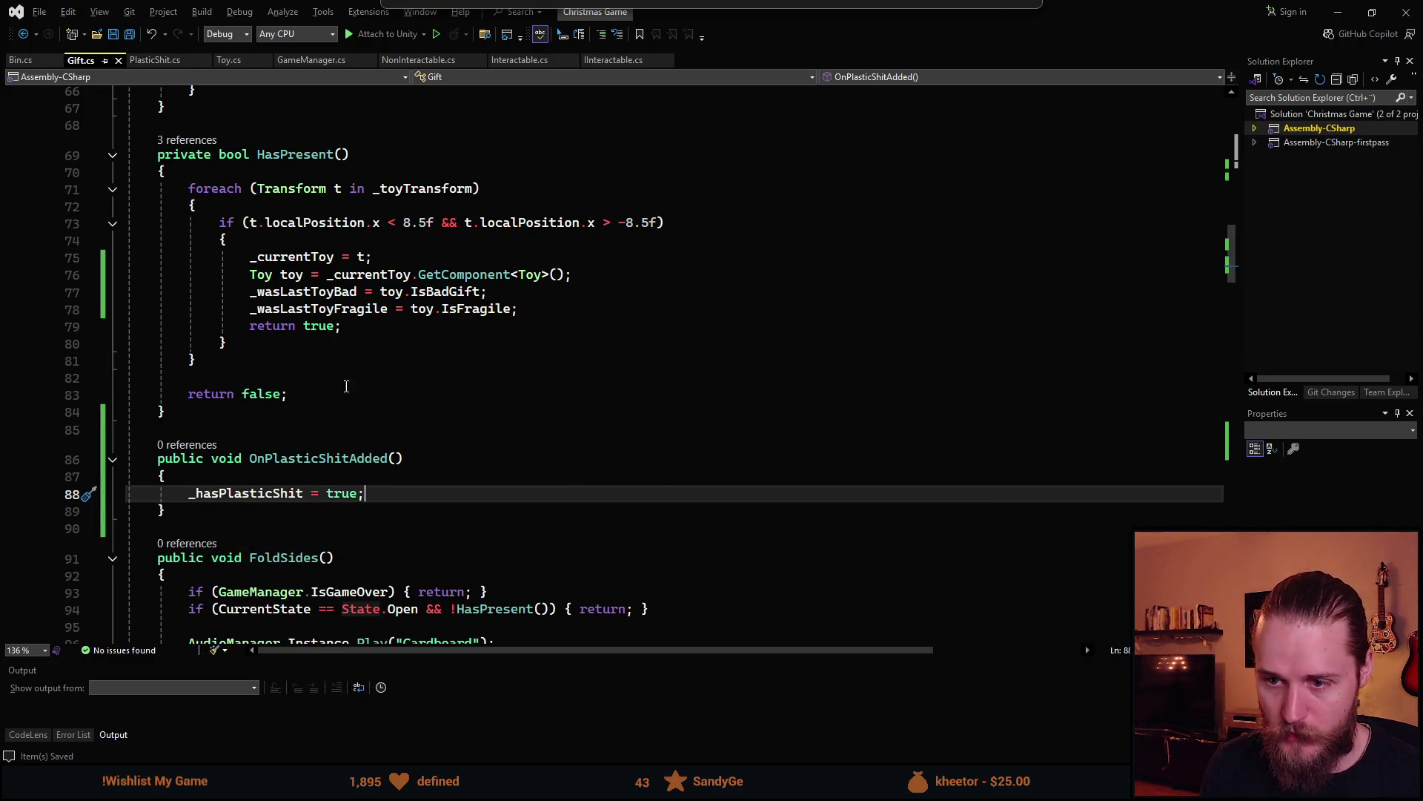
# Scroll to CompleteGift and select the _wasLastToyBad argument of GiftShipped
pyautogui.scroll(-1, 337, 337)
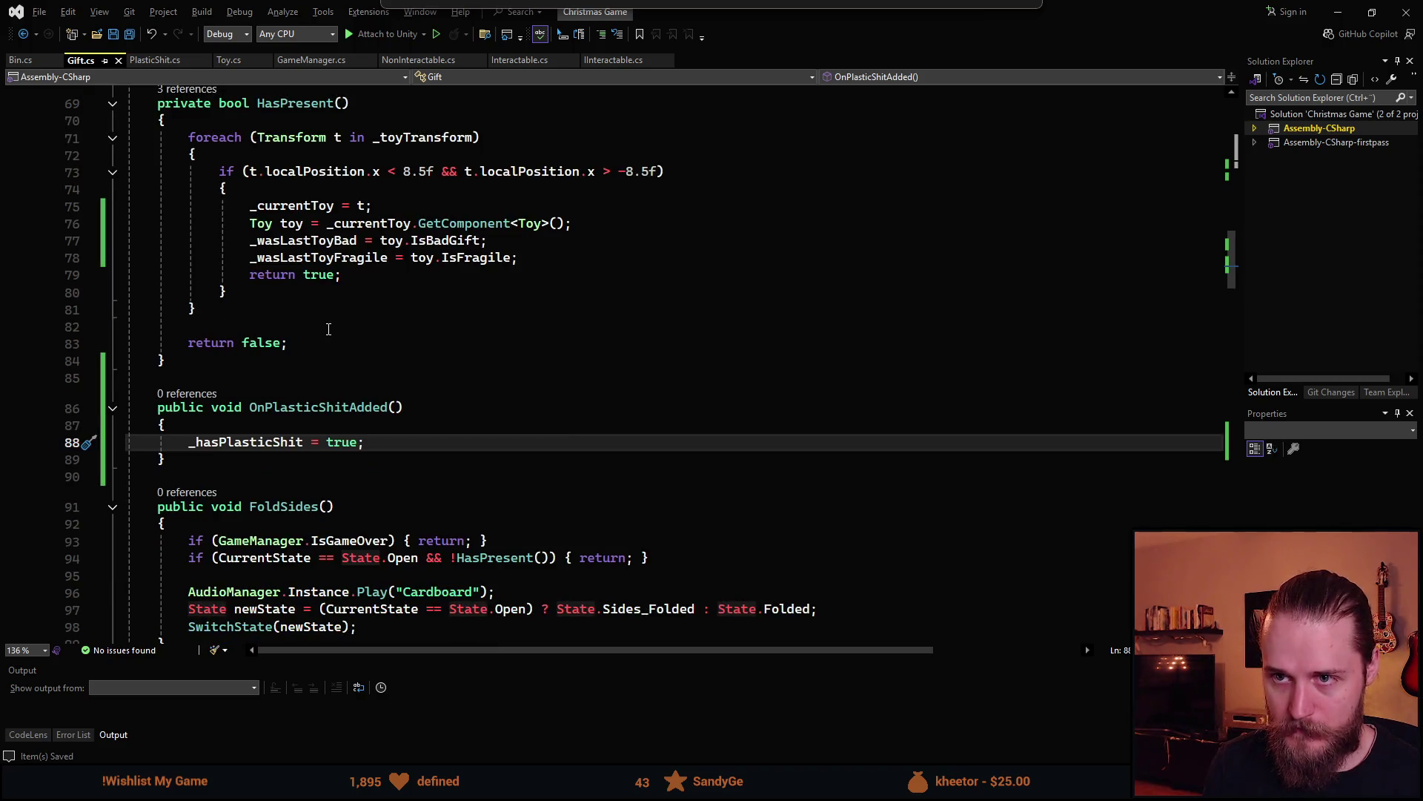
pyautogui.scroll(-7, 328, 329)
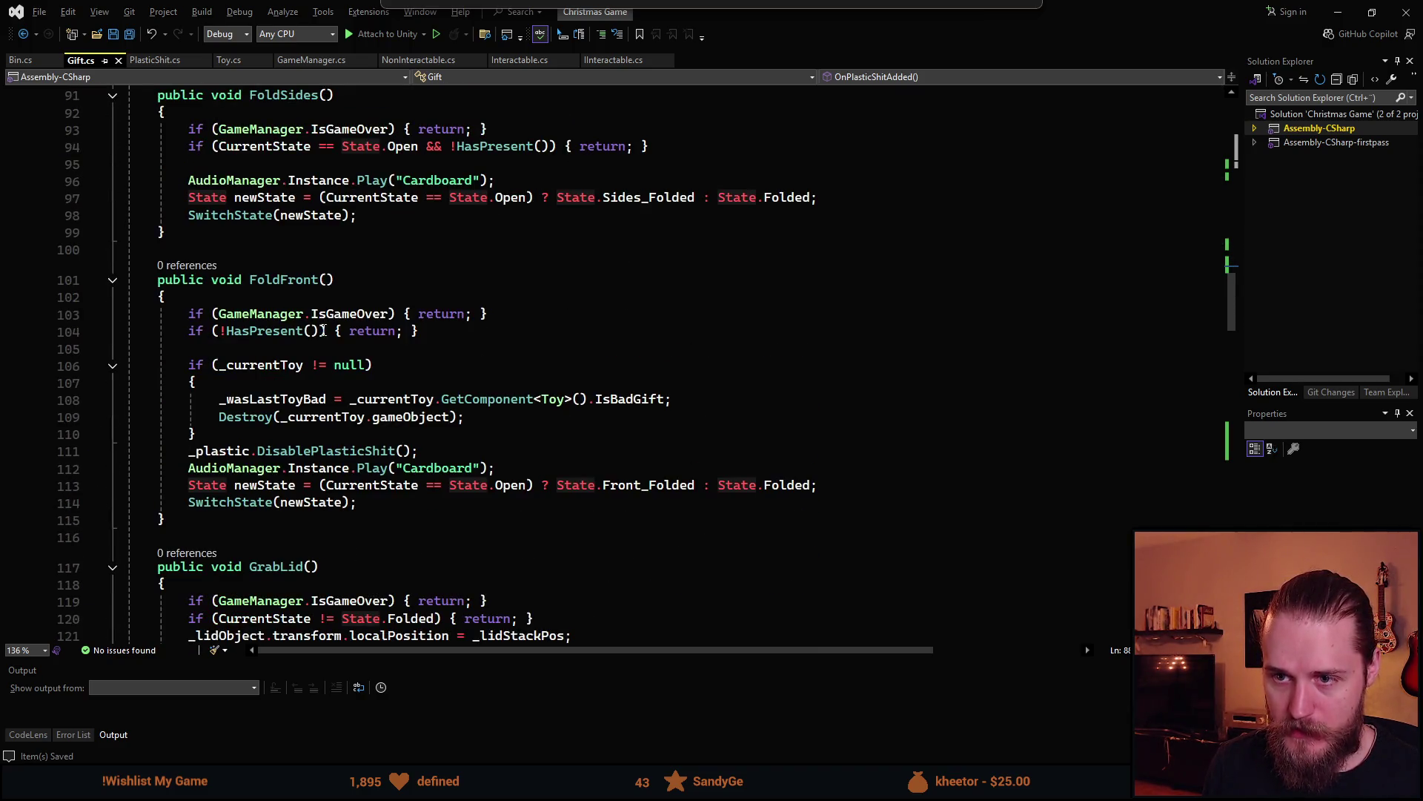
pyautogui.scroll(-8, 327, 327)
pyautogui.scroll(1, 335, 306)
pyautogui.scroll(-7, 335, 306)
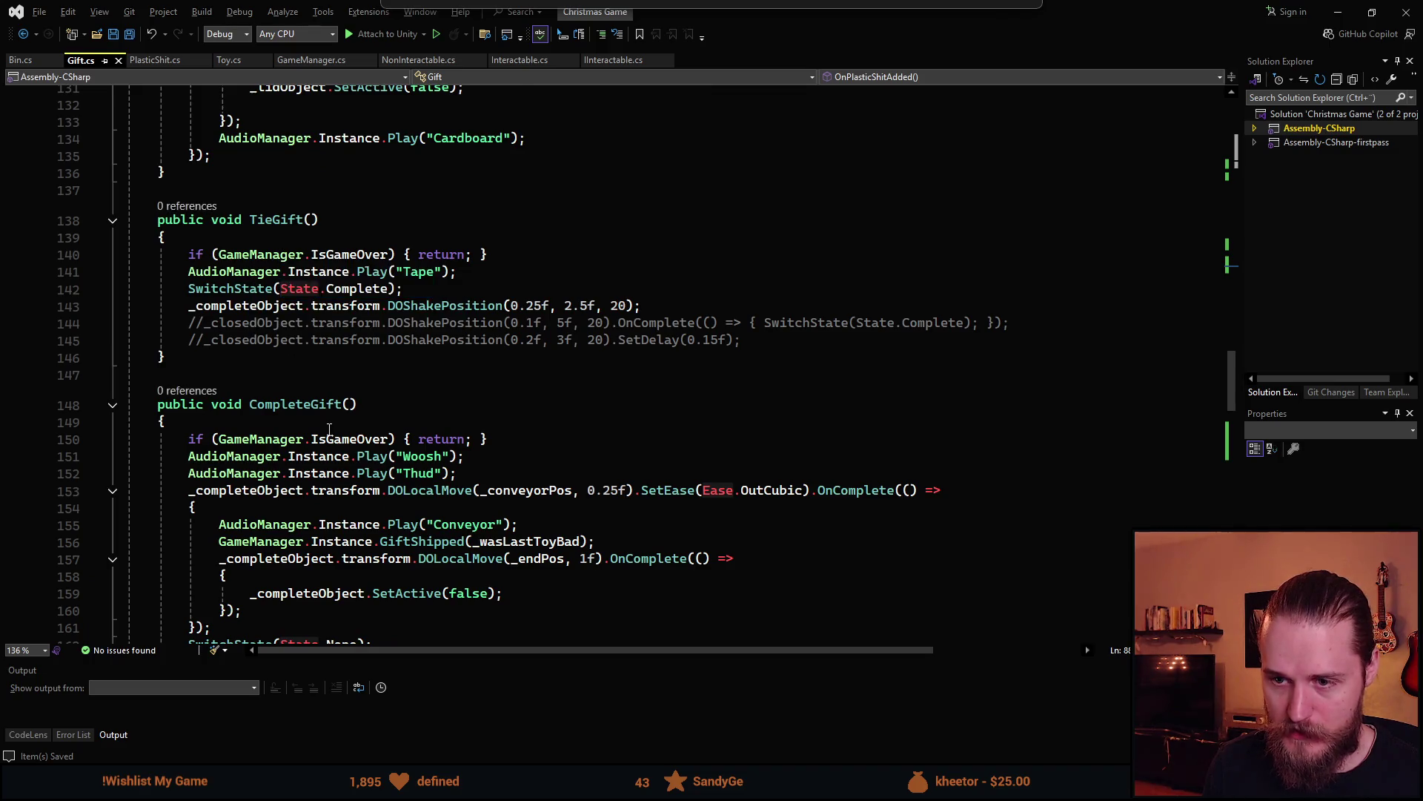
pyautogui.scroll(-4, 329, 430)
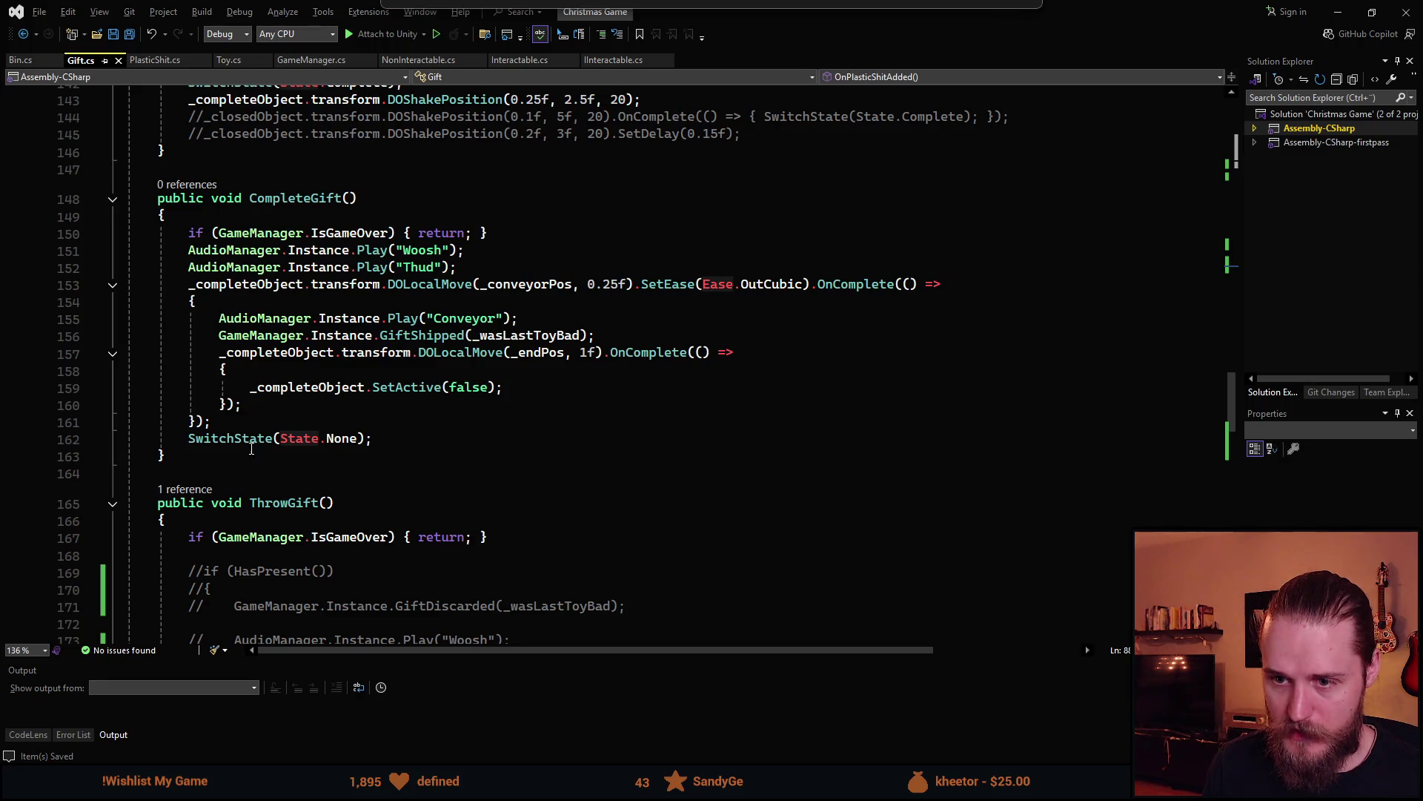
pyautogui.scroll(4, 515, 299)
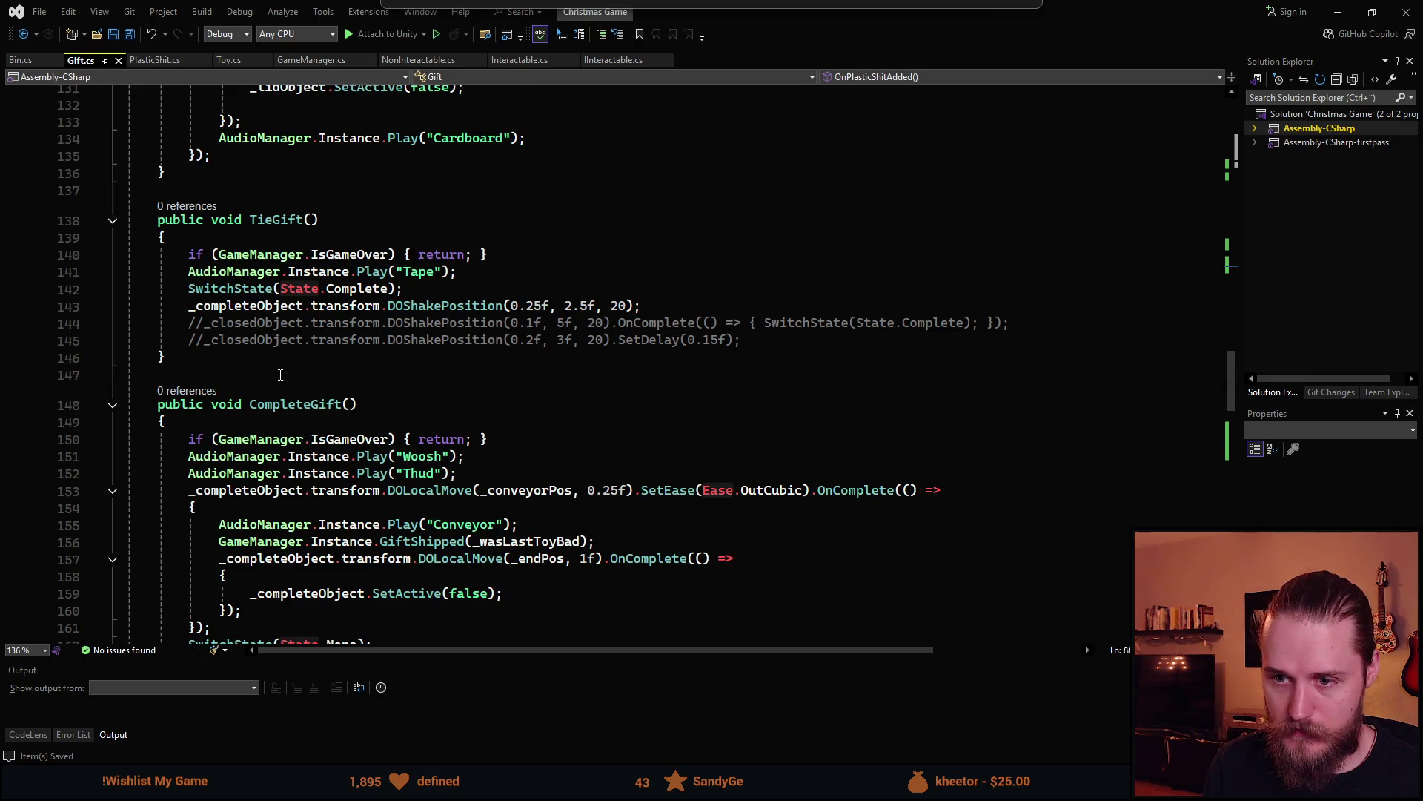
pyautogui.scroll(-3, 282, 375)
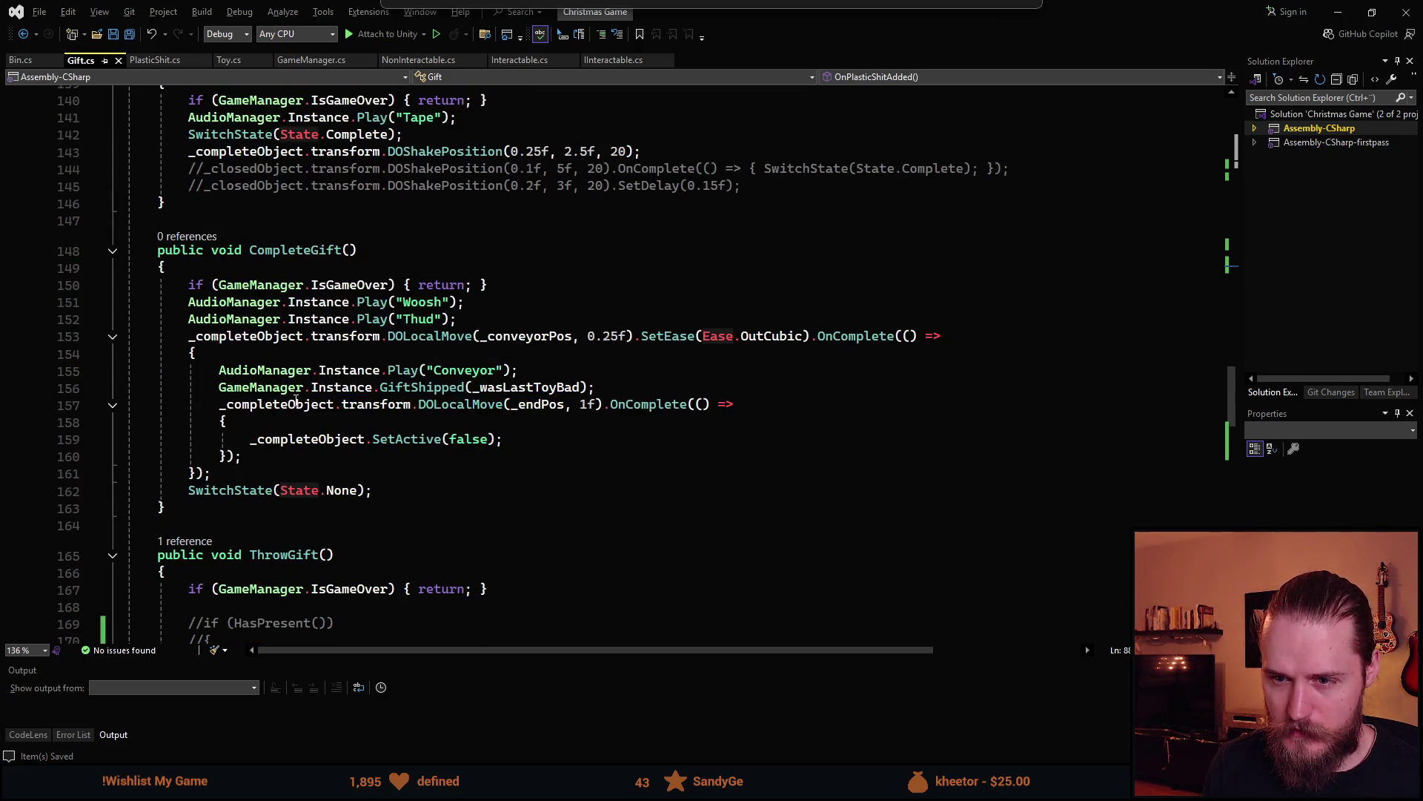
pyautogui.click(369, 393)
# Append _wasLastToyFragile and _hasPlasticShit as extra GiftShipped arguments
pyautogui.moveTo(472, 387); pyautogui.dragTo(588, 389)
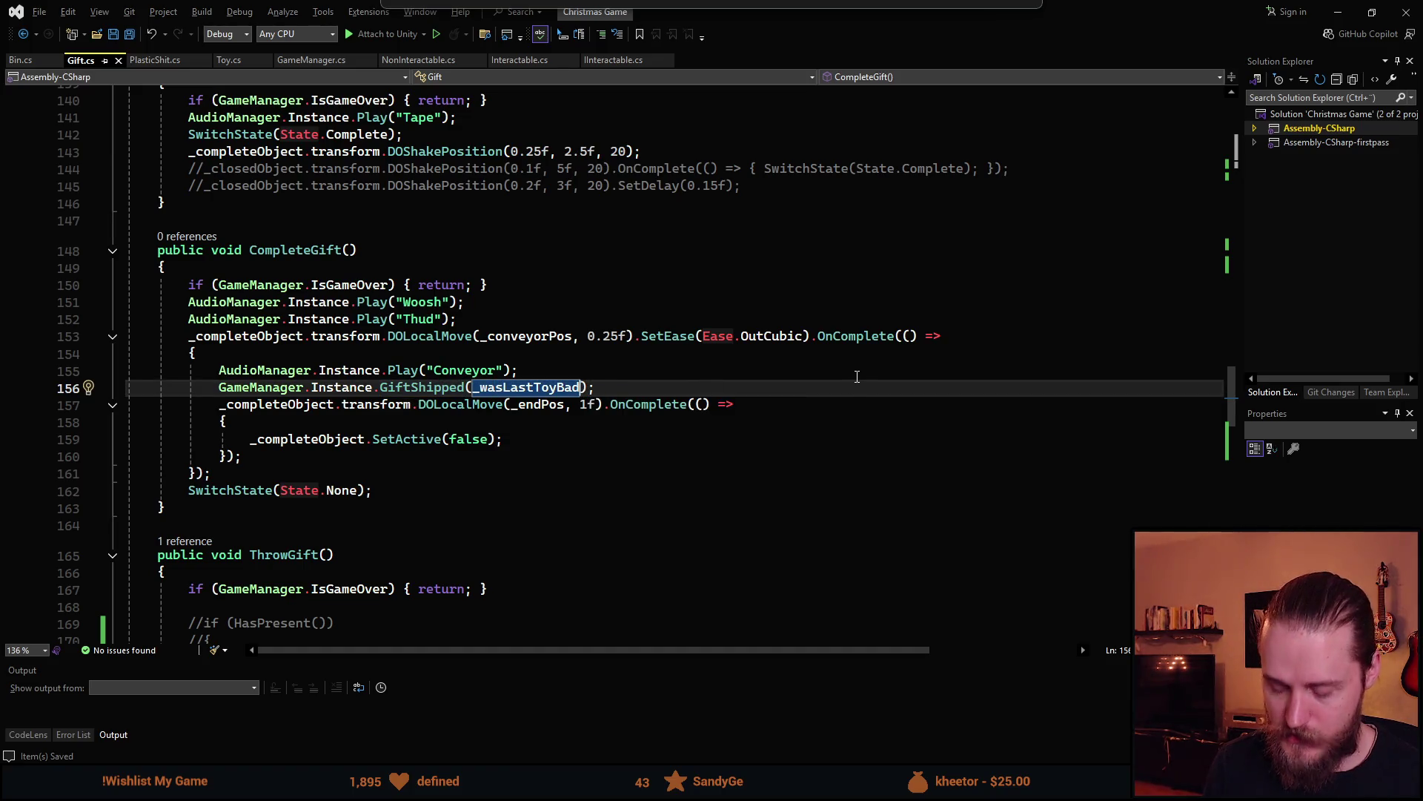
pyautogui.press('Right')
pyautogui.write(', _w')
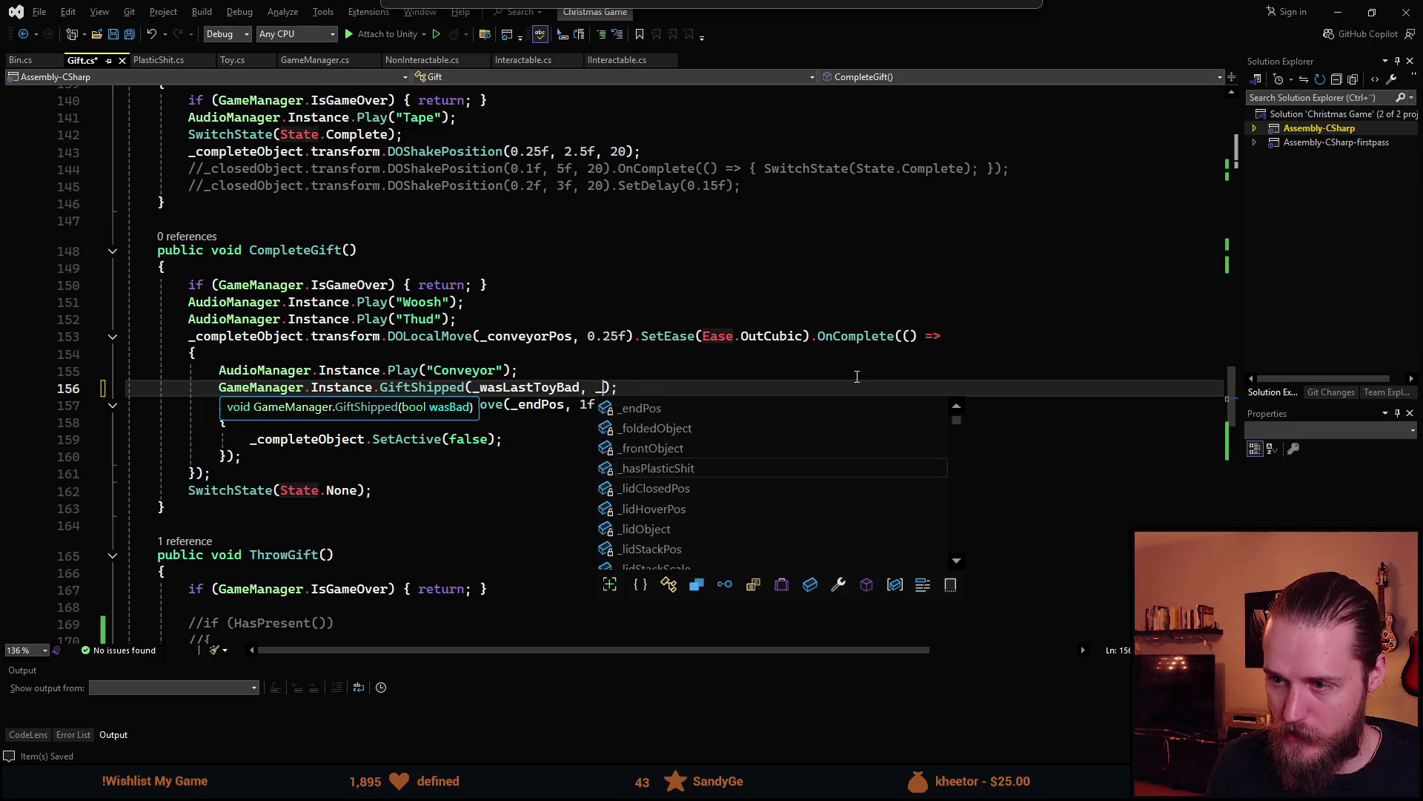
pyautogui.press('Down')
pyautogui.press('Tab')
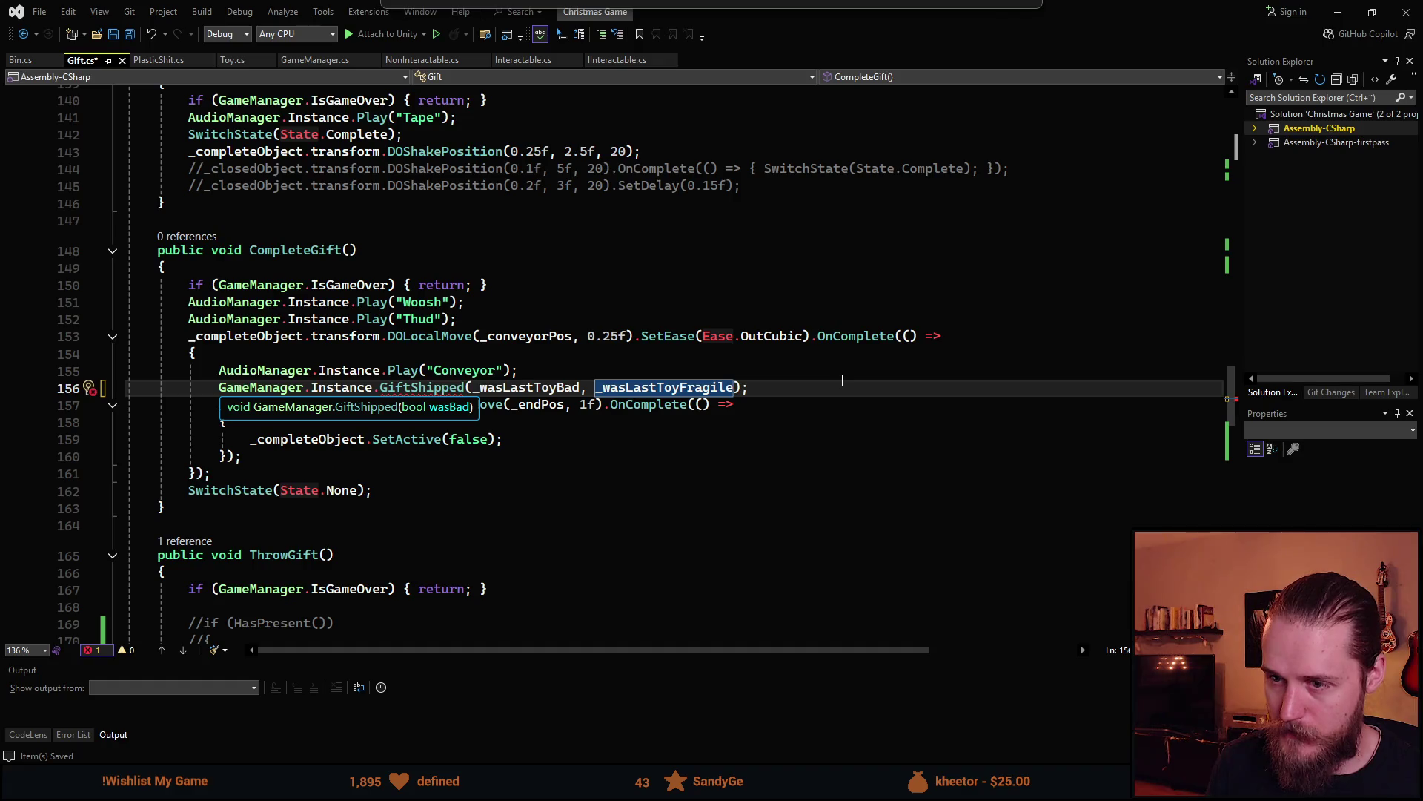
pyautogui.write(', _')
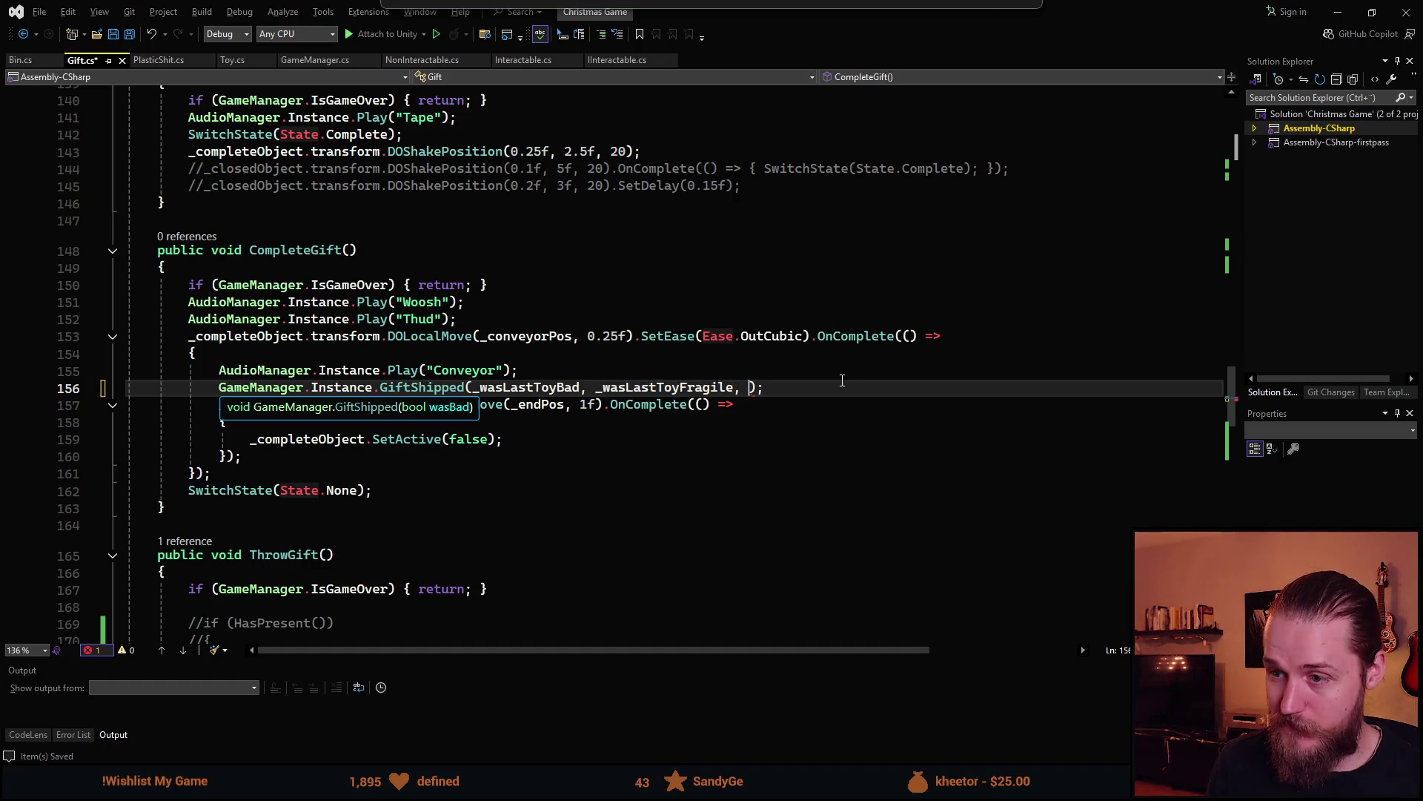
pyautogui.write('hasPlasticShit')
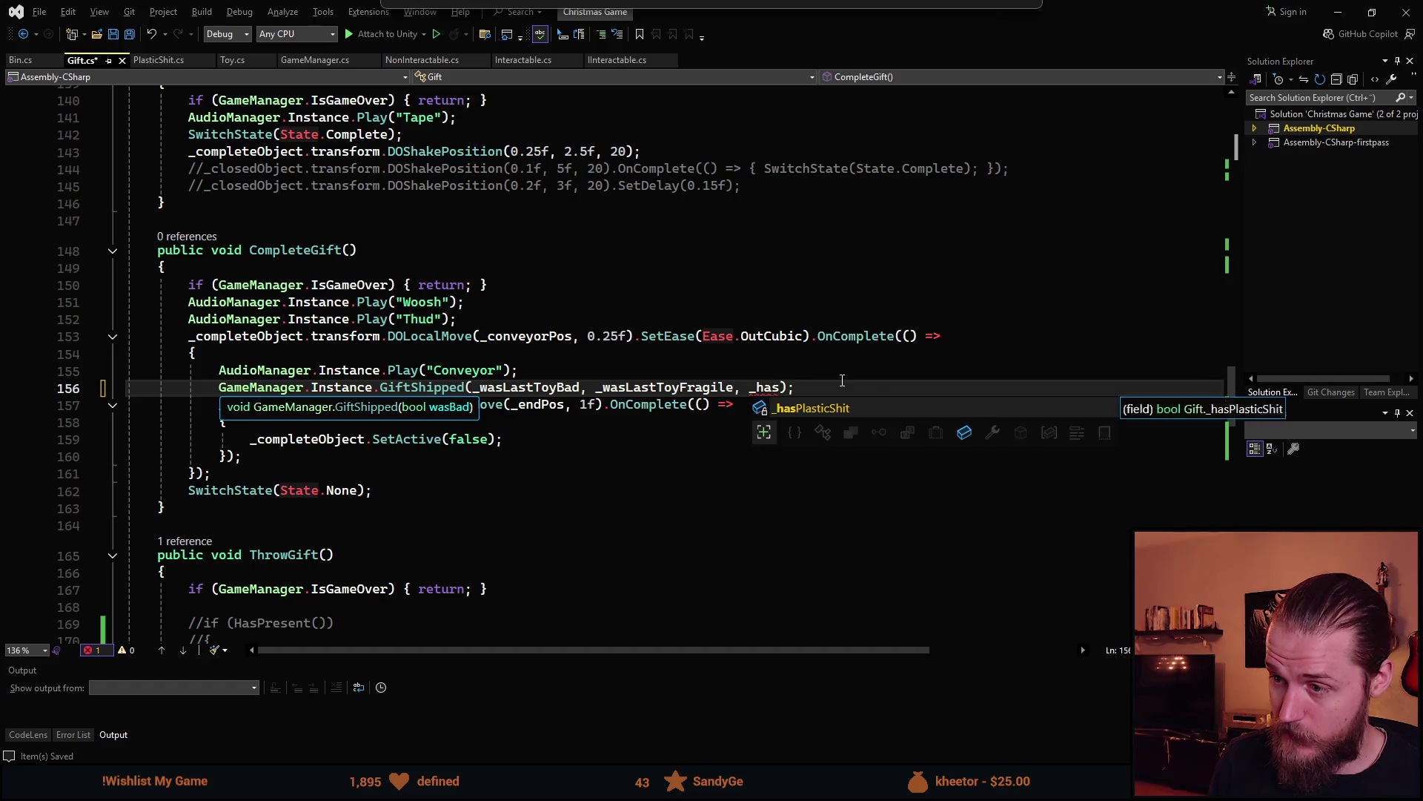
pyautogui.doubleClick(842, 386)
pyautogui.click(677, 472)
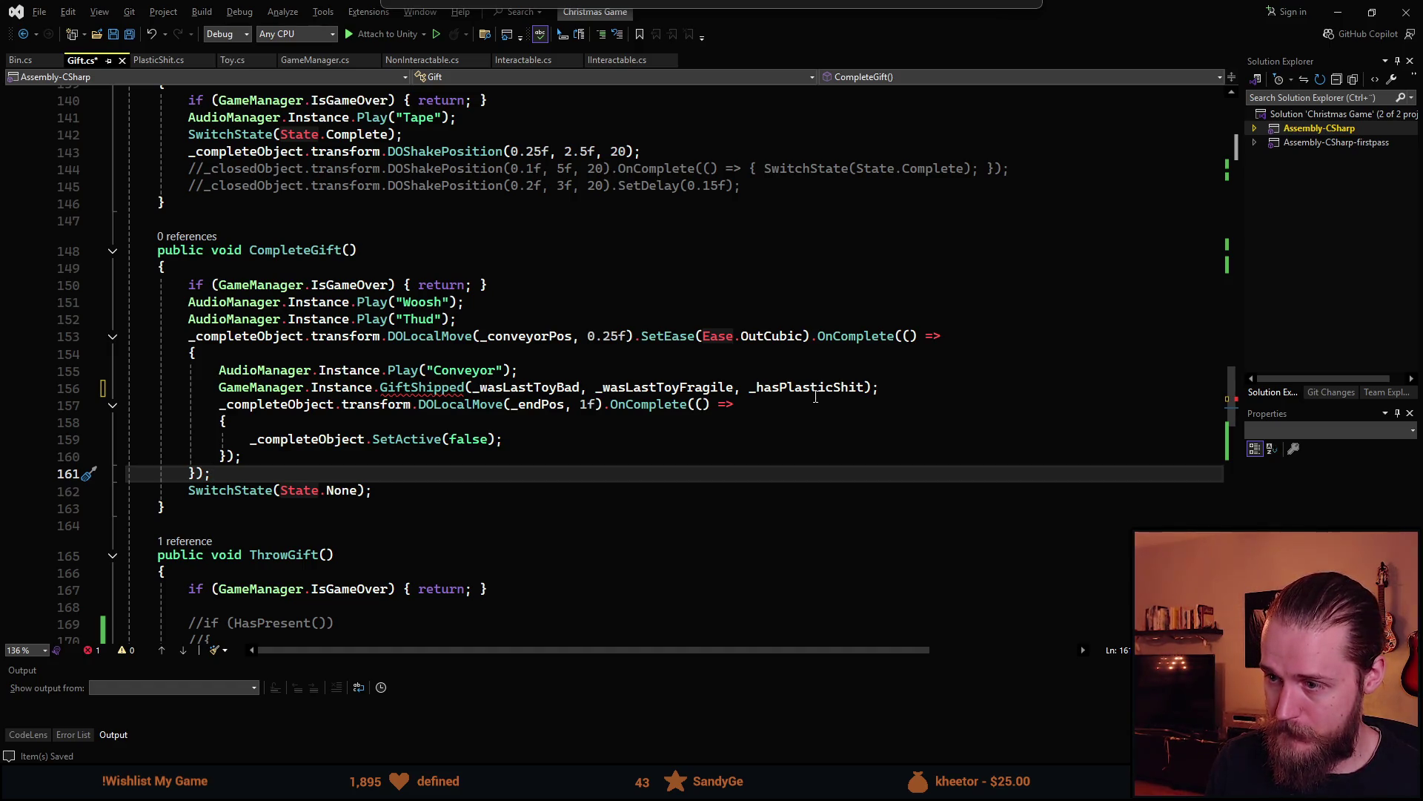
# Try a '_hasPlasticShit = false;' reset line after the call, remove it, and save Gift.cs
pyautogui.click(913, 390)
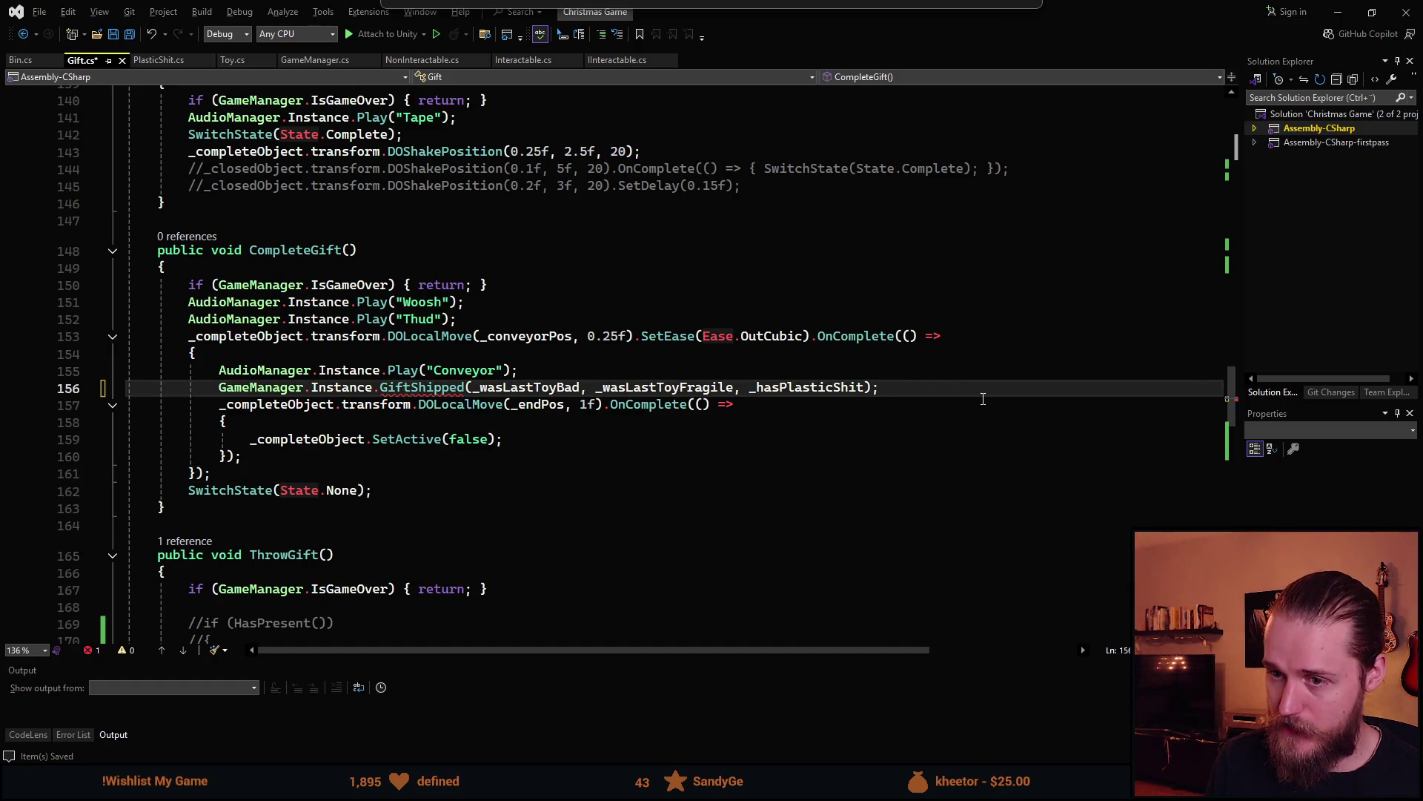
pyautogui.press('Return')
pyautogui.write('_')
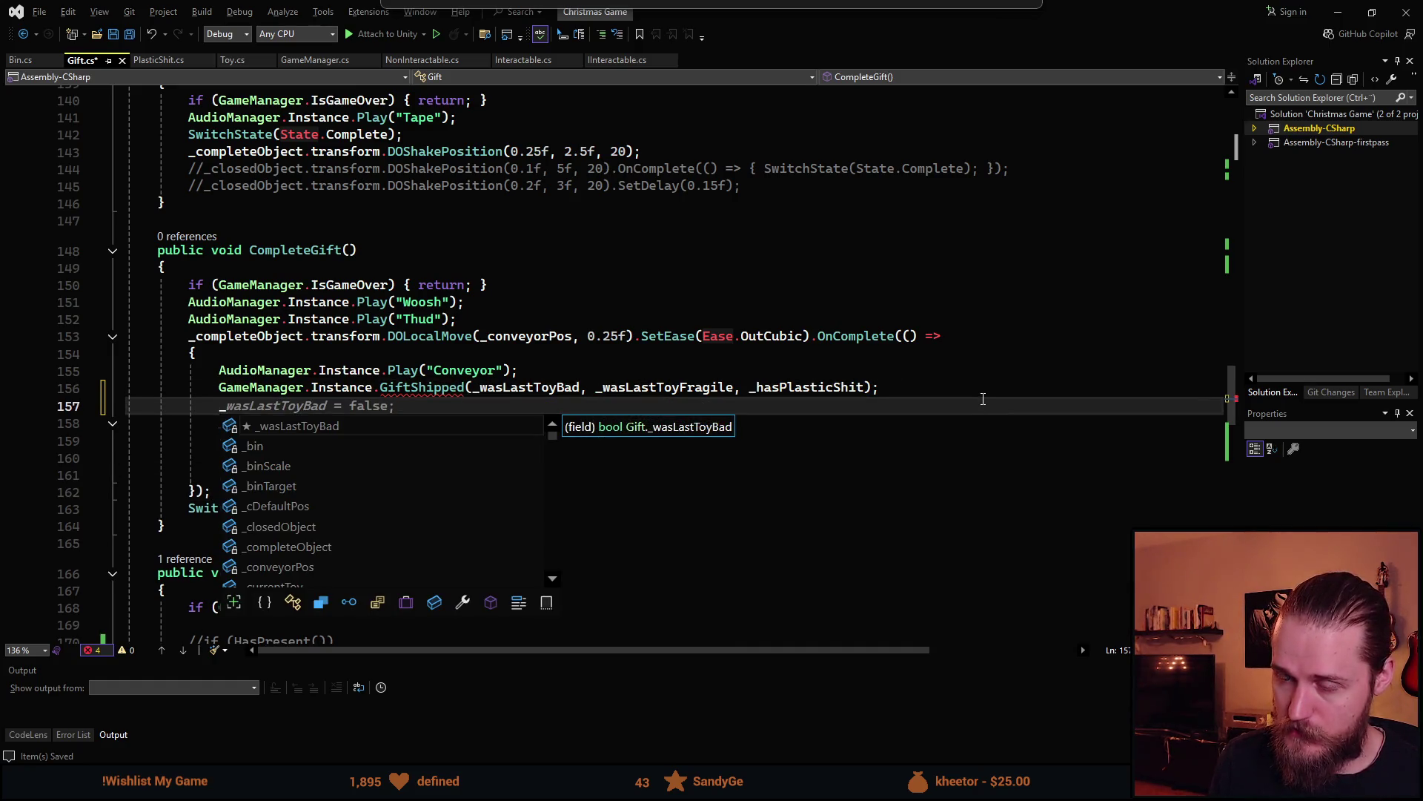
pyautogui.write('has')
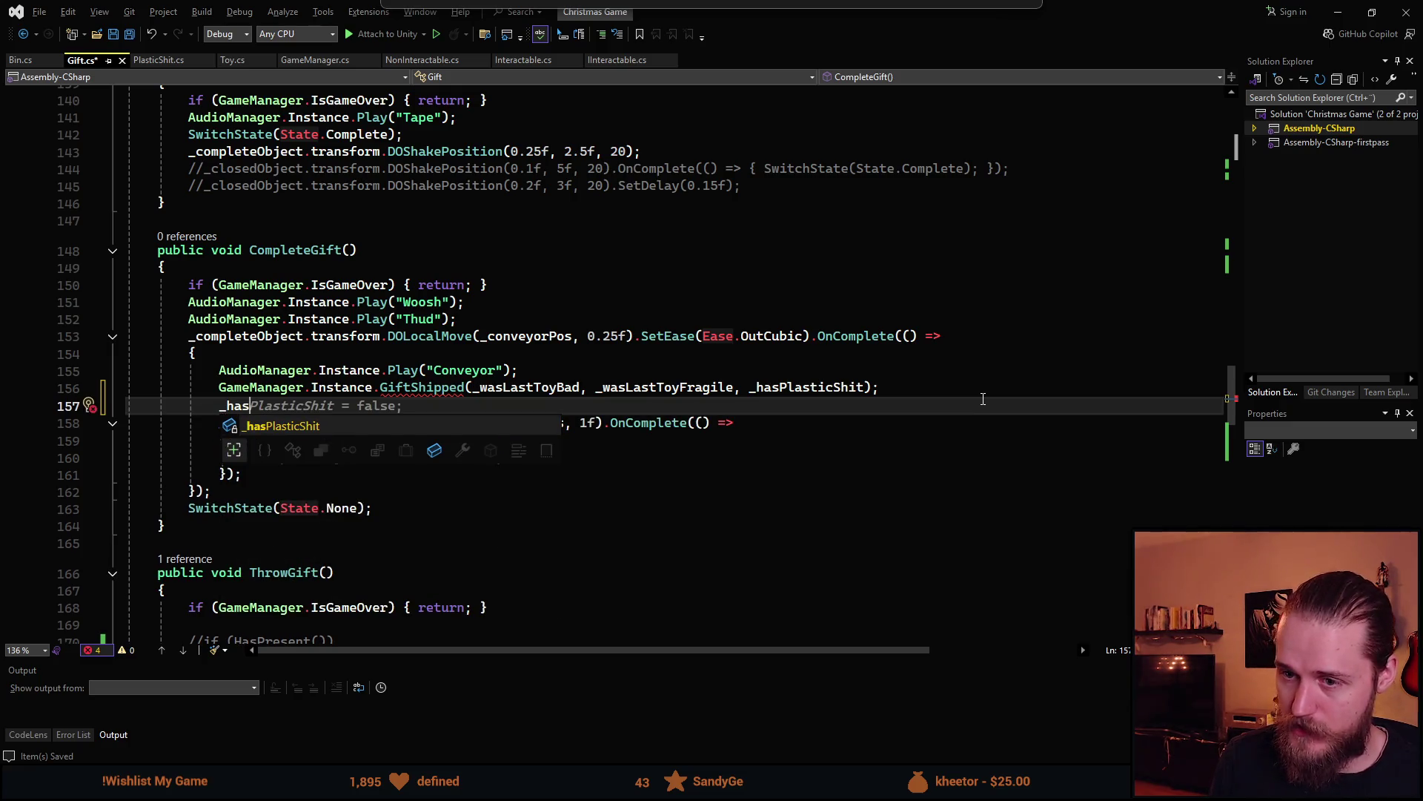
pyautogui.press('Tab')
pyautogui.write('= false;')
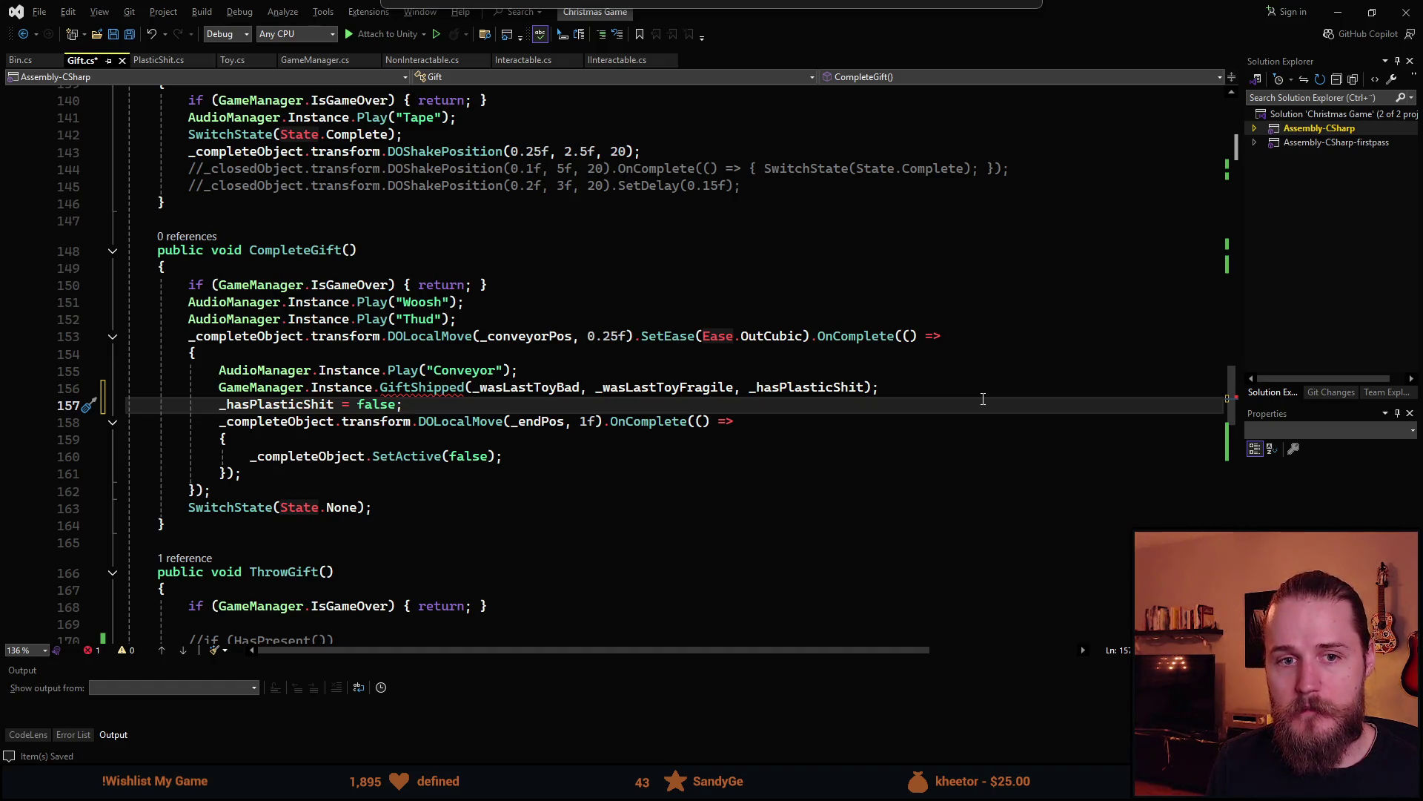
pyautogui.hotkey('ctrl', 'BackSpace')
pyautogui.hotkey('ctrl', 'BackSpace')
pyautogui.hotkey('ctrl', 'BackSpace')
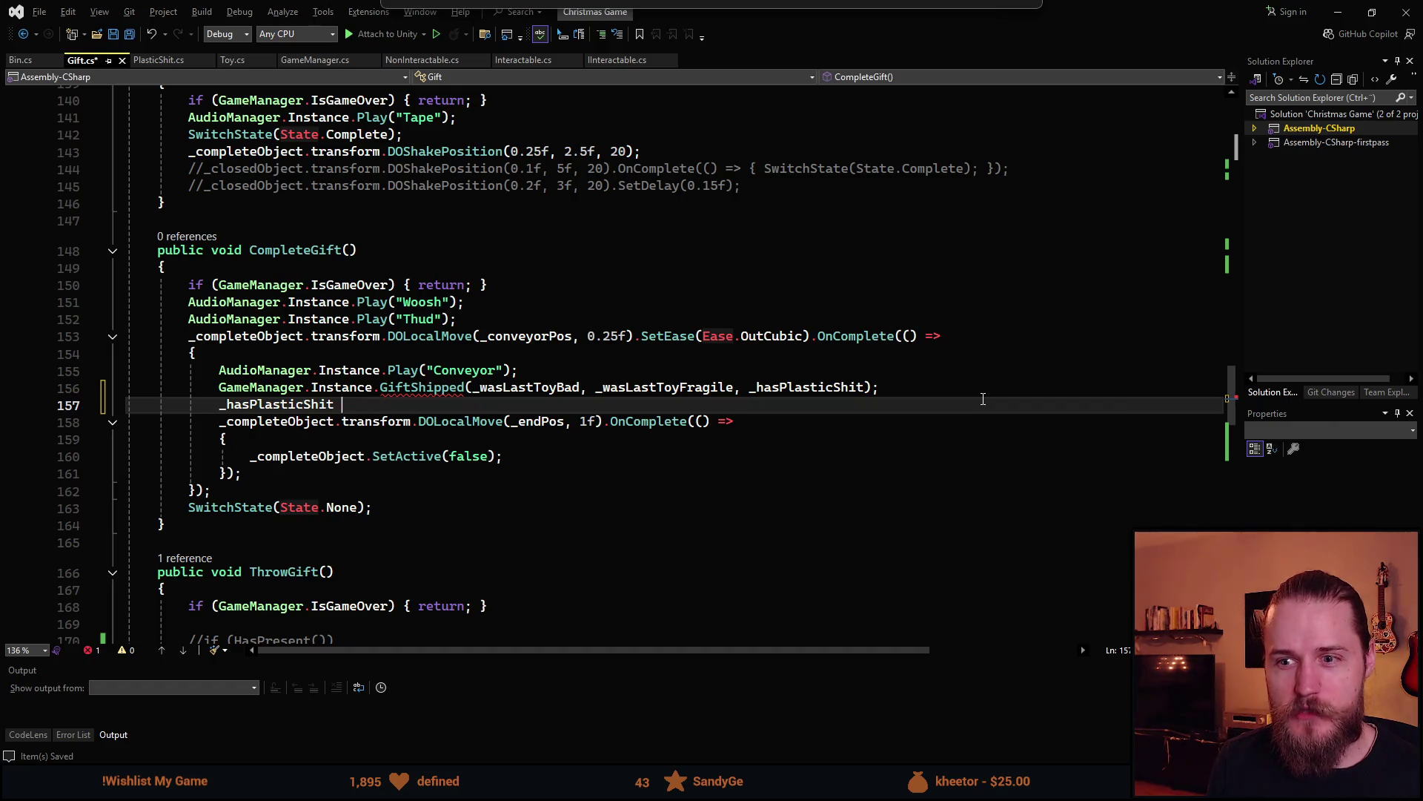
pyautogui.hotkey('ctrl', 's')
pyautogui.scroll(14, 440, 408)
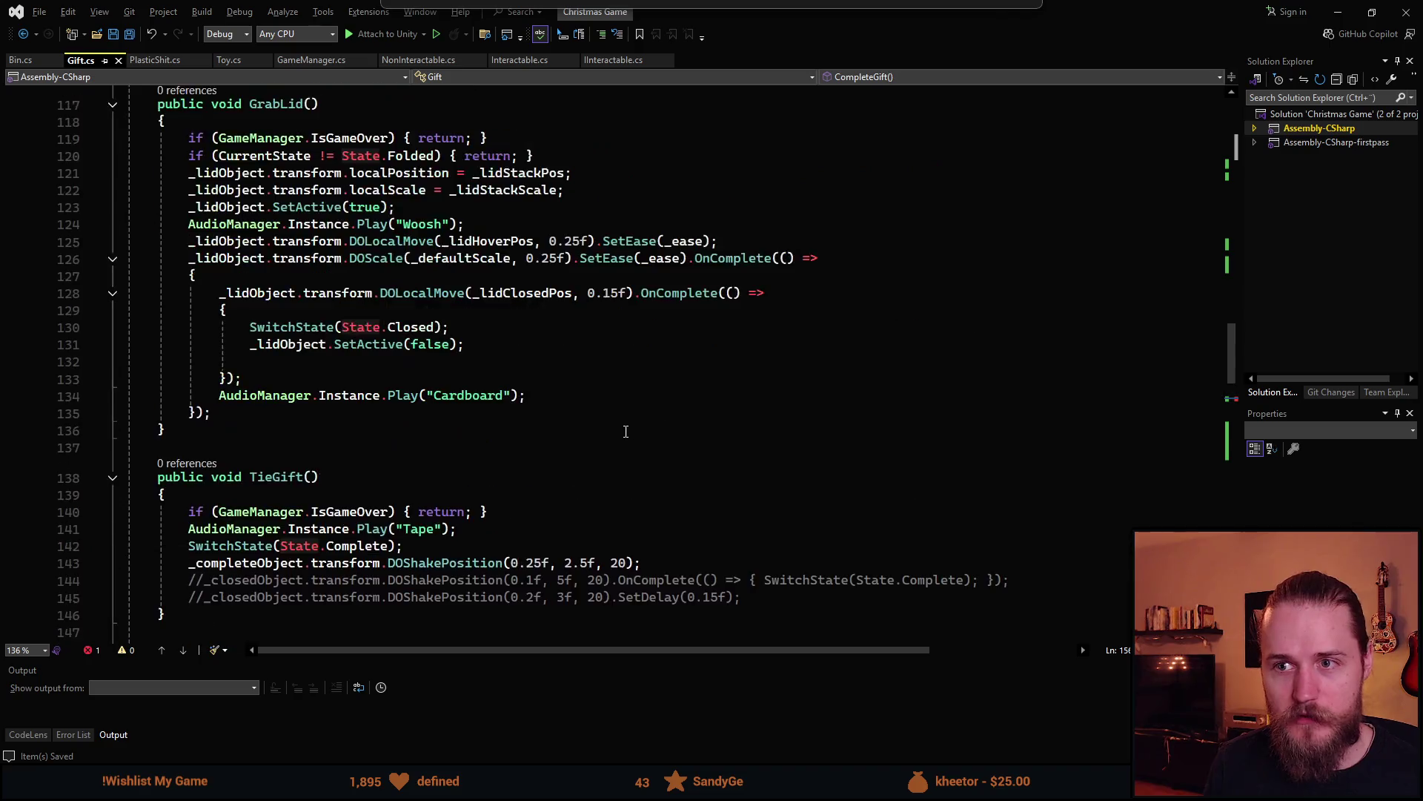
pyautogui.scroll(-4, 439, 409)
pyautogui.scroll(6, 440, 408)
pyautogui.scroll(13, 440, 409)
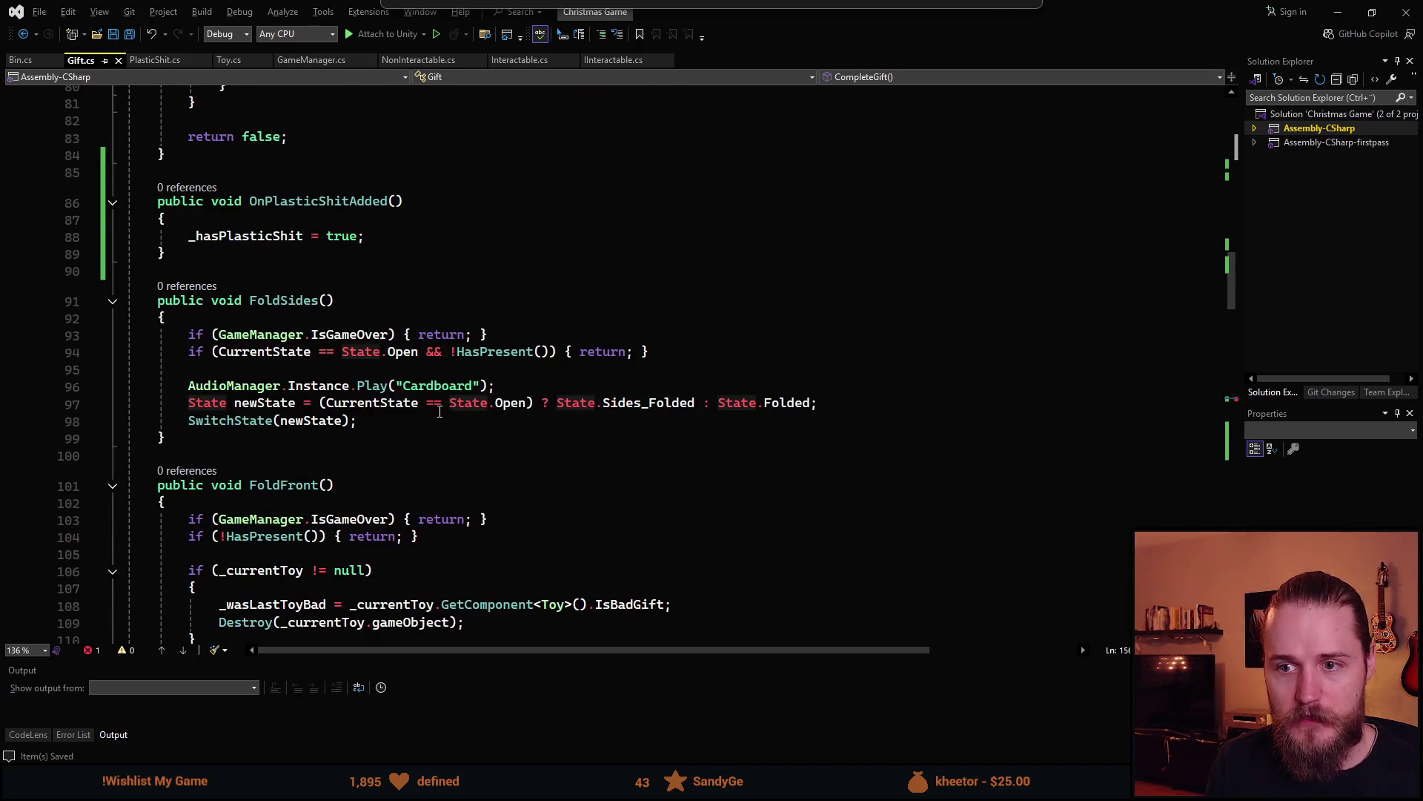
pyautogui.scroll(6, 448, 419)
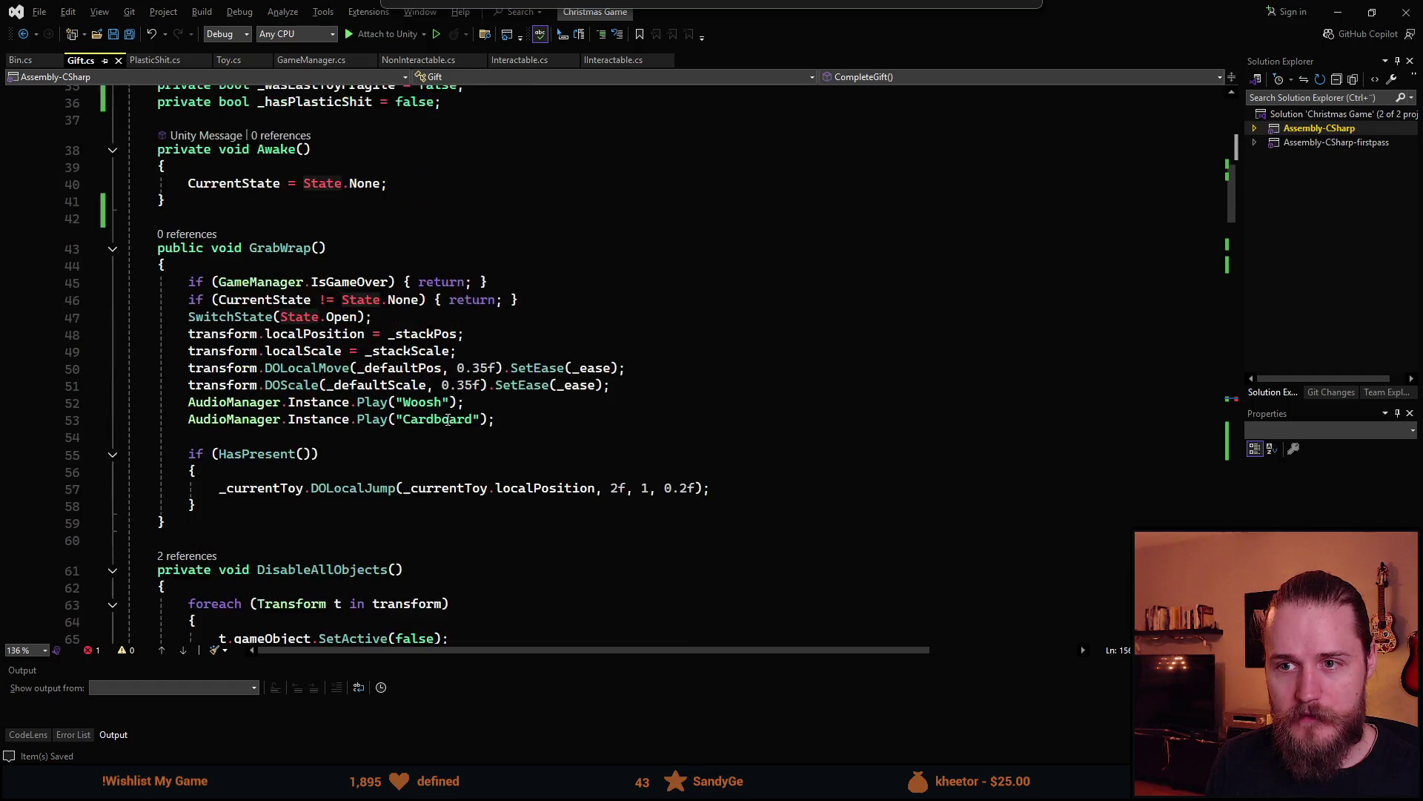
pyautogui.scroll(-3, 279, 418)
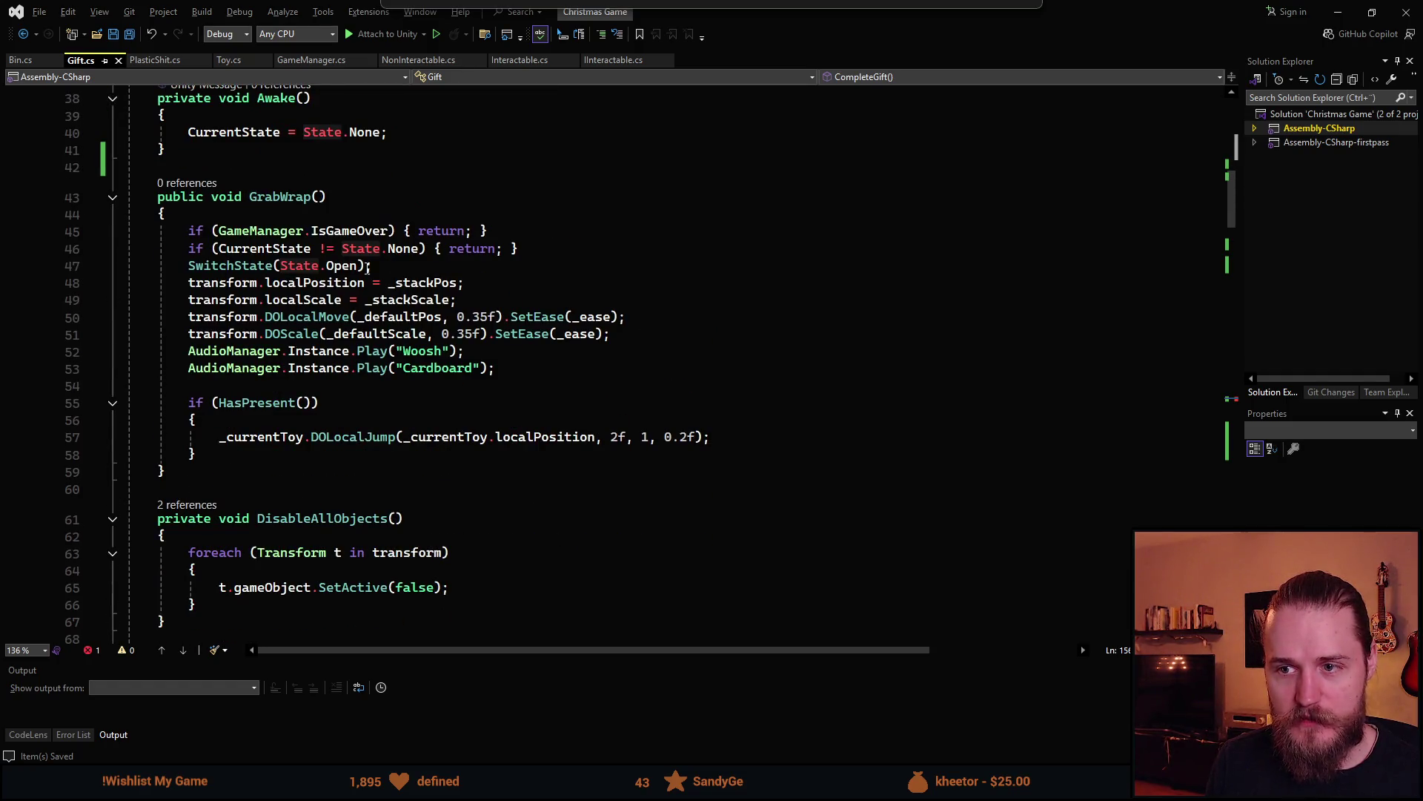
pyautogui.click(556, 252)
pyautogui.press('Return')
pyautogui.write('_hasP')
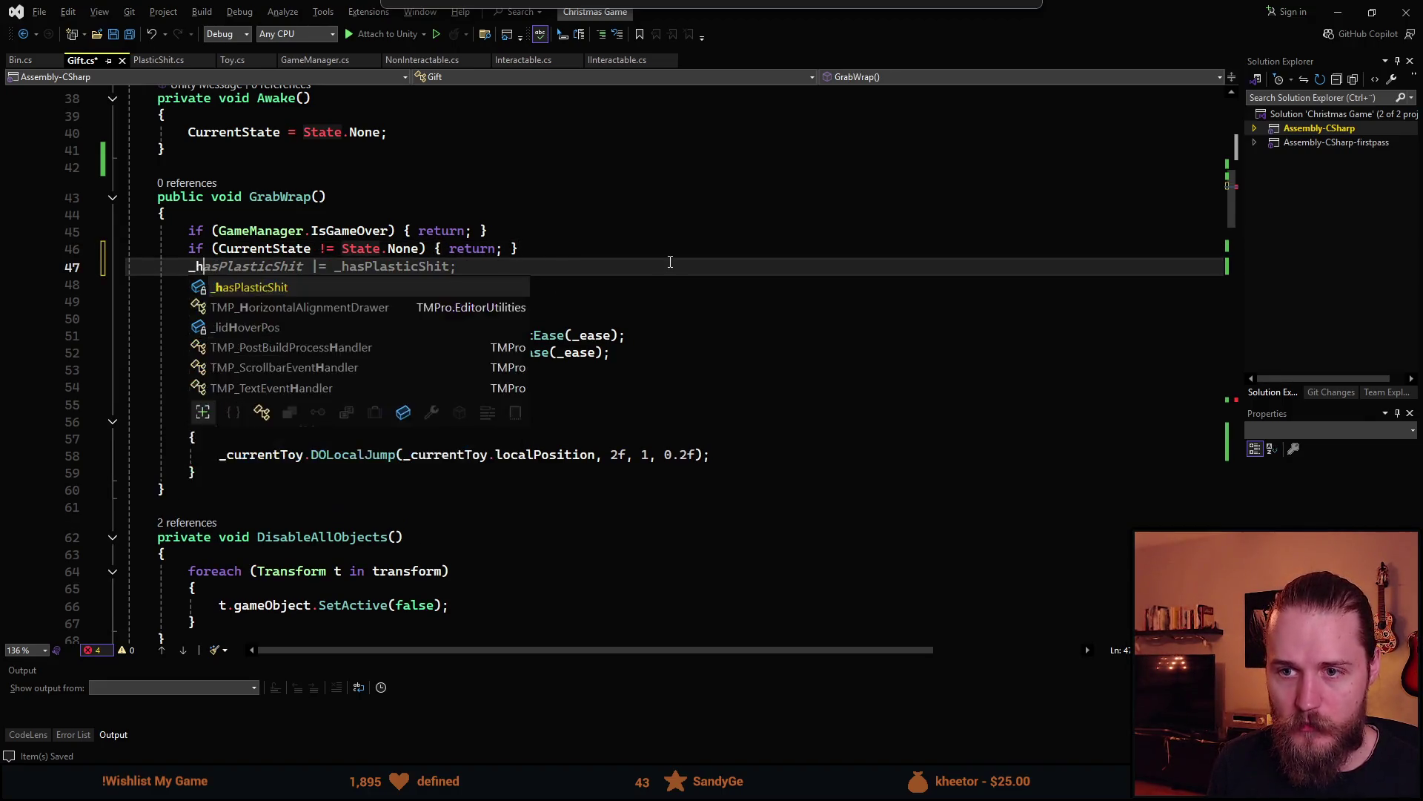
pyautogui.press('Tab')
pyautogui.write('= false;')
pyautogui.hotkey('ctrl', 's')
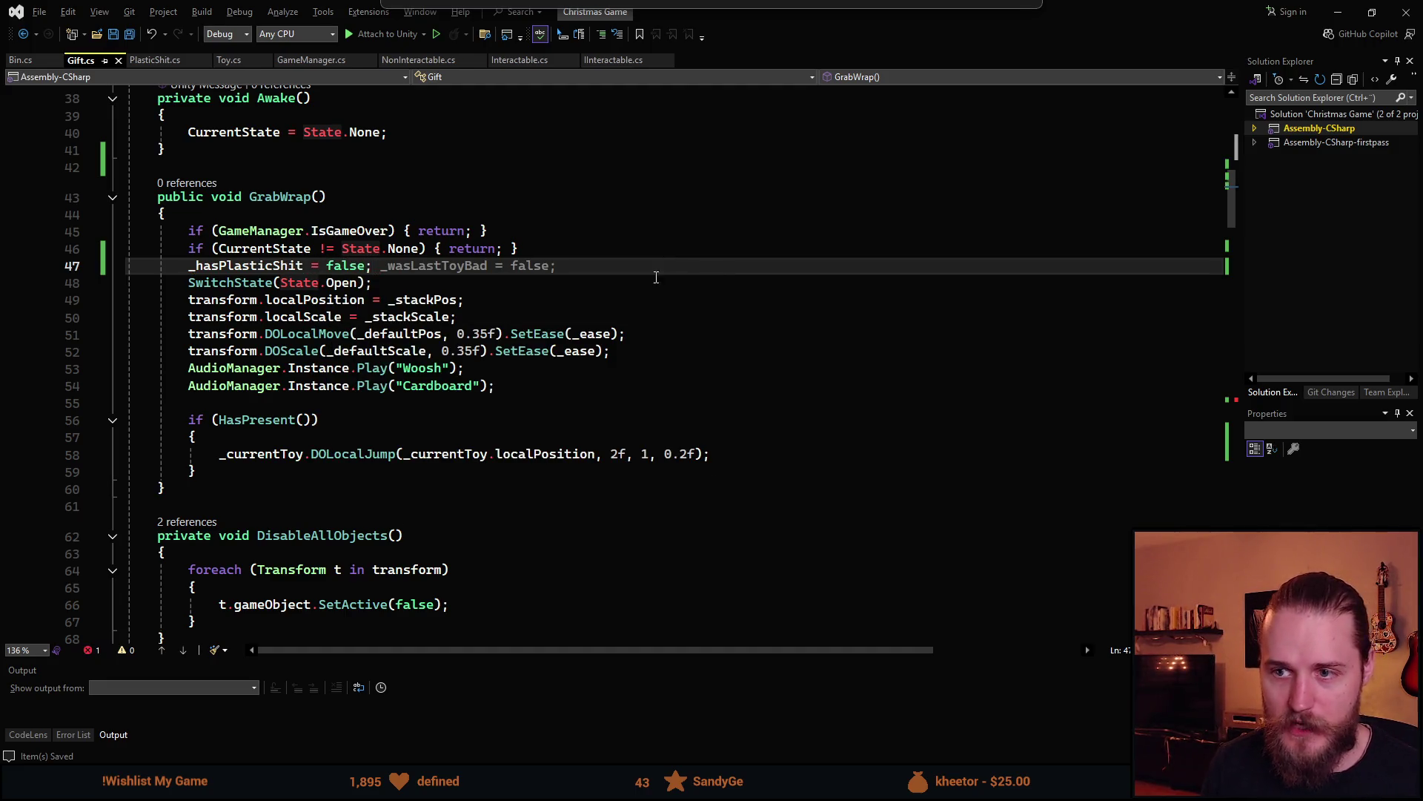
pyautogui.scroll(2, 242, 440)
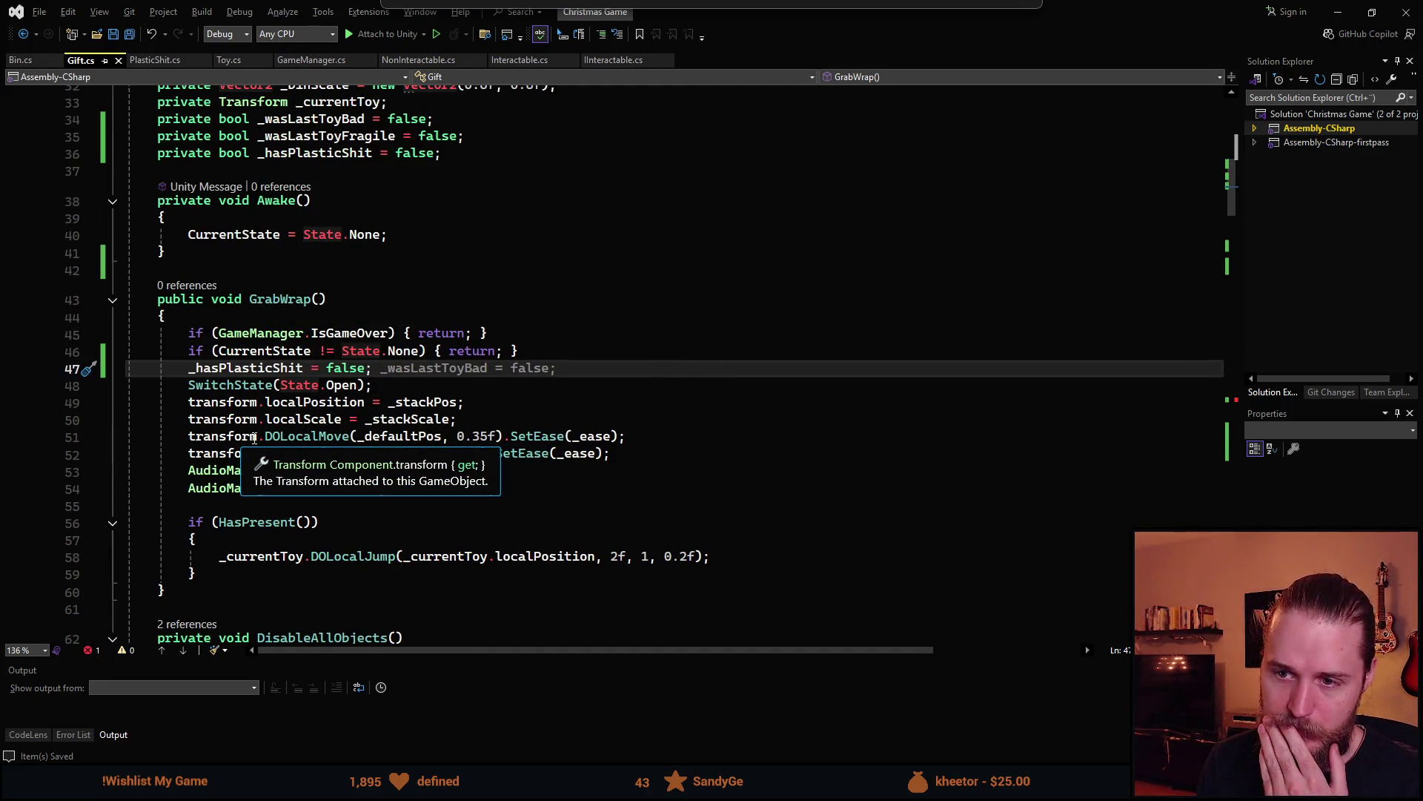
pyautogui.scroll(1, 255, 438)
pyautogui.scroll(2, 364, 413)
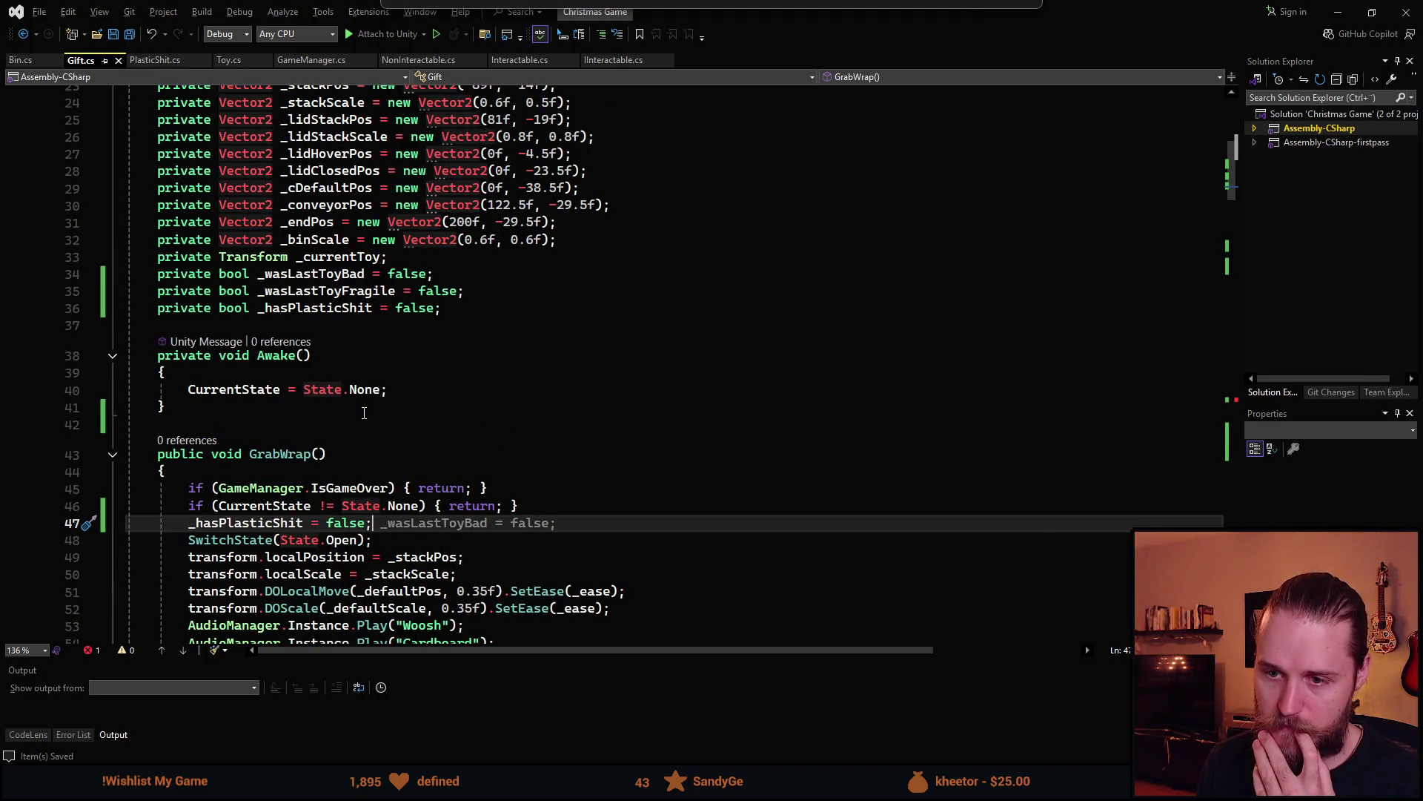
pyautogui.scroll(-20, 364, 413)
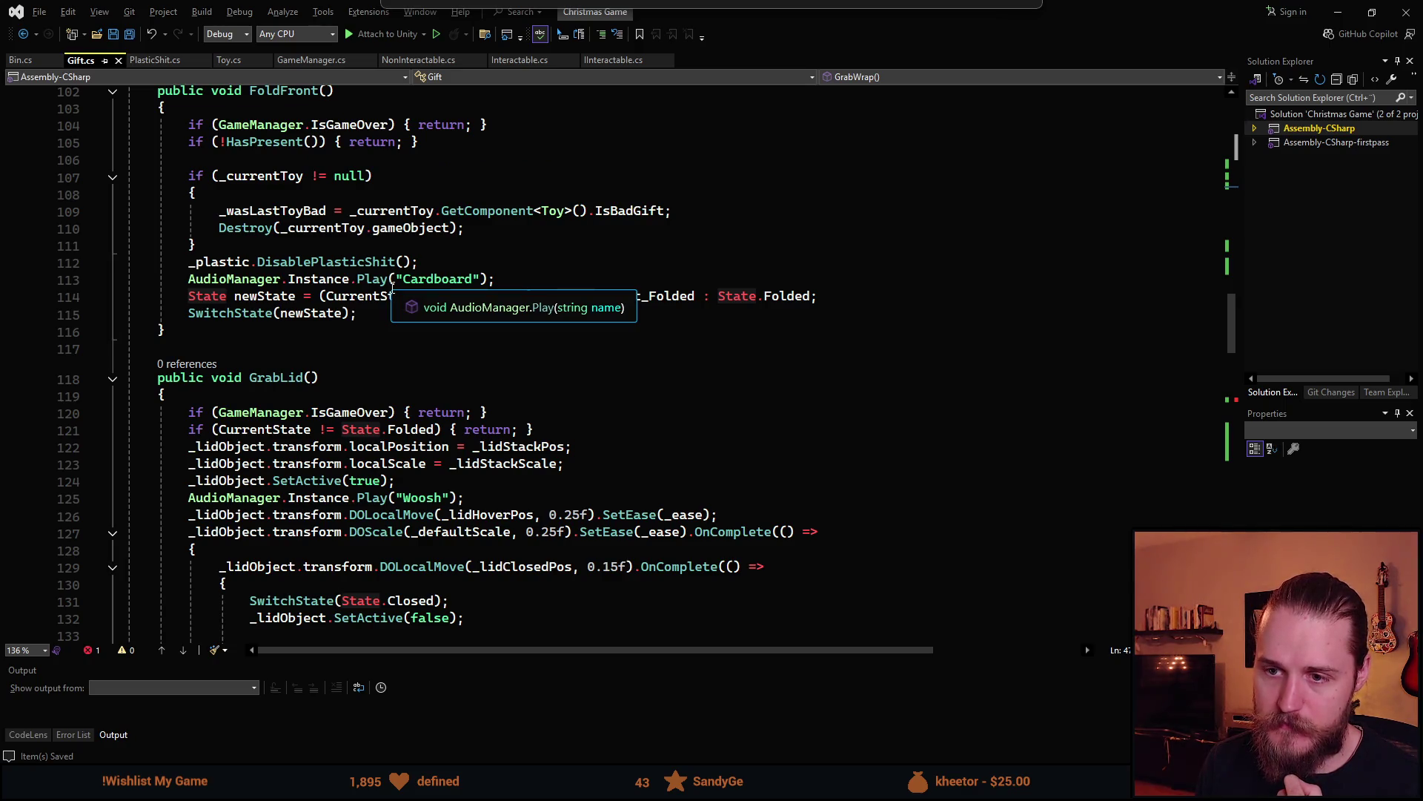
pyautogui.scroll(-13, 393, 291)
pyautogui.click(612, 353)
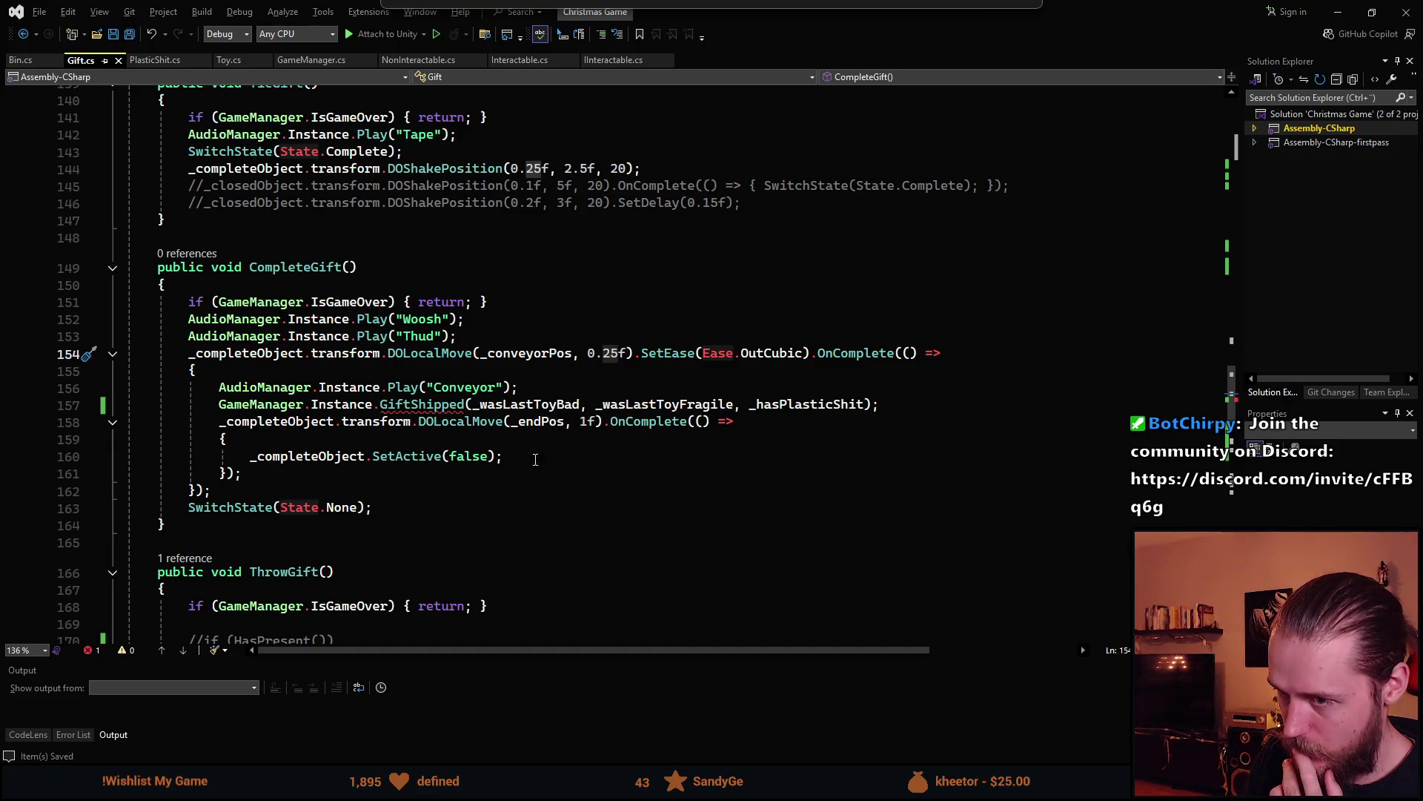
pyautogui.click(897, 410)
# Add a _hasPlasticShit reset line after the GiftShipped call in Gift.cs and save
pyautogui.press('Return')
pyautogui.write('_w')
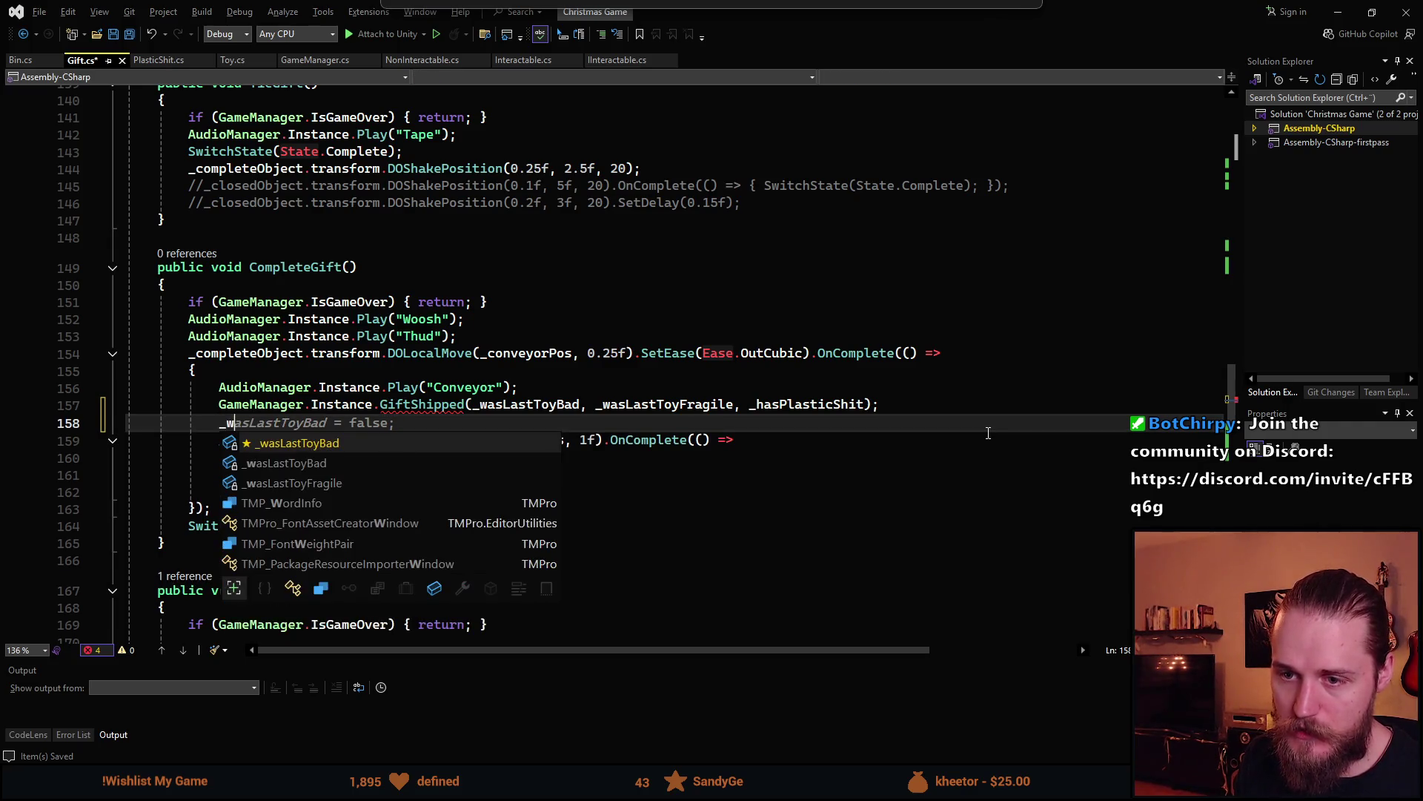
pyautogui.press('Down')
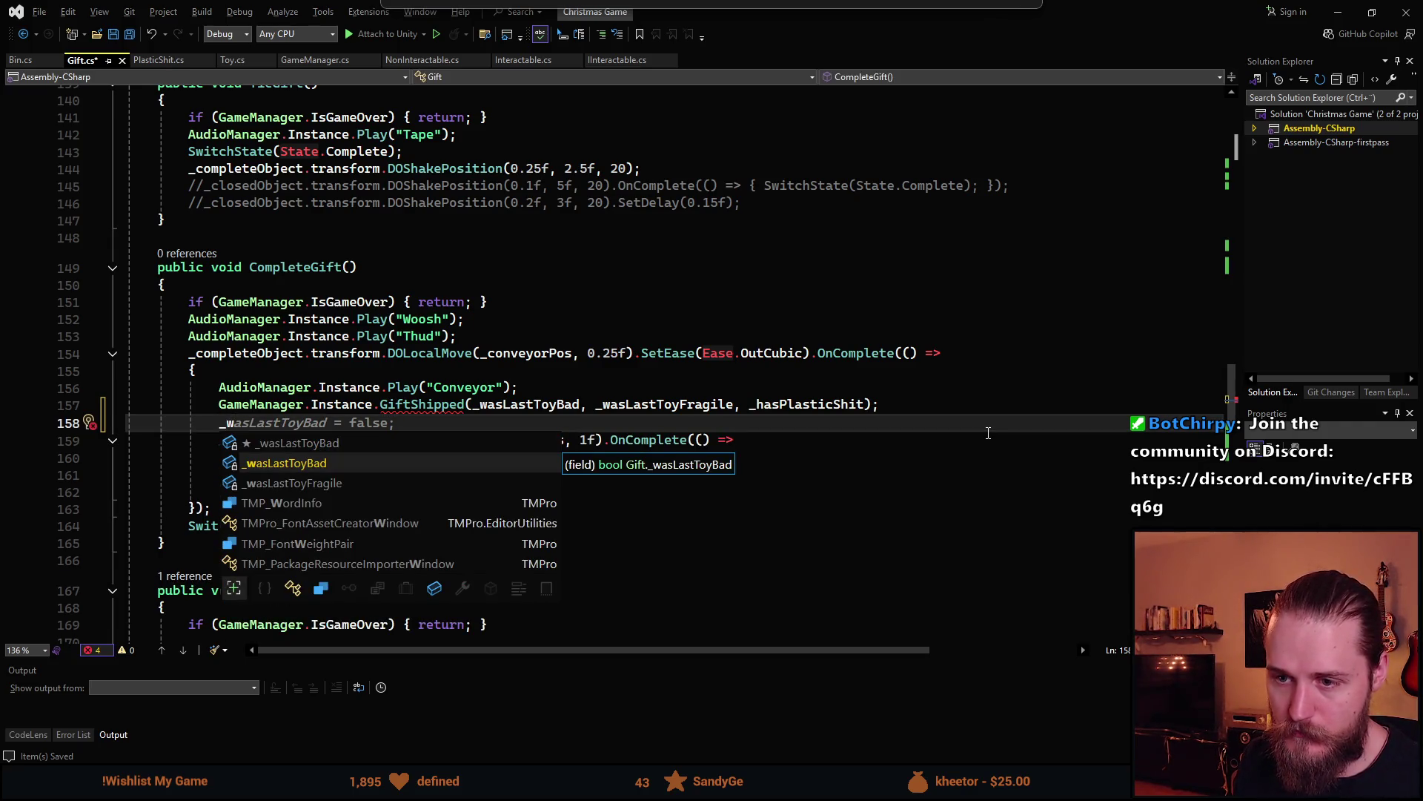
pyautogui.press('BackSpace')
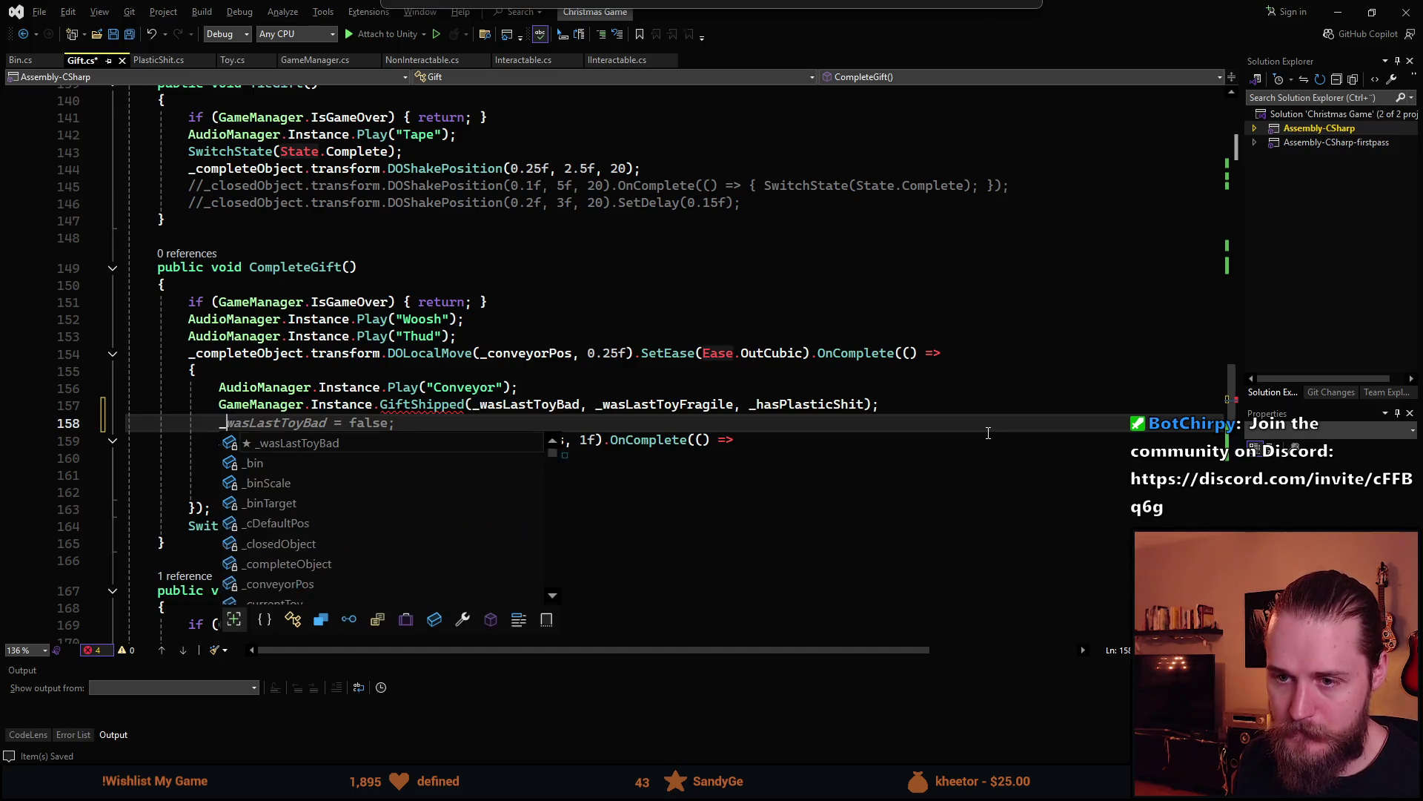
pyautogui.write('has')
pyautogui.press('Tab')
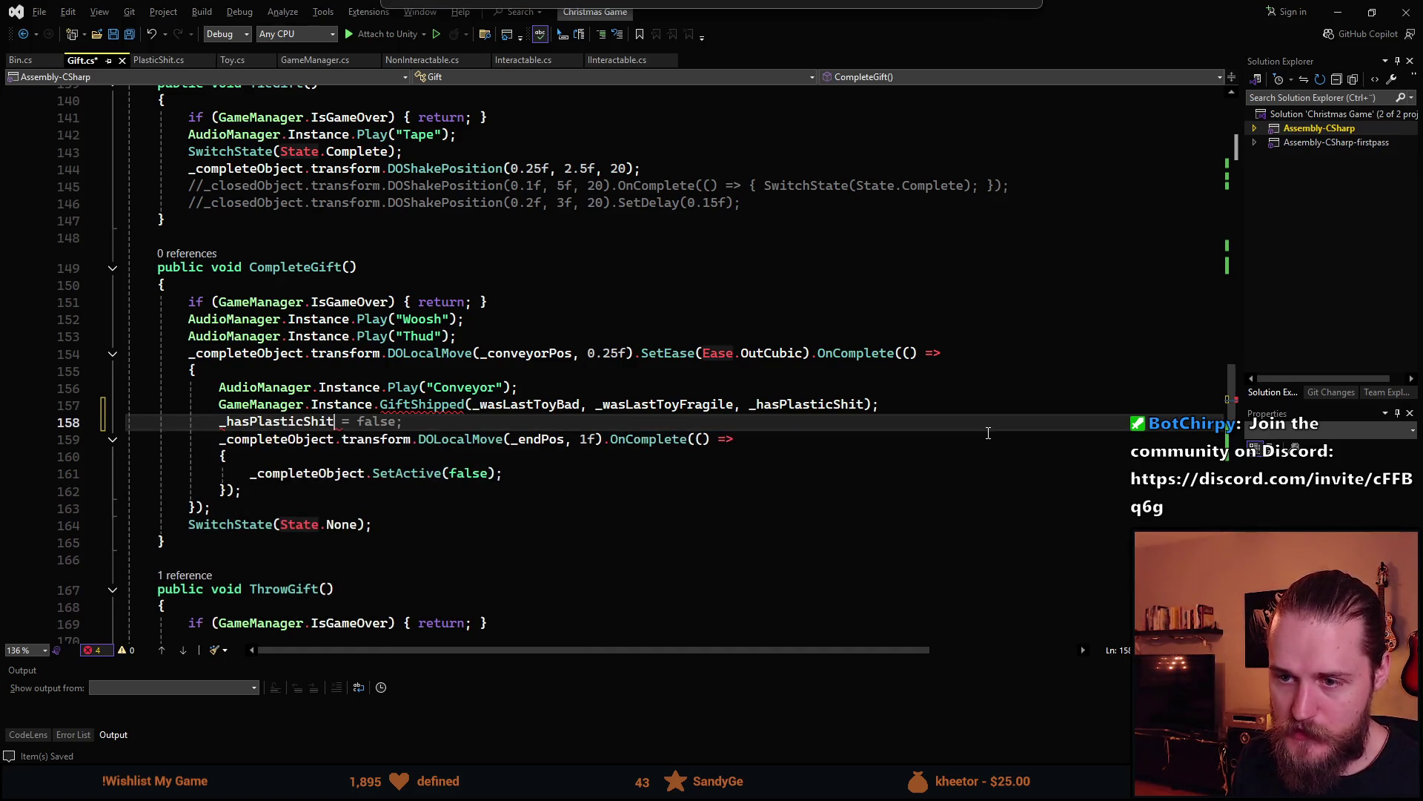
pyautogui.hotkey('ctrl', 's')
# Delete the _hasPlasticShit reset line from GrabWrap
pyautogui.scroll(9, 553, 518)
pyautogui.scroll(20, 553, 518)
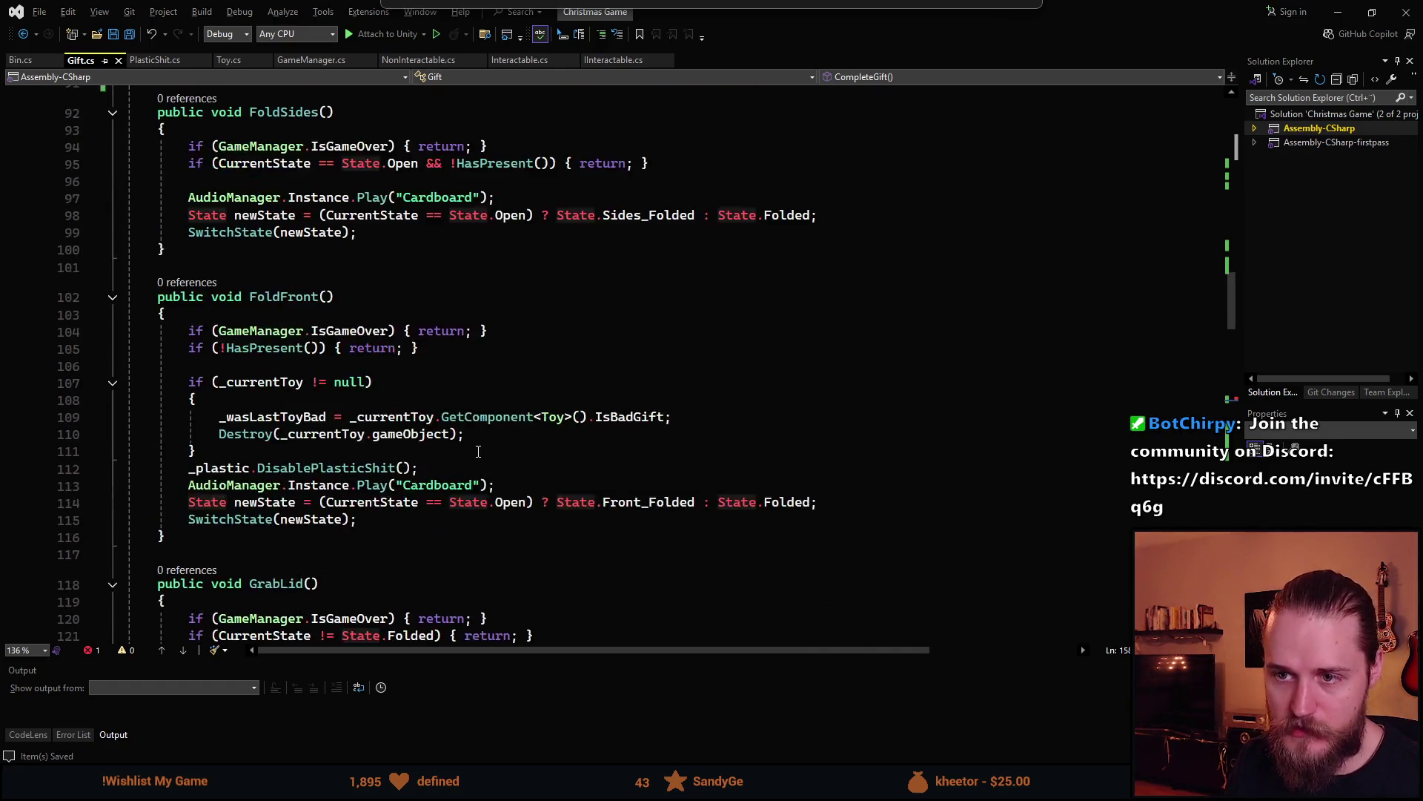
pyautogui.scroll(4, 386, 470)
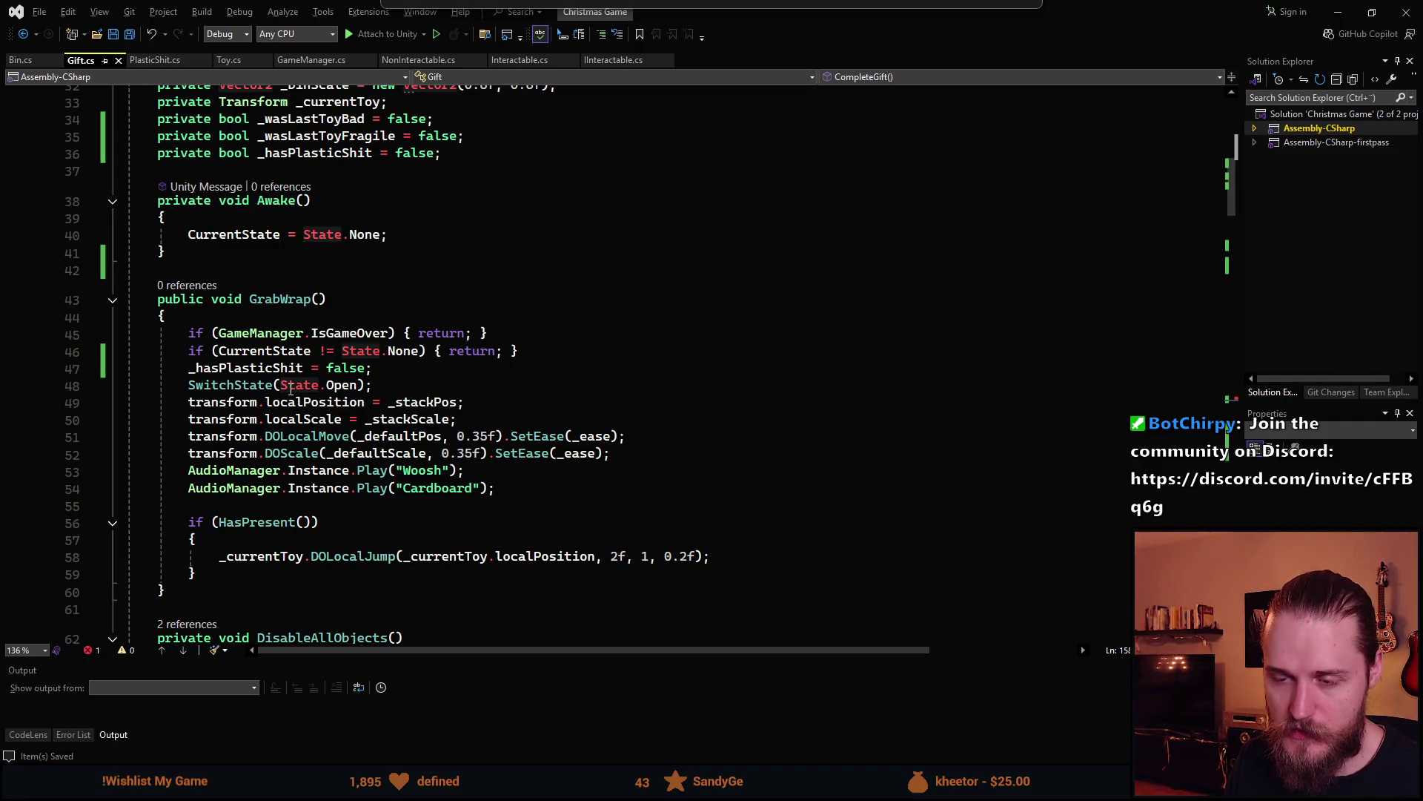
pyautogui.tripleClick(276, 368)
pyautogui.press('Delete')
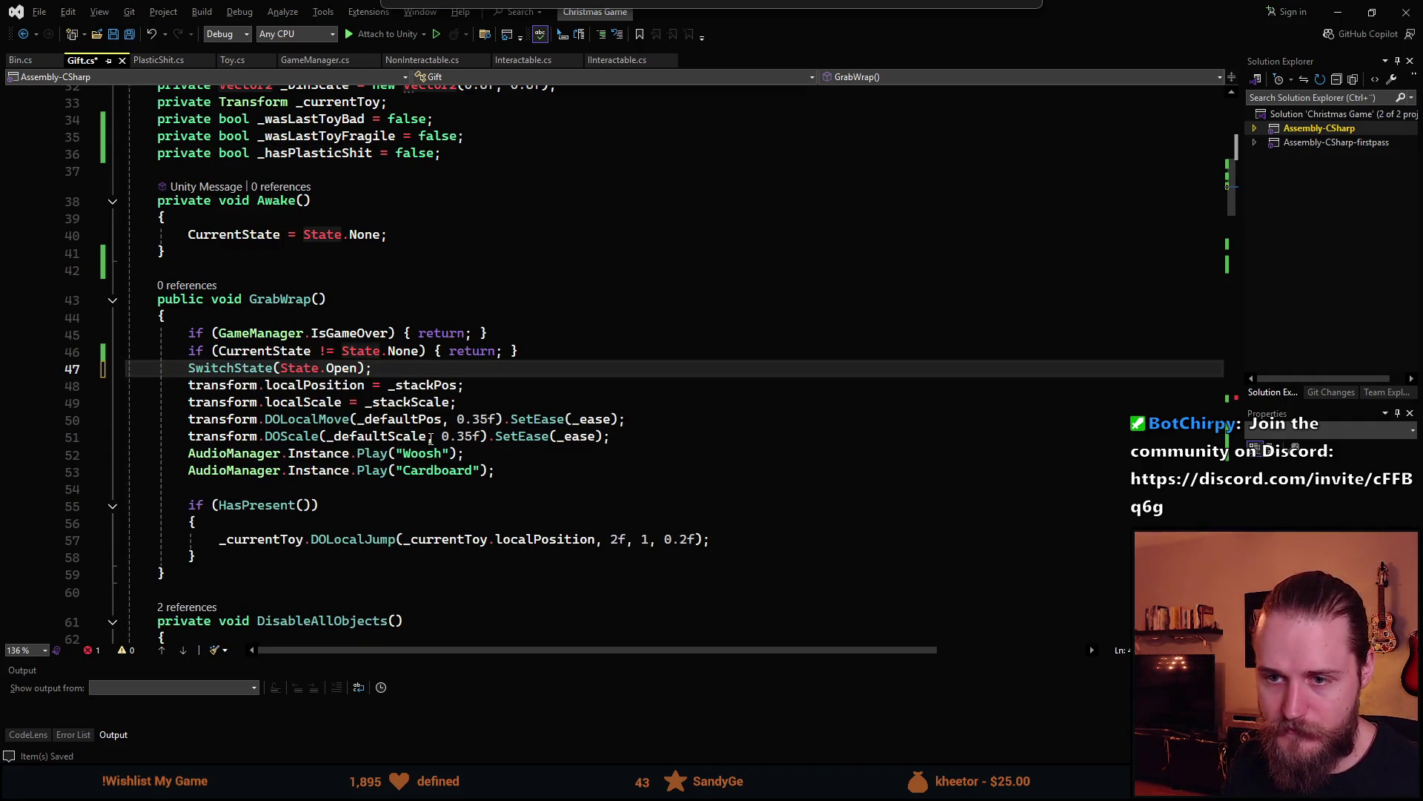
# Insert '_hasPlasticShit = false;' after the GiftDiscarded call in ThrowGift and save Gift.cs
pyautogui.scroll(-12, 457, 420)
pyautogui.scroll(-20, 456, 420)
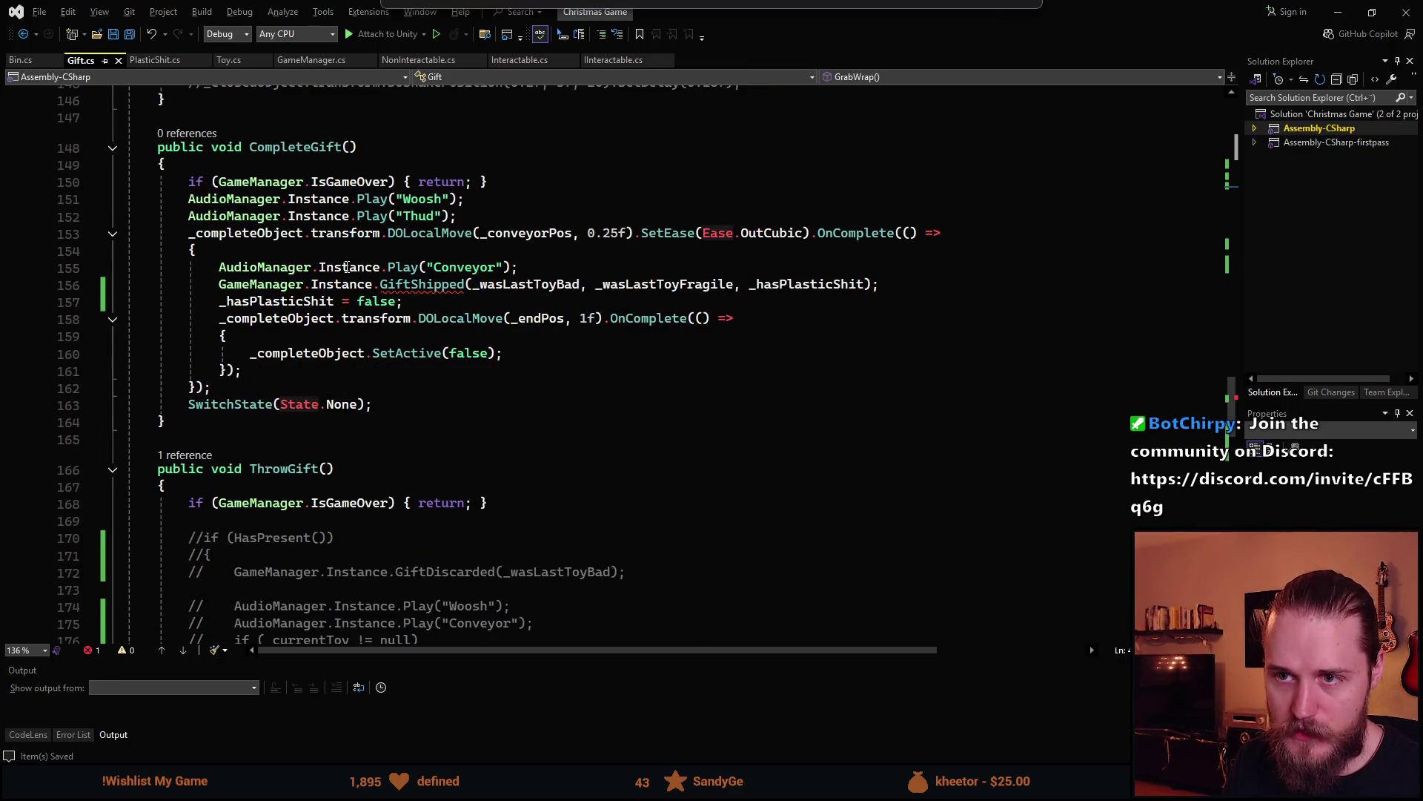
pyautogui.scroll(-11, 346, 307)
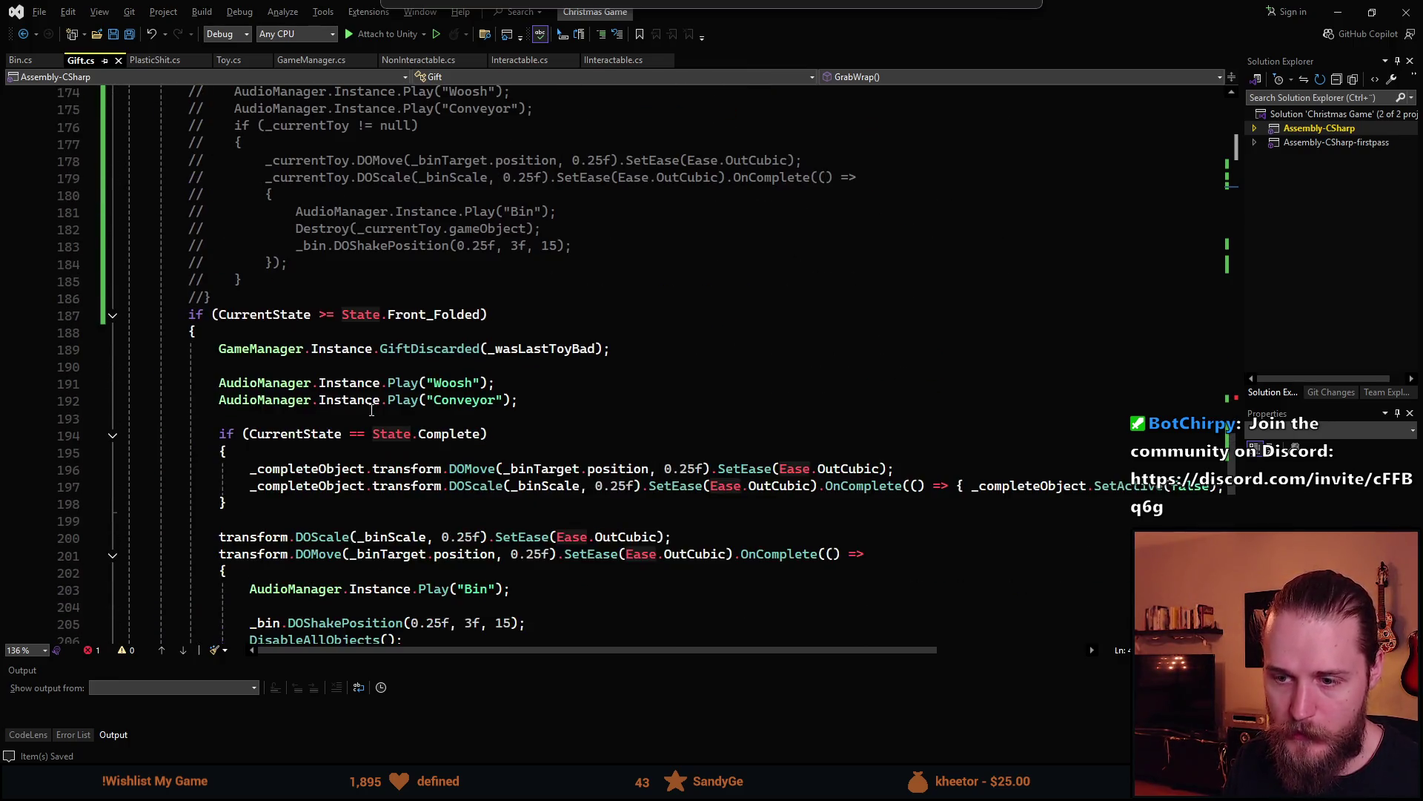
pyautogui.scroll(-1, 352, 120)
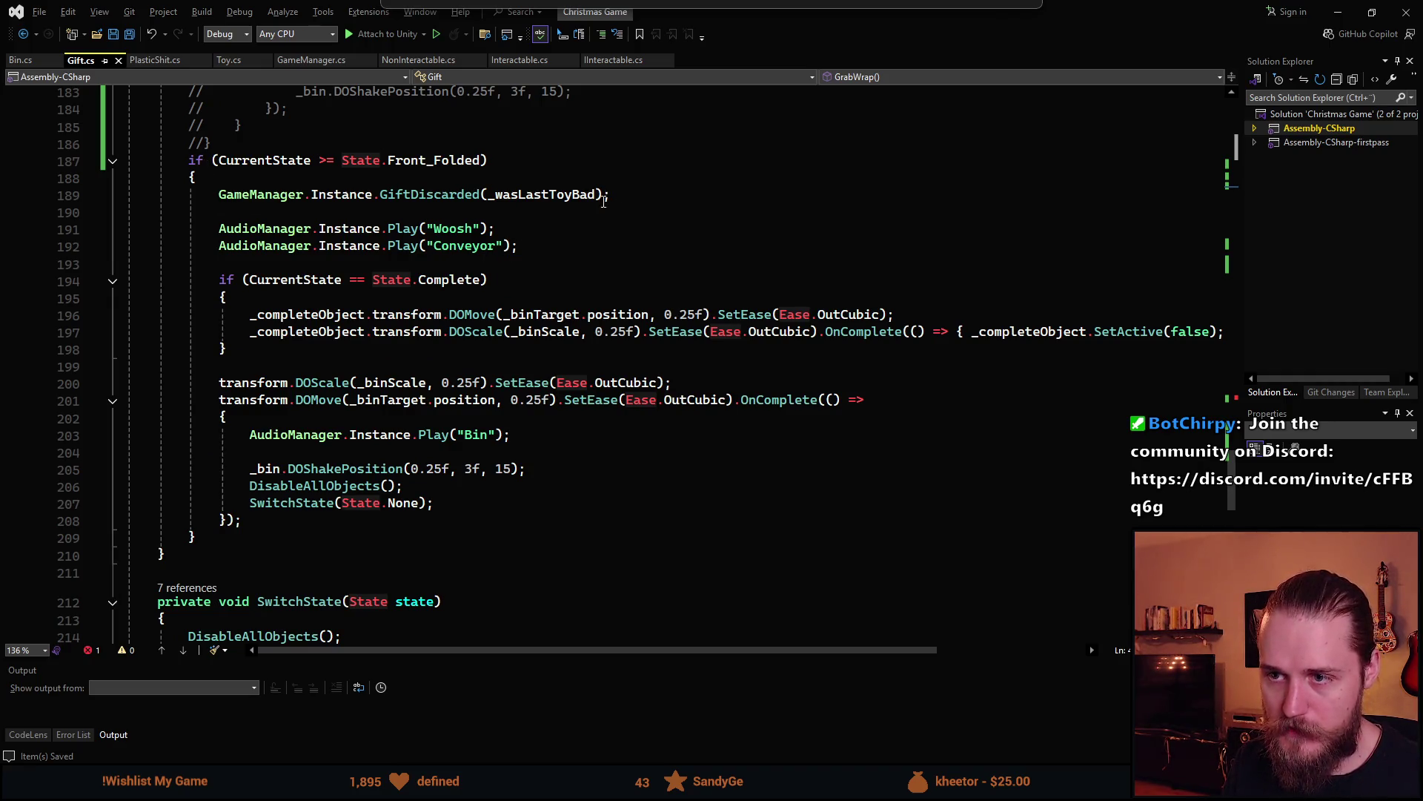
pyautogui.click(598, 194)
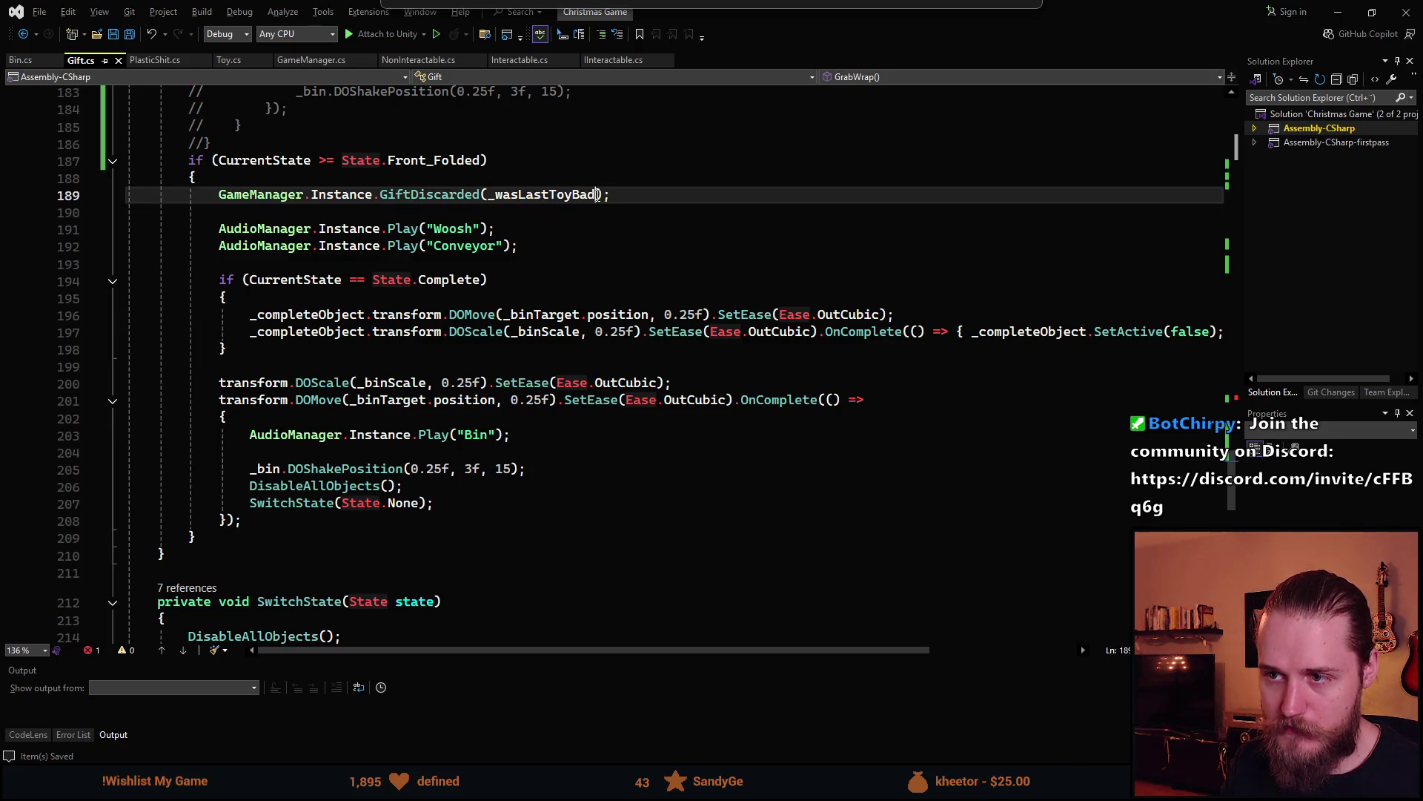
pyautogui.doubleClick(597, 194)
pyautogui.click(640, 199)
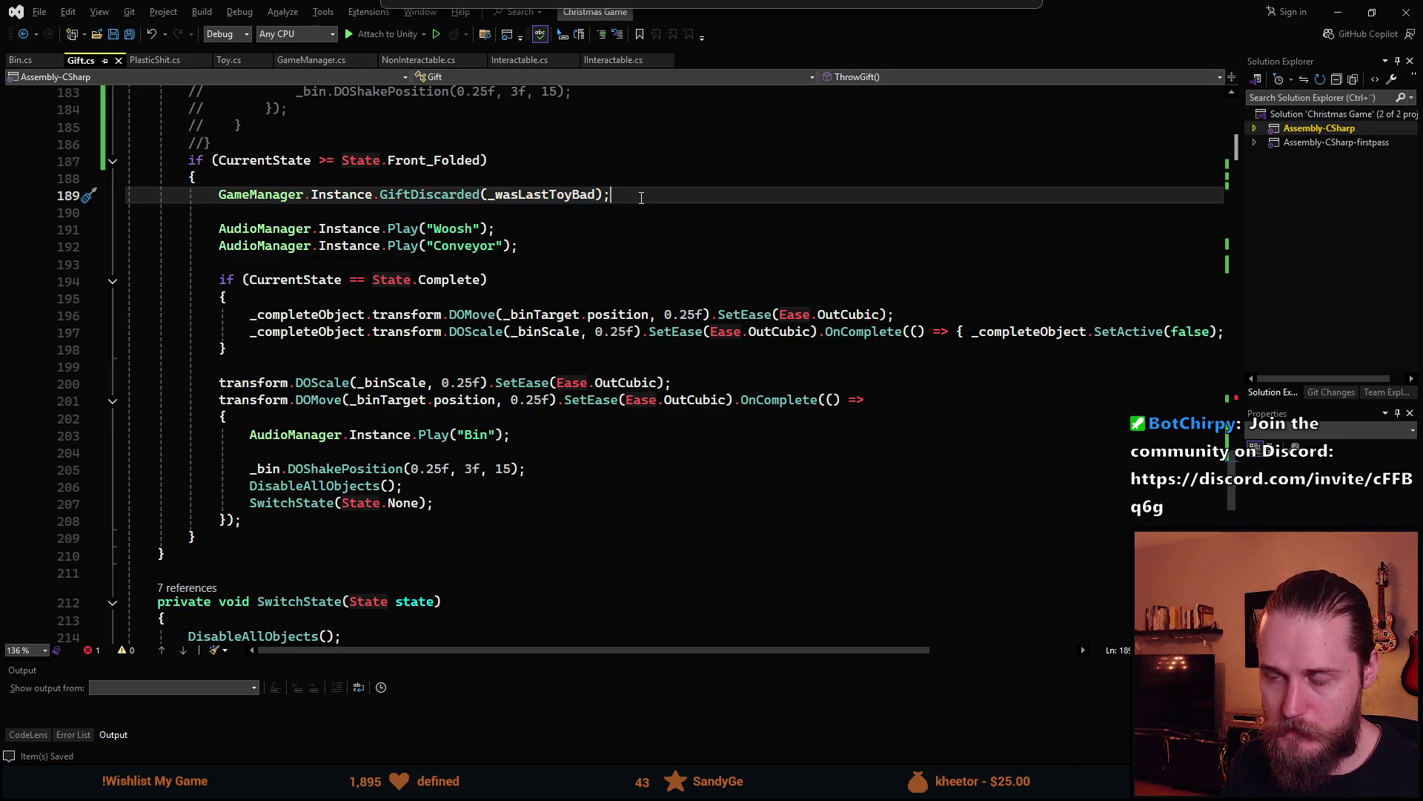
pyautogui.scroll(2, 628, 222)
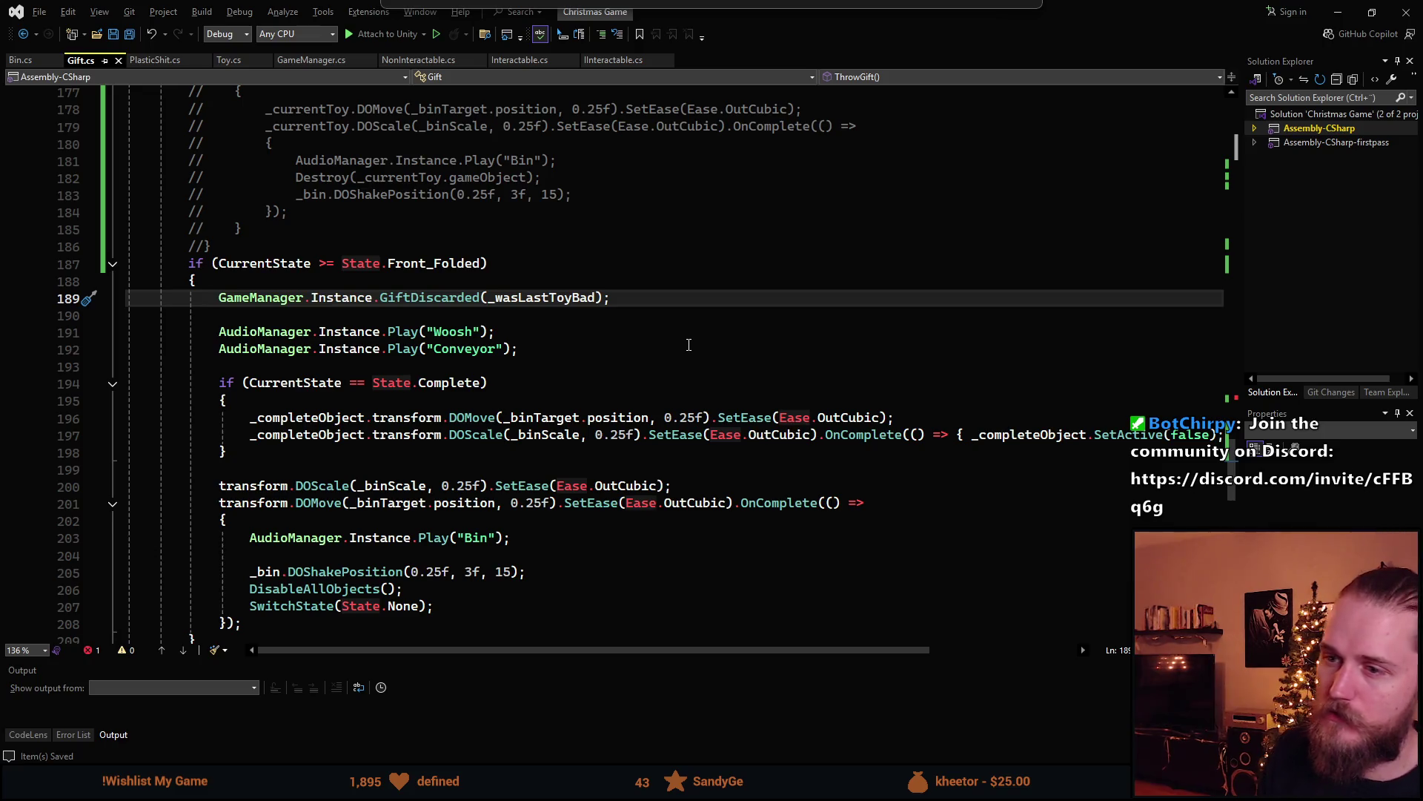
pyautogui.press('Return')
pyautogui.write('_wasLastToyBad = false;')
pyautogui.press('Home')
pyautogui.press('Return')
pyautogui.write('_')
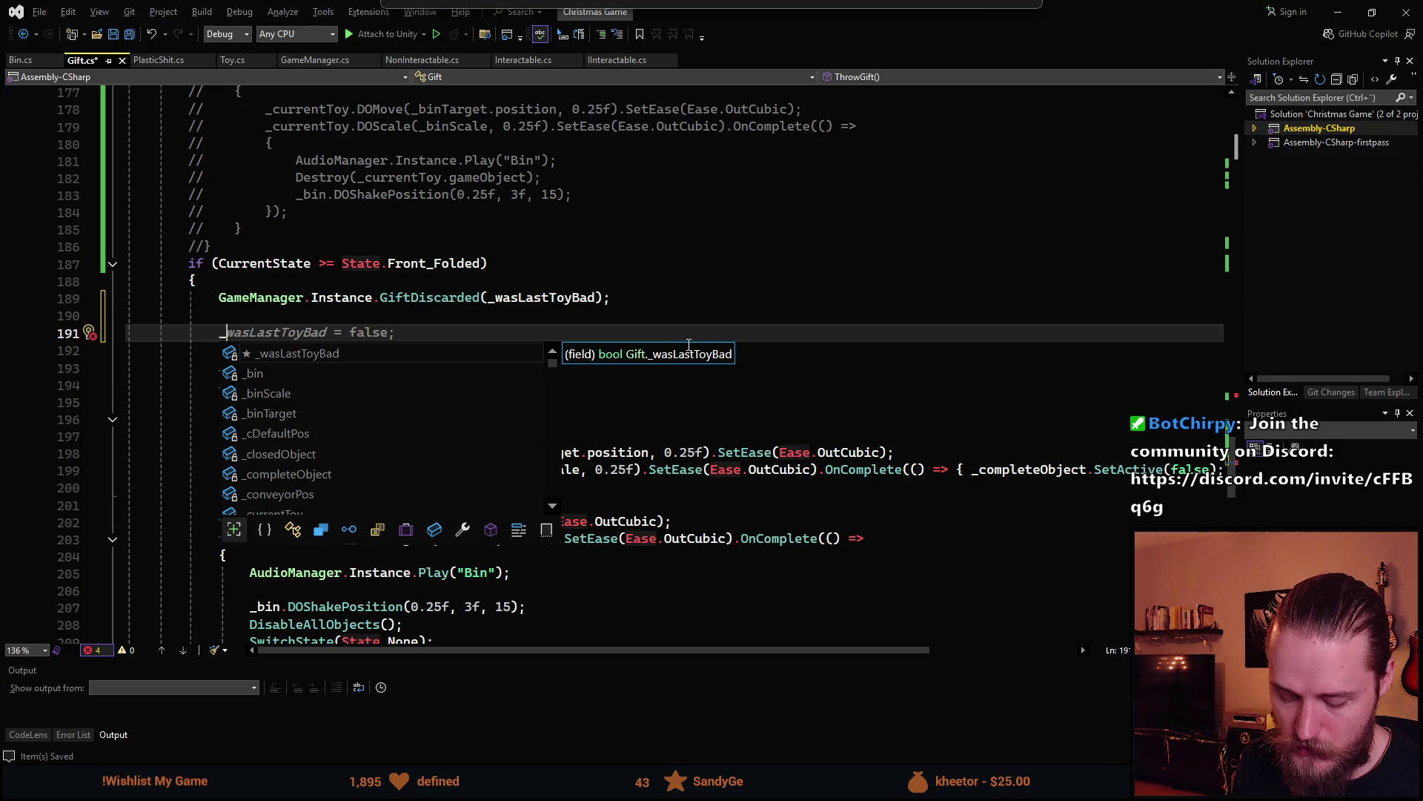
pyautogui.press('BackSpace')
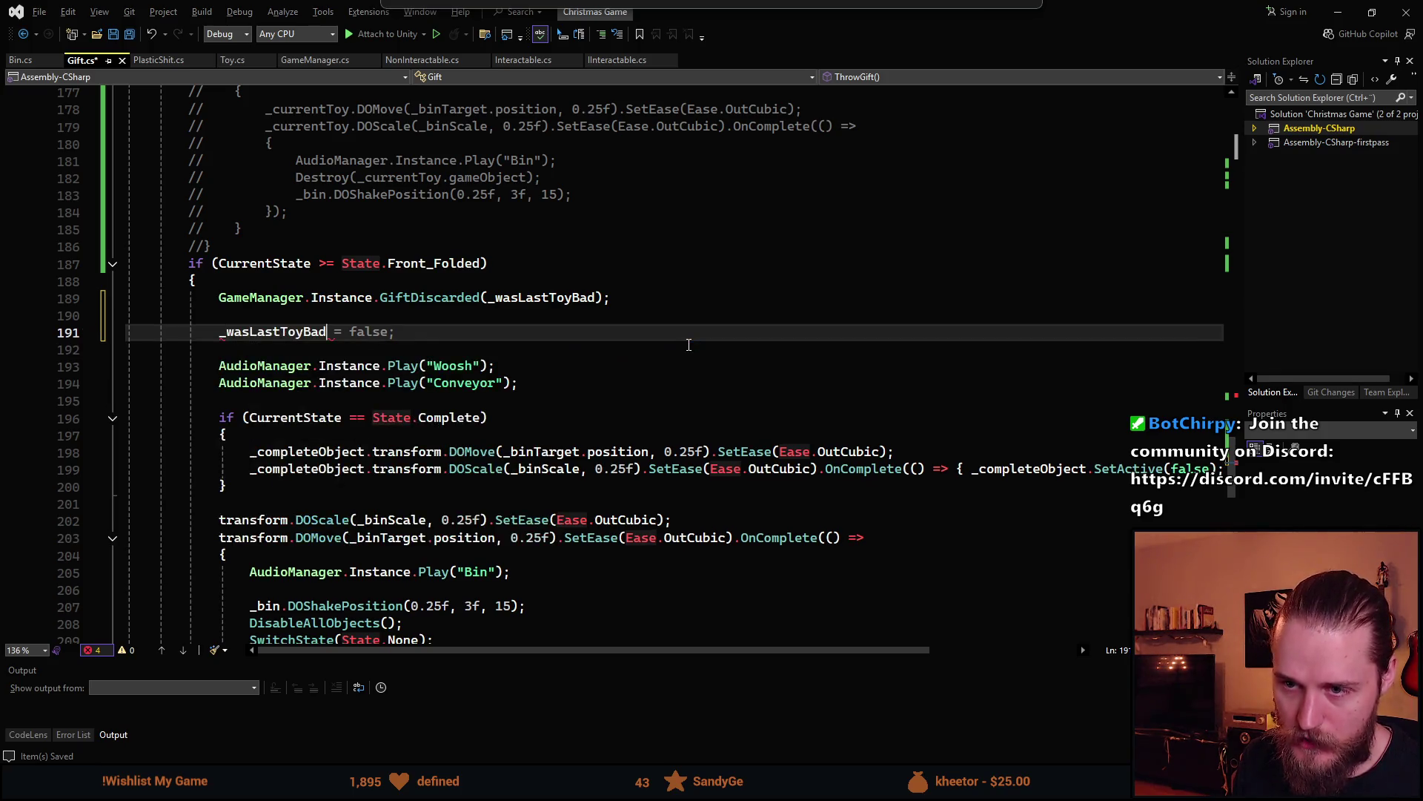
pyautogui.write('_ha')
pyautogui.press('Tab')
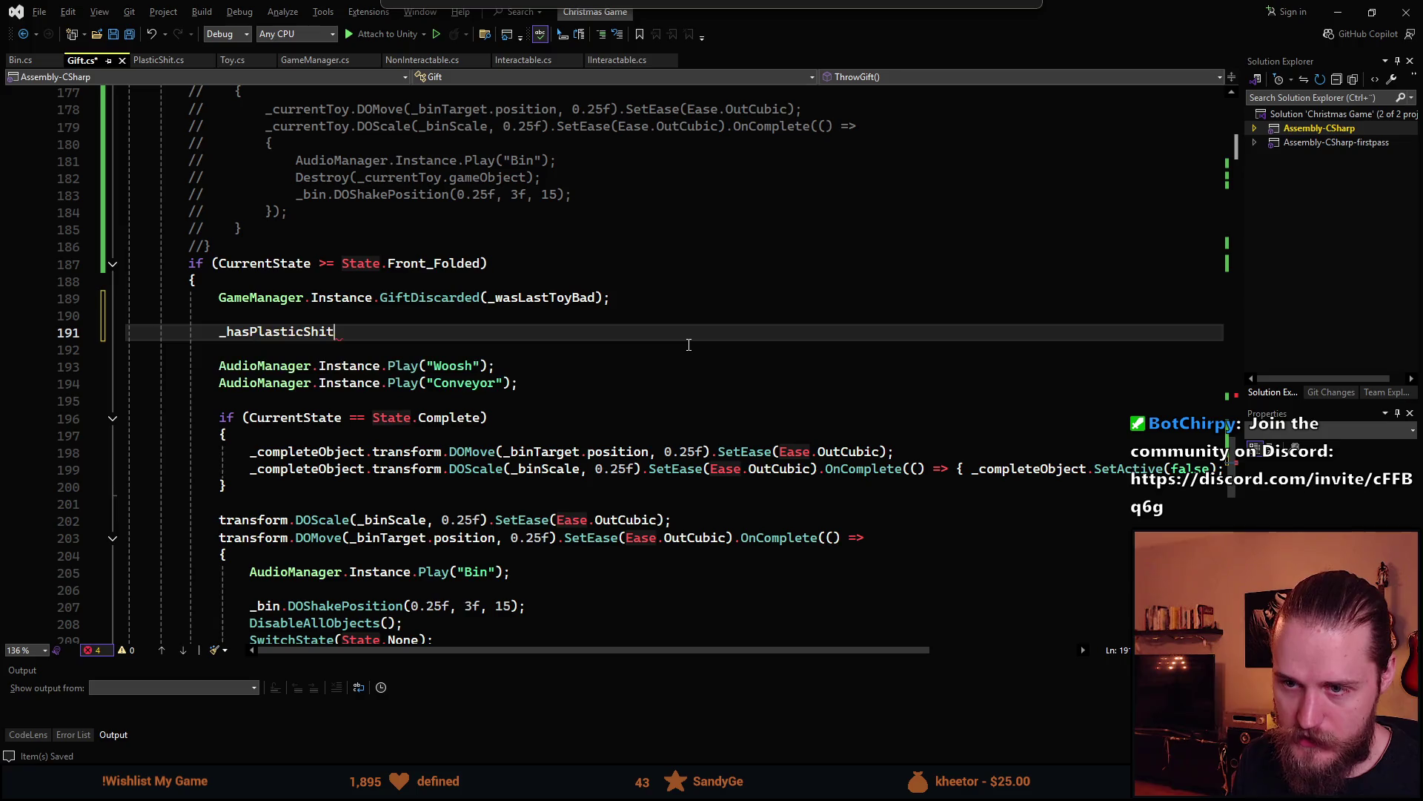
pyautogui.write(' = false;')
pyautogui.hotkey('ctrl', 's')
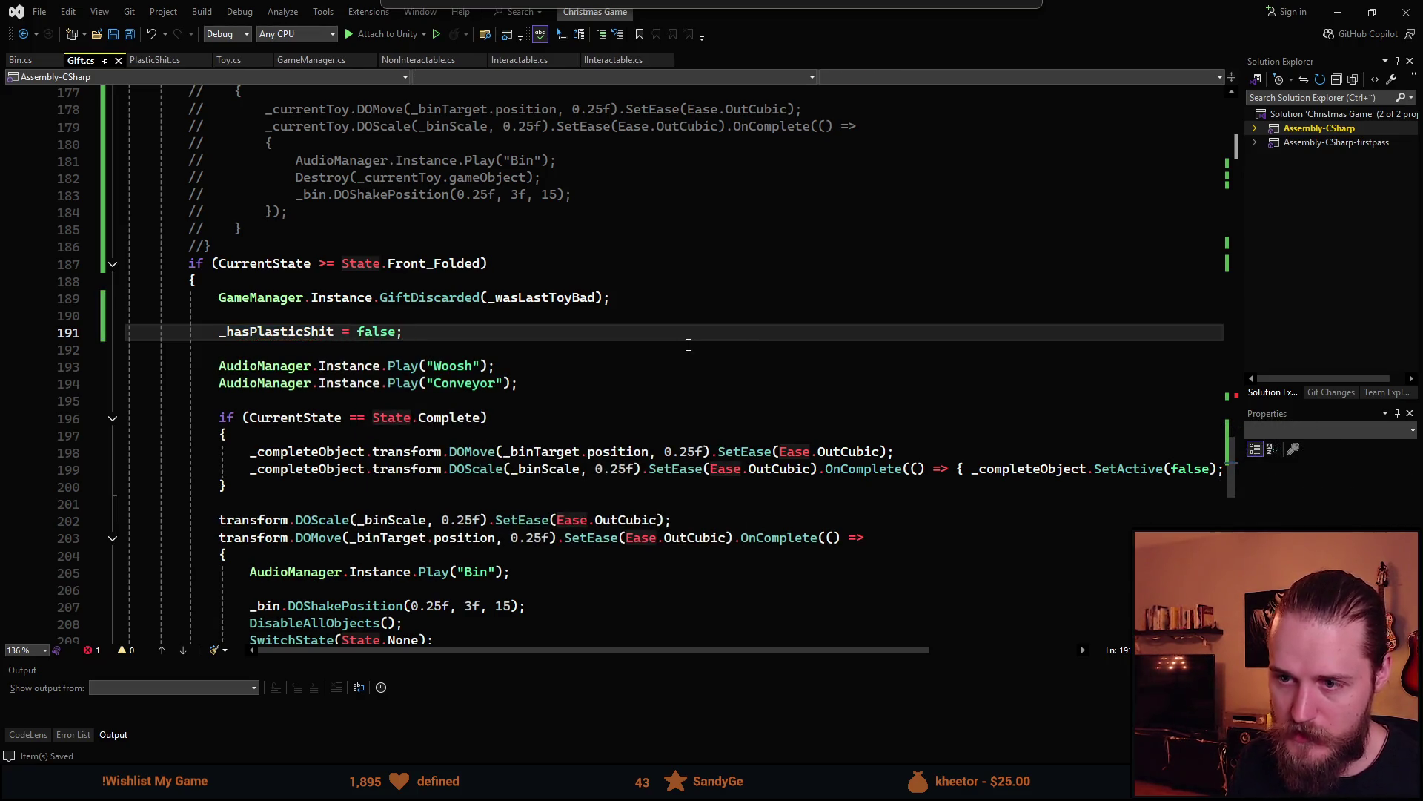
# Review GameManager.cs, then return to the GiftShipped call in Gift.cs's CompleteGift
pyautogui.scroll(-2, 577, 424)
pyautogui.scroll(-1, 583, 433)
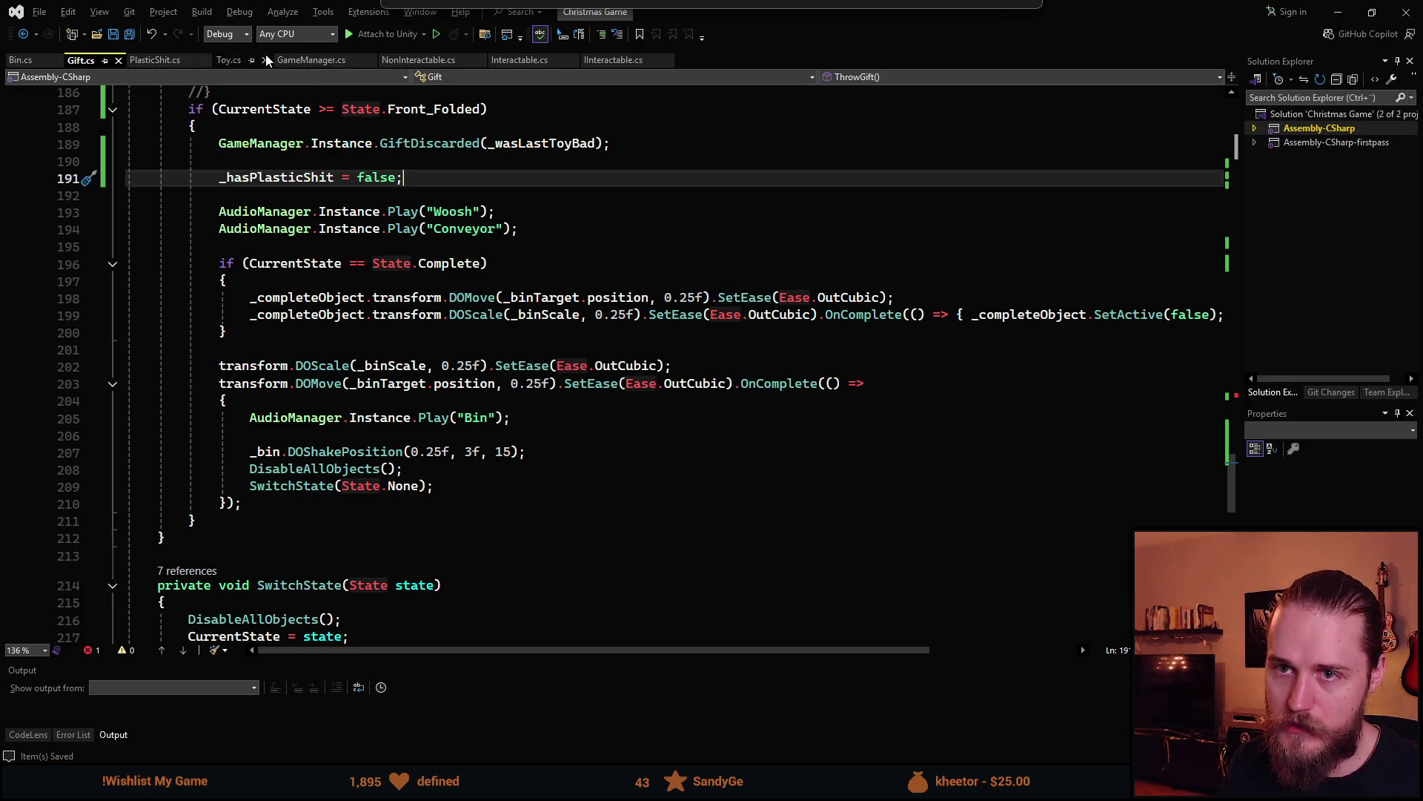
pyautogui.click(312, 59)
pyautogui.scroll(-10, 363, 448)
pyautogui.scroll(5, 367, 453)
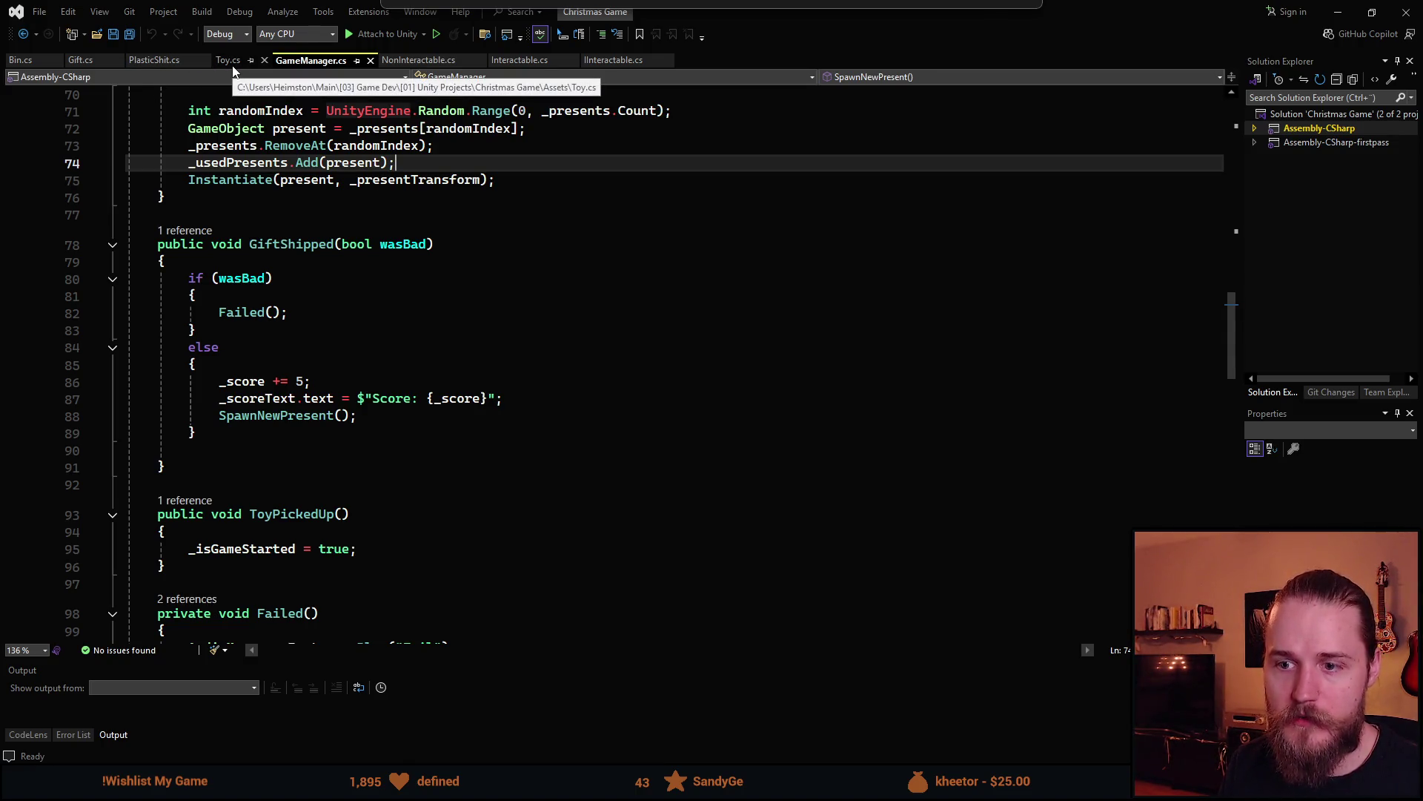
pyautogui.click(80, 59)
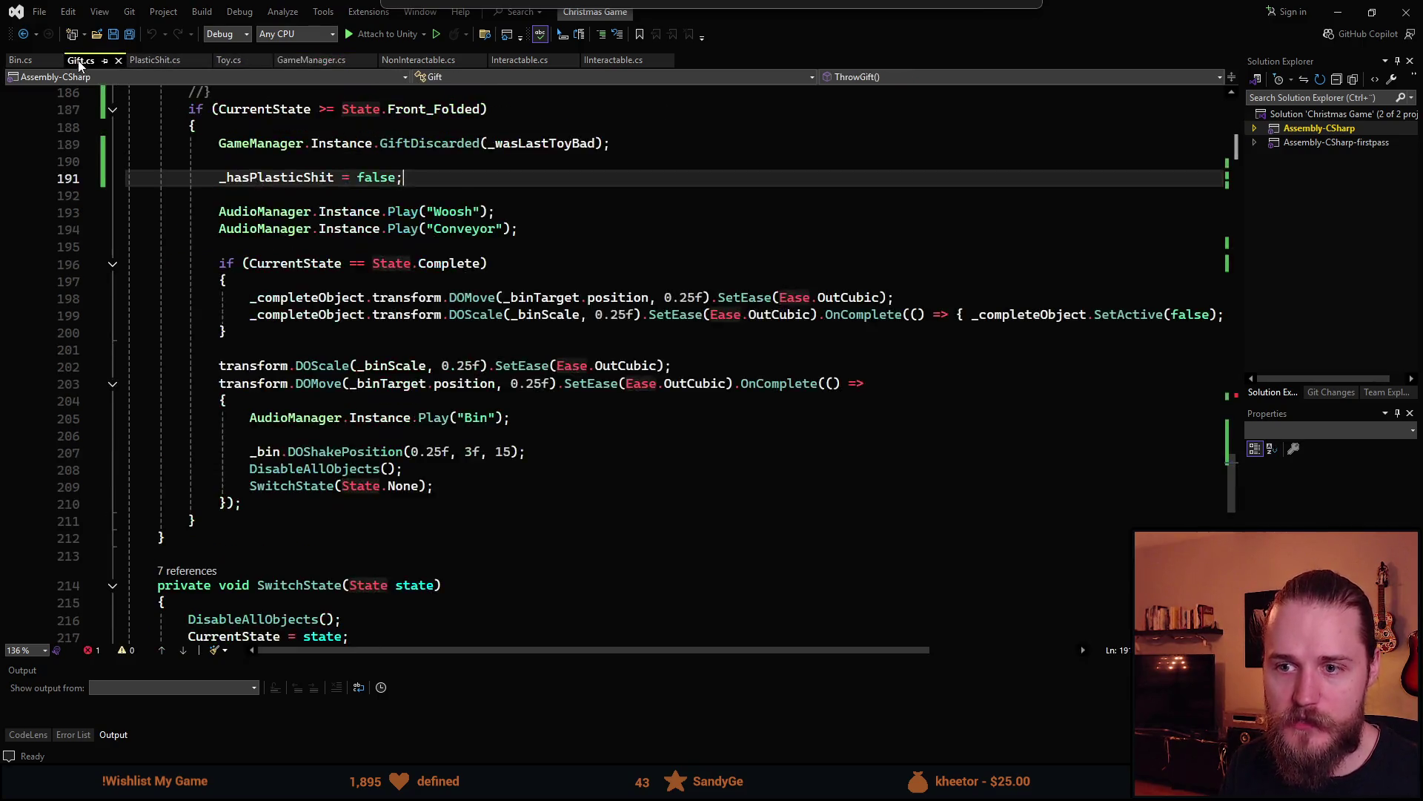
pyautogui.scroll(4, 321, 313)
pyautogui.scroll(-4, 501, 433)
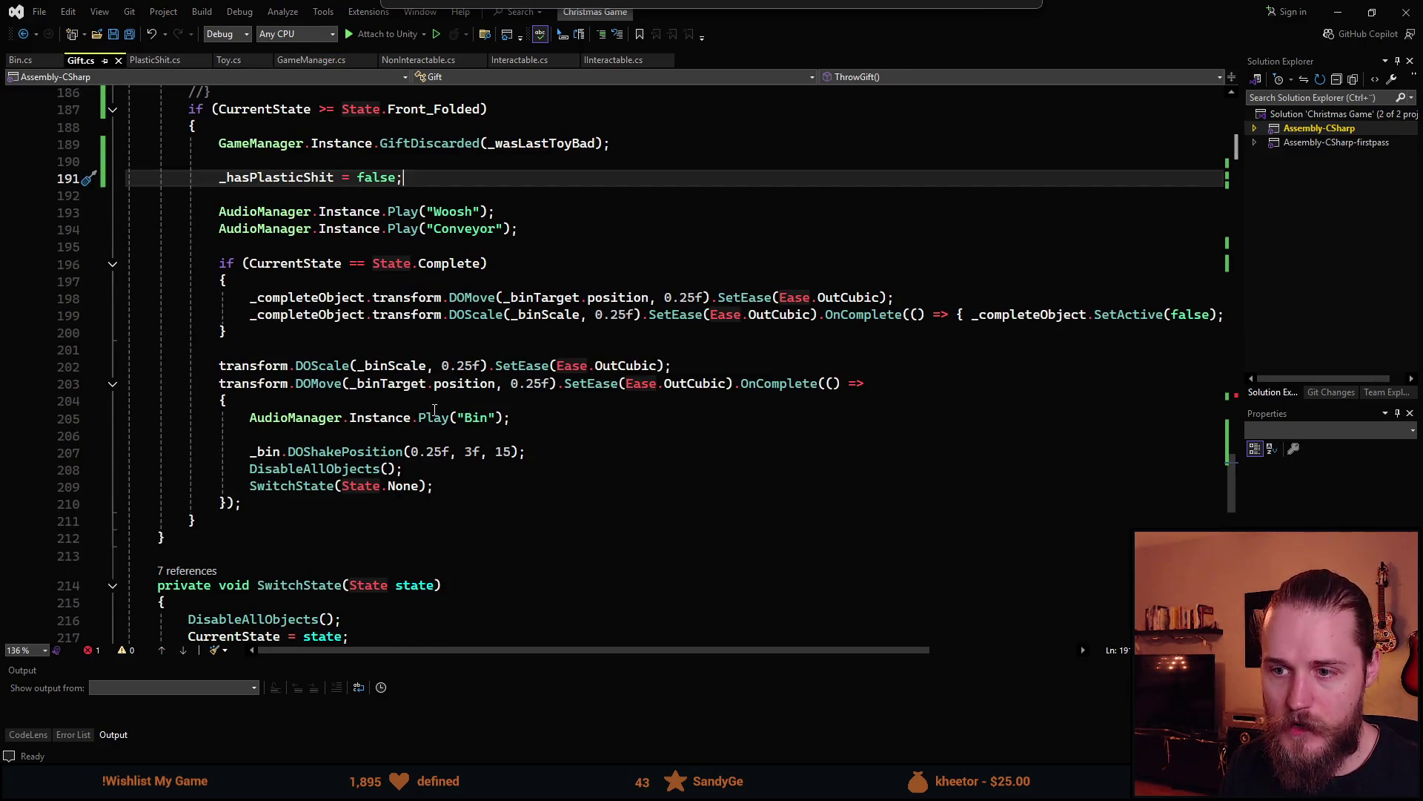
pyautogui.scroll(3, 338, 307)
pyautogui.doubleClick(384, 297)
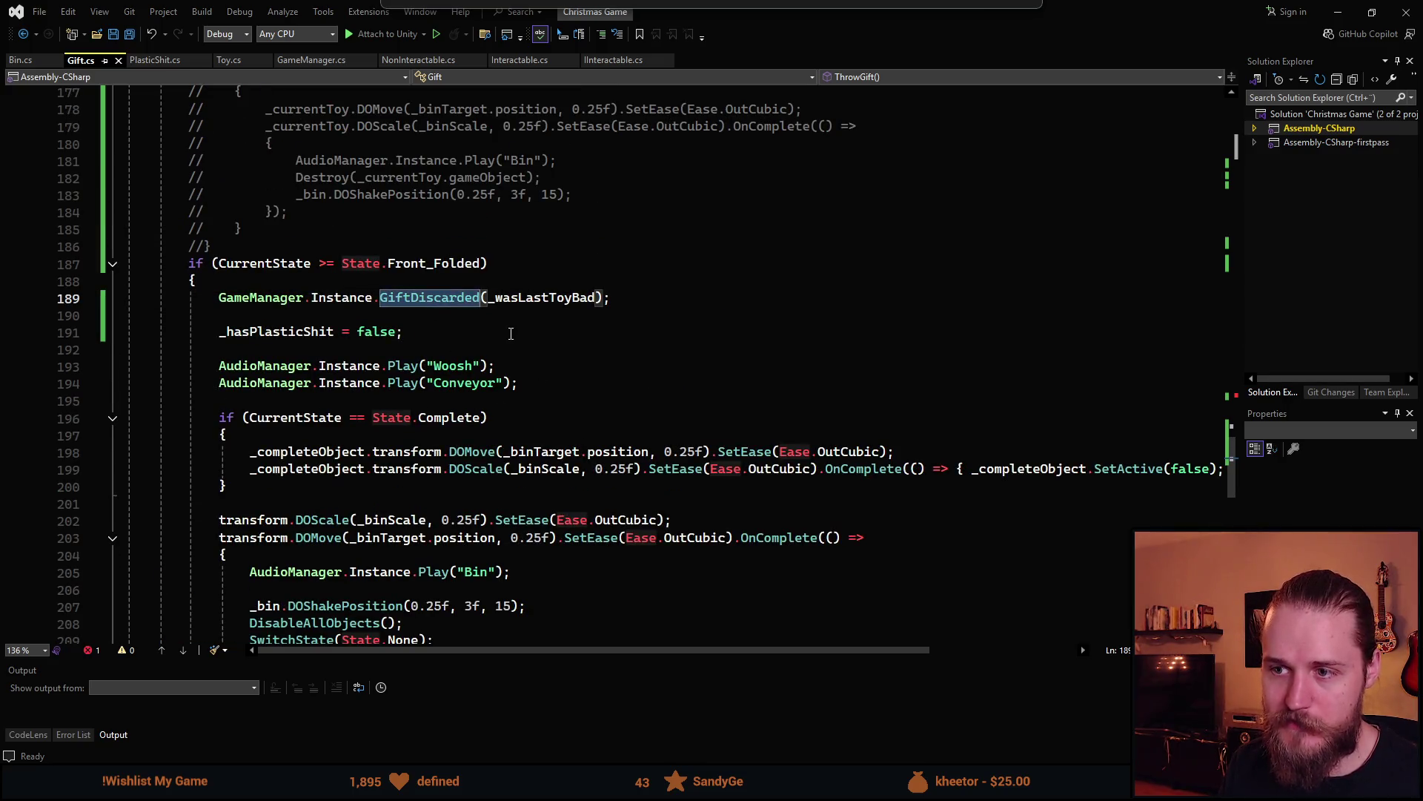
pyautogui.scroll(12, 389, 450)
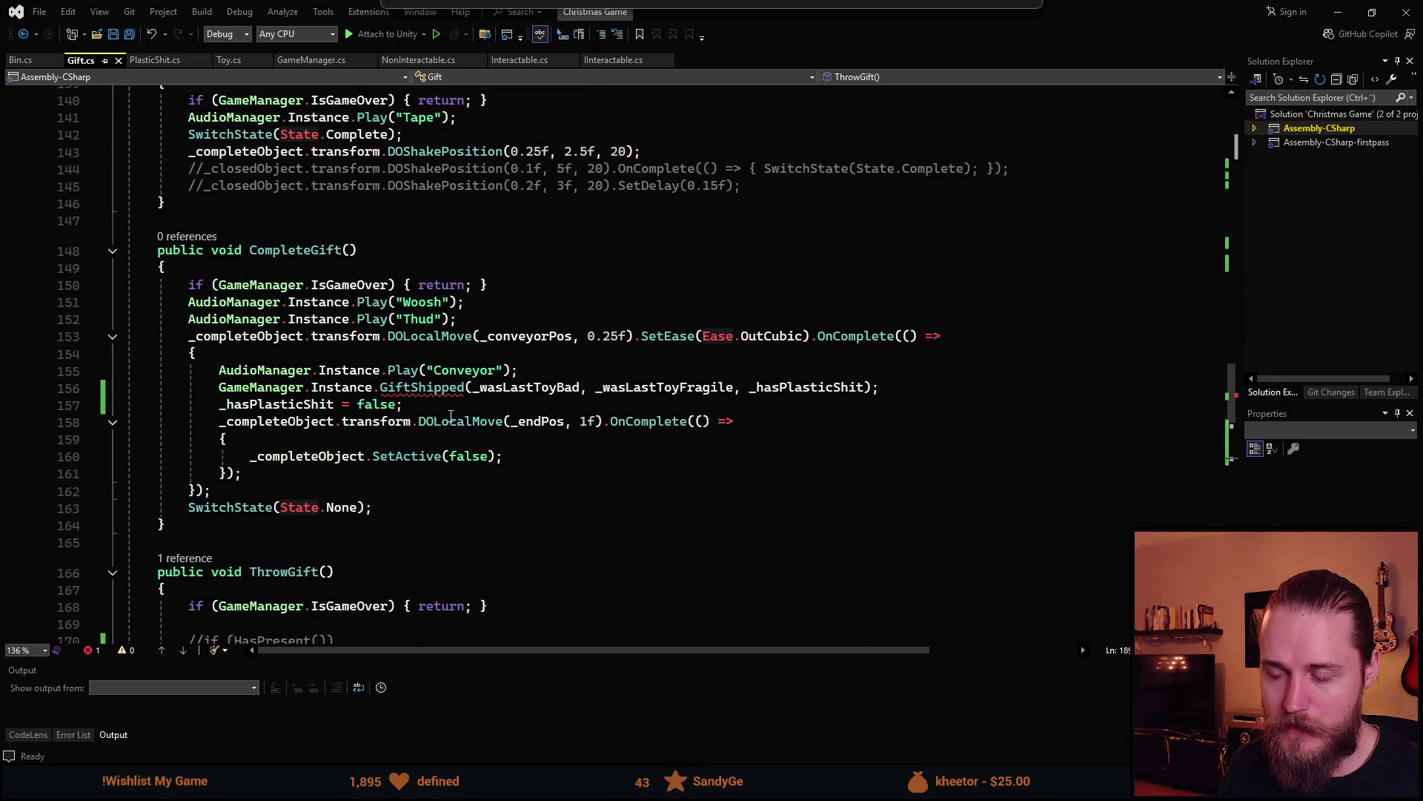
pyautogui.click(421, 387)
# Add bool wasFragile and bool hasPlastic parameters to GameManager's GiftShipped definition
pyautogui.press('F12')
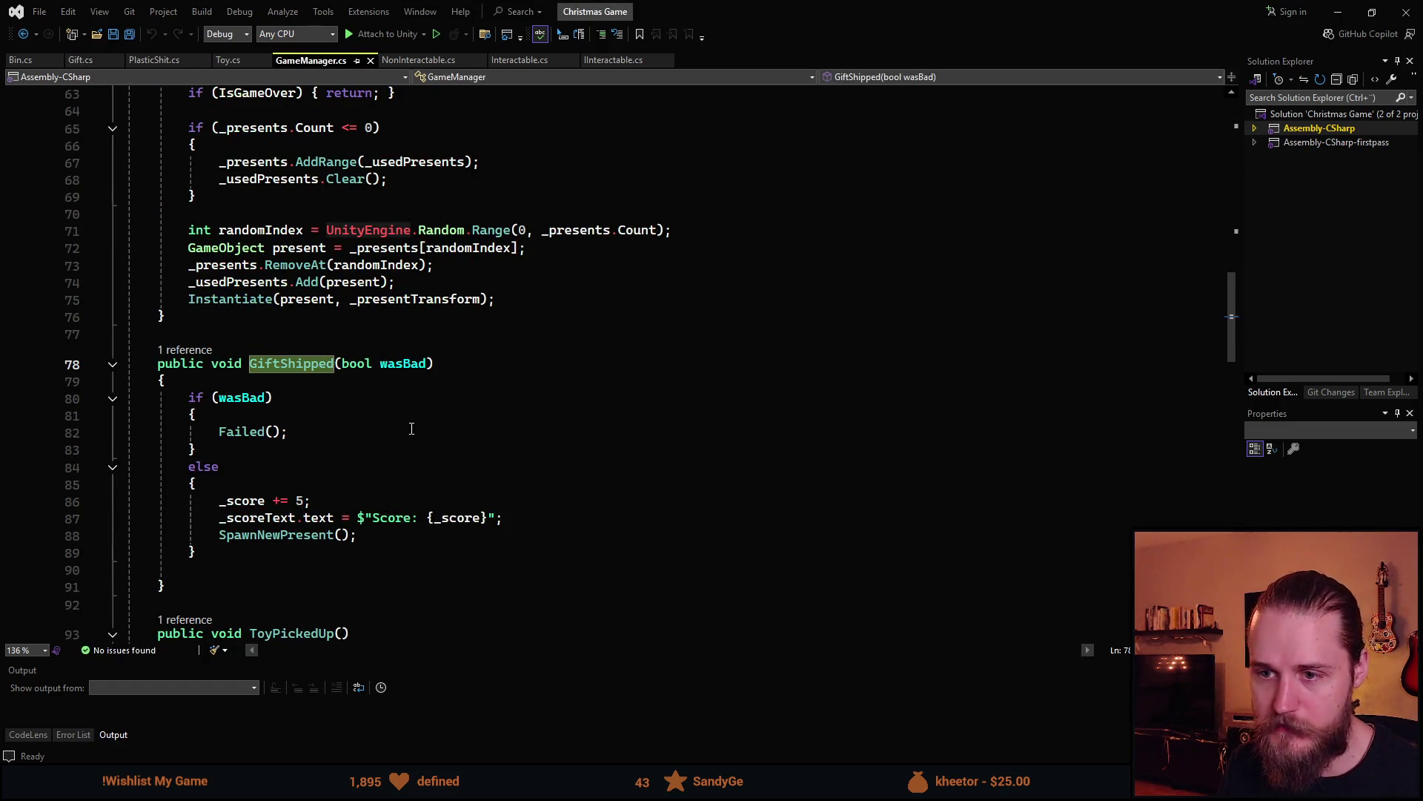
pyautogui.click(428, 363)
pyautogui.write(',')
pyautogui.press('BackSpace')
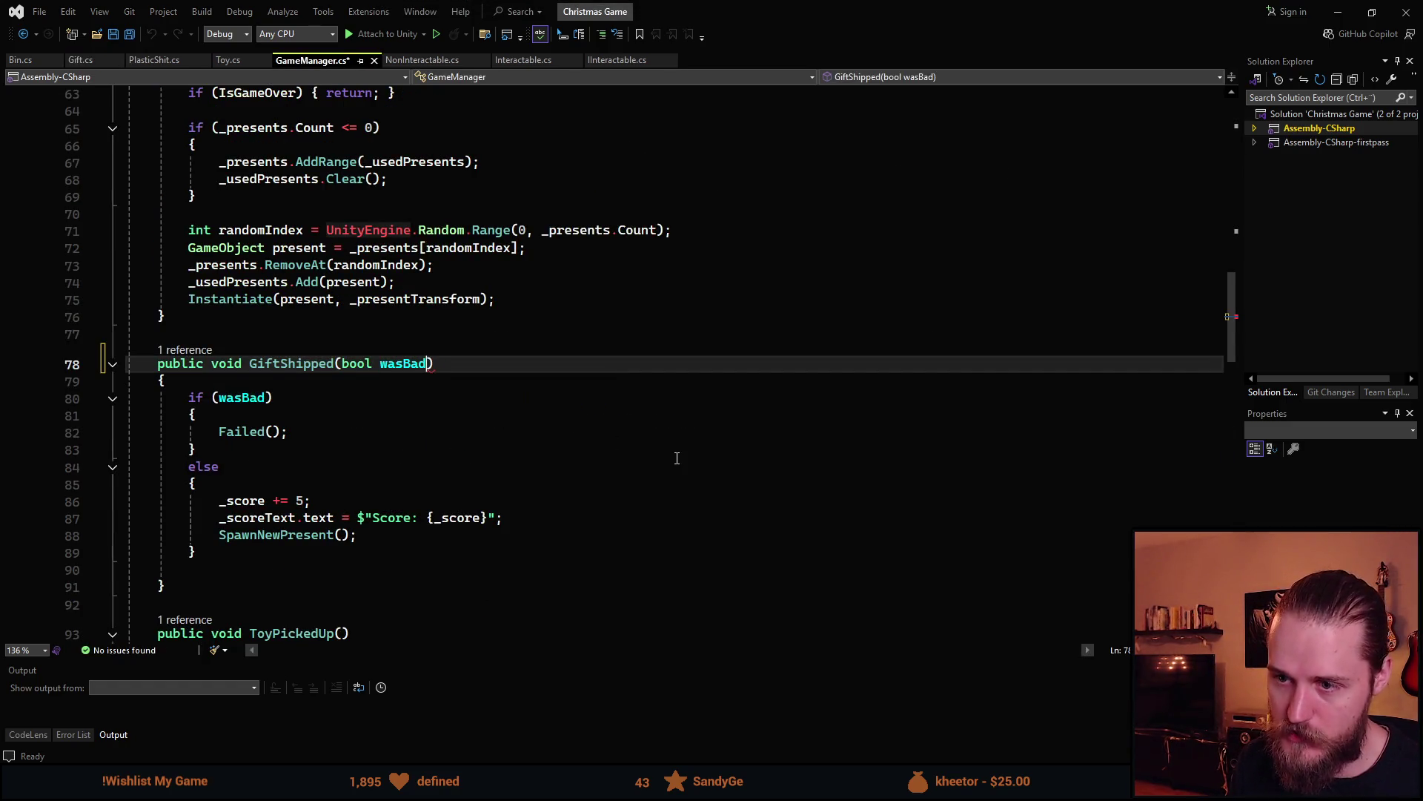
pyautogui.write(', bool was')
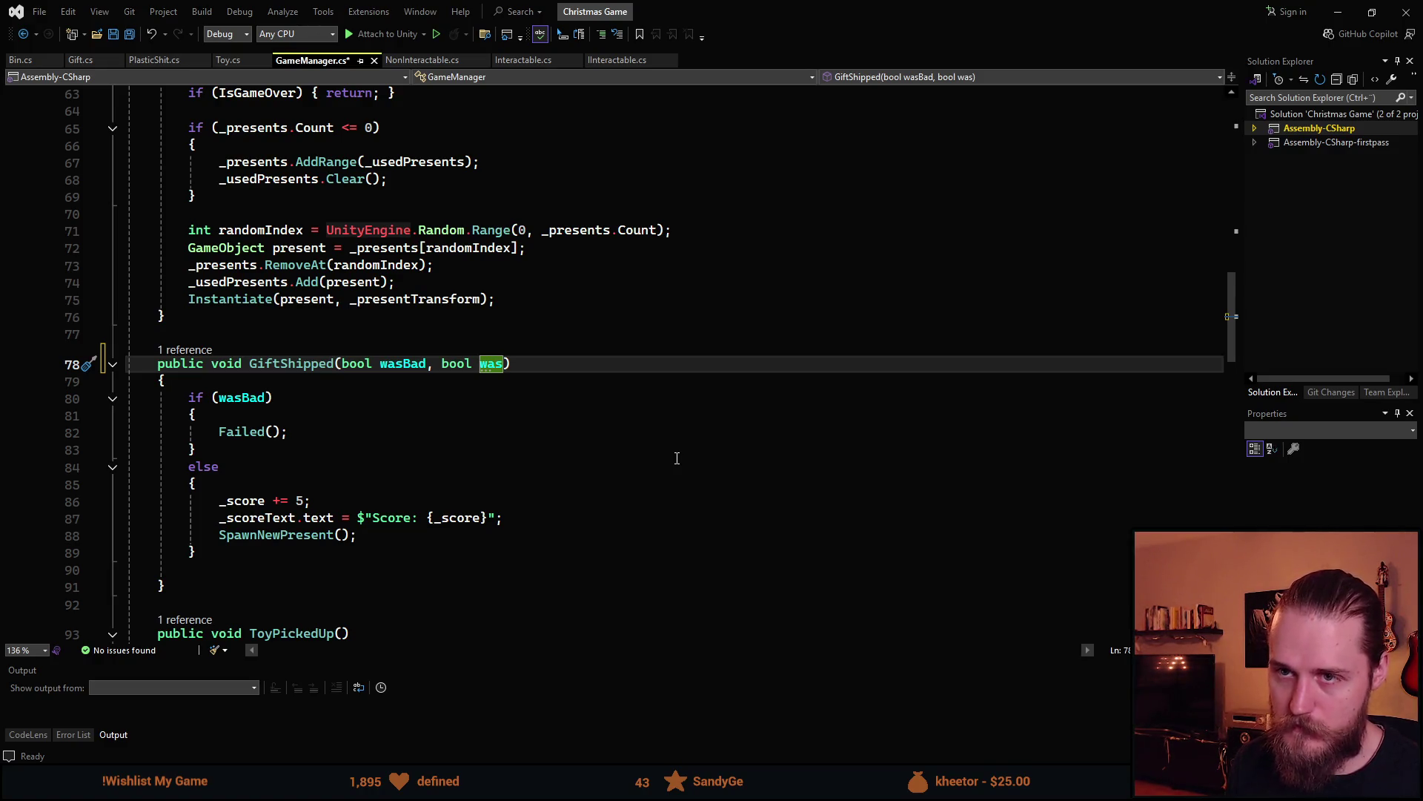
pyautogui.click(149, 64)
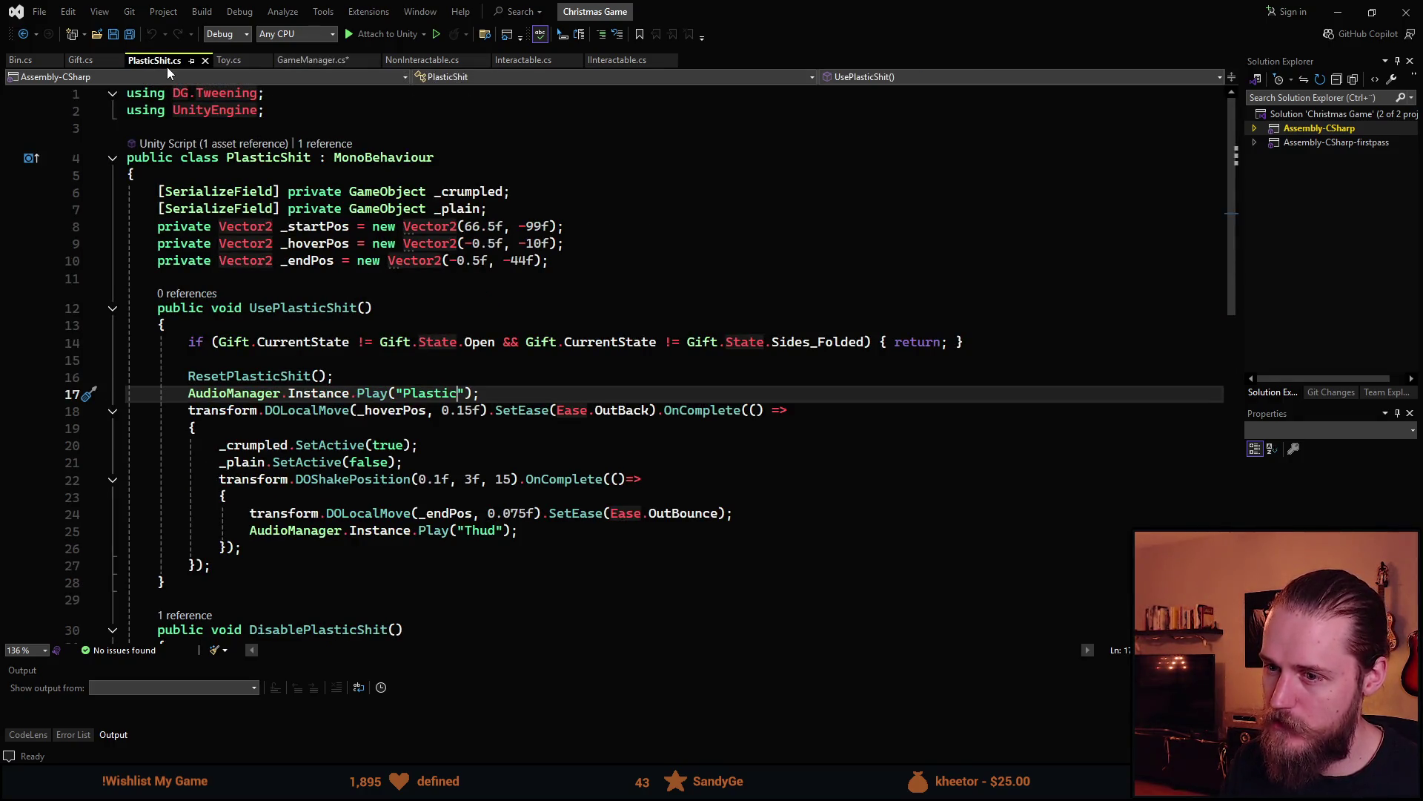
pyautogui.click(80, 60)
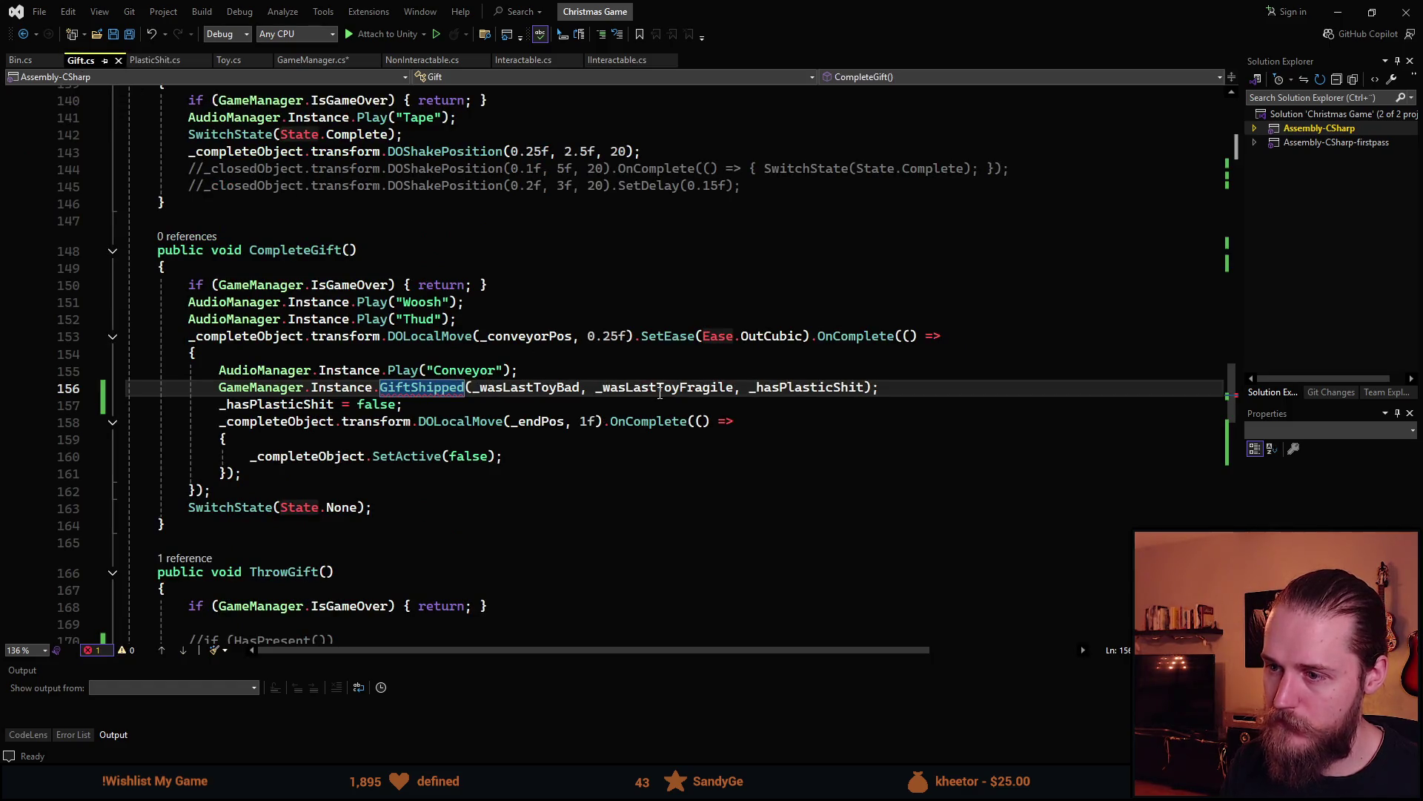
pyautogui.press('F12')
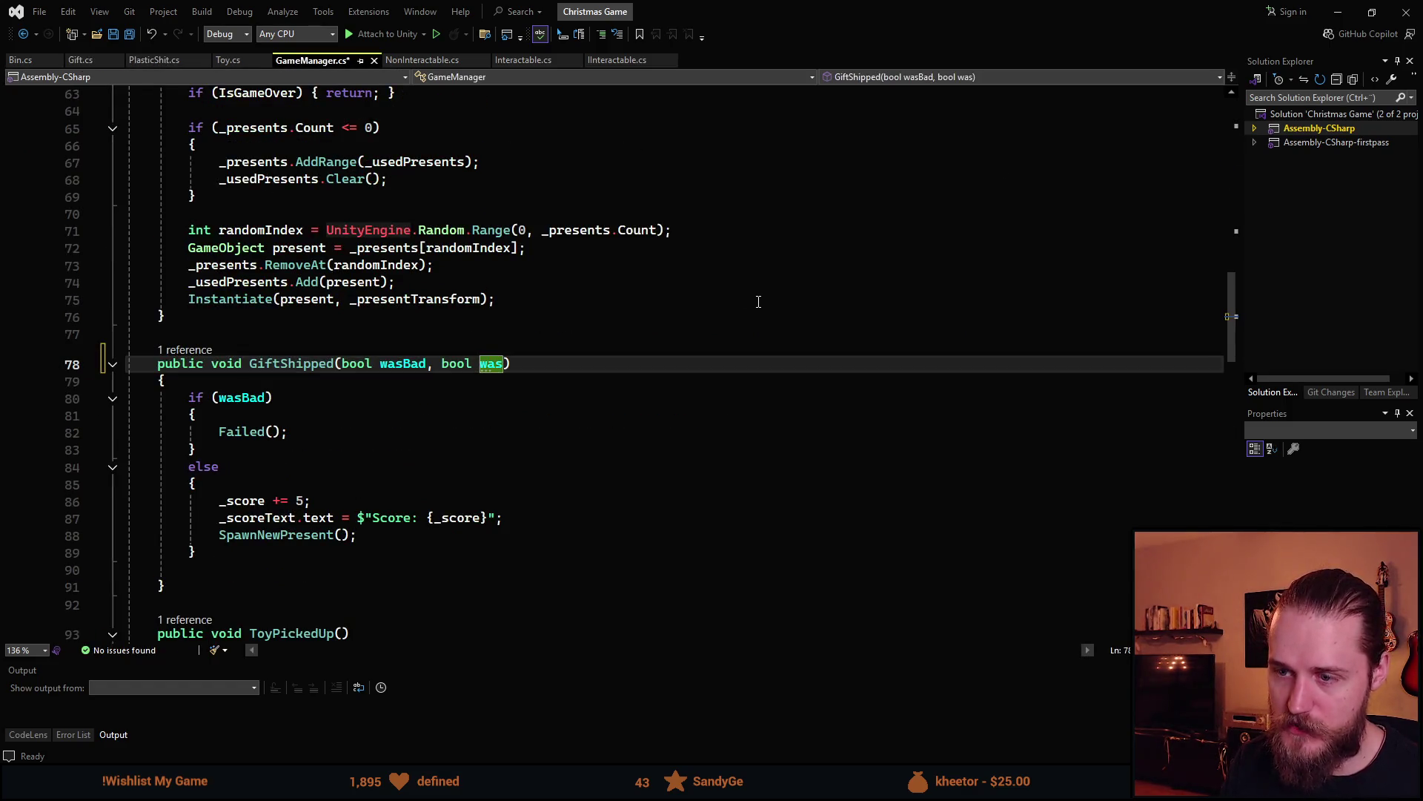
pyautogui.write('Fragile, ')
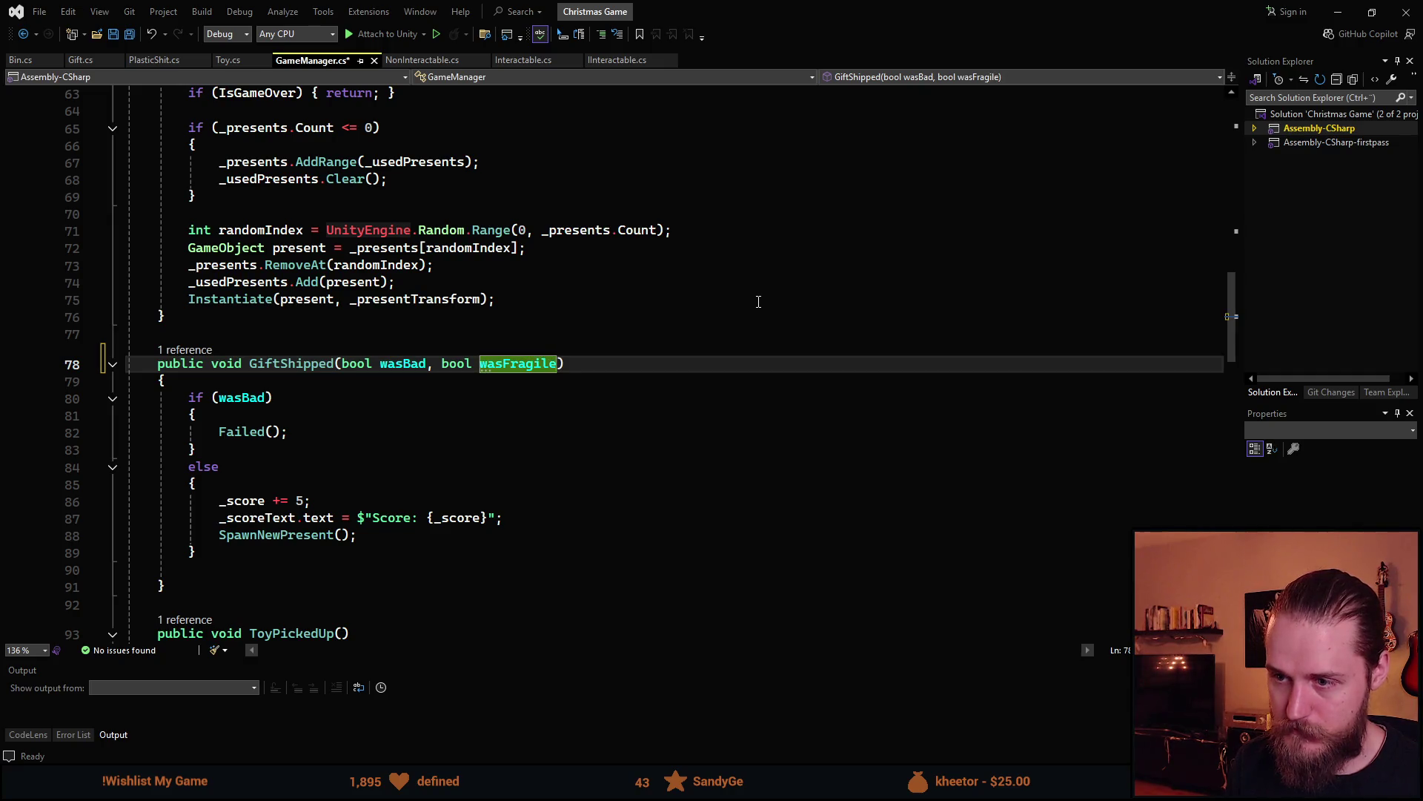
pyautogui.write('hasPlastic')
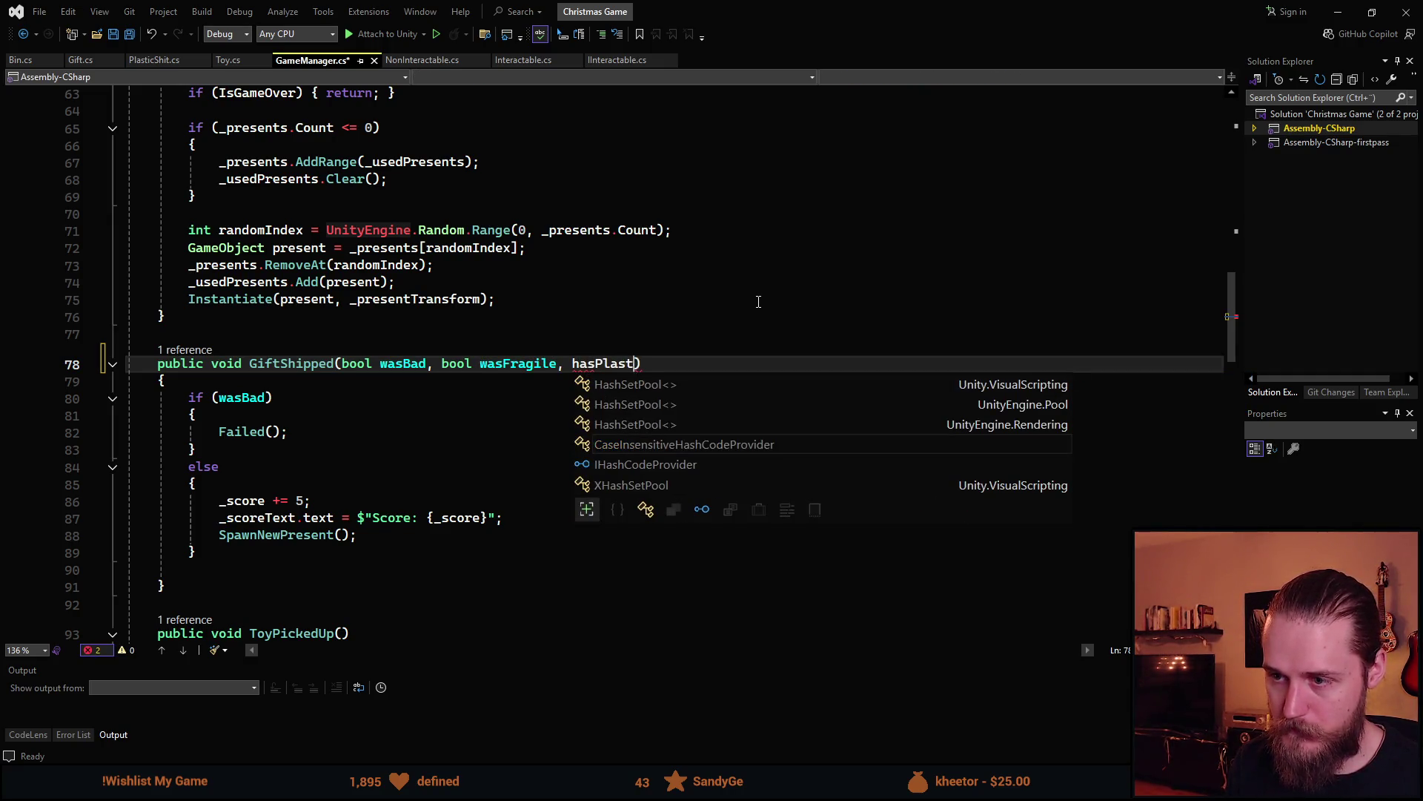
pyautogui.click(572, 363)
pyautogui.write('bool')
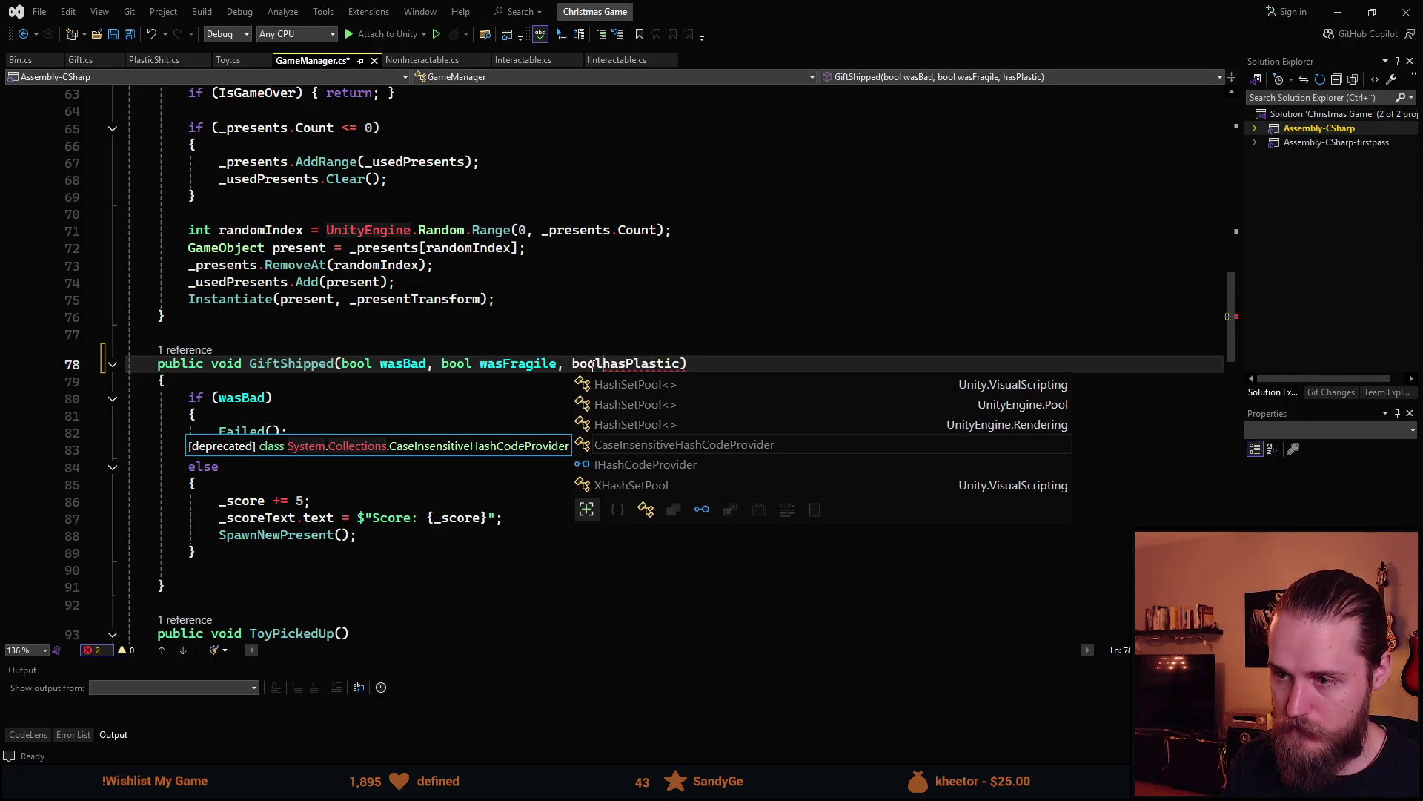
# Rename the parameters wasFragile to isFragile and wasBad to isBad
pyautogui.hotkey('ctrl', 'Left')
pyautogui.hotkey('ctrl', 'Left')
pyautogui.hotkey('ctrl', 'r')
pyautogui.hotkey('ctrl', 'r')
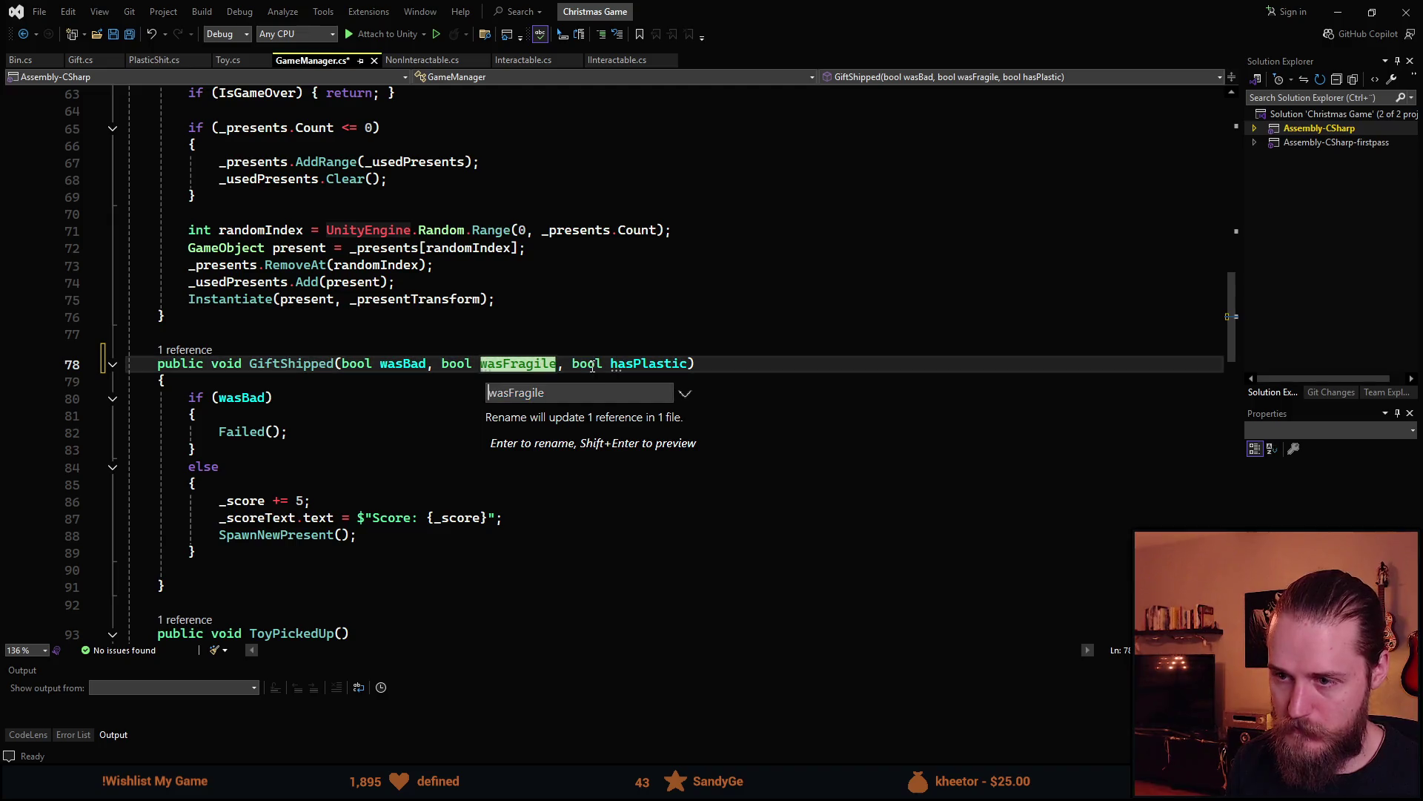
pyautogui.press('BackSpace')
pyautogui.press('BackSpace')
pyautogui.write('i')
pyautogui.press('Return')
pyautogui.hotkey('ctrl', 'Left')
pyautogui.hotkey('ctrl', 'Left')
pyautogui.hotkey('ctrl', 'Left')
pyautogui.hotkey('ctrl', 'r')
pyautogui.hotkey('ctrl', 'r')
pyautogui.press('Right')
pyautogui.press('Right')
pyautogui.press('Right')
pyautogui.press('BackSpace')
pyautogui.press('BackSpace')
pyautogui.press('BackSpace')
pyautogui.write('is')
pyautogui.press('Return')
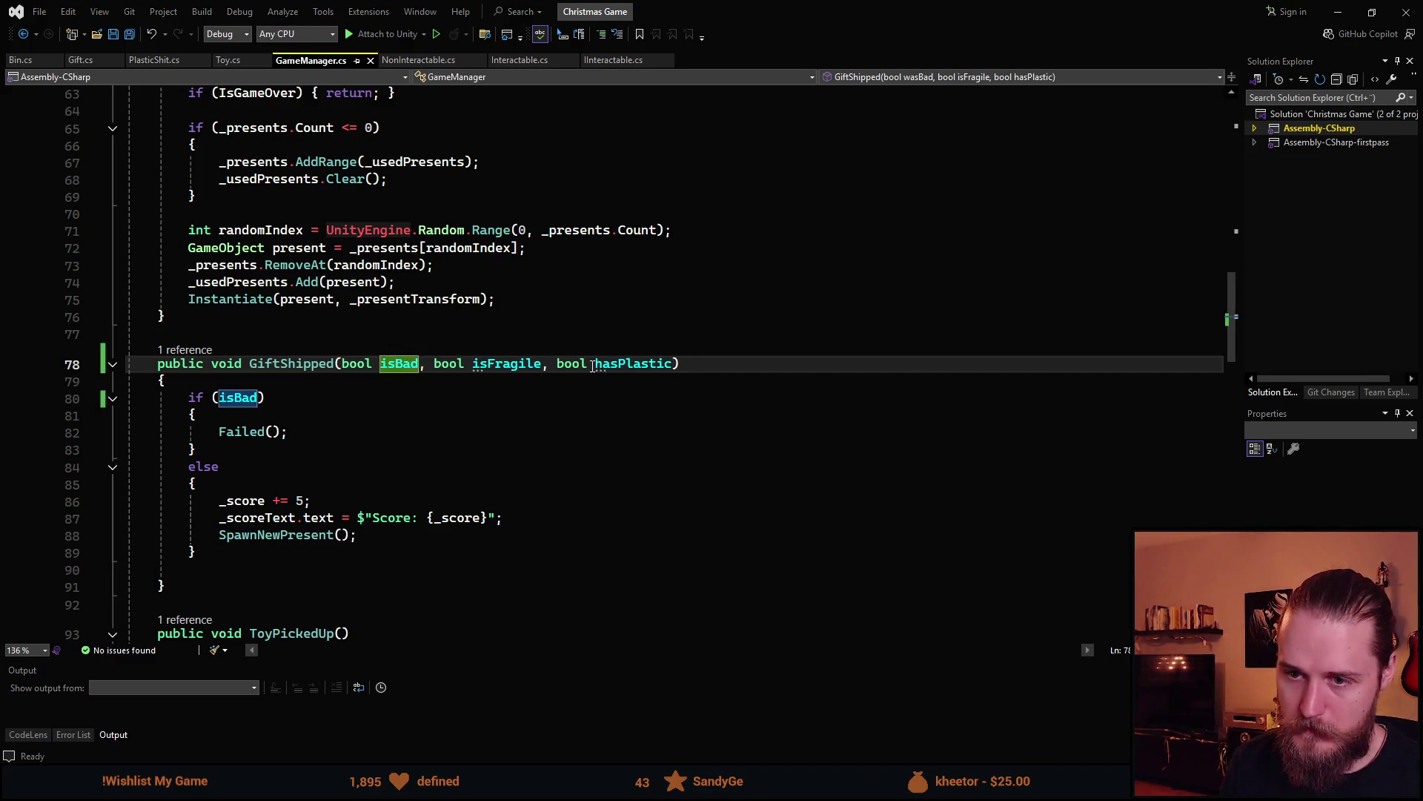
pyautogui.scroll(-1, 305, 460)
# Save GameManager, then try an else-if isFragile condition and erase it again
pyautogui.click(351, 389)
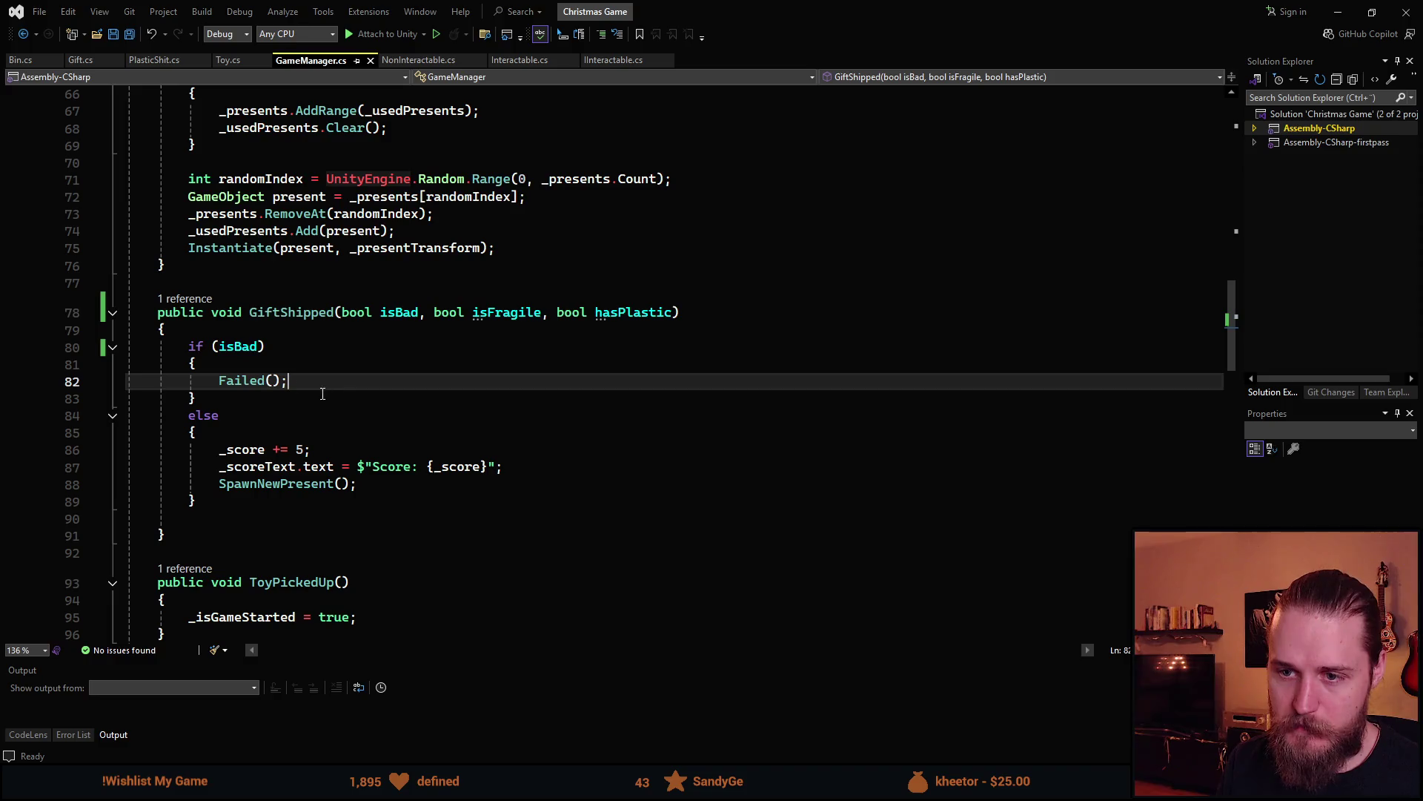
pyautogui.hotkey('ctrl', 's')
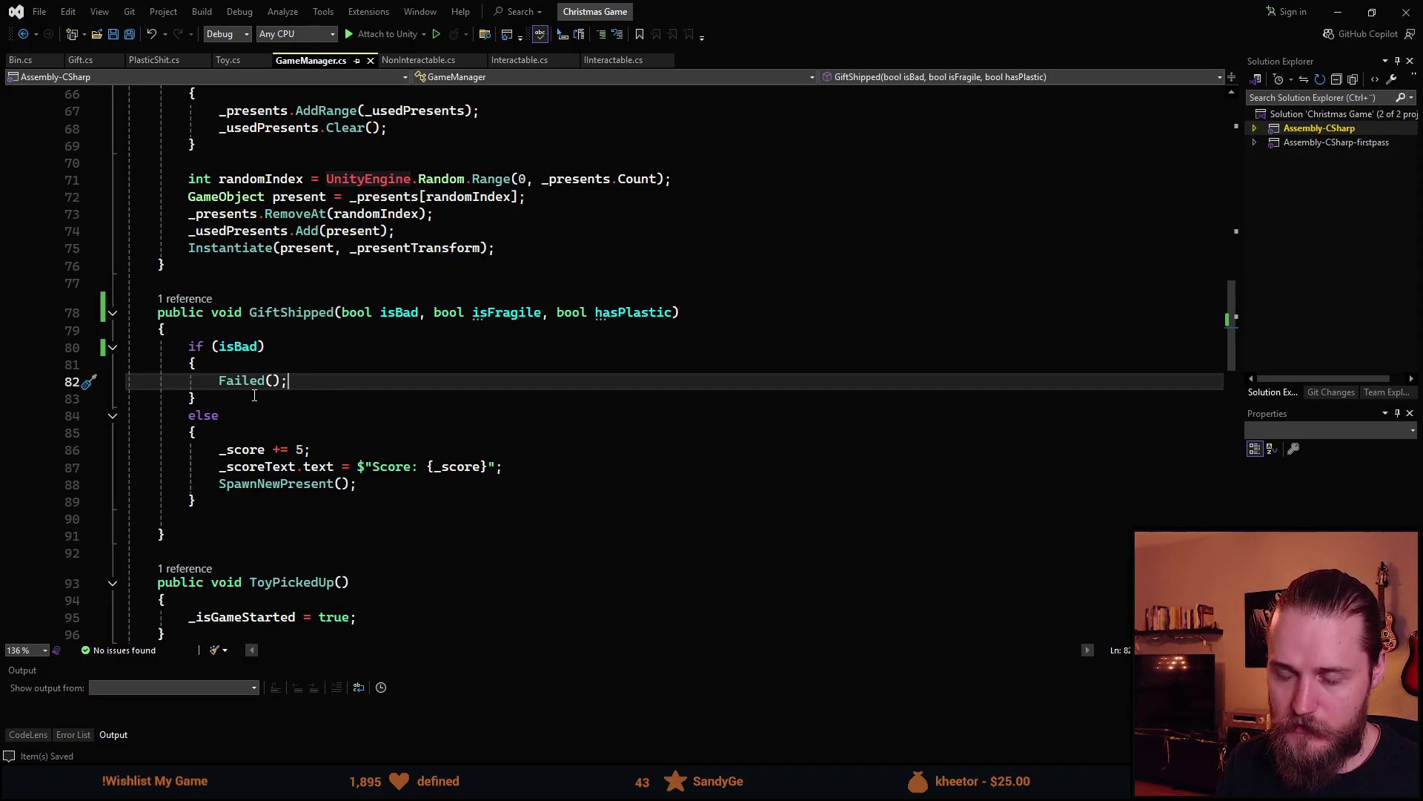
pyautogui.click(273, 434)
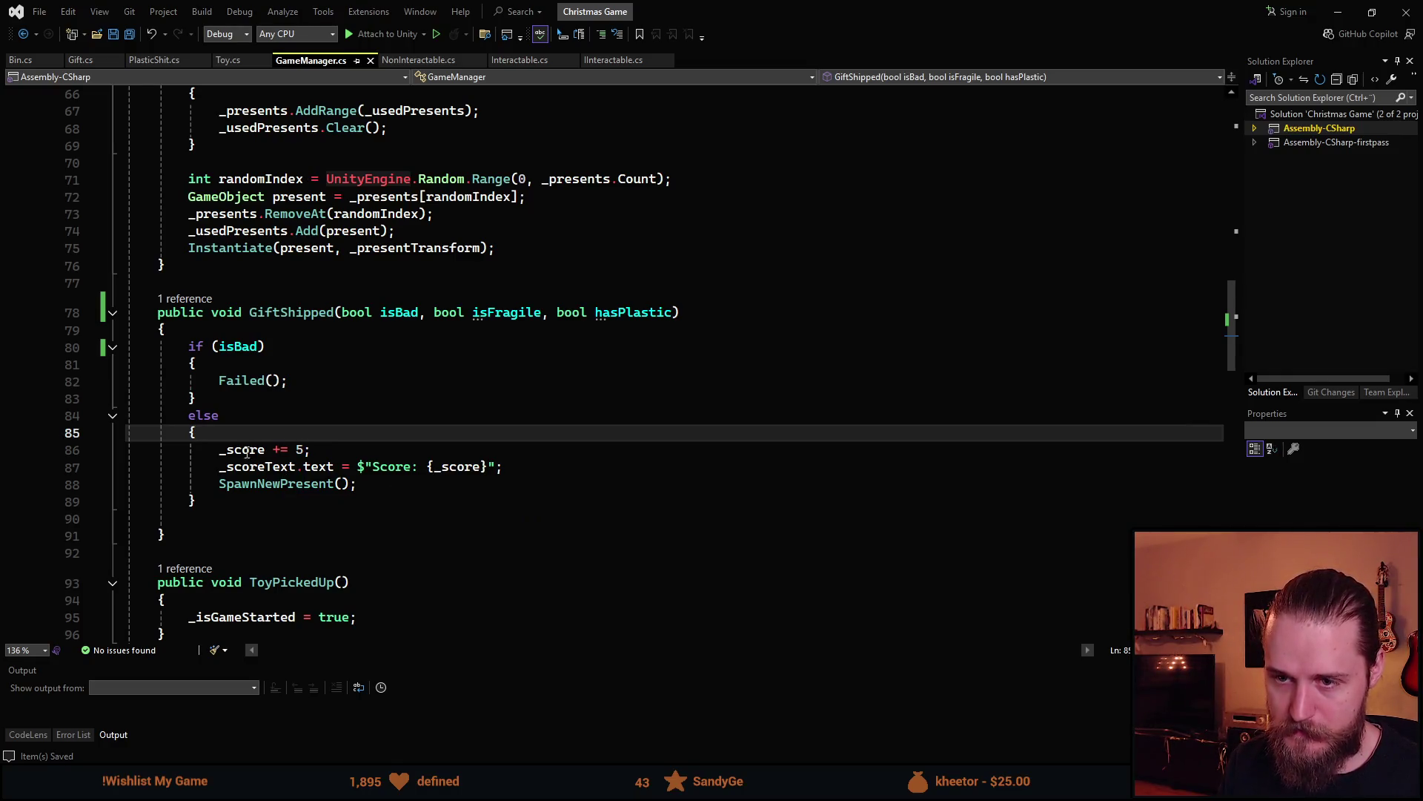
pyautogui.click(252, 415)
pyautogui.write('if ')
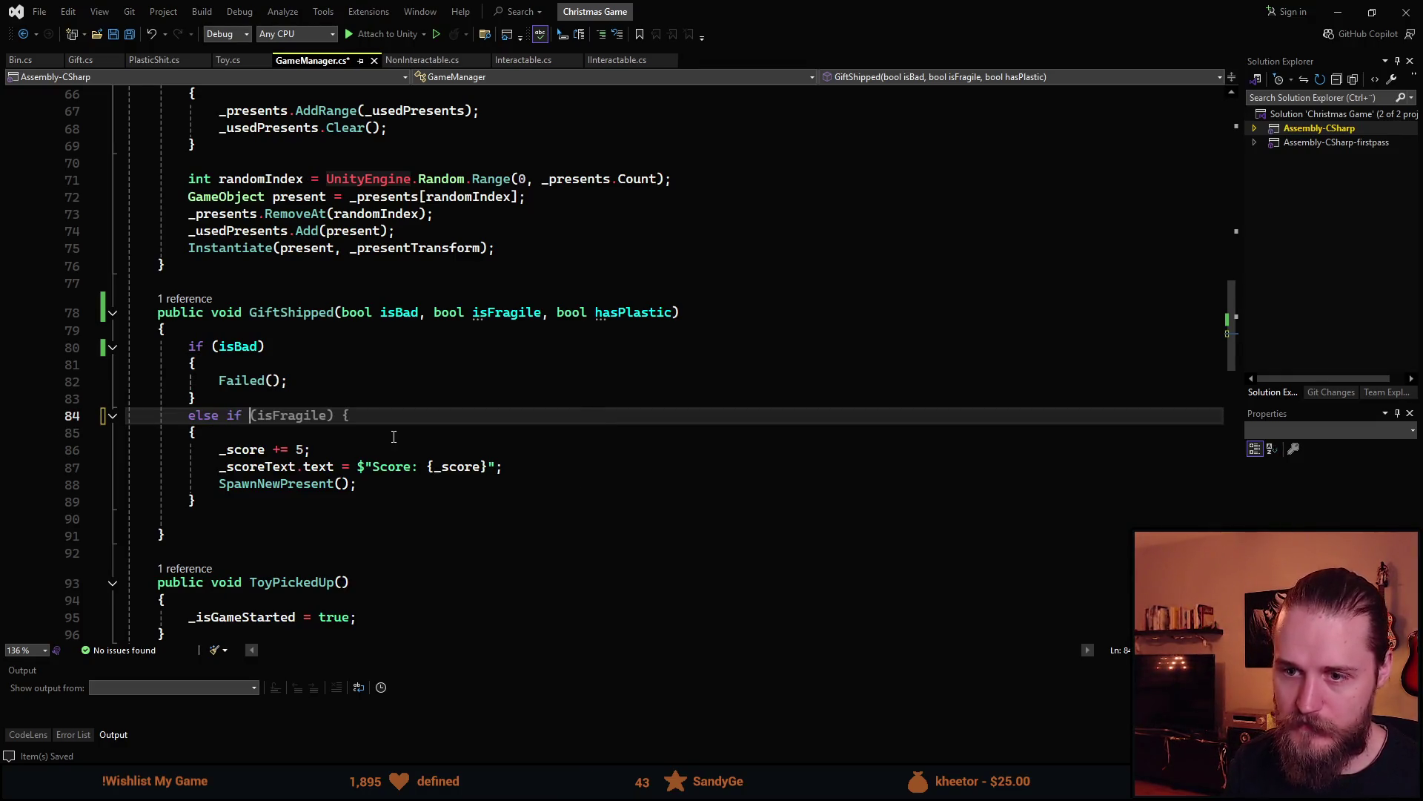
pyautogui.write('(_i')
pyautogui.press('BackSpace')
pyautogui.press('BackSpace')
pyautogui.write('is')
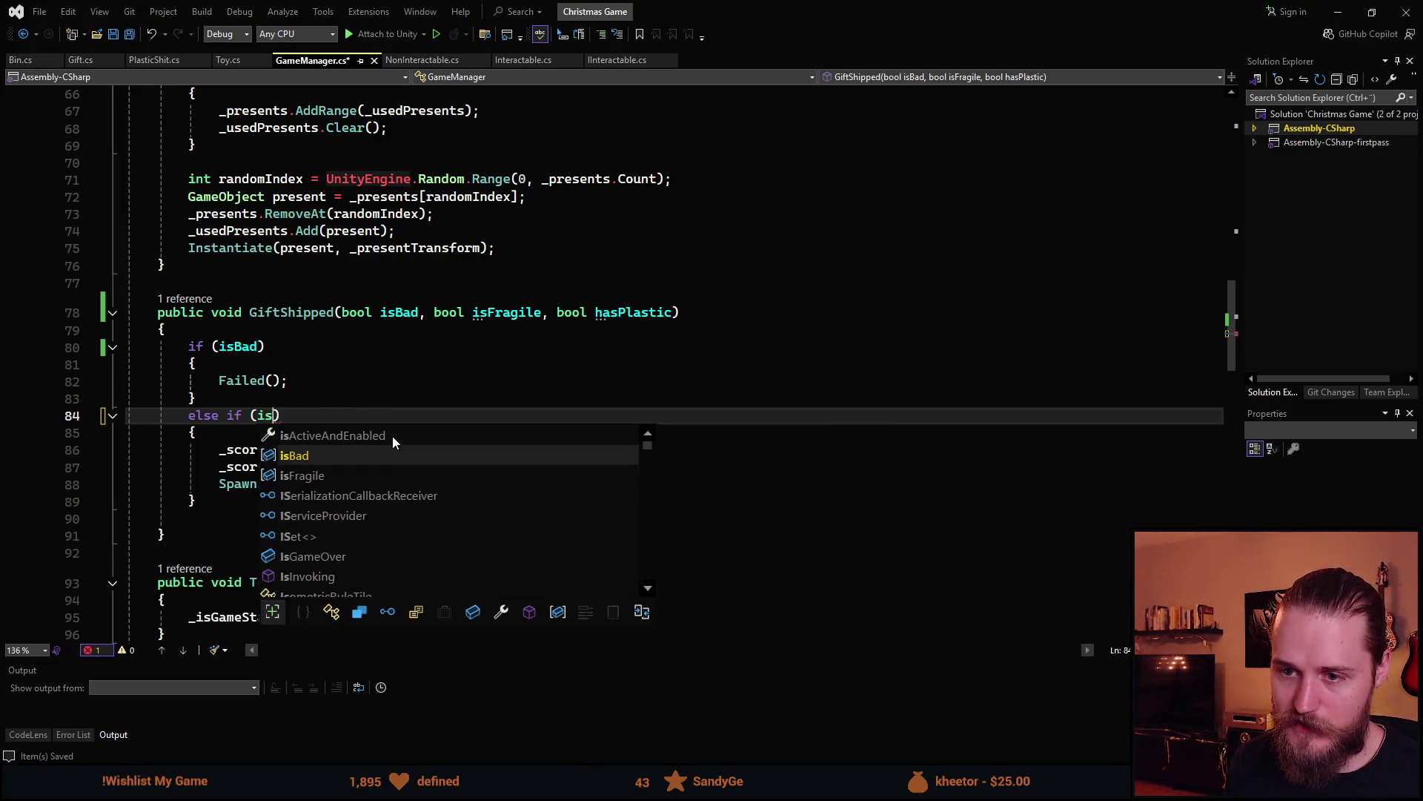
pyautogui.write('F')
pyautogui.press('Tab')
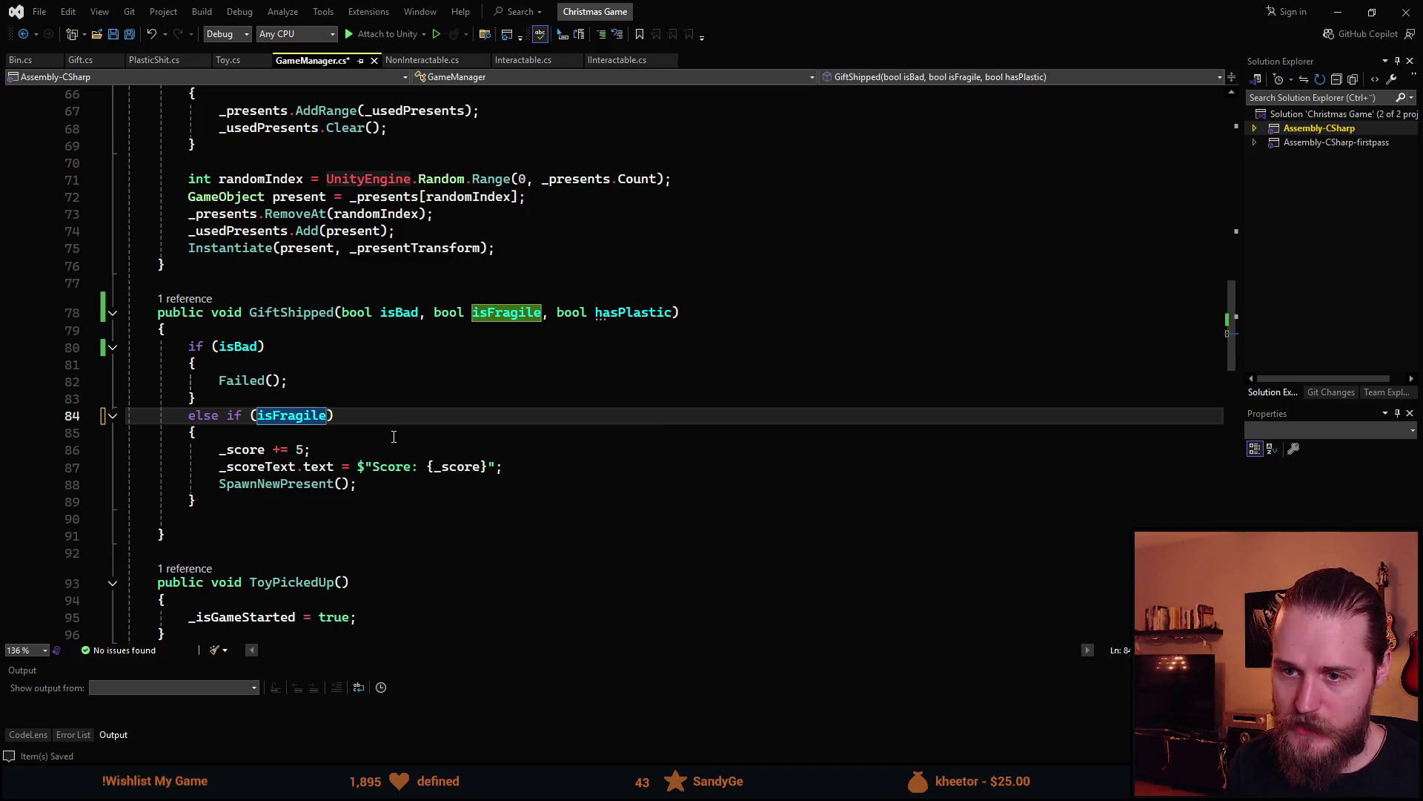
pyautogui.press('BackSpace')
pyautogui.press('BackSpace')
pyautogui.press('BackSpace')
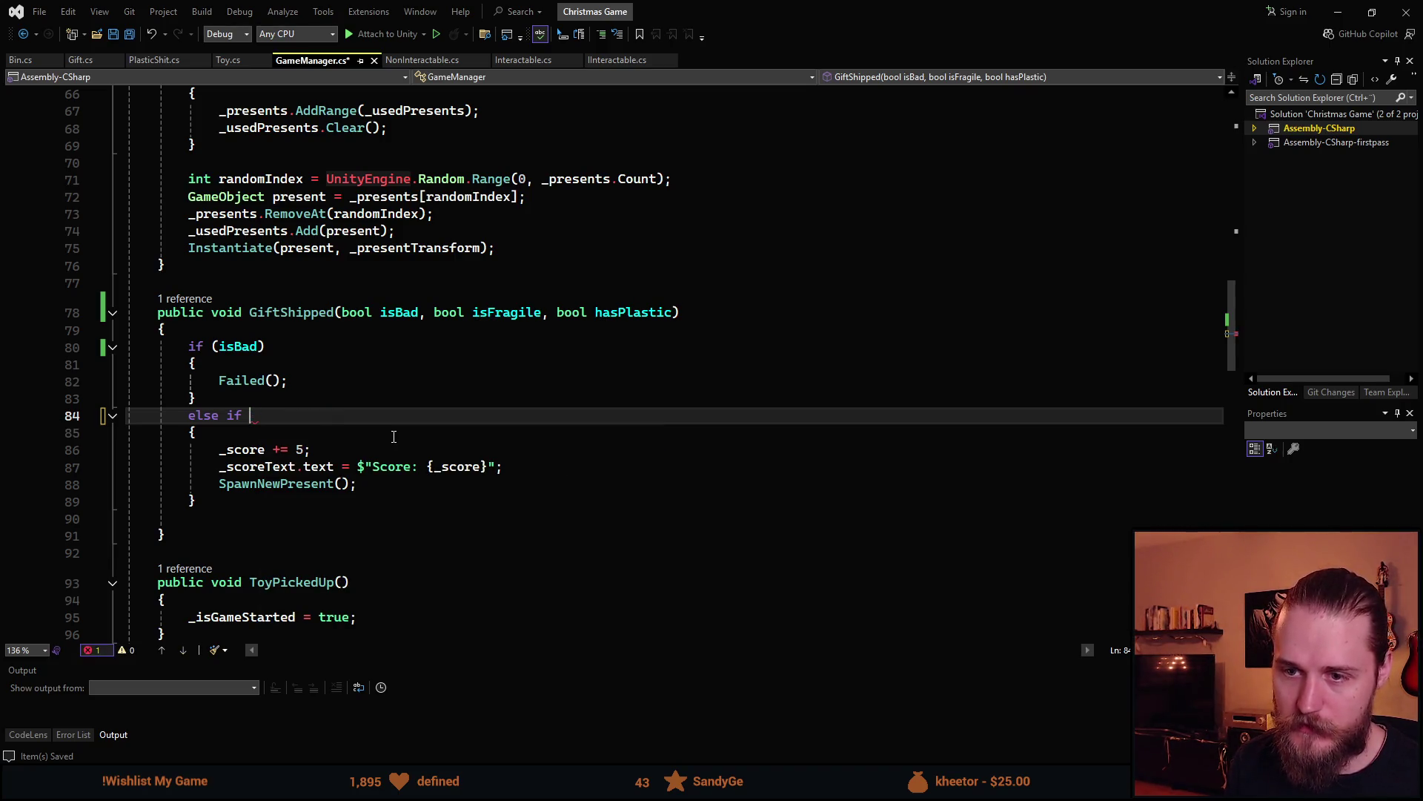
# Extend the GiftShipped check to isBad || (isFragile && !hasPlastic) and save
pyautogui.click(259, 347)
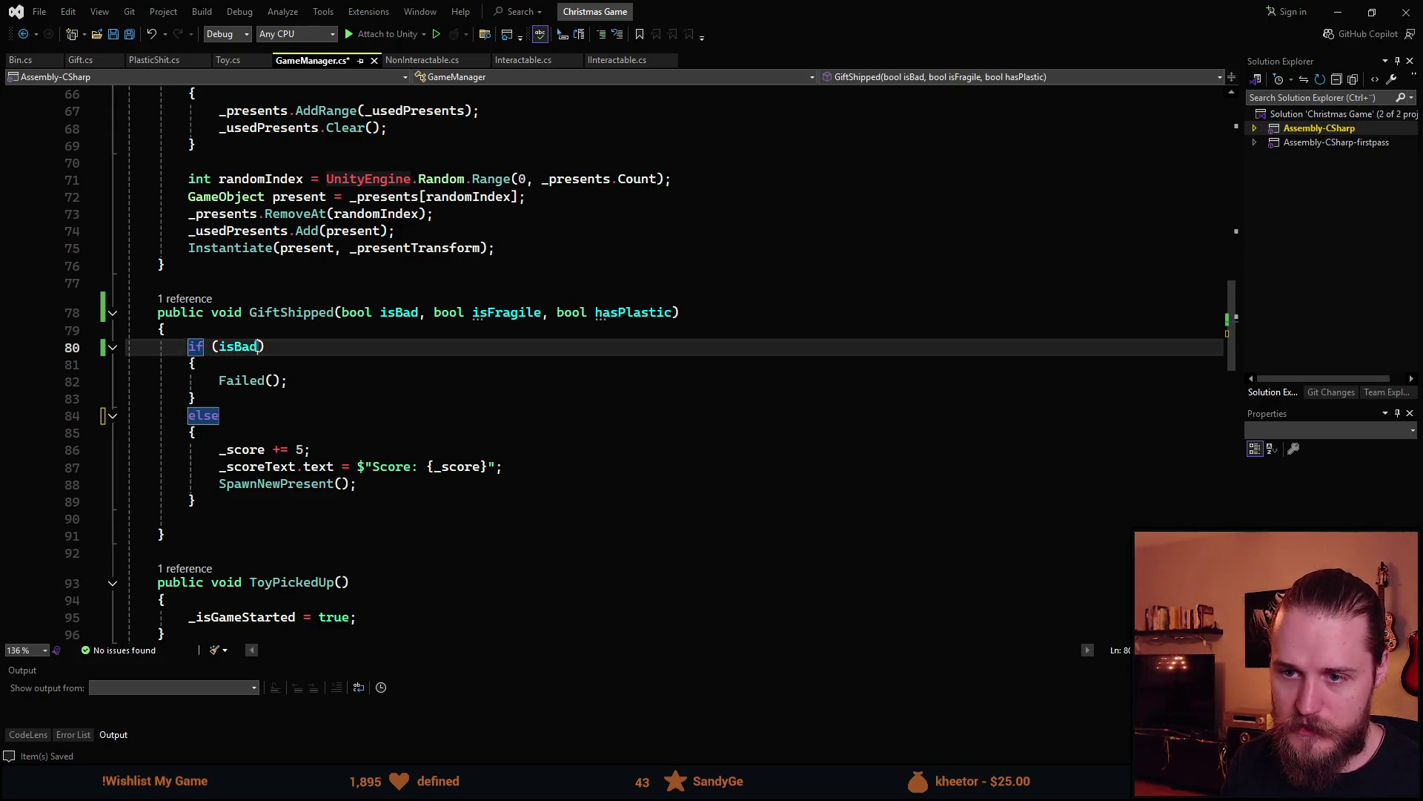
pyautogui.write('|| ')
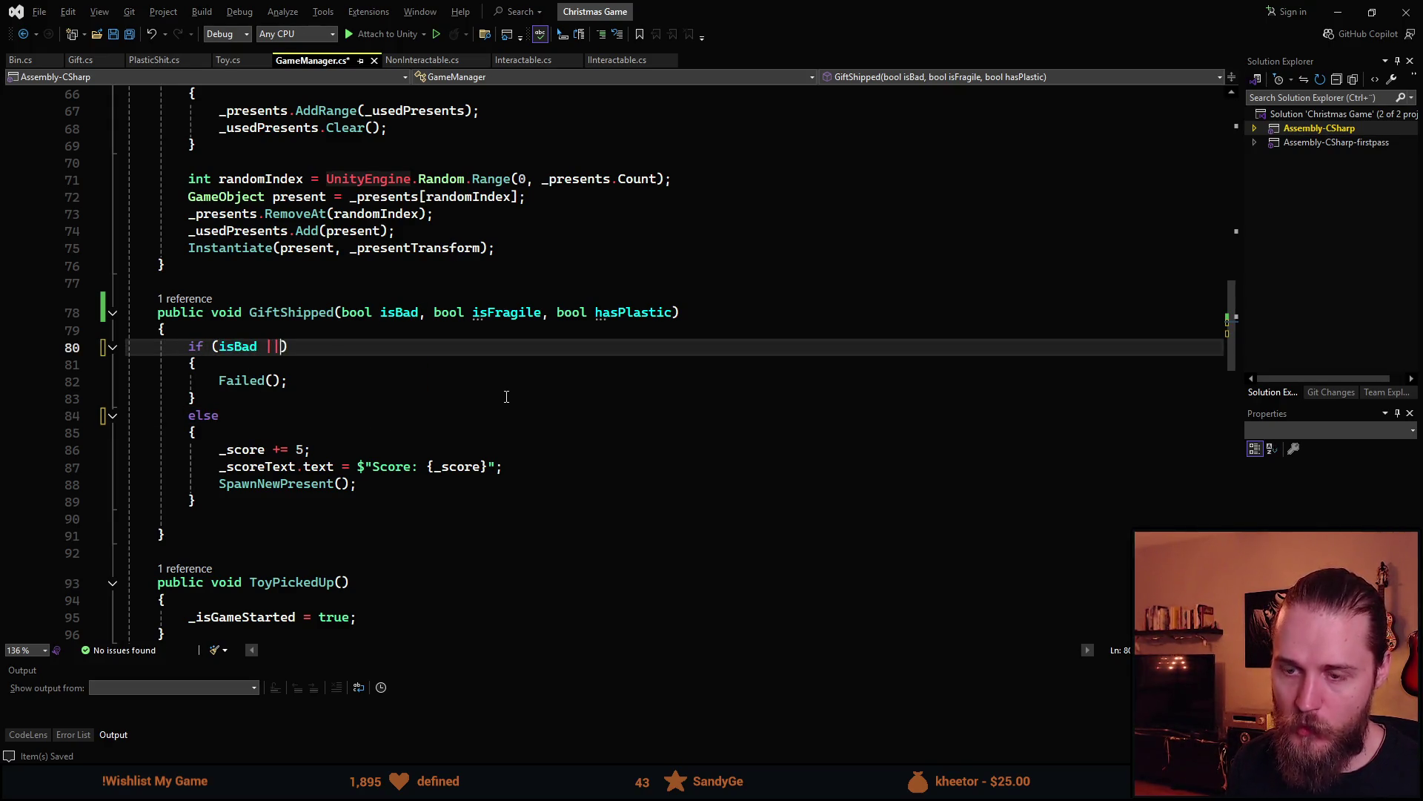
pyautogui.write('(')
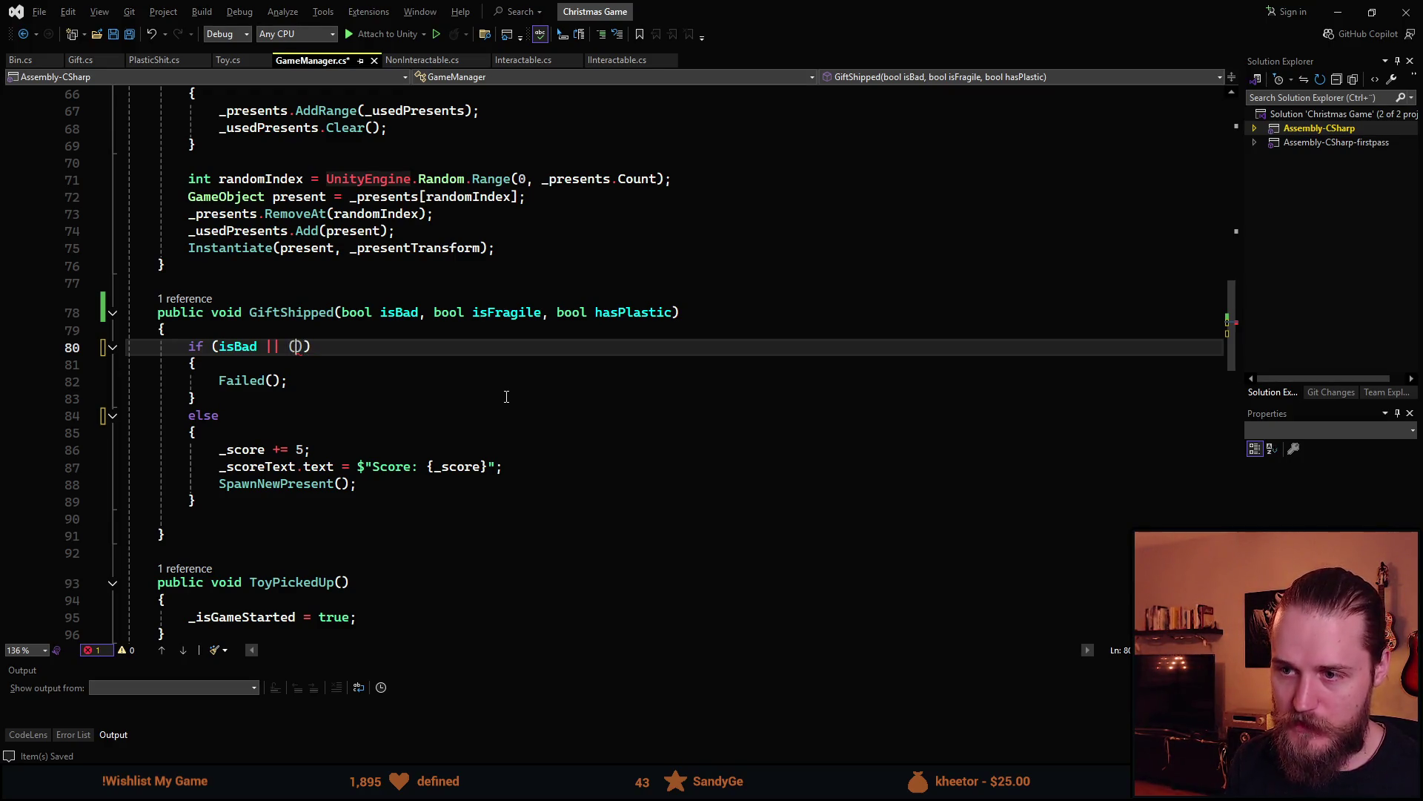
pyautogui.write('isF')
pyautogui.press('Tab')
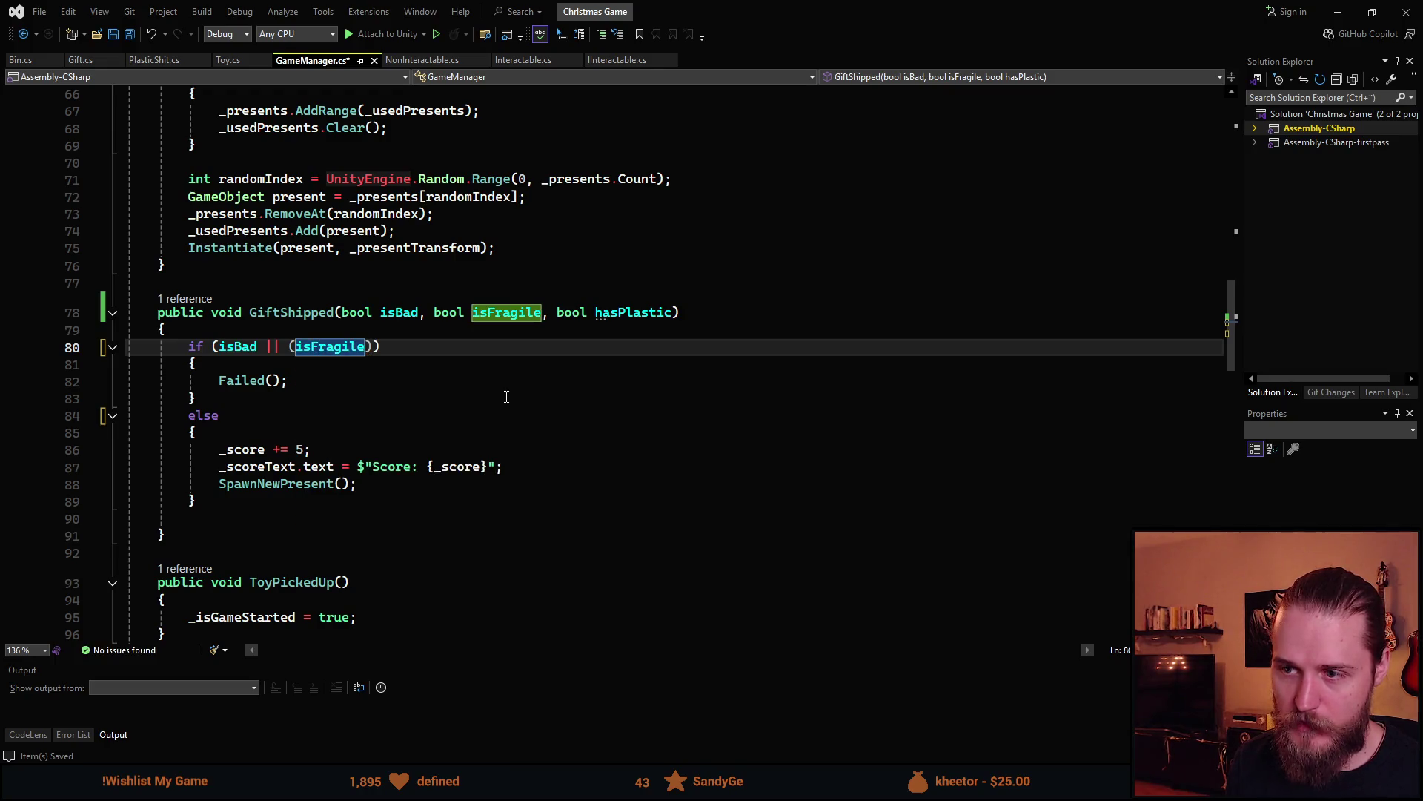
pyautogui.write('&& ')
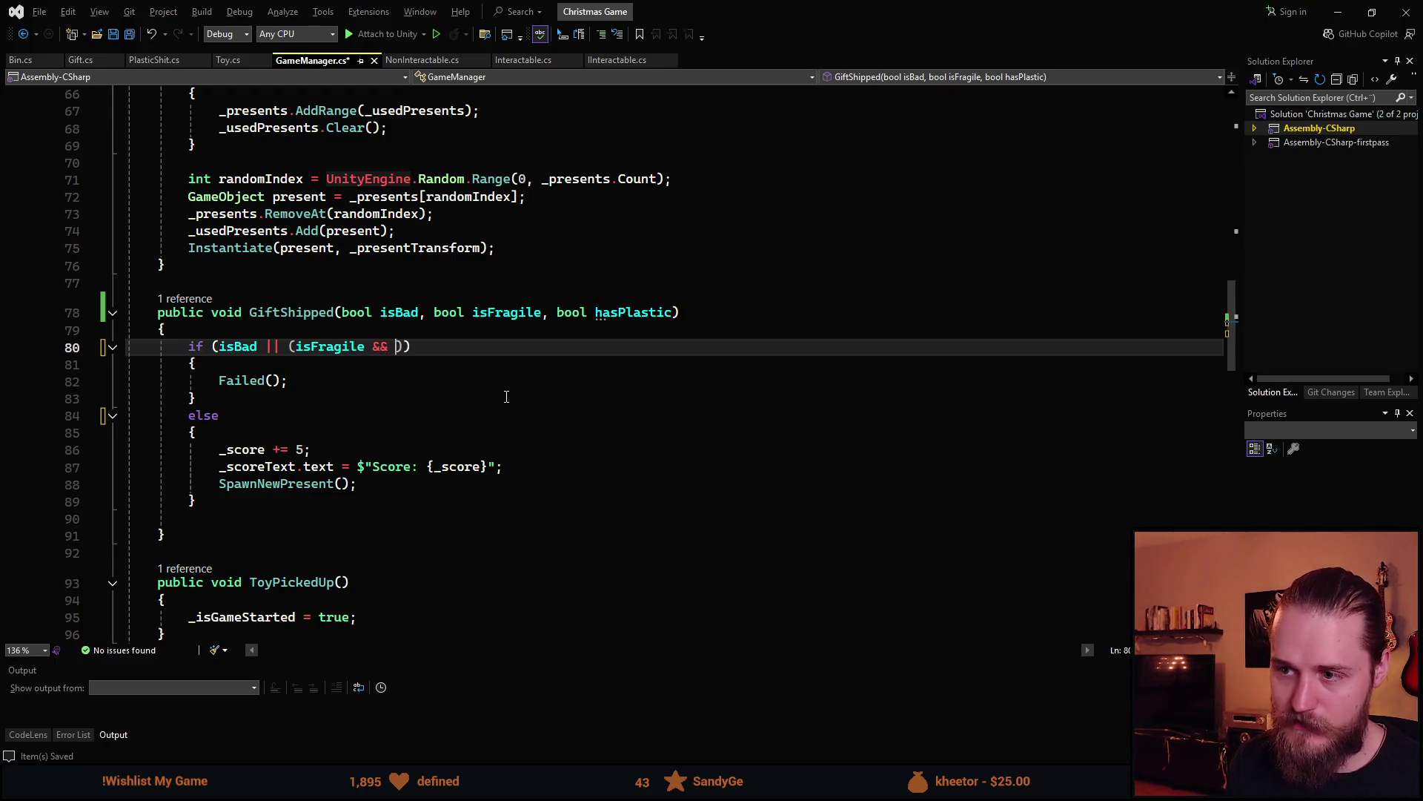
pyautogui.write('!has')
pyautogui.press('Tab')
pyautogui.hotkey('ctrl', 's')
# Check where isBad, isFragile and hasPlastic are used in GiftShipped
pyautogui.click(292, 386)
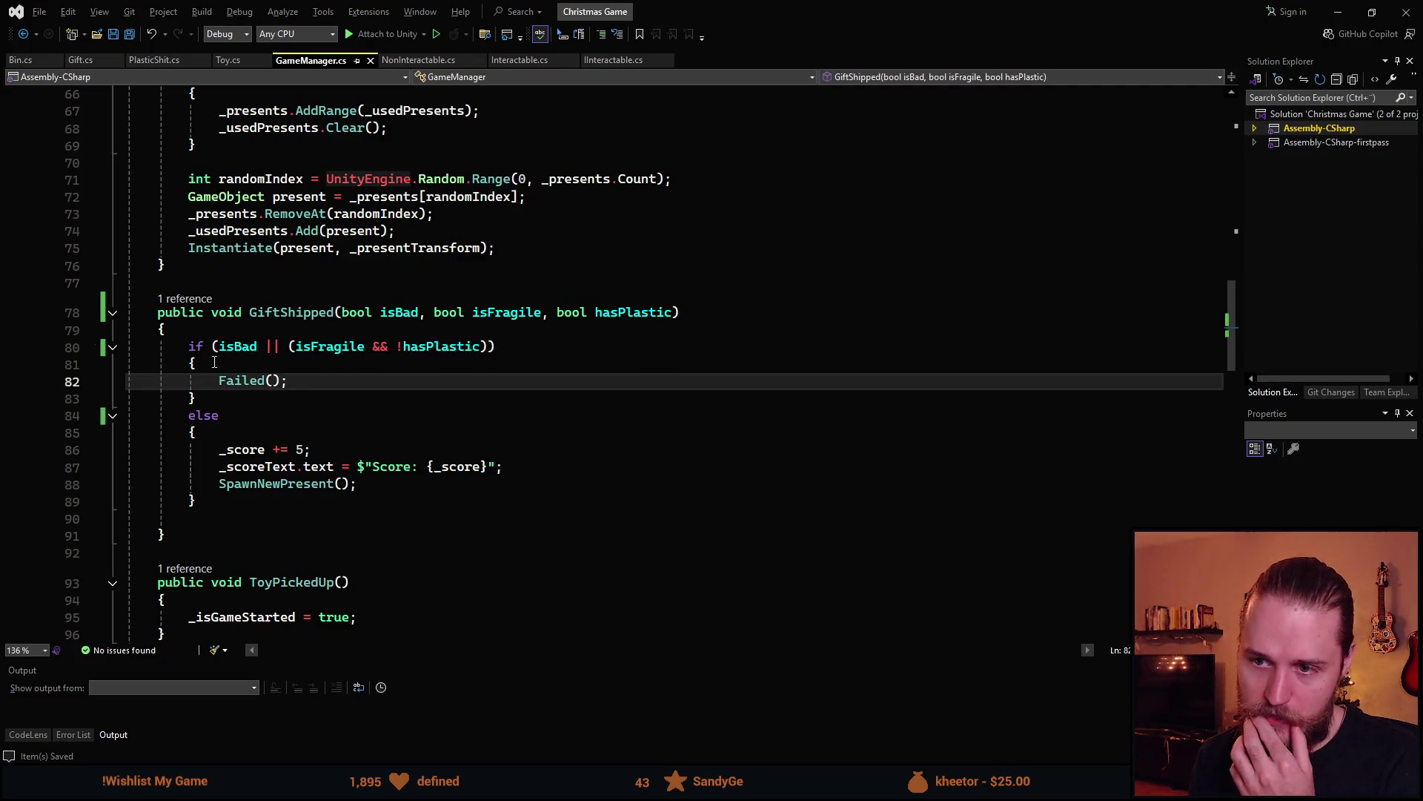
pyautogui.click(251, 346)
pyautogui.click(366, 384)
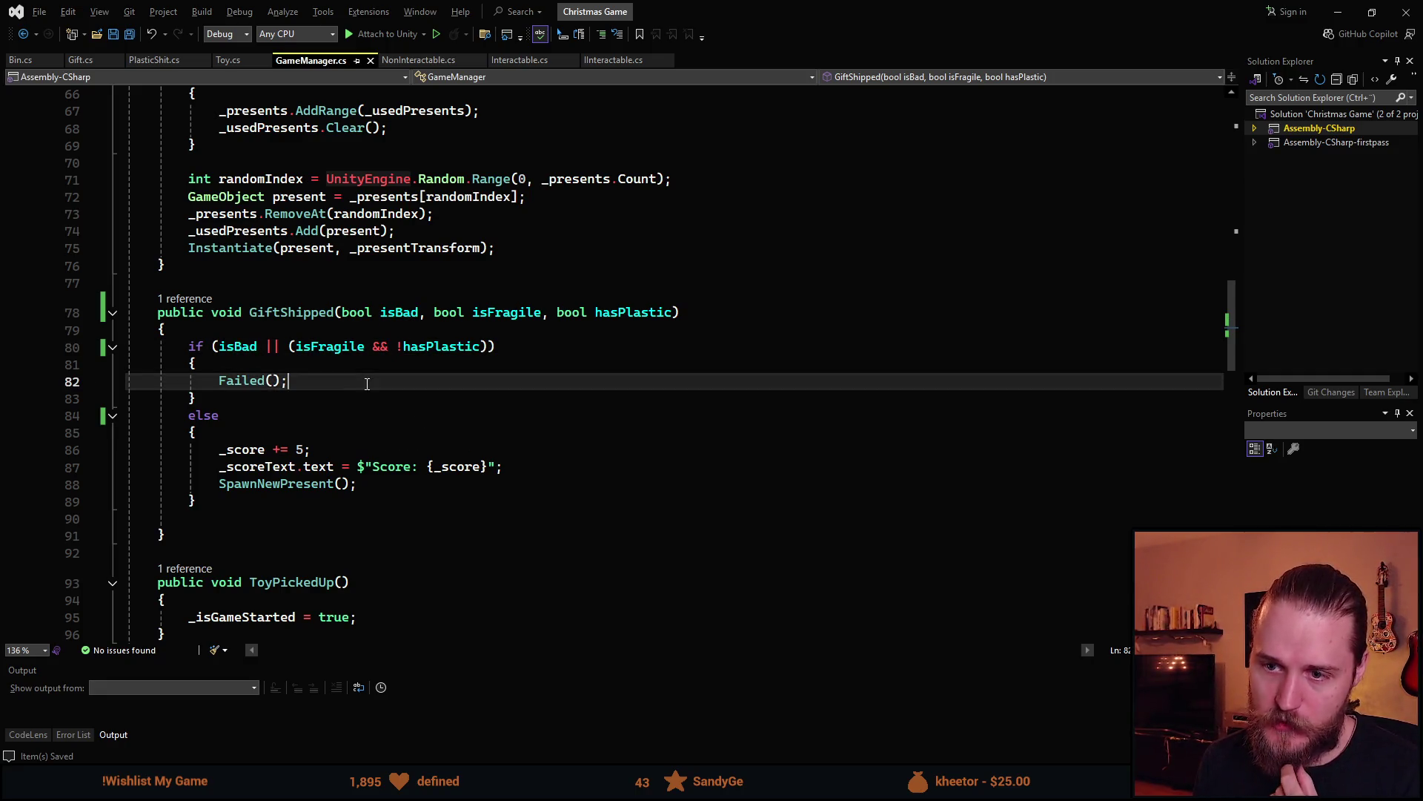
pyautogui.click(343, 346)
pyautogui.click(424, 378)
pyautogui.click(450, 348)
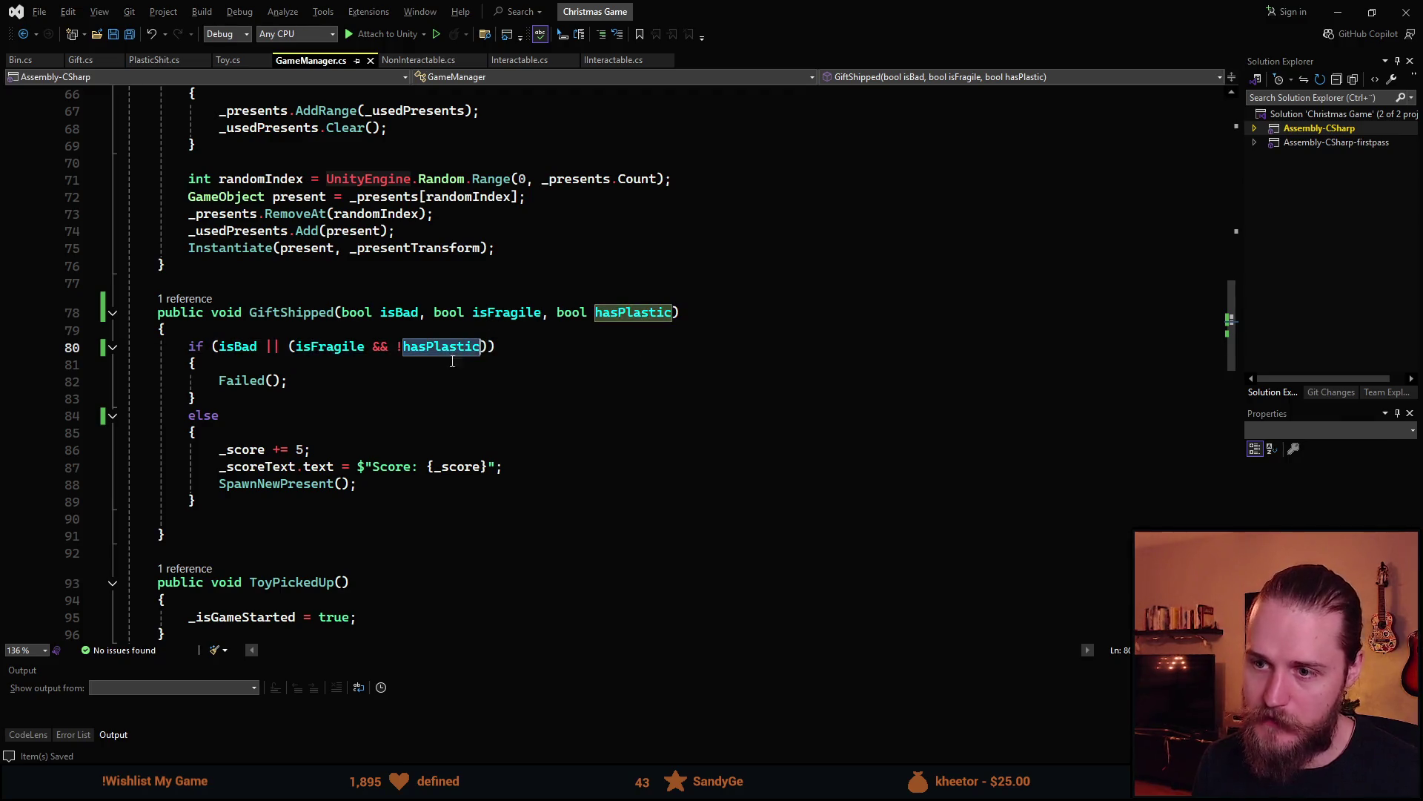
pyautogui.click(404, 383)
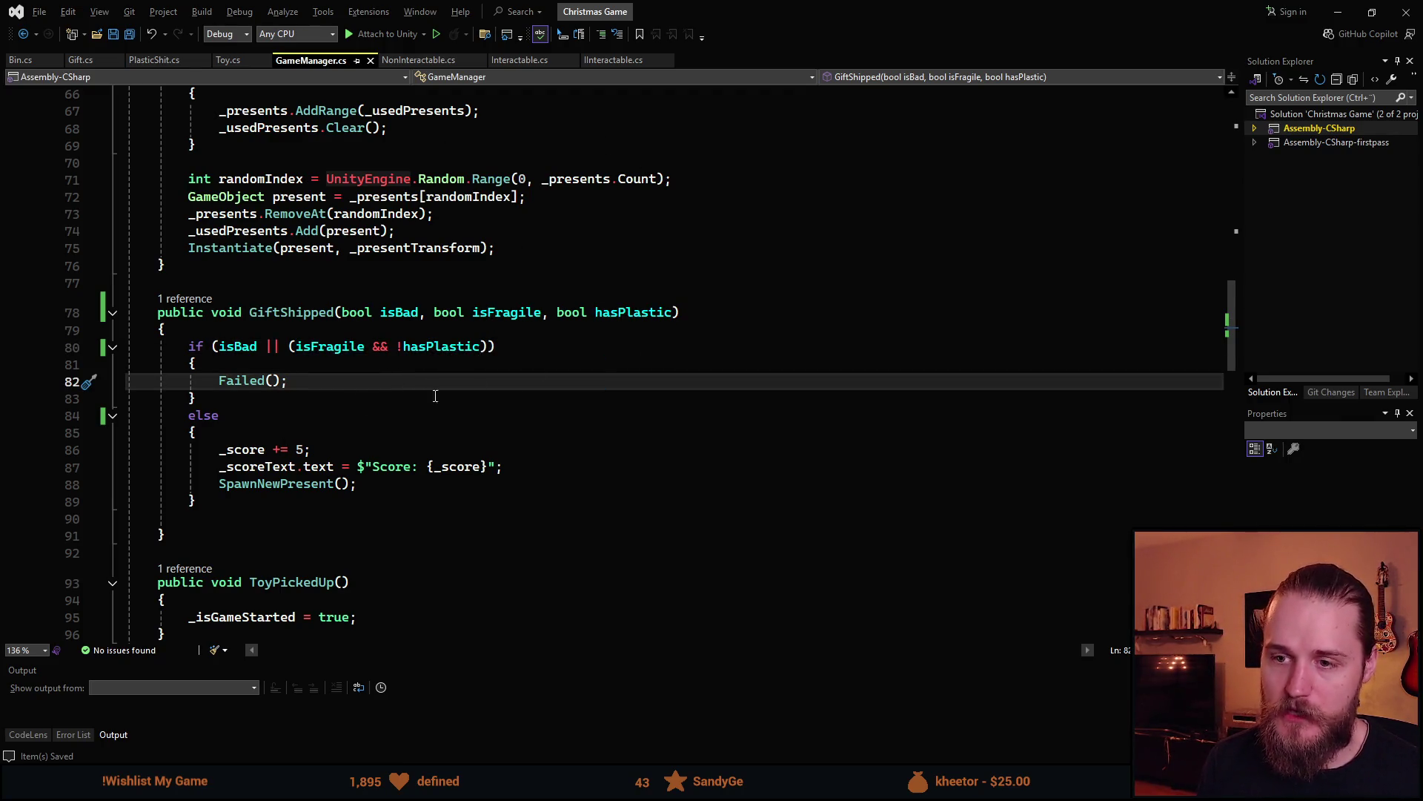
pyautogui.hotkey('alt', 'Tab')
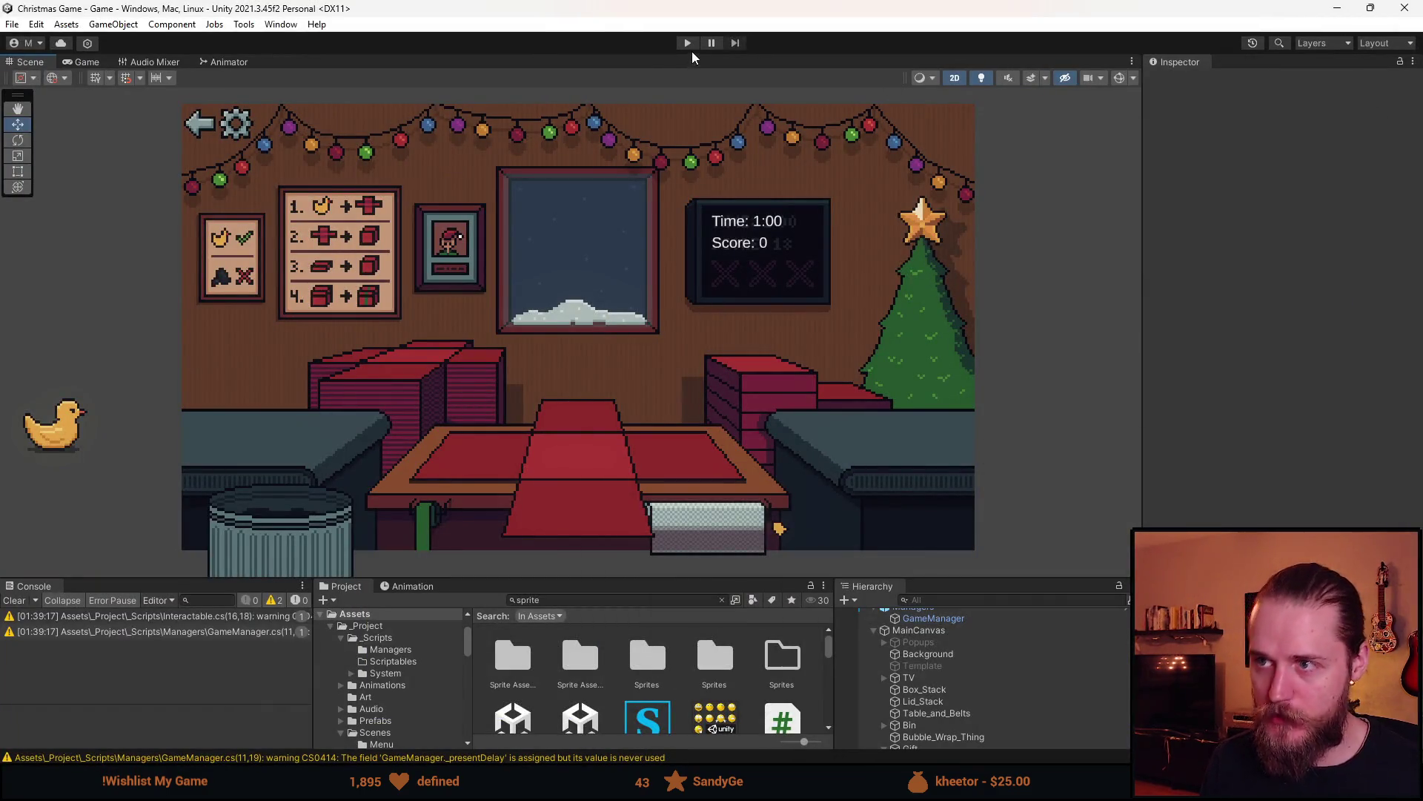
# Play a round: move the duck to the table, wrap it, box it, then stop play mode
pyautogui.click(687, 43)
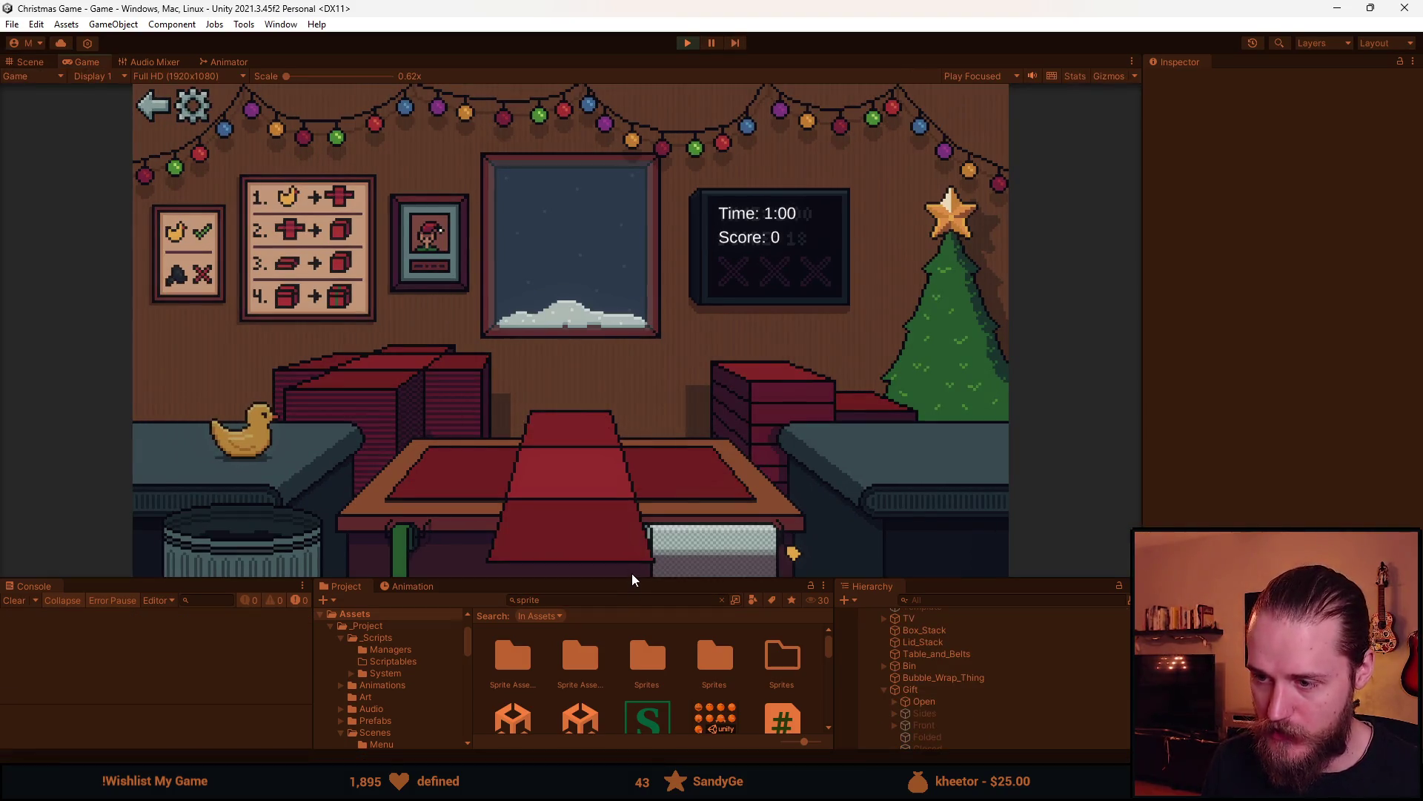
pyautogui.moveTo(631, 573); pyautogui.dragTo(632, 671)
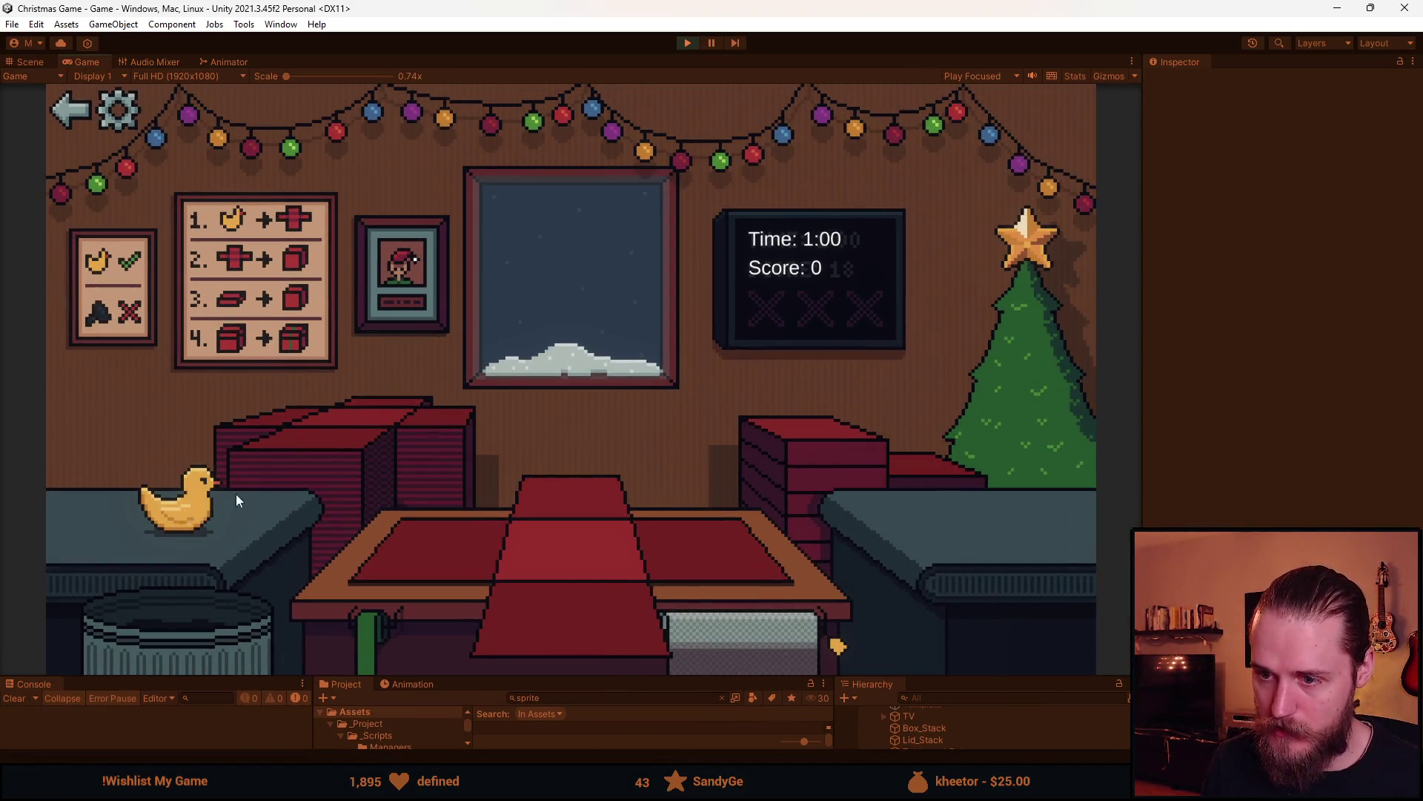
pyautogui.moveTo(207, 519); pyautogui.dragTo(598, 581)
pyautogui.moveTo(763, 632); pyautogui.dragTo(533, 557)
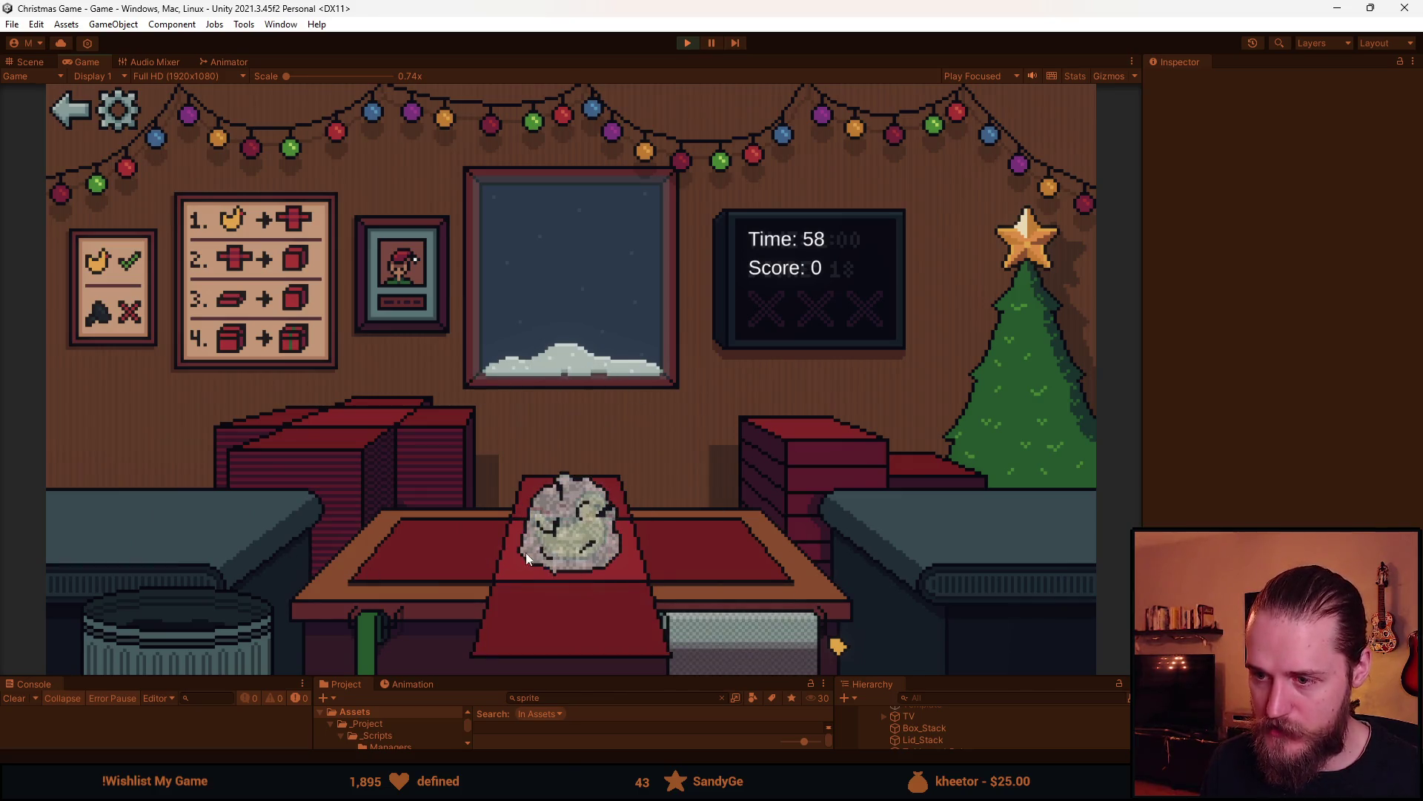
pyautogui.click(814, 448)
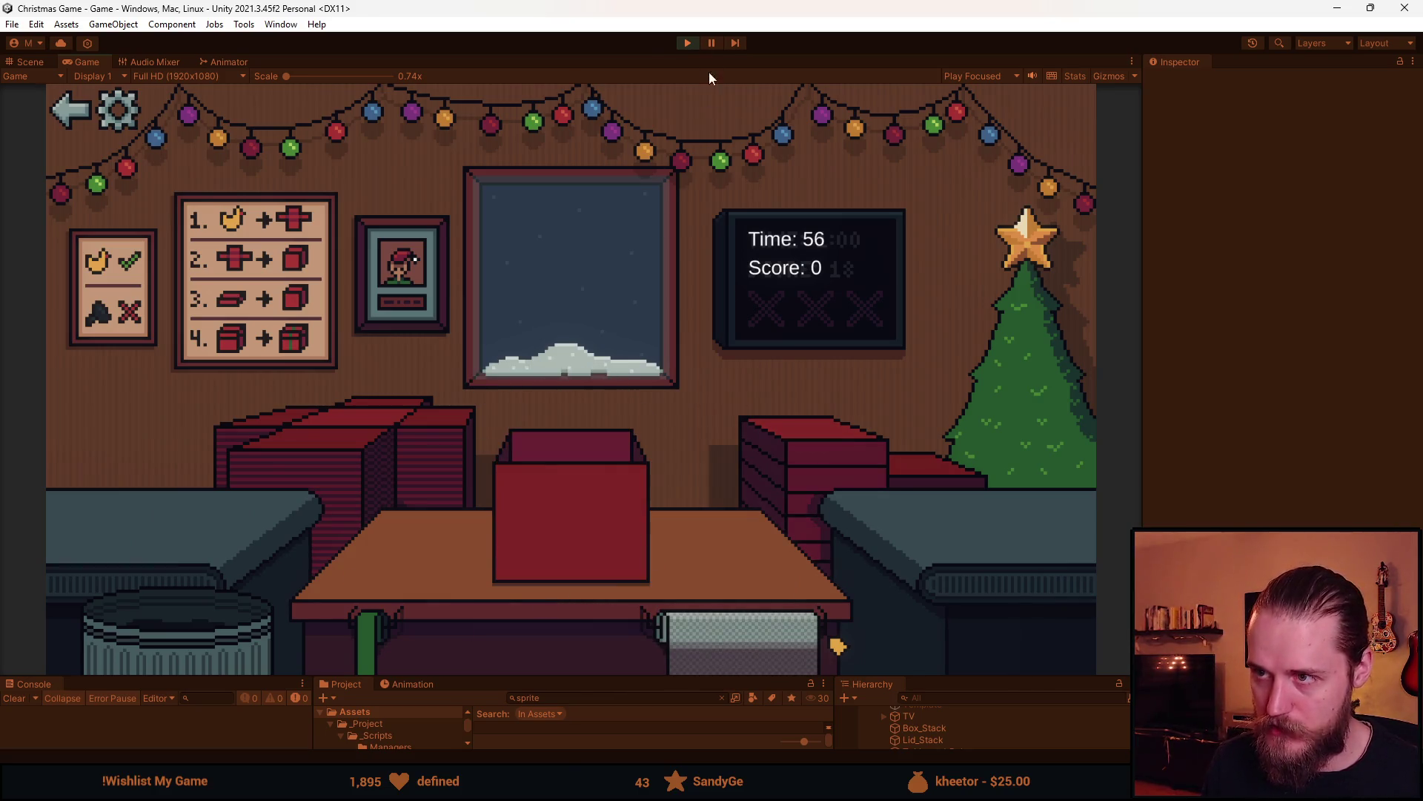
pyautogui.click(687, 42)
pyautogui.hotkey('alt', 'Tab')
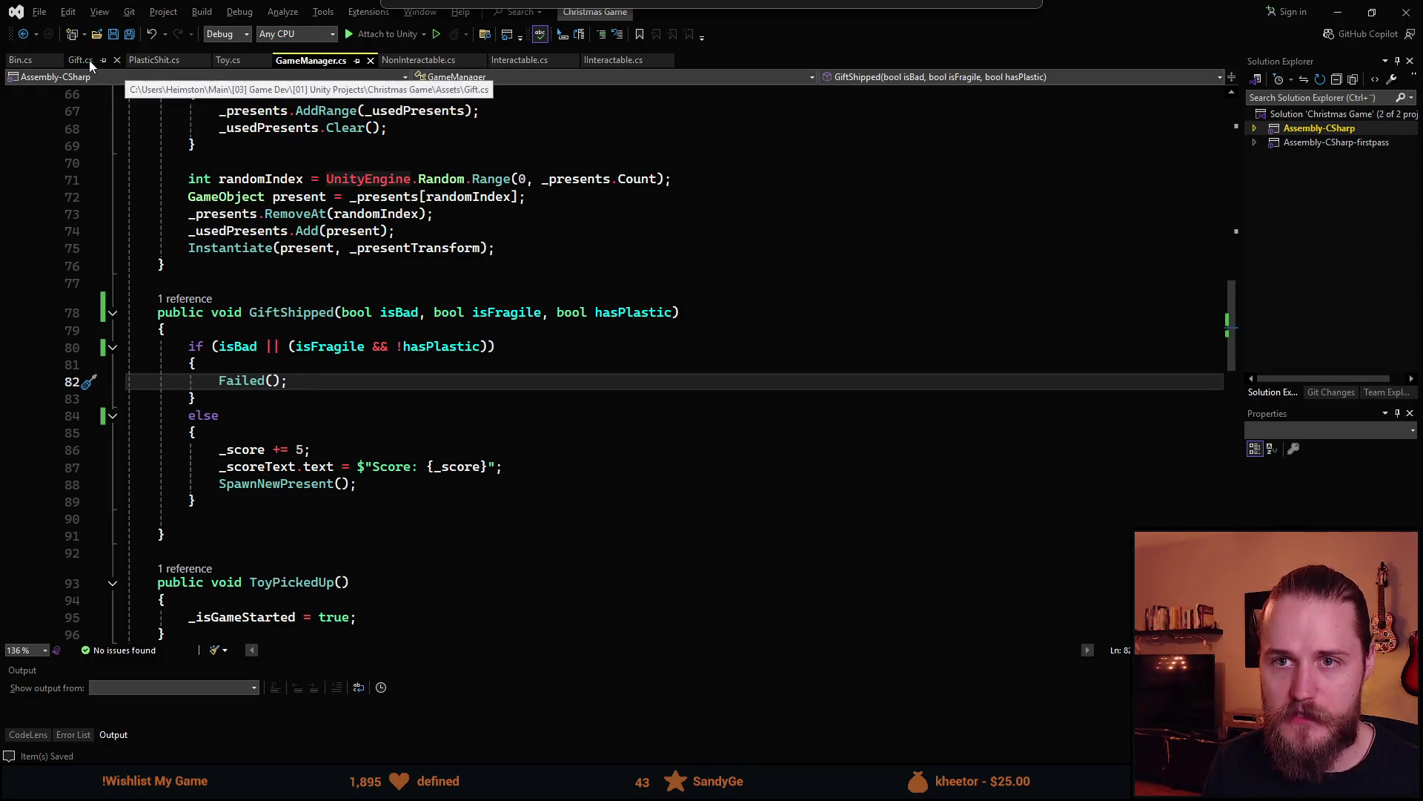
# Open Bin.cs to review its Interact method, then switch to PlasticShit.cs
pyautogui.click(22, 61)
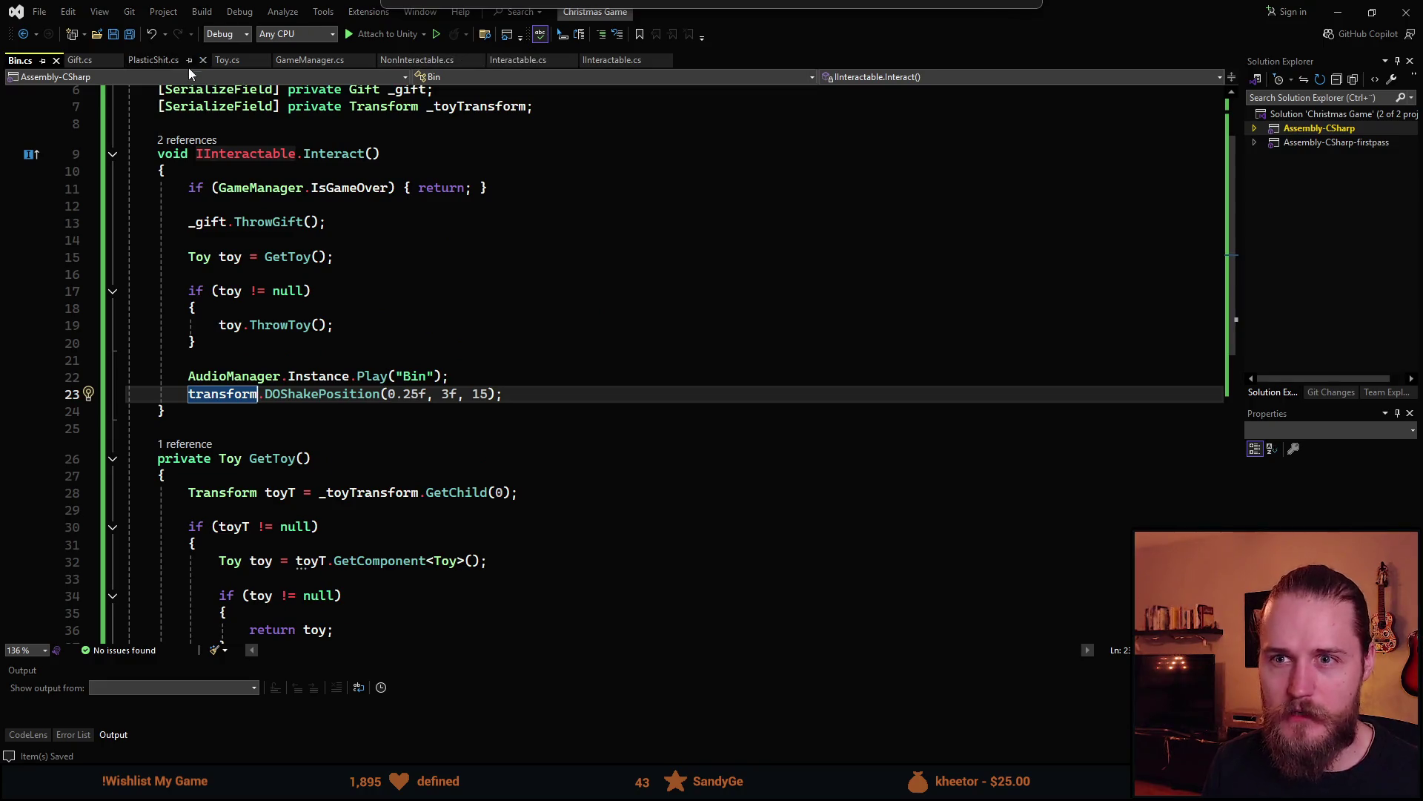
pyautogui.click(160, 62)
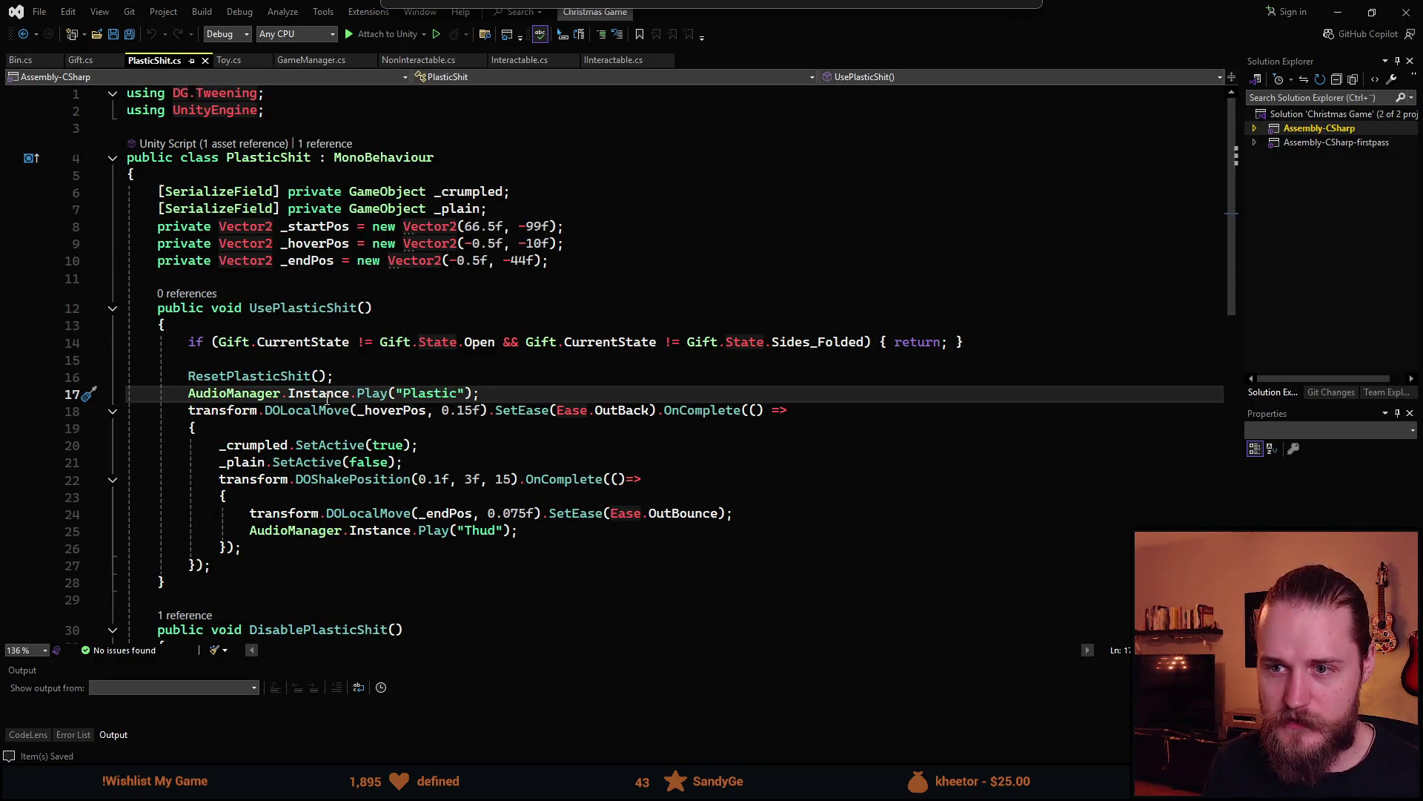
# Add a '[SerializeField] private Gift _gift;' field below _plain in PlasticShit.cs and save
pyautogui.scroll(-1, 329, 399)
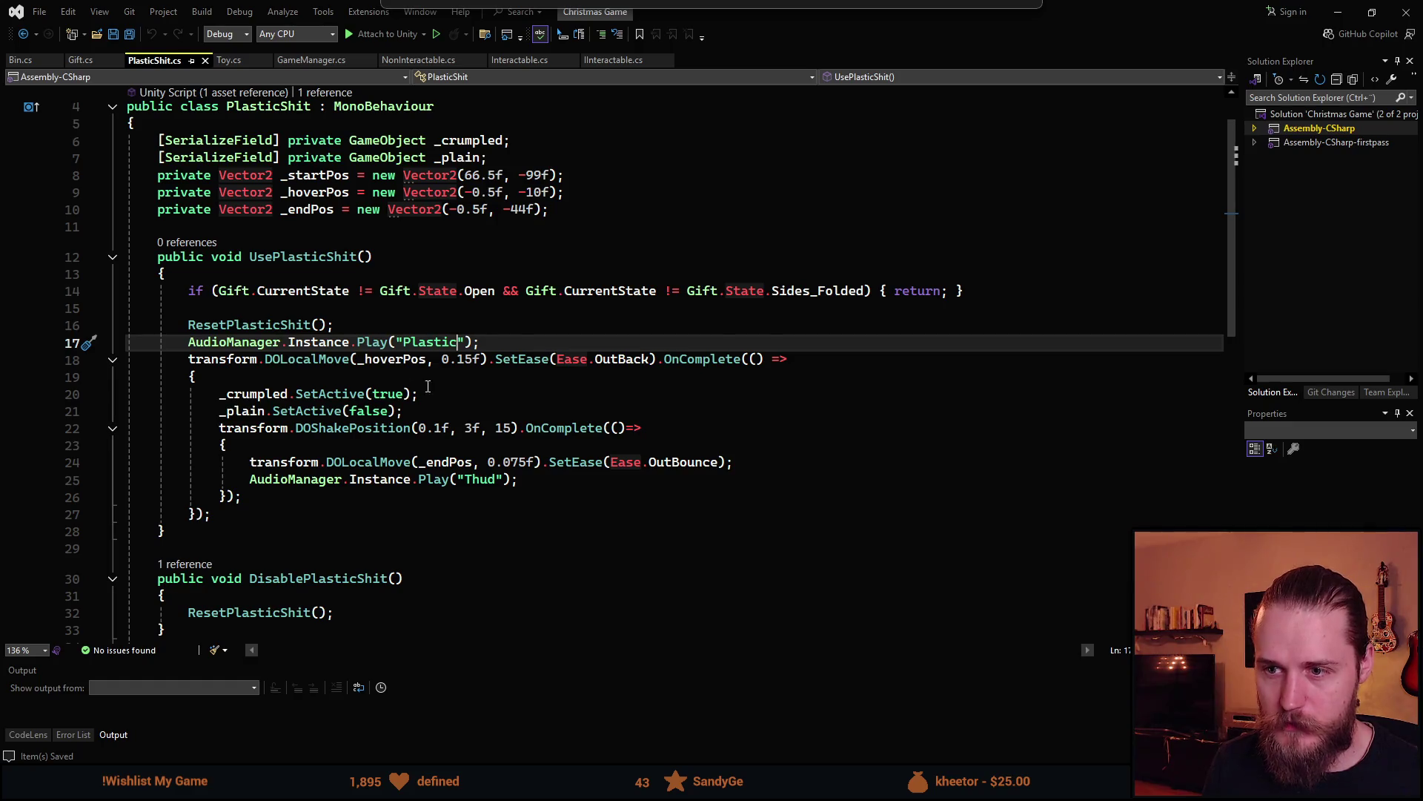
pyautogui.scroll(1, 431, 381)
pyautogui.click(583, 195)
pyautogui.click(583, 209)
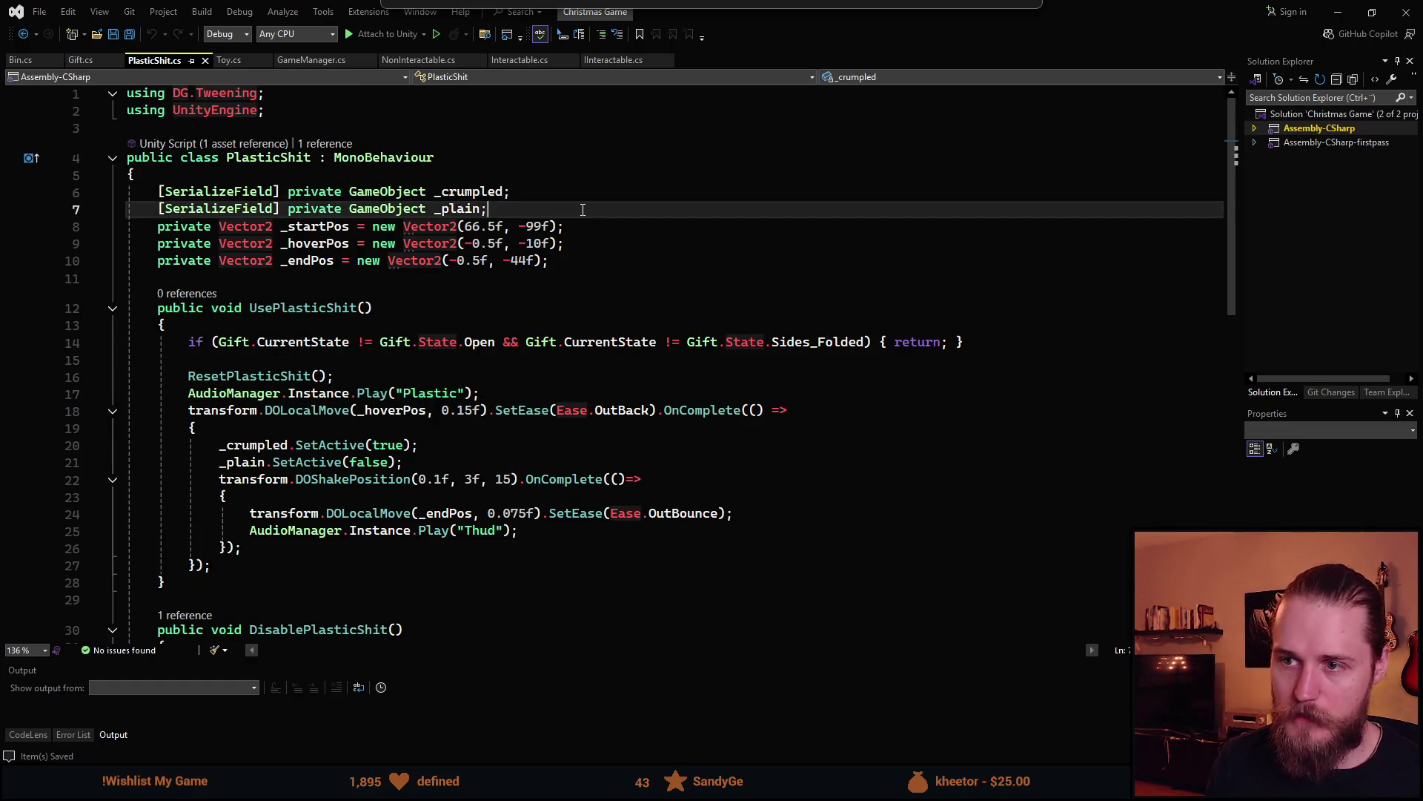
pyautogui.press('Return')
pyautogui.write('sfg')
pyautogui.press('Tab')
pyautogui.press('Tab')
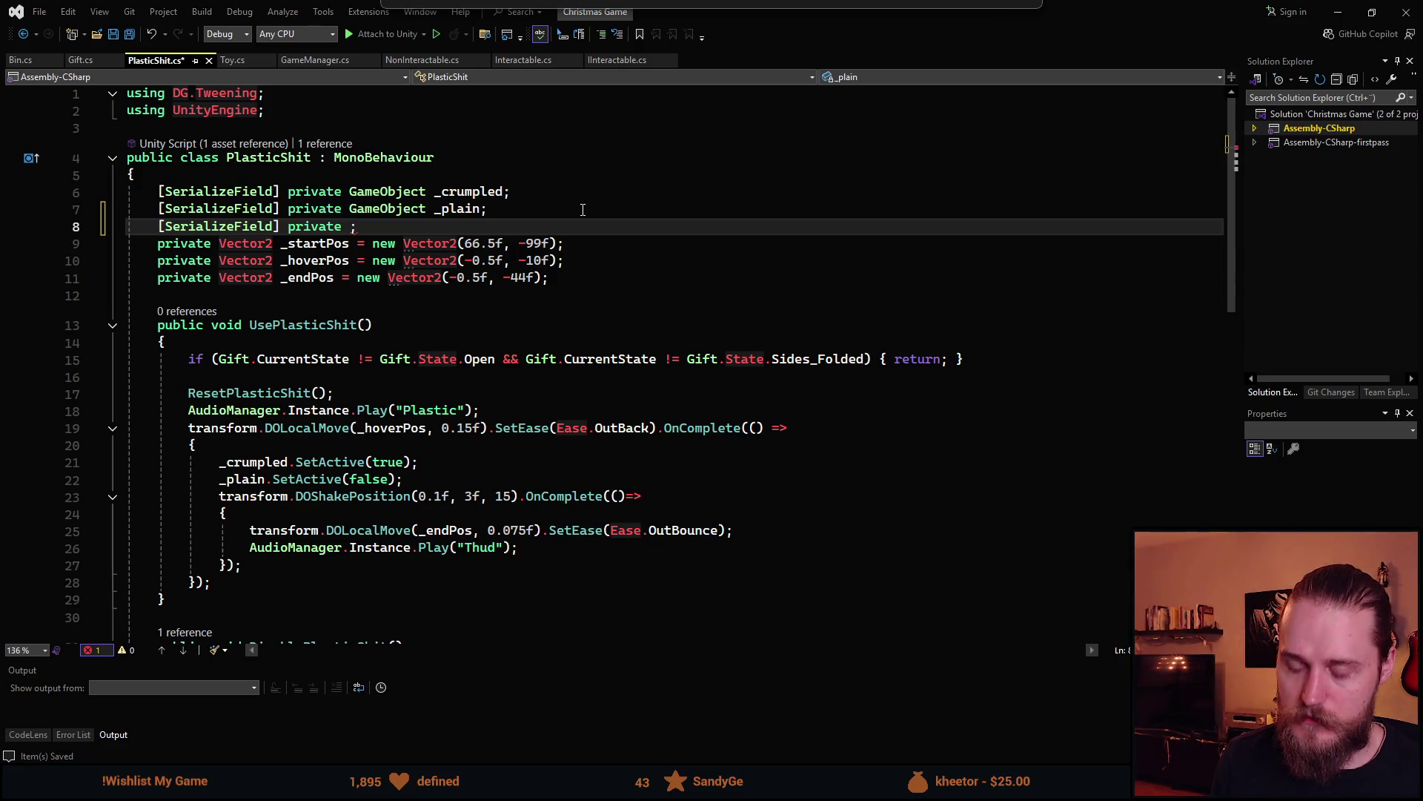
pyautogui.write('Gift _')
pyautogui.write('gift')
pyautogui.hotkey('ctrl', 's')
# Call _gift.OnPlasticShitAdded() after the Plastic sound in UsePlasticShit and save
pyautogui.scroll(-1, 397, 450)
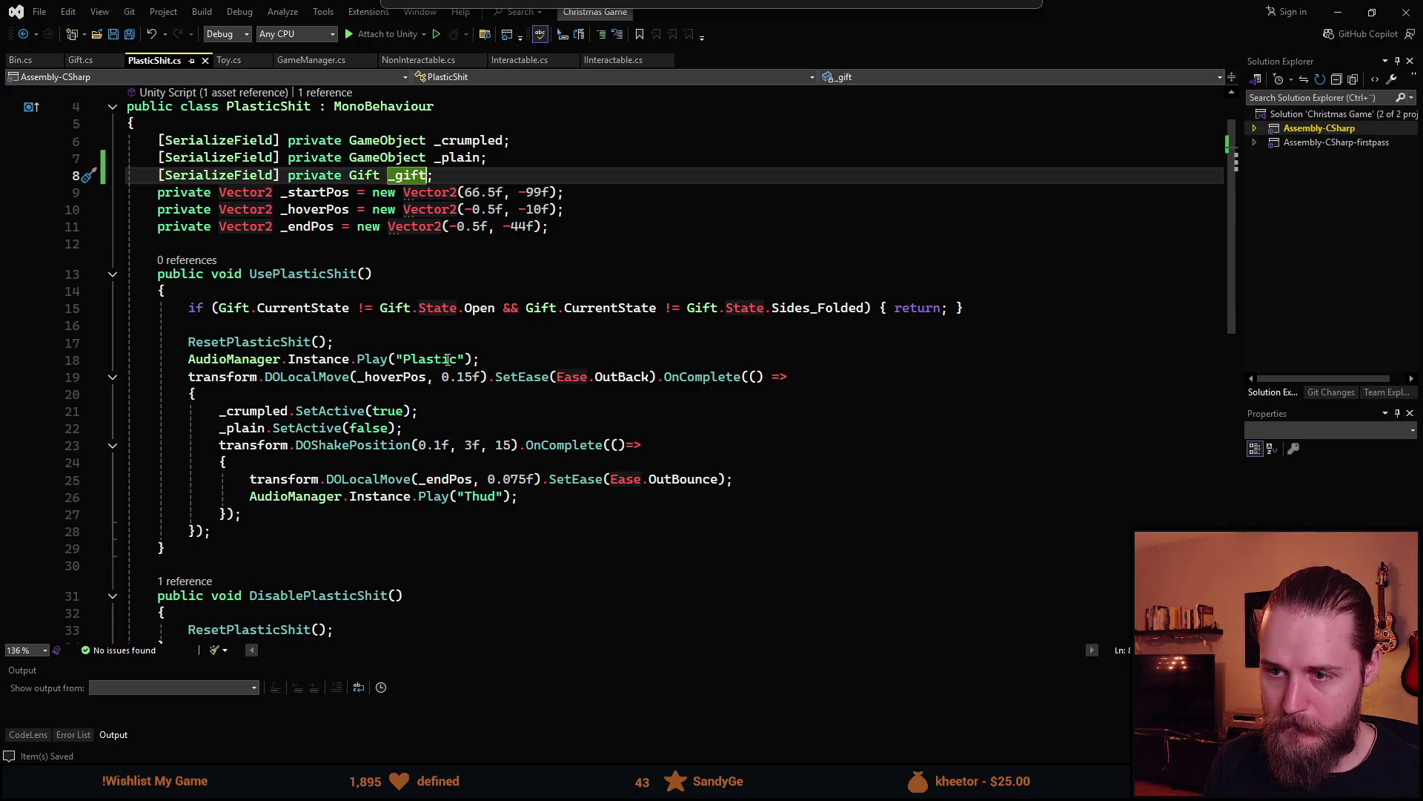
pyautogui.click(661, 367)
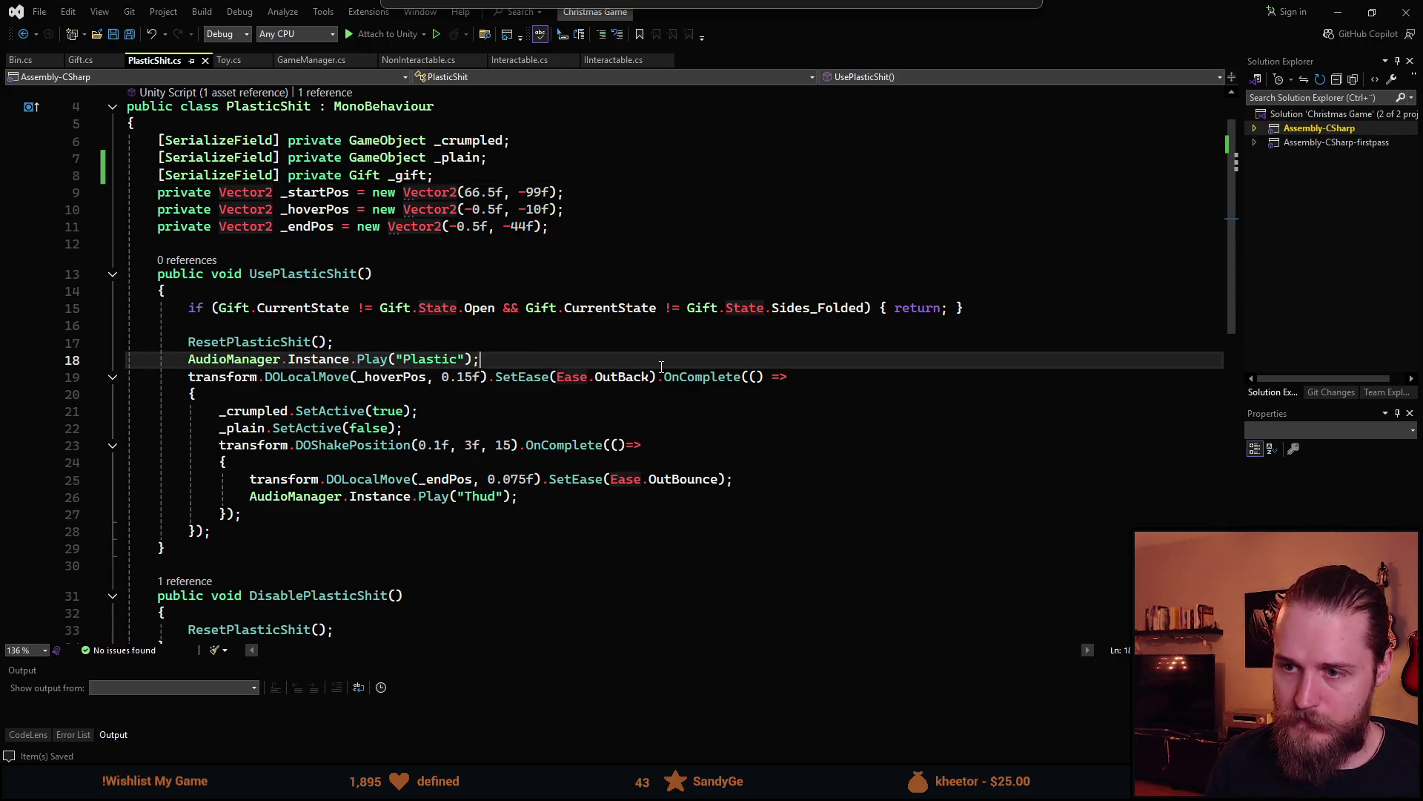
pyautogui.press('Return')
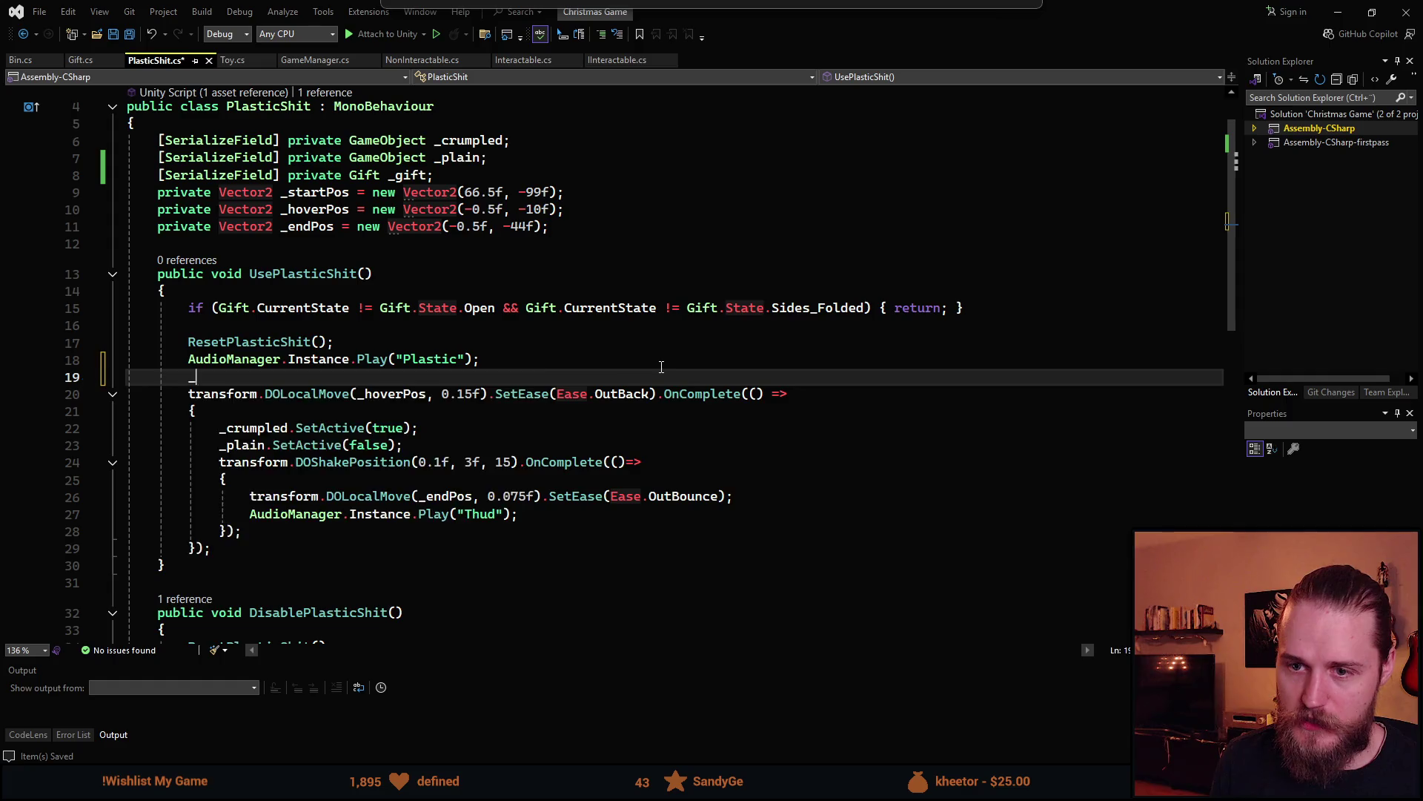
pyautogui.write('_gift.')
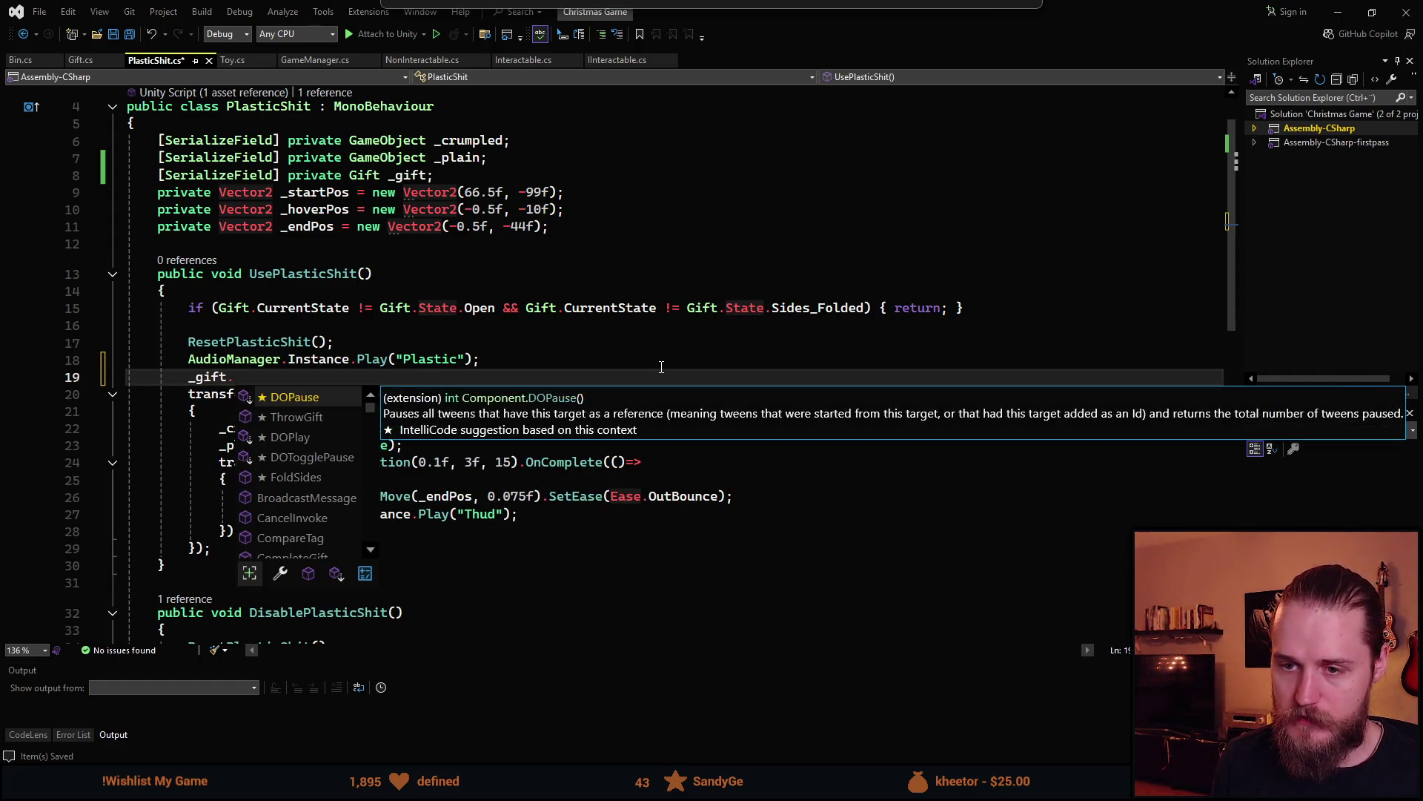
pyautogui.write('A')
pyautogui.press('Tab')
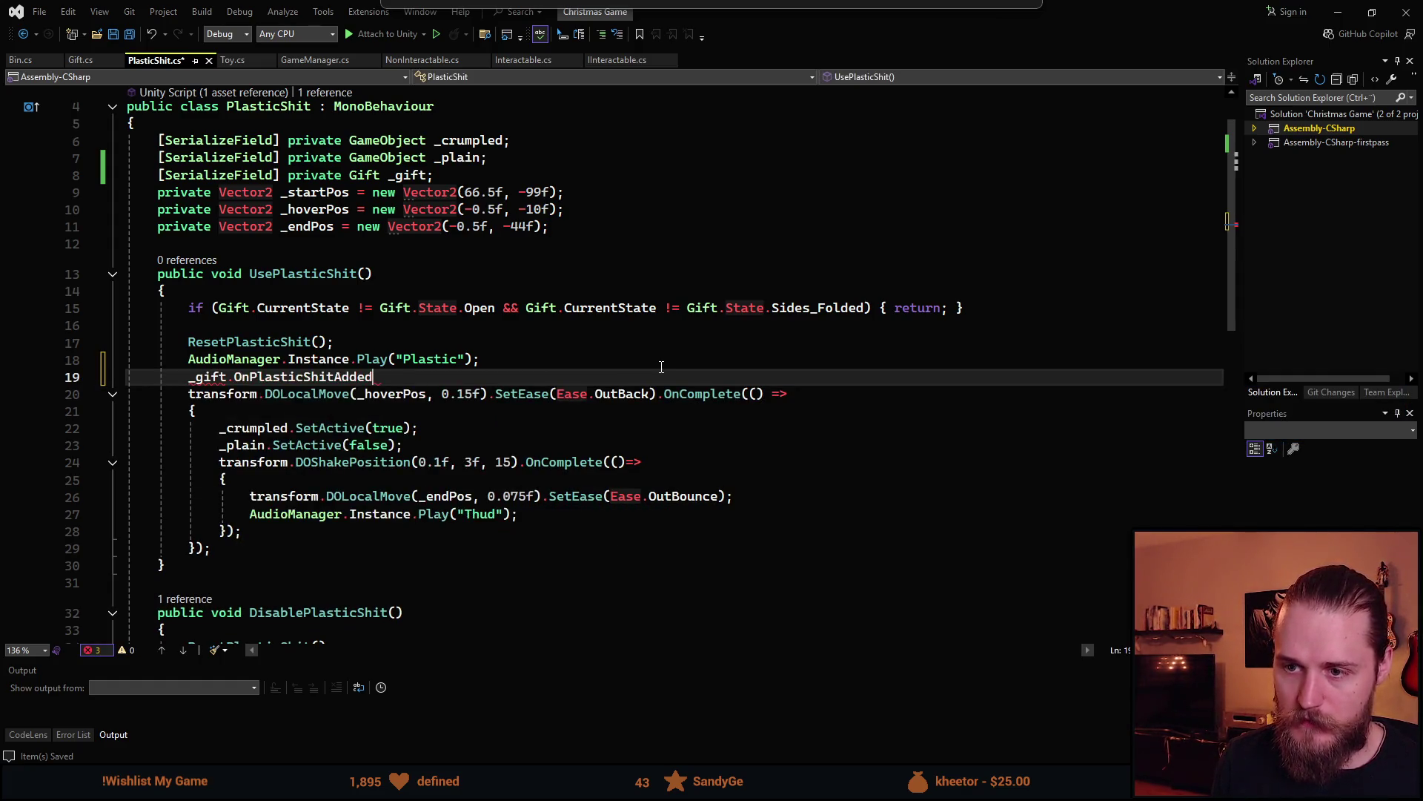
pyautogui.write('();')
pyautogui.press('Escape')
pyautogui.hotkey('ctrl', 's')
pyautogui.hotkey('alt', 'Tab')
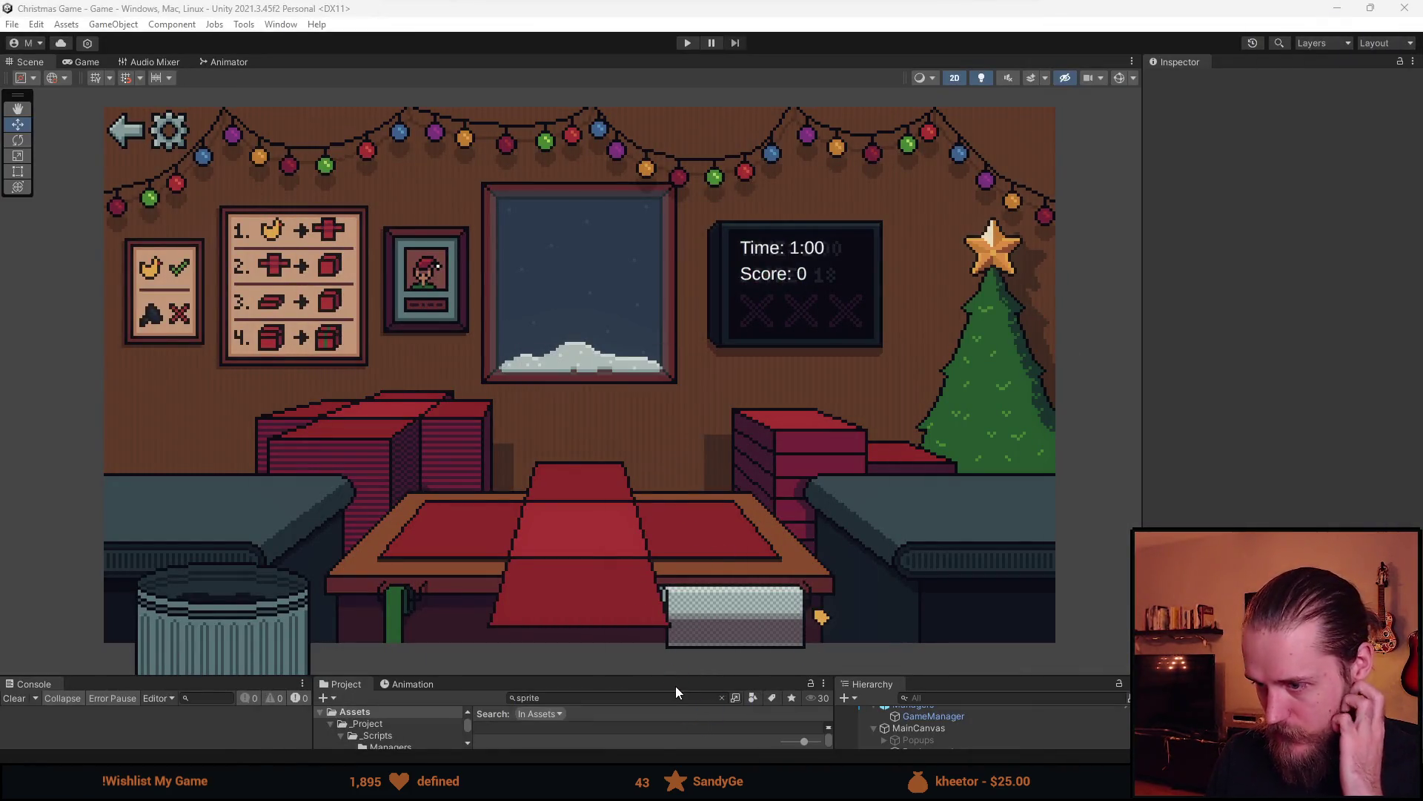
# Deactivate the Gift's Open object to hide the red paper
pyautogui.moveTo(681, 677); pyautogui.dragTo(681, 487)
pyautogui.click(947, 671)
pyautogui.click(1182, 81)
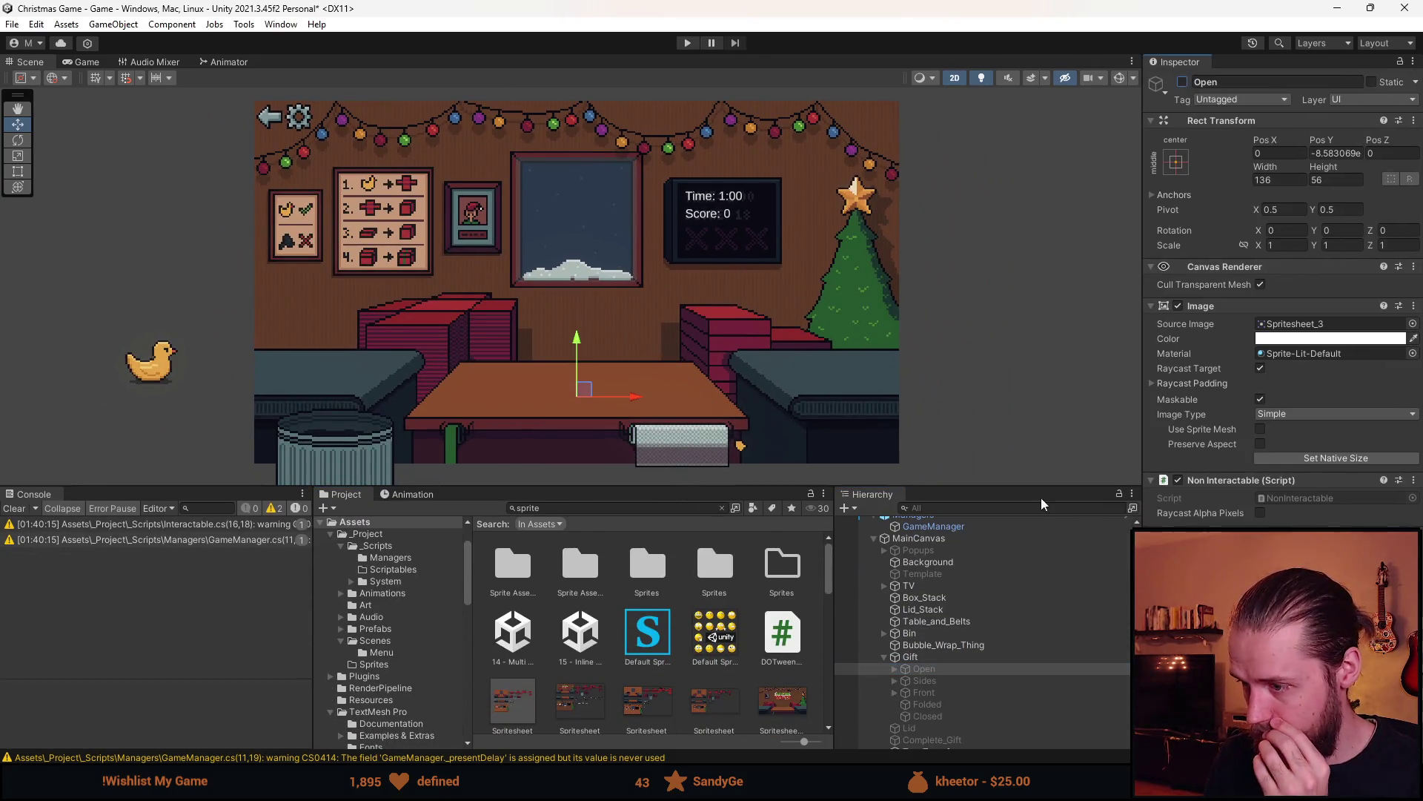
pyautogui.scroll(-2, 956, 608)
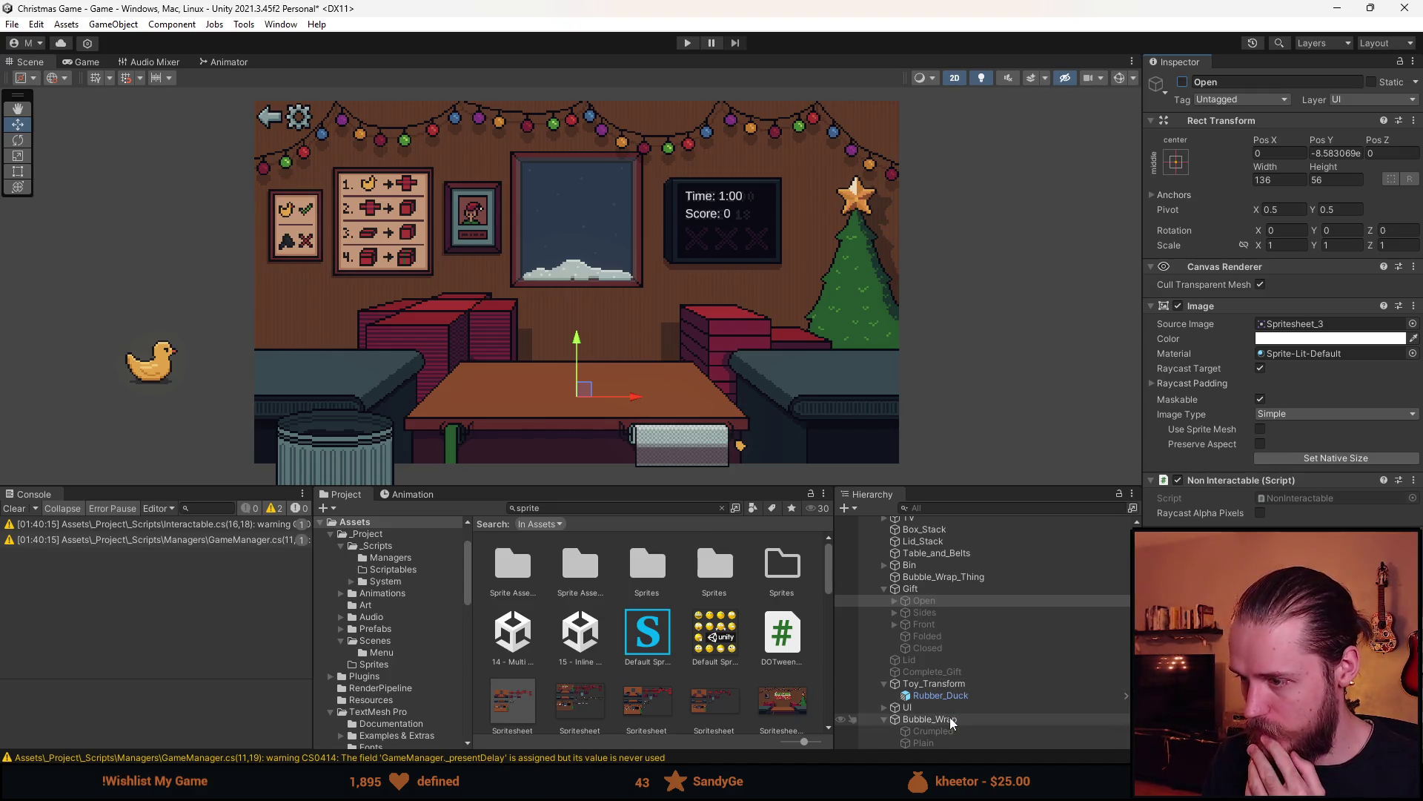
# Assign the Gift object to Bubble_Wrap's Plastic Shit Gift field, save the scene, and play
pyautogui.click(956, 580)
pyautogui.scroll(-5, 1275, 504)
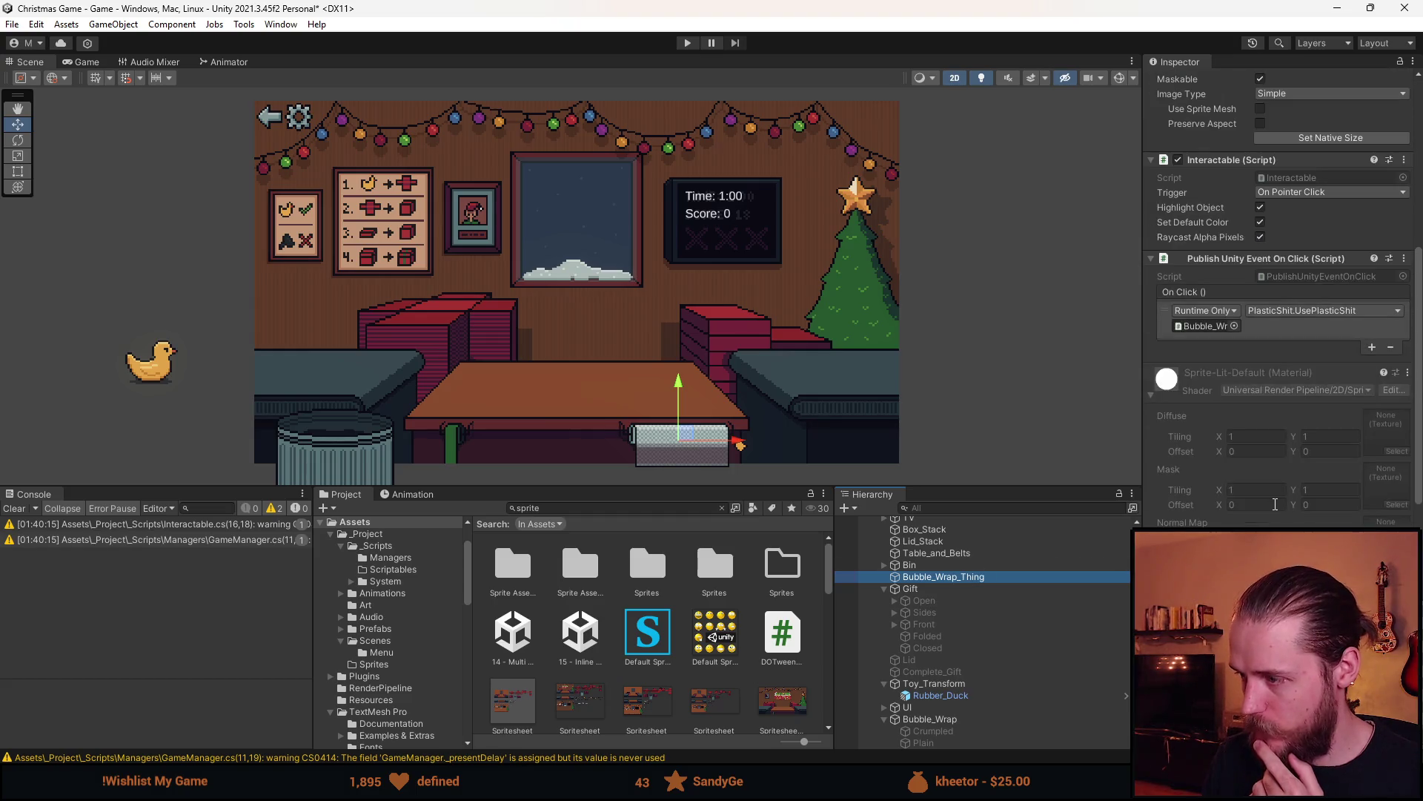
pyautogui.click(928, 719)
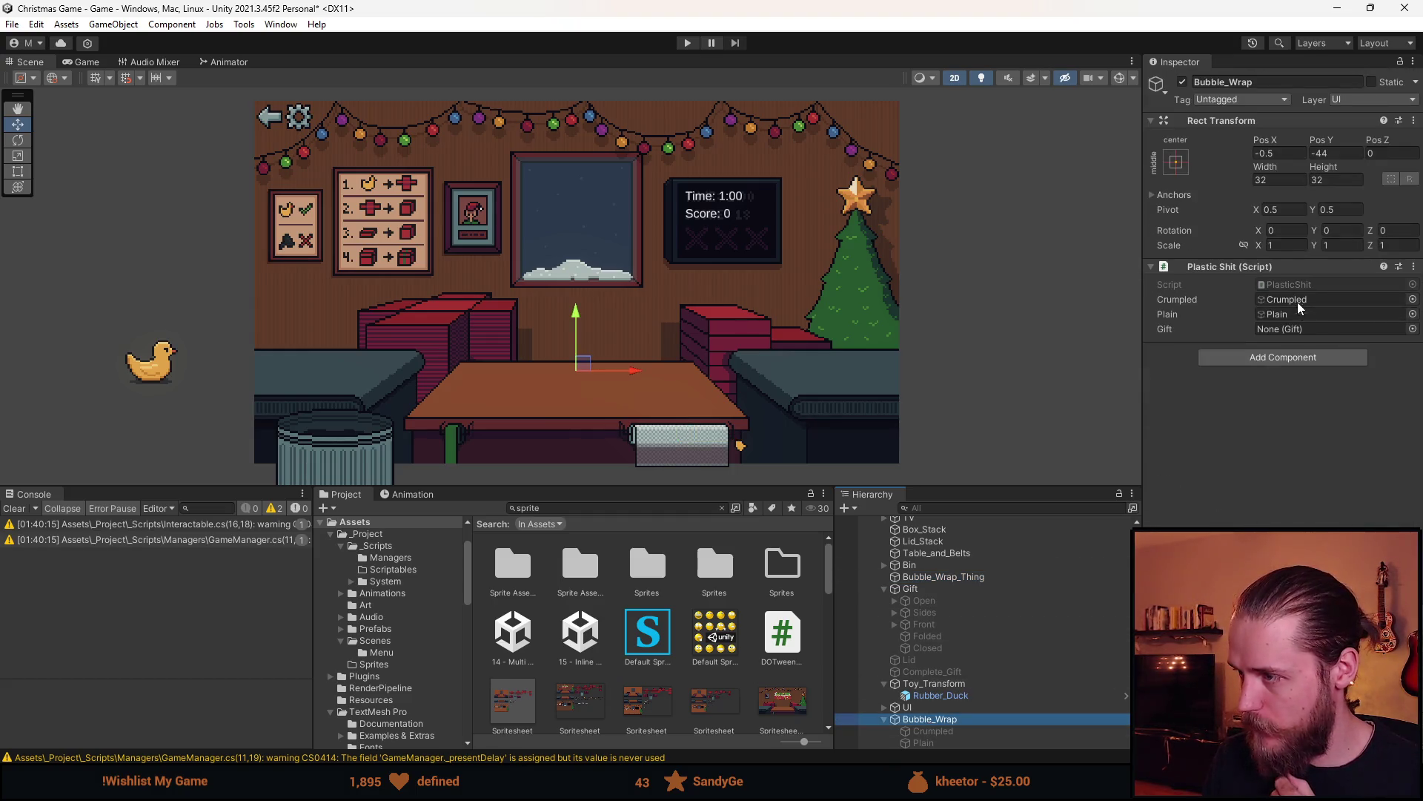
pyautogui.moveTo(911, 589)
pyautogui.mouseDown()
pyautogui.moveTo(1186, 370)
pyautogui.moveTo(1306, 329)
pyautogui.mouseUp()
pyautogui.hotkey('ctrl', 's')
pyautogui.hotkey('ctrl', 'p')
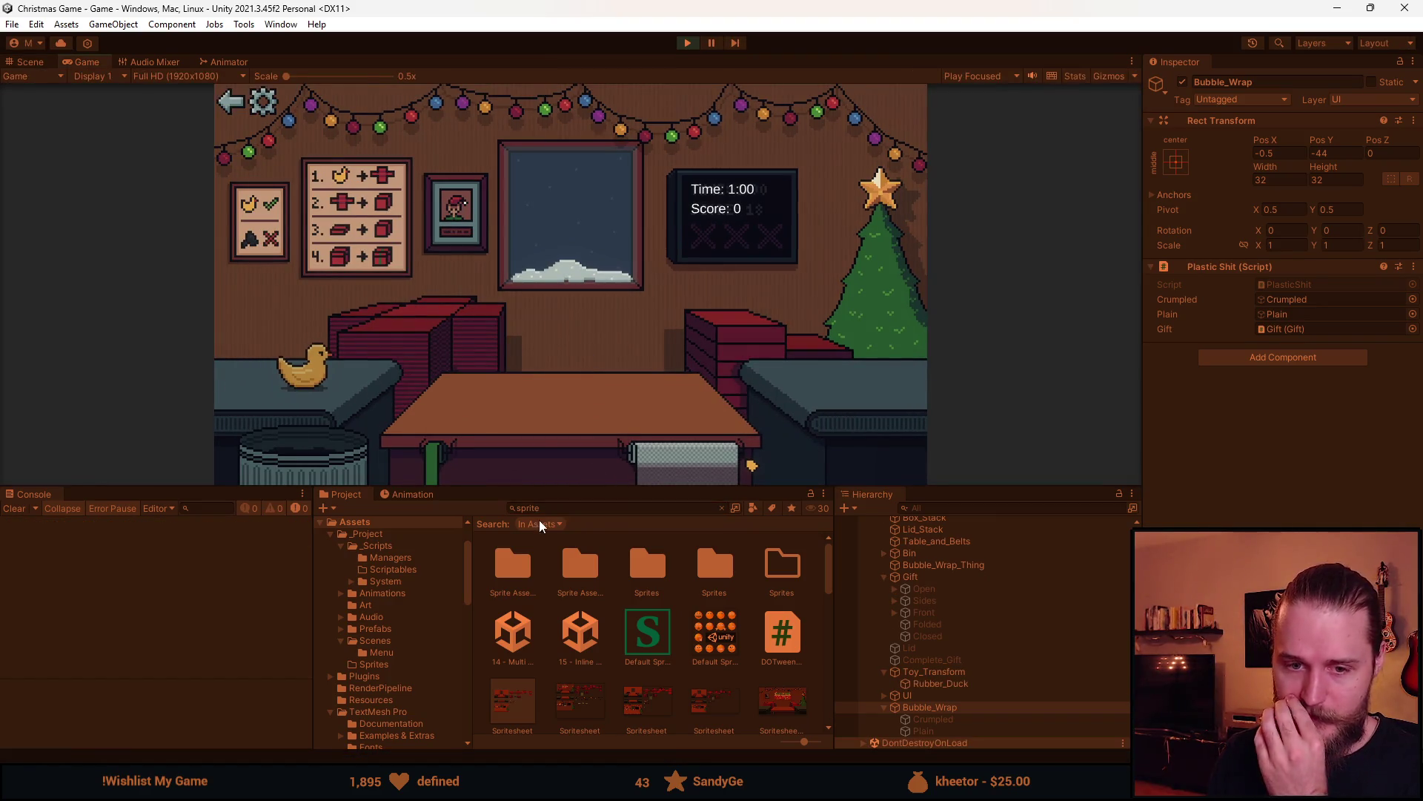
# Enlarge the game view, then wrap the duck in red paper with bubble wrap and ship it
pyautogui.moveTo(606, 488); pyautogui.dragTo(607, 654)
pyautogui.click(323, 399)
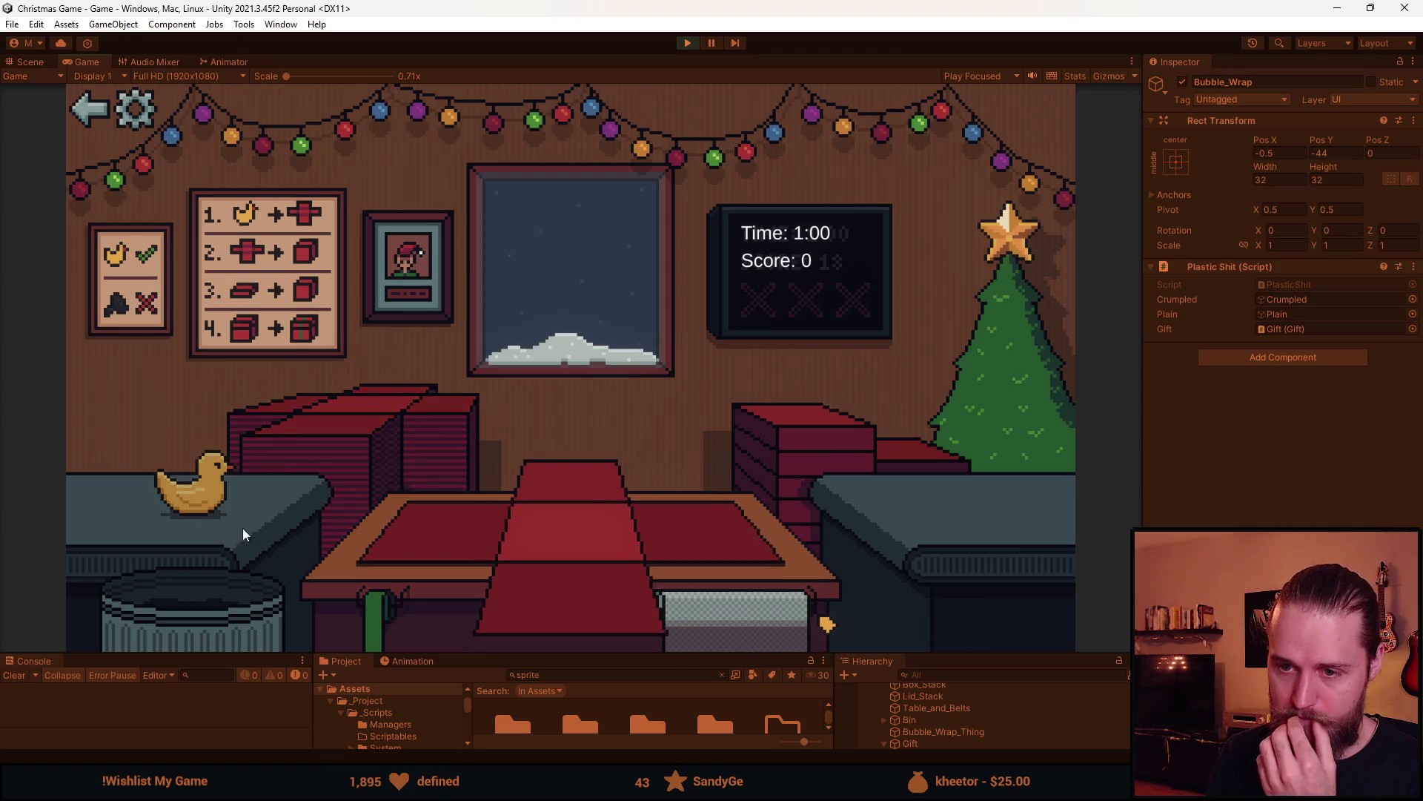
pyautogui.click(191, 486)
pyautogui.click(762, 605)
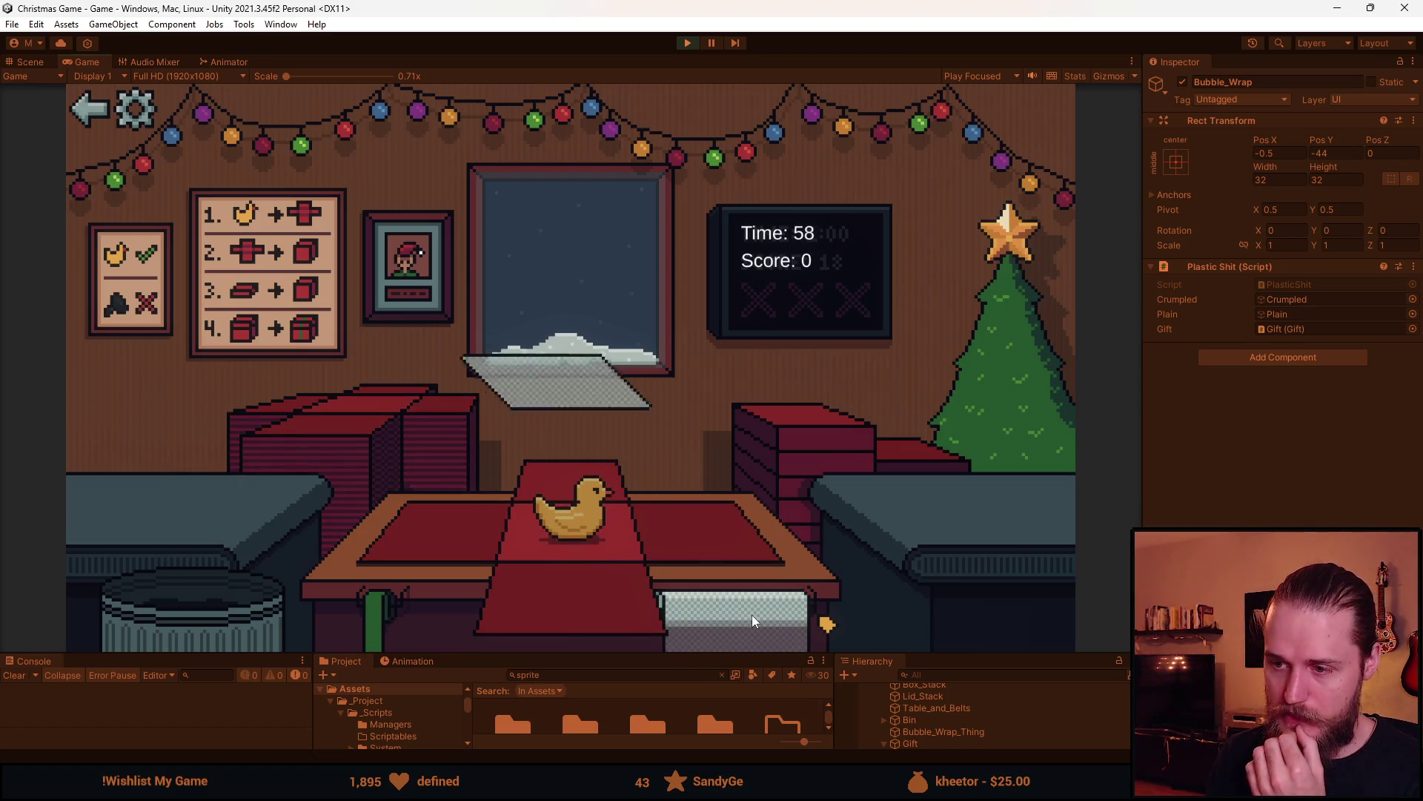
pyautogui.click(576, 594)
pyautogui.click(808, 474)
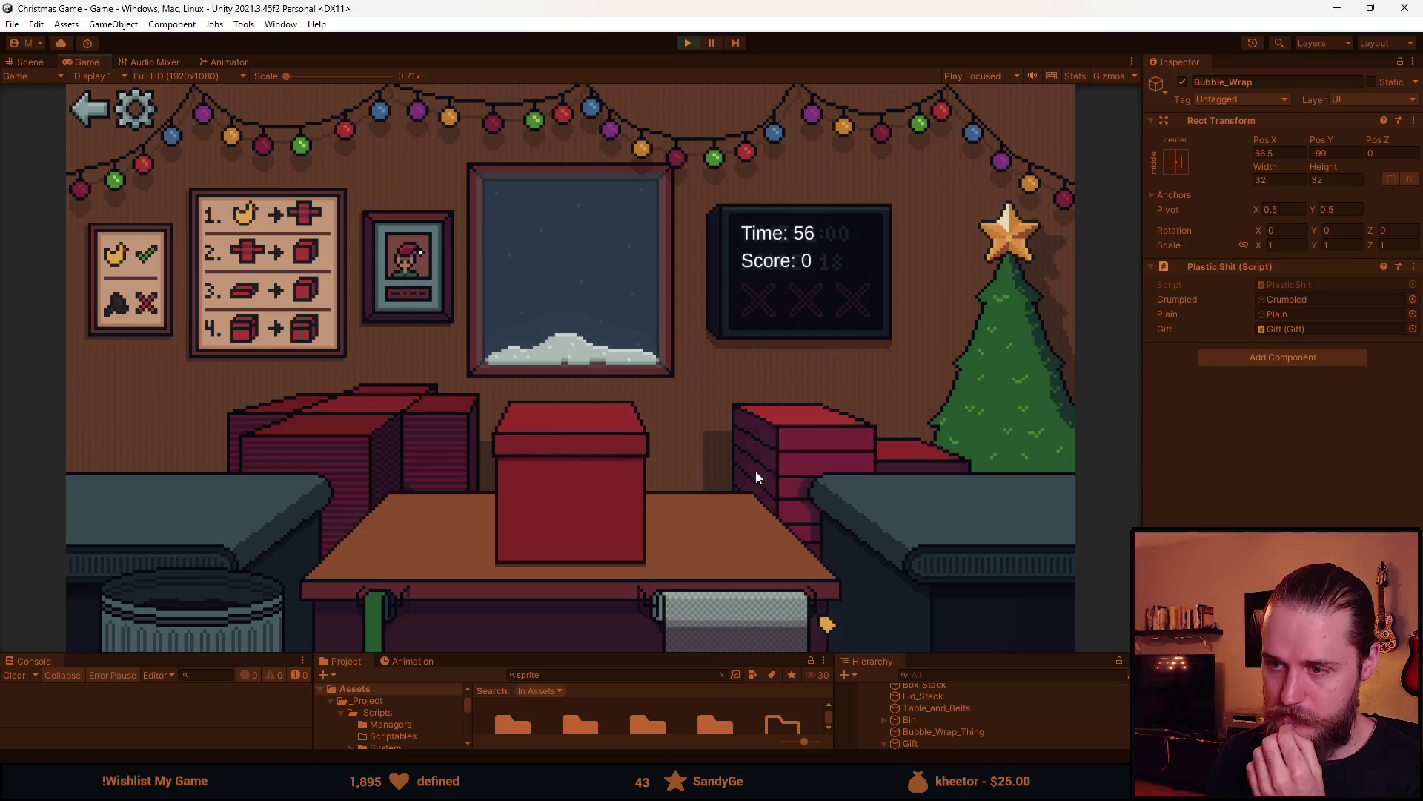
pyautogui.click(577, 473)
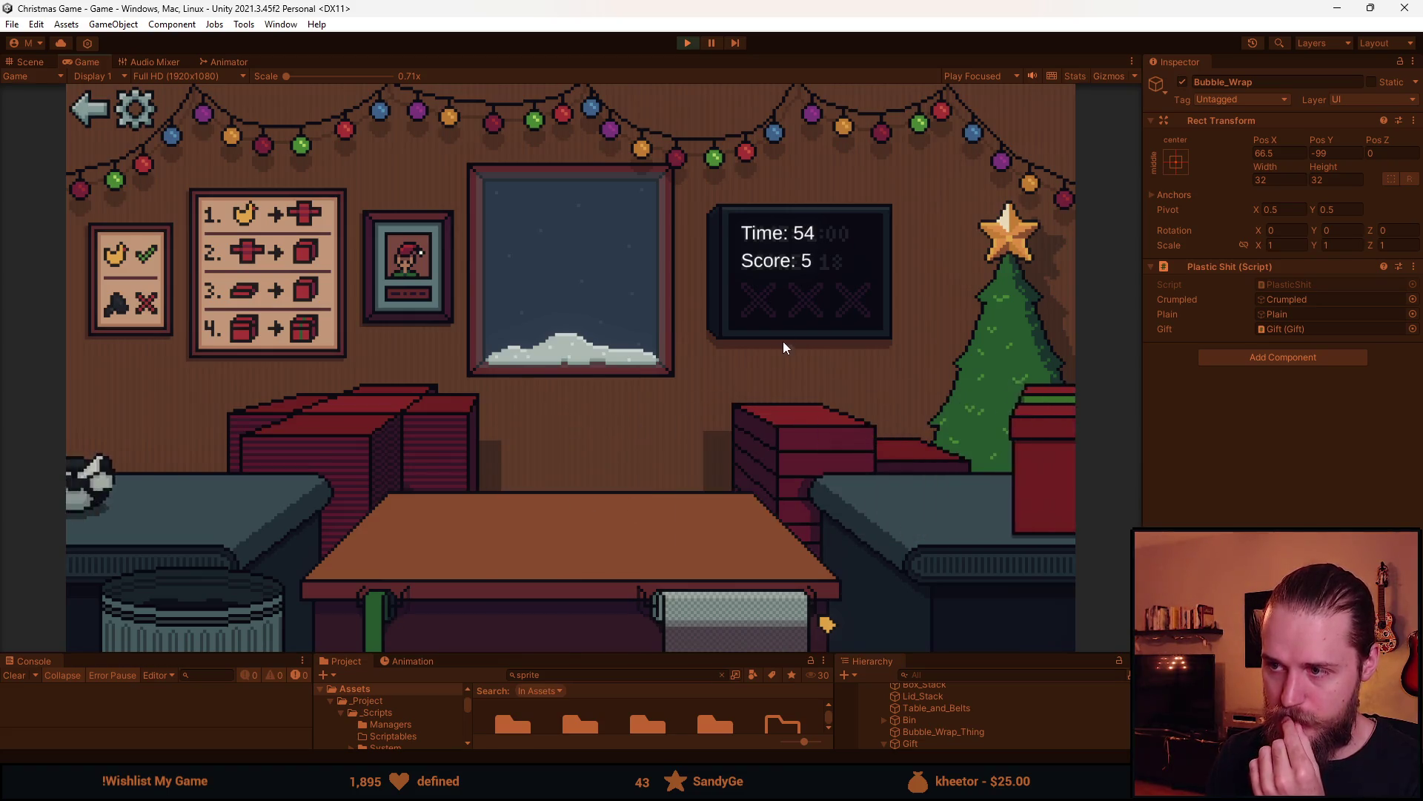
# Bubble-wrap and box the plastic item and send it off, earning a strike
pyautogui.click(348, 421)
pyautogui.click(192, 486)
pyautogui.click(732, 620)
pyautogui.click(445, 456)
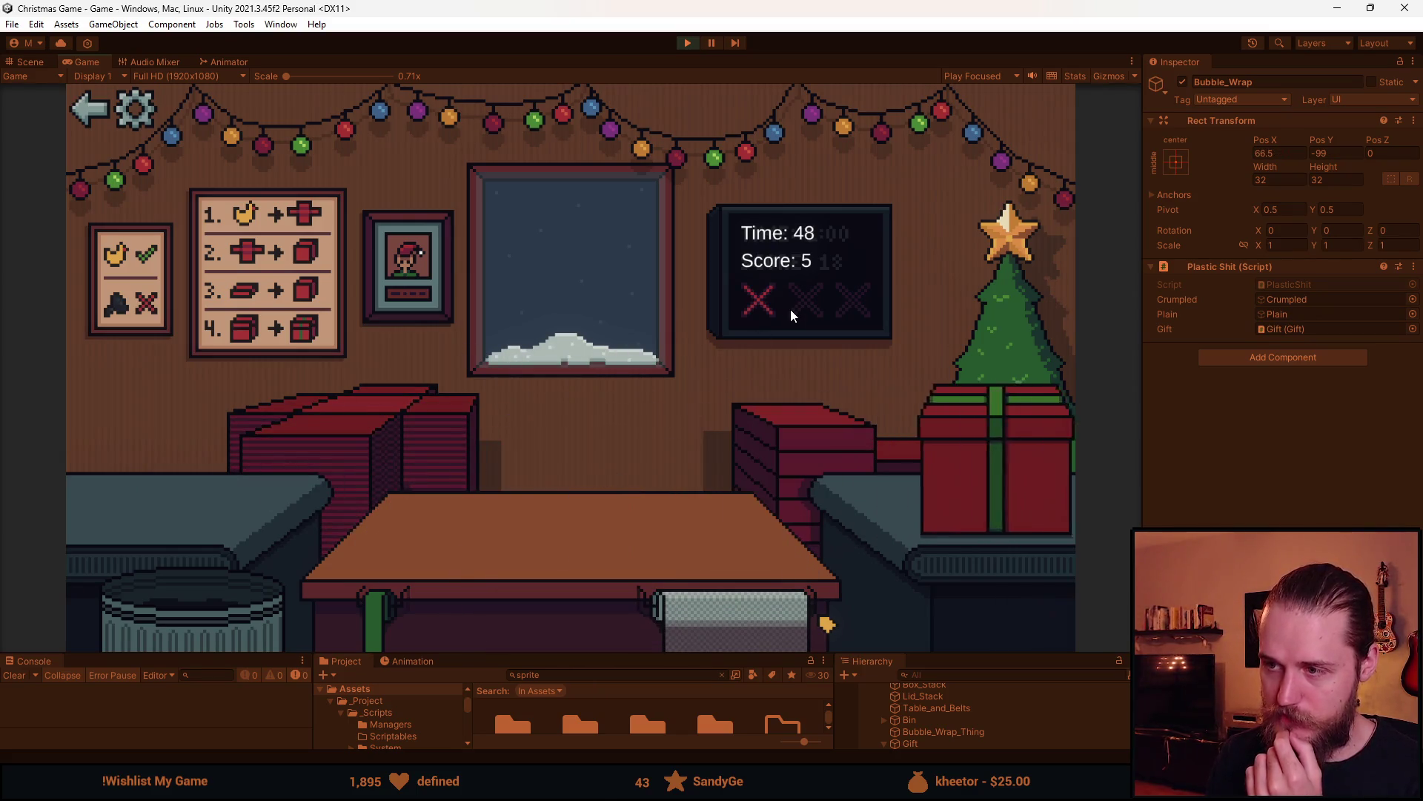
pyautogui.click(361, 459)
# Box, lid, ribbon and ship the next two items, the second to the right counter
pyautogui.click(209, 488)
pyautogui.click(577, 604)
pyautogui.click(576, 466)
pyautogui.click(576, 466)
pyautogui.click(340, 421)
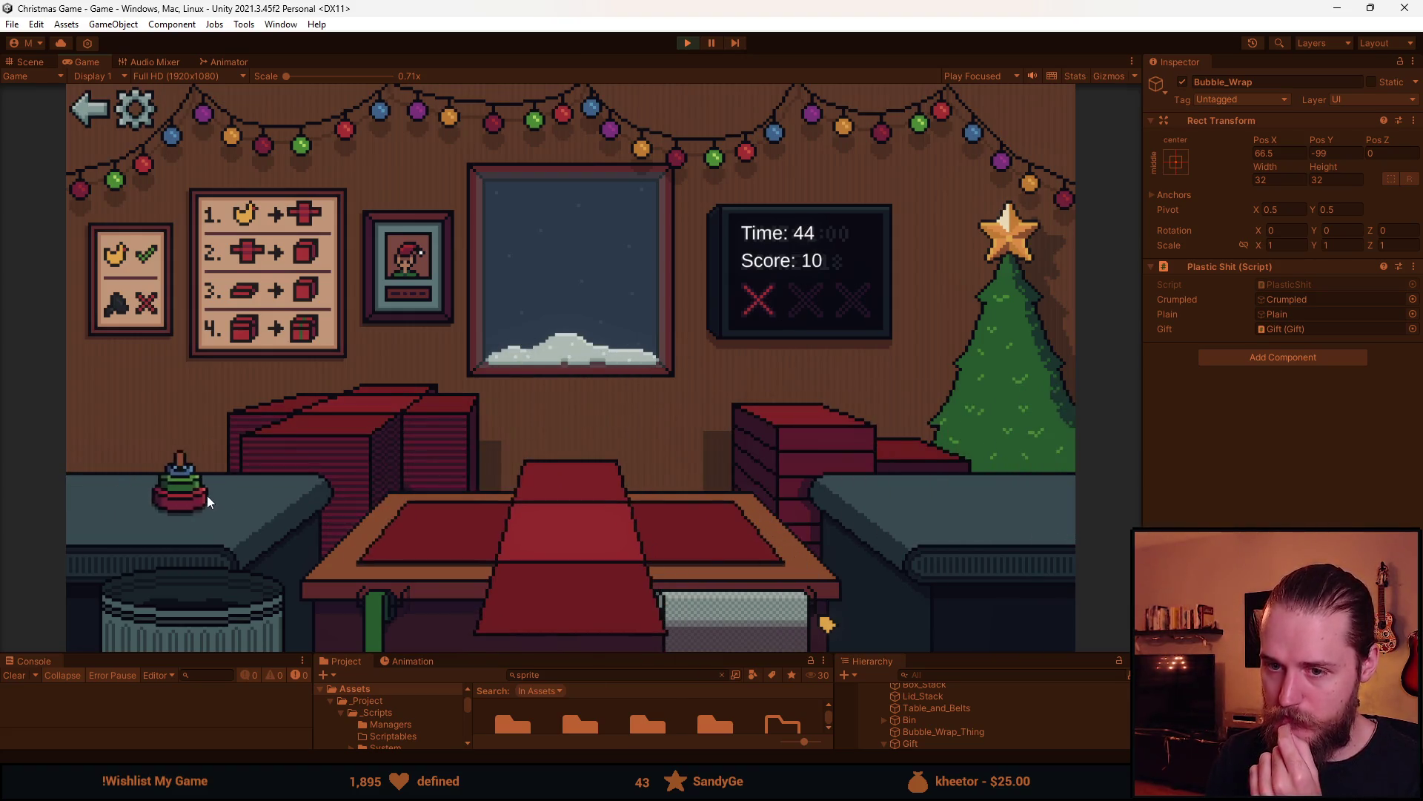
pyautogui.click(207, 495)
pyautogui.click(556, 592)
pyautogui.click(767, 449)
pyautogui.click(555, 487)
pyautogui.click(555, 487)
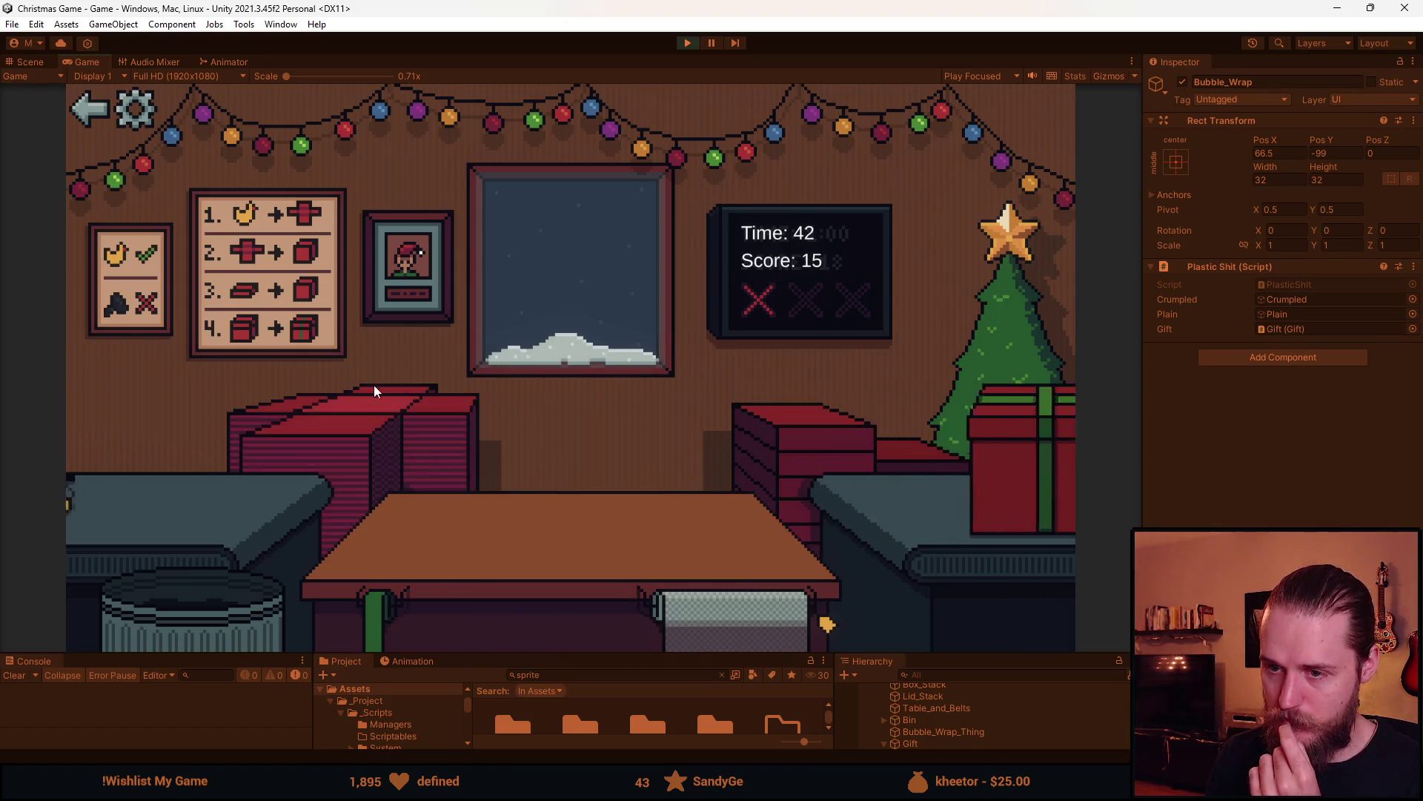
# Bin the bubble-wrap item and the black item
pyautogui.click(328, 416)
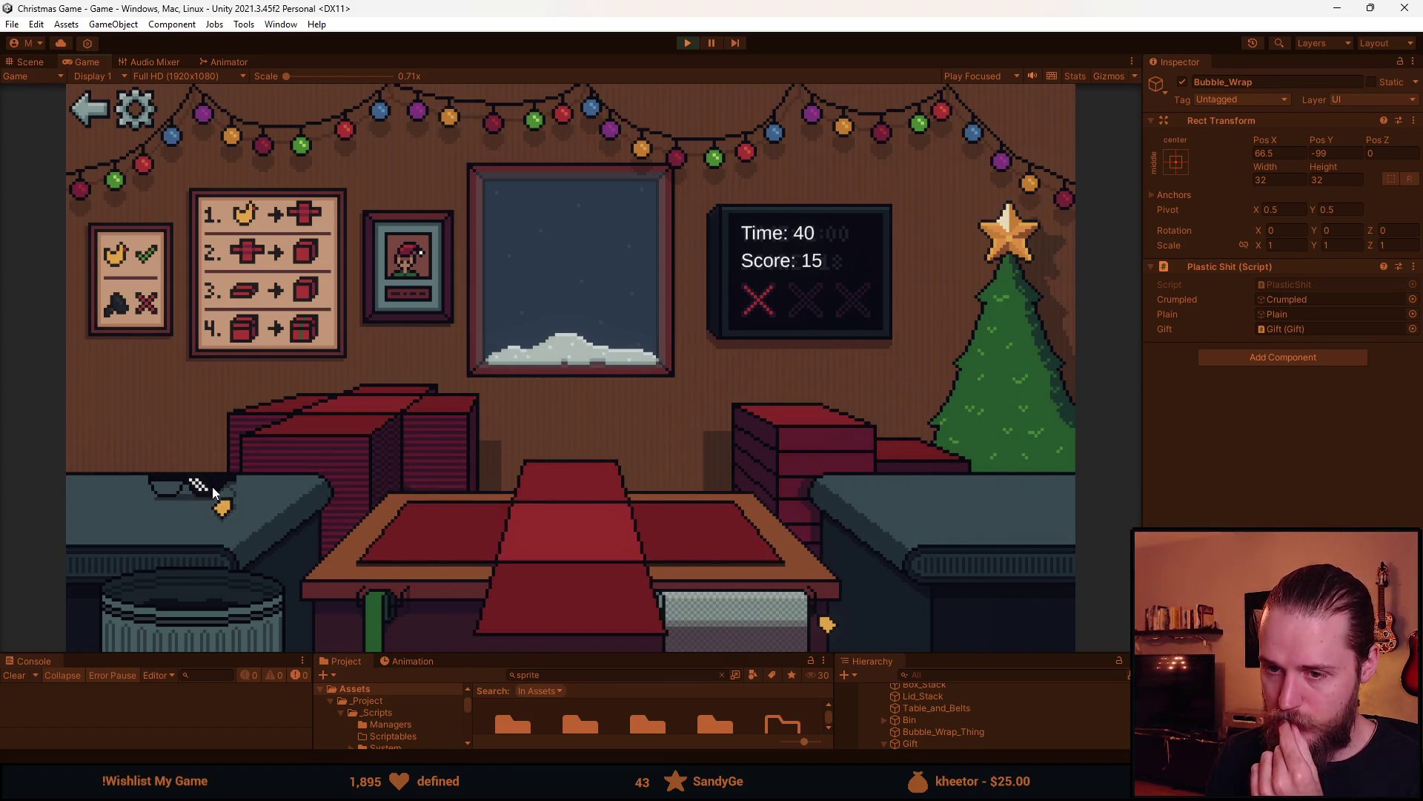
pyautogui.click(213, 491)
pyautogui.click(199, 595)
pyautogui.click(202, 484)
pyautogui.click(197, 573)
# Box the flower pot, add lid and ribbon, and ship it
pyautogui.click(178, 509)
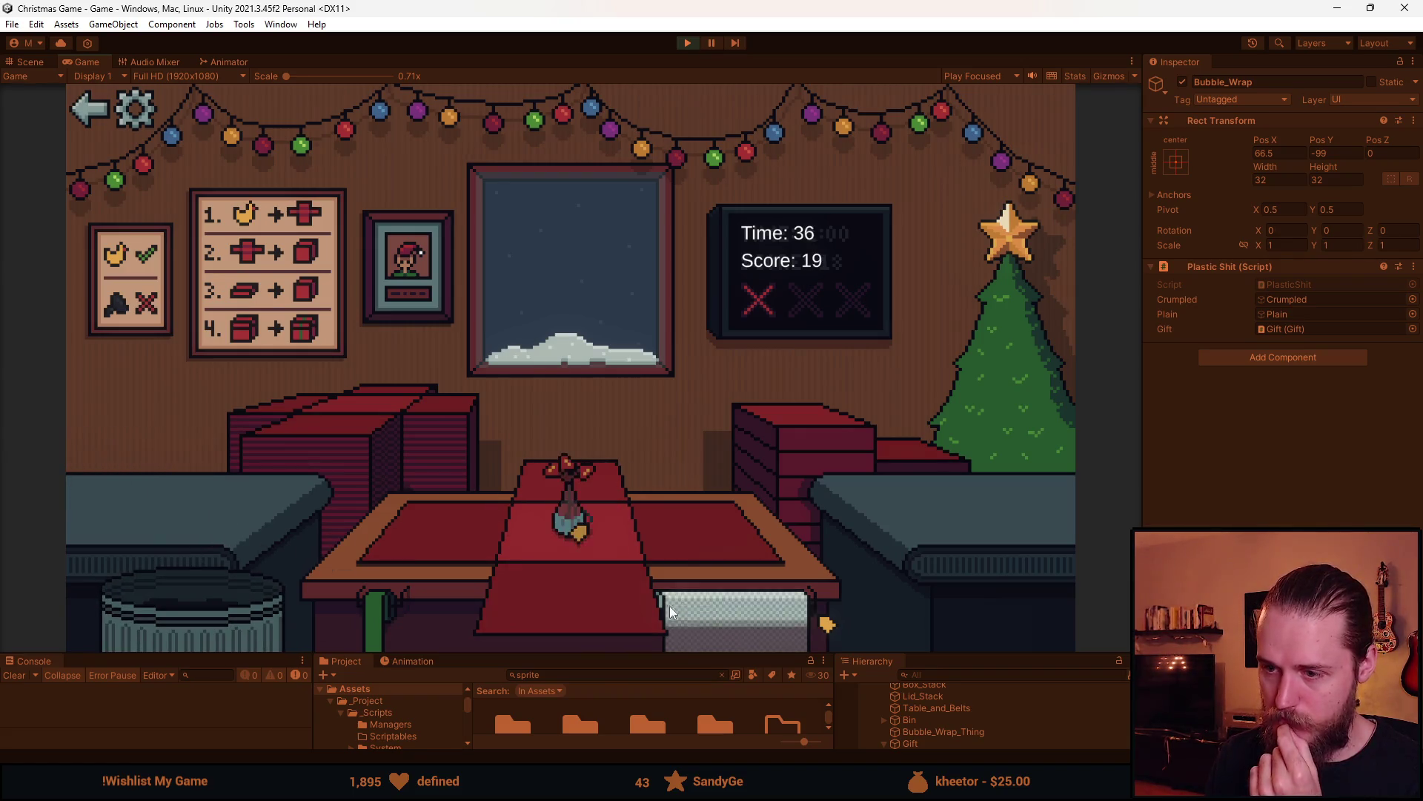
pyautogui.click(434, 528)
pyautogui.click(767, 474)
pyautogui.click(598, 496)
pyautogui.click(593, 470)
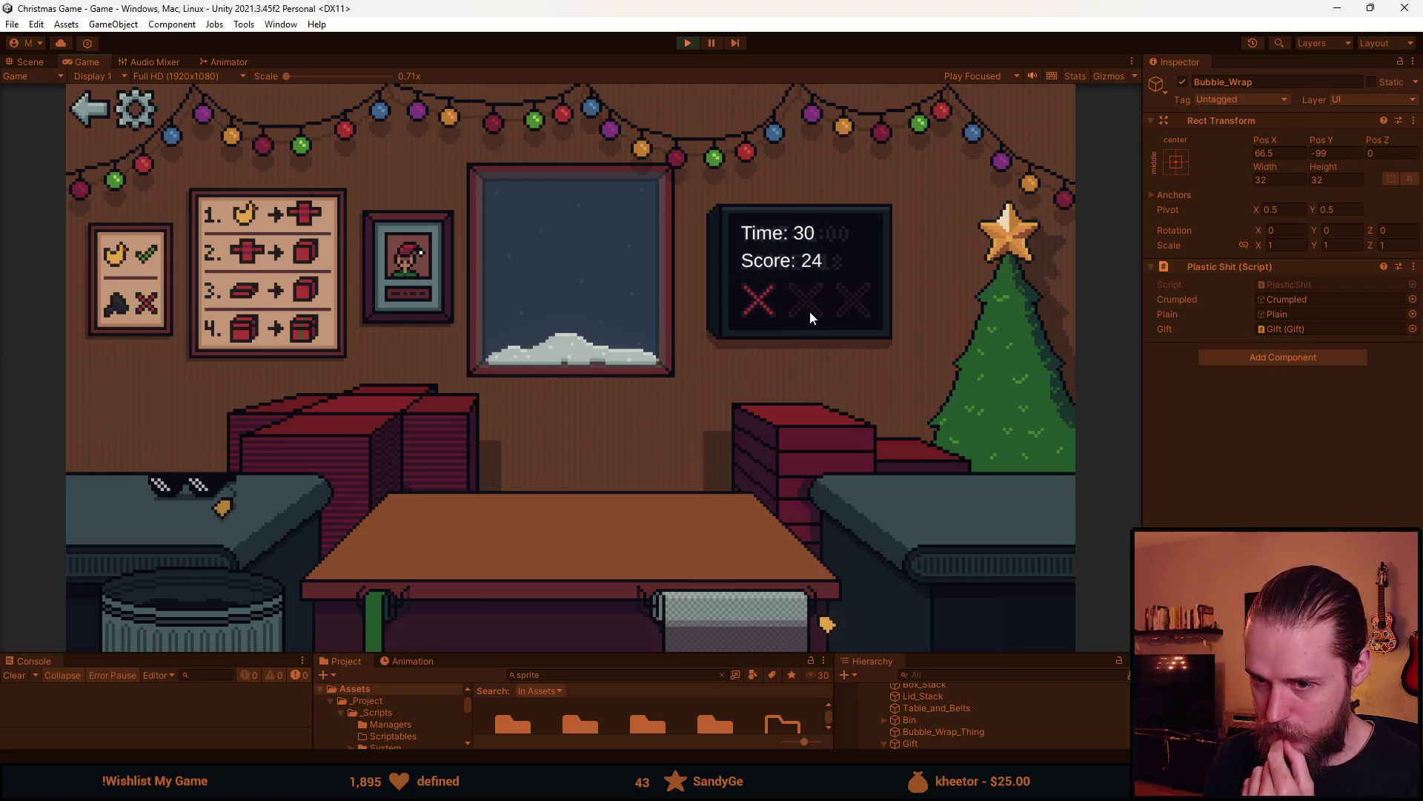
# Pack the sunglasses with bubble wrap in a lidded, ribboned box and ship them
pyautogui.click(330, 416)
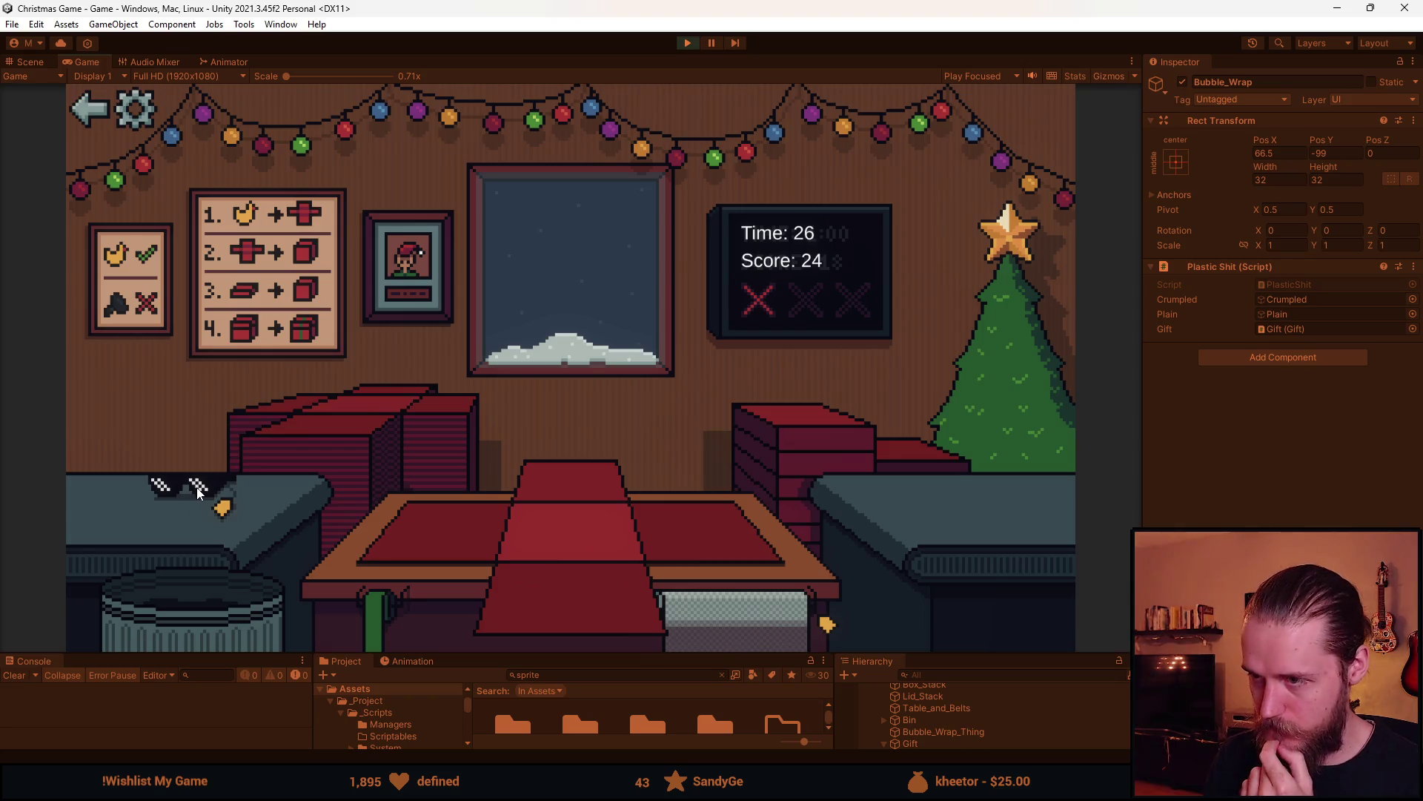
pyautogui.click(199, 493)
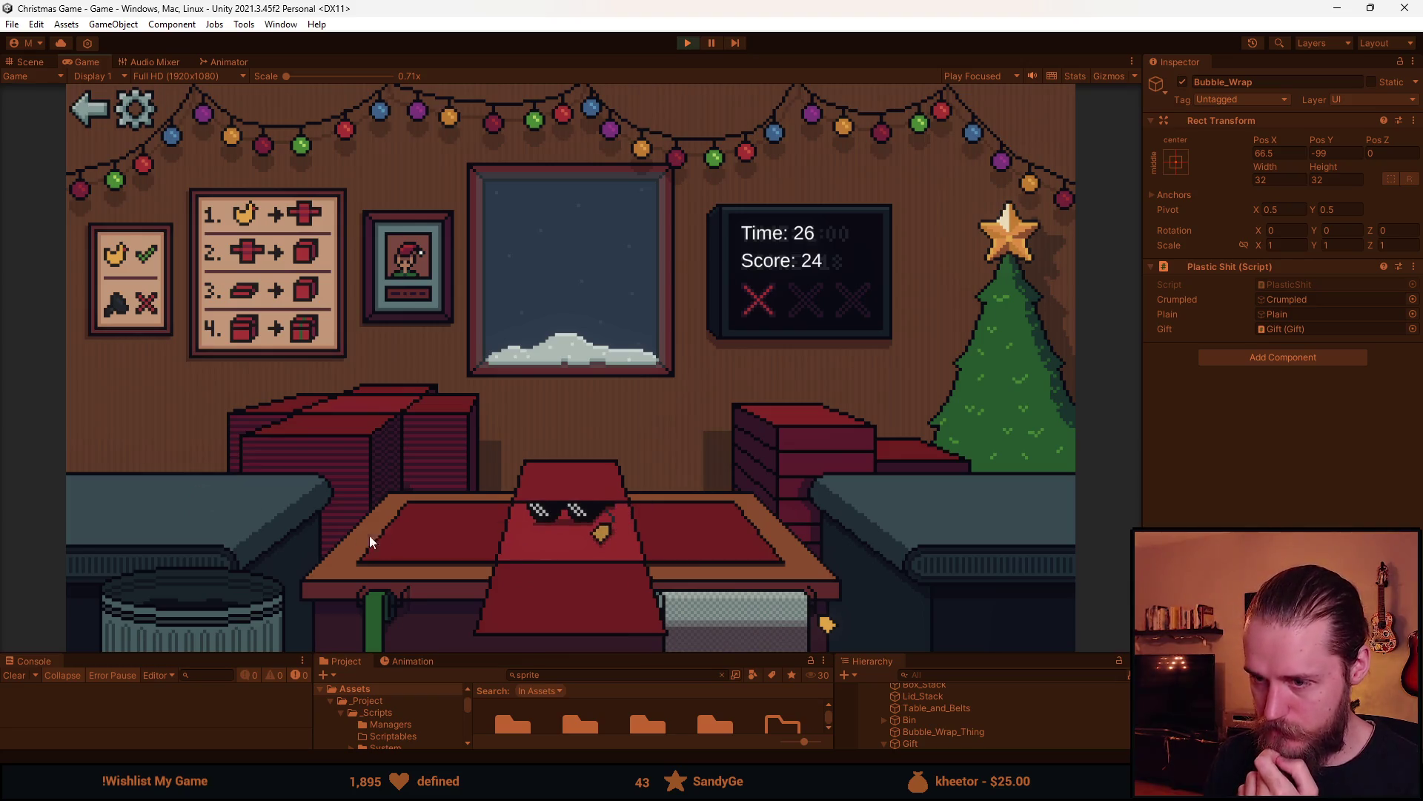
pyautogui.click(742, 615)
pyautogui.click(808, 444)
pyautogui.click(605, 475)
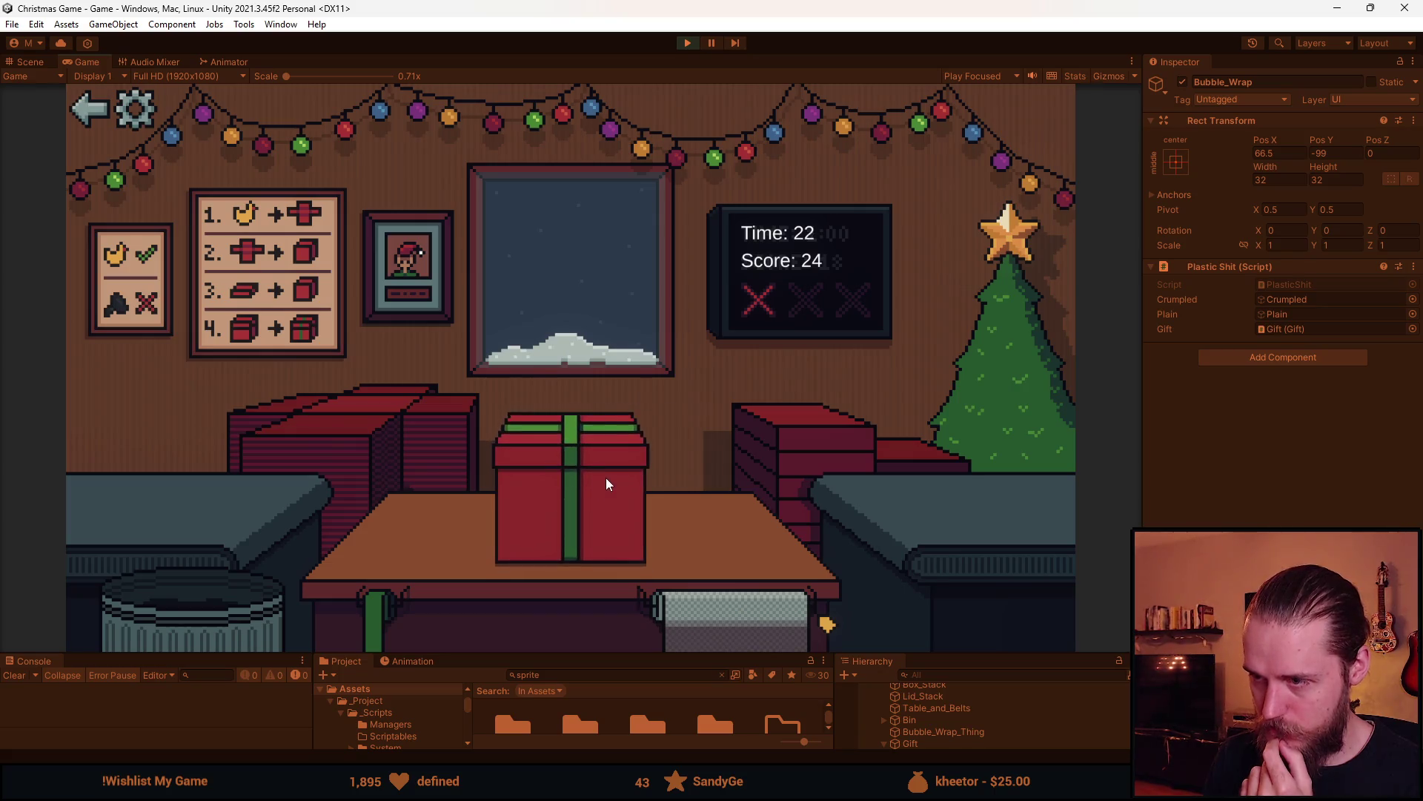
pyautogui.click(607, 480)
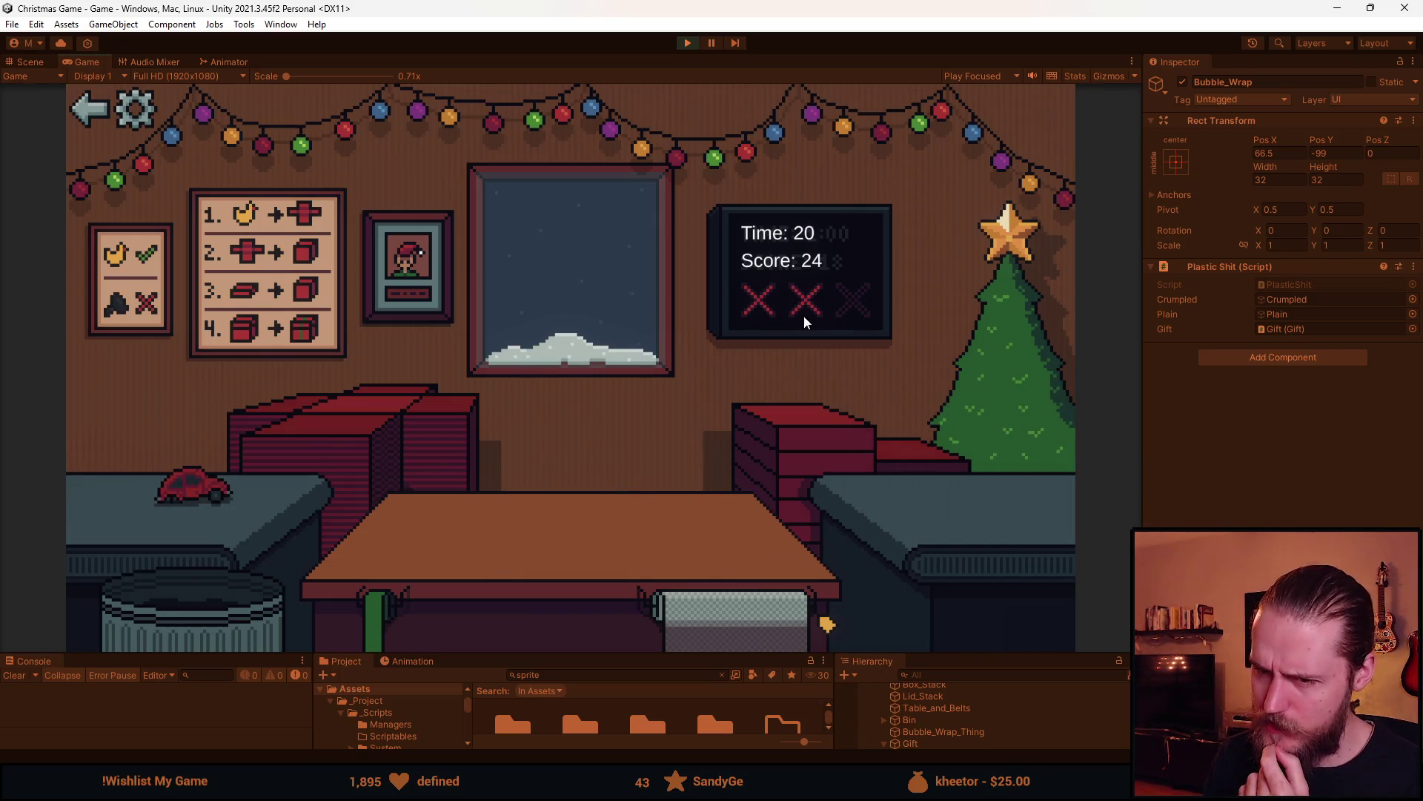
# Bin the toy car, box and ship the cube, and bin the teddy toy
pyautogui.click(199, 489)
pyautogui.click(245, 578)
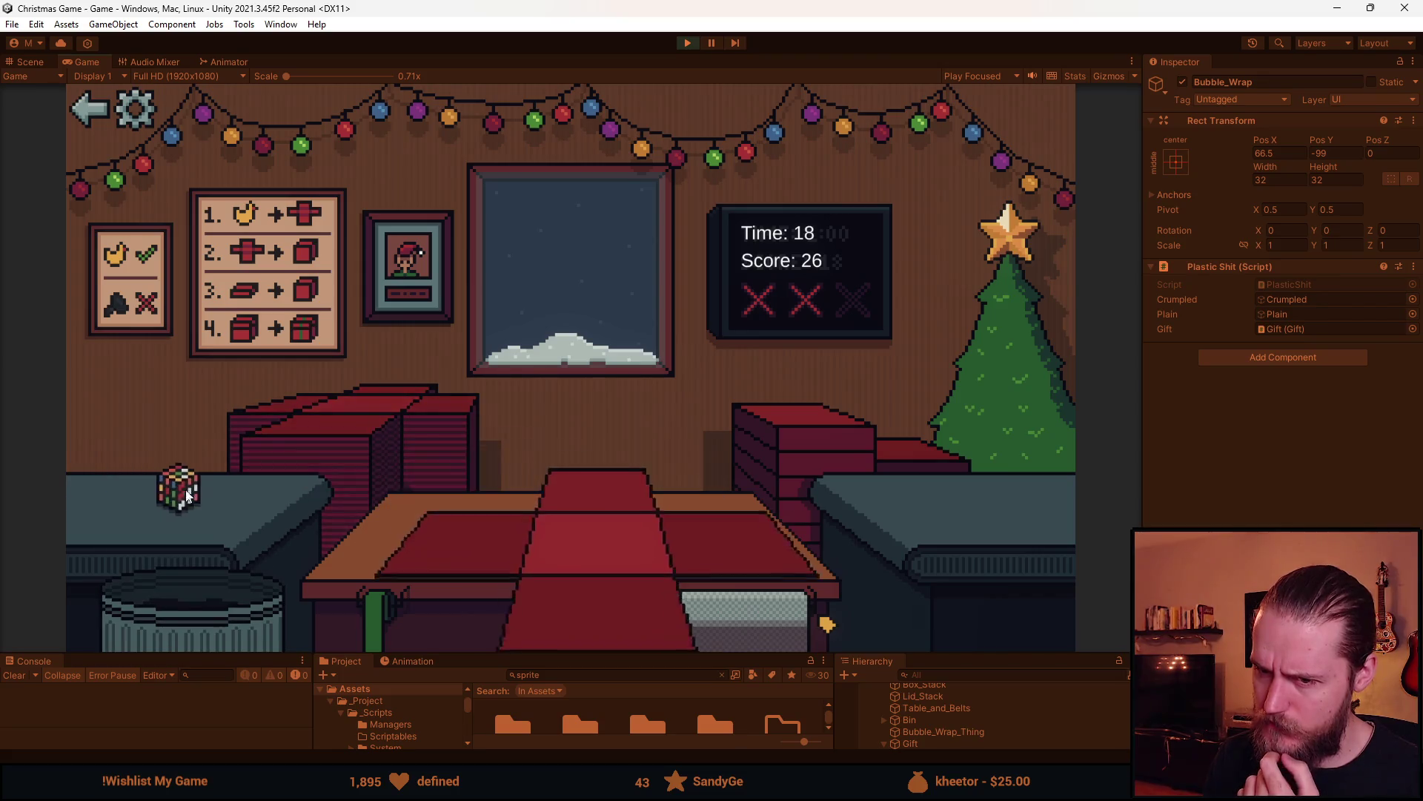
pyautogui.click(194, 495)
pyautogui.click(625, 586)
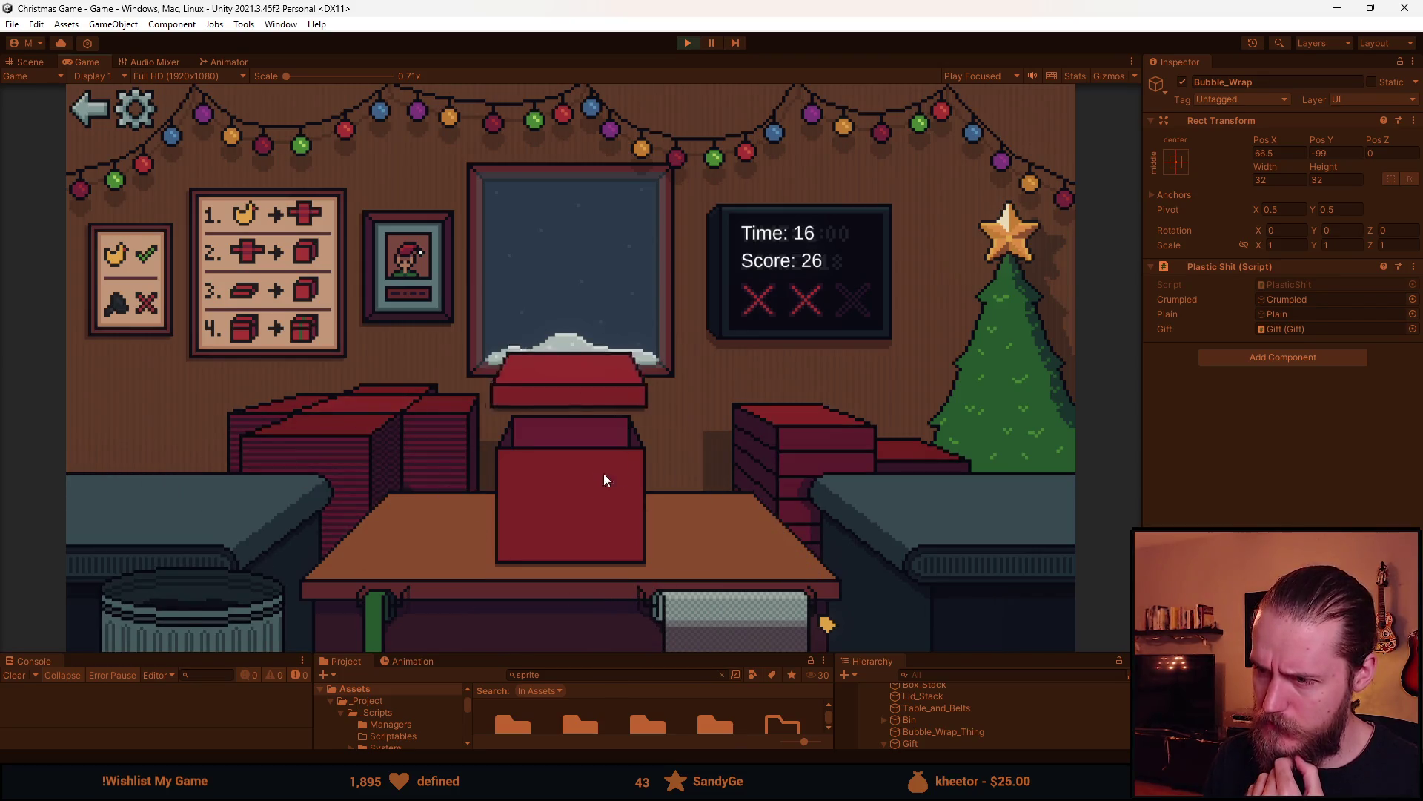
pyautogui.click(583, 476)
pyautogui.click(205, 614)
# Bubble-wrap the fragile bottle, box it with lid and ribbon, and ship it
pyautogui.click(205, 504)
pyautogui.click(754, 621)
pyautogui.click(453, 555)
pyautogui.click(604, 493)
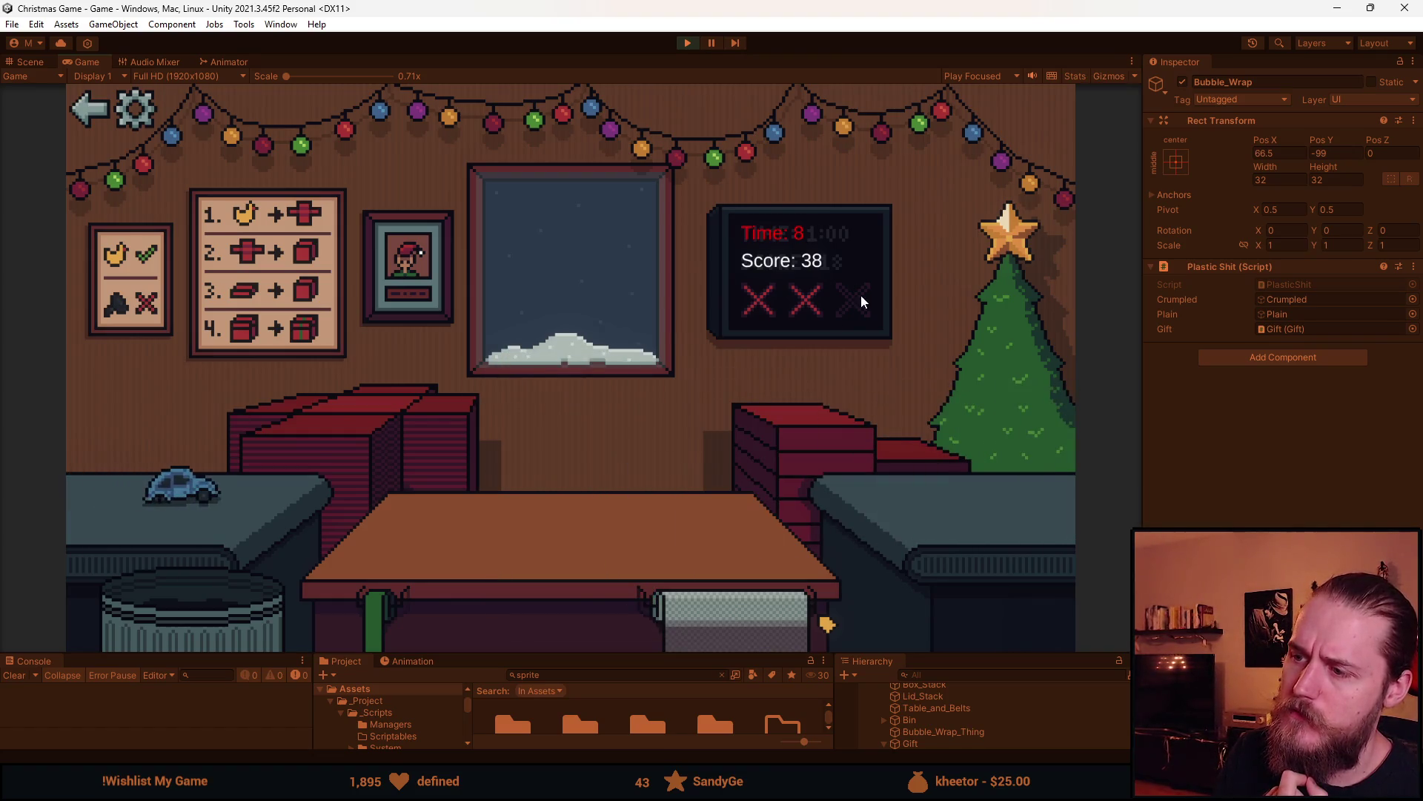
# Bin the bad toy car and the helmet, then go back to the main menu
pyautogui.click(181, 490)
pyautogui.click(235, 584)
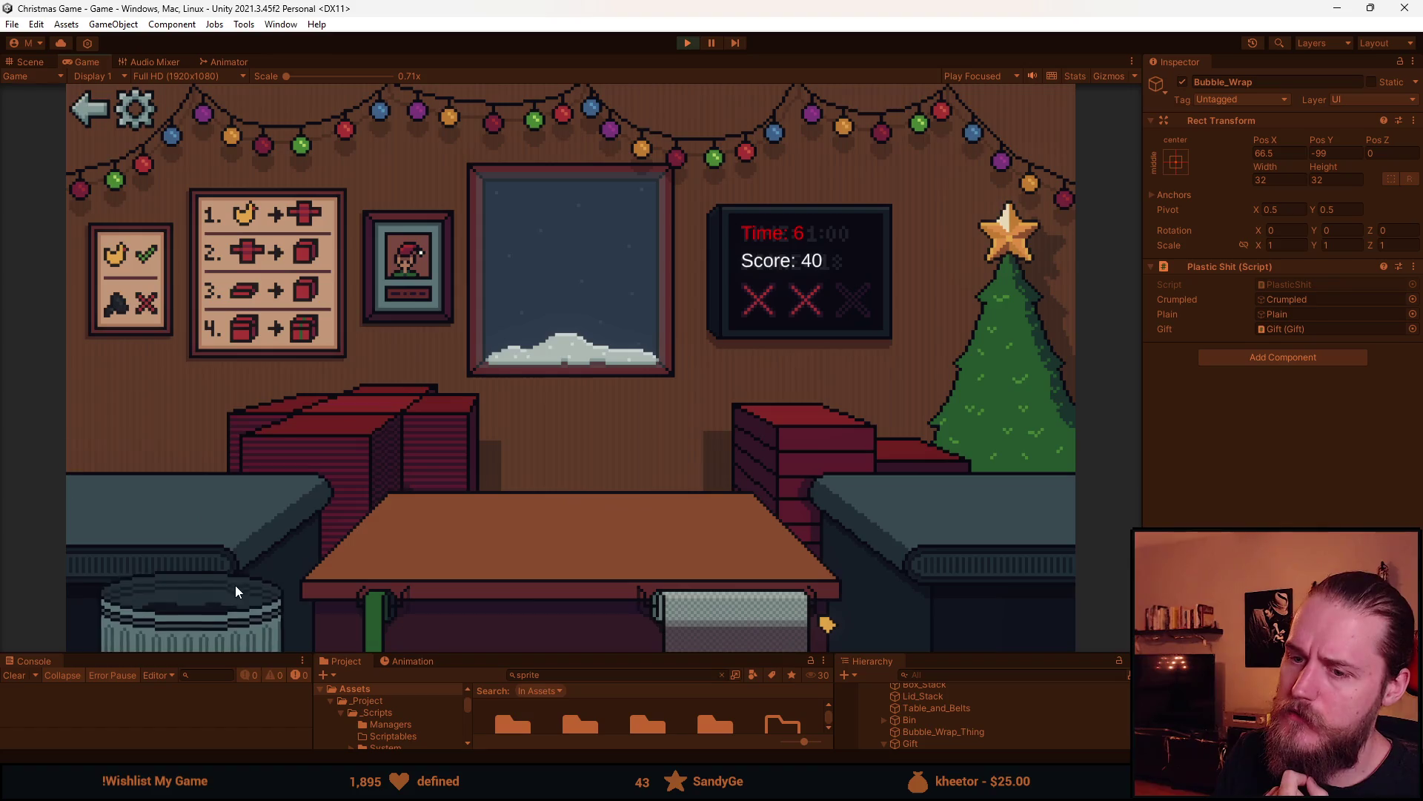
pyautogui.click(171, 492)
pyautogui.click(255, 571)
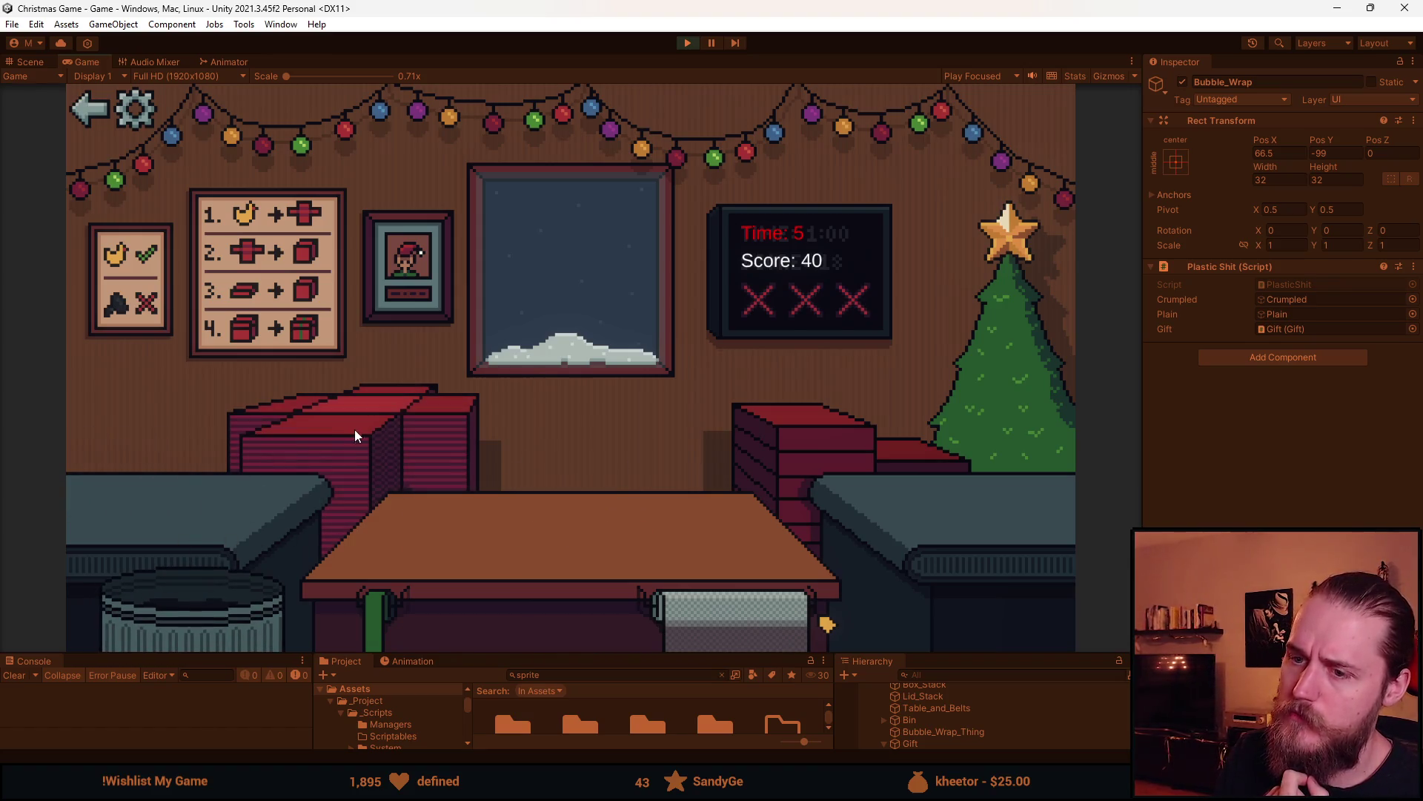
pyautogui.click(109, 110)
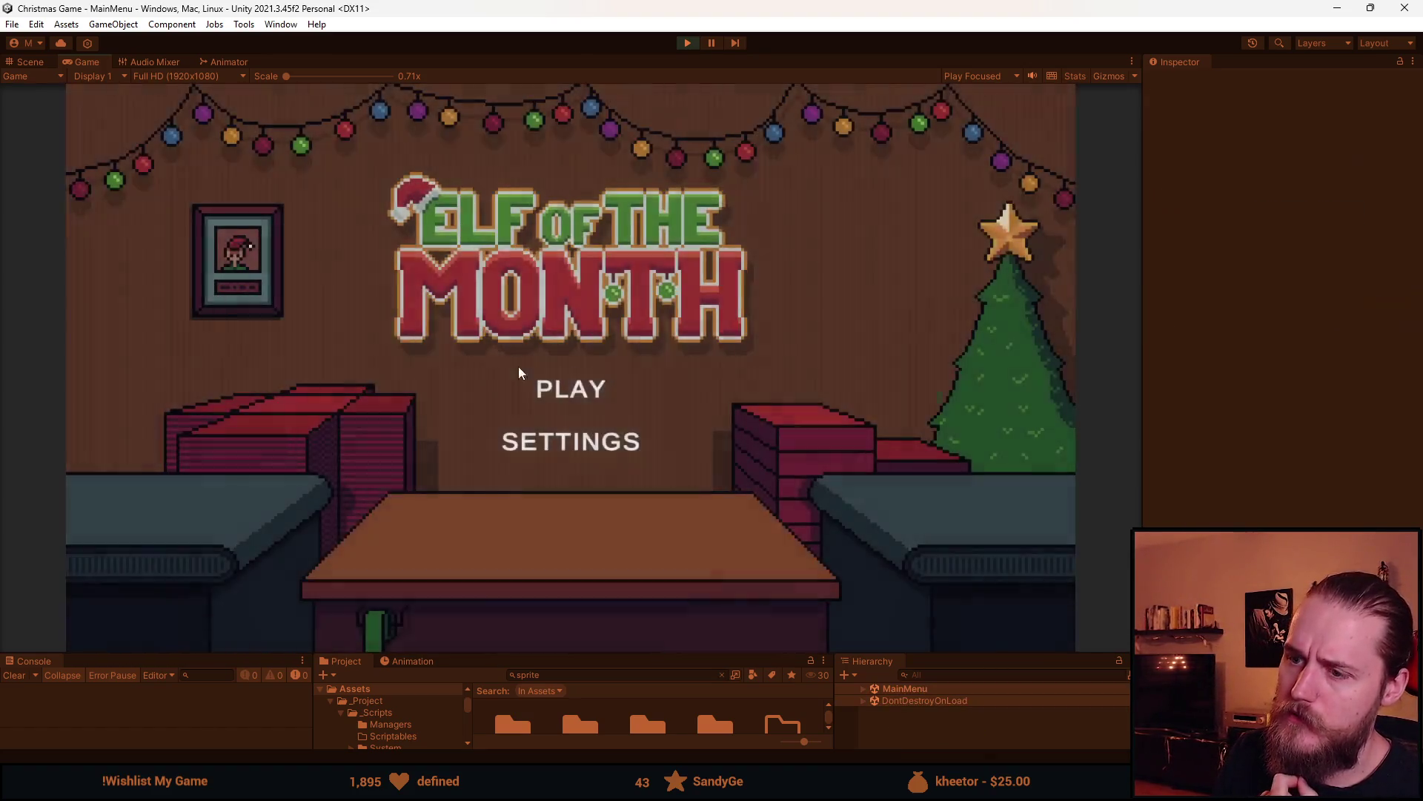
# Start a new round and box, close and ship the duck
pyautogui.click(584, 390)
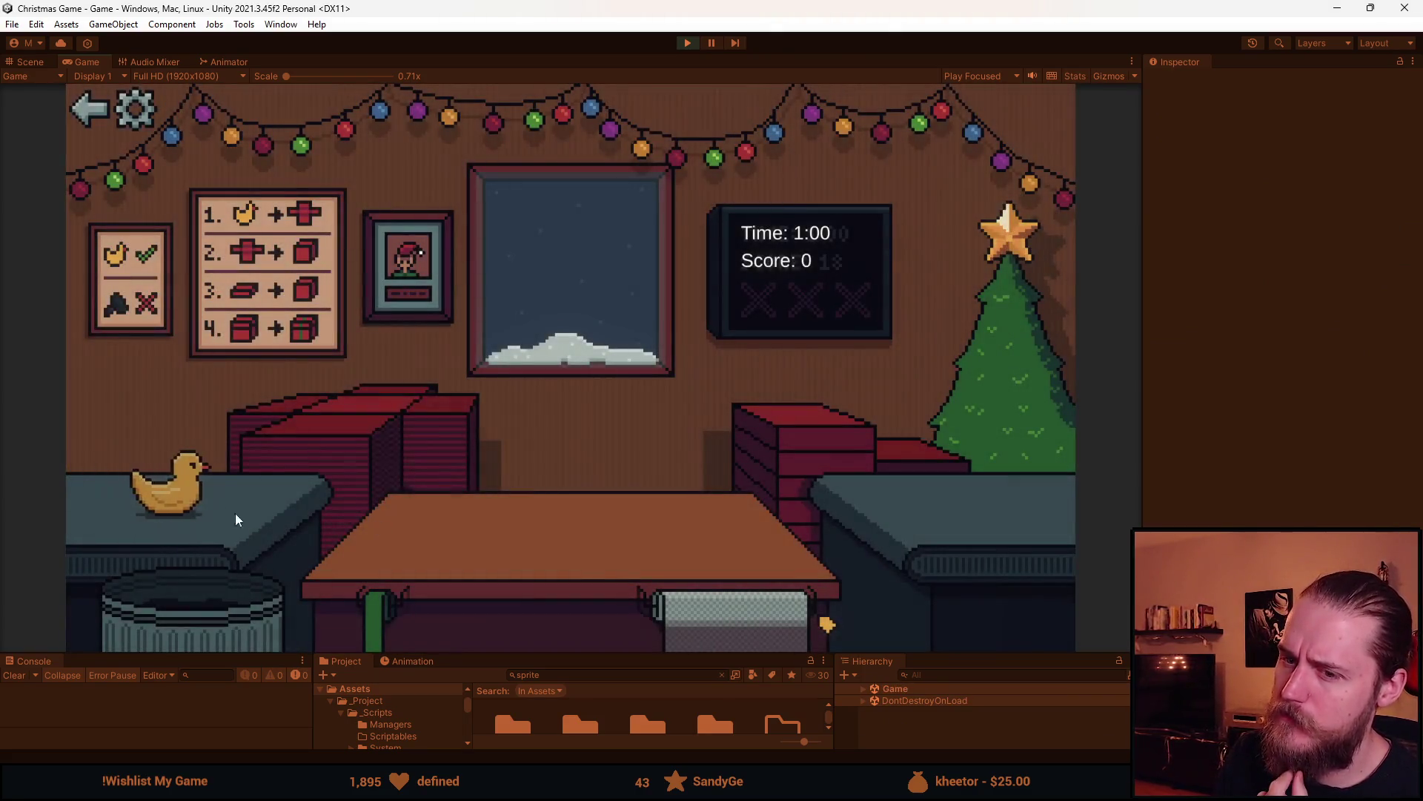
pyautogui.click(211, 493)
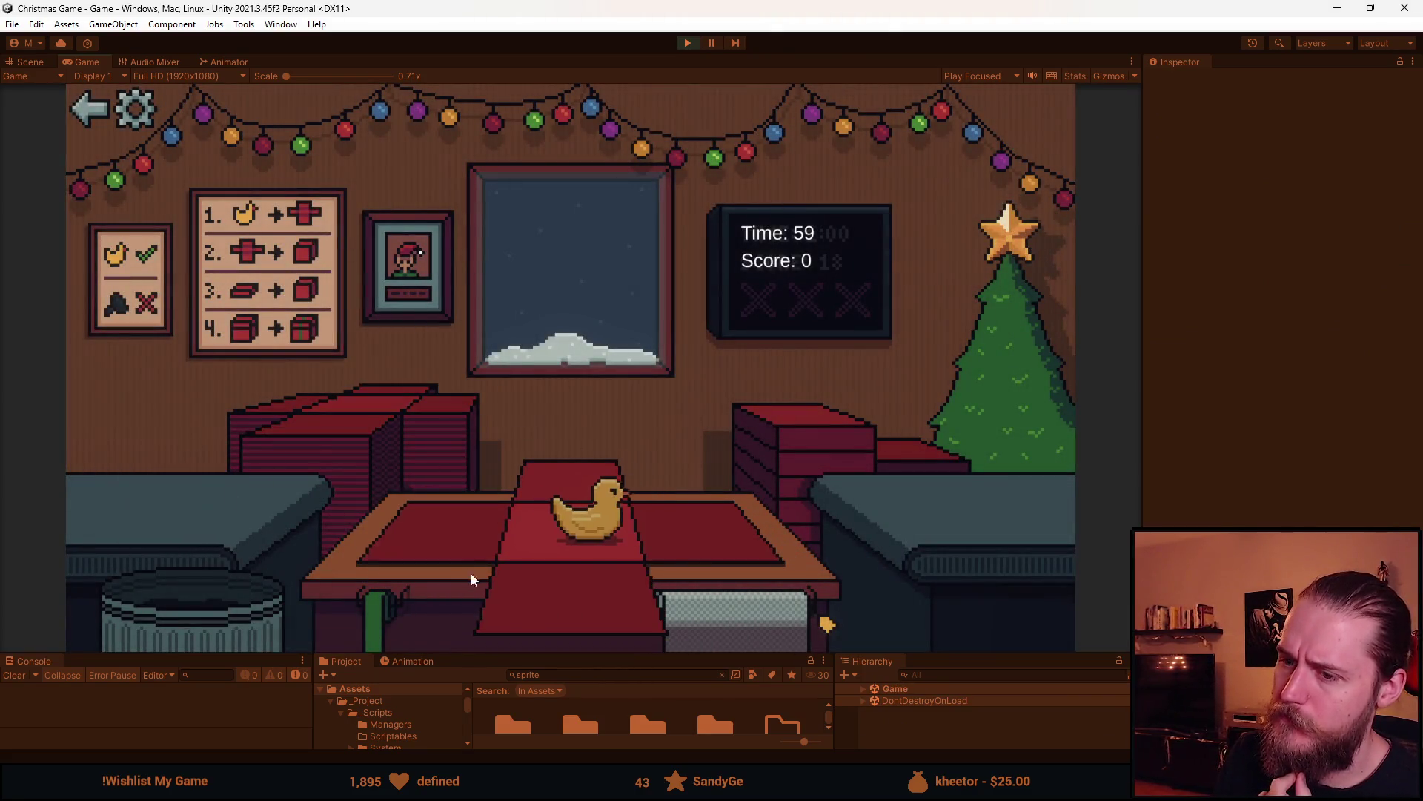
pyautogui.click(753, 463)
pyautogui.click(577, 474)
# Bring the next toy to the table, wrap it and ship the box
pyautogui.click(340, 406)
pyautogui.click(199, 500)
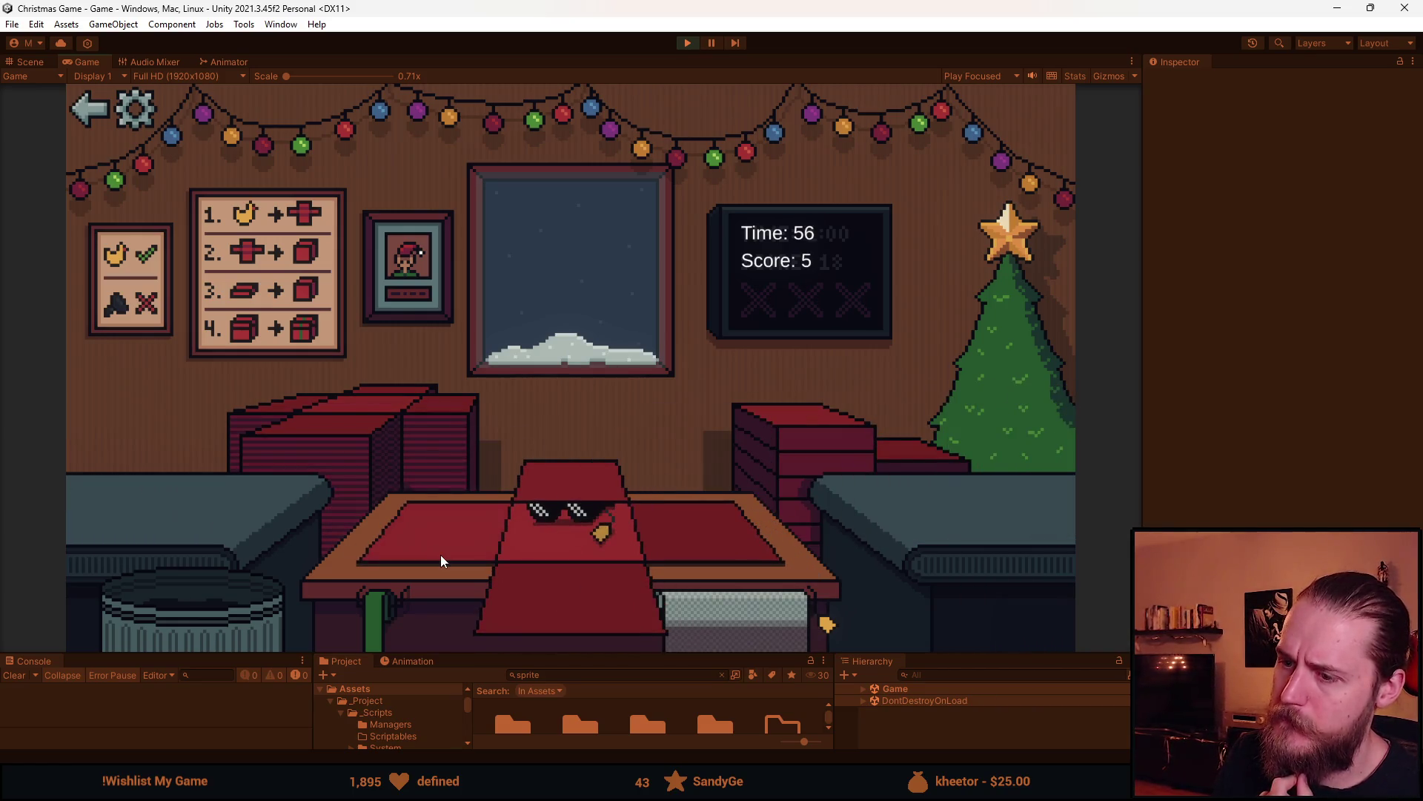
pyautogui.click(449, 539)
pyautogui.click(754, 477)
pyautogui.click(590, 482)
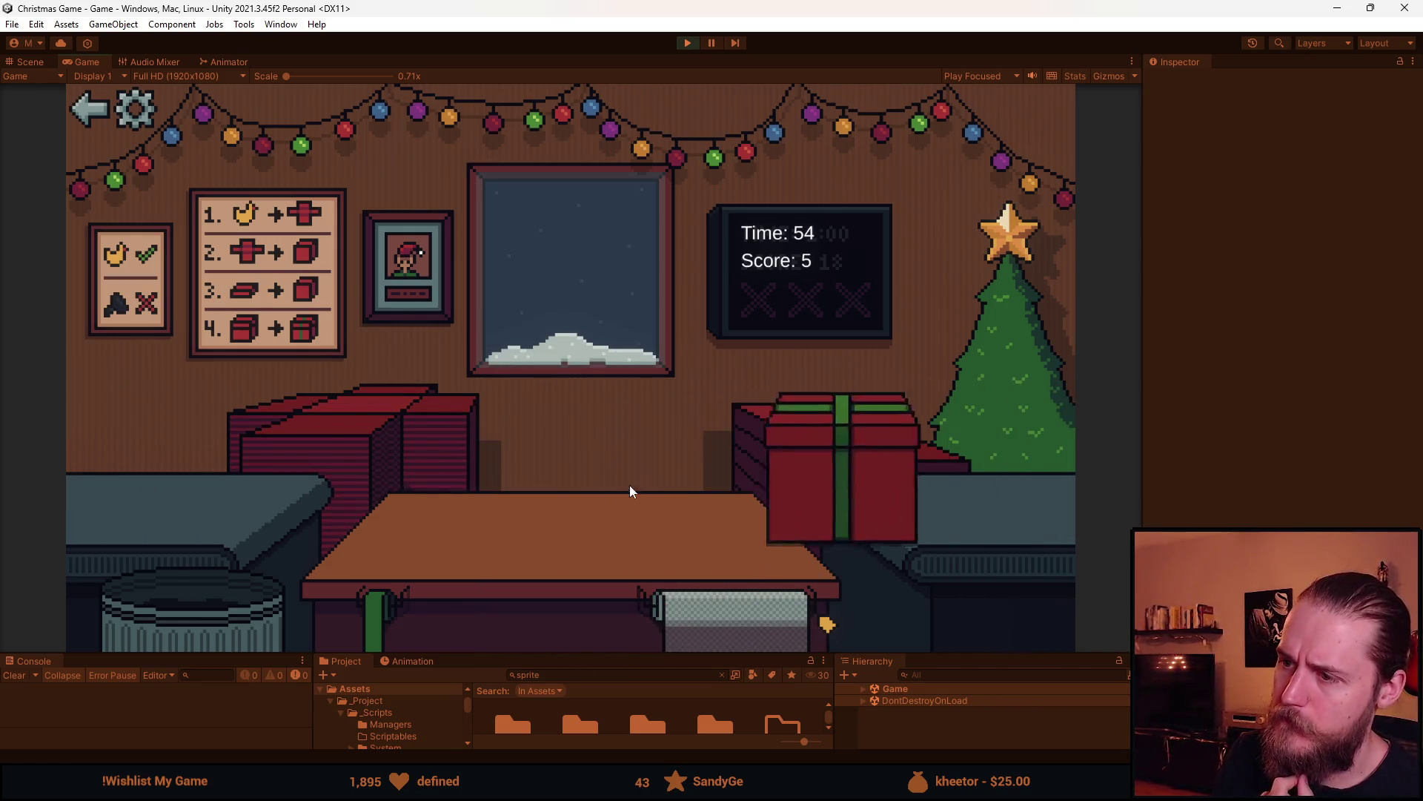
# Discard a bad item, then wrap, ribbon and ship the next gift
pyautogui.click(353, 430)
pyautogui.click(196, 495)
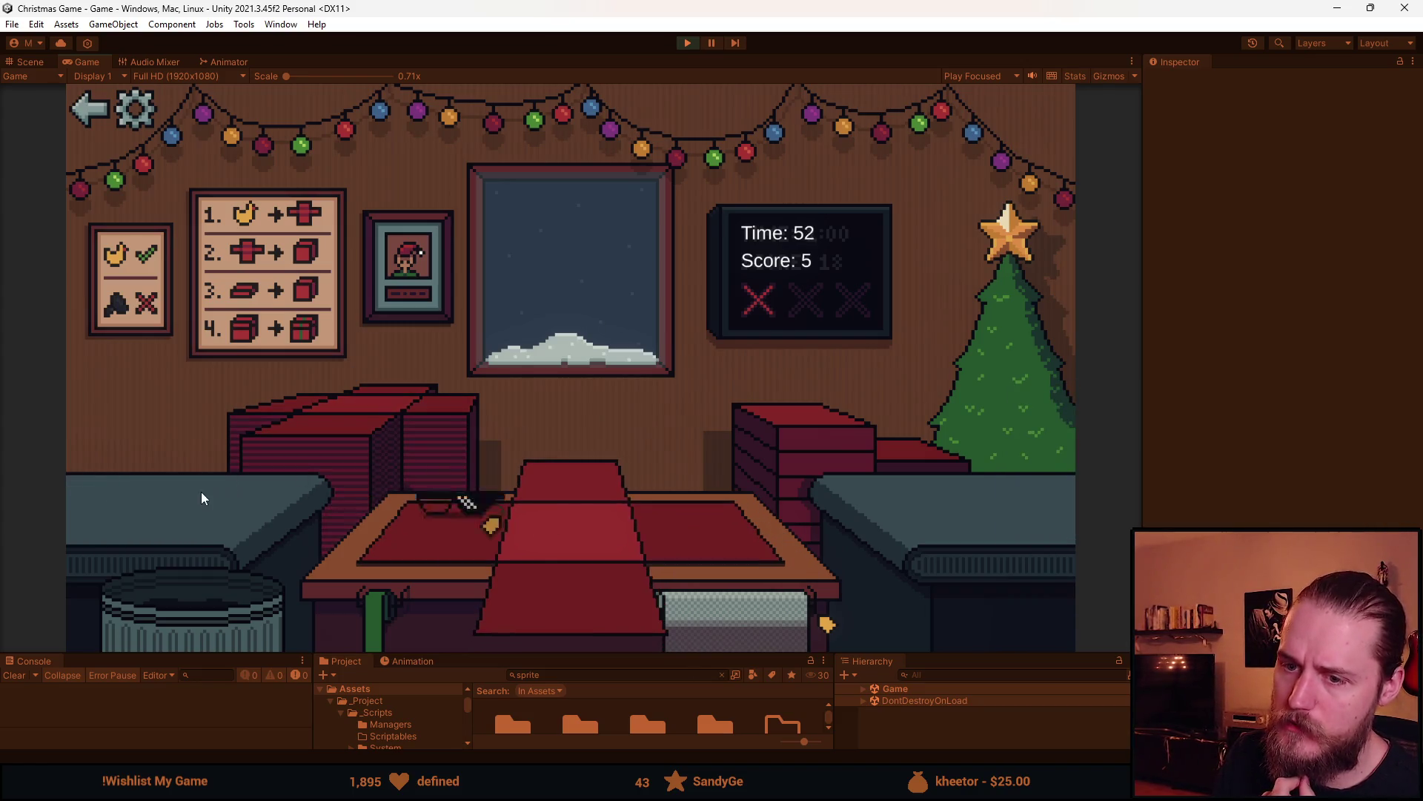
pyautogui.click(228, 603)
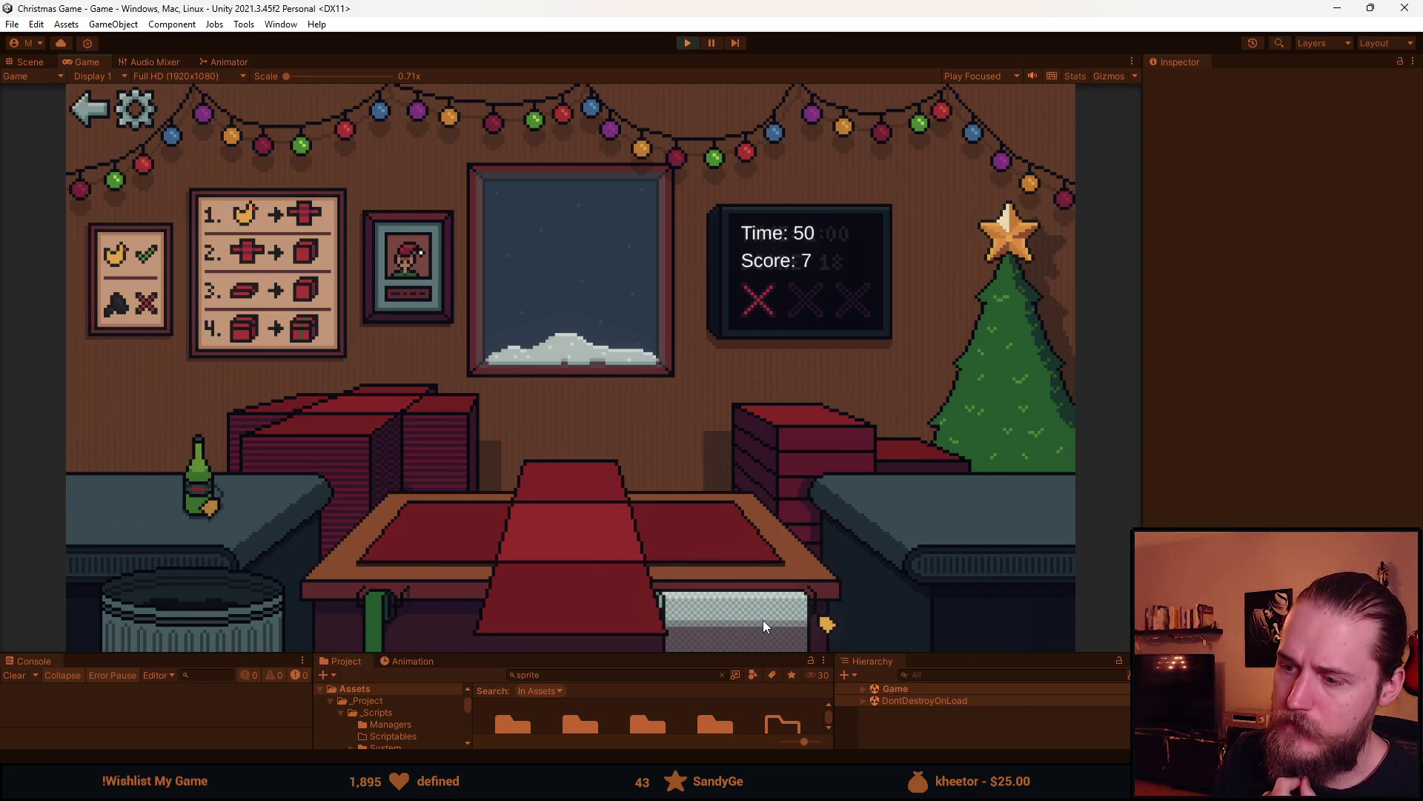
pyautogui.click(763, 627)
pyautogui.click(211, 493)
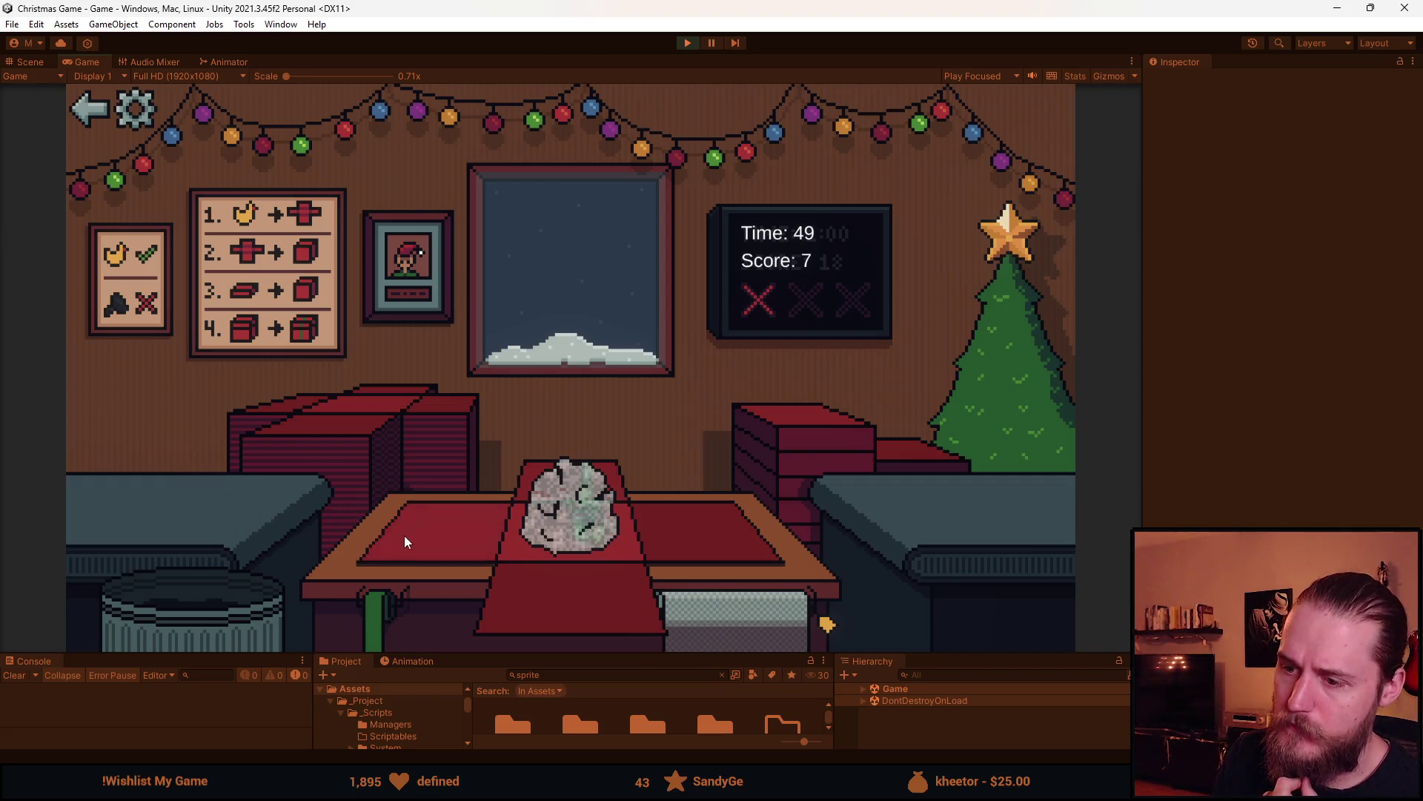
pyautogui.click(576, 597)
pyautogui.click(750, 474)
pyautogui.click(598, 502)
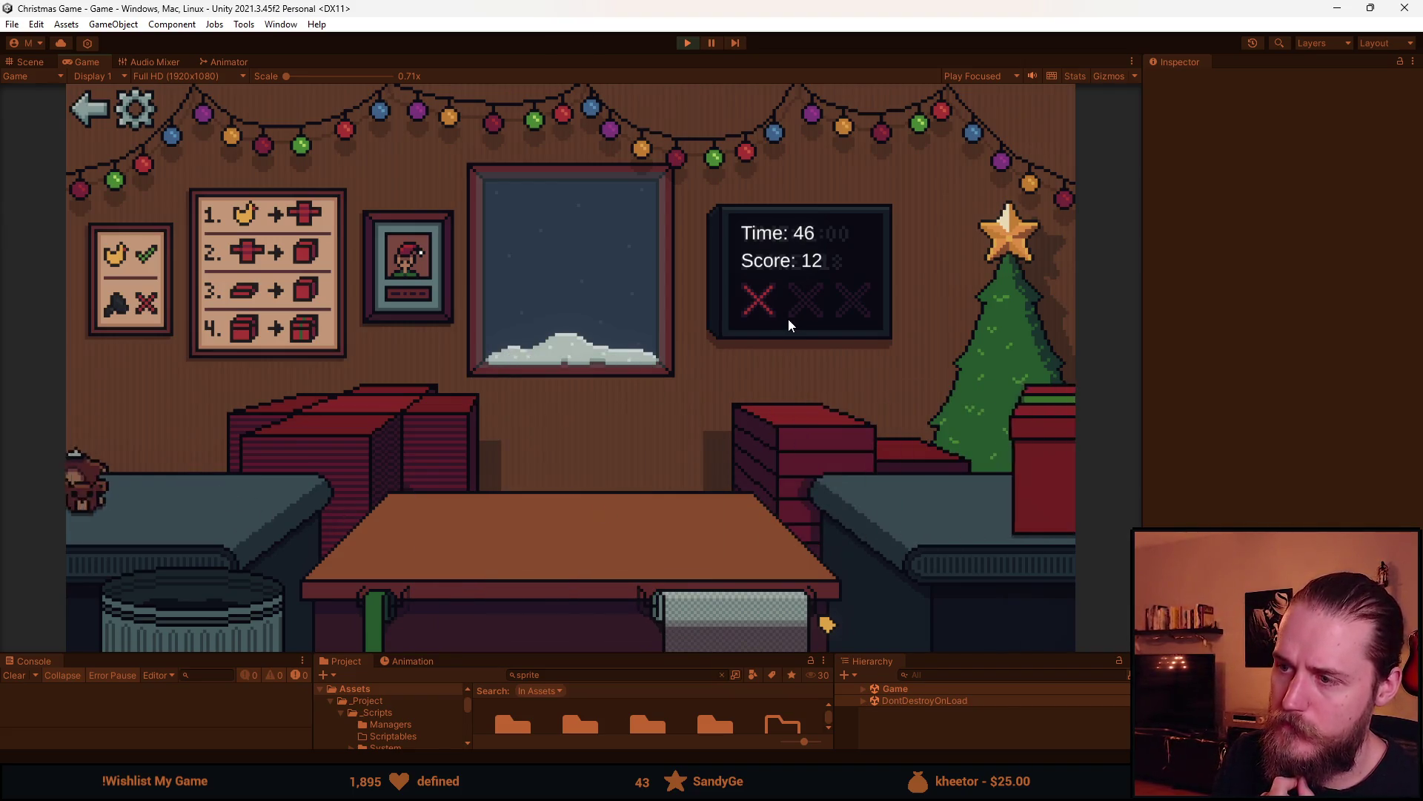
# Bin the teddy bear and toy car, ship the flower vase gift, and stop the game
pyautogui.click(193, 608)
pyautogui.click(198, 597)
pyautogui.click(184, 499)
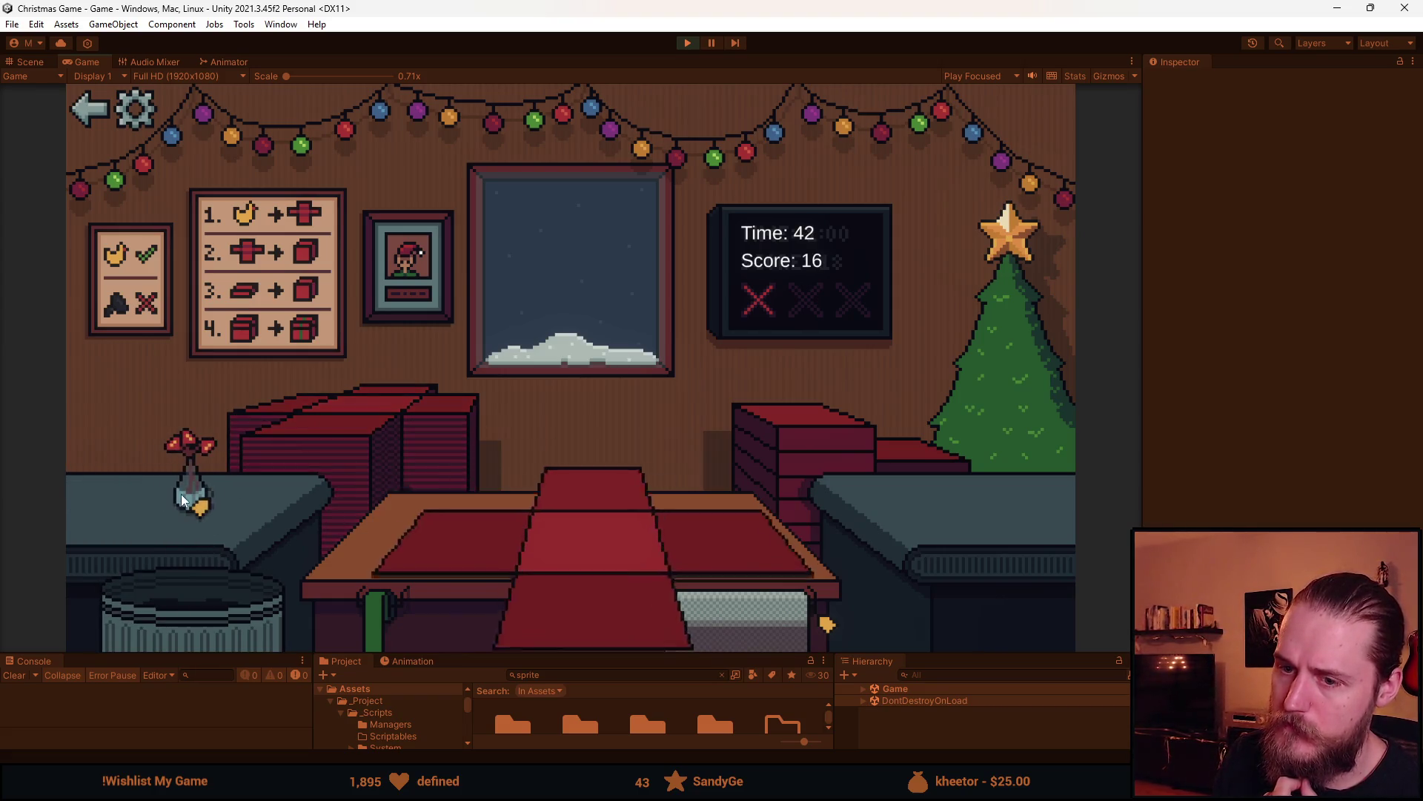
pyautogui.click(465, 535)
pyautogui.click(811, 426)
pyautogui.click(617, 486)
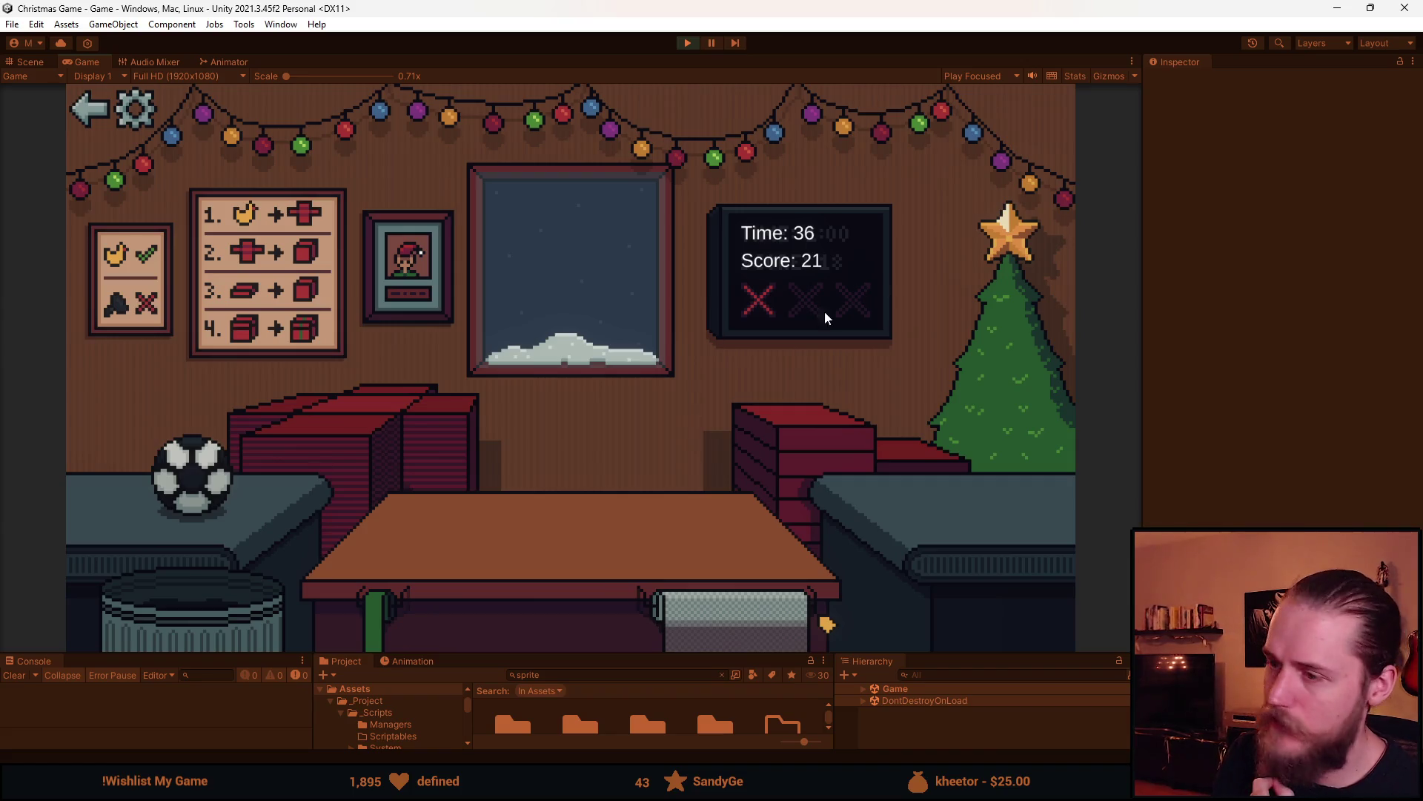
pyautogui.click(688, 43)
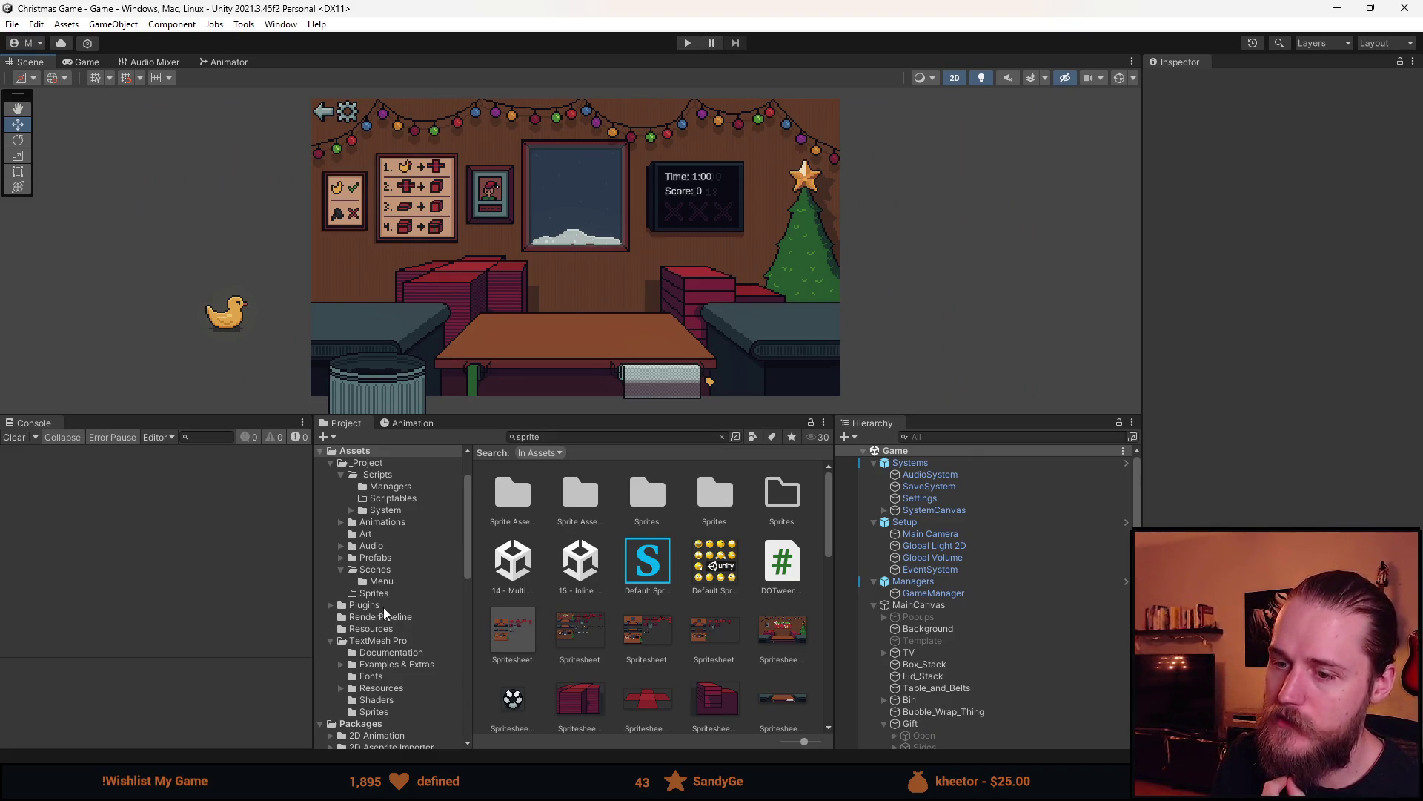
# Browse the Prefabs folder and inspect the Sunglasses_Broken and Sunglasses prefabs
pyautogui.click(375, 557)
pyautogui.scroll(-2, 703, 584)
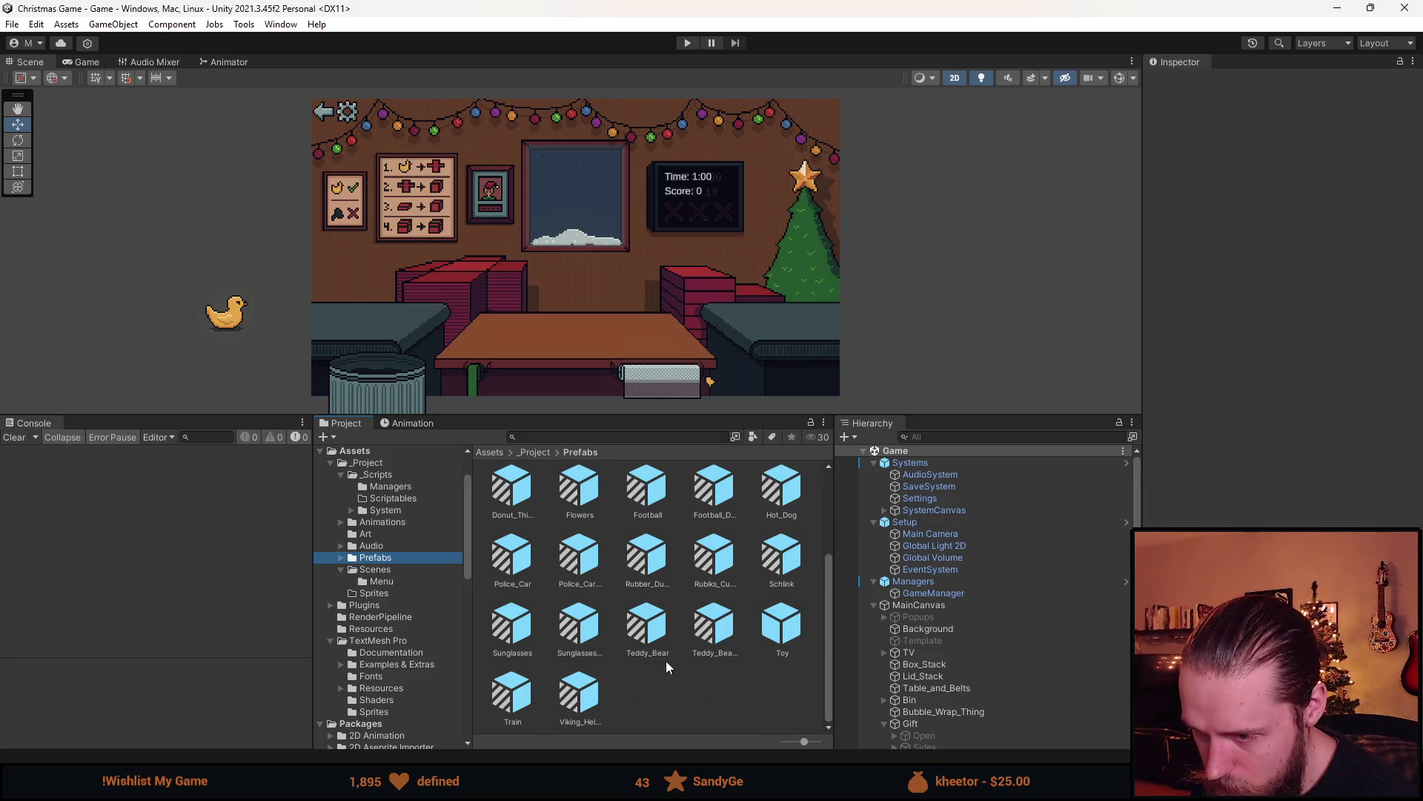
pyautogui.doubleClick(579, 634)
pyautogui.scroll(-5, 1279, 296)
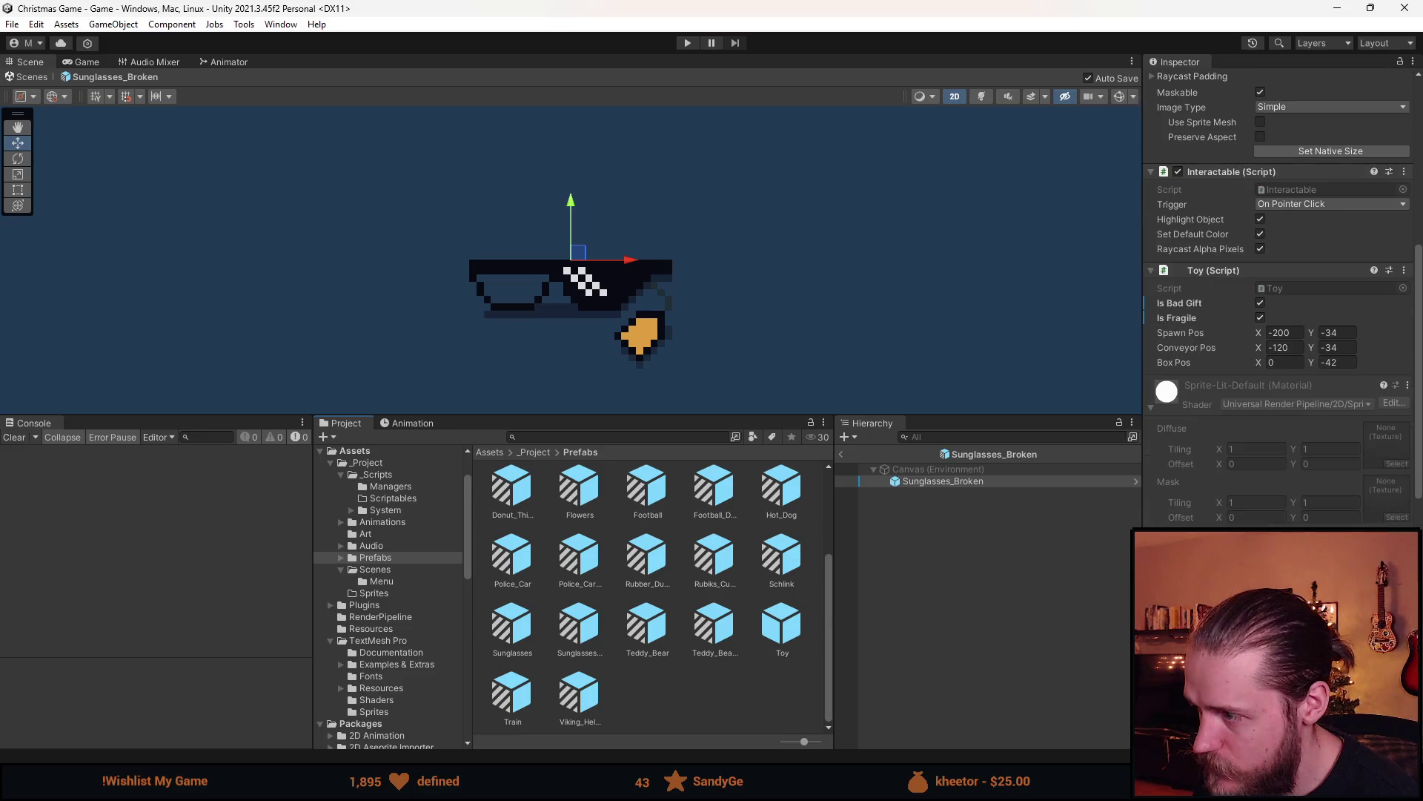
pyautogui.doubleClick(512, 634)
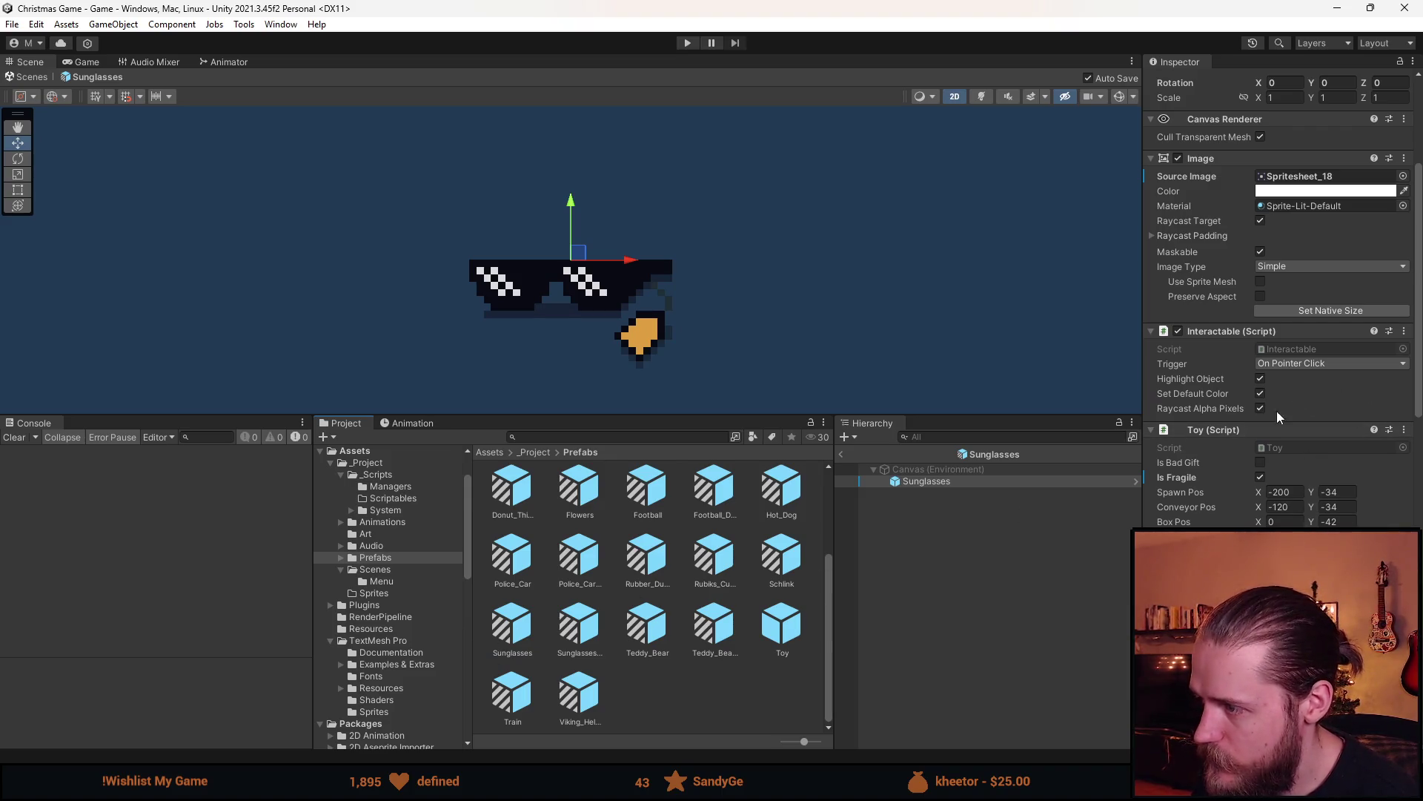
pyautogui.scroll(-2, 1269, 460)
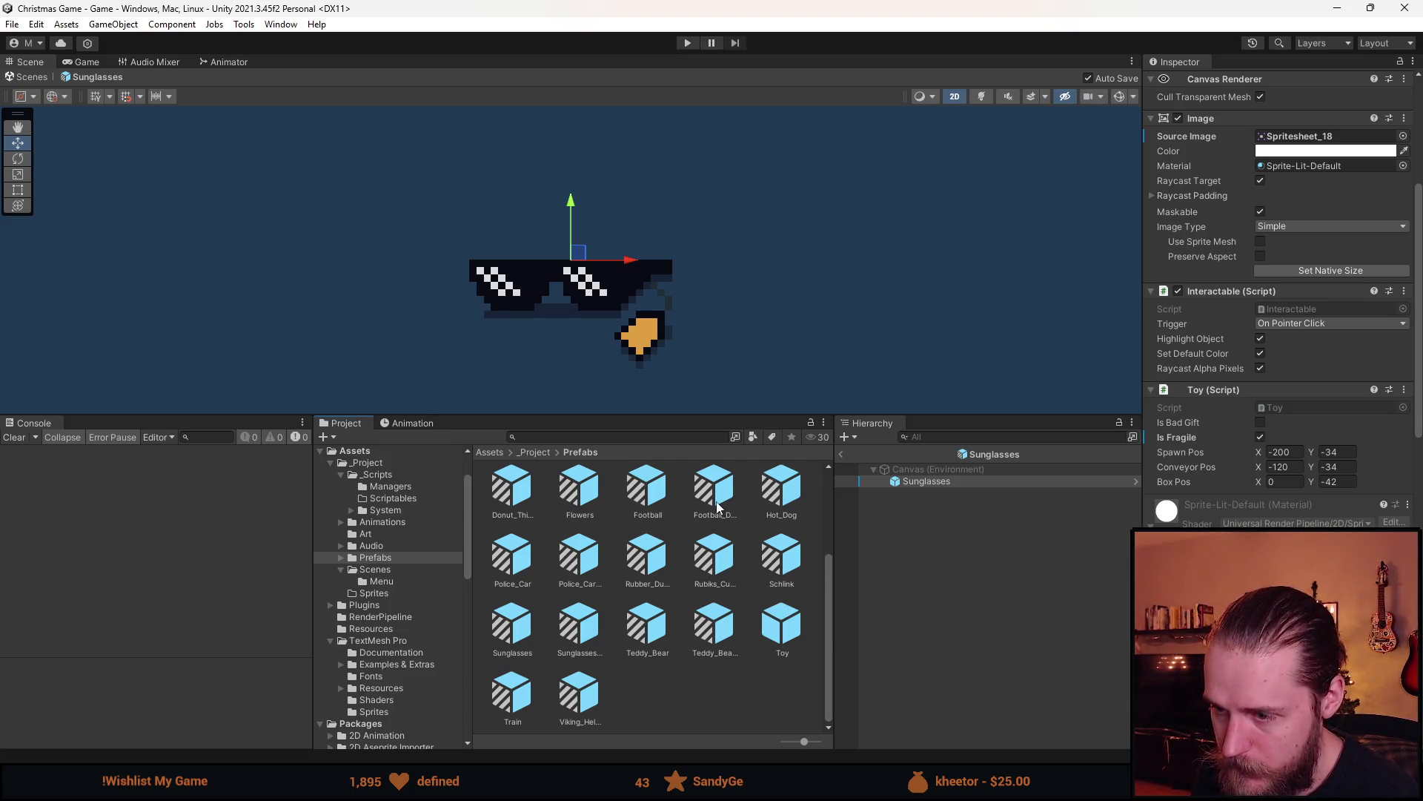
pyautogui.scroll(1, 678, 570)
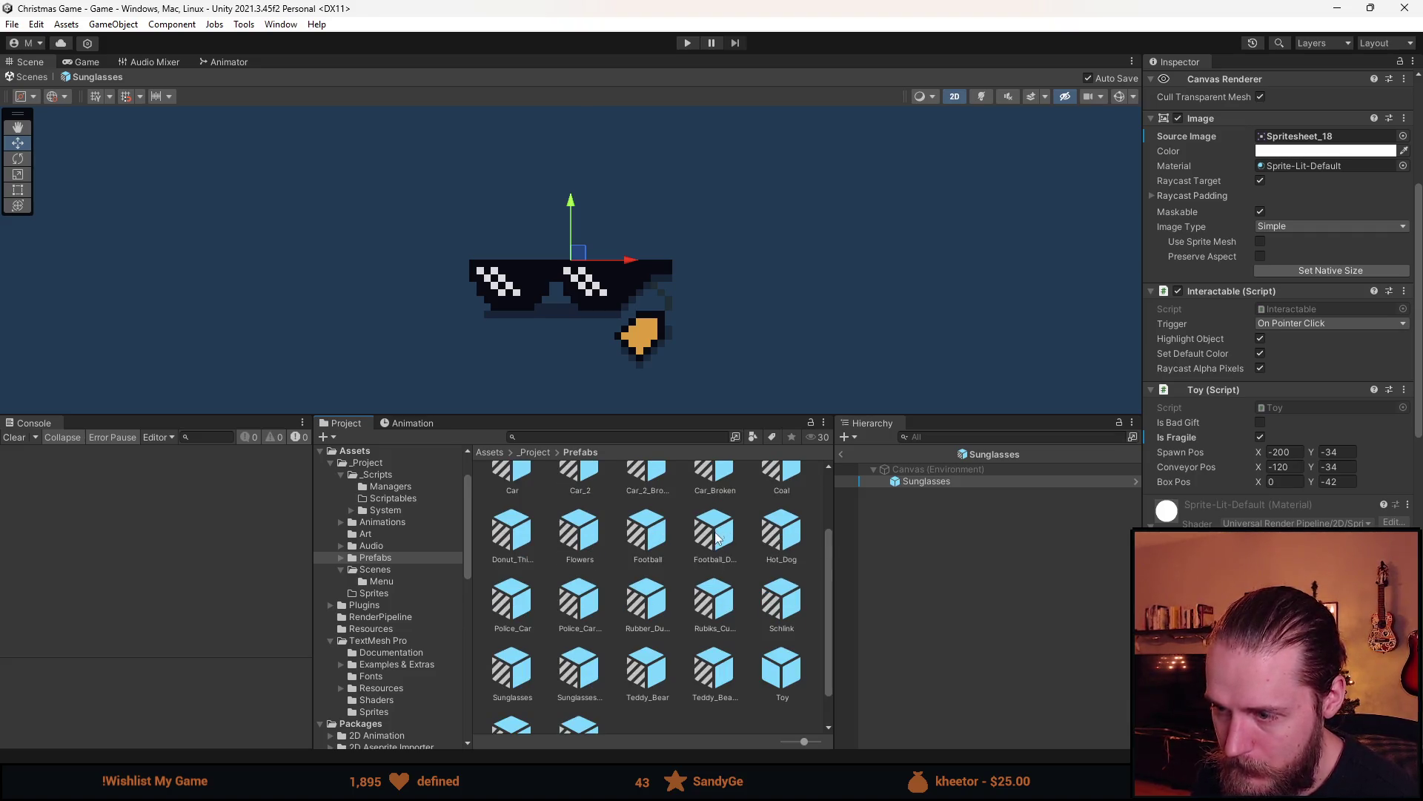
# Enable Is Fragile on the Flowers prefab's Toy script
pyautogui.doubleClick(605, 545)
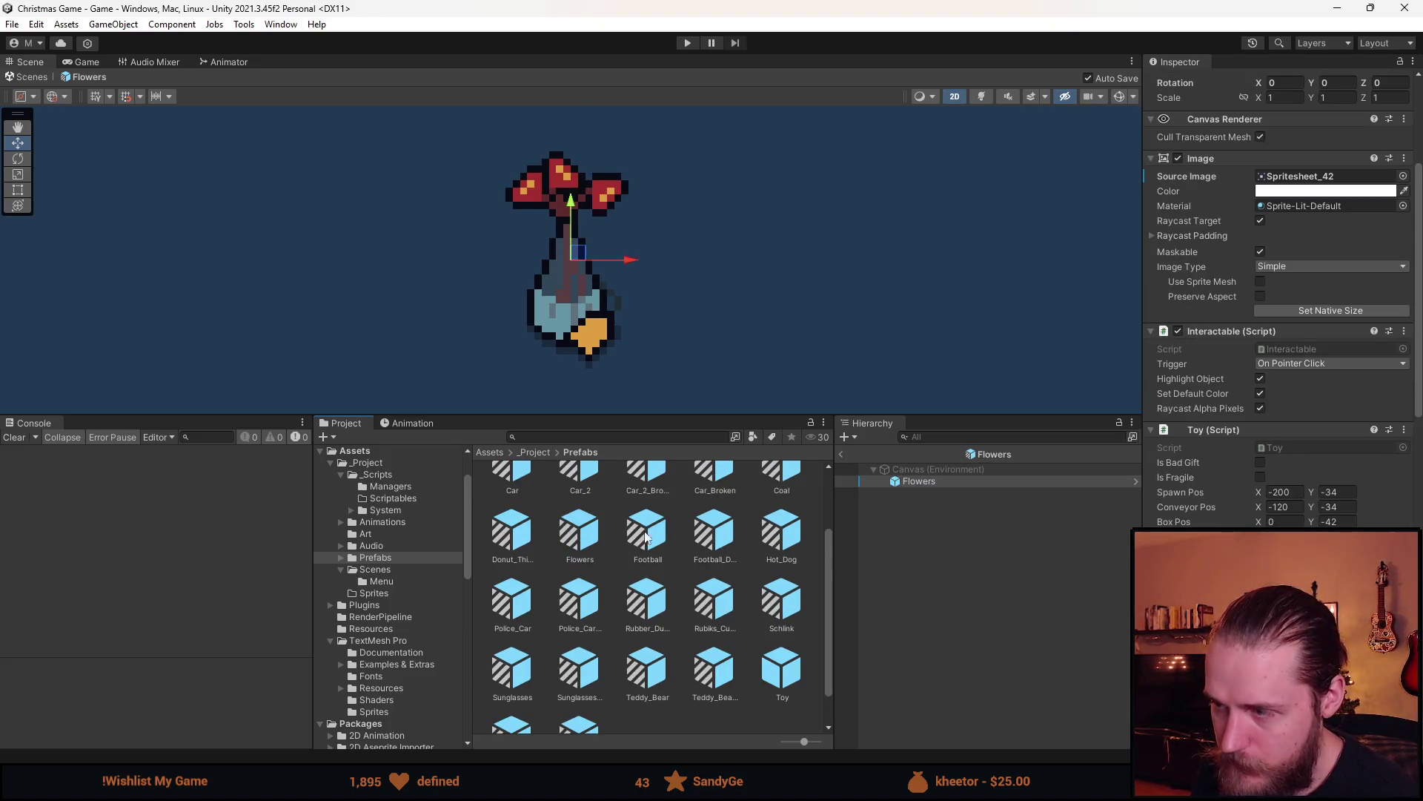
pyautogui.scroll(-1, 1243, 451)
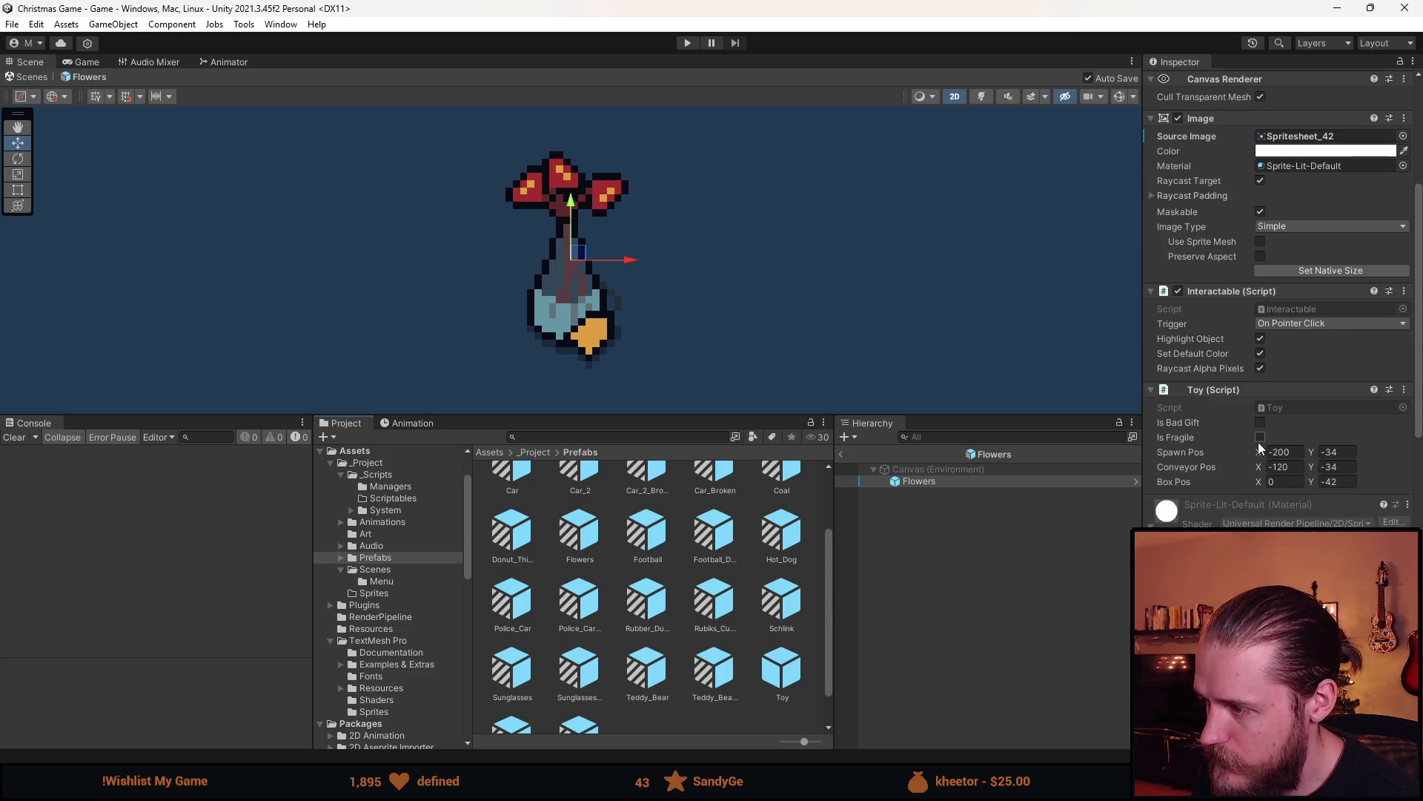
pyautogui.click(1261, 437)
pyautogui.scroll(1, 753, 579)
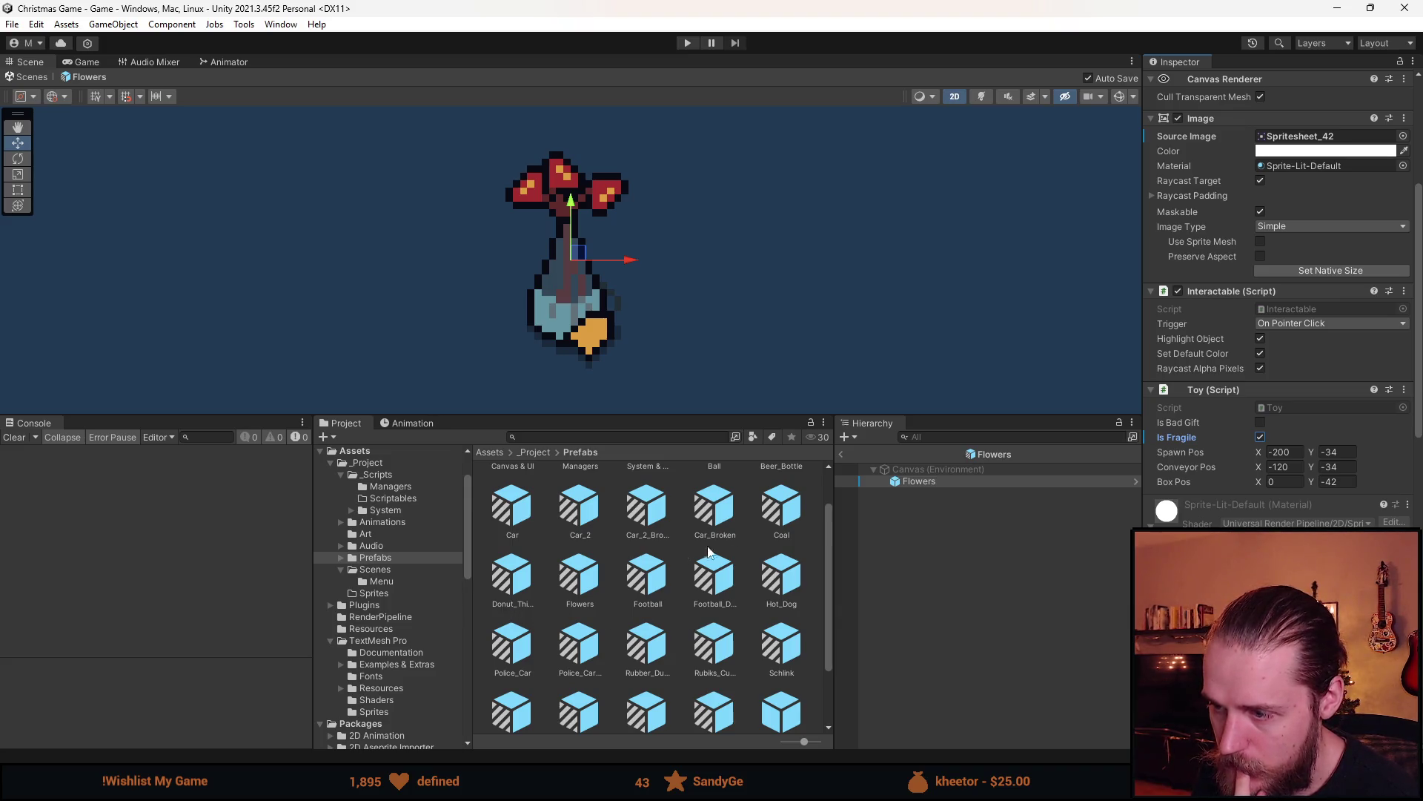
pyautogui.scroll(1, 664, 550)
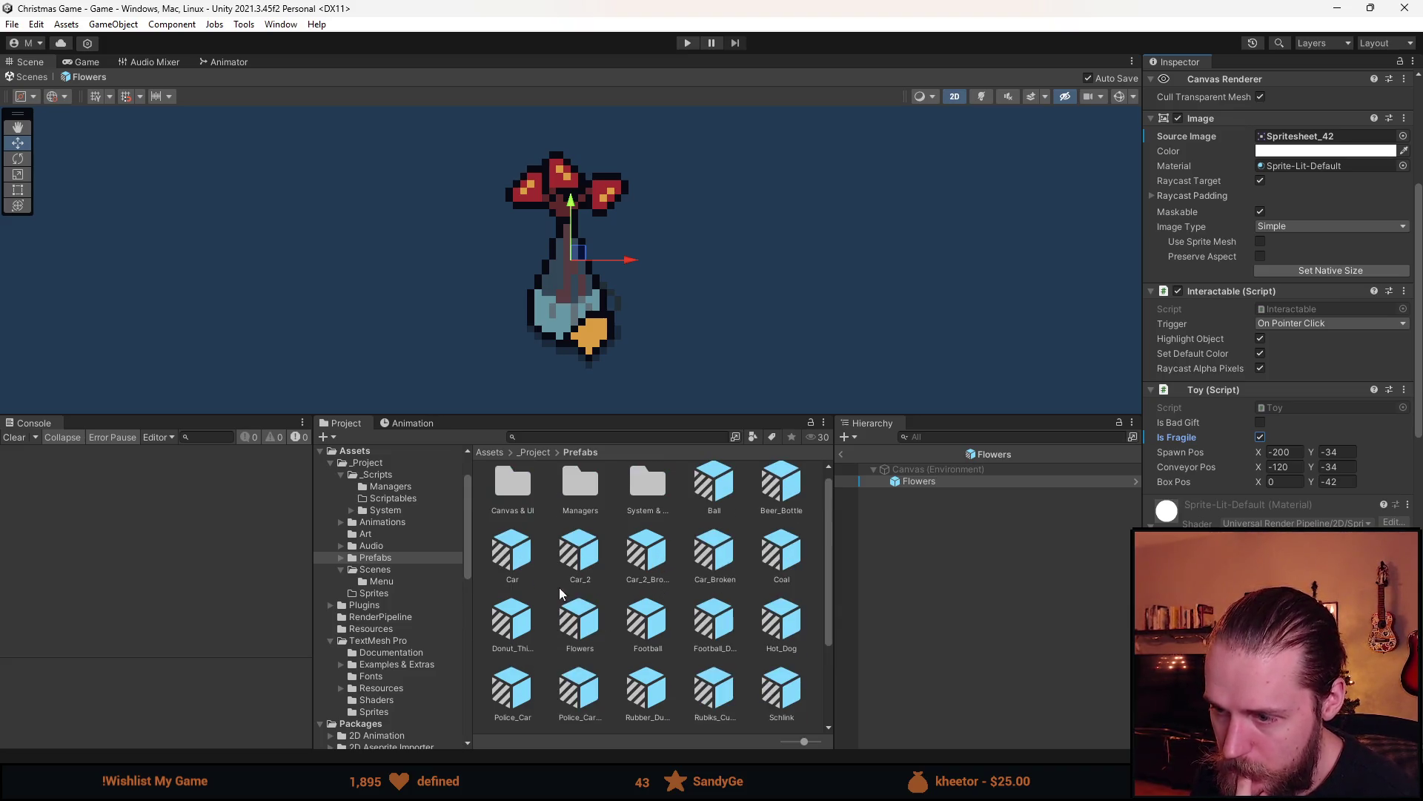
# Check the Beer_Bottle and Police_Car_Broken prefabs, then return to the Game scene
pyautogui.doubleClick(790, 508)
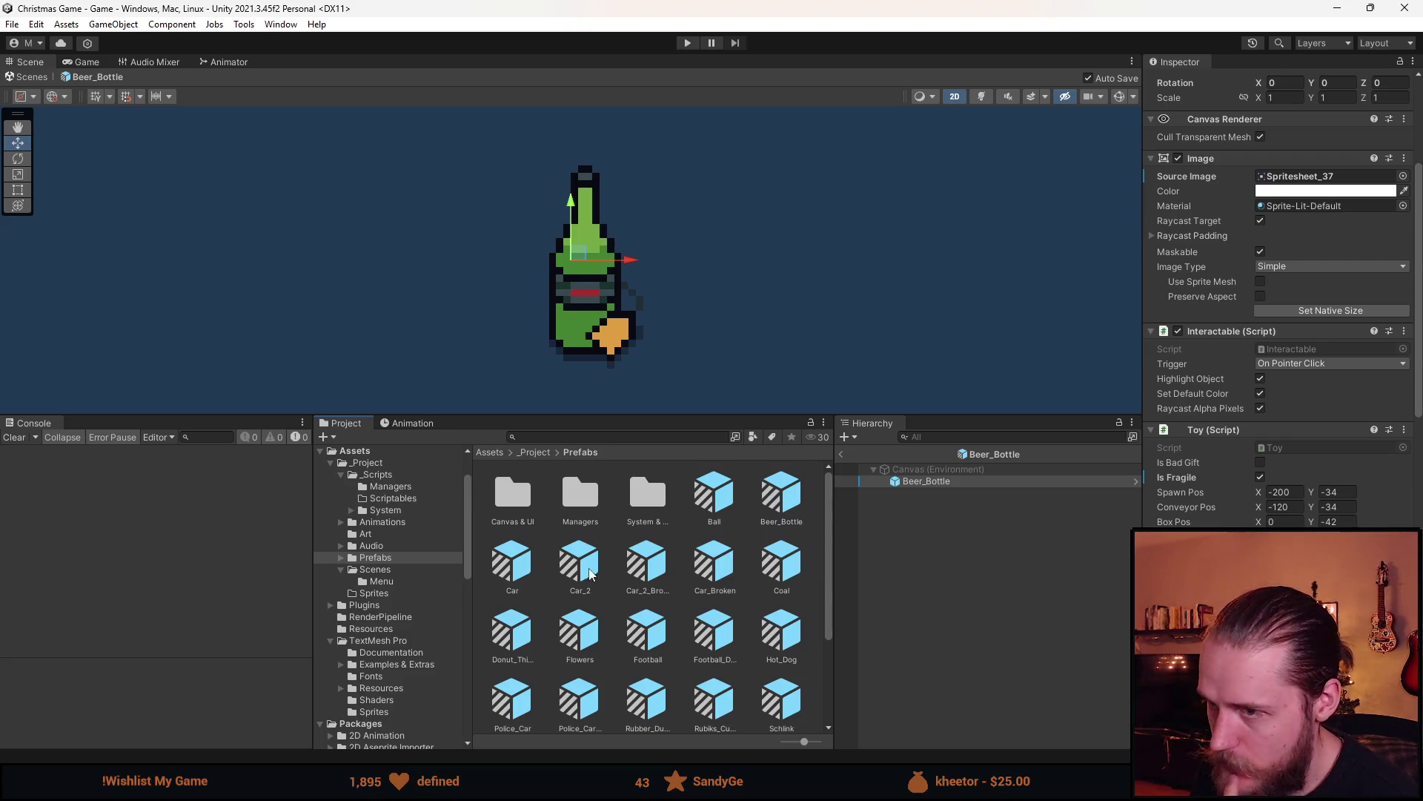
pyautogui.scroll(-2, 680, 598)
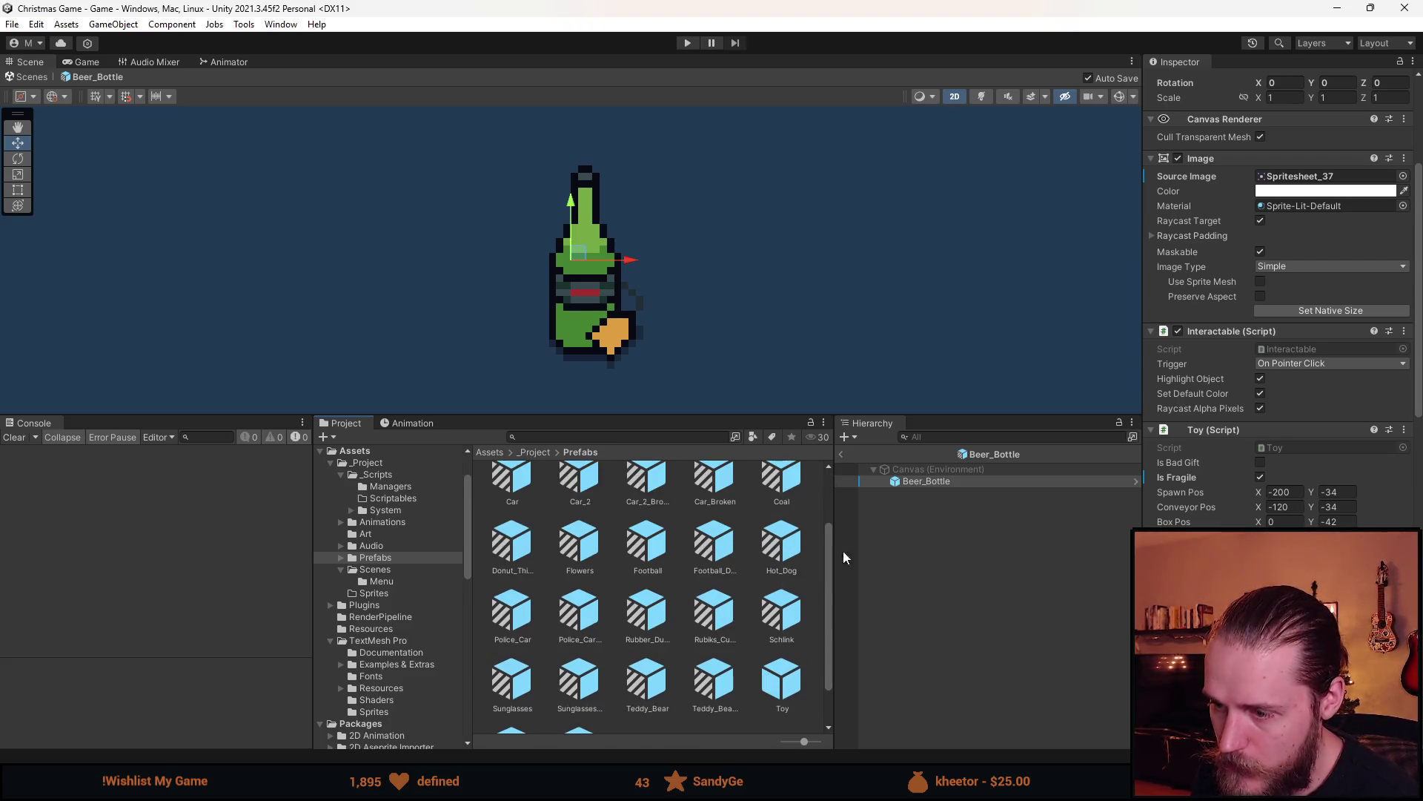
pyautogui.scroll(-1, 761, 645)
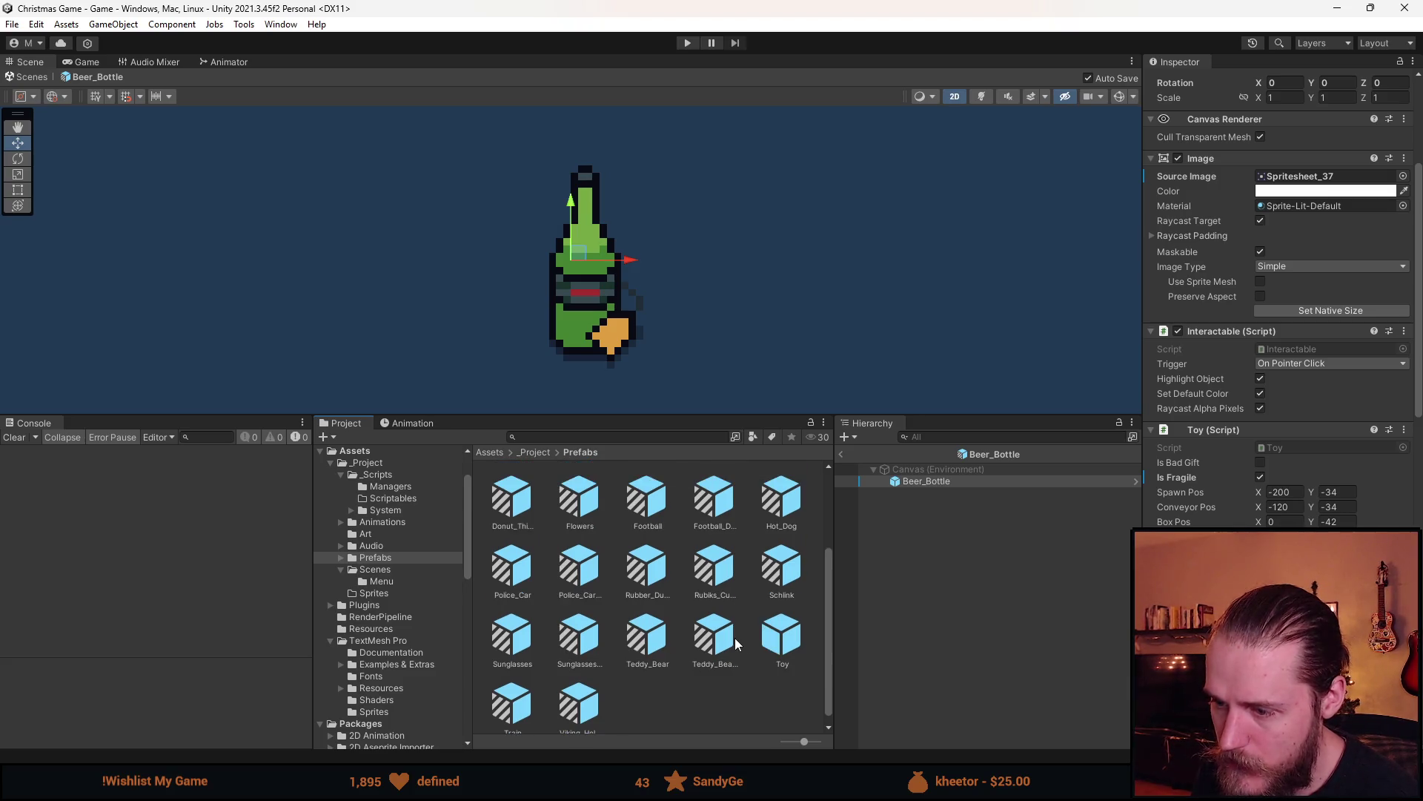
pyautogui.doubleClick(584, 573)
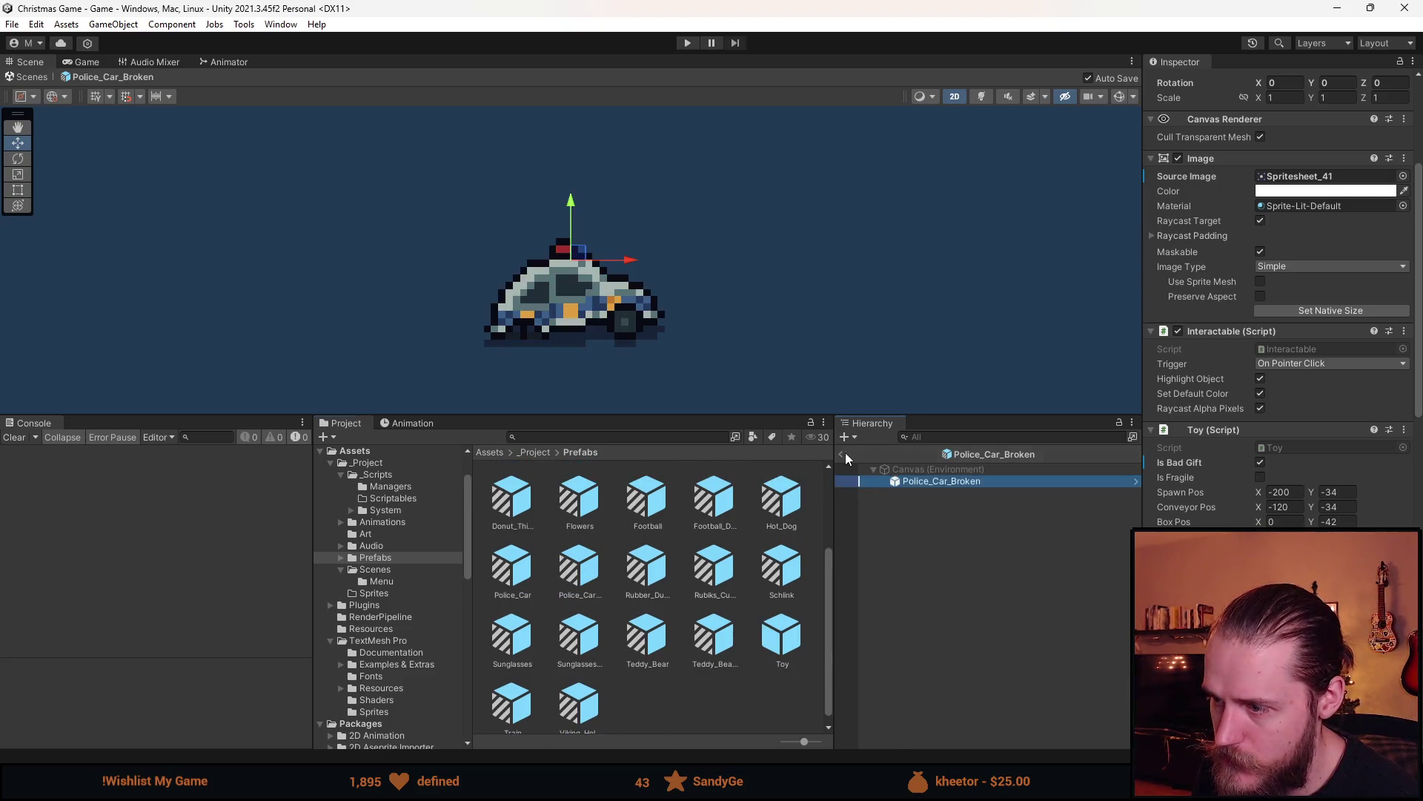
pyautogui.click(845, 453)
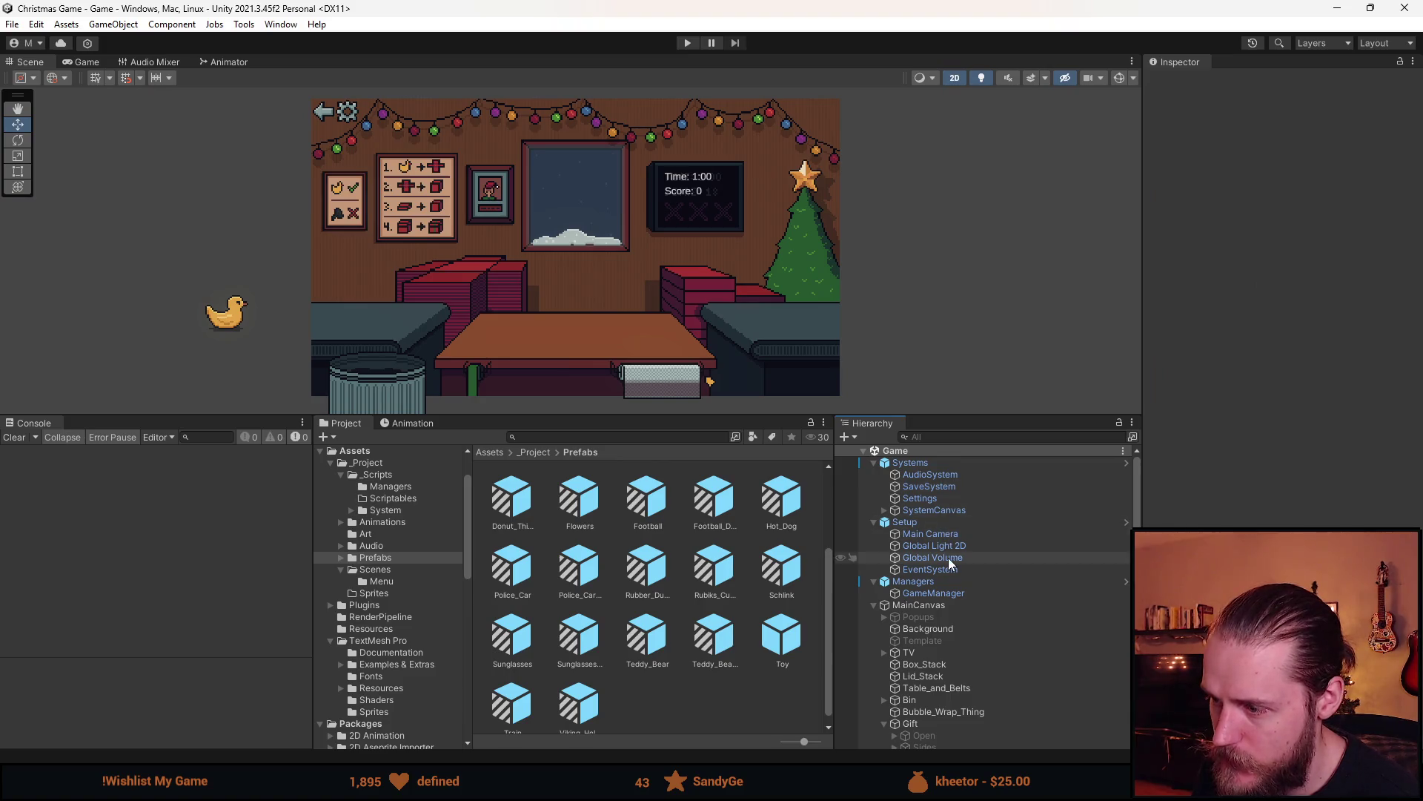
# Add two slots to the GameManager's Presents list (21 to 23) and make the scene view taller
pyautogui.click(944, 592)
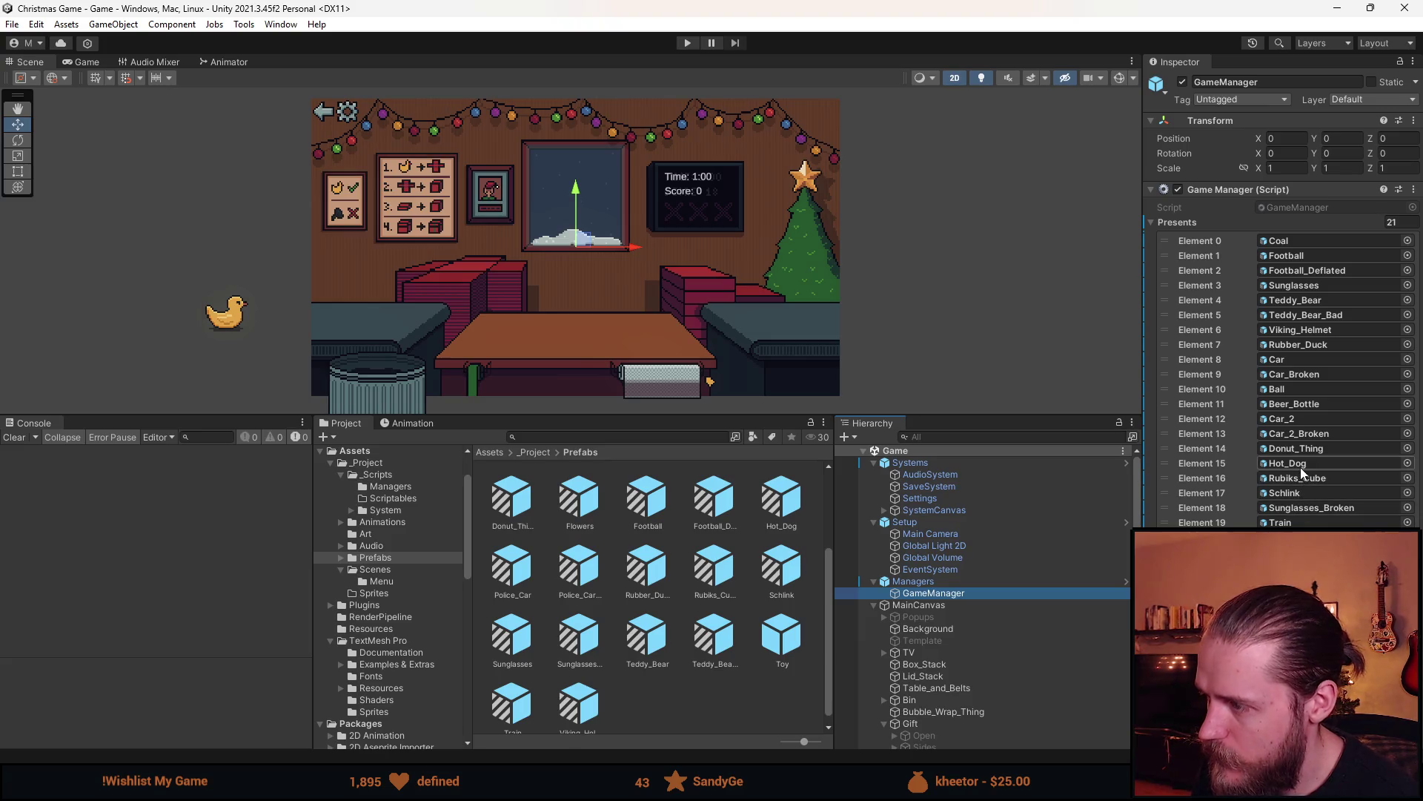
pyautogui.click(1398, 556)
pyautogui.click(1397, 556)
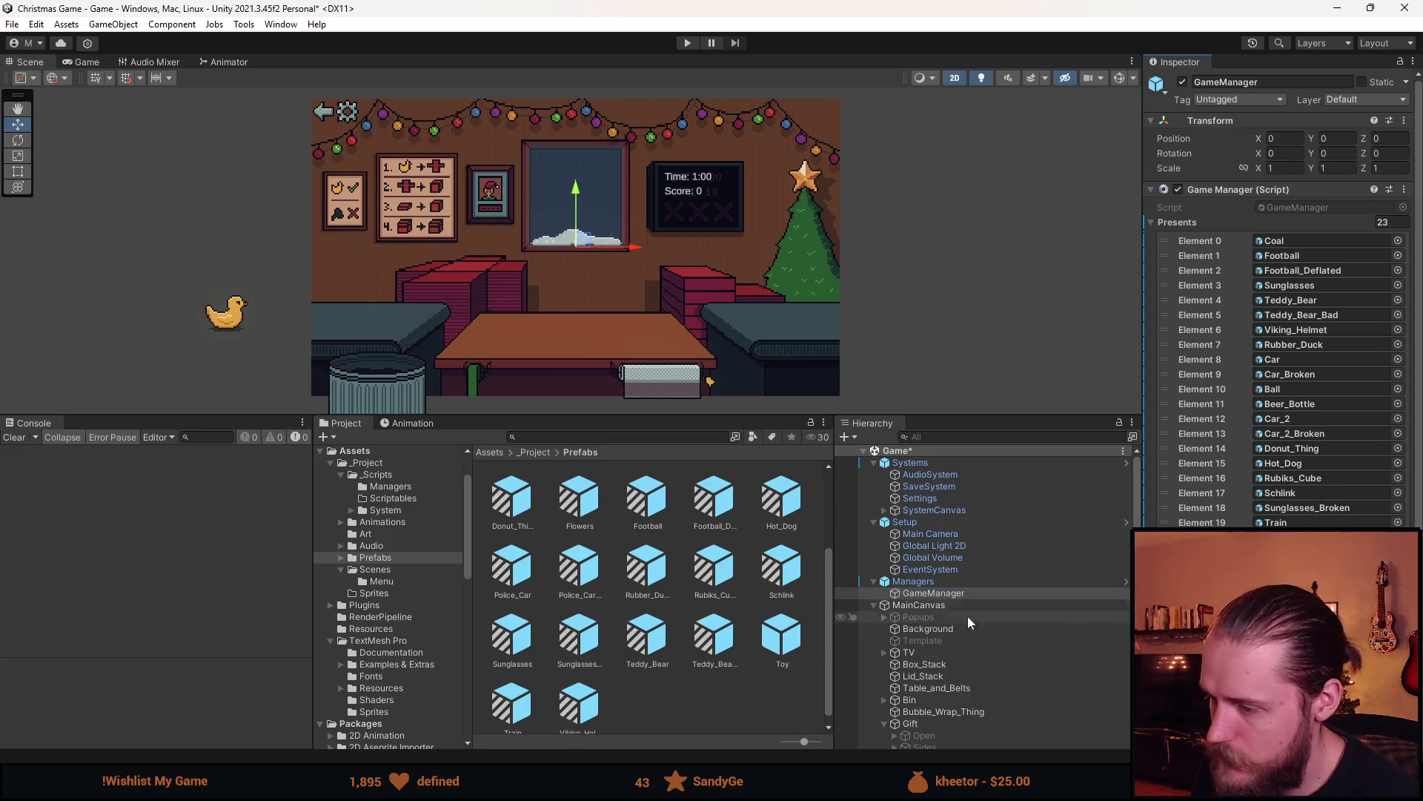
pyautogui.scroll(3, 706, 657)
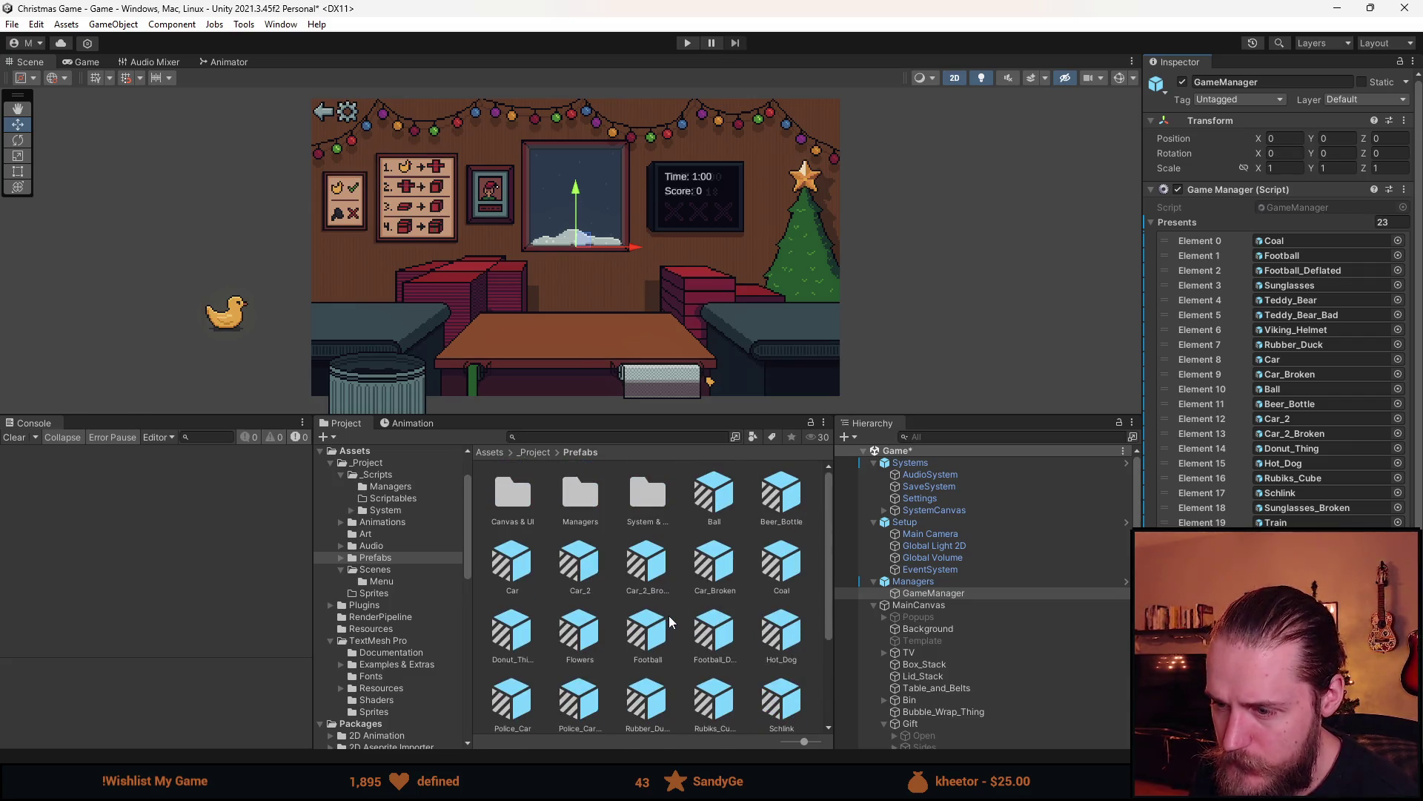
pyautogui.scroll(-2, 645, 630)
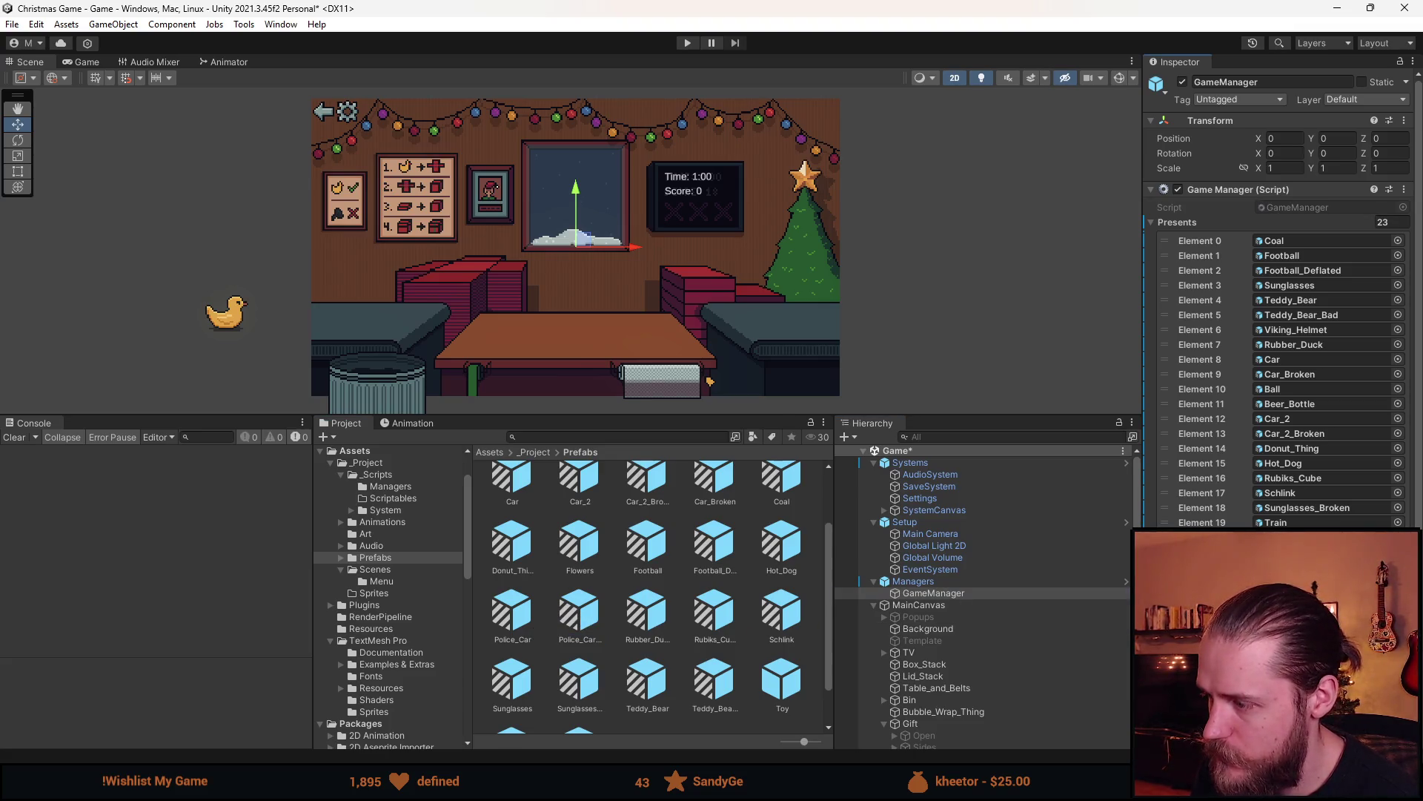
pyautogui.scroll(-1, 712, 579)
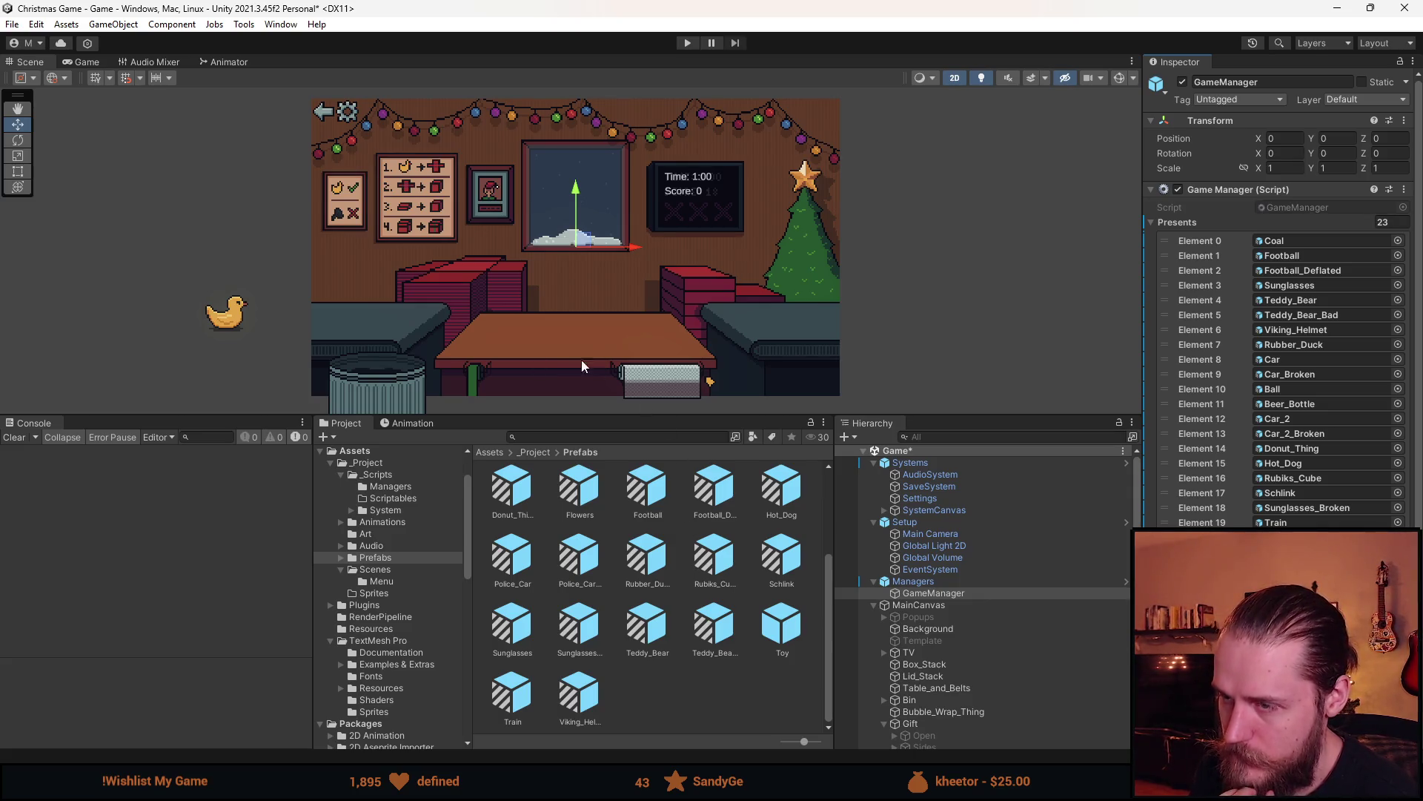
pyautogui.moveTo(612, 414); pyautogui.dragTo(615, 604)
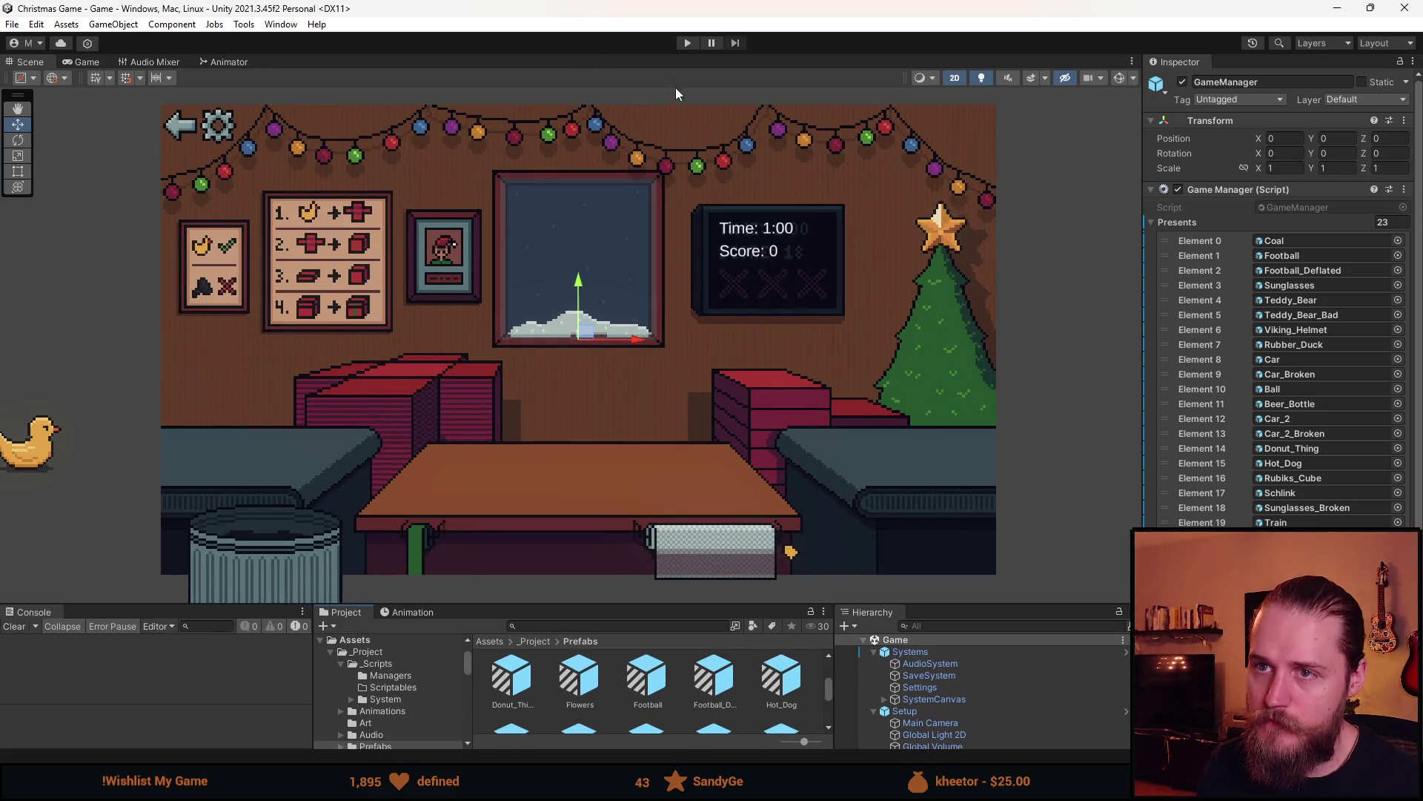
# Start the test round, box and ship the rubber duck, and trash the teddy bear, police car, dark item and blue car
pyautogui.click(688, 42)
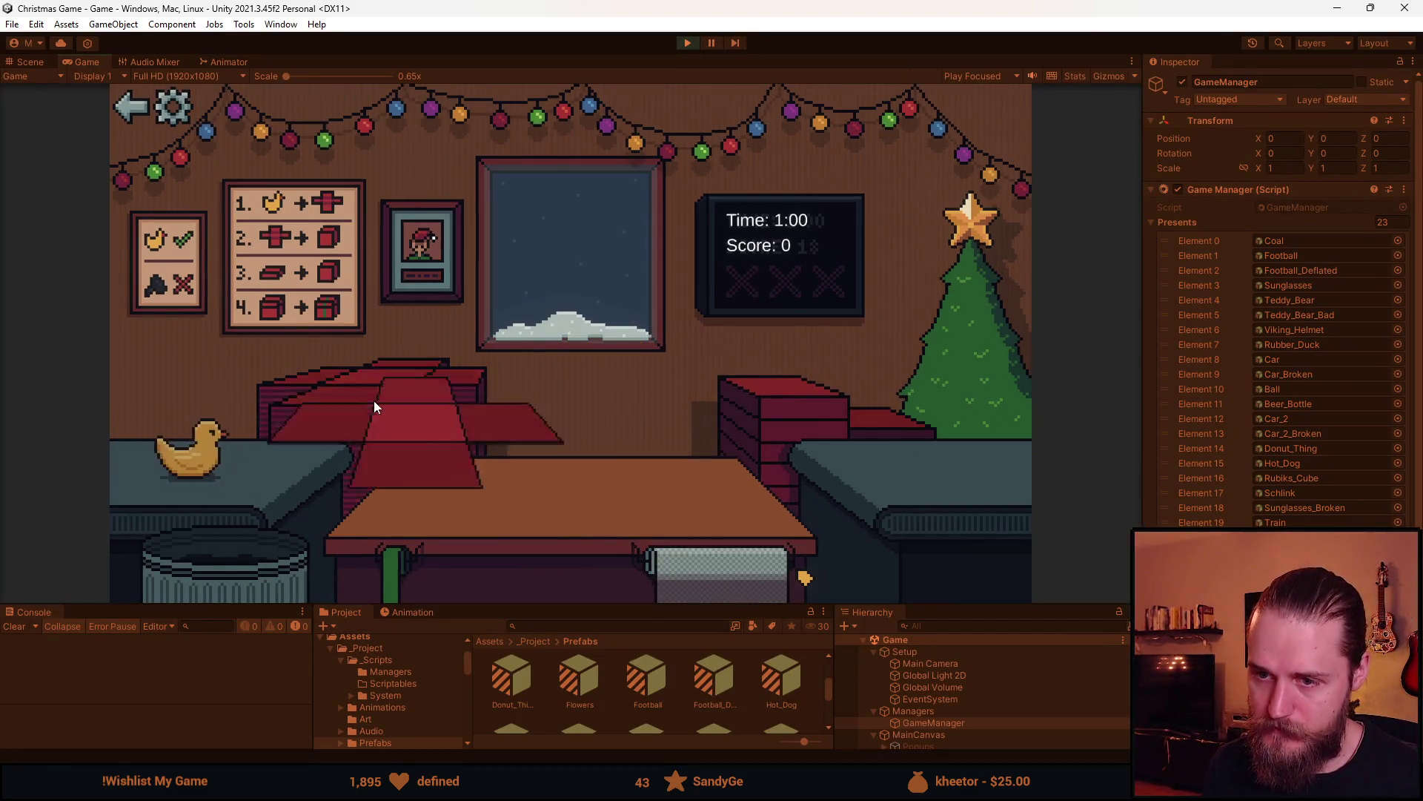
pyautogui.moveTo(175, 445); pyautogui.dragTo(395, 517)
pyautogui.click(742, 407)
pyautogui.click(571, 457)
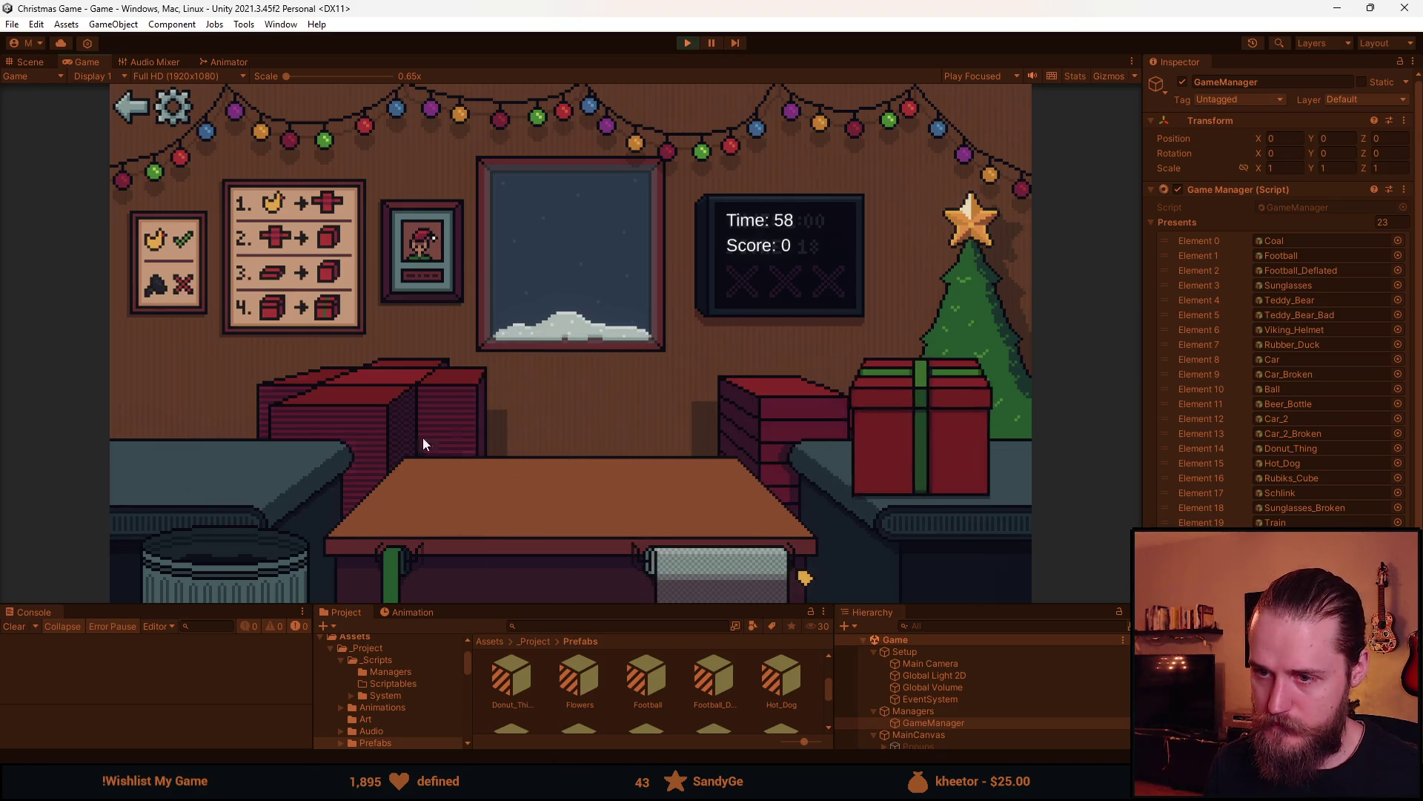
pyautogui.click(241, 491)
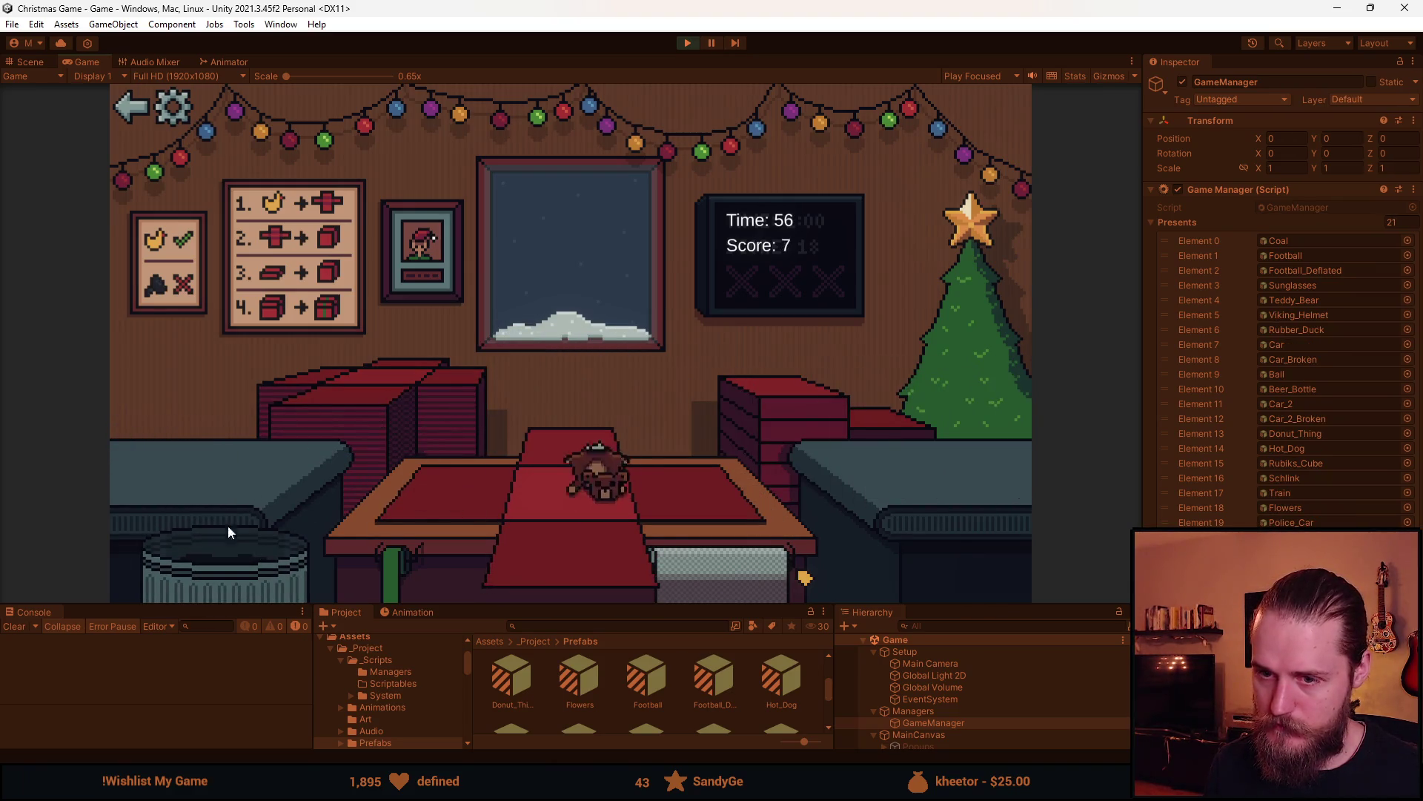
pyautogui.click(230, 486)
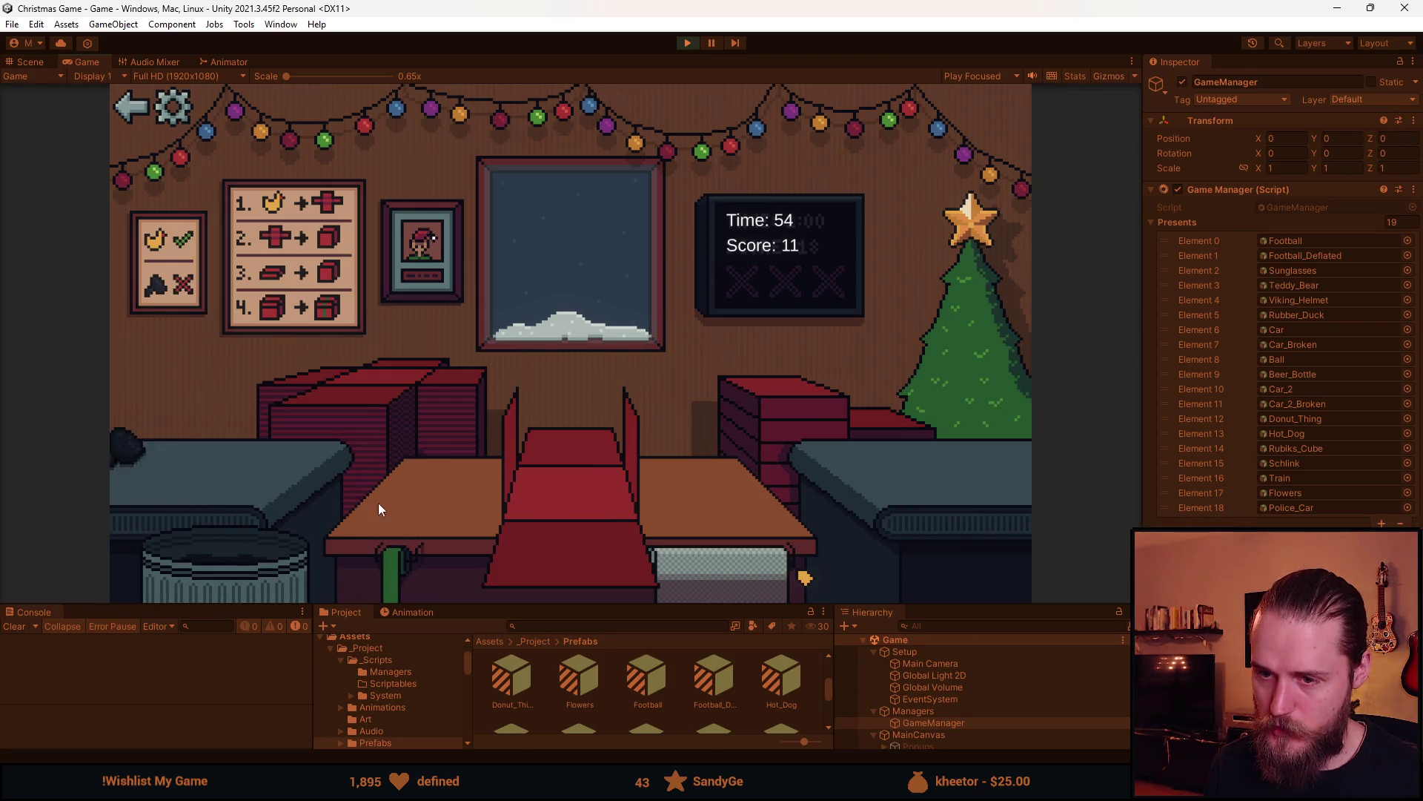
pyautogui.moveTo(224, 454); pyautogui.dragTo(206, 579)
pyautogui.moveTo(195, 449); pyautogui.dragTo(238, 568)
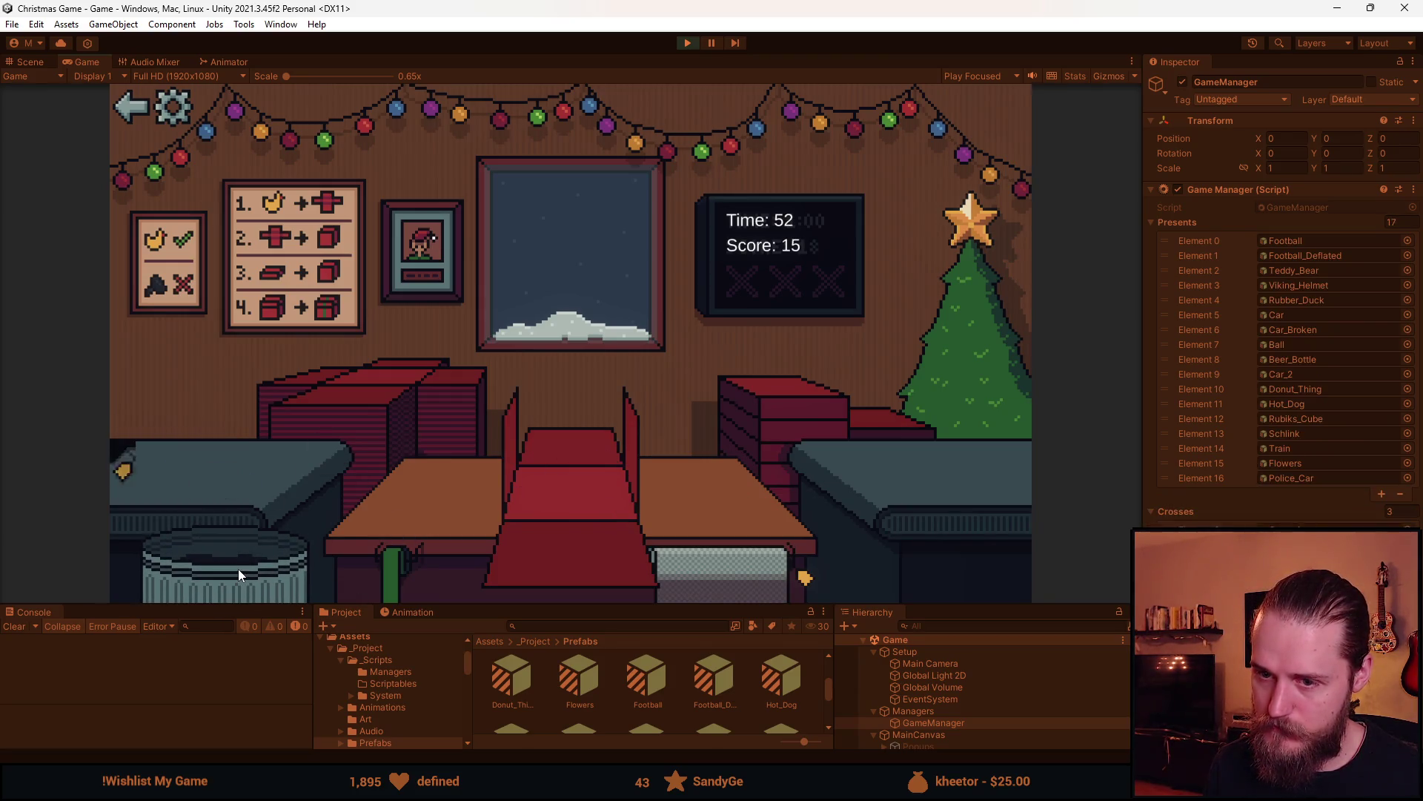
# Box and ship the sunglasses and Rubik's cube, then wrap and ship the next item
pyautogui.click(211, 451)
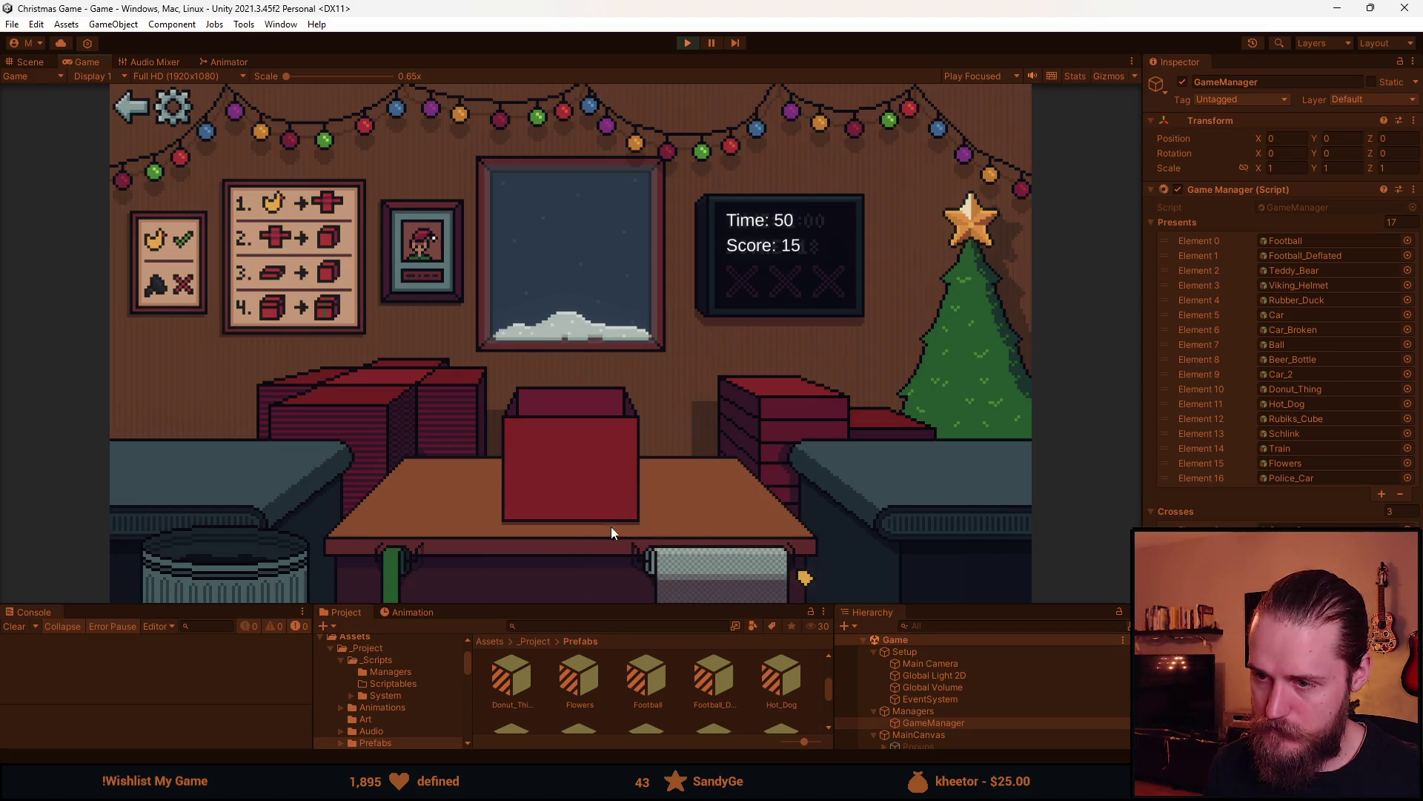
pyautogui.click(579, 449)
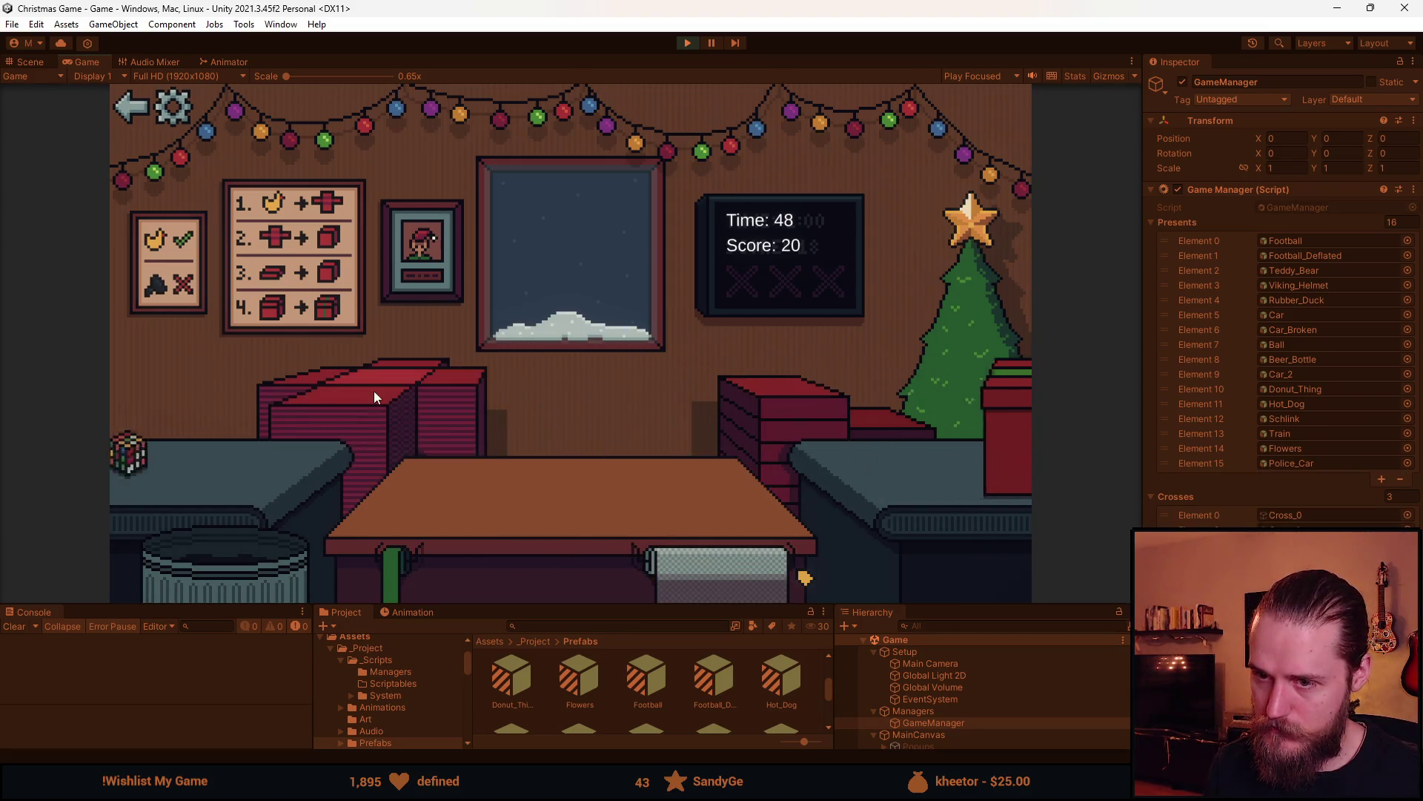
pyautogui.click(235, 465)
pyautogui.click(597, 453)
pyautogui.click(213, 447)
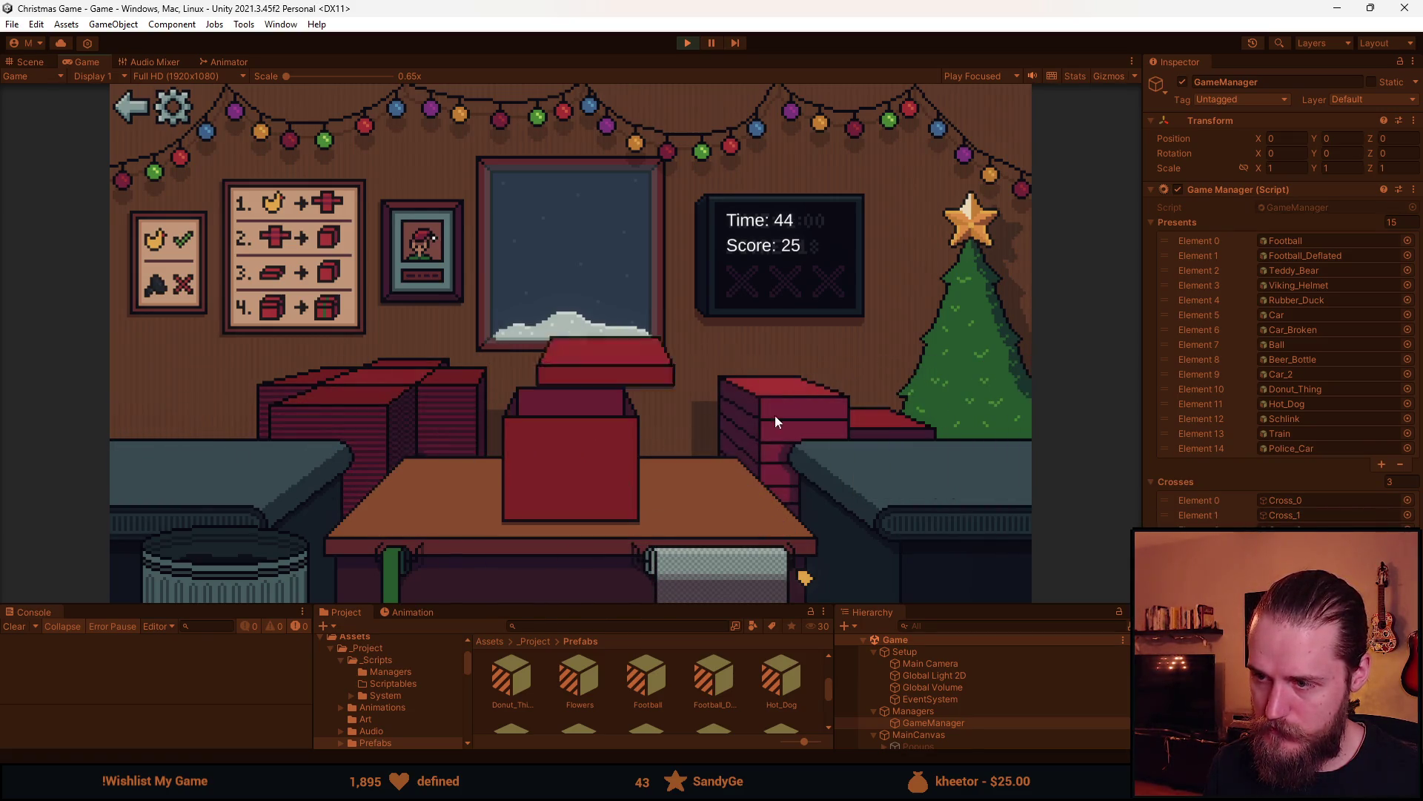
pyautogui.click(587, 456)
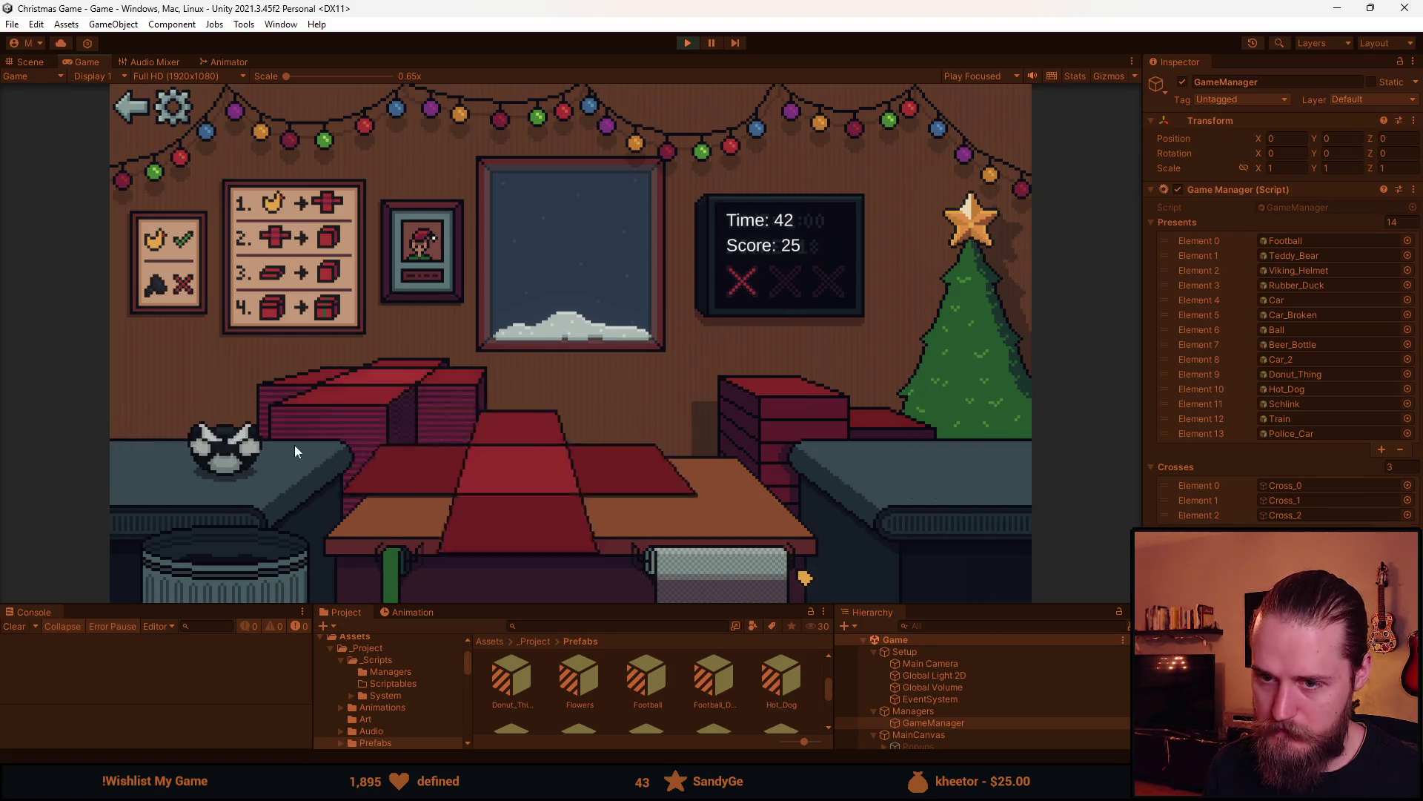
# Trash the counter item, then ship the football, train and car as presents
pyautogui.click(238, 465)
pyautogui.click(204, 455)
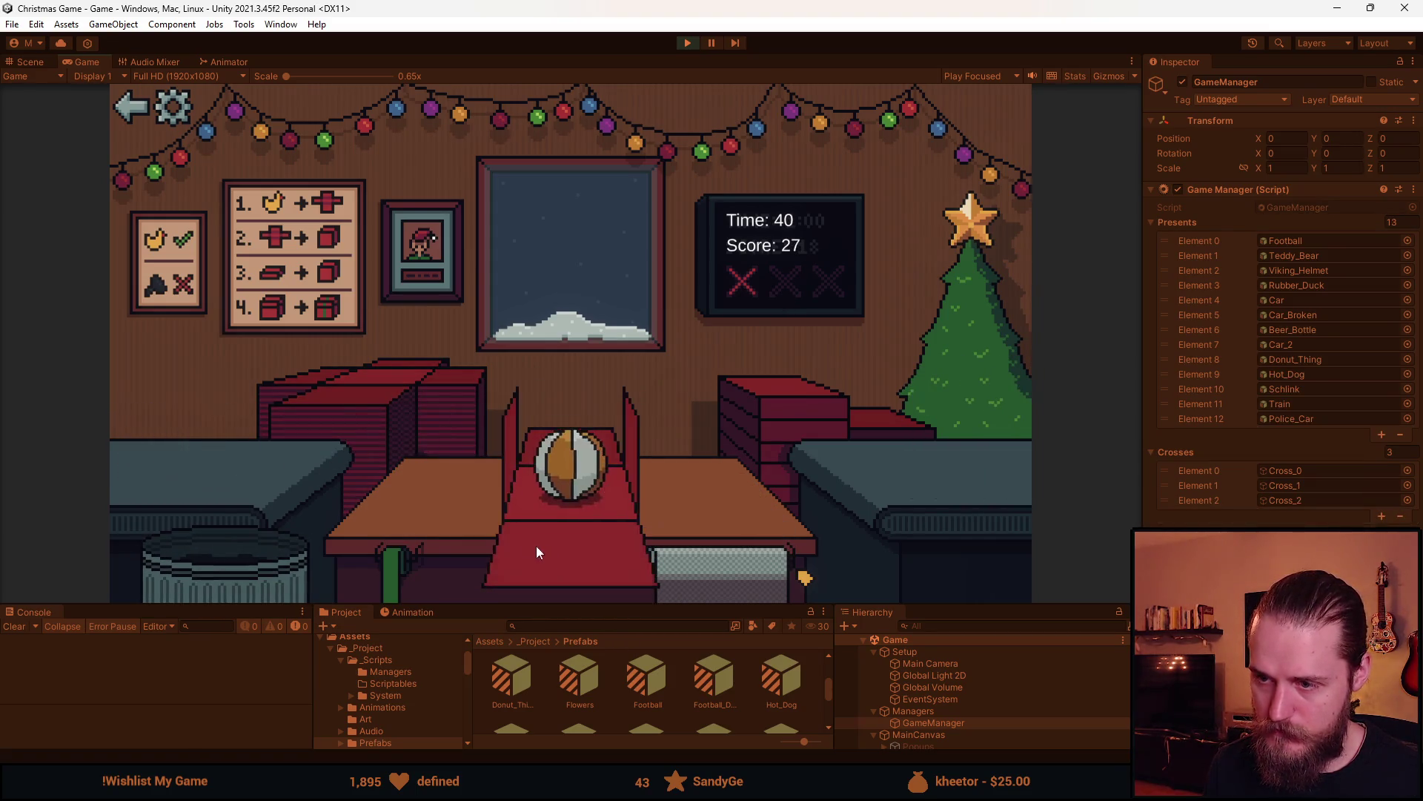
pyautogui.click(602, 461)
pyautogui.click(212, 456)
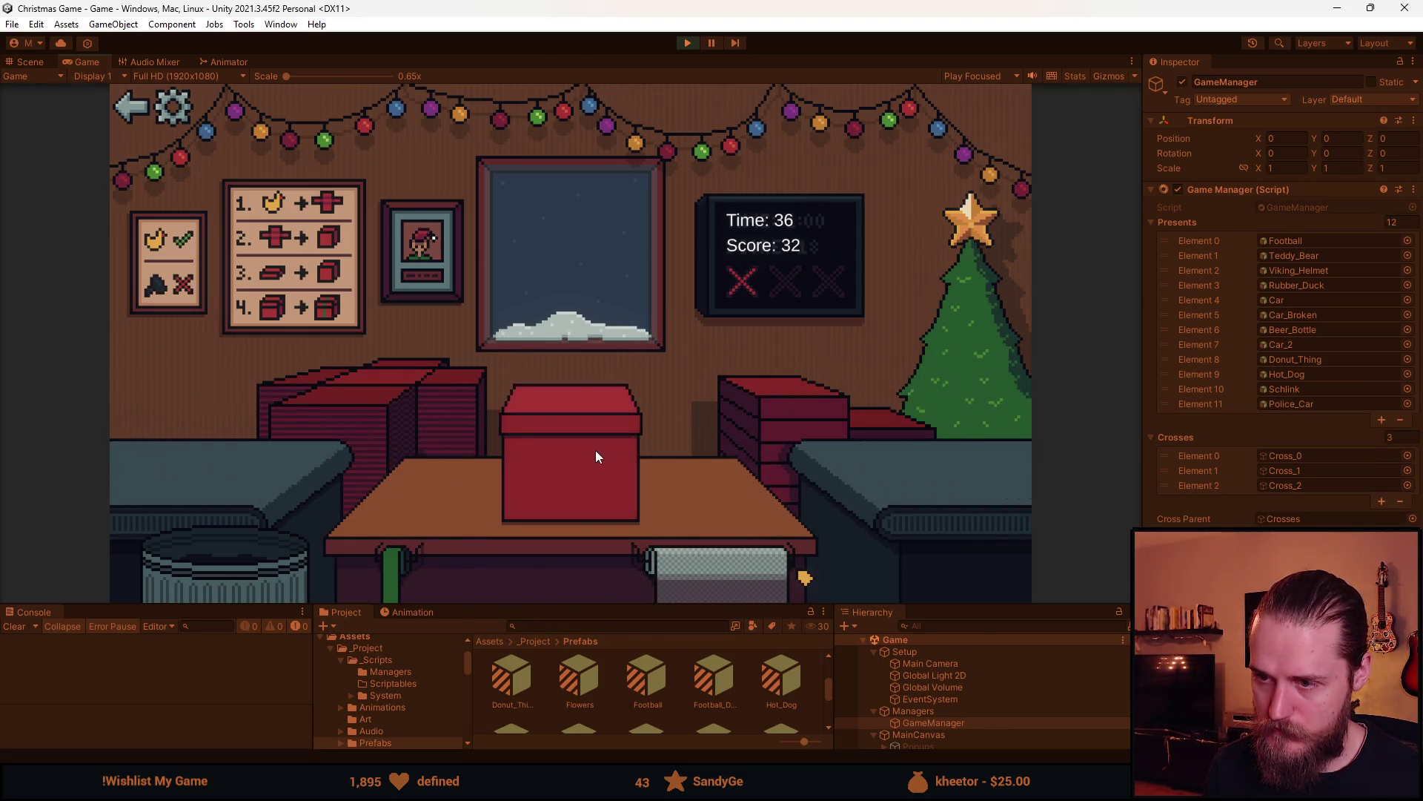
pyautogui.click(595, 451)
pyautogui.click(230, 481)
pyautogui.click(567, 493)
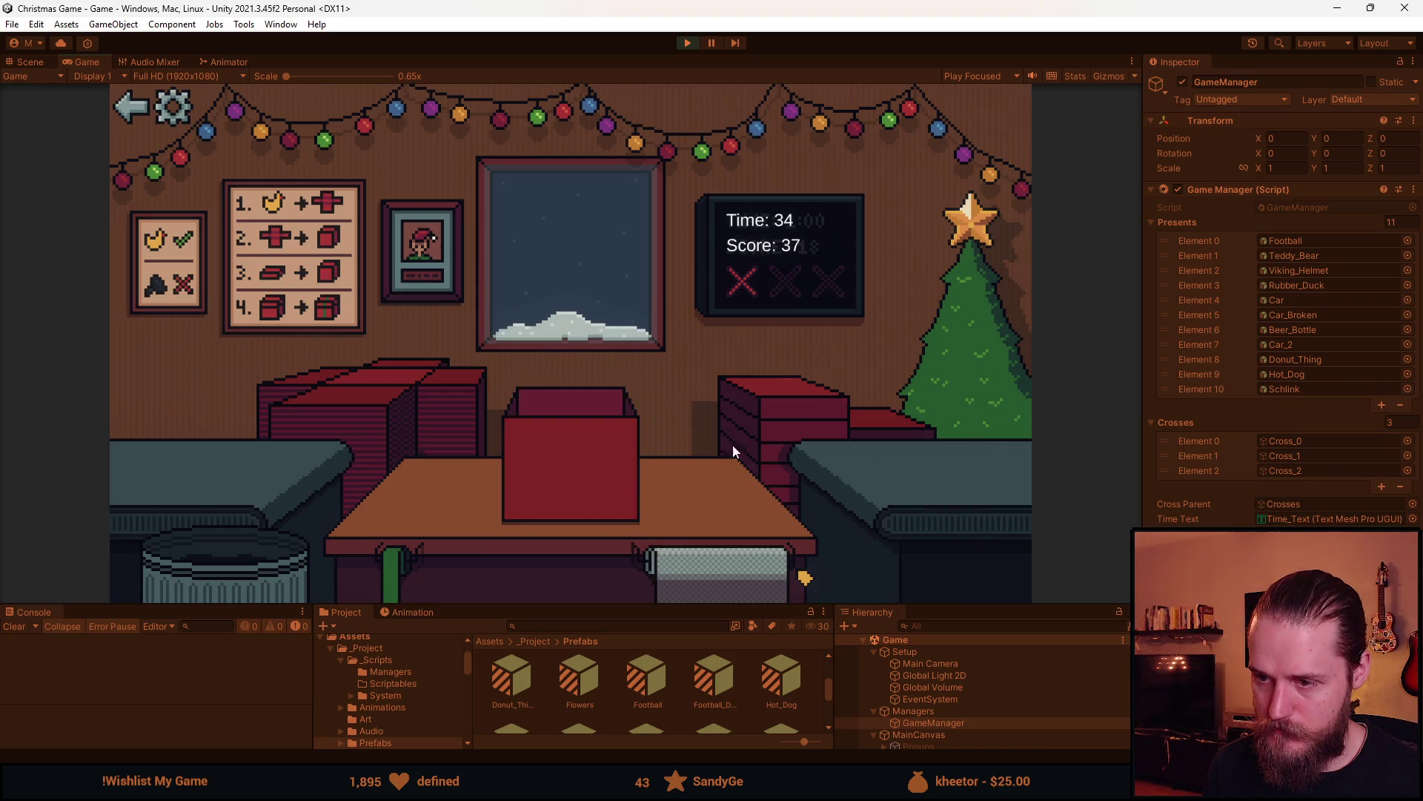
pyautogui.click(629, 469)
# Box and ship the helmet and rings toy, trashing the car in between
pyautogui.click(273, 513)
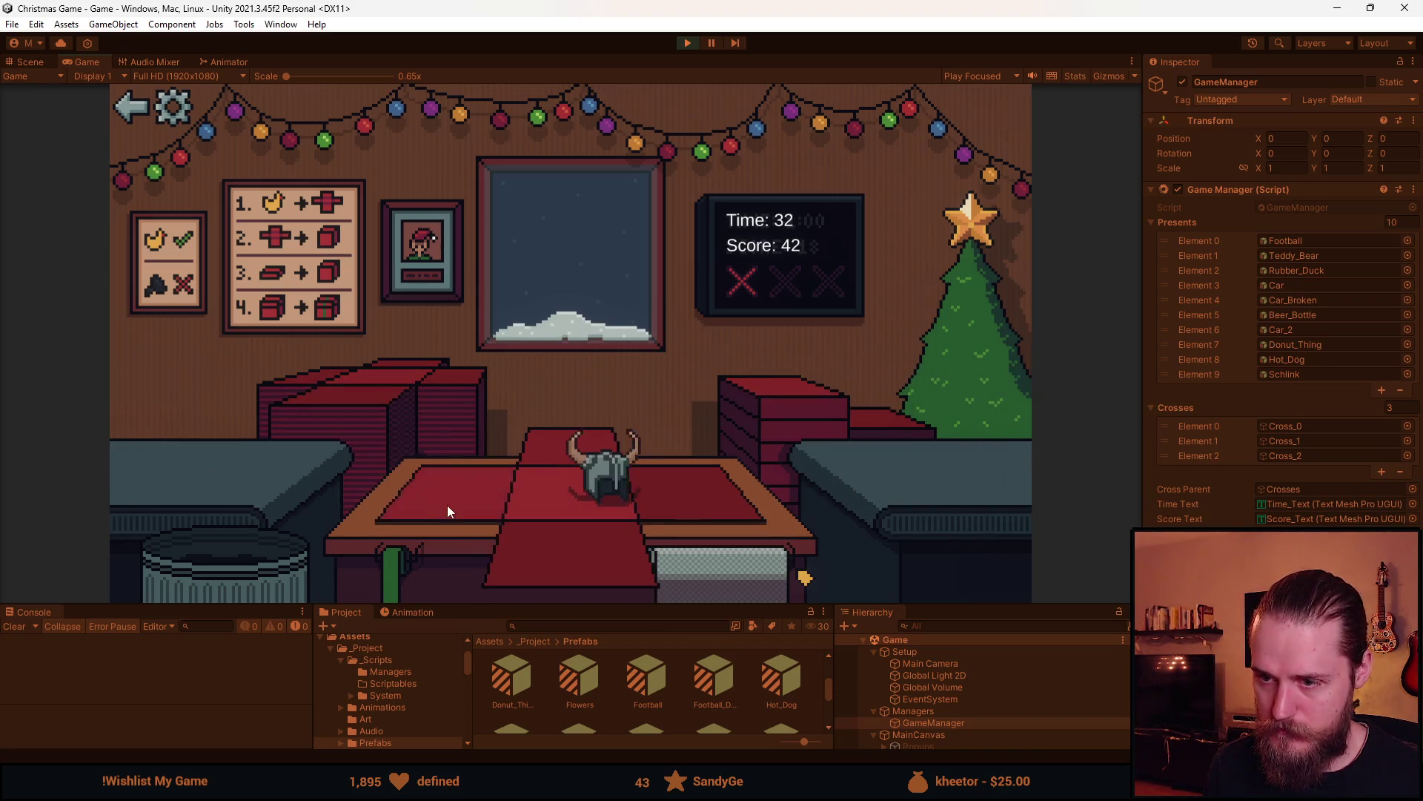
pyautogui.click(586, 474)
pyautogui.click(602, 451)
pyautogui.click(251, 479)
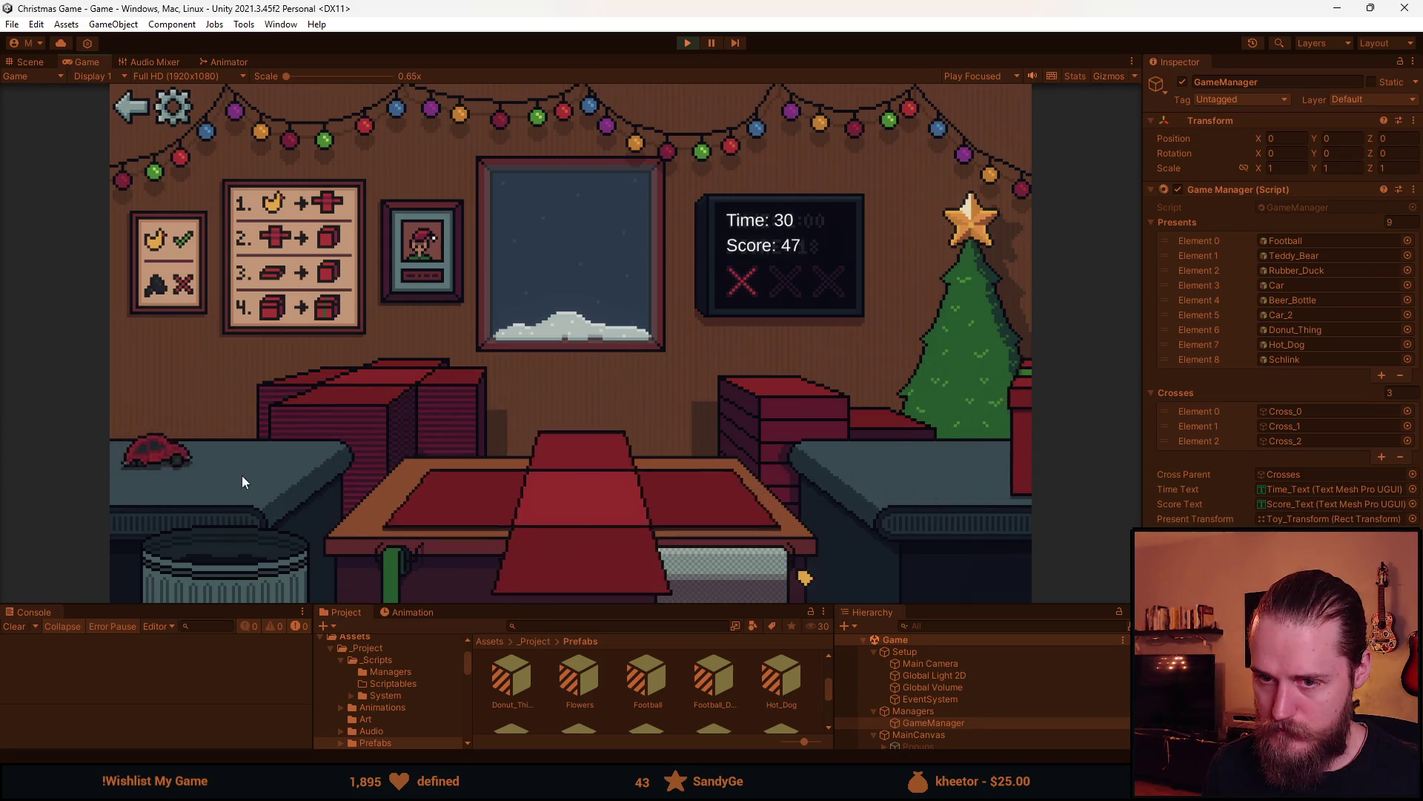
pyautogui.click(200, 576)
pyautogui.click(211, 442)
pyautogui.click(582, 553)
pyautogui.click(612, 446)
# Wrap and ship the bottle and football, trashing the teddy bear
pyautogui.click(305, 451)
pyautogui.click(669, 579)
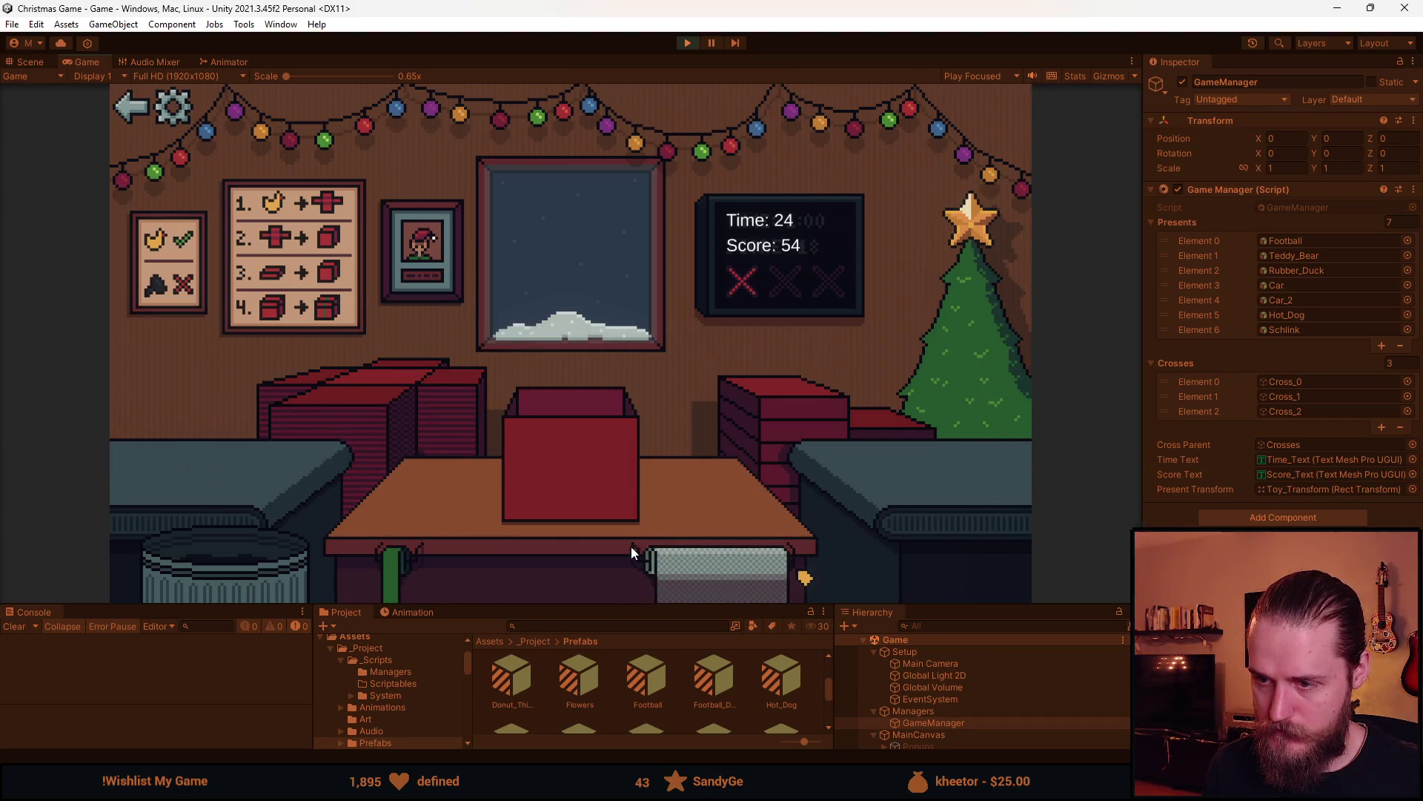
pyautogui.click(597, 452)
pyautogui.click(314, 456)
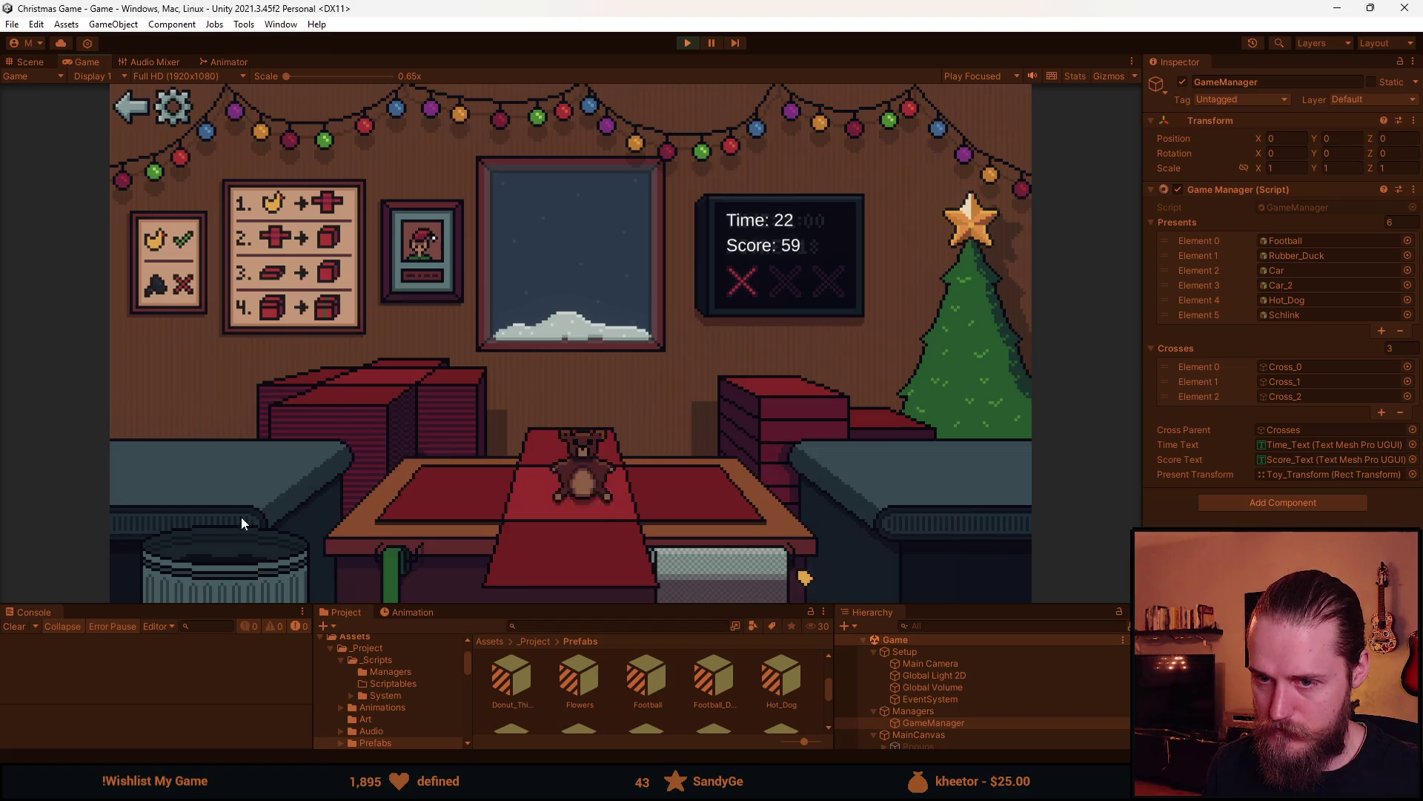
pyautogui.click(241, 500)
pyautogui.click(224, 446)
pyautogui.click(664, 575)
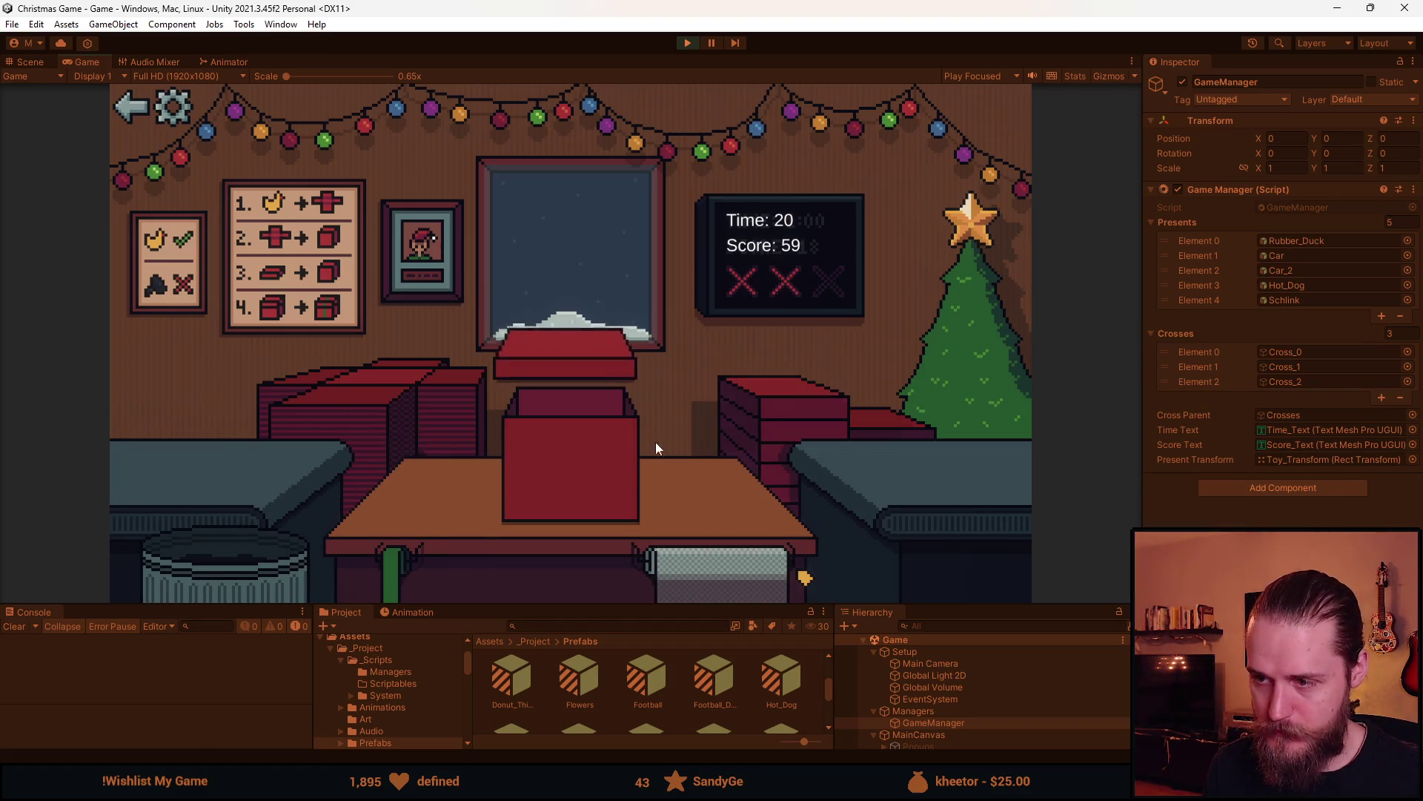
pyautogui.click(608, 444)
# Box, wrap and ship the hot dog and the car
pyautogui.click(208, 460)
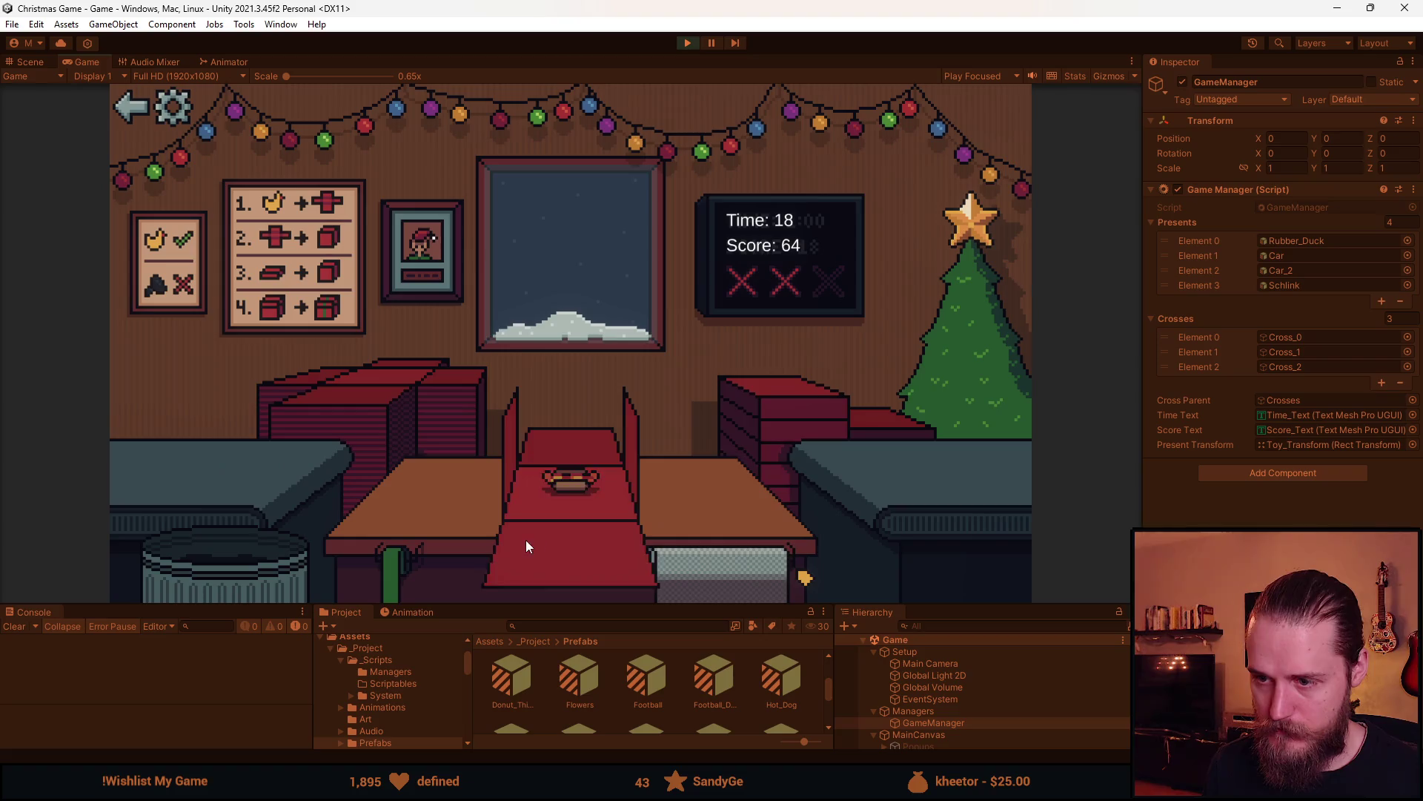
pyautogui.click(702, 421)
pyautogui.click(573, 425)
pyautogui.click(363, 402)
pyautogui.click(203, 461)
pyautogui.click(581, 559)
pyautogui.click(660, 454)
pyautogui.click(607, 444)
# Box and ship two rubber ducks and the magnet
pyautogui.click(204, 459)
pyautogui.click(752, 406)
pyautogui.click(582, 454)
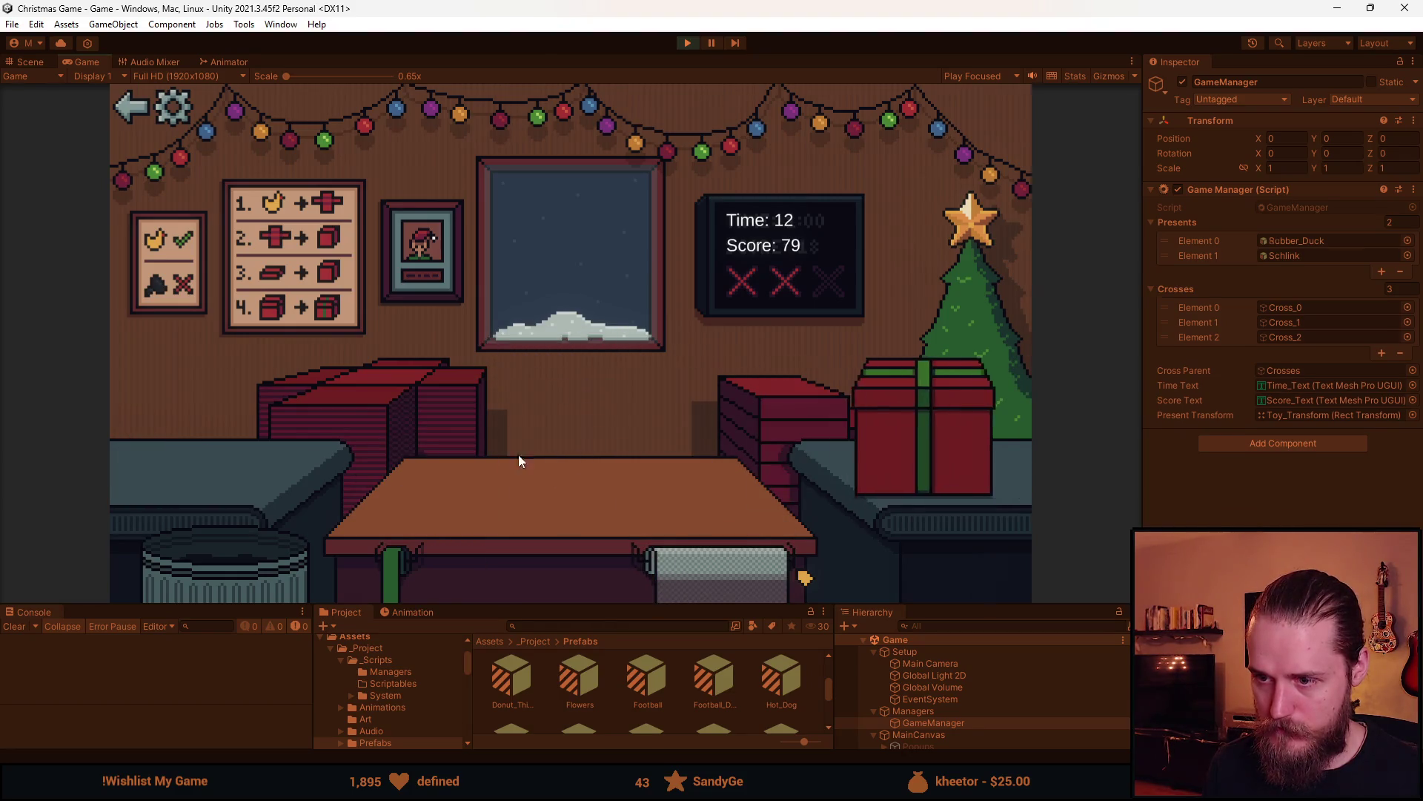
pyautogui.click(198, 470)
pyautogui.click(785, 394)
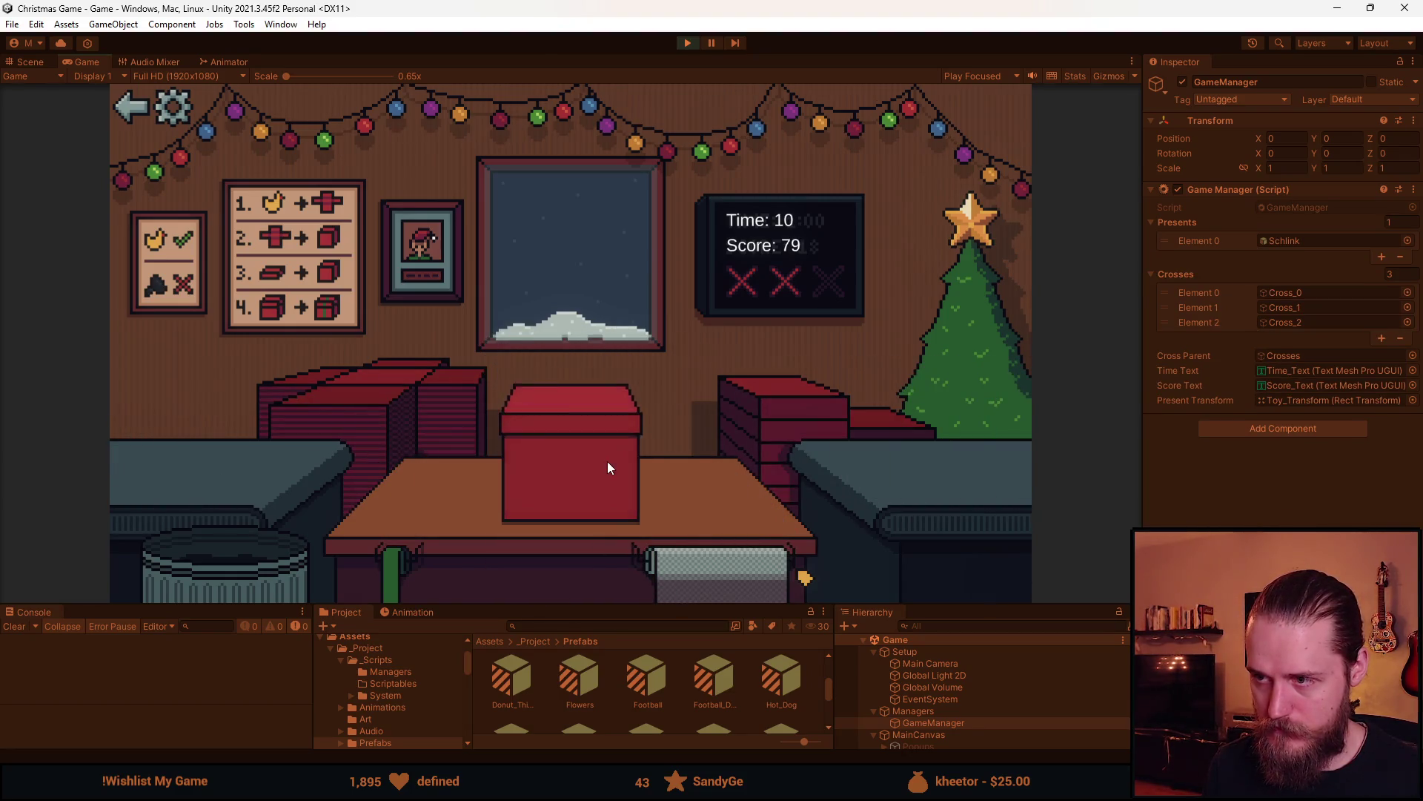
pyautogui.click(608, 461)
pyautogui.click(274, 483)
pyautogui.click(771, 403)
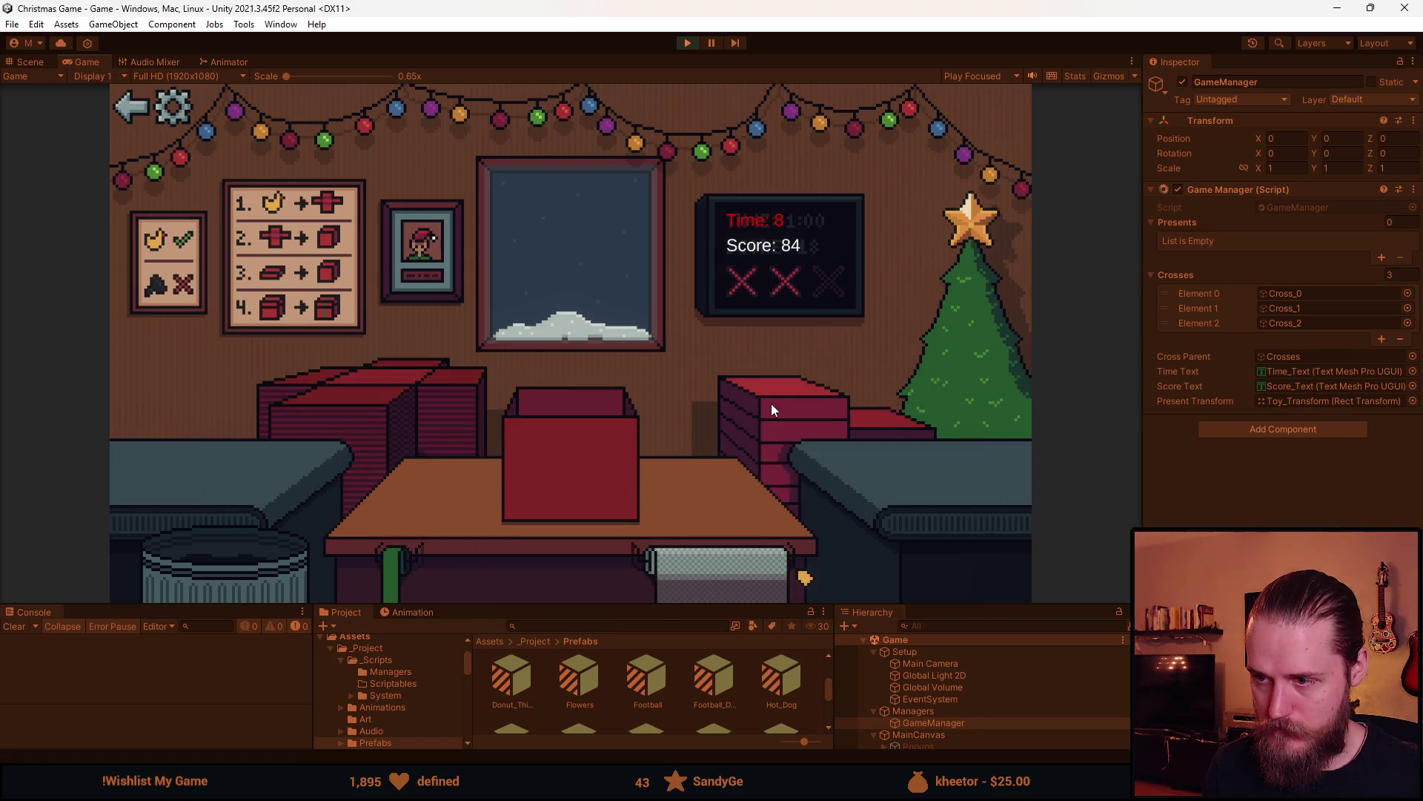
pyautogui.click(562, 457)
# Wrap, box and ship the flowers, trash the grey item, and ship the wrapped Rubik's cube before time runs out at score 101
pyautogui.click(233, 459)
pyautogui.click(703, 576)
pyautogui.click(738, 421)
pyautogui.click(609, 466)
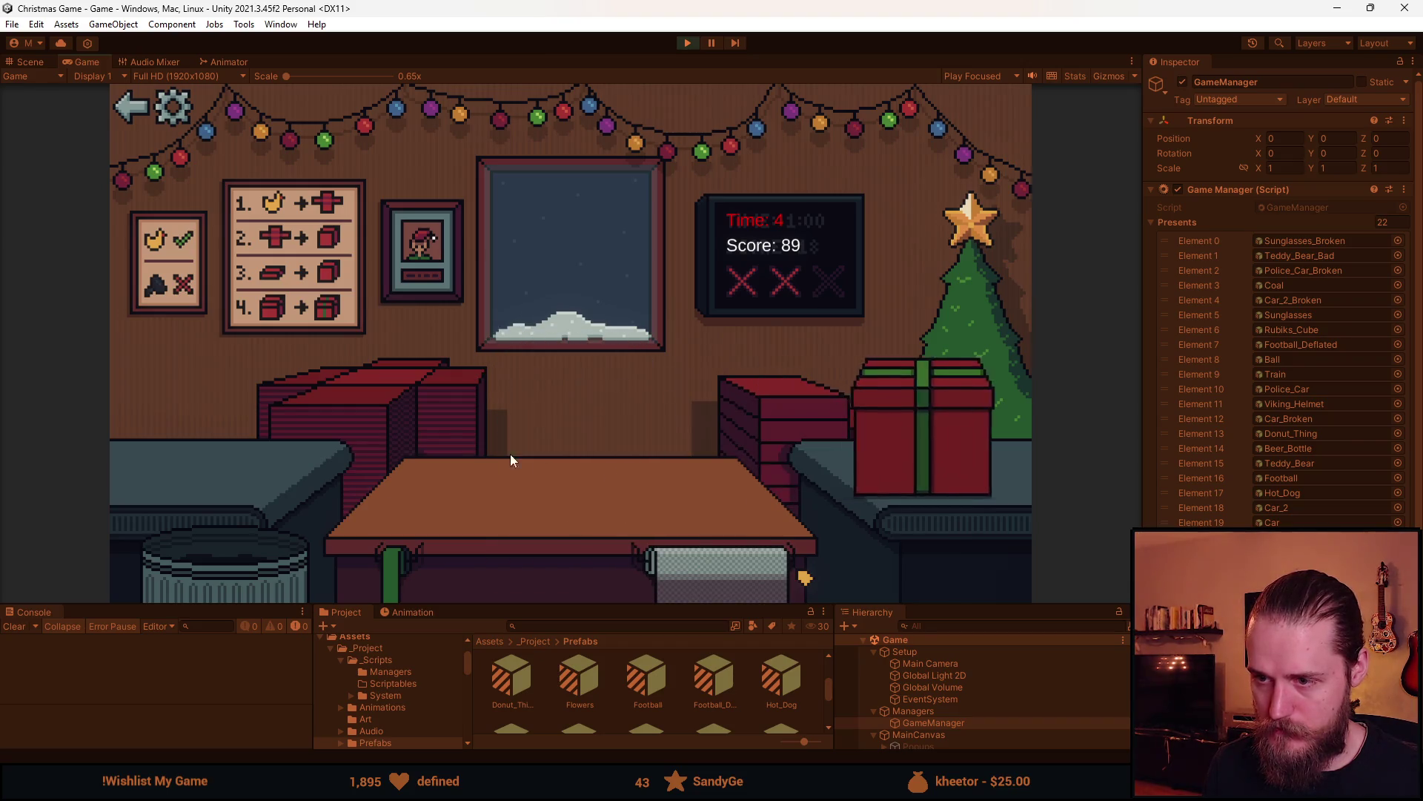
pyautogui.click(246, 476)
pyautogui.click(354, 531)
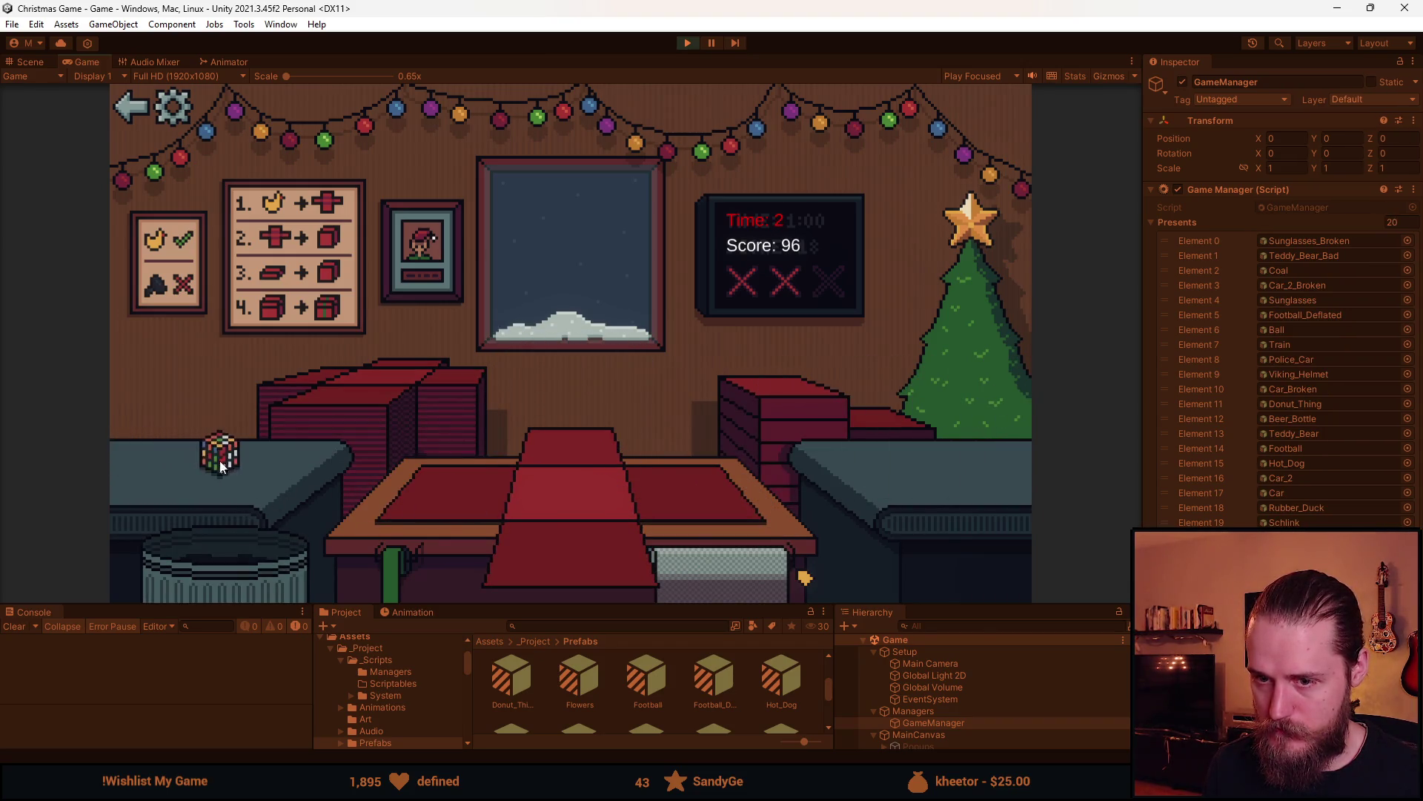
pyautogui.click(128, 453)
pyautogui.click(703, 575)
pyautogui.click(594, 442)
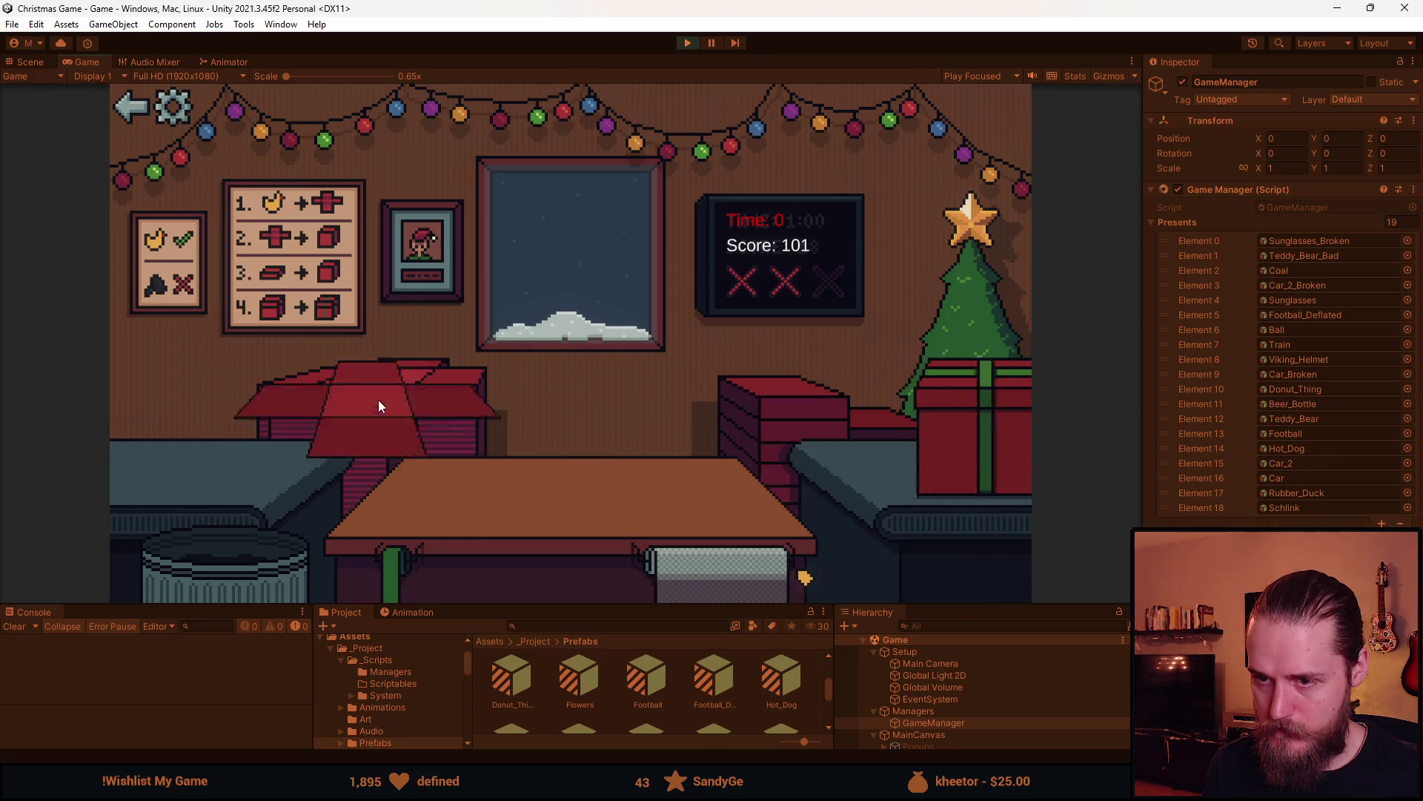
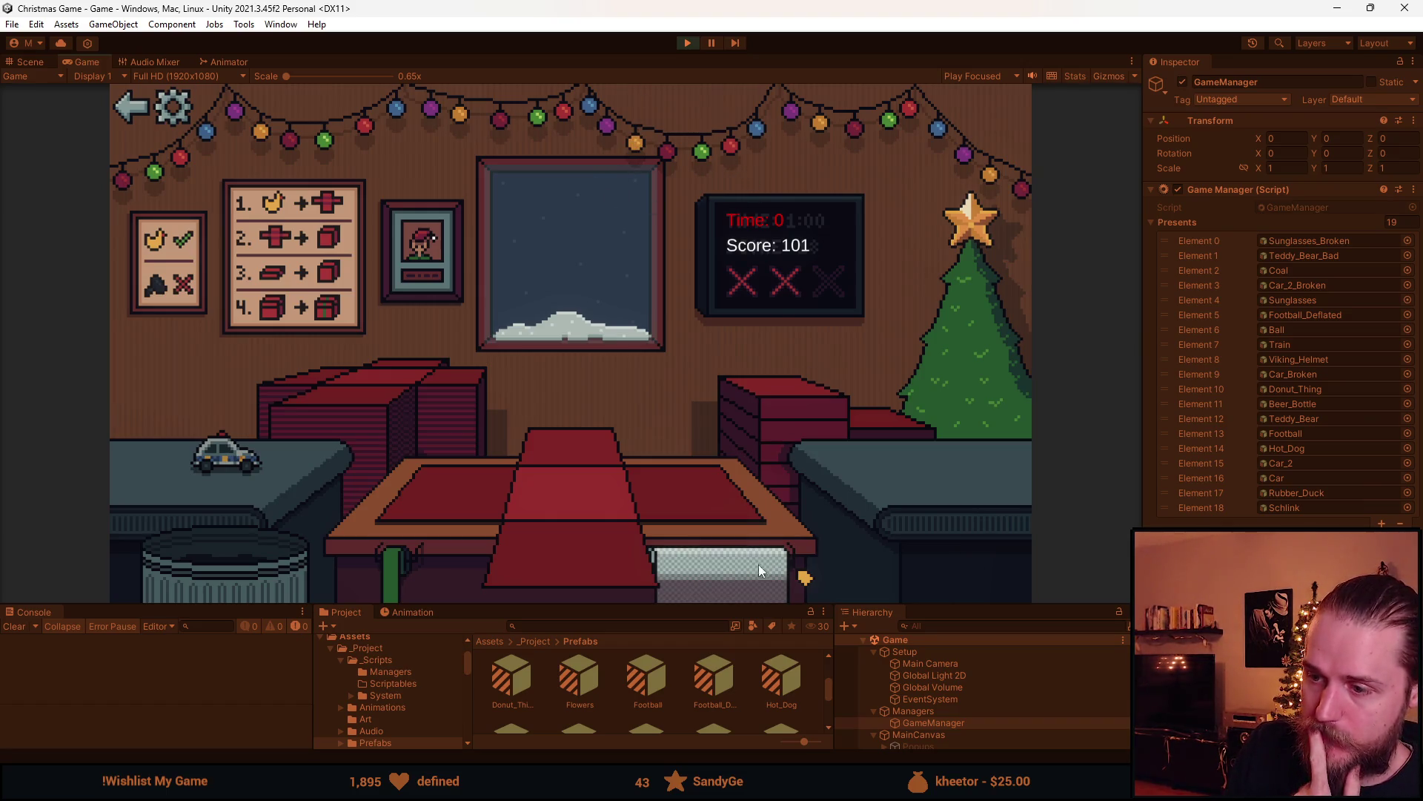
# Drop the crumpled plastic onto the gift in Game view, then stop play mode
pyautogui.click(736, 584)
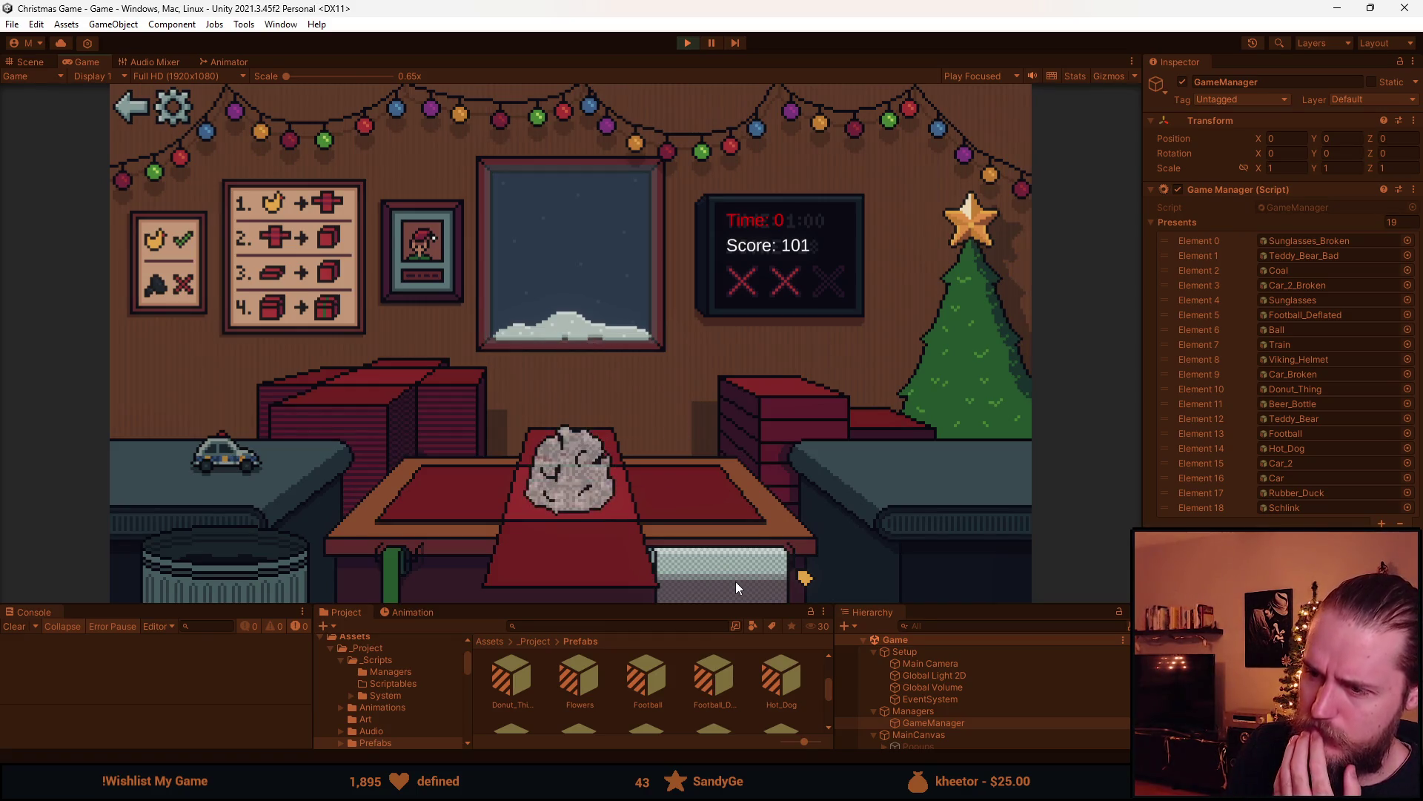
pyautogui.click(689, 42)
pyautogui.hotkey('alt', 'Tab')
# Add the guard 'if (_crumpled.activeSelf || _plain.activeSelf)' on new line 17 of UsePlasticShit
pyautogui.moveTo(871, 5); pyautogui.dragTo(872, 0)
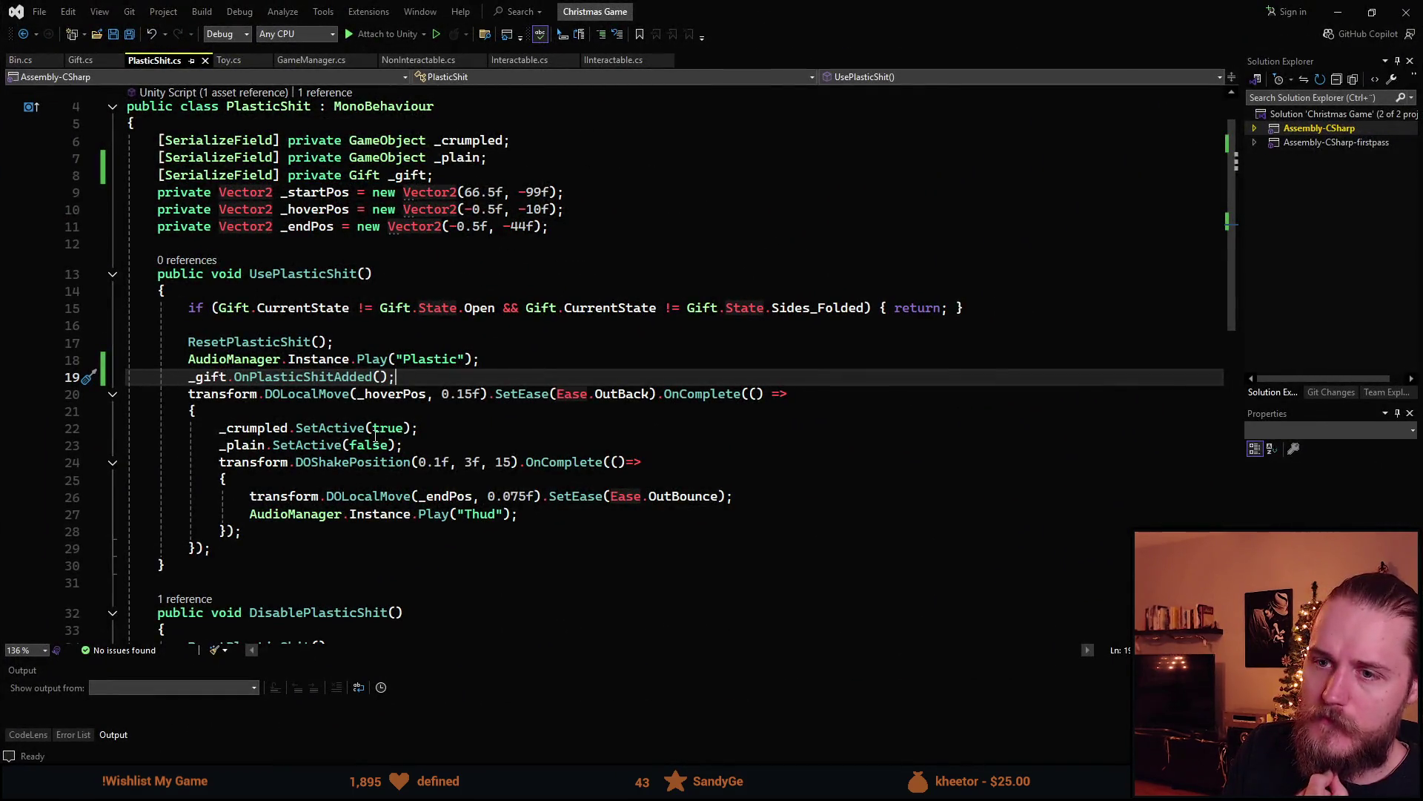
pyautogui.click(291, 330)
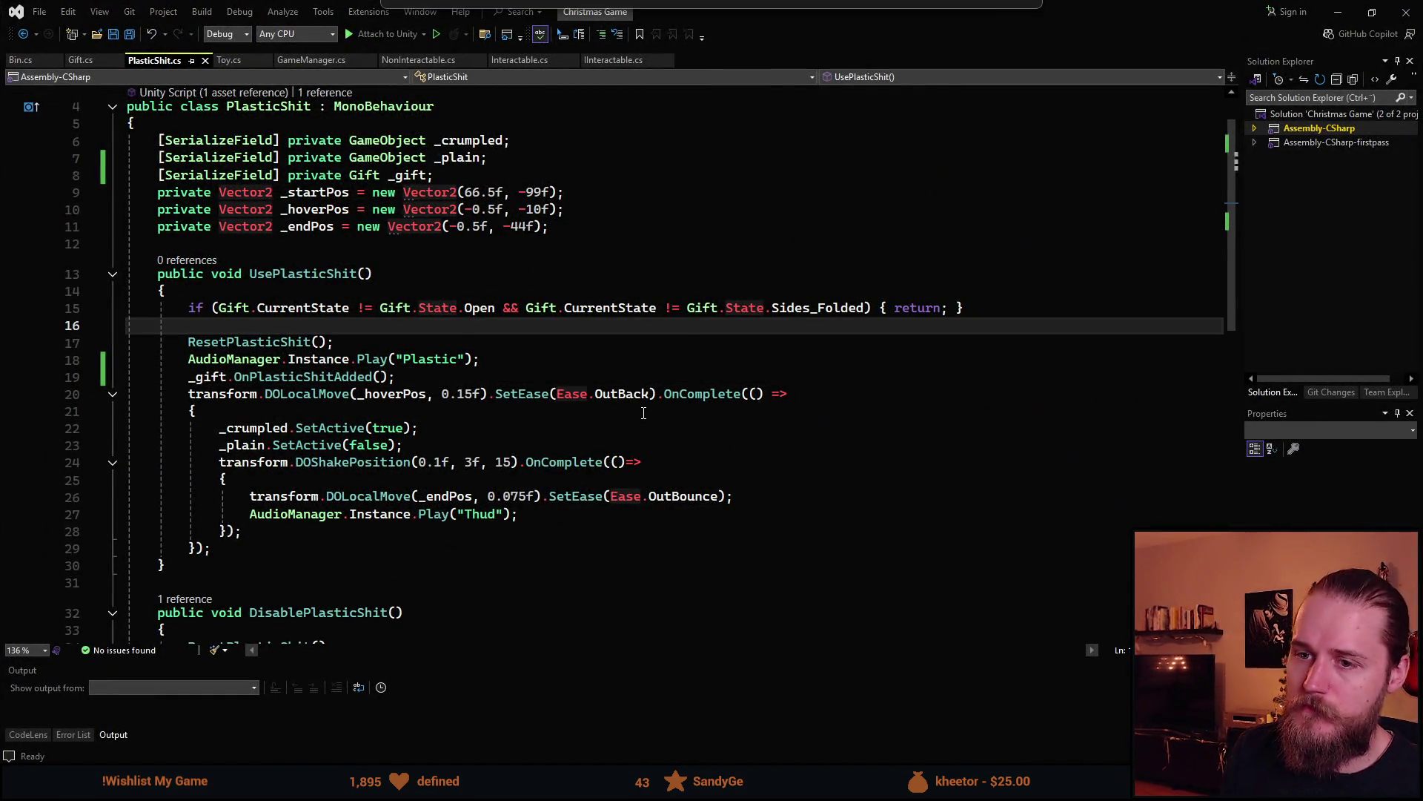
pyautogui.press('Return')
pyautogui.press('Up')
pyautogui.press('Return')
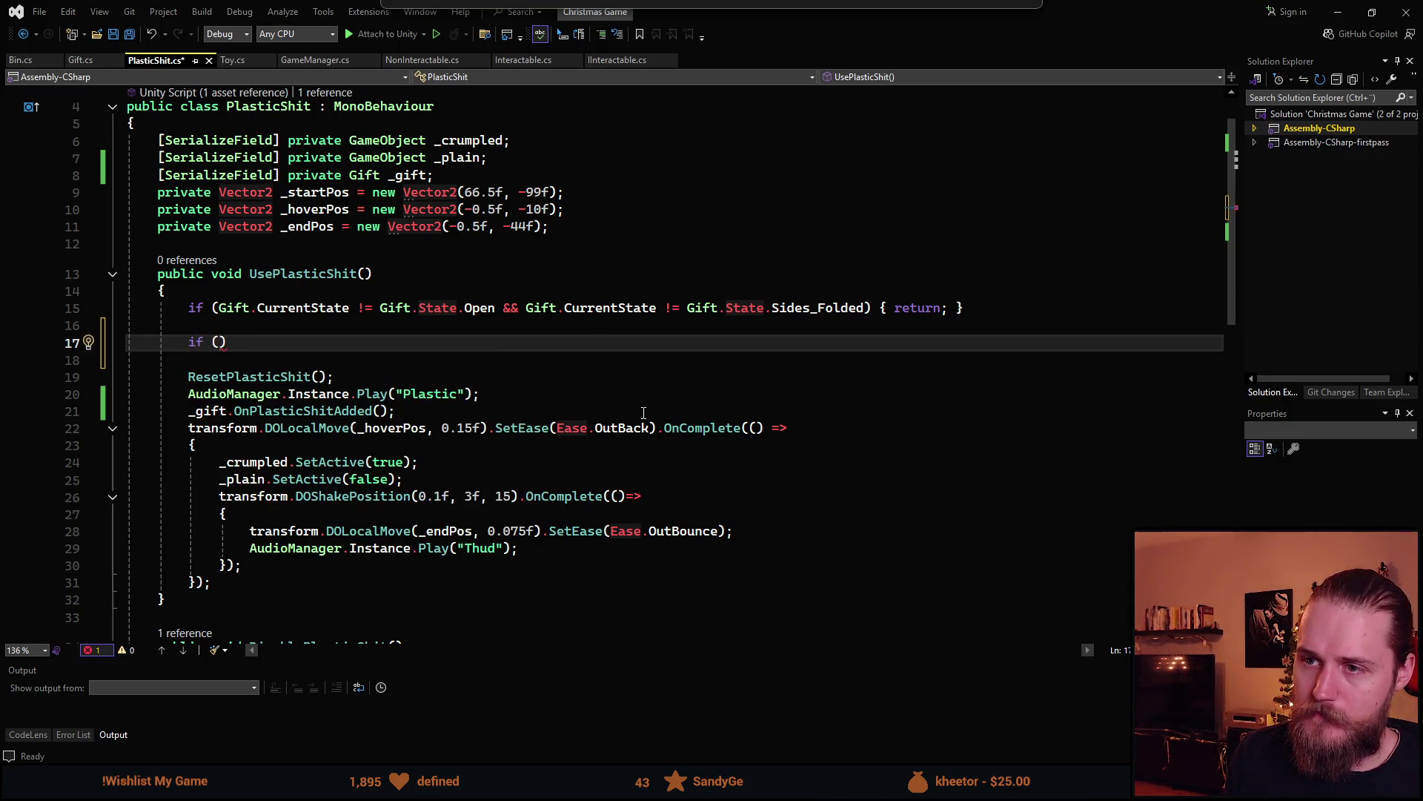
pyautogui.write('_c')
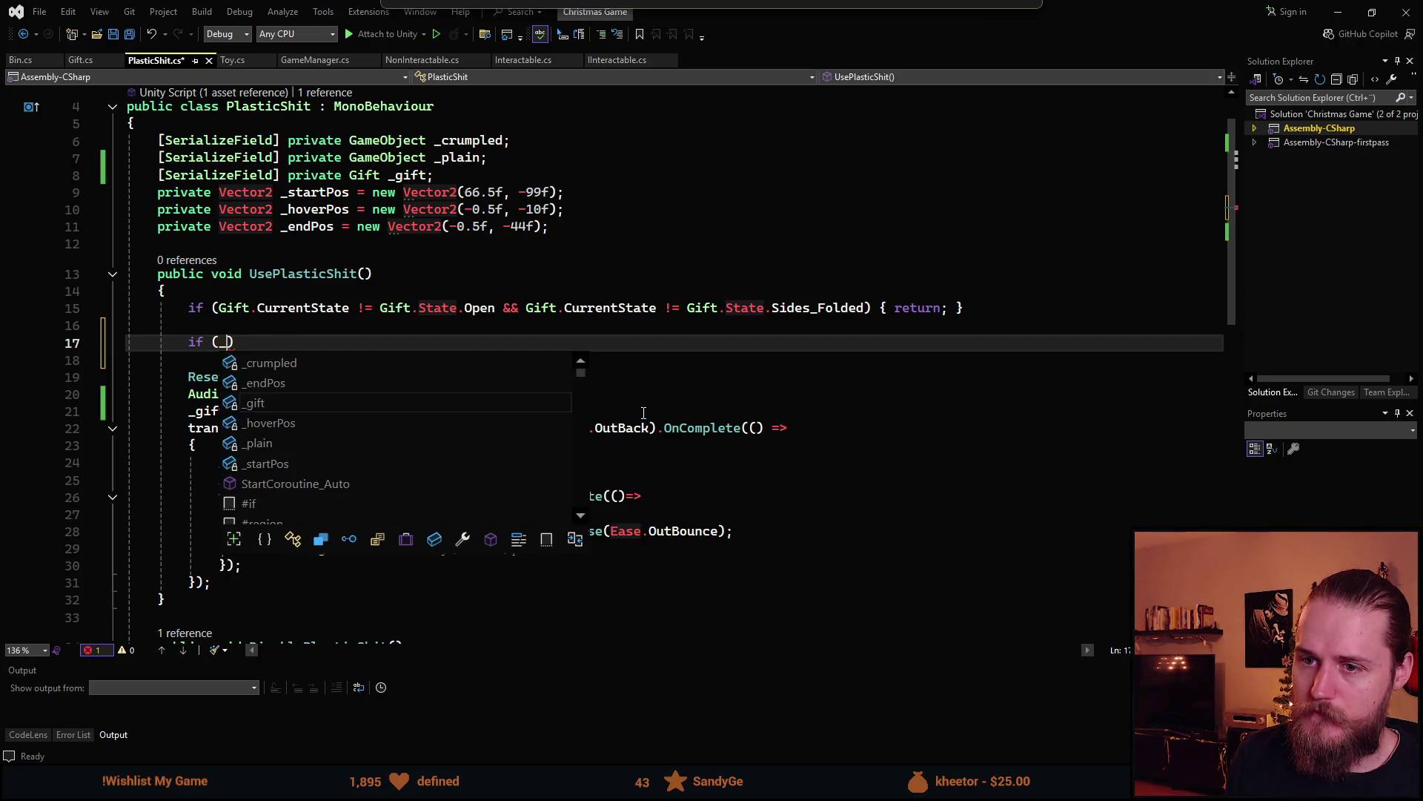
pyautogui.write('.ac')
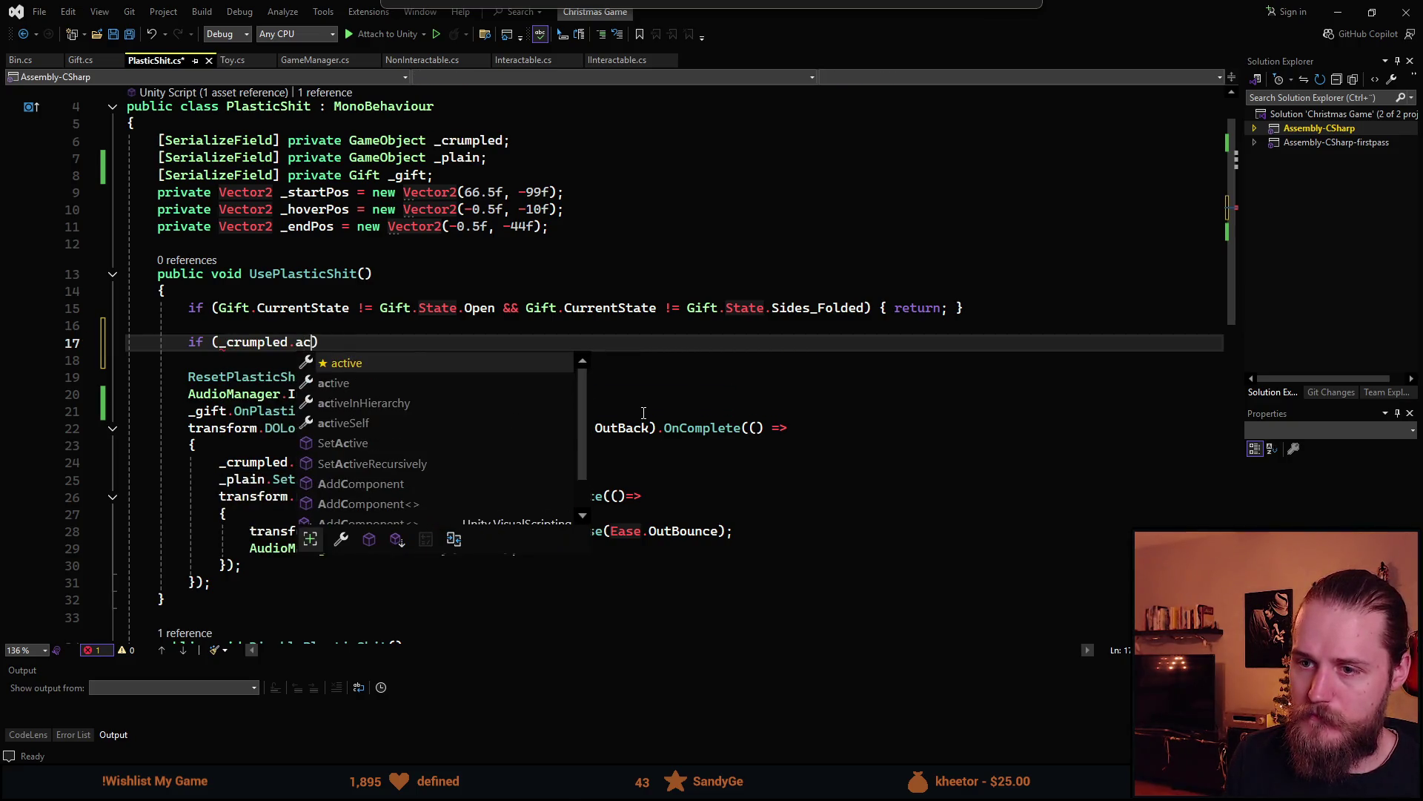
pyautogui.press('Down')
pyautogui.press('Tab')
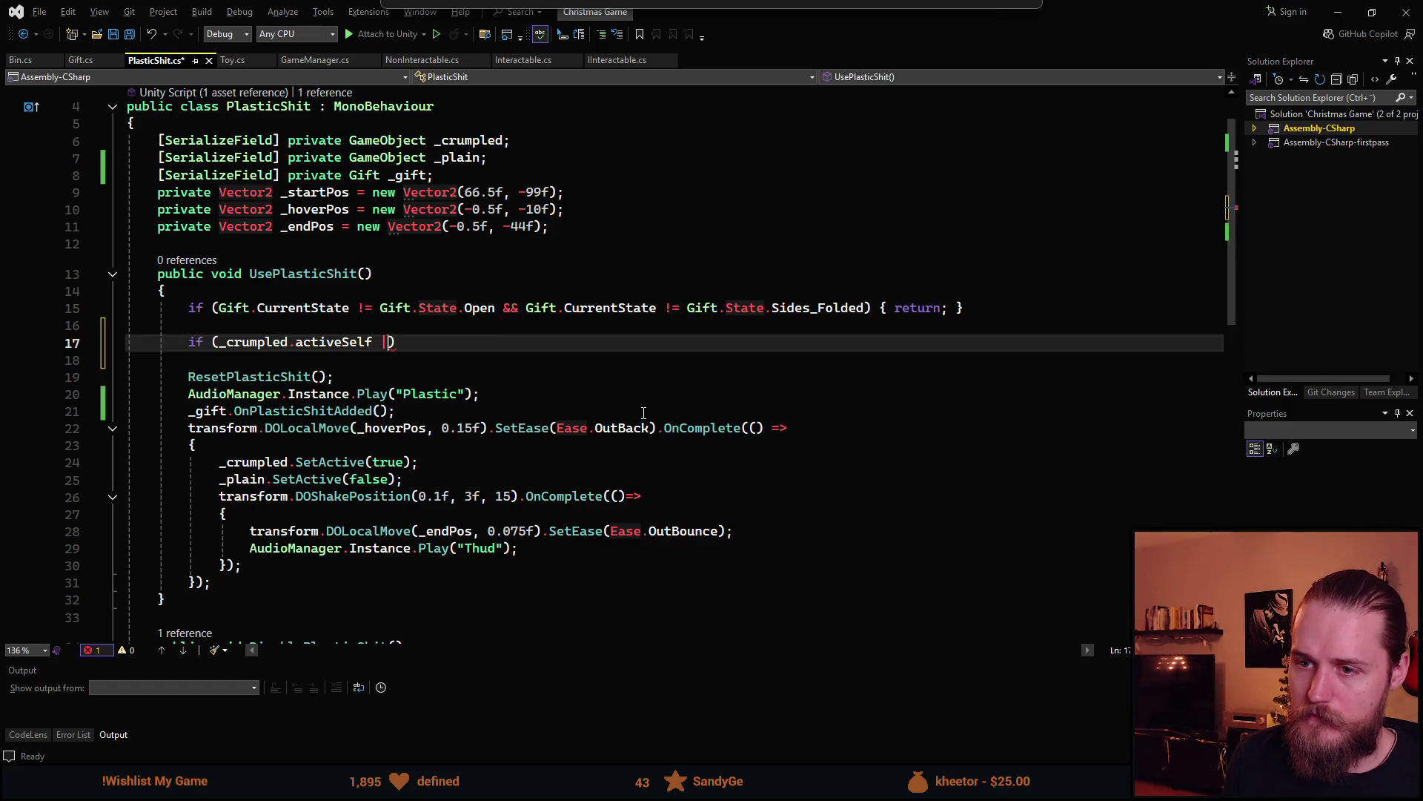
pyautogui.write('_pl.ac')
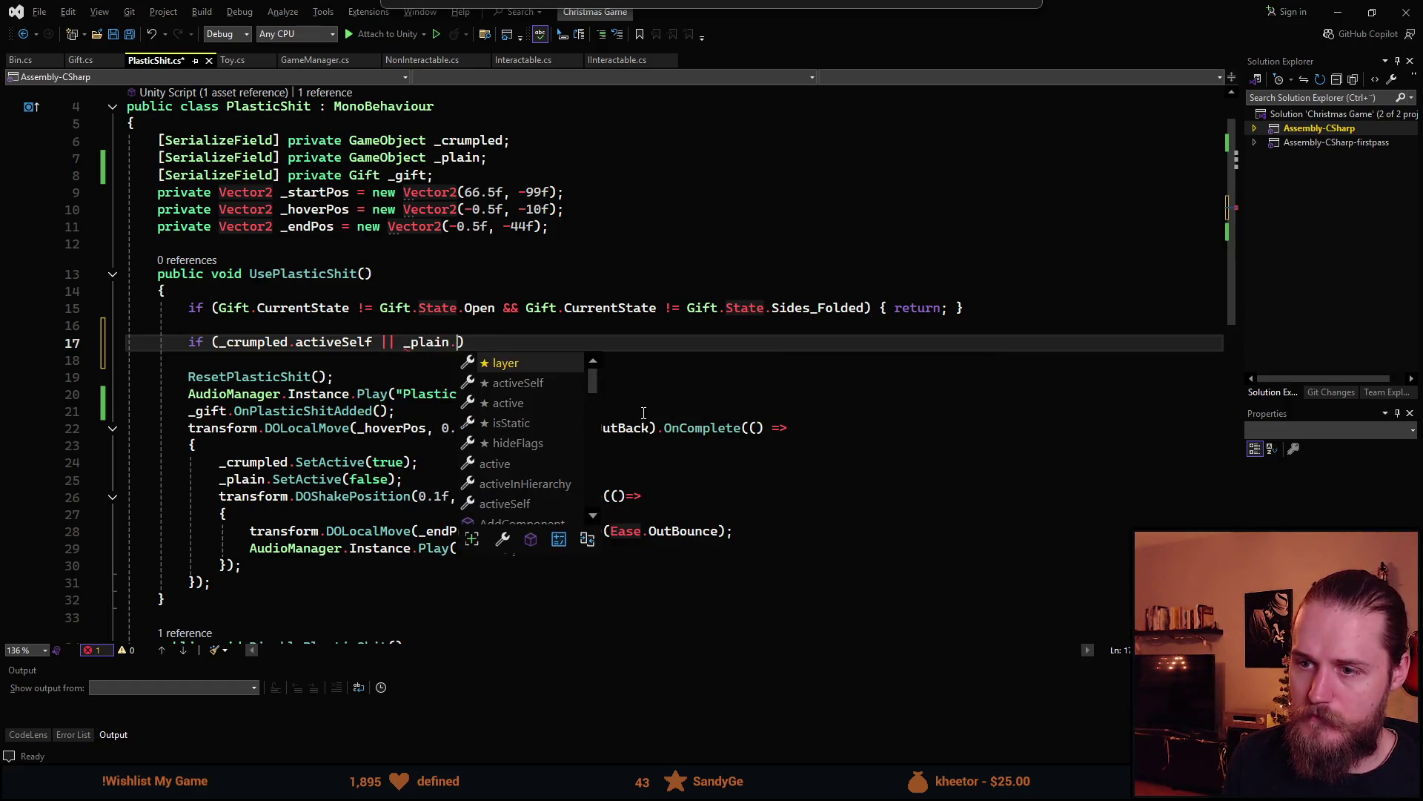
pyautogui.press('Tab')
pyautogui.write(')')
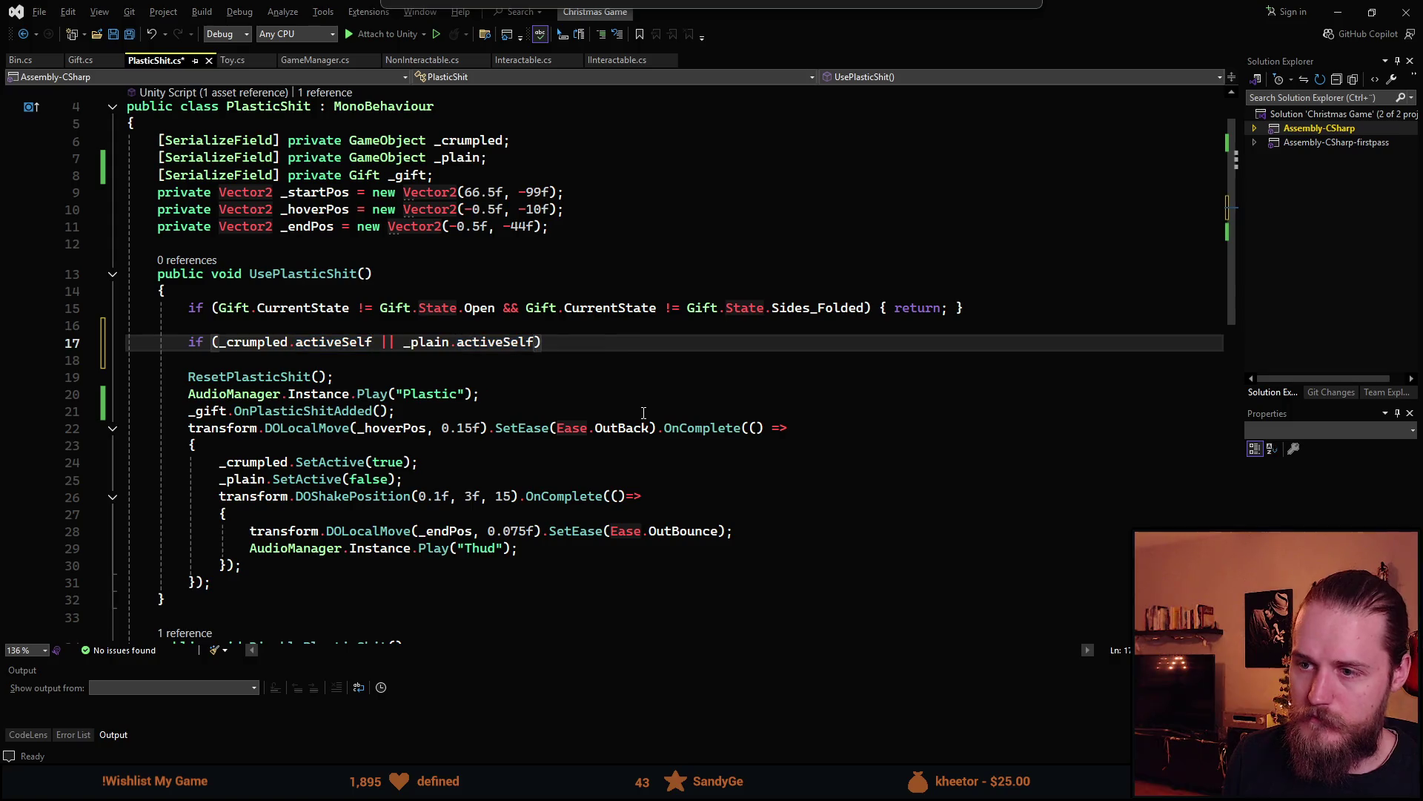
pyautogui.hotkey('alt', 'Tab')
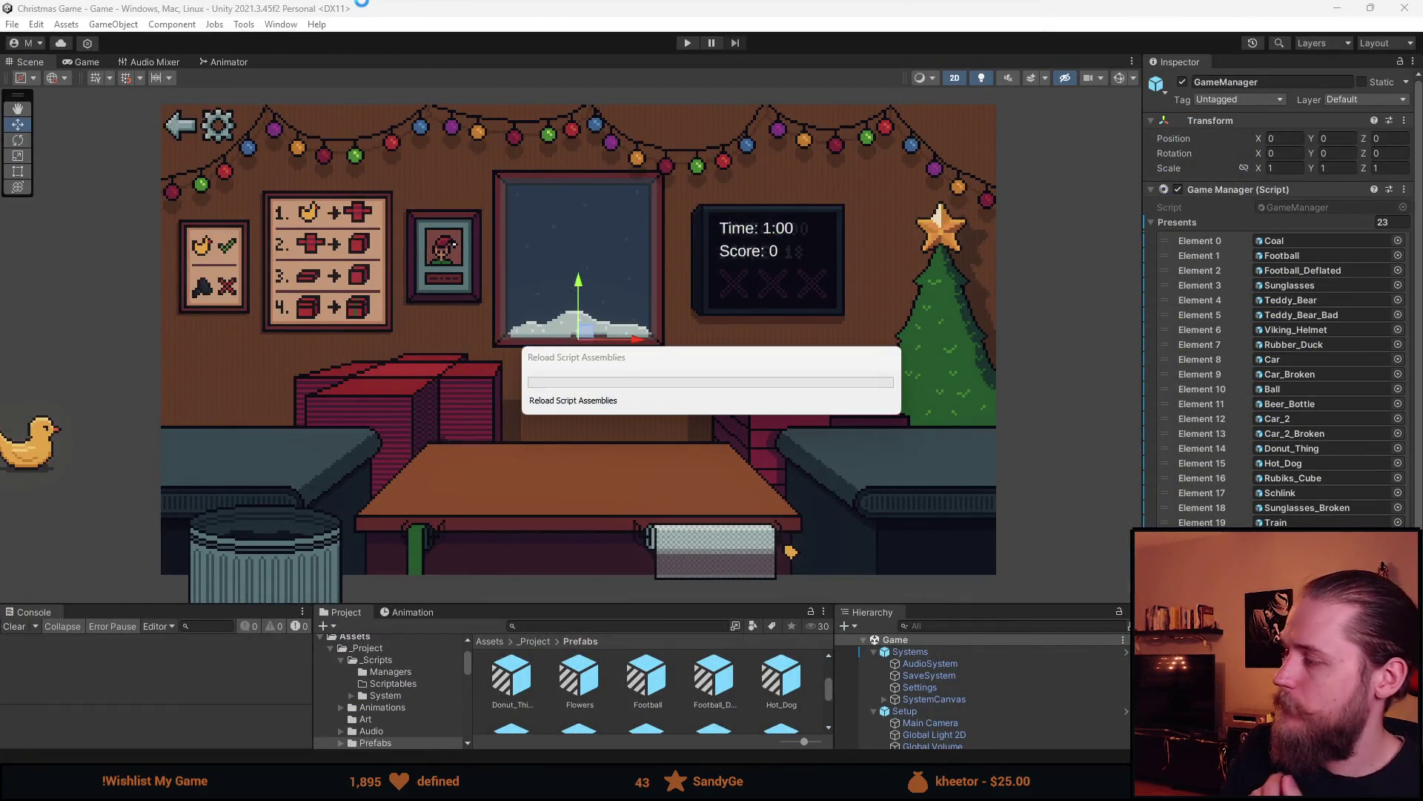
# Enter play mode, then wrap and ship the coal gift
pyautogui.click(688, 42)
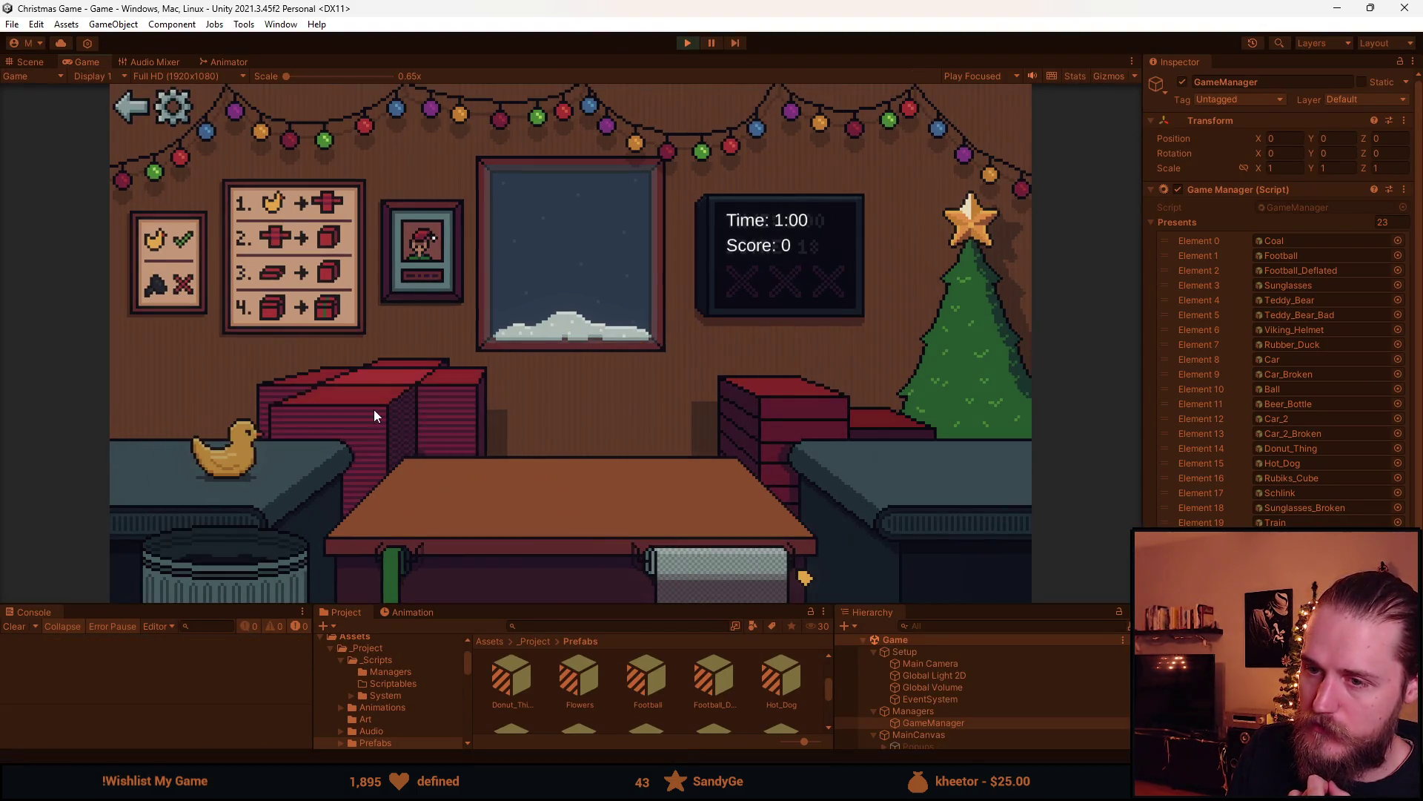
pyautogui.click(374, 409)
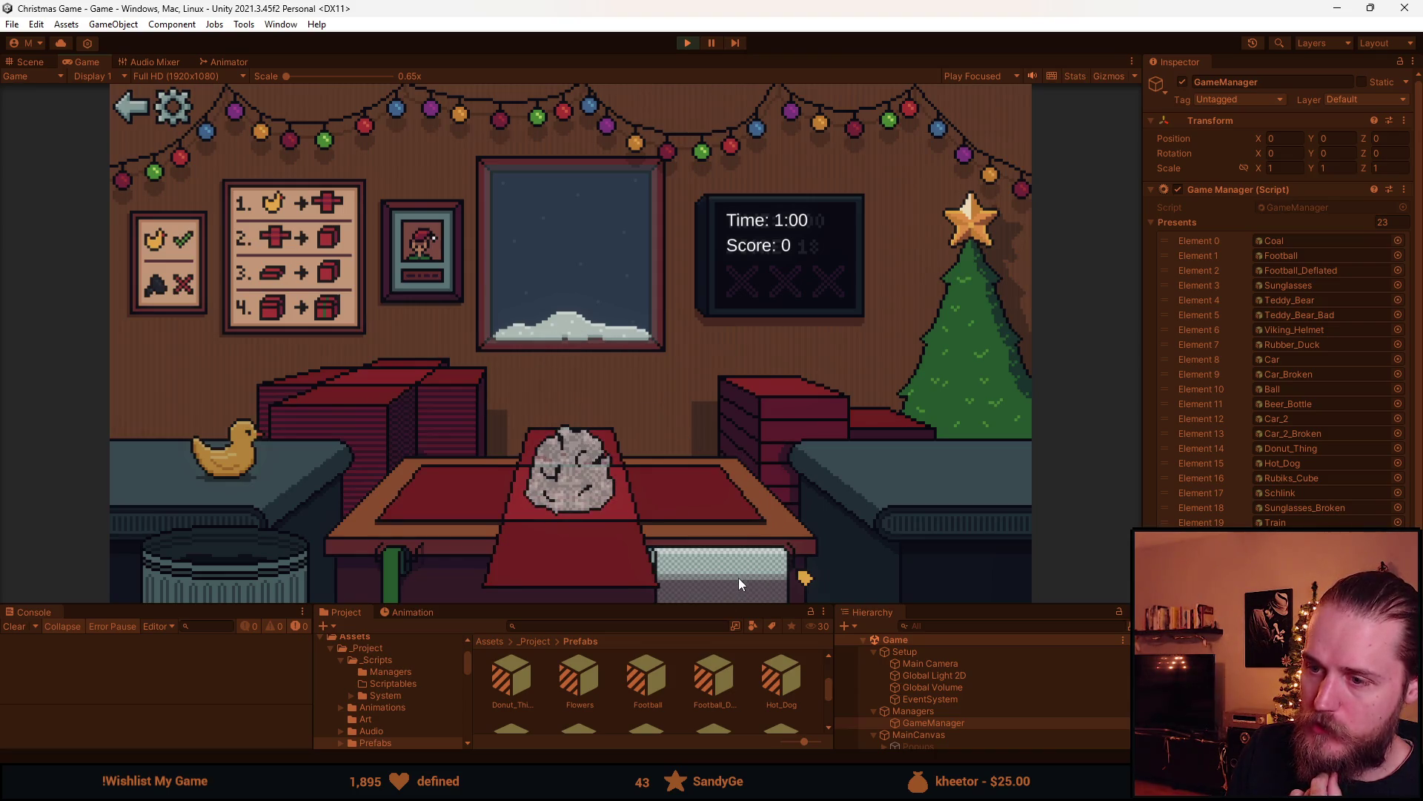
pyautogui.moveTo(740, 577); pyautogui.dragTo(446, 562)
pyautogui.click(602, 464)
pyautogui.click(371, 392)
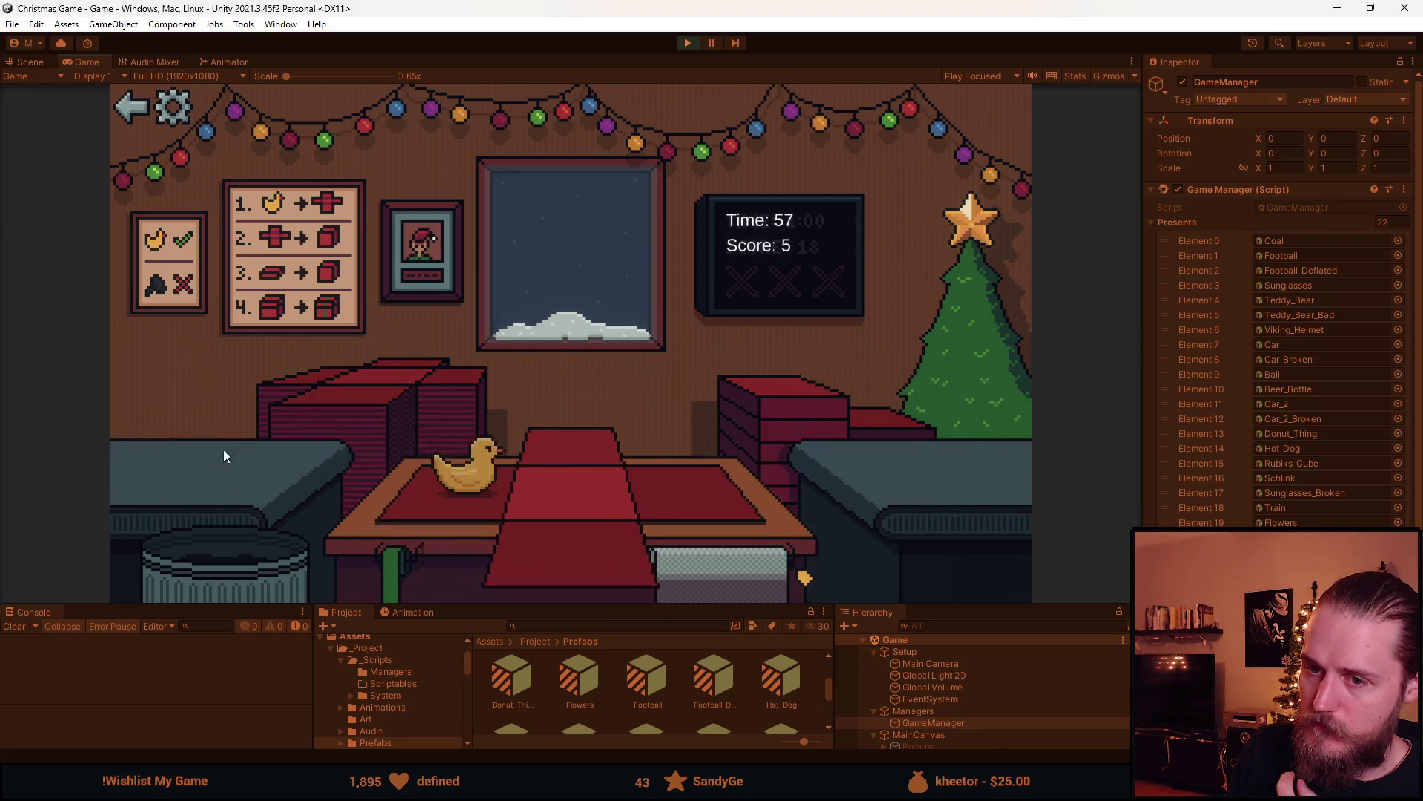
# Wrap and ship the duck and the toy car, then stop play mode at score 10
pyautogui.click(611, 546)
pyautogui.click(562, 436)
pyautogui.click(562, 436)
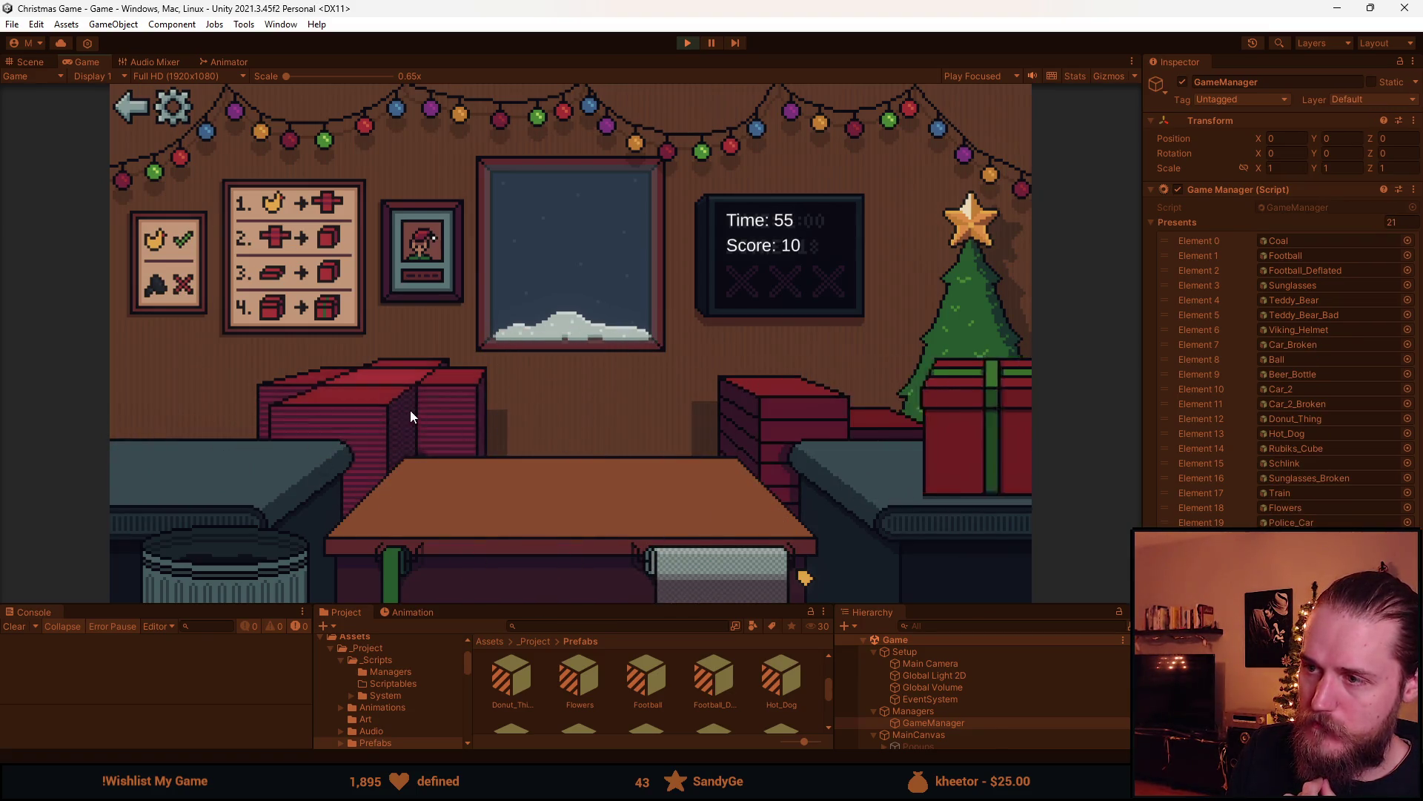
pyautogui.click(259, 464)
pyautogui.click(571, 475)
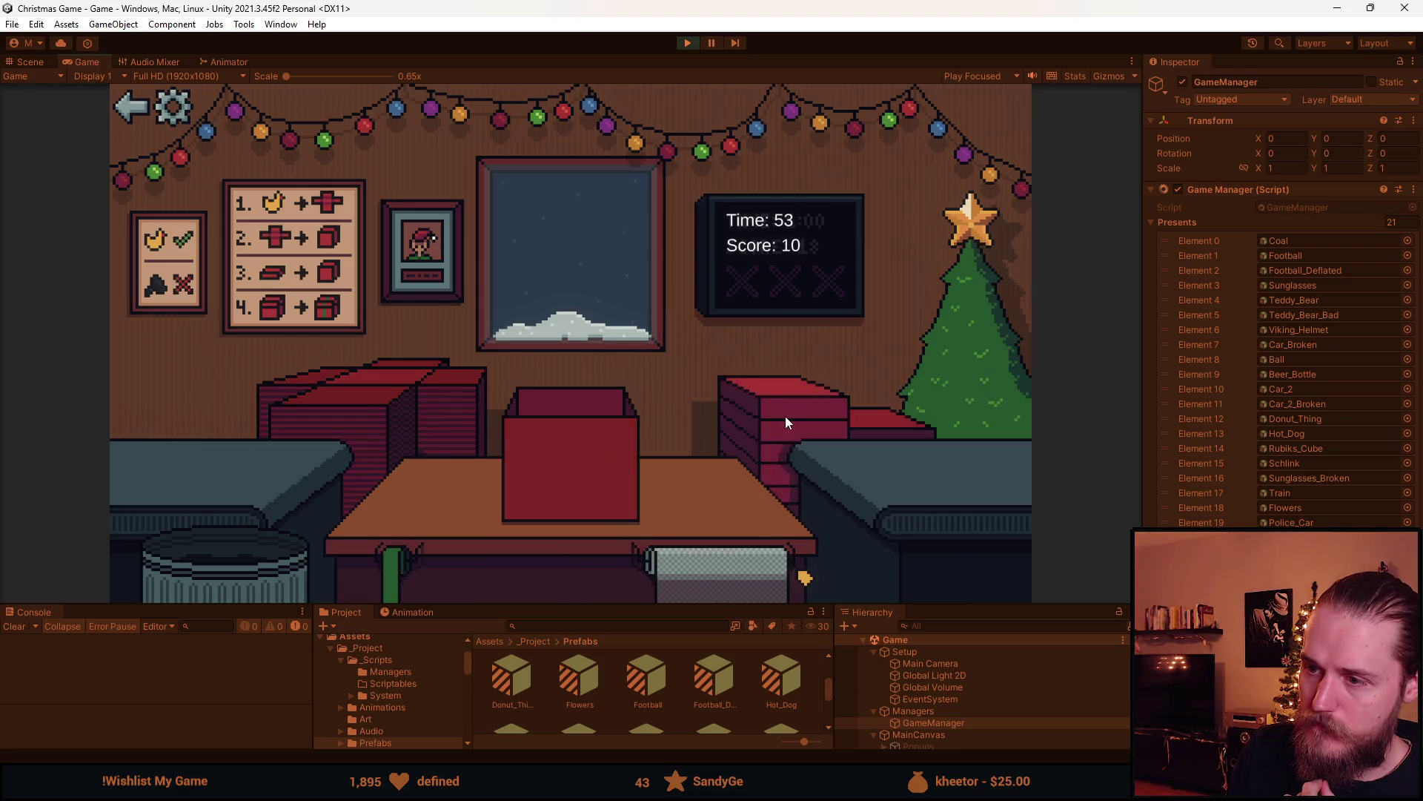
pyautogui.click(574, 456)
pyautogui.click(689, 45)
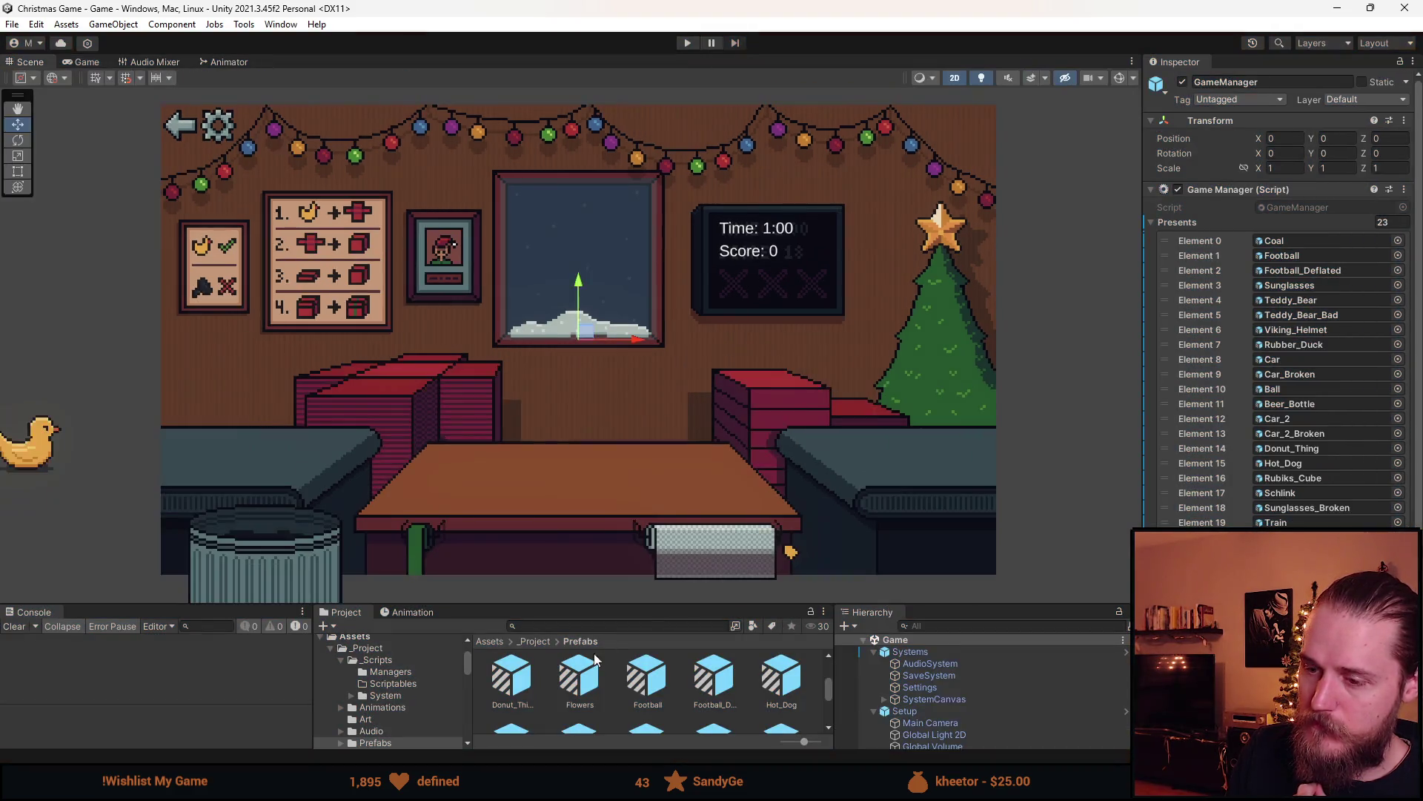
pyautogui.hotkey('alt', 'Tab')
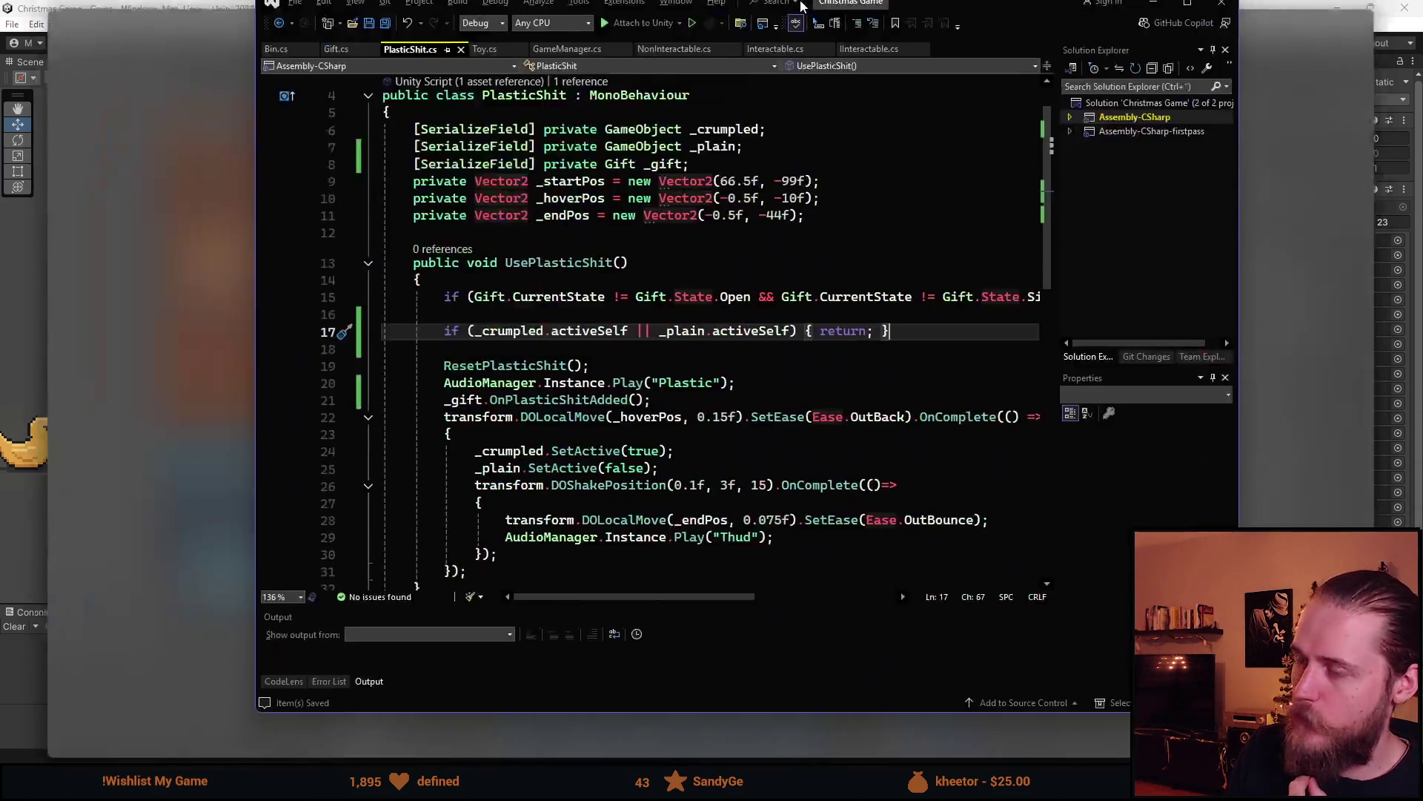
# In GameManager.cs, add '_timer += 1f;' after the score update in GiftShipped
pyautogui.click(303, 60)
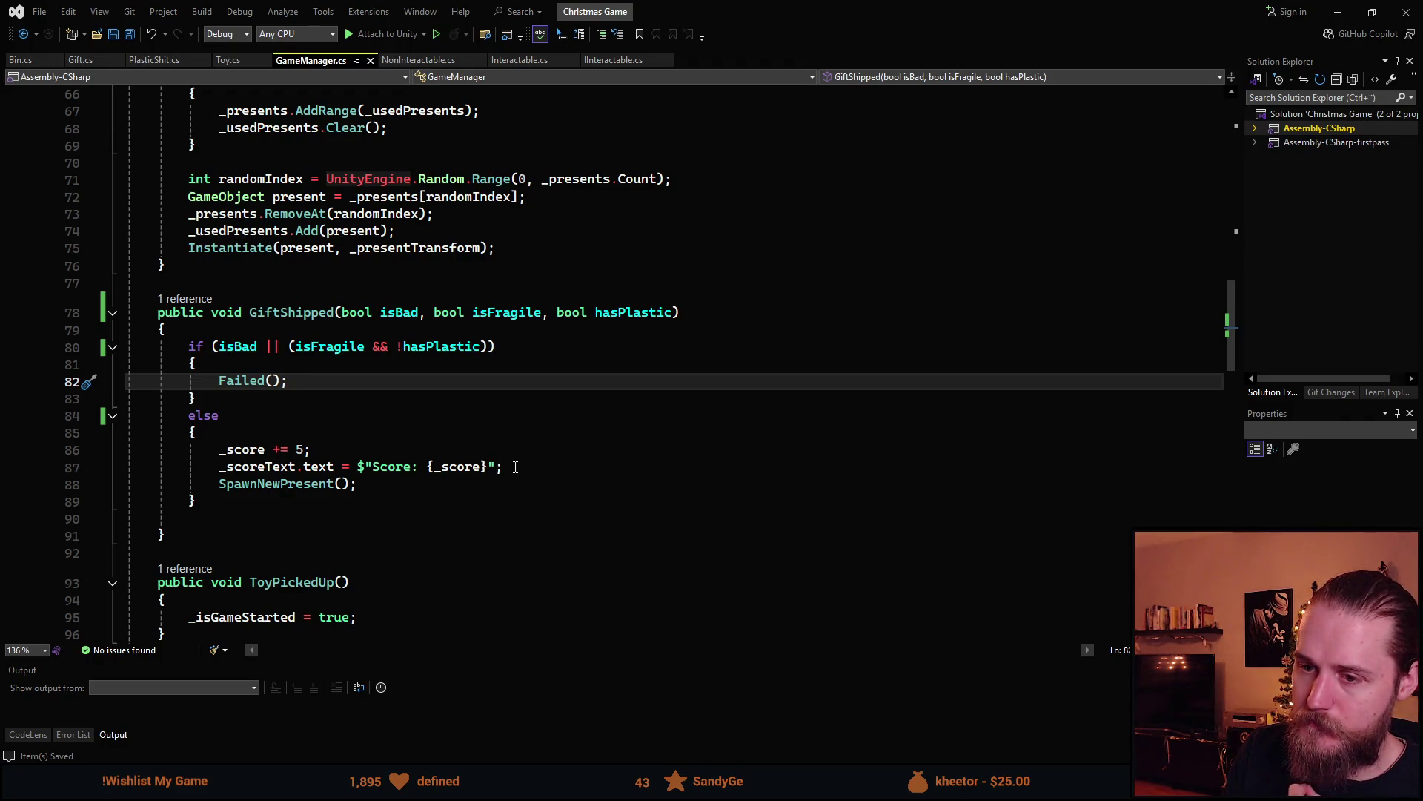
pyautogui.click(548, 473)
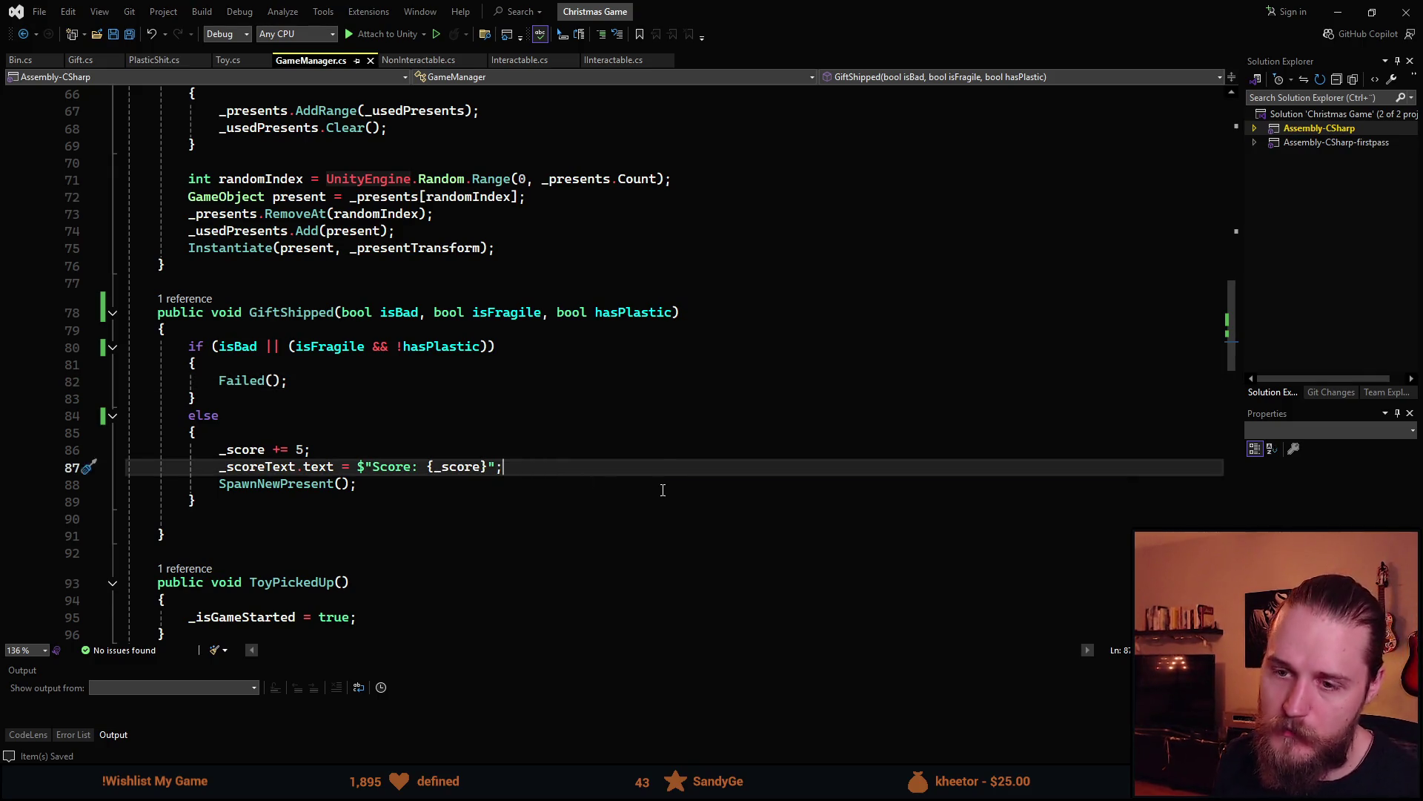
pyautogui.press('Return')
pyautogui.write('_tim')
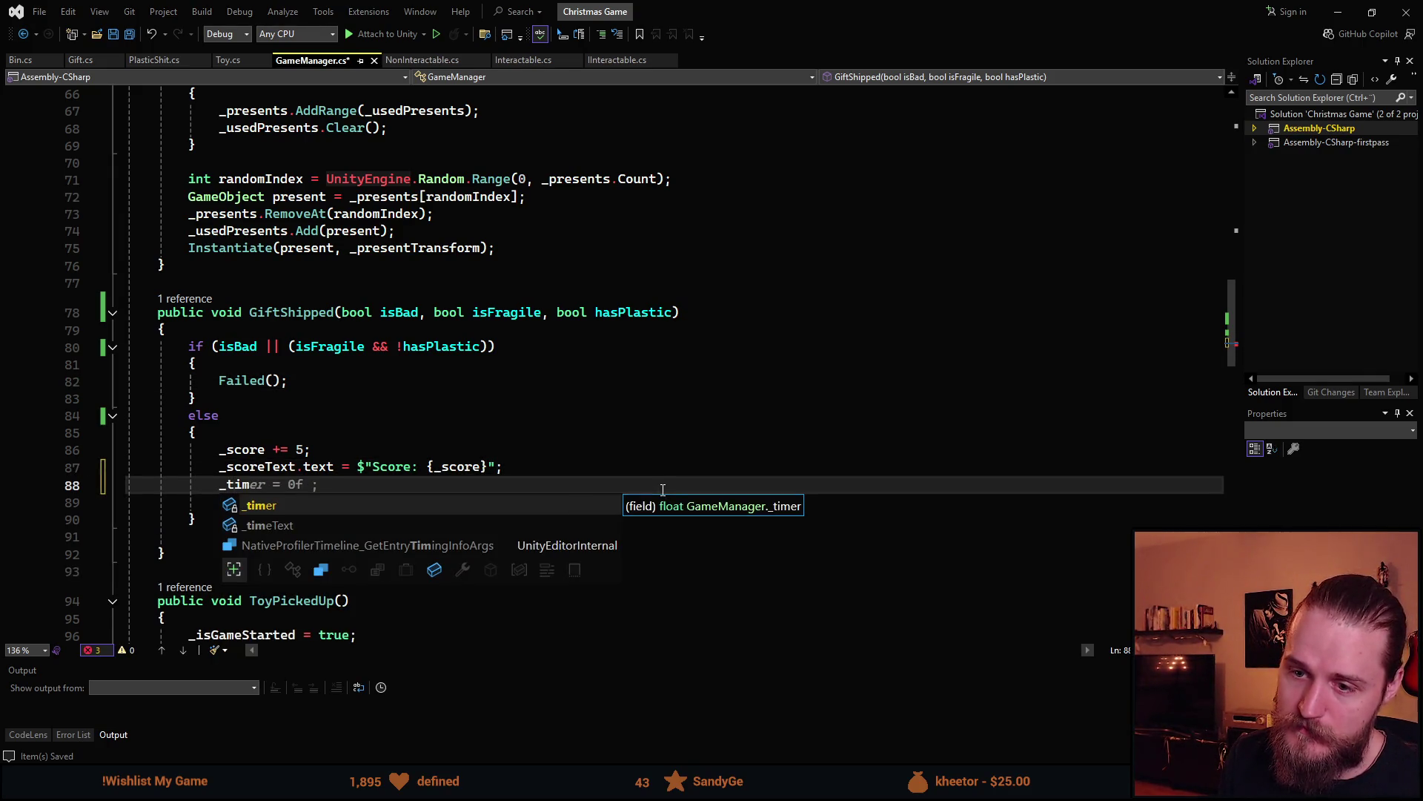
pyautogui.press('Tab')
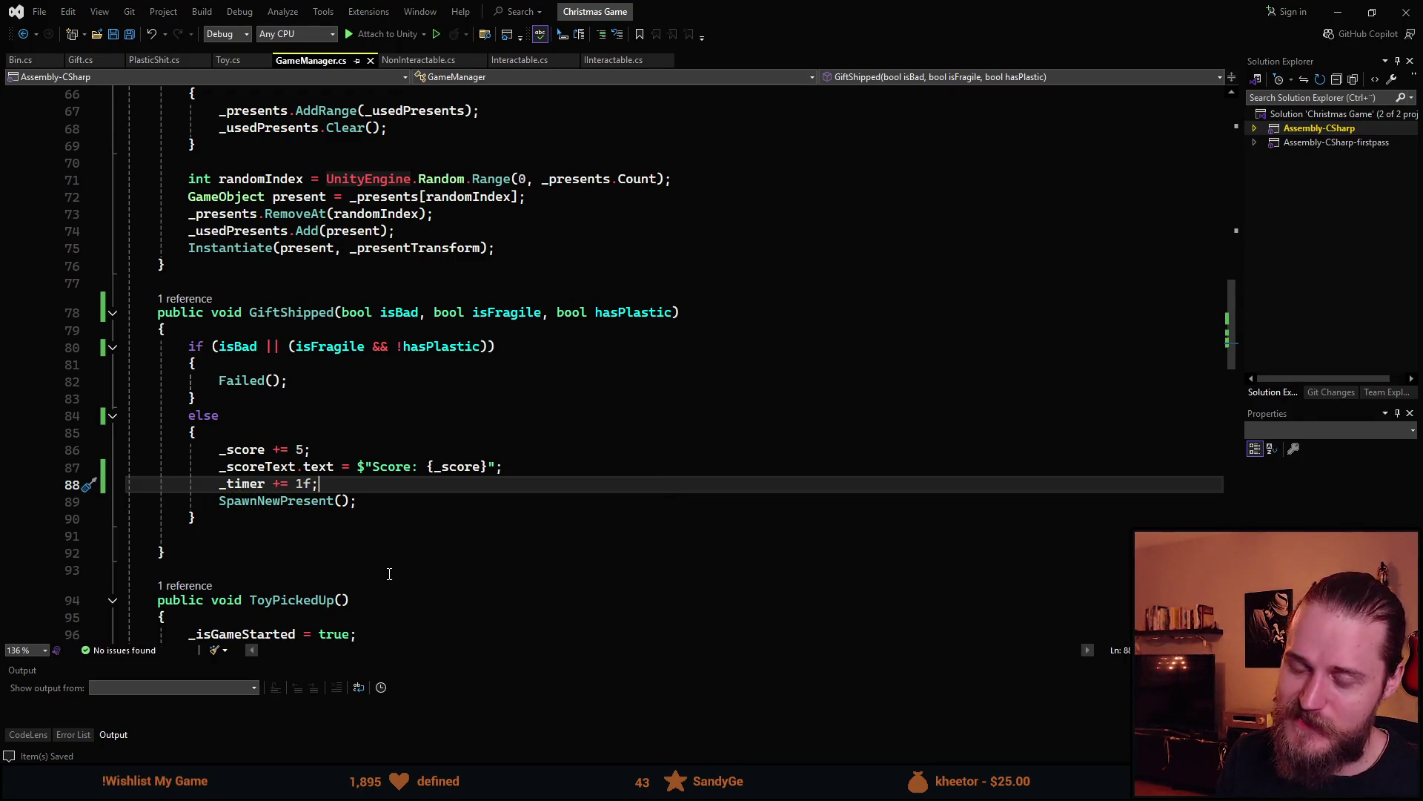
# Change the _timer field's starting value from 60f to 20f
pyautogui.scroll(13, 343, 580)
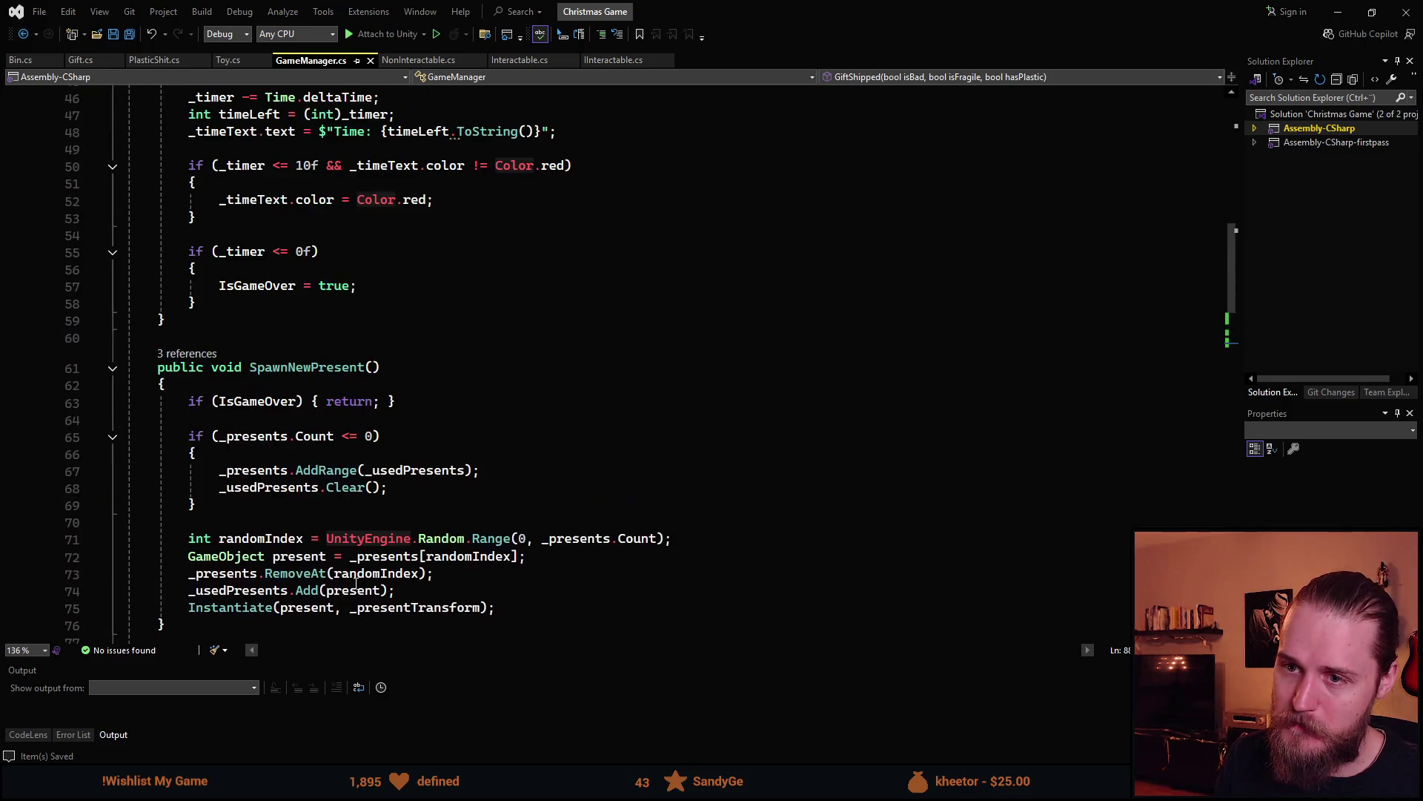
pyautogui.scroll(8, 370, 576)
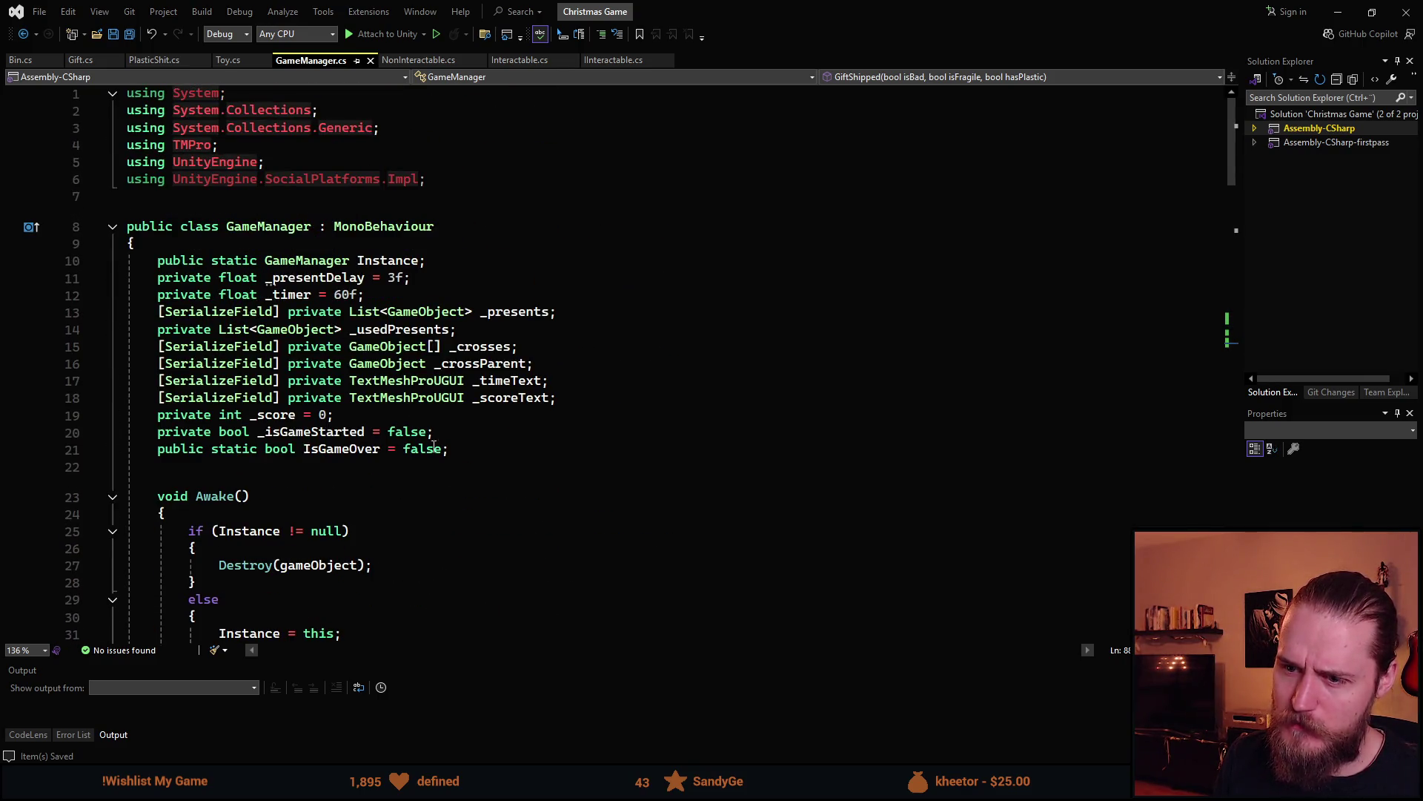
pyautogui.click(336, 295)
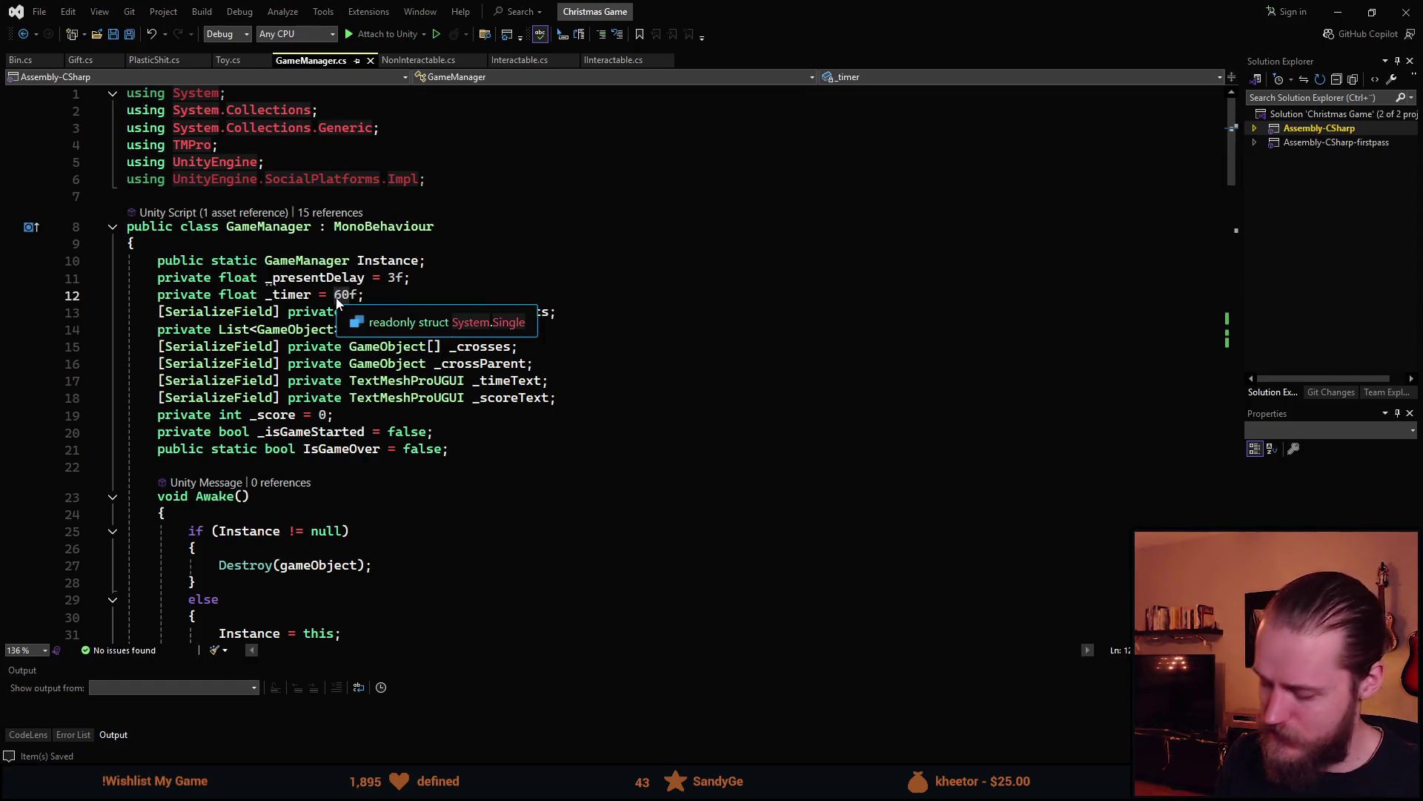
pyautogui.write('2')
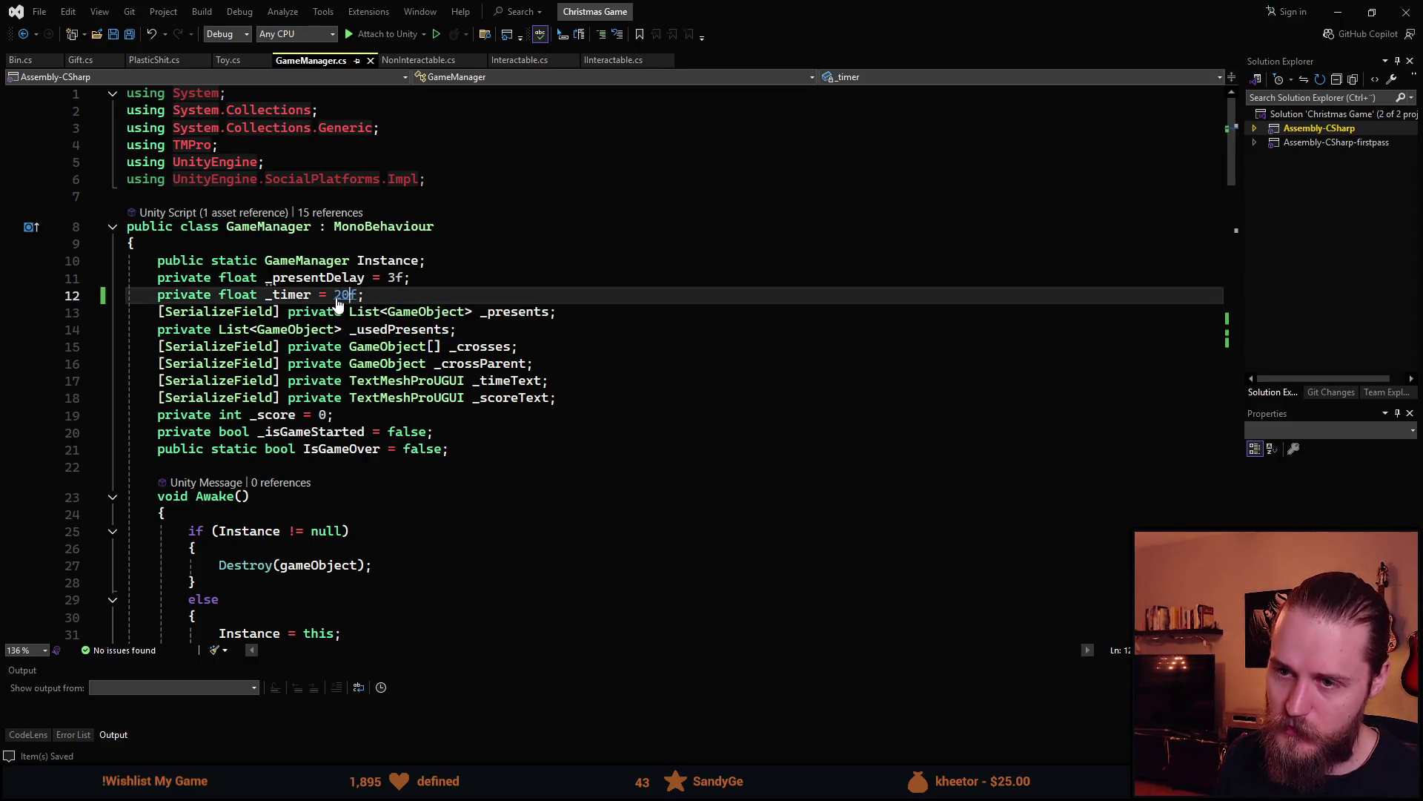
pyautogui.hotkey('alt', 'Tab')
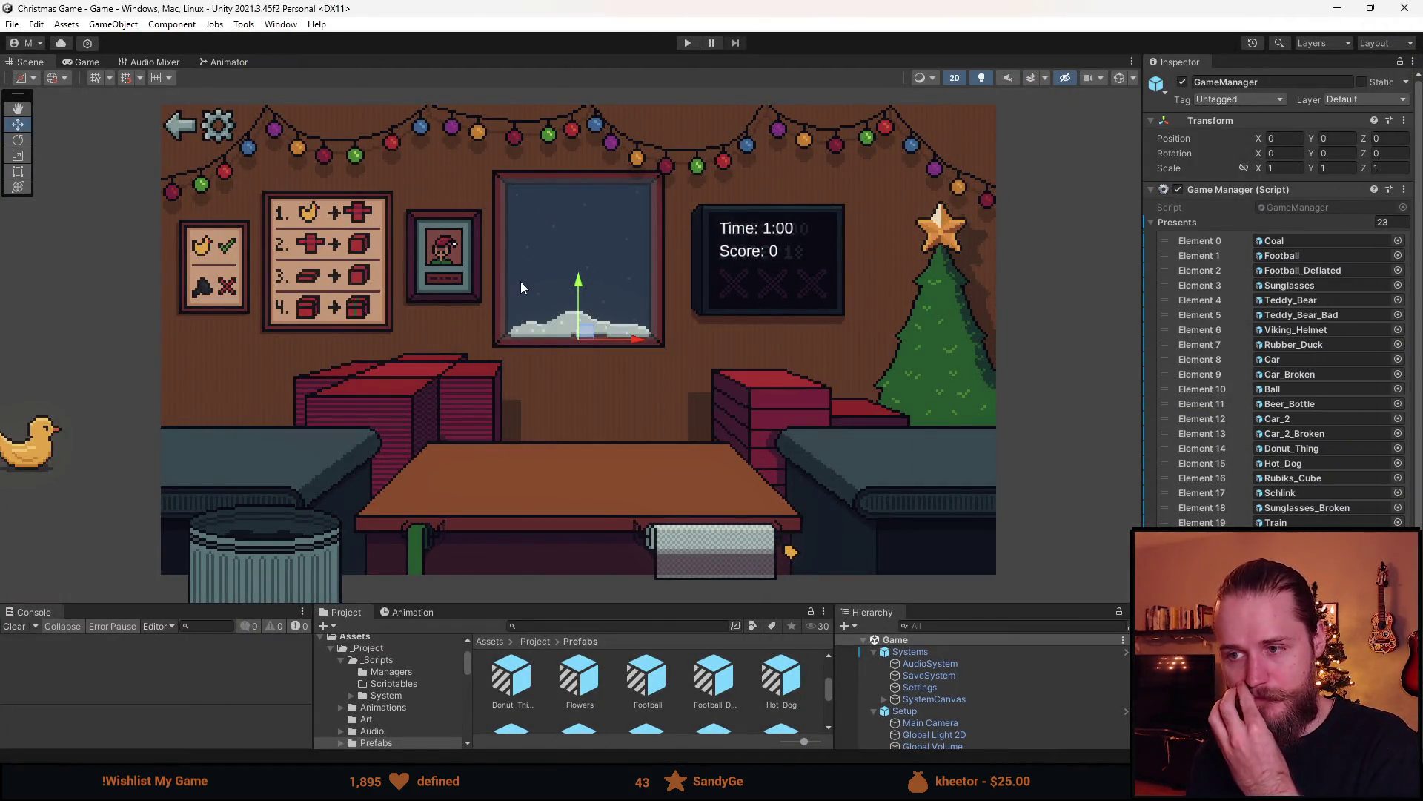
# Start play with the 20-second timer and ship the duck gift and another boxed gift
pyautogui.click(688, 42)
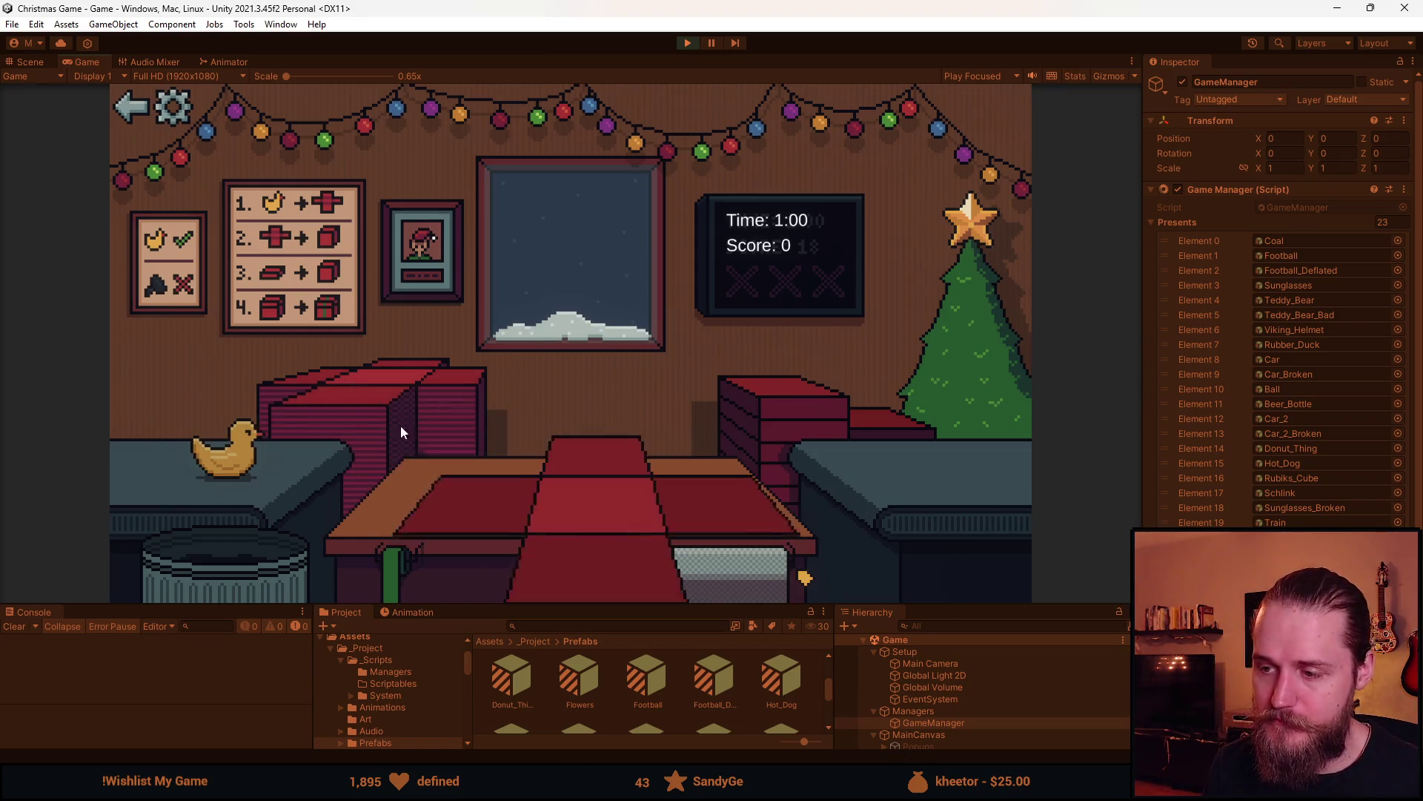
pyautogui.click(245, 459)
pyautogui.click(715, 572)
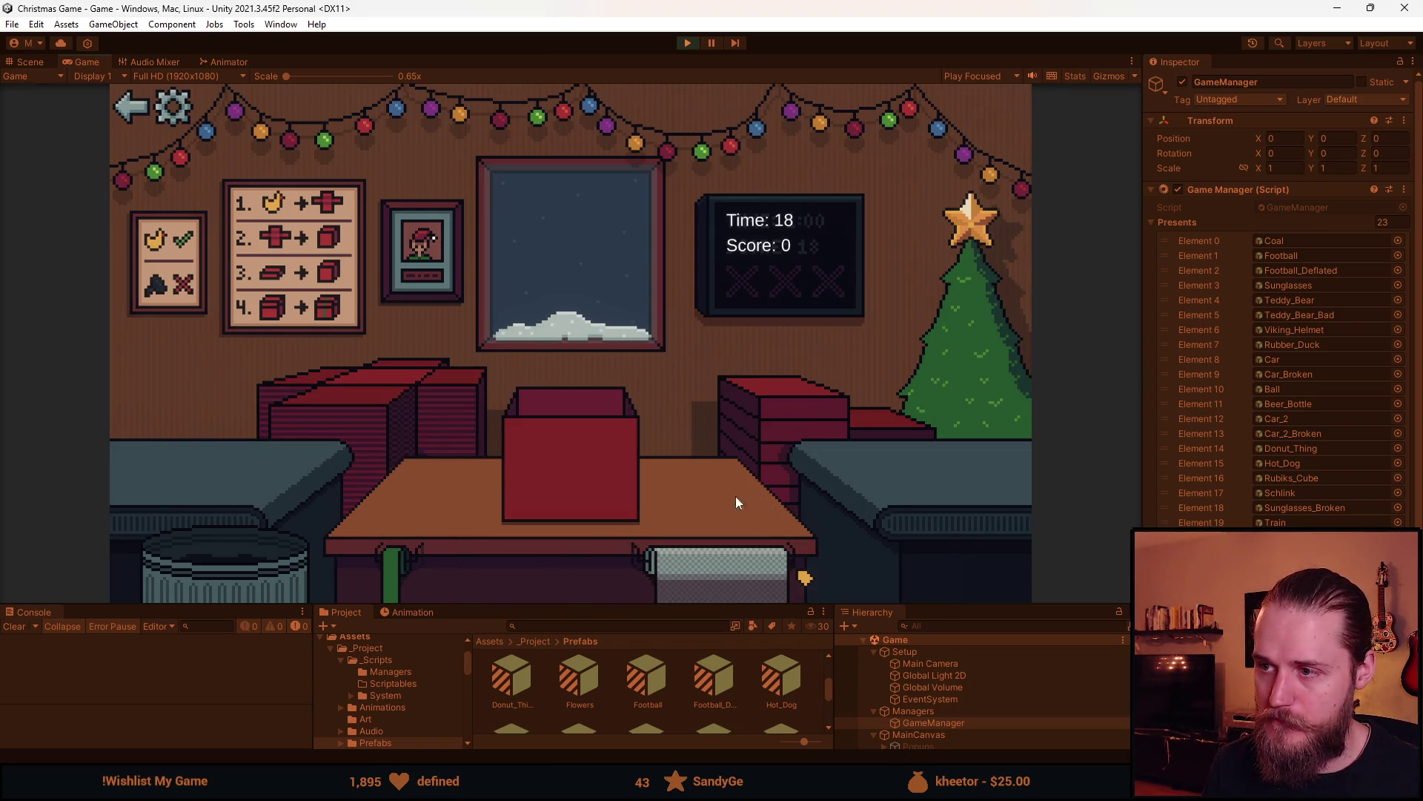
pyautogui.click(575, 454)
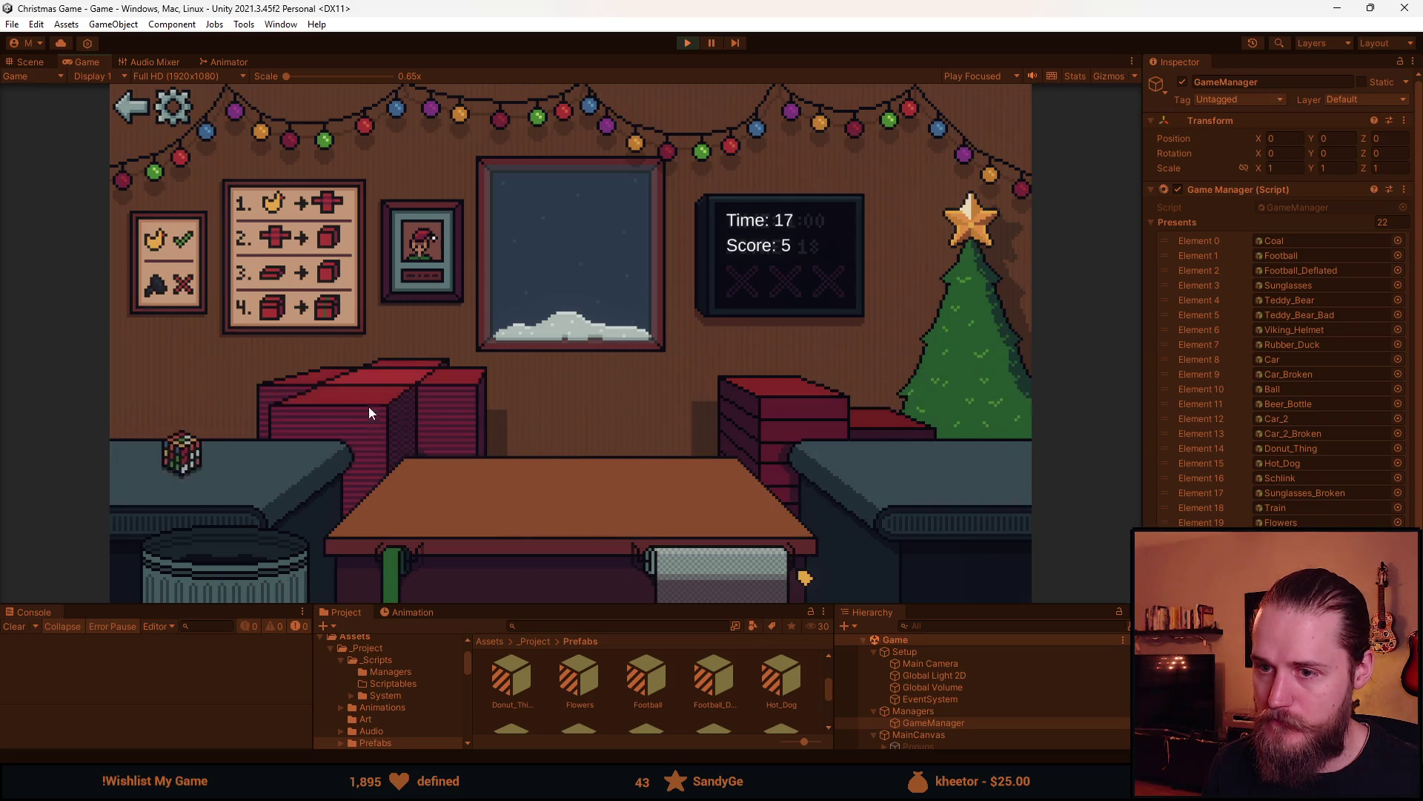
pyautogui.click(237, 458)
pyautogui.click(597, 464)
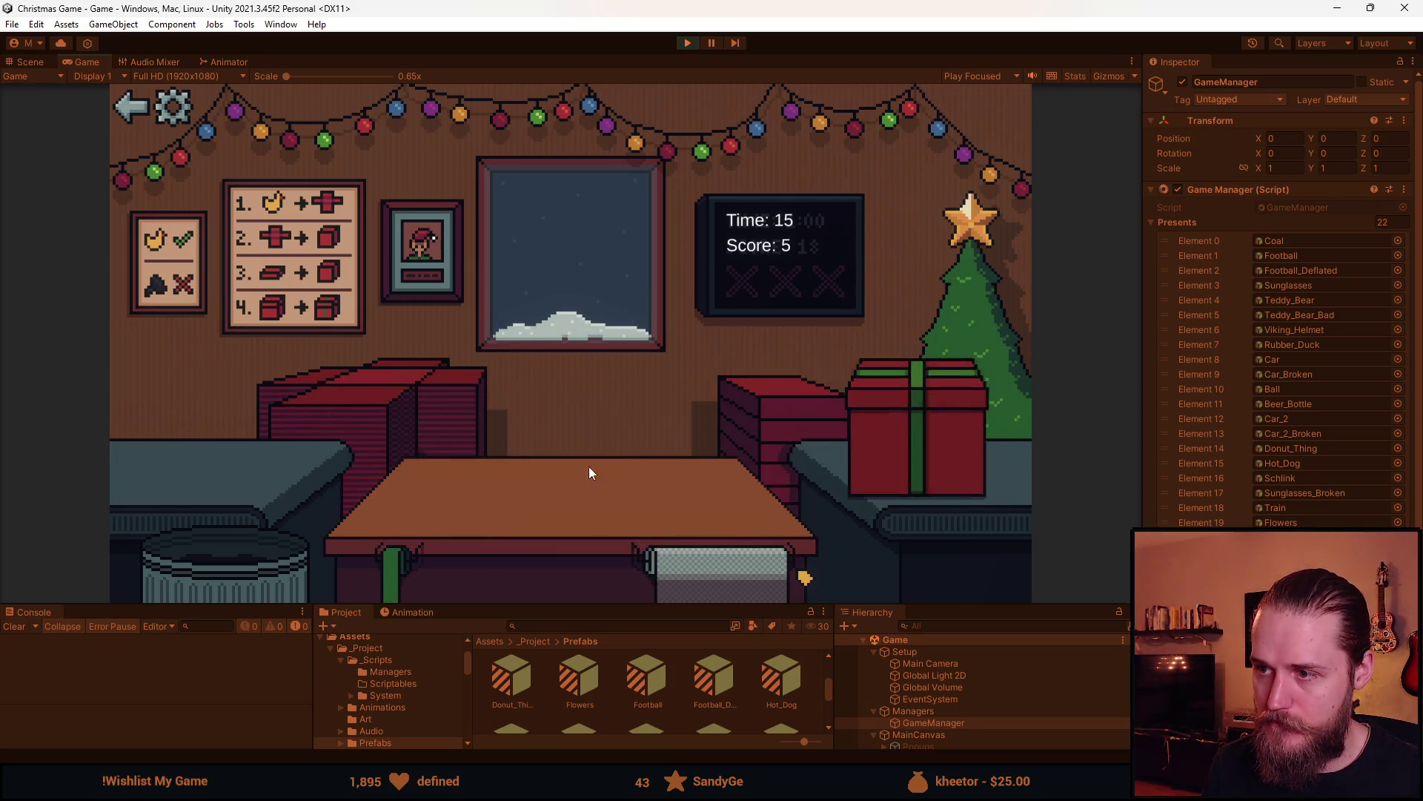
# Bin the dark item, the boxed car and the wrapped sunglasses until time runs out
pyautogui.click(290, 460)
pyautogui.click(225, 553)
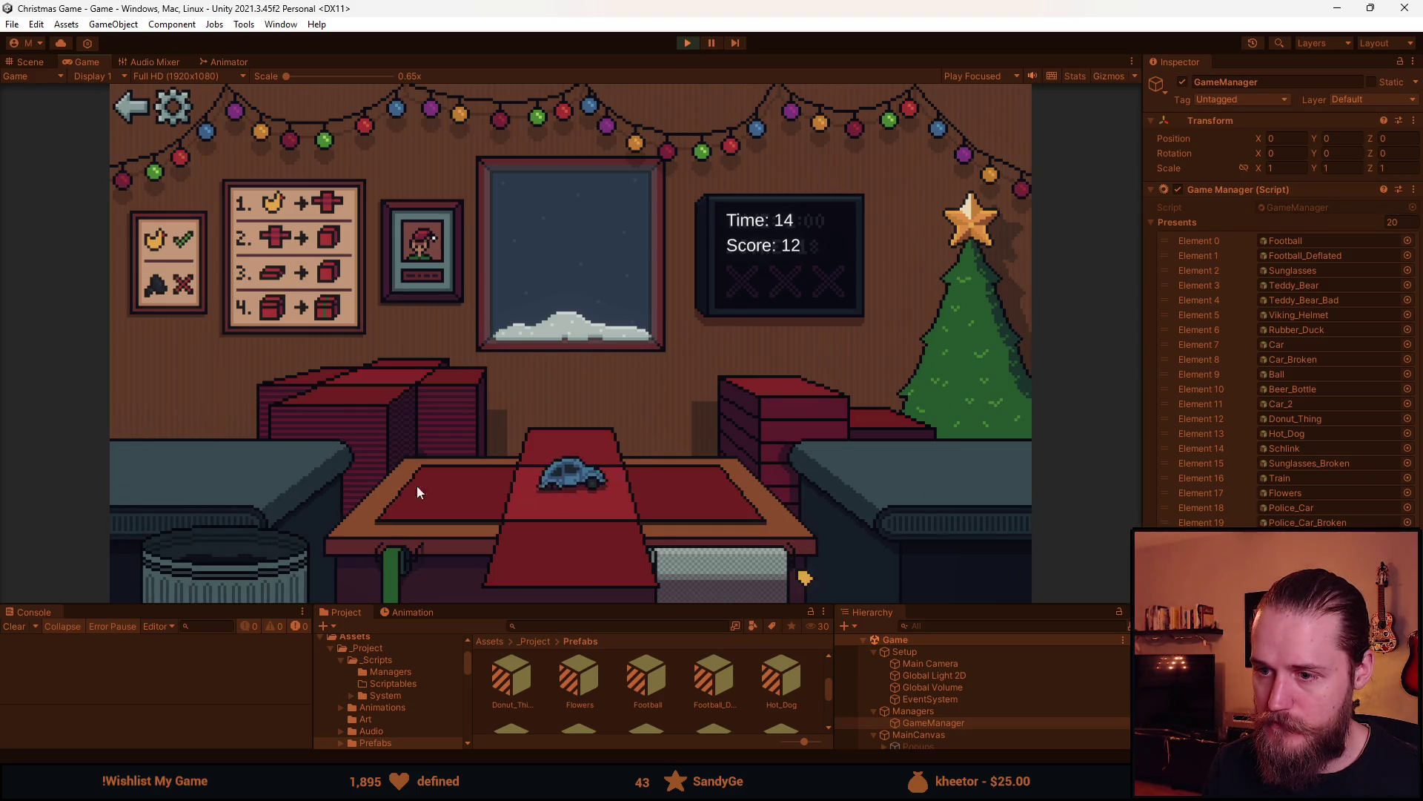
pyautogui.click(273, 556)
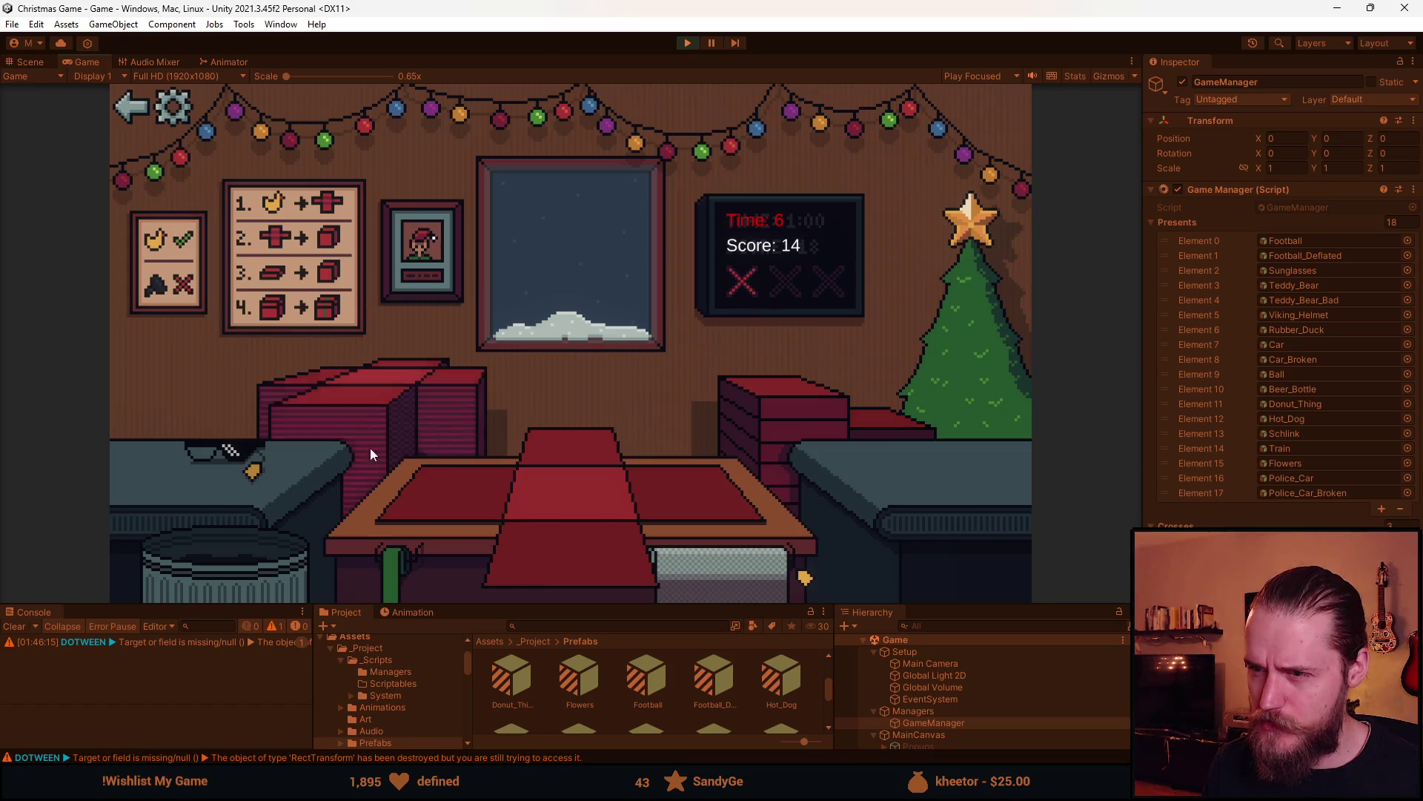
pyautogui.click(228, 459)
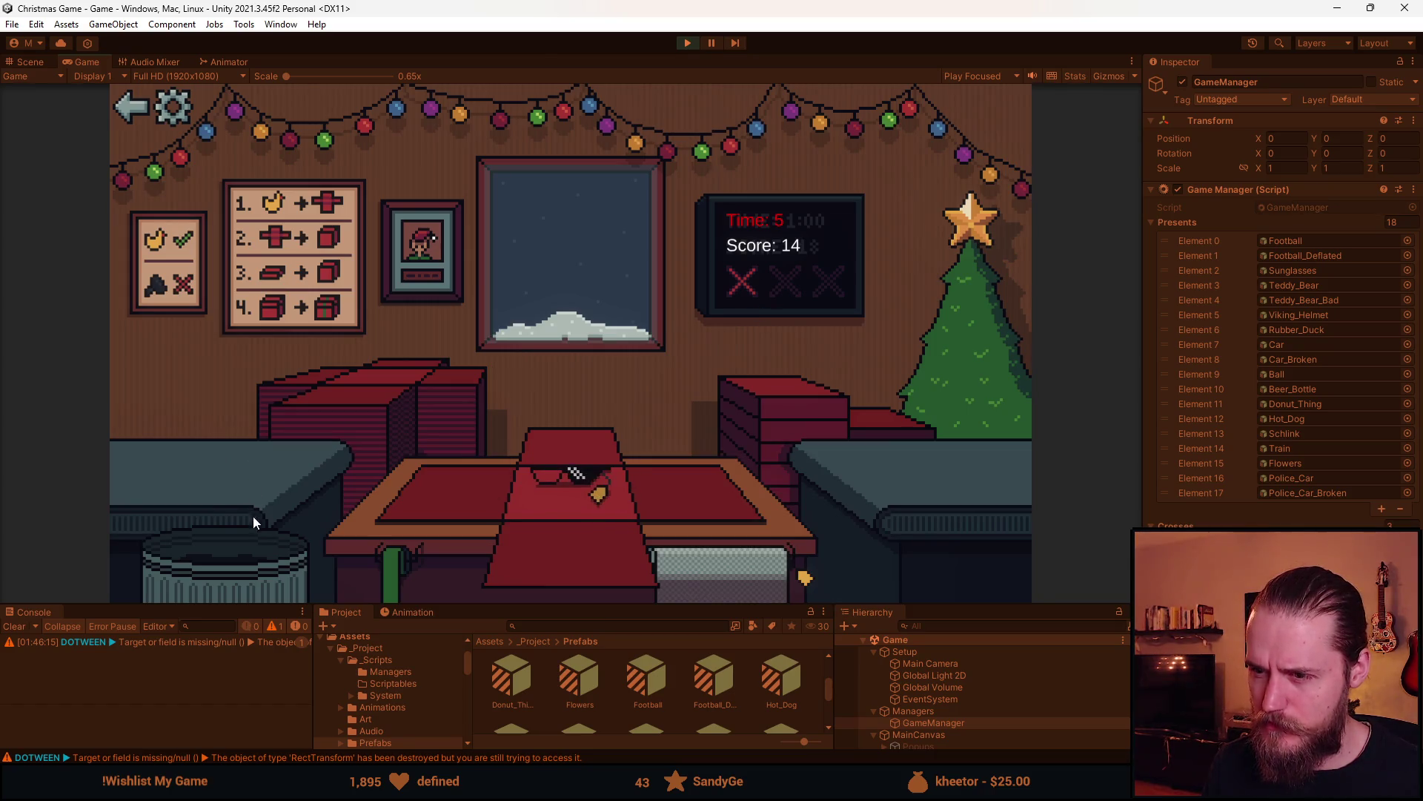
pyautogui.click(417, 515)
pyautogui.click(260, 554)
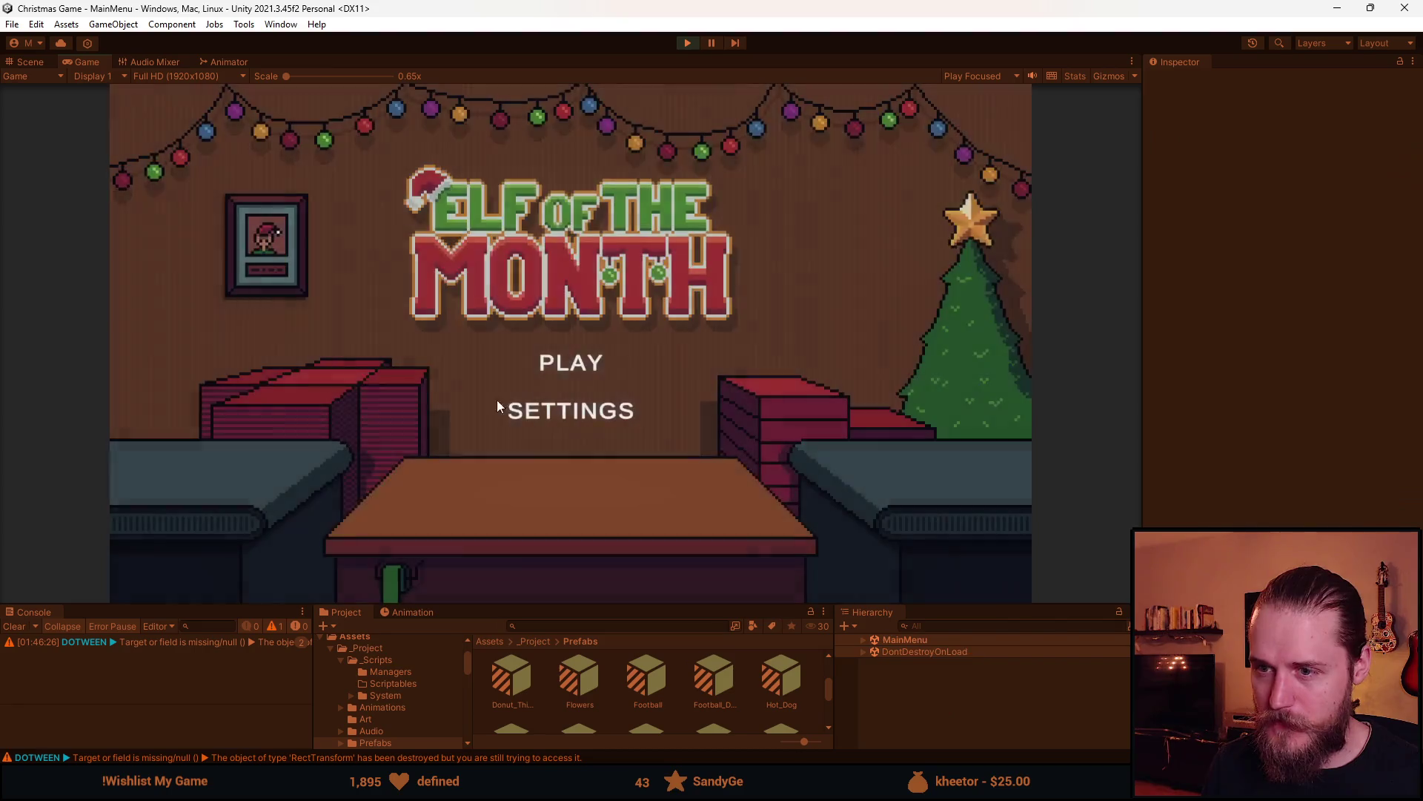
# Start a new game from the main menu and box, wrap and ship the duck
pyautogui.click(564, 367)
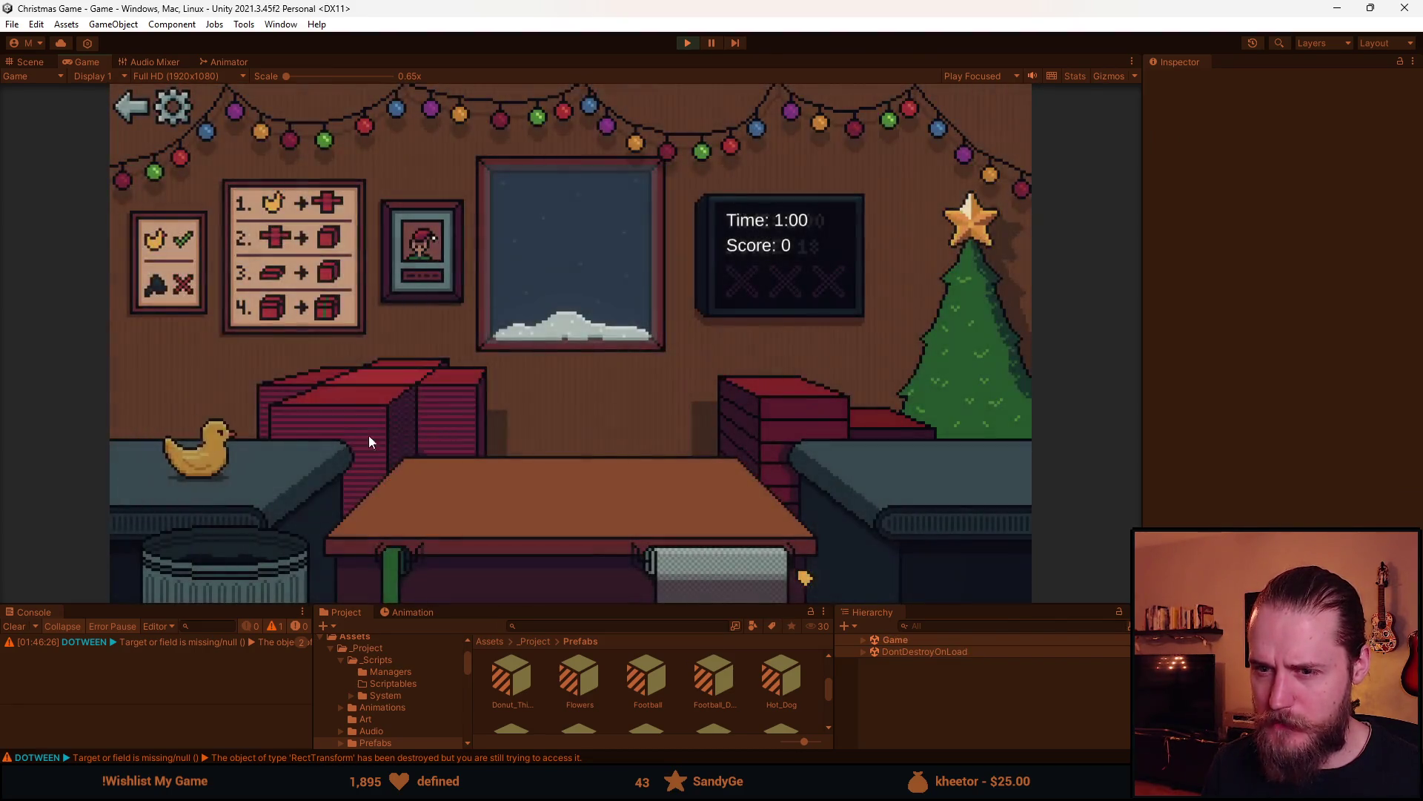
pyautogui.click(230, 445)
pyautogui.click(777, 403)
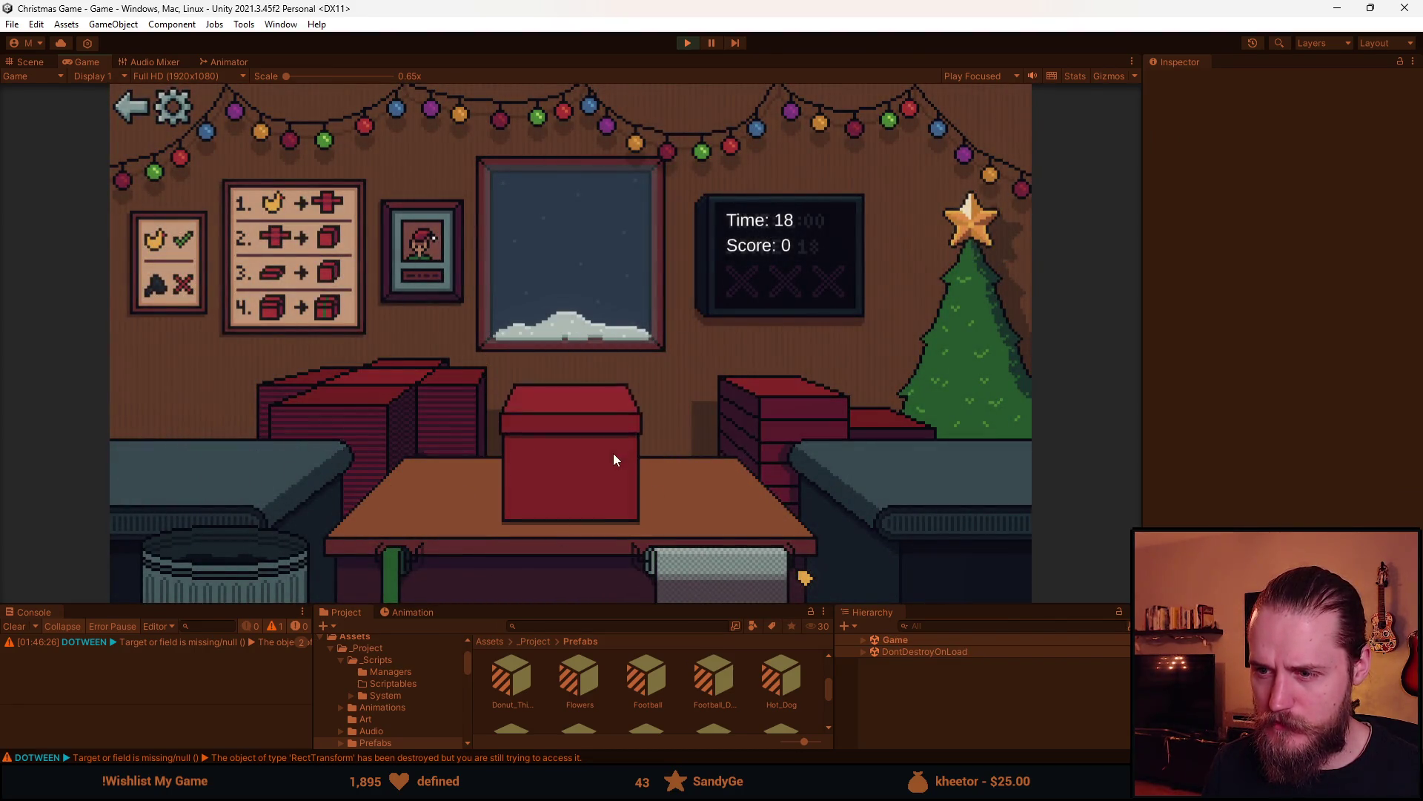
pyautogui.click(549, 482)
pyautogui.click(344, 417)
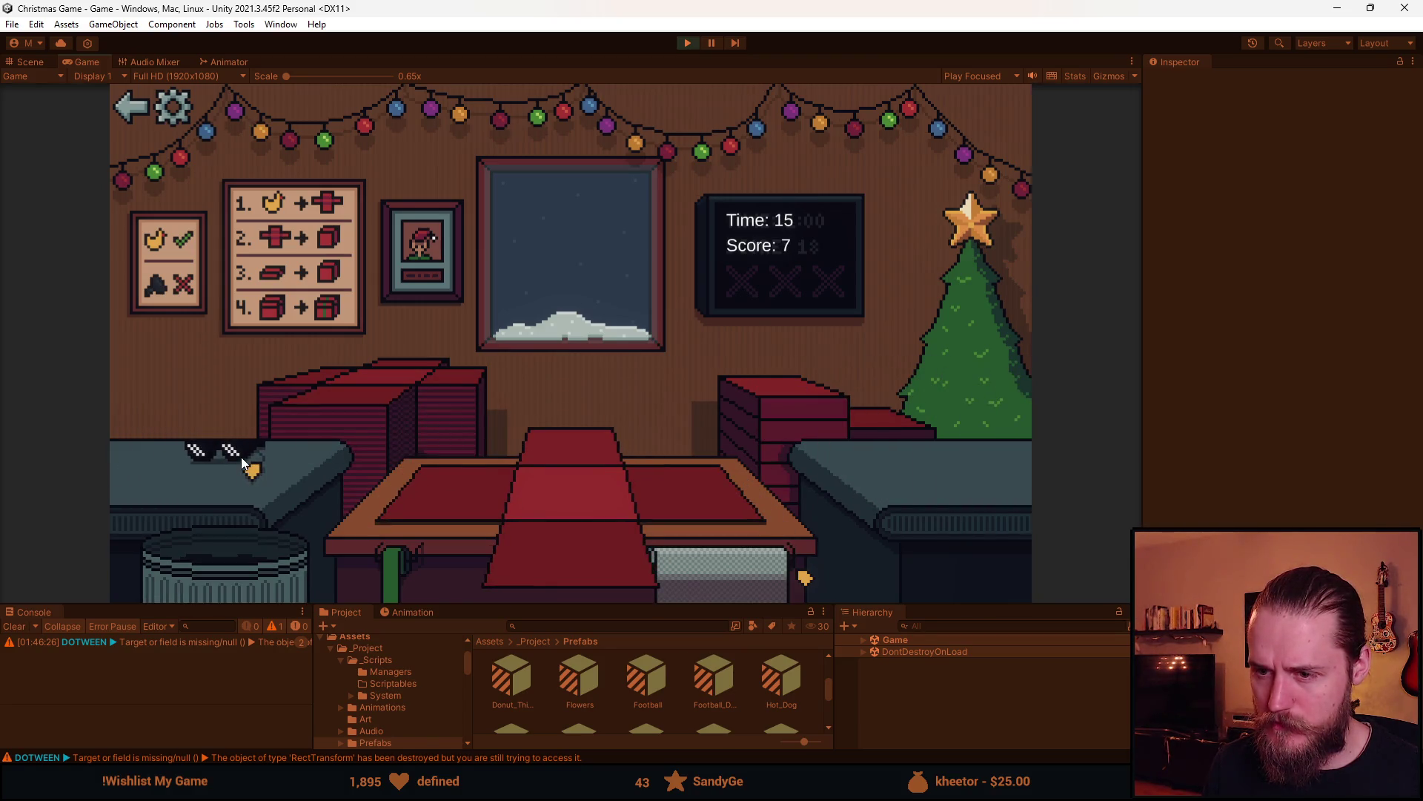
# Box the sunglasses, throw the box in the trash, and stop play at time zero
pyautogui.click(241, 460)
pyautogui.click(552, 554)
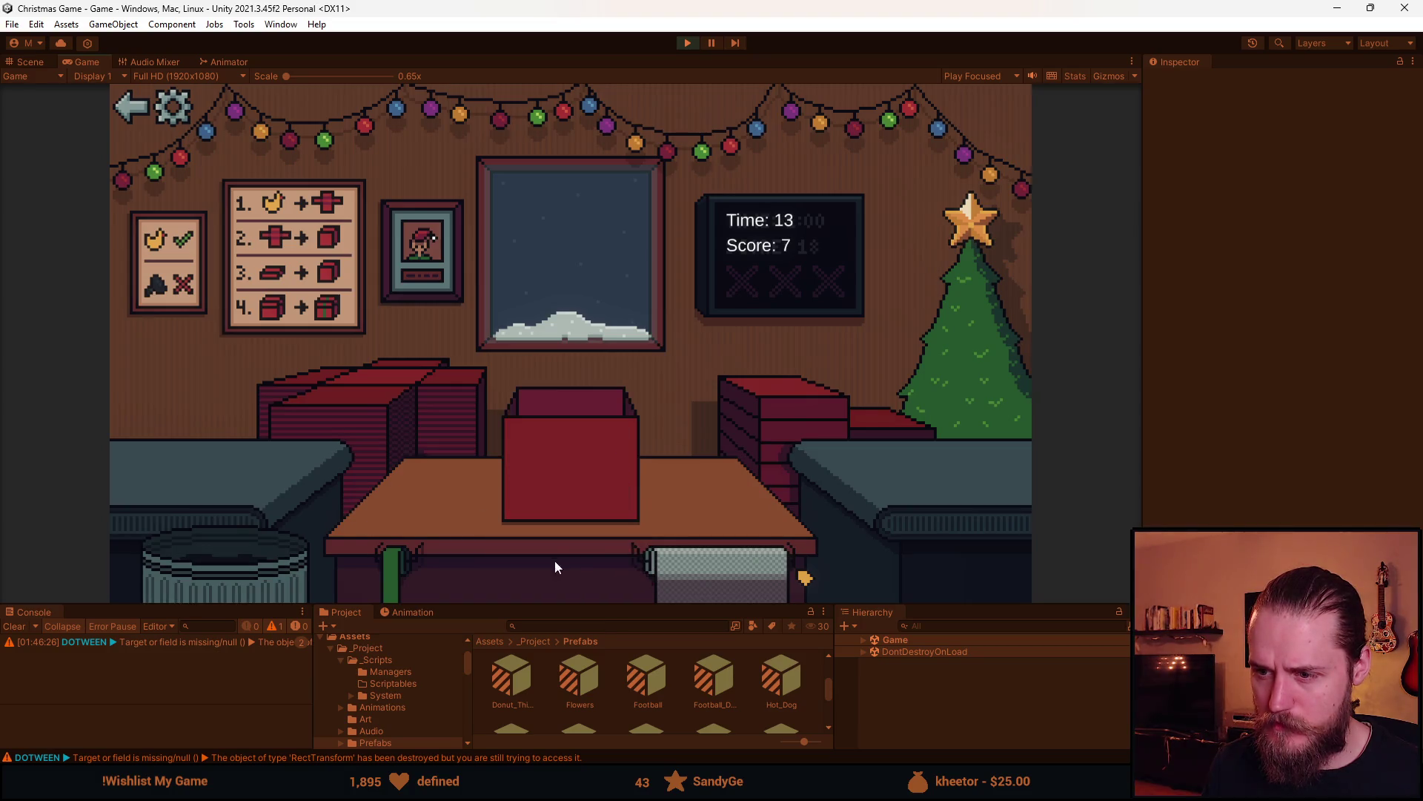
pyautogui.click(281, 575)
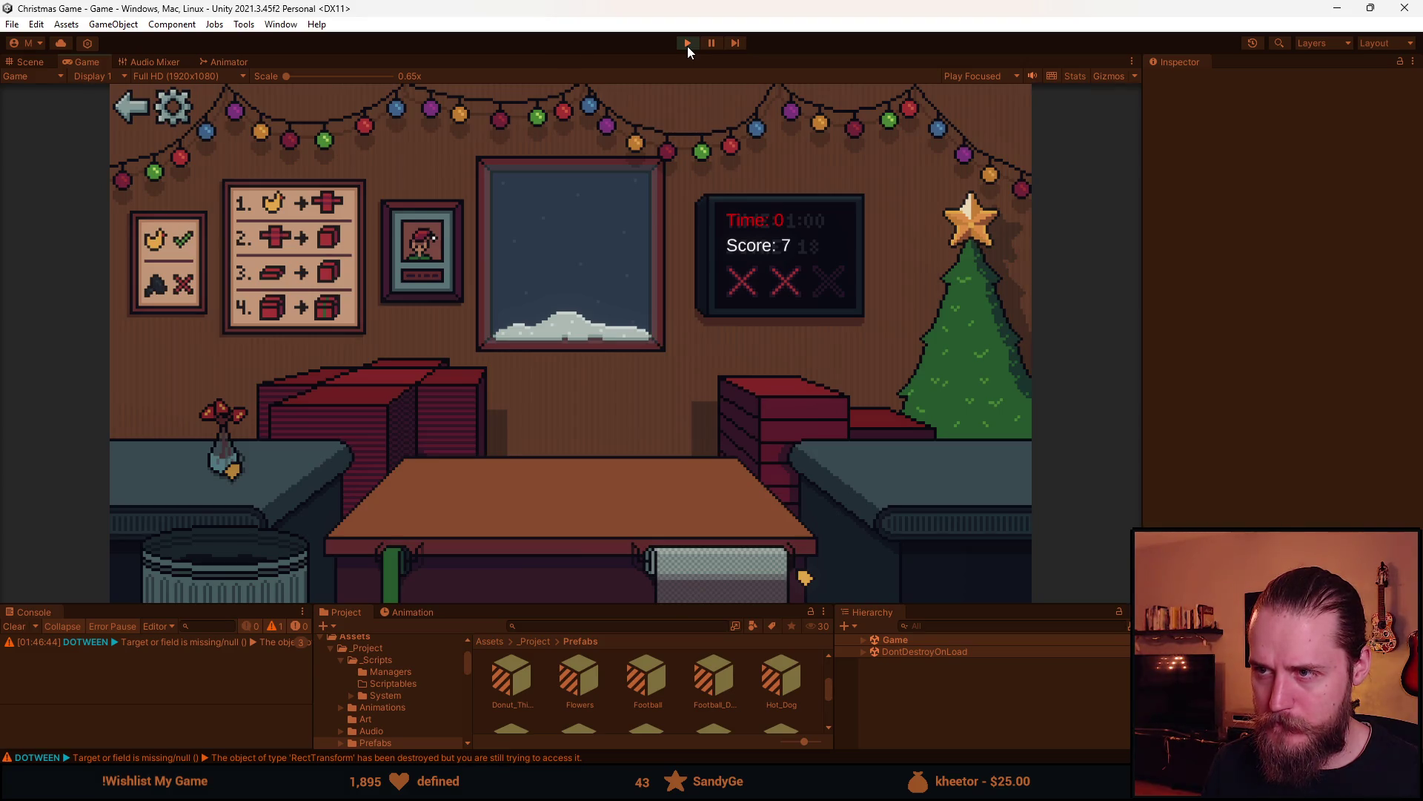
pyautogui.click(688, 43)
# Maximize Visual Studio and browse the Toy.cs, Bin.cs and PlasticShit.cs scripts
pyautogui.hotkey('alt', 'Tab')
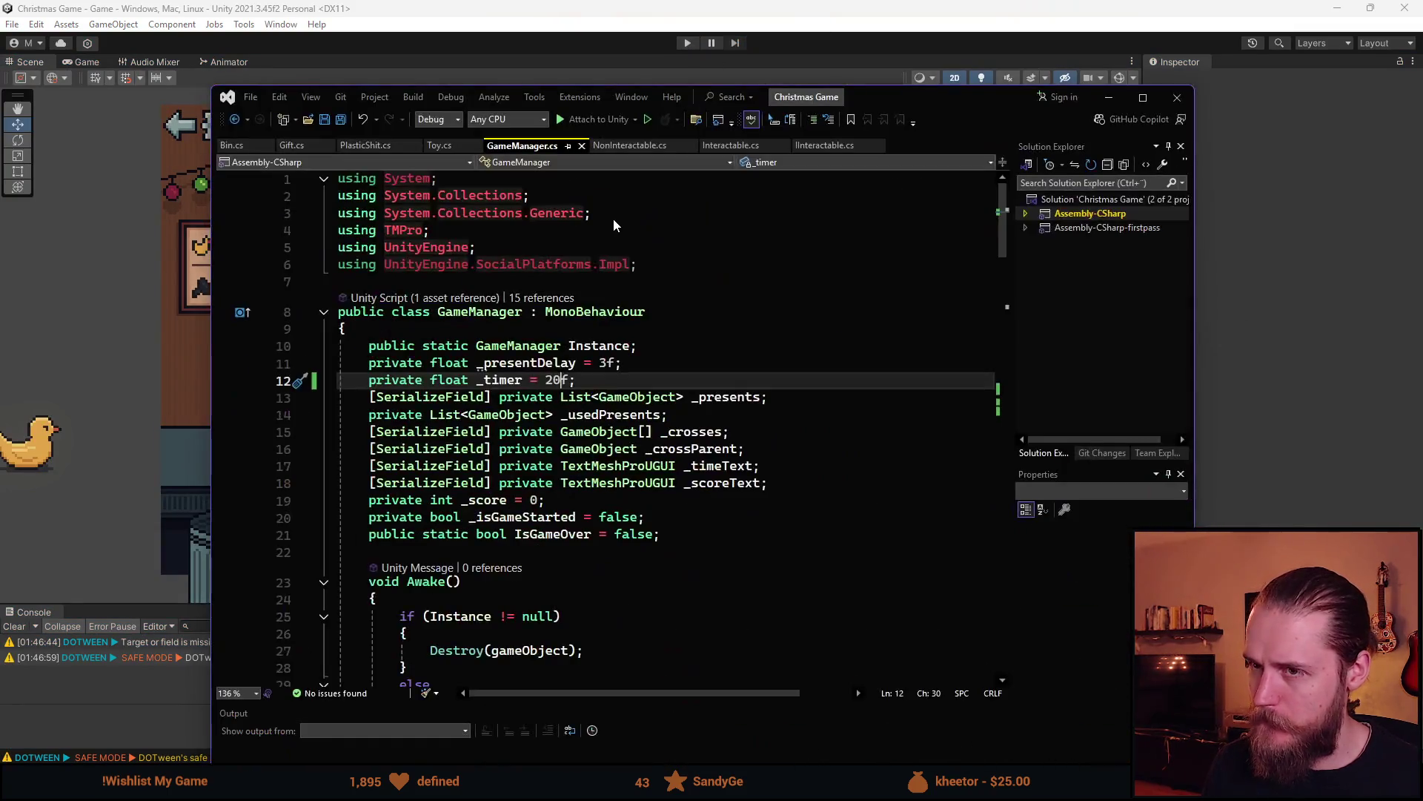
pyautogui.press('super+Up')
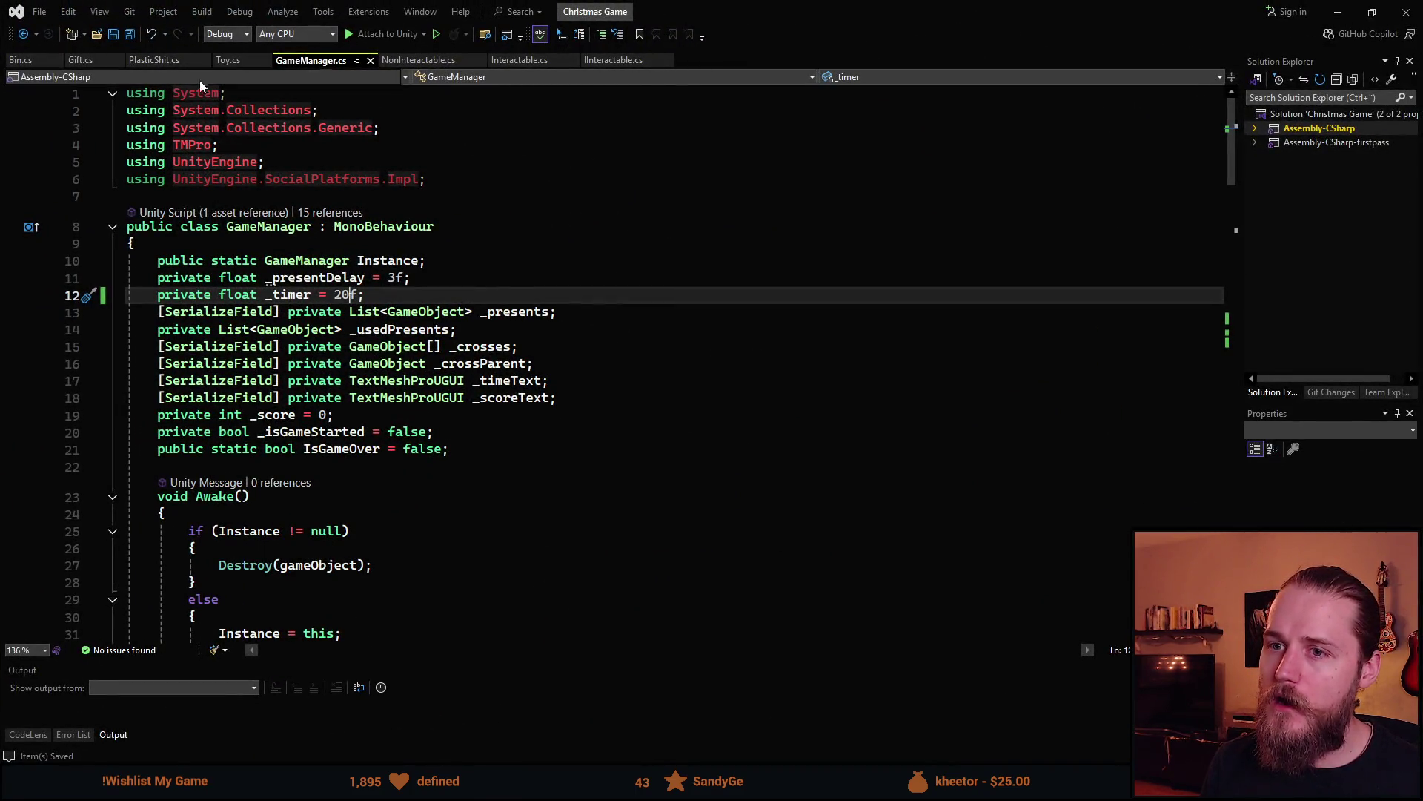
pyautogui.click(239, 63)
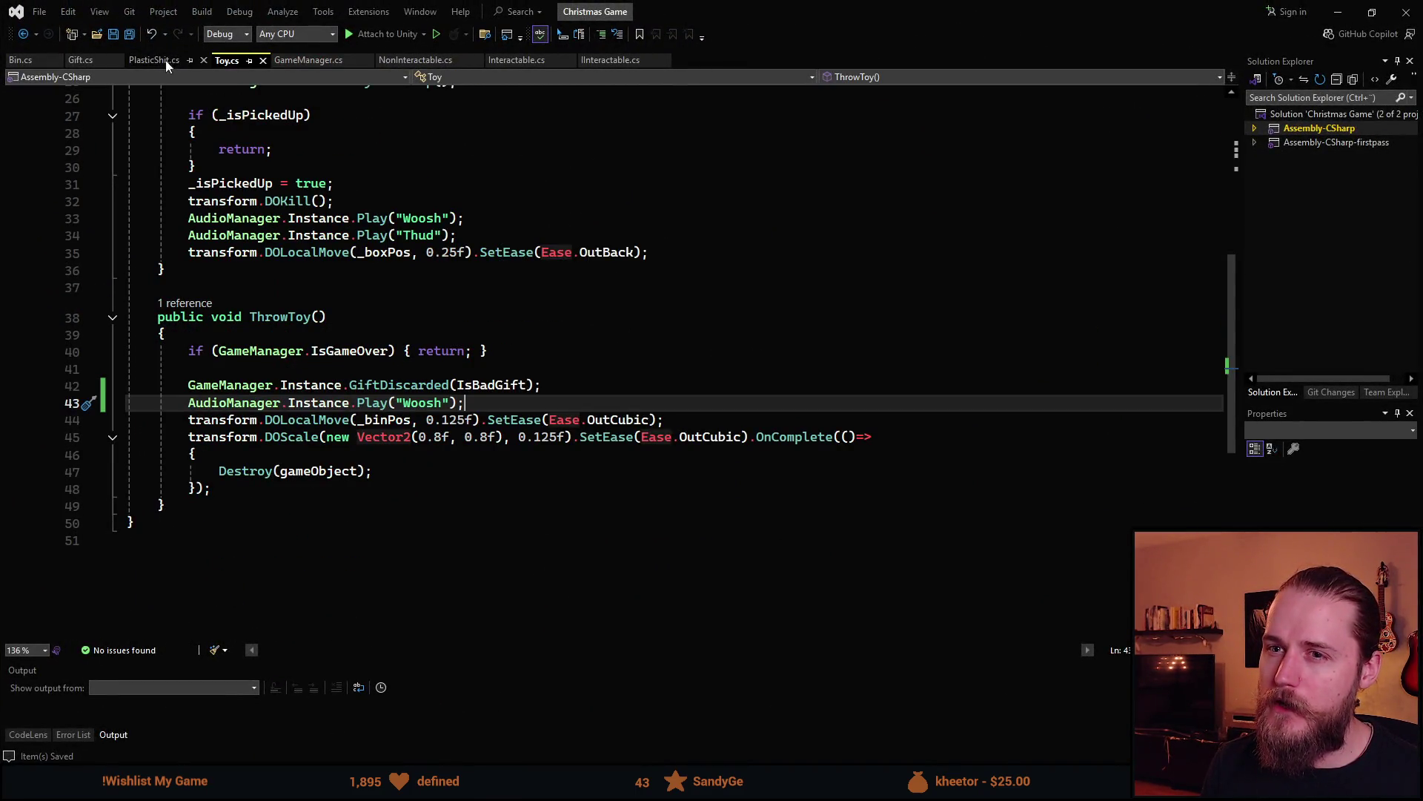
pyautogui.click(22, 63)
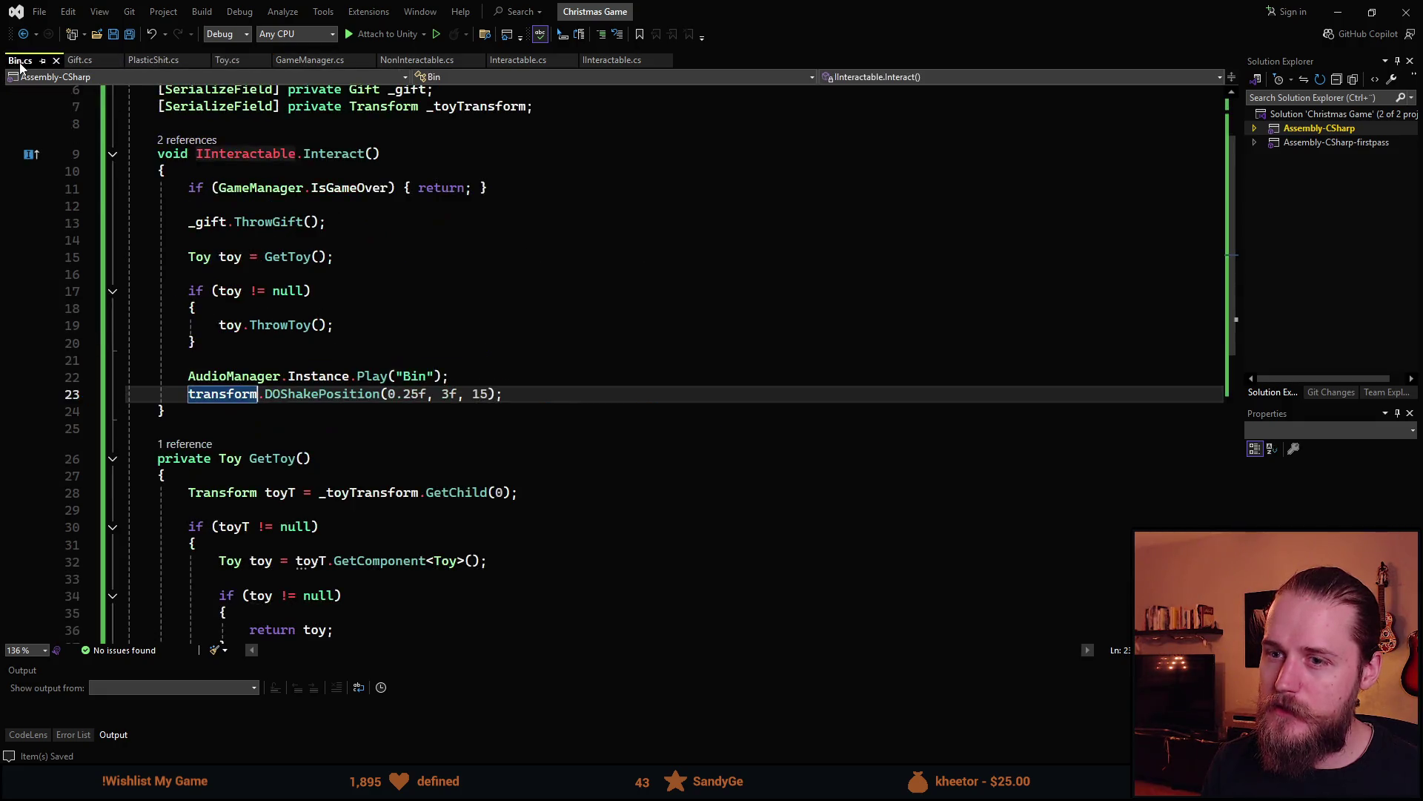
pyautogui.scroll(-3, 314, 422)
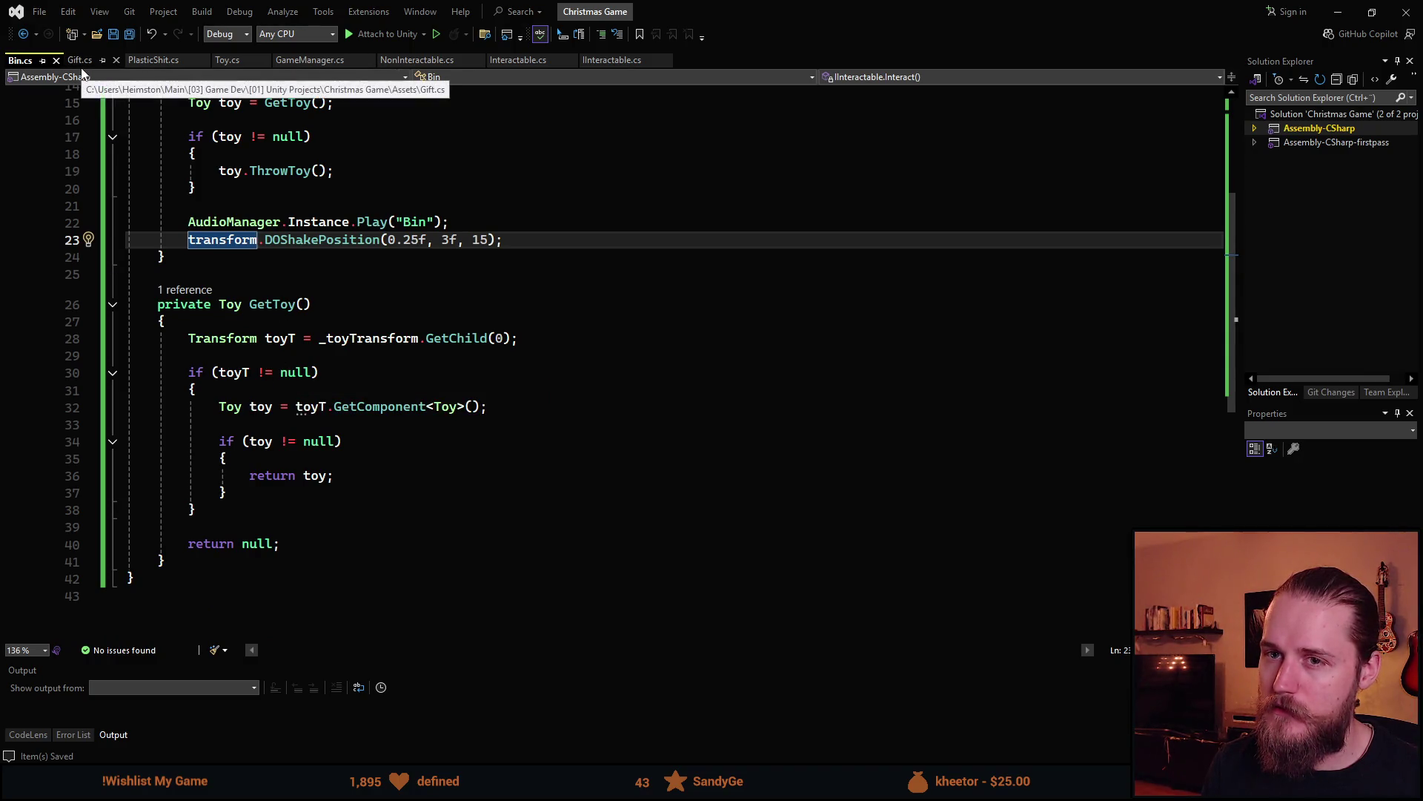
pyautogui.click(151, 65)
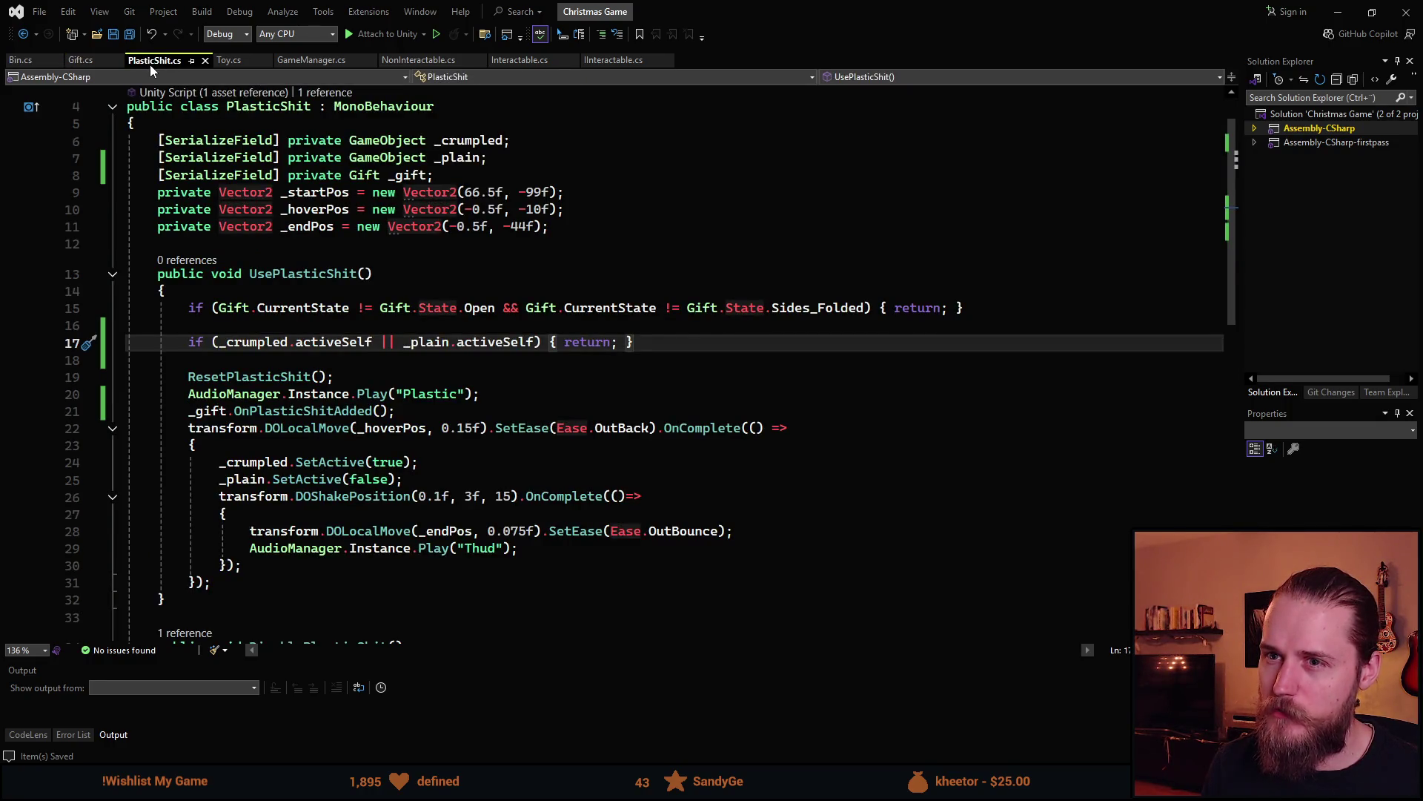
pyautogui.scroll(-5, 281, 368)
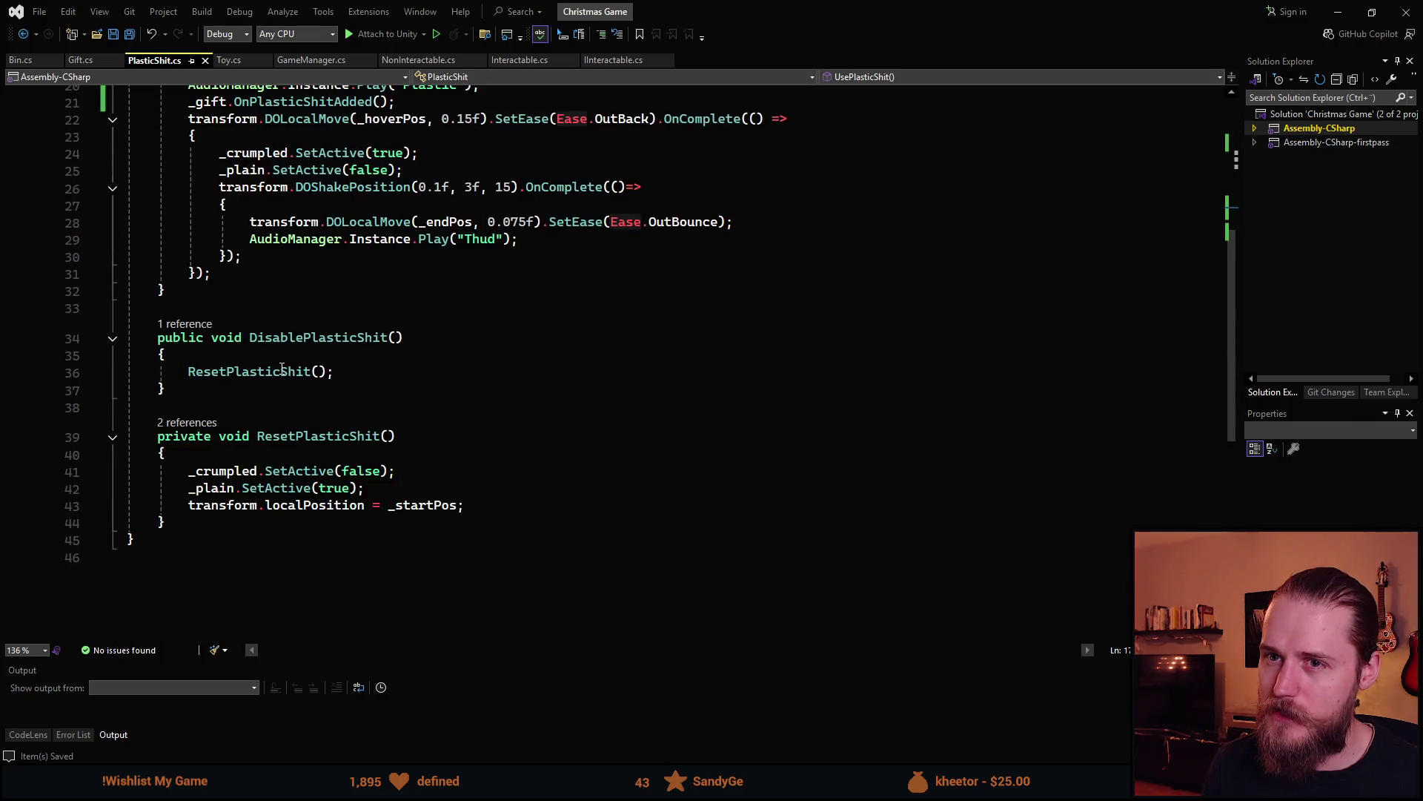
pyautogui.hotkey('ctrl', 'Tab')
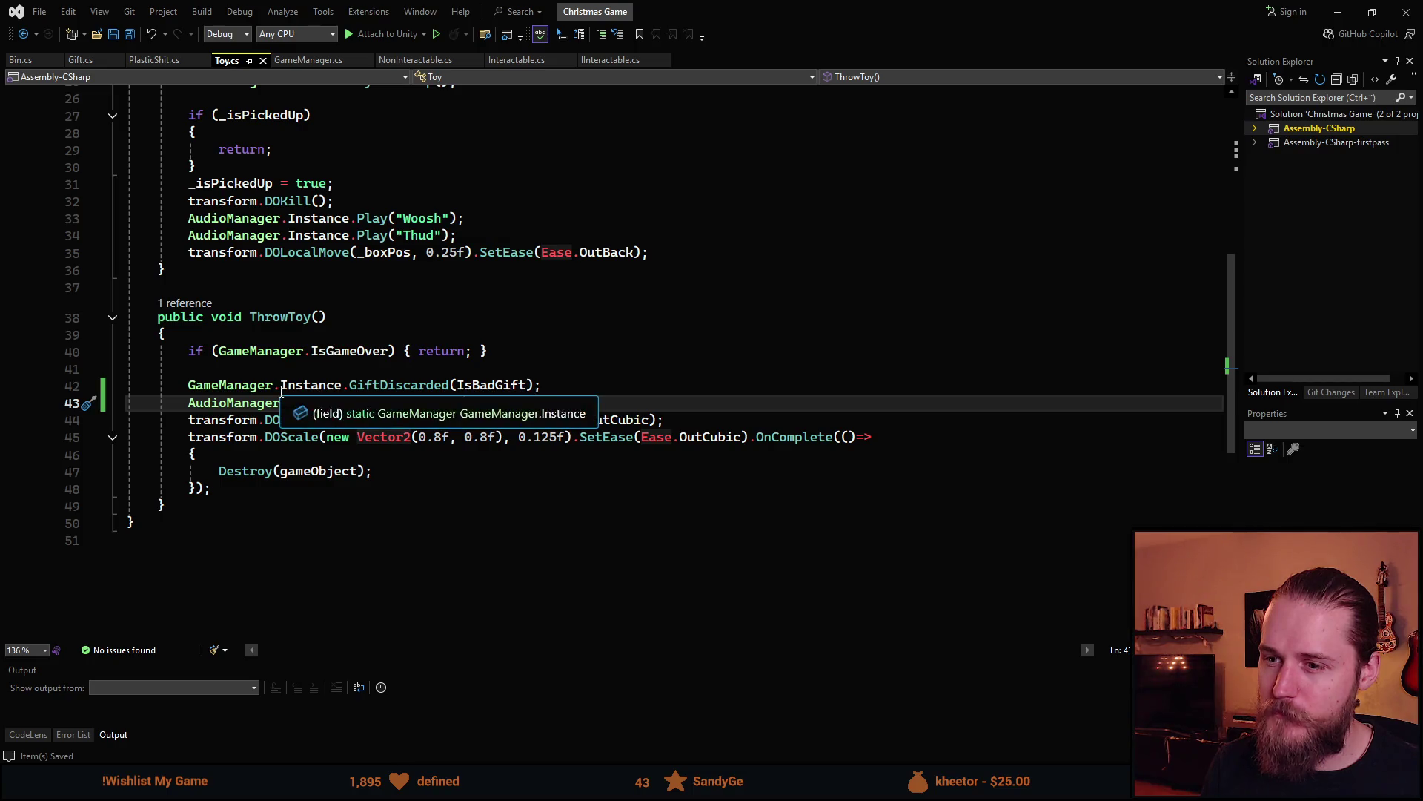
# Inspect the GiftDiscarded(IsBadGift) call on line 42 of Toy.cs, then glance at Bin.cs
pyautogui.moveTo(440, 388)
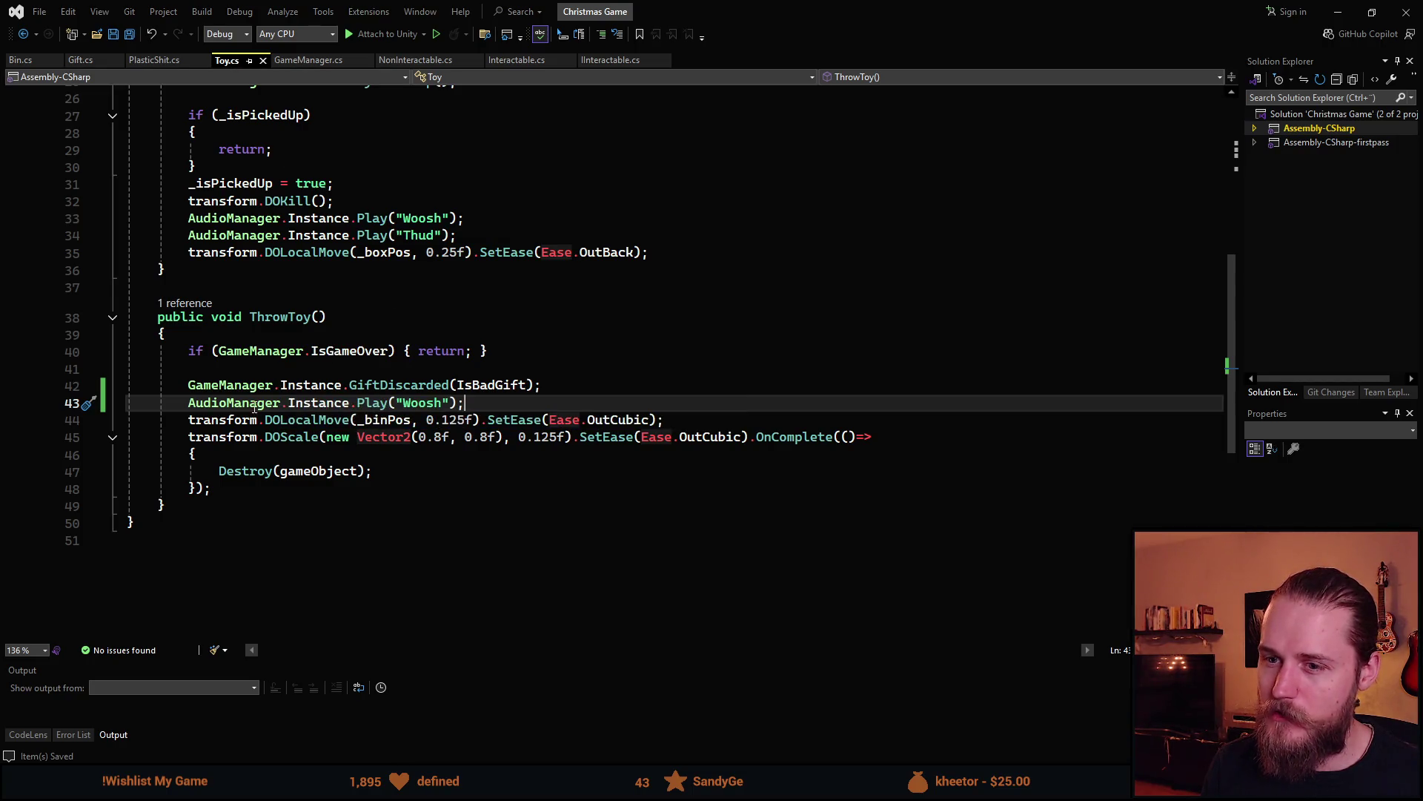
pyautogui.click(248, 386)
pyautogui.click(381, 386)
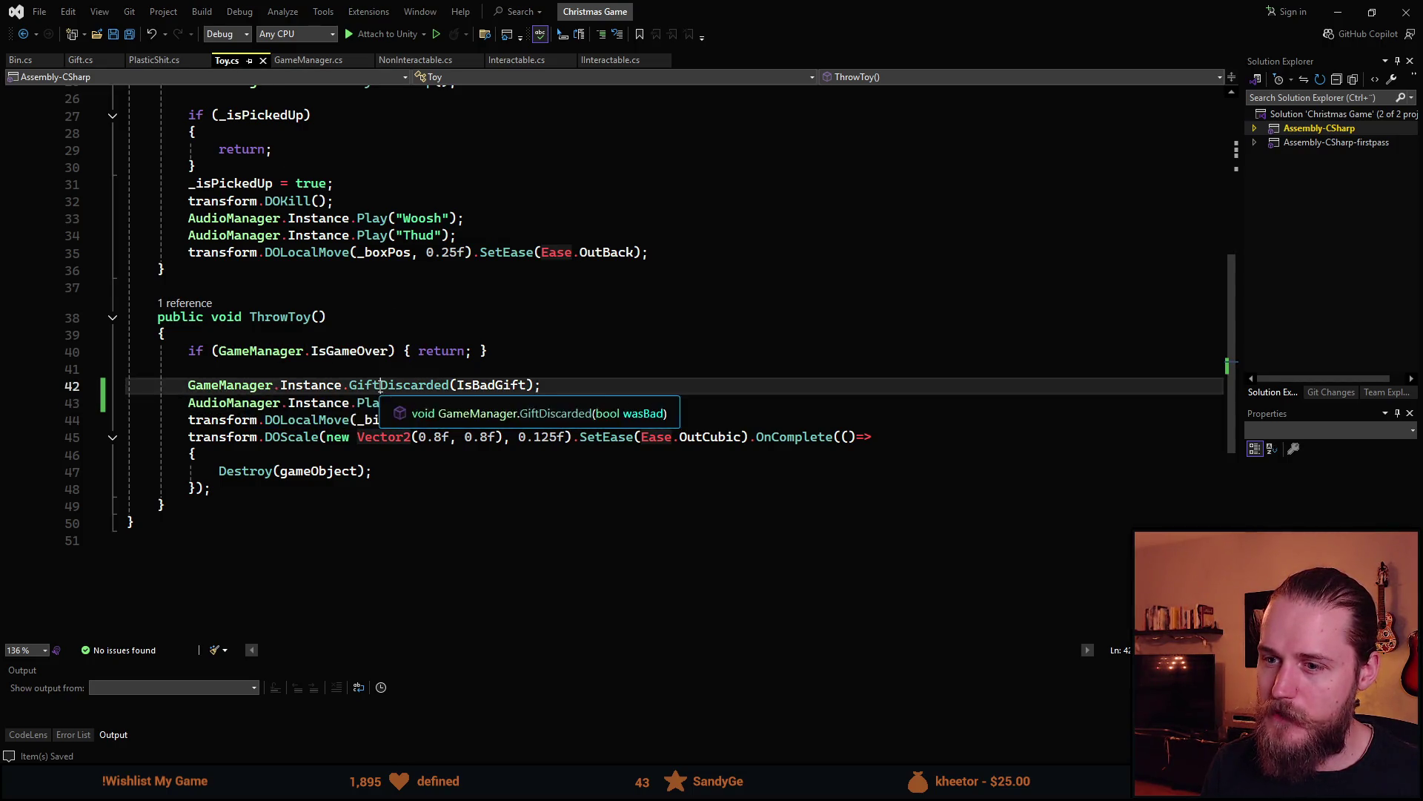
pyautogui.click(470, 386)
pyautogui.click(504, 404)
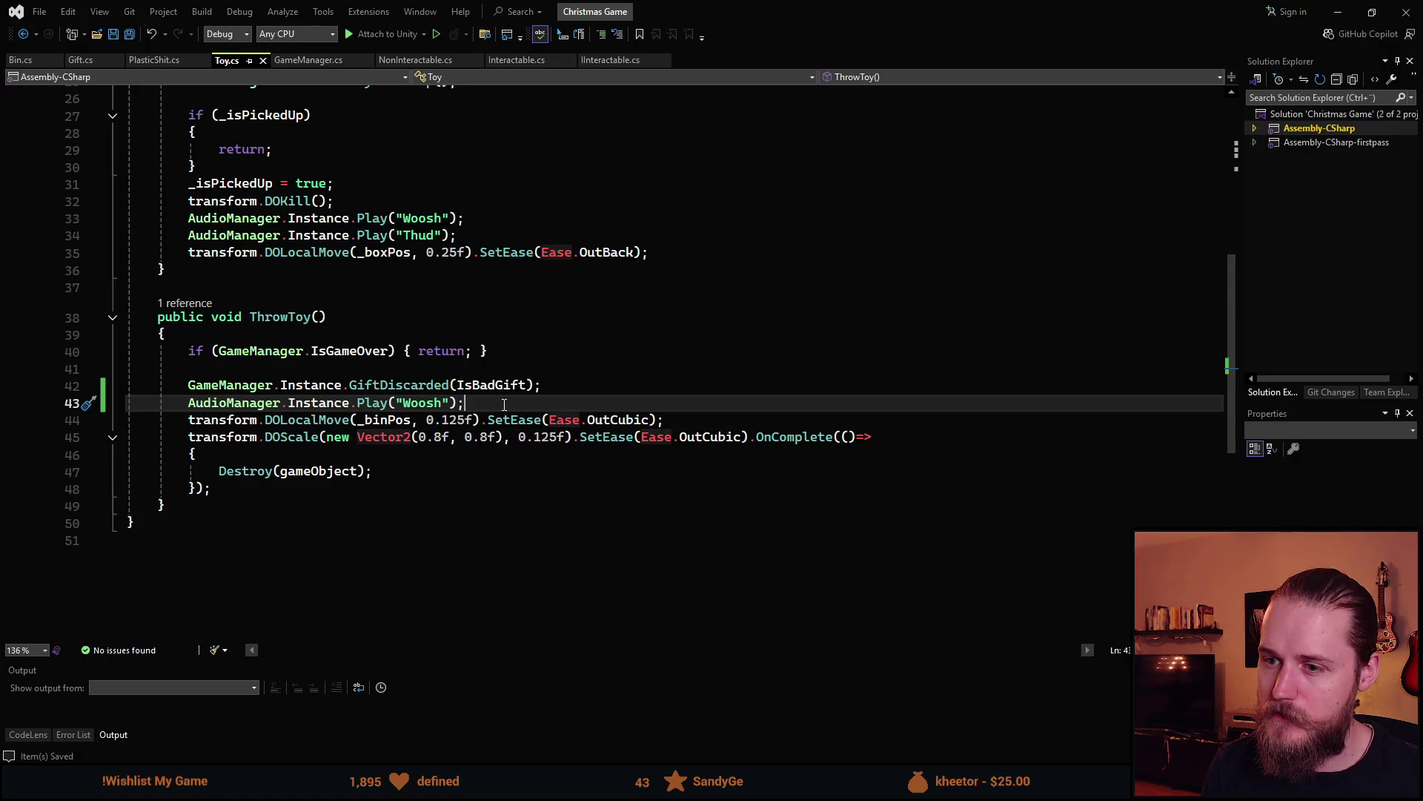
pyautogui.click(533, 386)
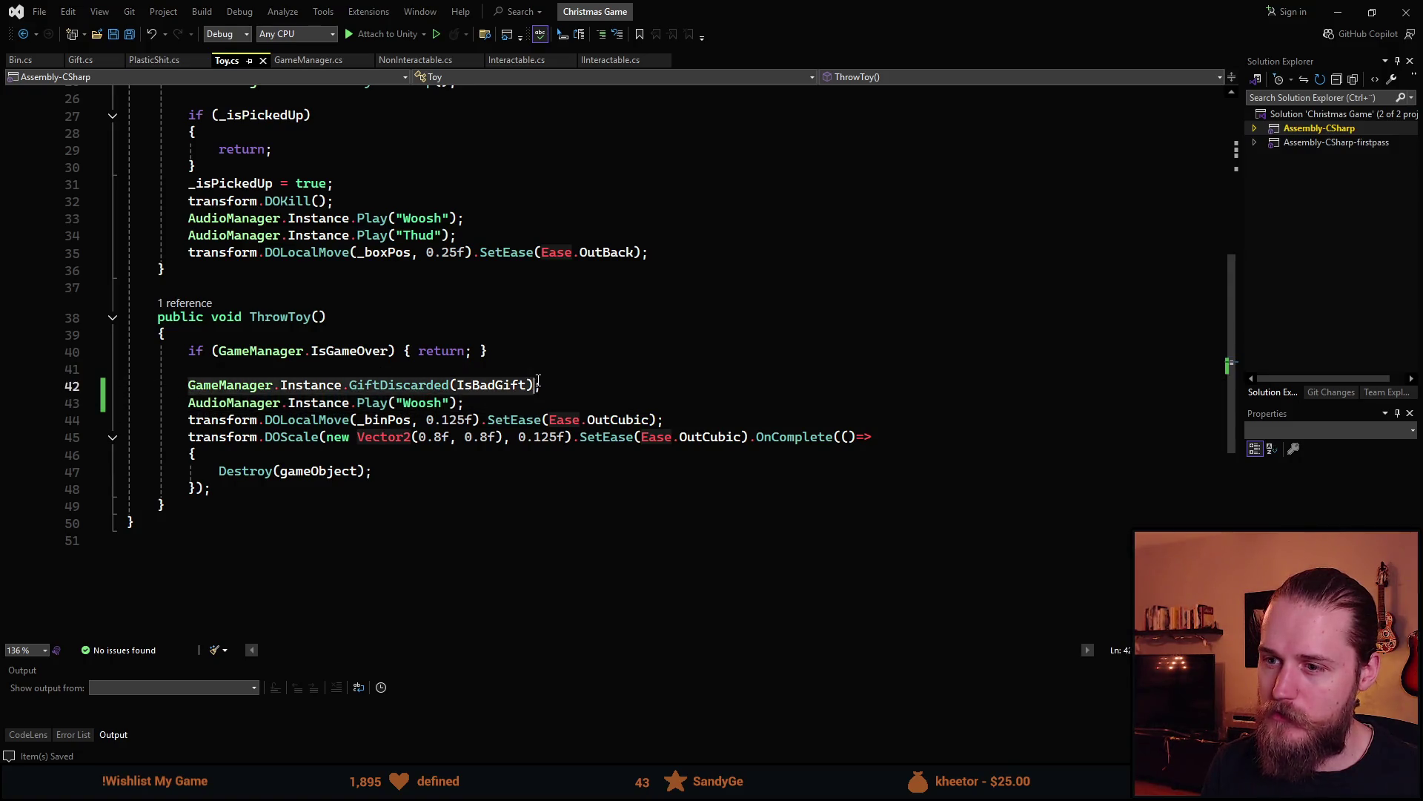
pyautogui.click(512, 406)
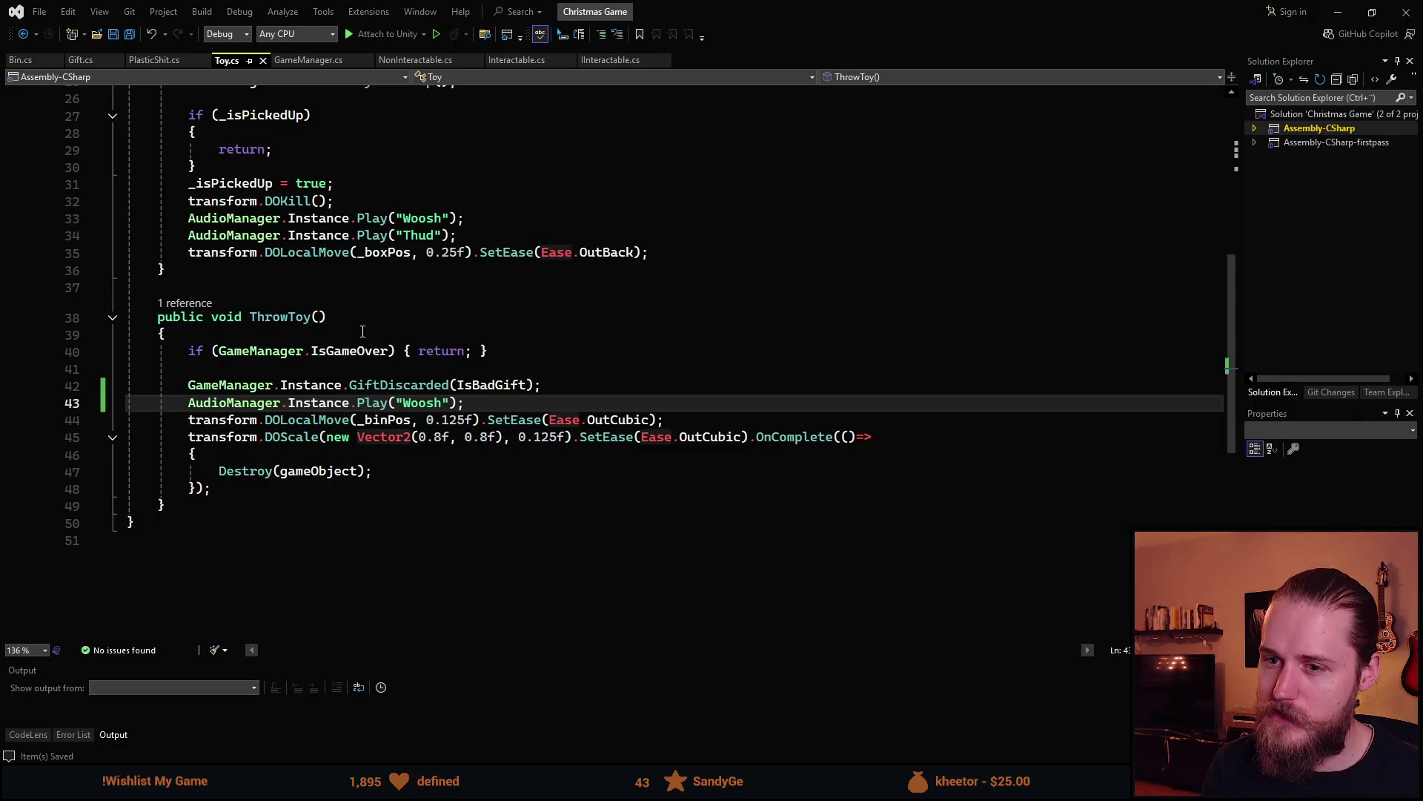
pyautogui.click(20, 65)
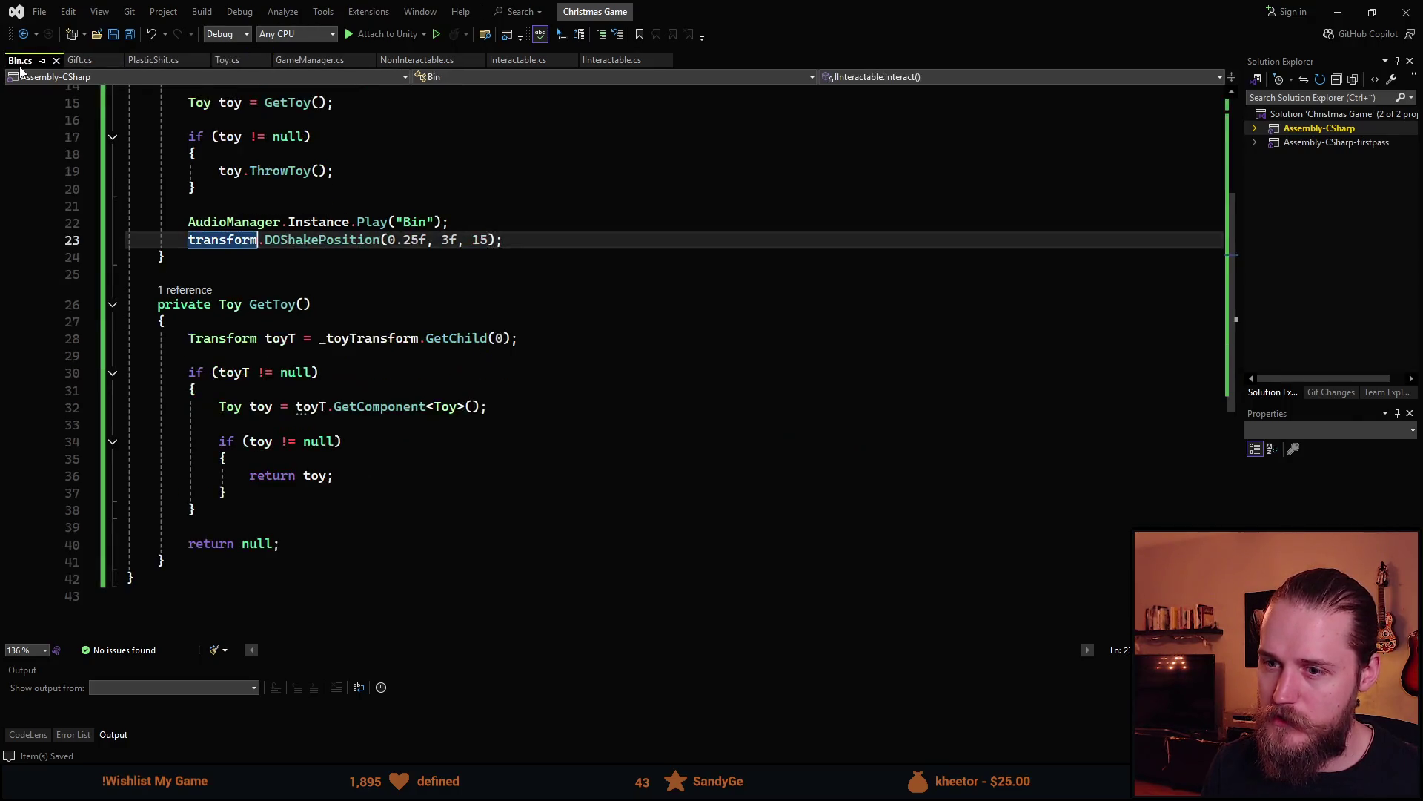
pyautogui.scroll(3, 288, 506)
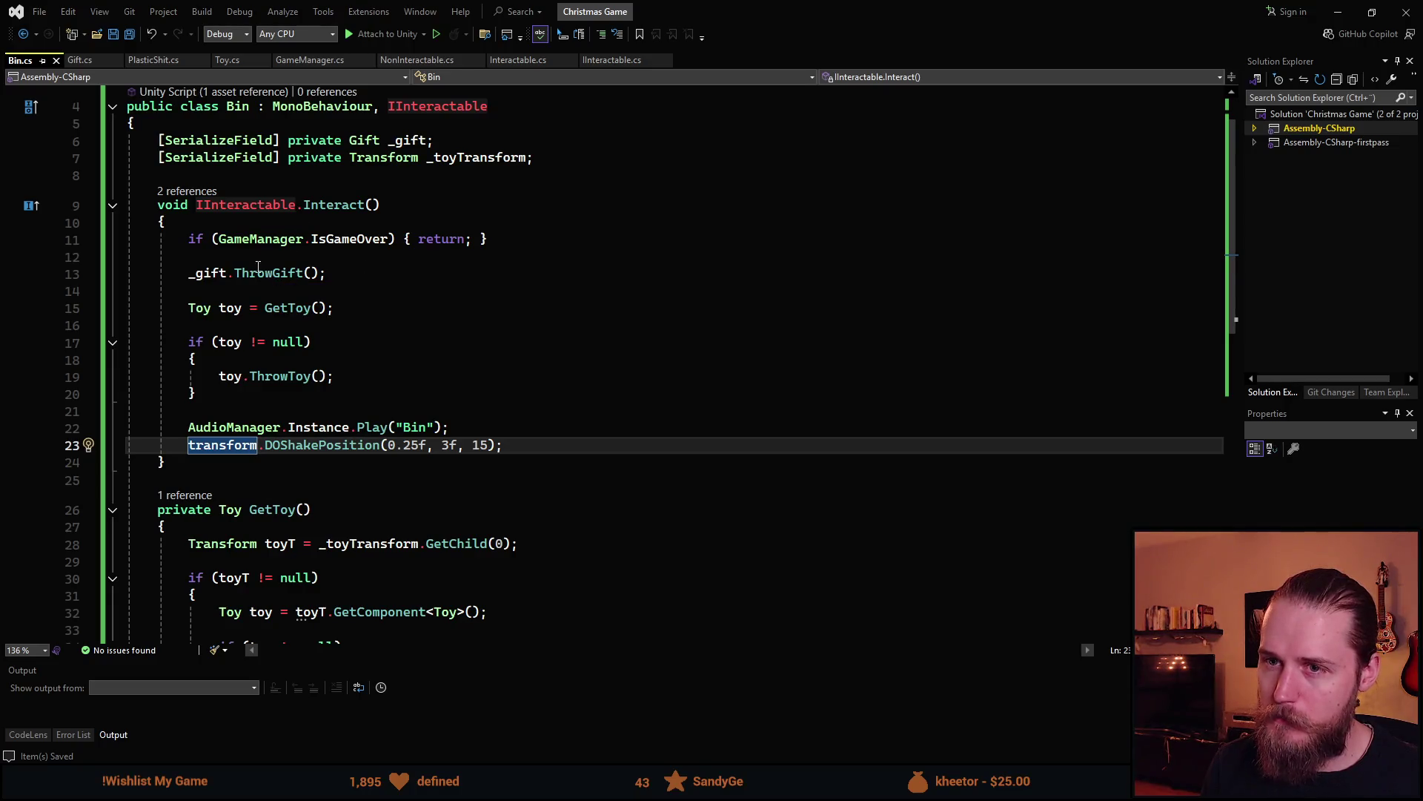
# In Gift.cs, select the _wasLastToyBad argument of GiftDiscarded on line 189 and compare with Toy.cs
pyautogui.click(75, 68)
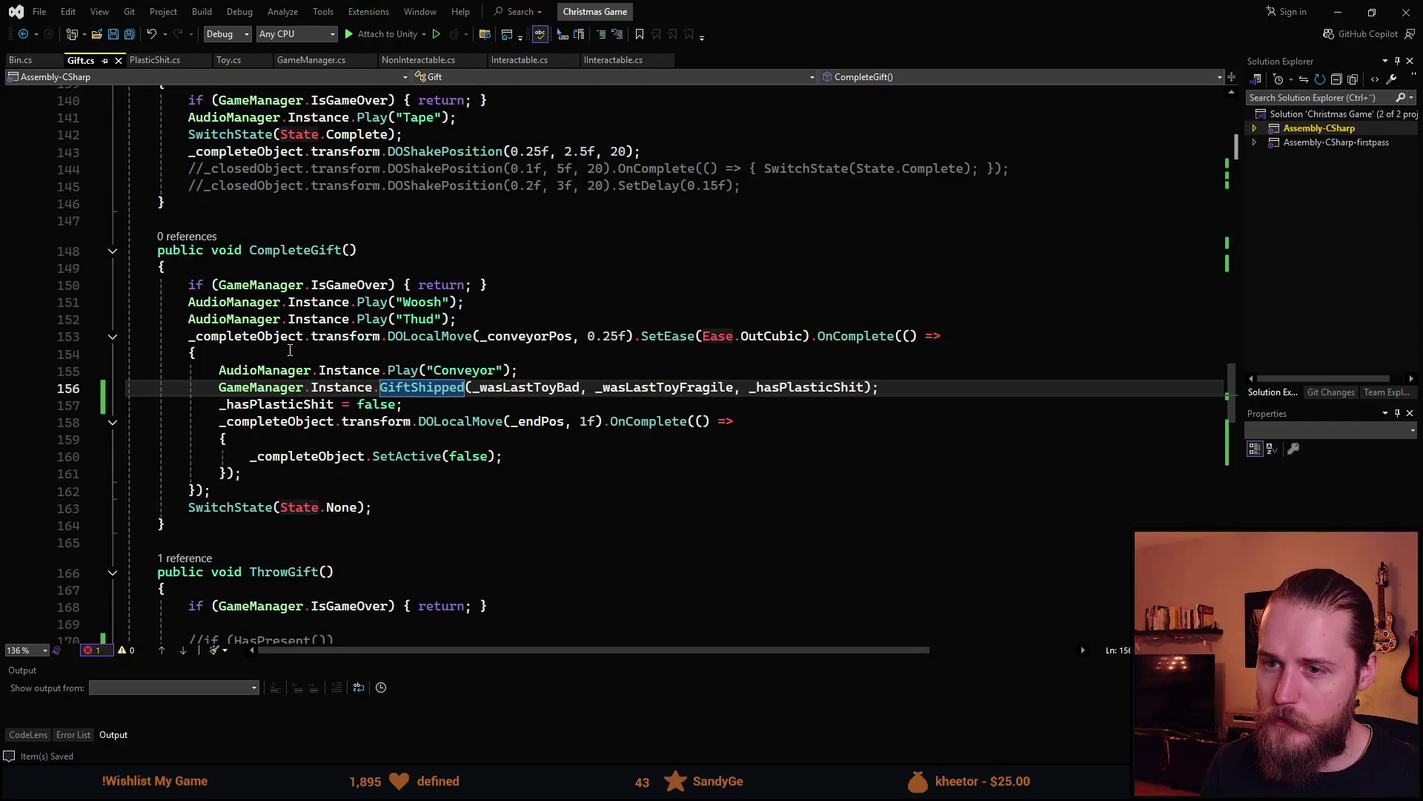
pyautogui.scroll(-5, 297, 356)
pyautogui.scroll(-5, 296, 356)
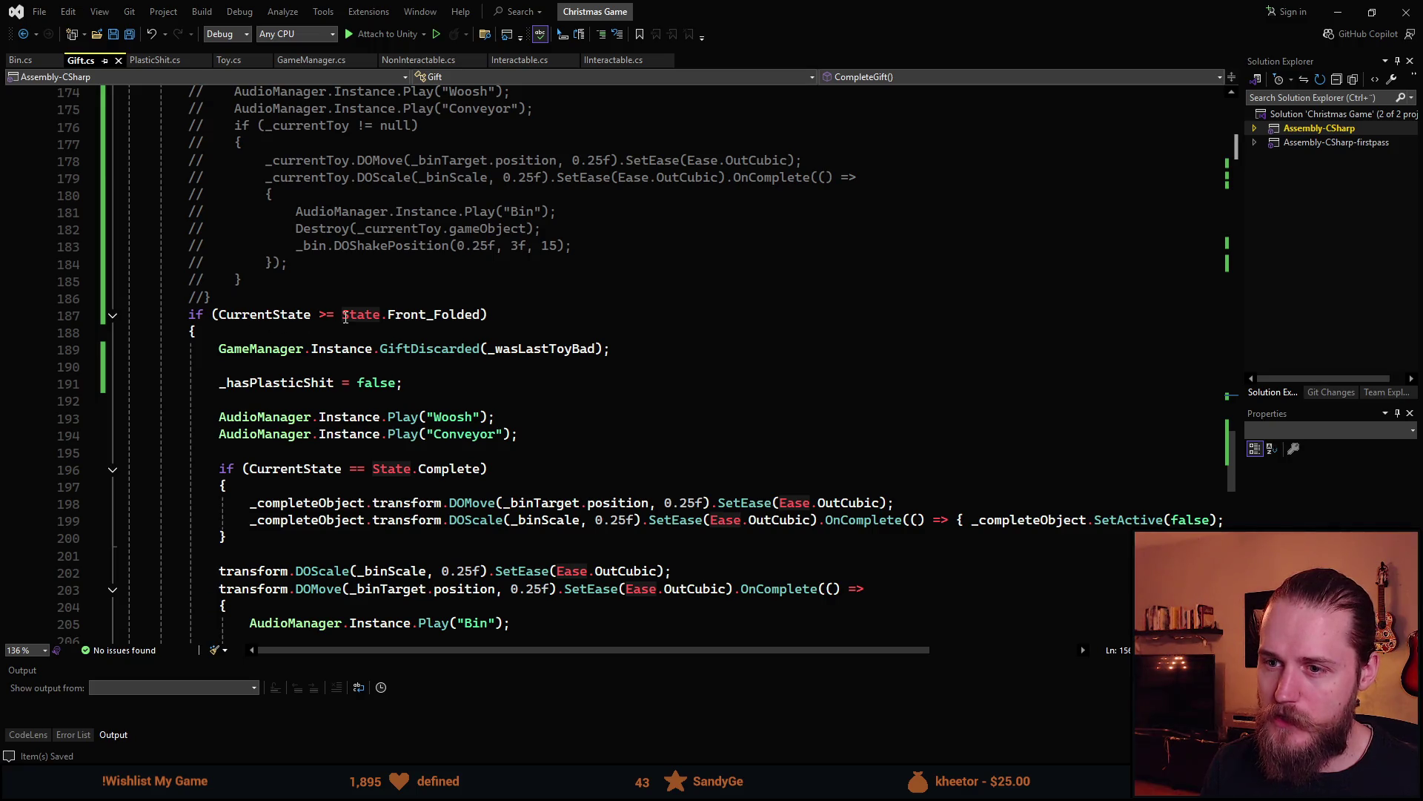
pyautogui.click(432, 364)
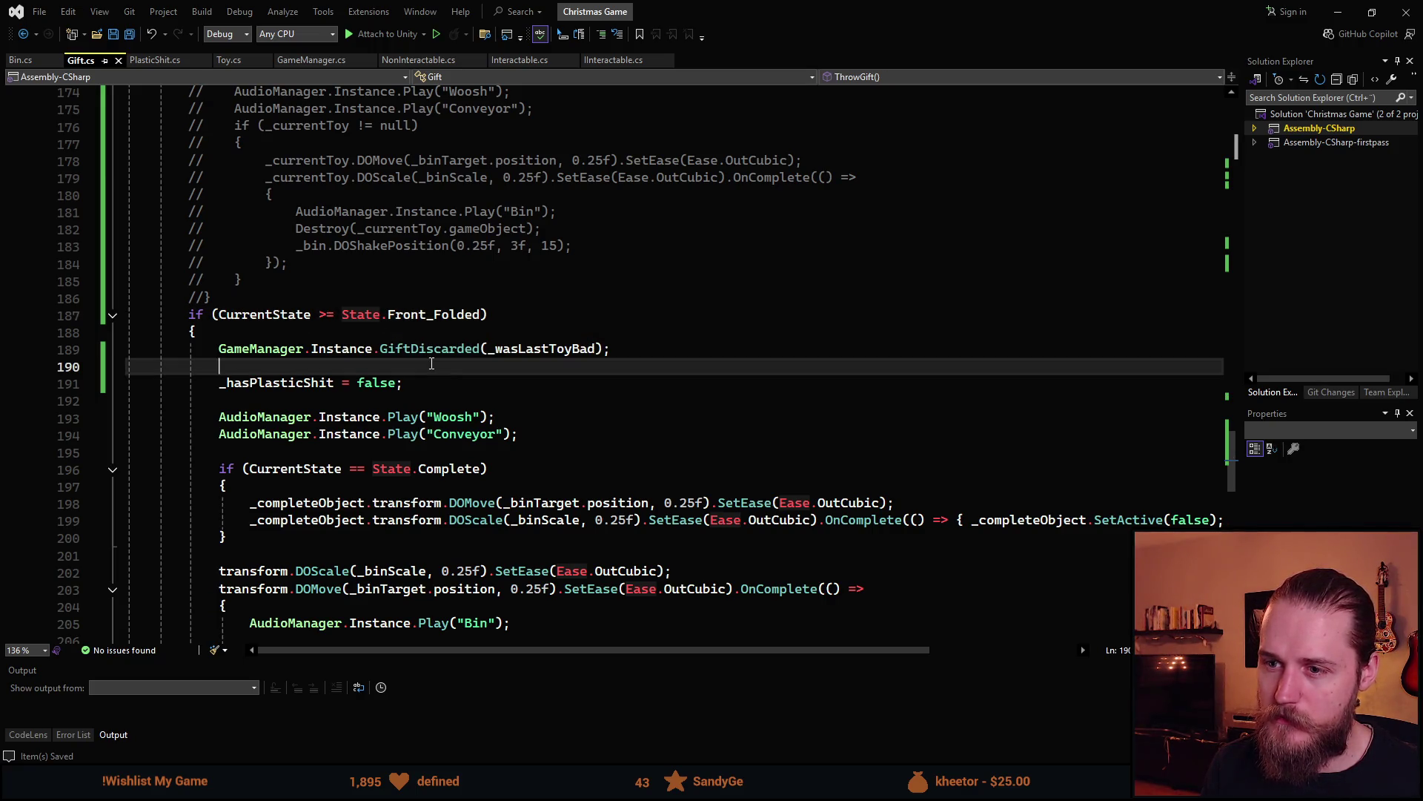
pyautogui.scroll(-2, 432, 364)
pyautogui.click(405, 246)
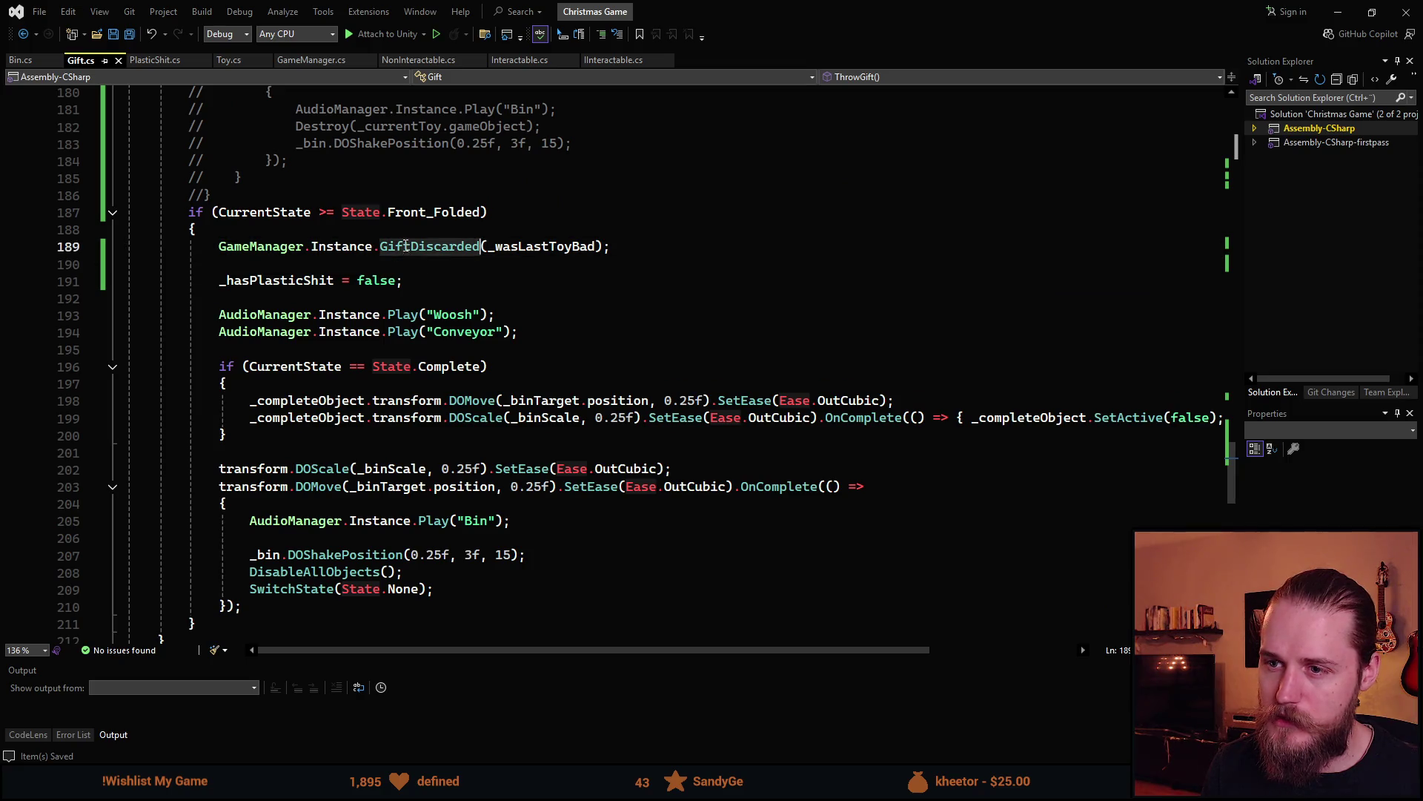
pyautogui.moveTo(487, 246); pyautogui.dragTo(596, 246)
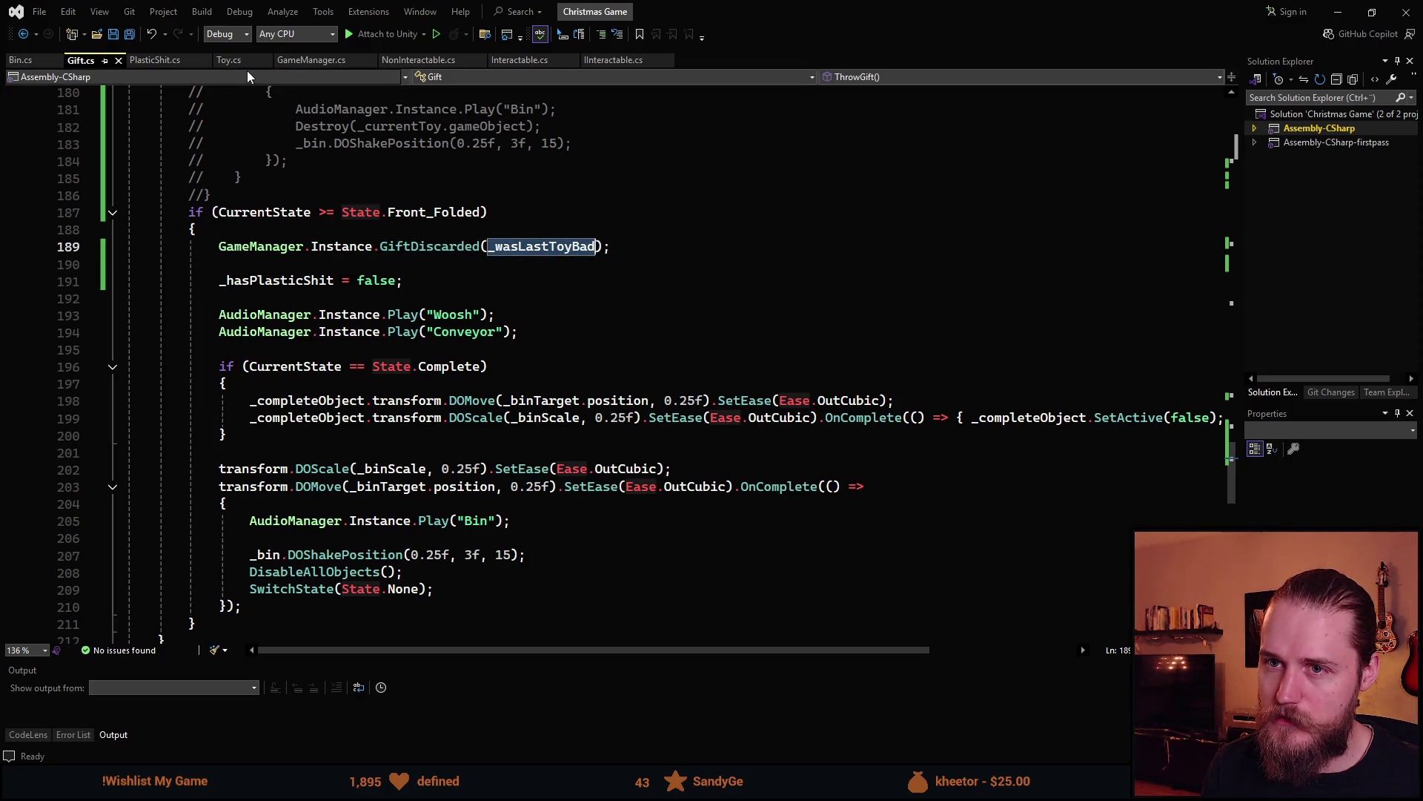
pyautogui.click(225, 60)
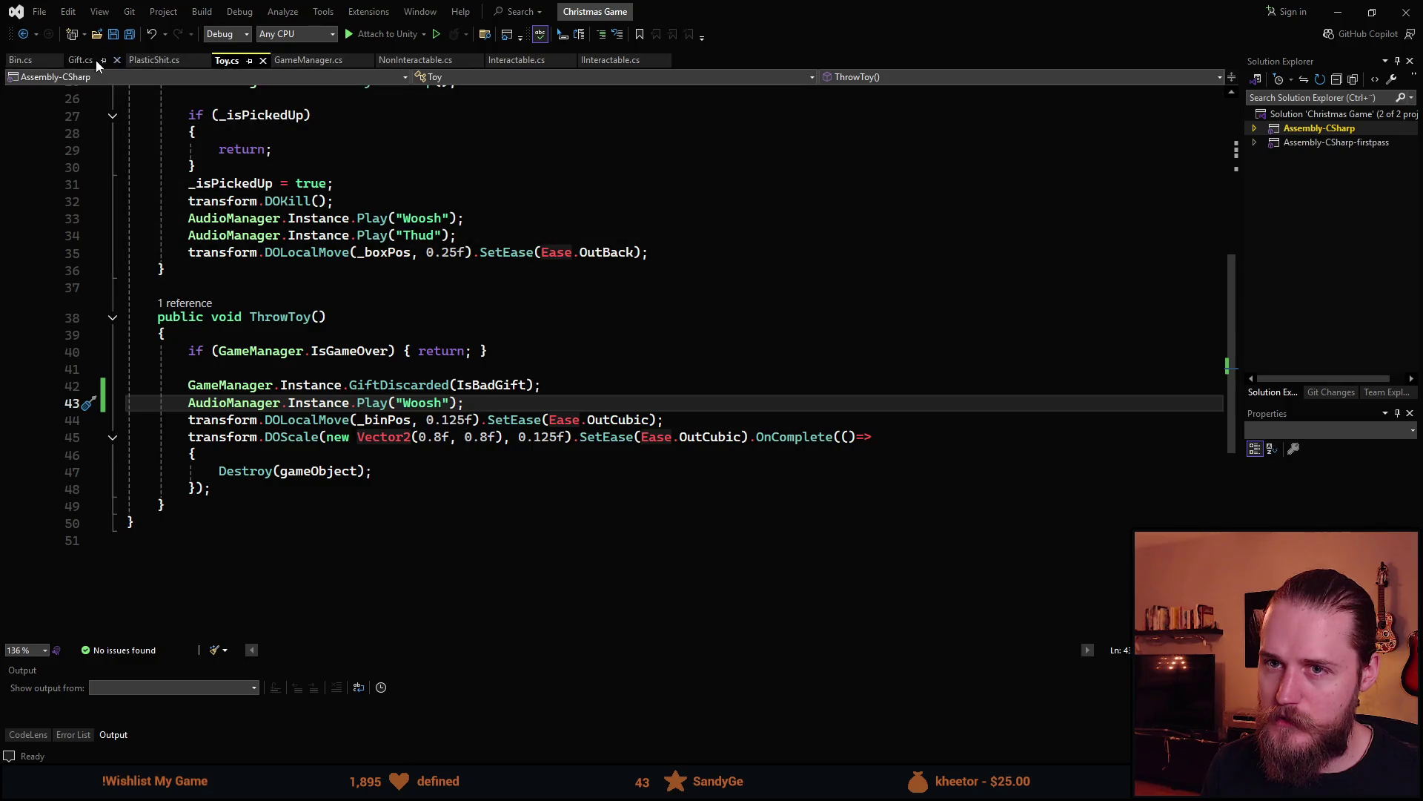
pyautogui.click(90, 61)
# Review the discard branch resetting _hasPlasticShit to false and save Gift.cs
pyautogui.click(474, 290)
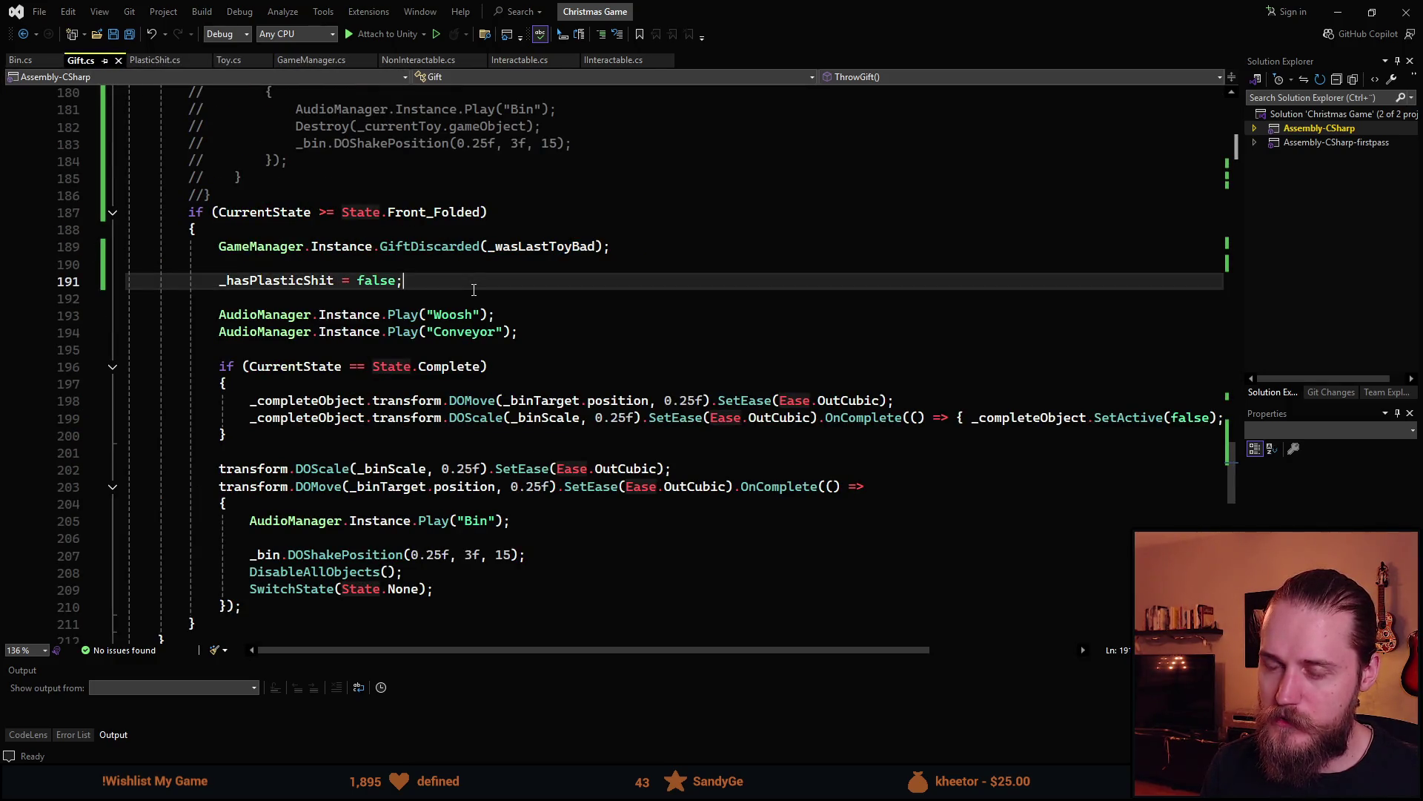
pyautogui.scroll(-1, 474, 289)
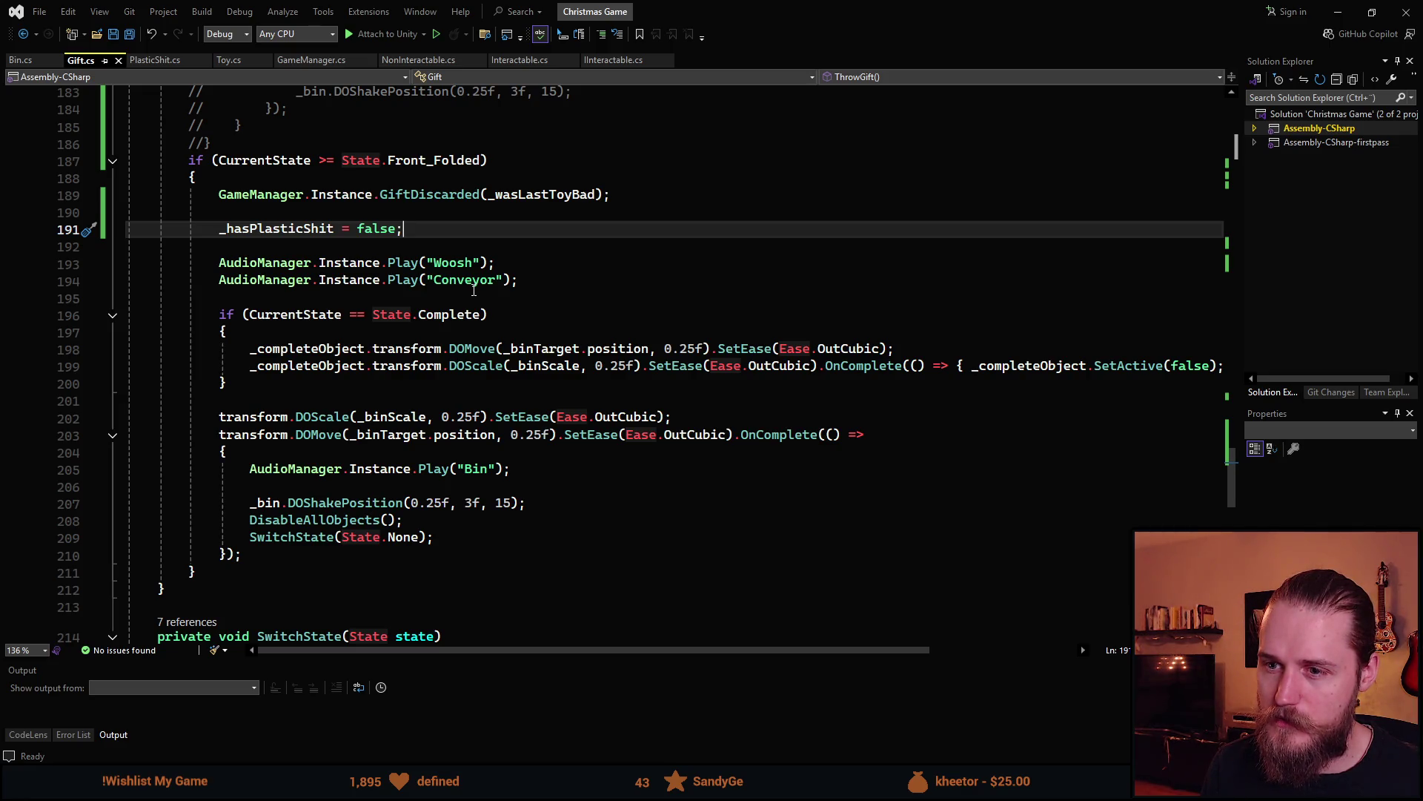
pyautogui.scroll(-2, 473, 290)
pyautogui.scroll(2, 475, 289)
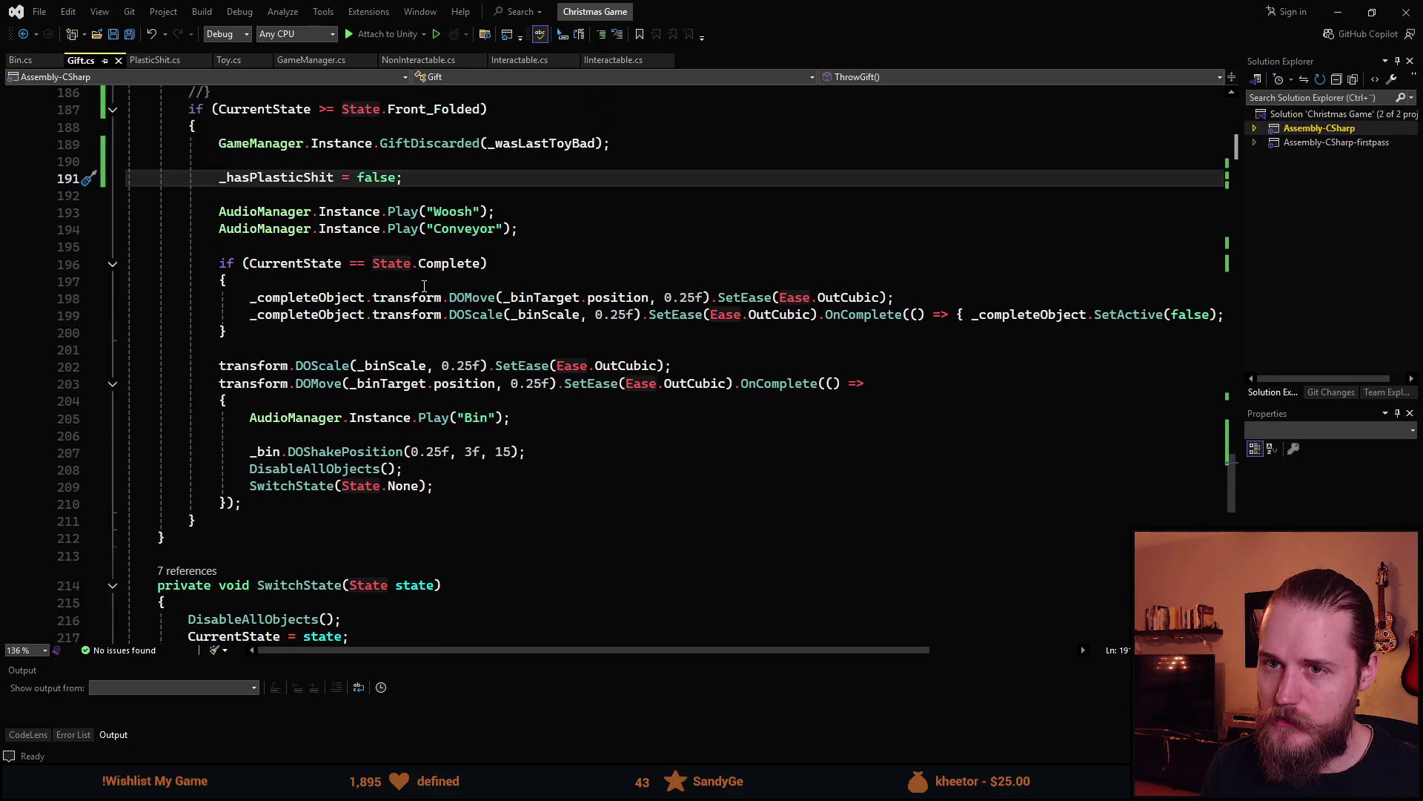
pyautogui.hotkey('ctrl', 's')
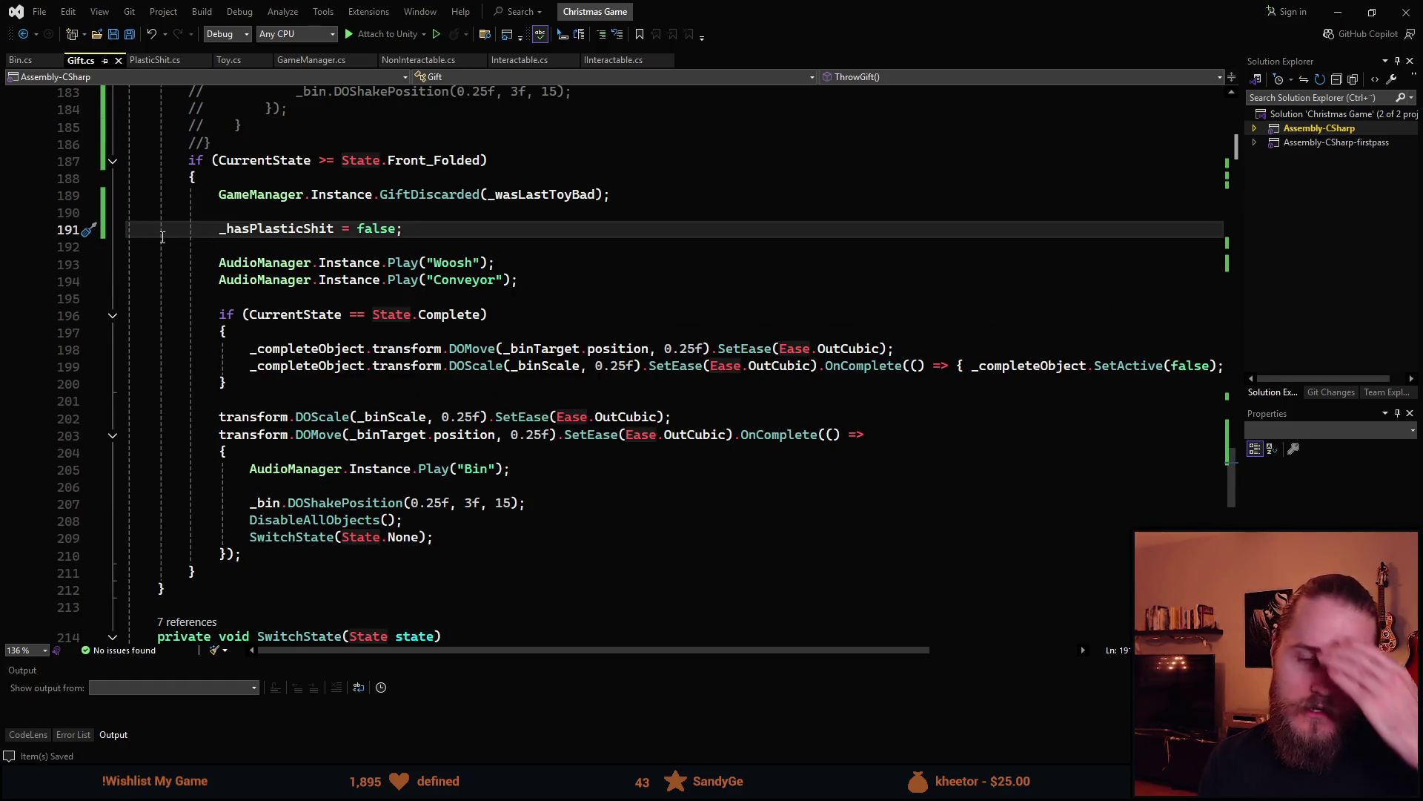
pyautogui.click(28, 62)
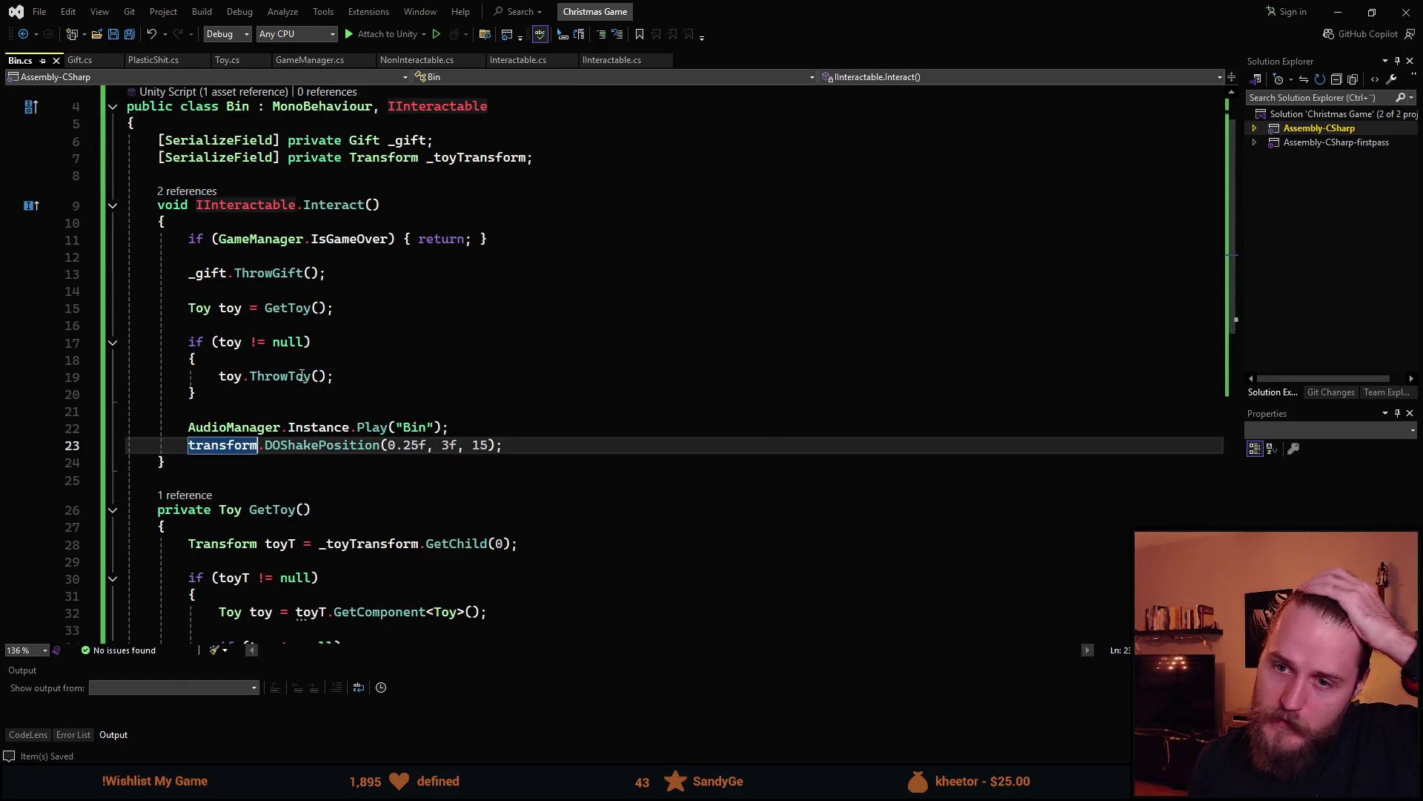
# Scroll through Bin.cs, check the ThrowToy call in Interact, then return to Gift.cs's ThrowGift
pyautogui.scroll(-3, 282, 377)
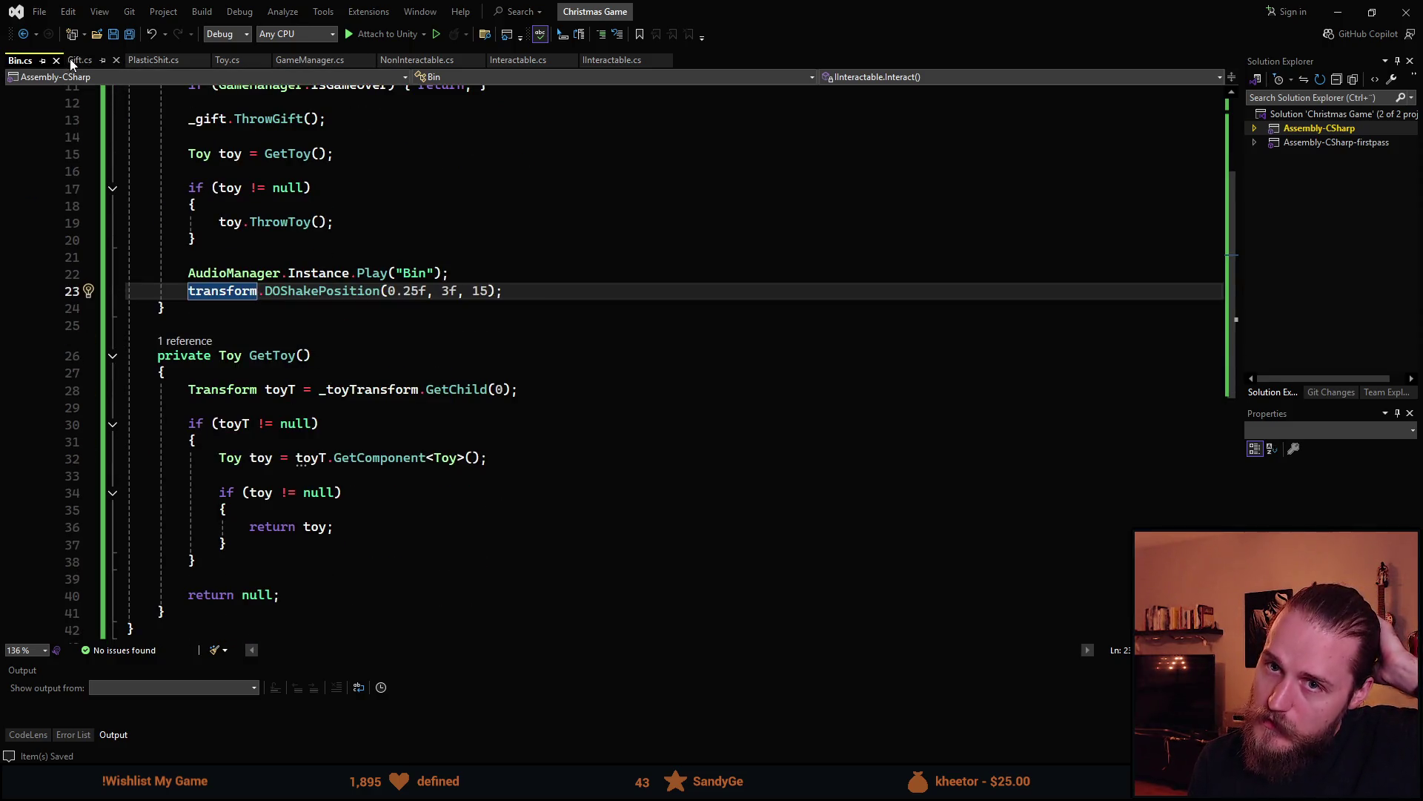
pyautogui.scroll(3, 221, 315)
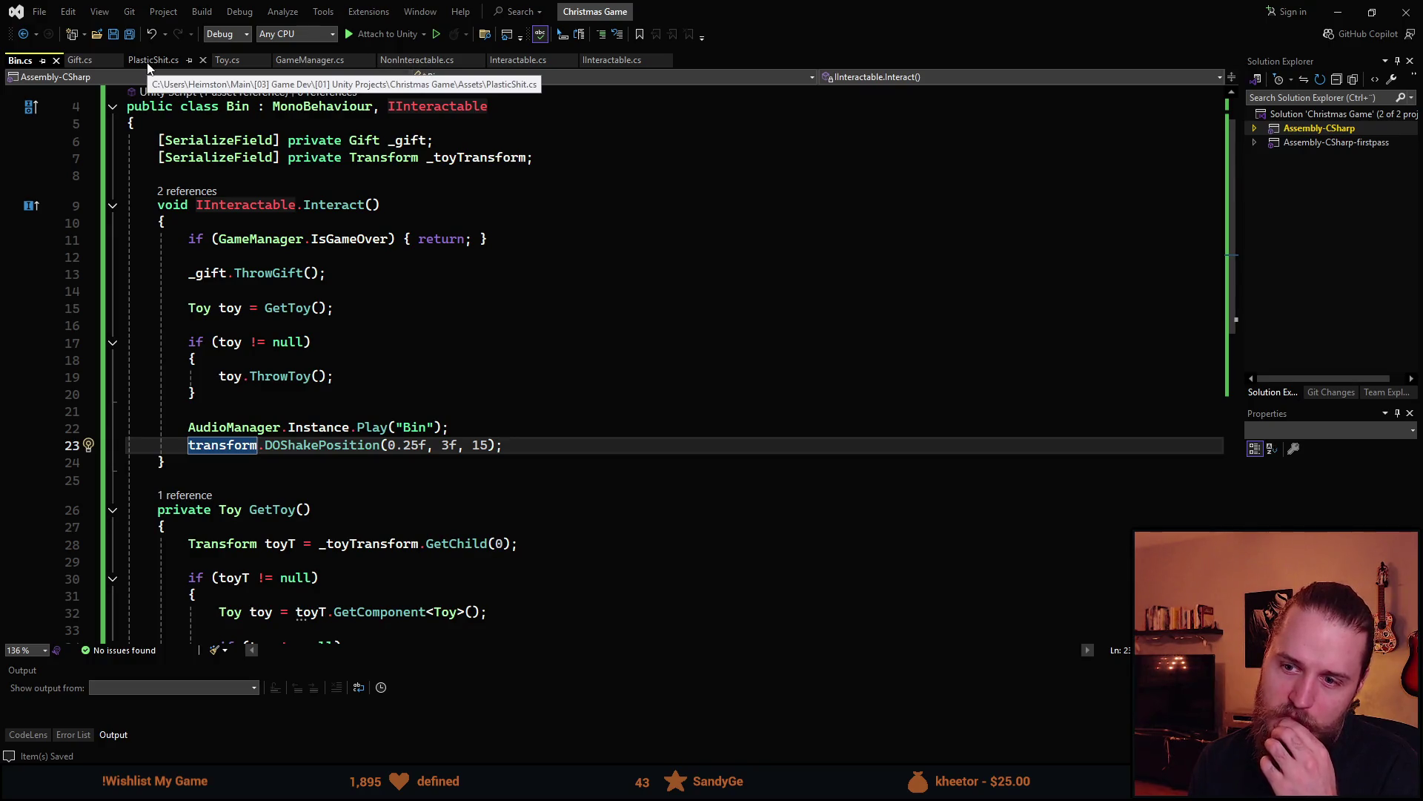
pyautogui.scroll(-3, 282, 473)
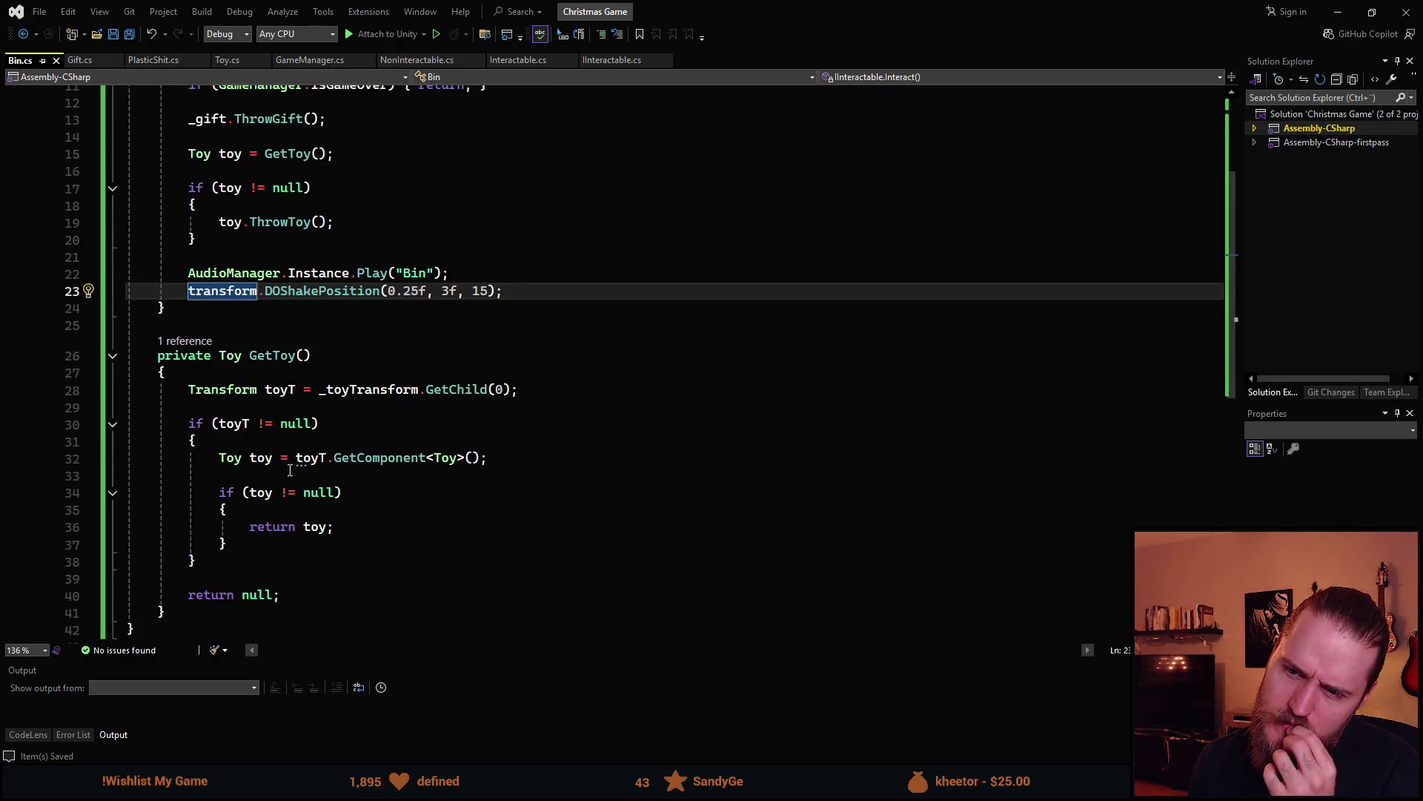
pyautogui.scroll(-1, 419, 379)
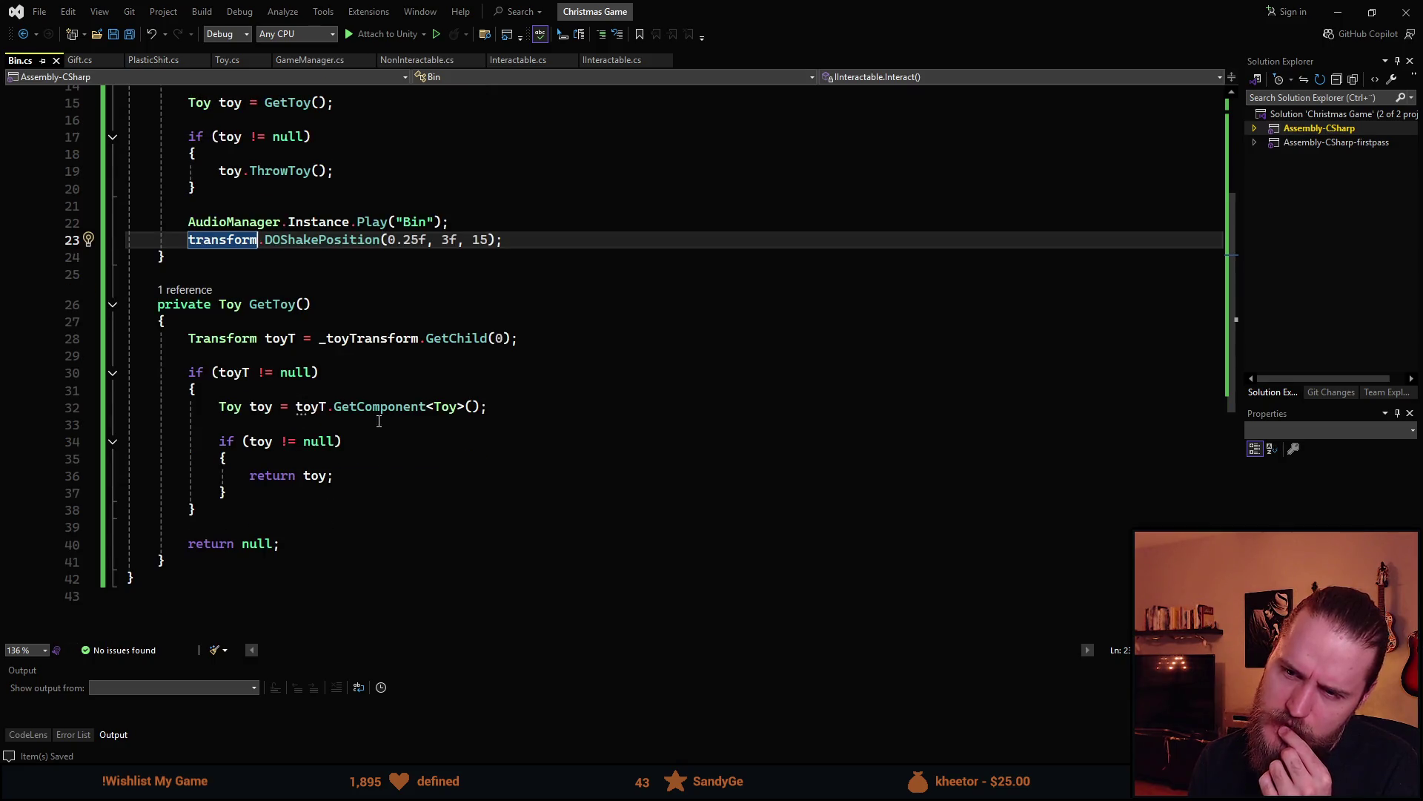
pyautogui.scroll(4, 370, 421)
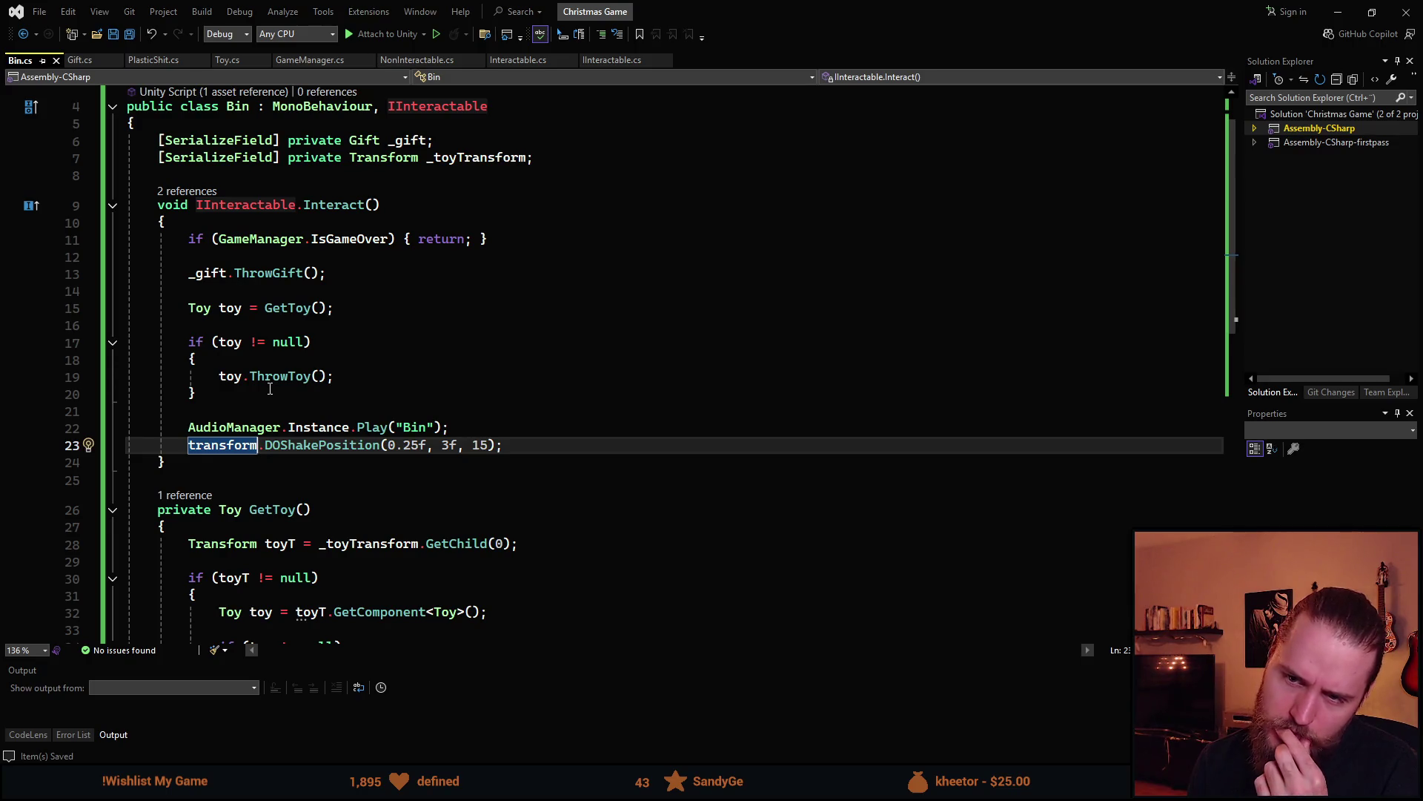
pyautogui.click(312, 377)
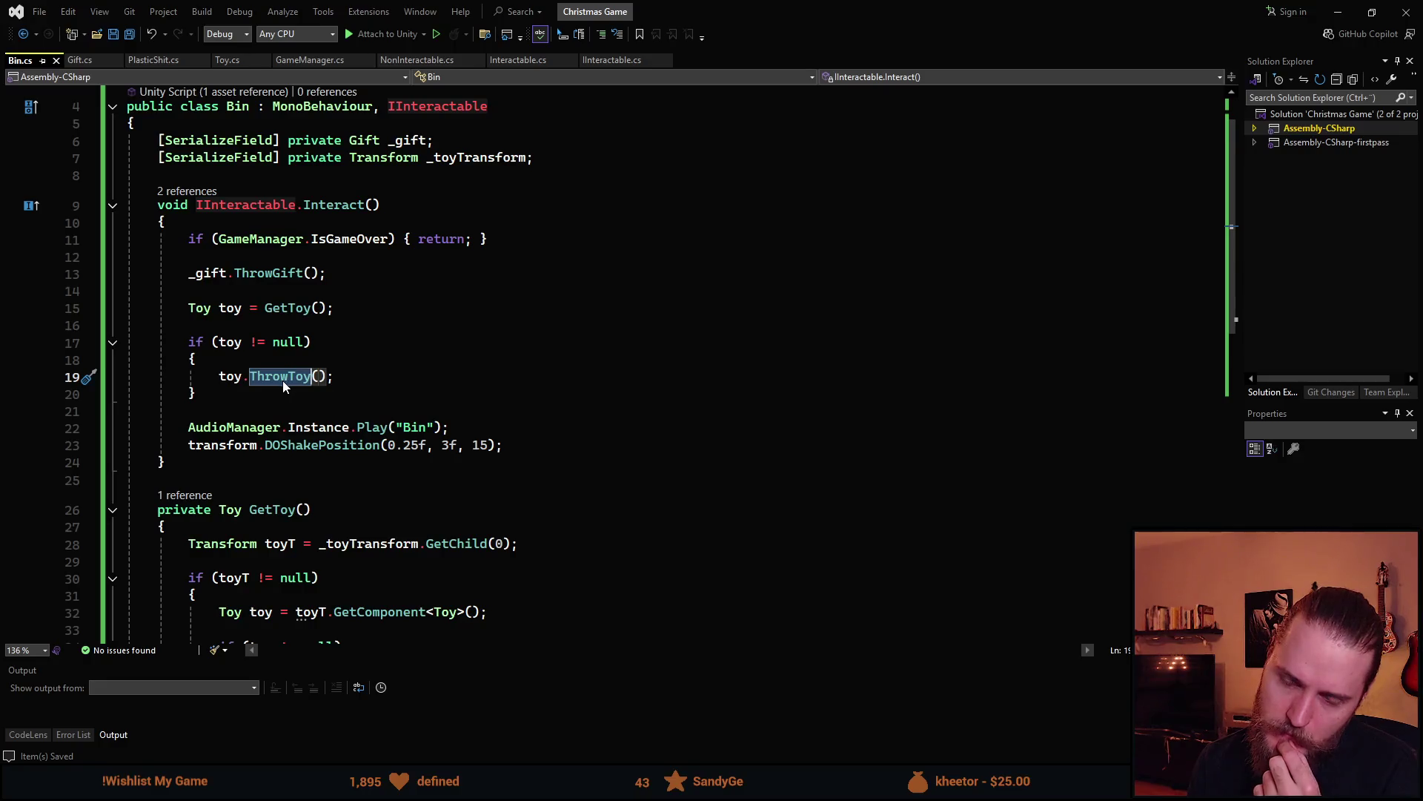
pyautogui.hotkey('ctrl', '-')
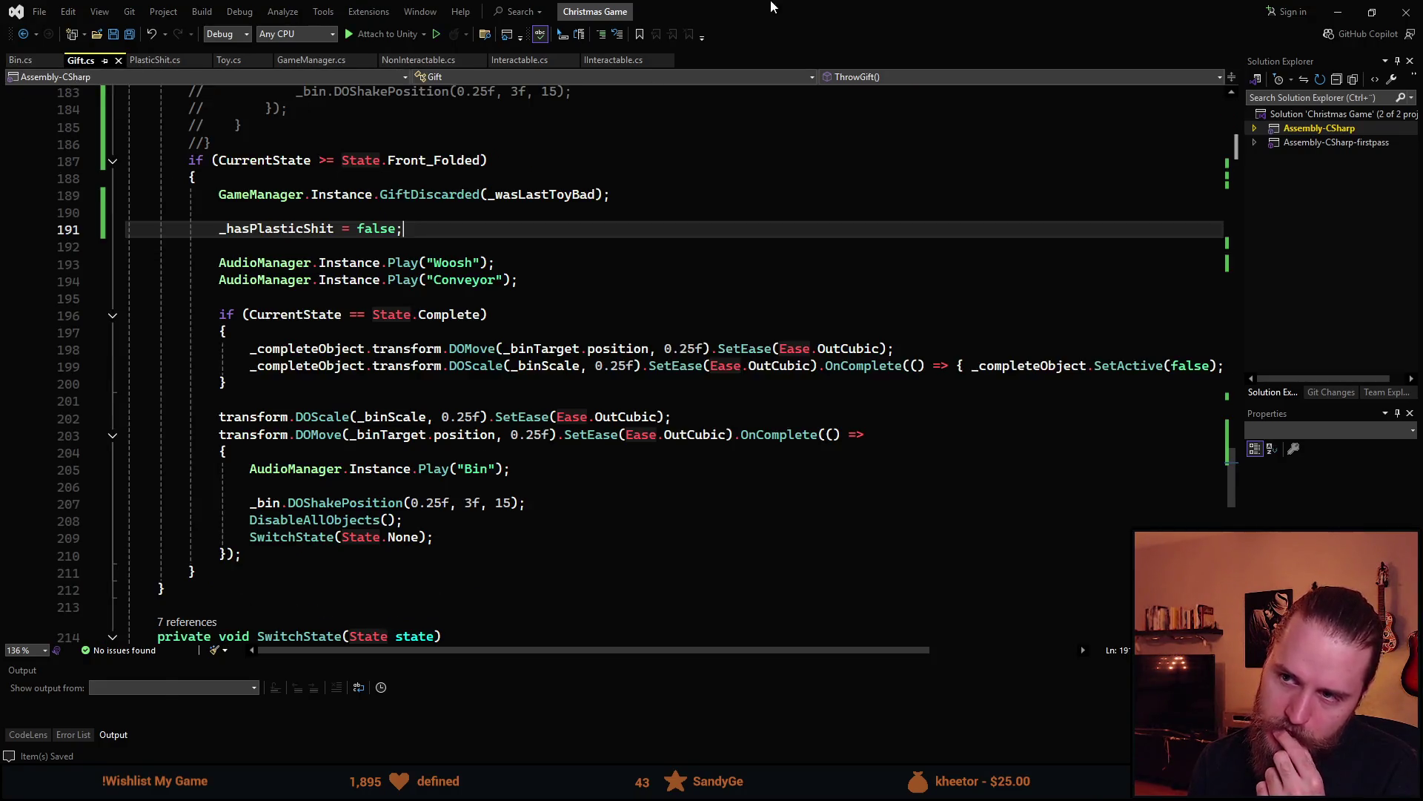
pyautogui.hotkey('alt', 'Tab')
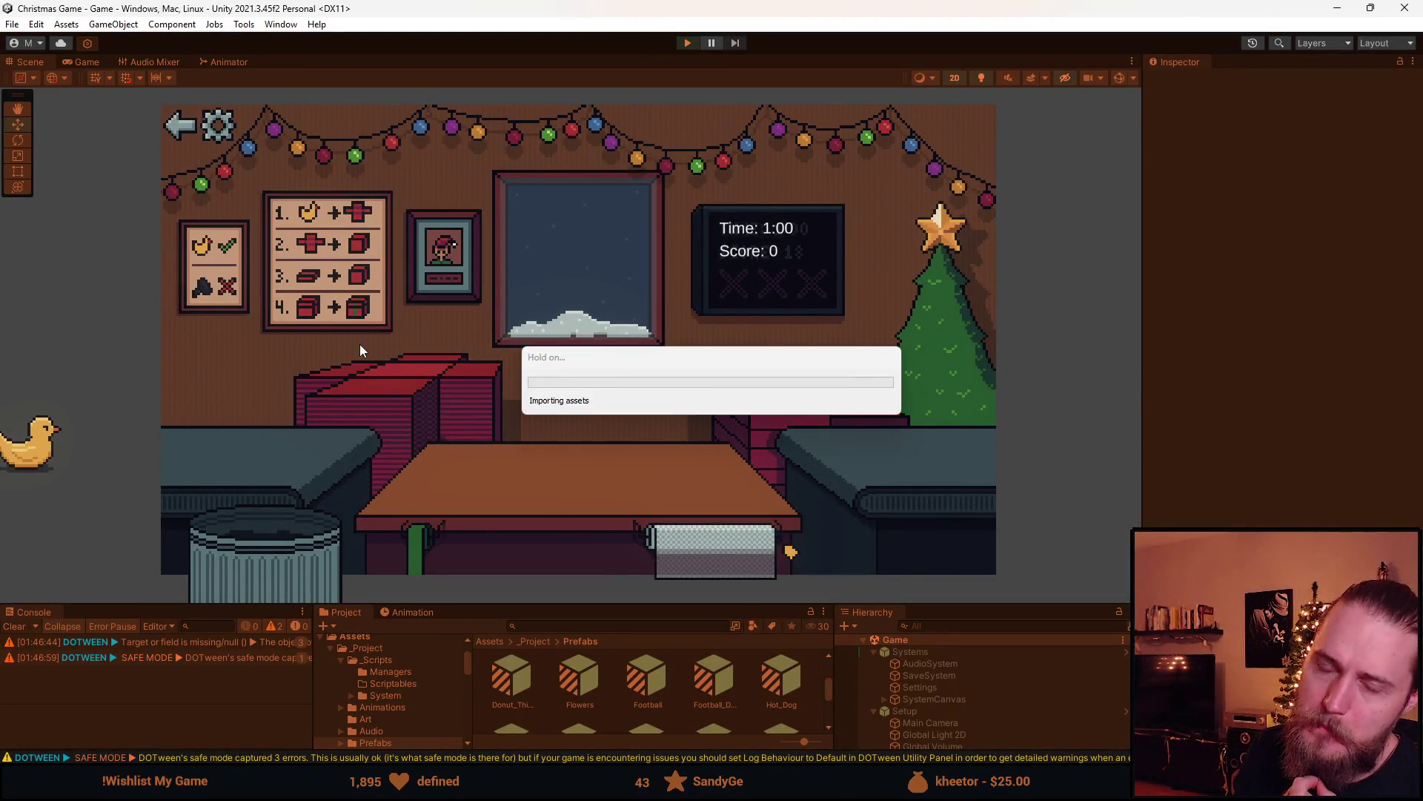
# Enter play mode with Ctrl+P, wrap the duck, and box the toy car before binning it
pyautogui.hotkey('ctrl', 'p')
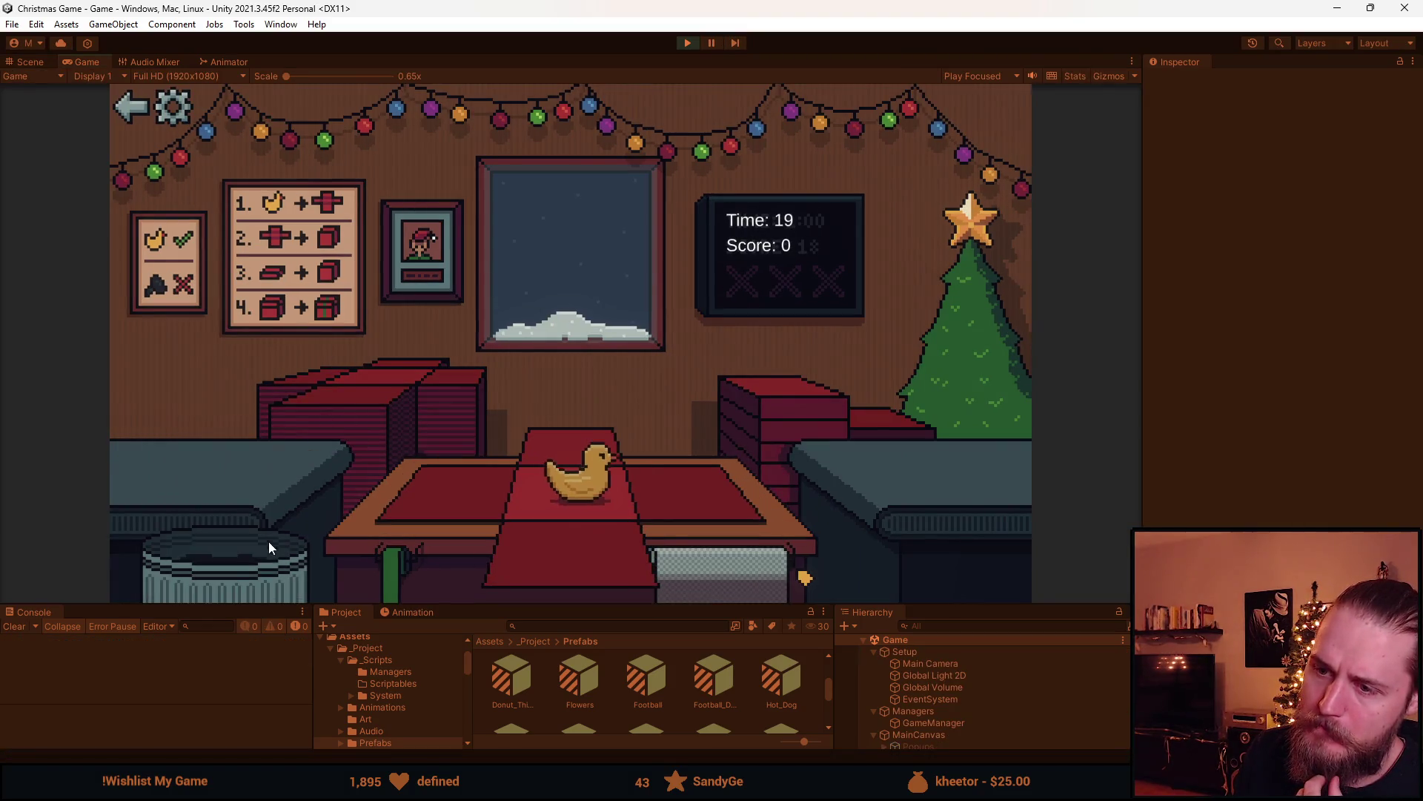
pyautogui.click(413, 516)
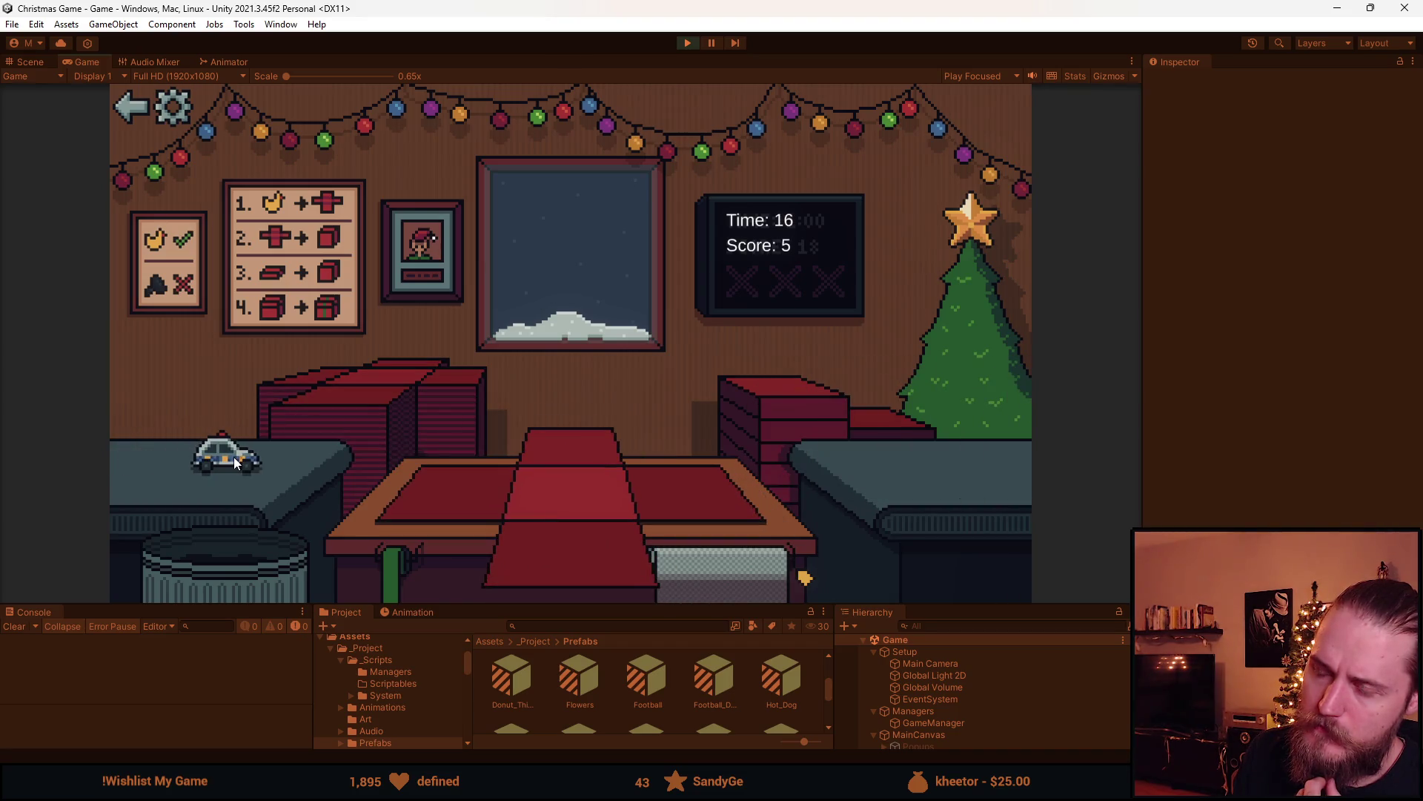
pyautogui.click(236, 463)
pyautogui.click(551, 530)
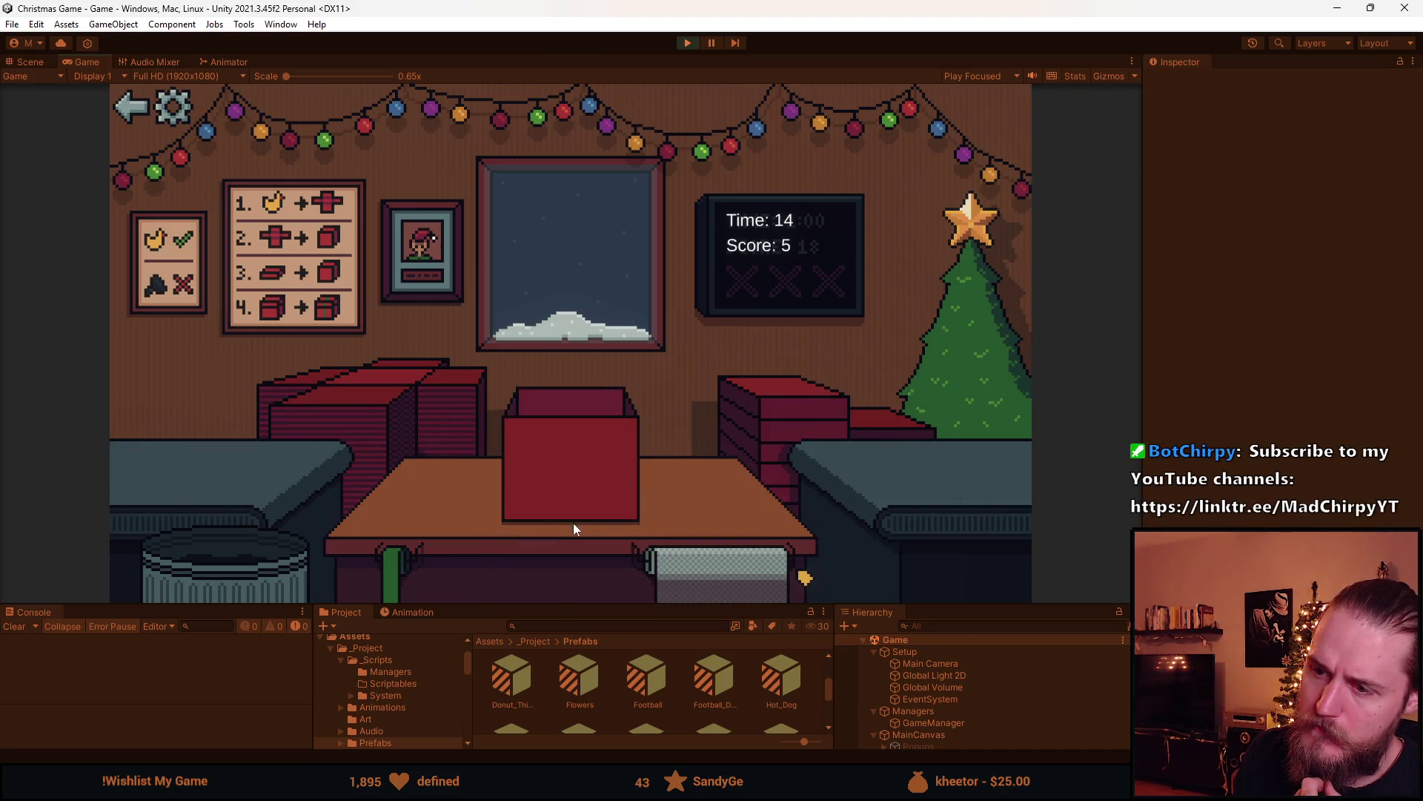
pyautogui.click(232, 457)
pyautogui.click(261, 564)
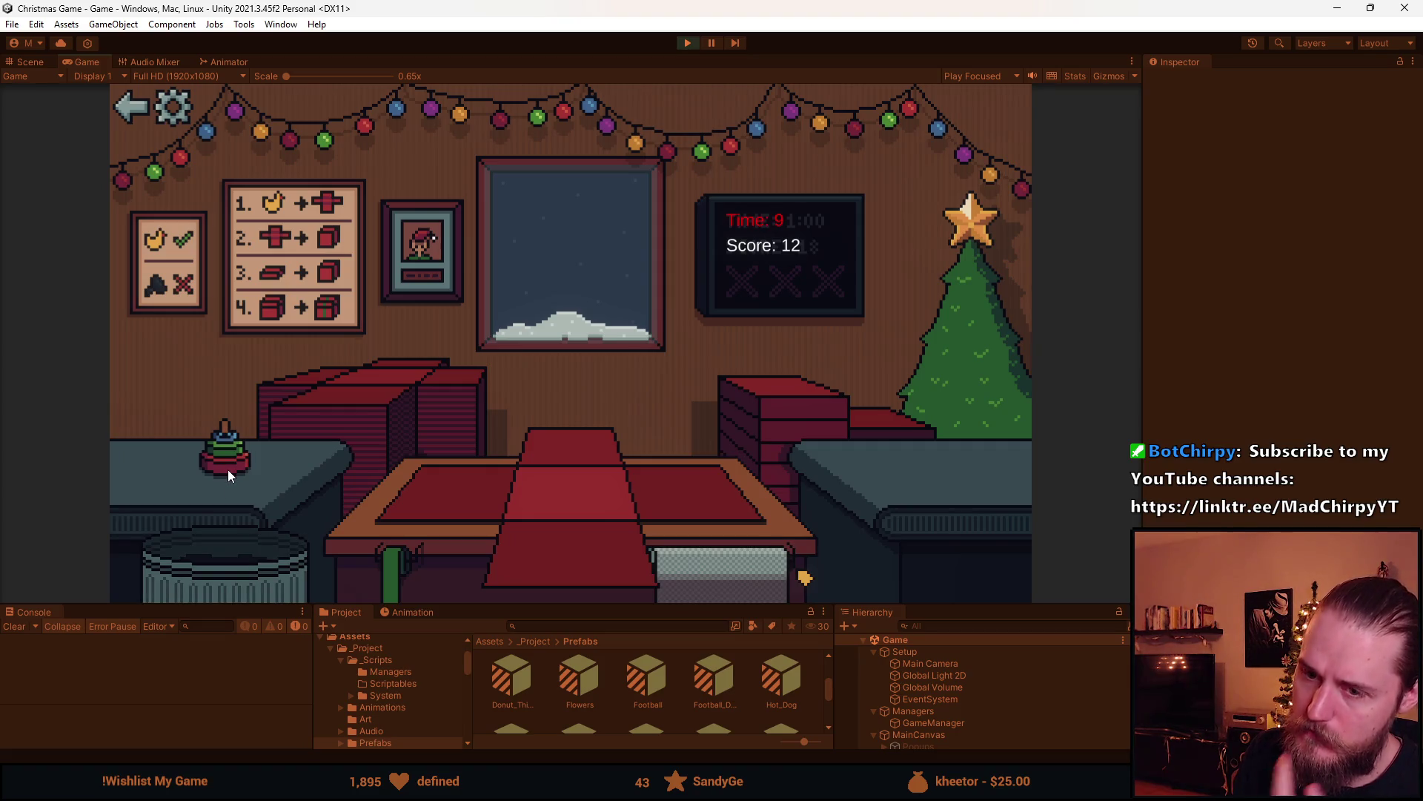
# Box, ribbon and ship the ring-stack toy, the football and the toy car
pyautogui.click(230, 467)
pyautogui.click(547, 535)
pyautogui.click(584, 446)
pyautogui.click(245, 460)
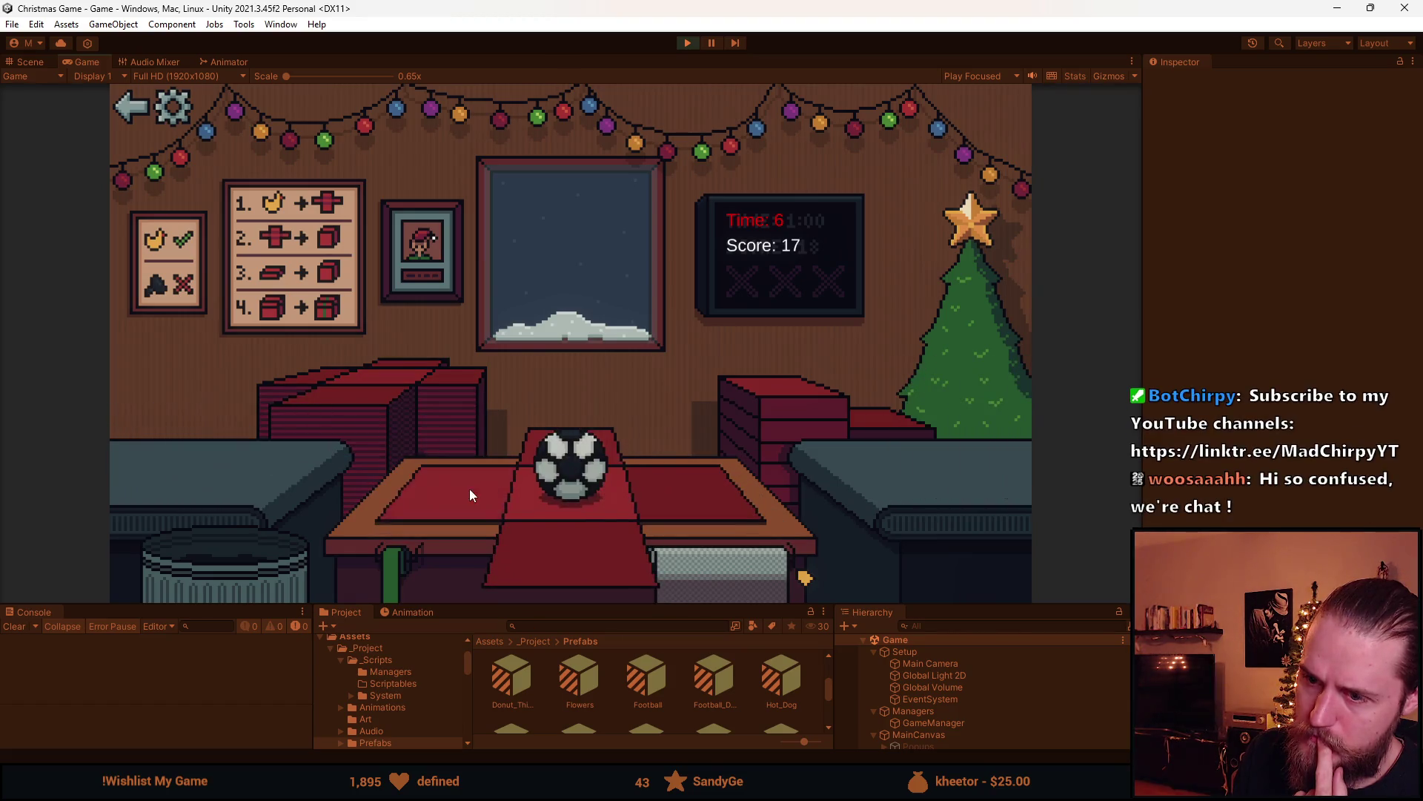
pyautogui.click(534, 519)
pyautogui.click(603, 442)
pyautogui.click(348, 477)
pyautogui.click(594, 486)
pyautogui.click(613, 457)
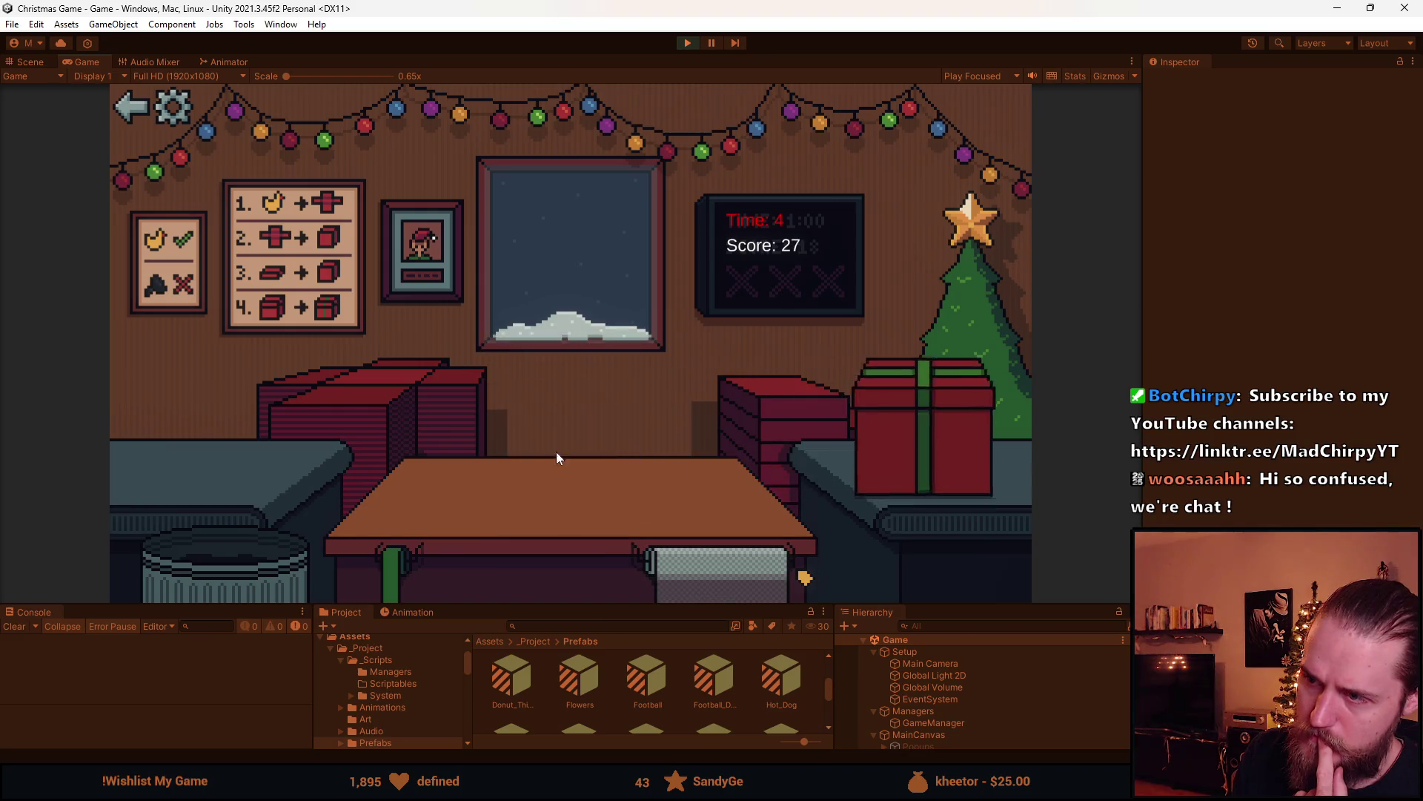
# Ship the teddy bear and ball gifts, reaching score 37 before time runs out
pyautogui.click(356, 468)
pyautogui.click(259, 463)
pyautogui.click(485, 486)
pyautogui.click(613, 455)
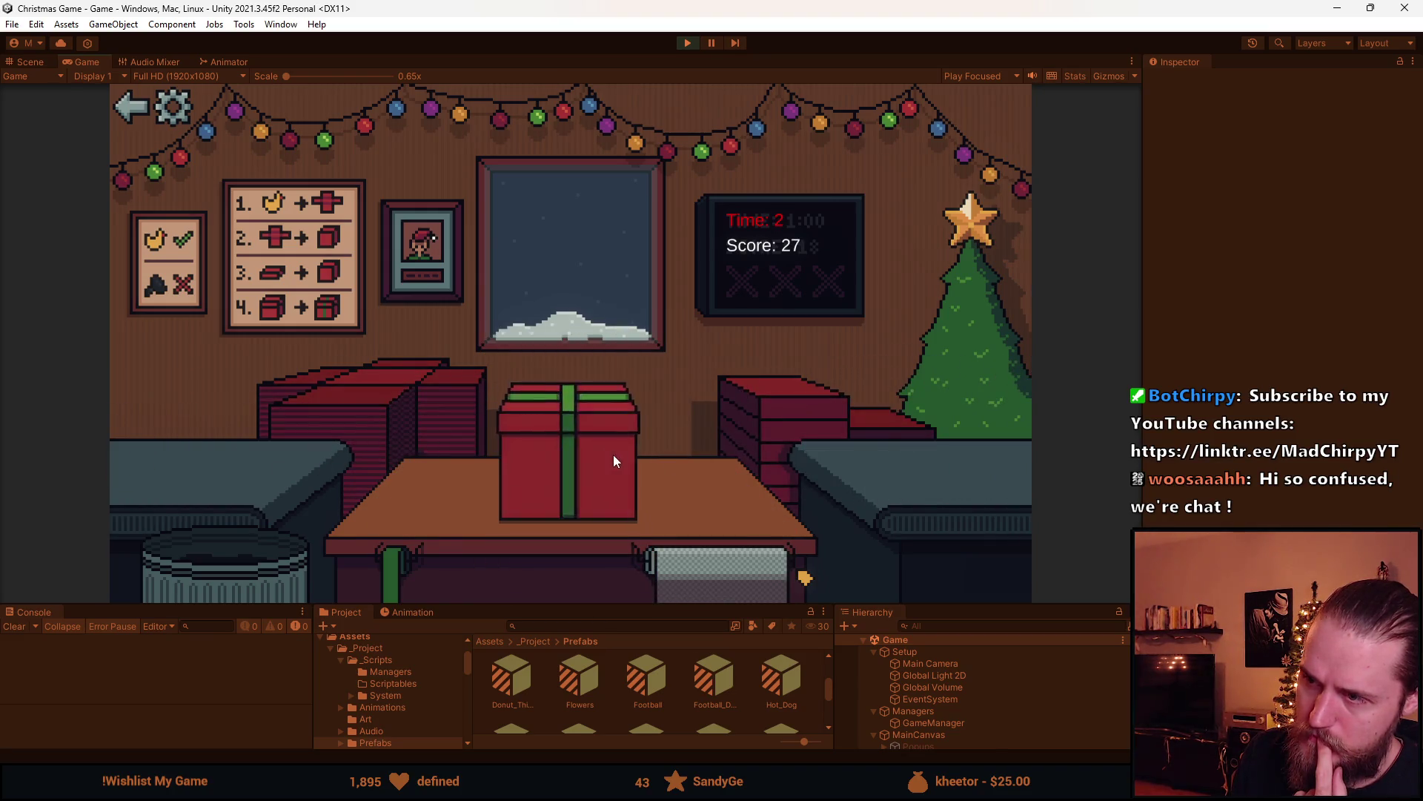
pyautogui.click(365, 395)
pyautogui.click(162, 439)
pyautogui.click(601, 466)
pyautogui.click(385, 401)
pyautogui.click(200, 466)
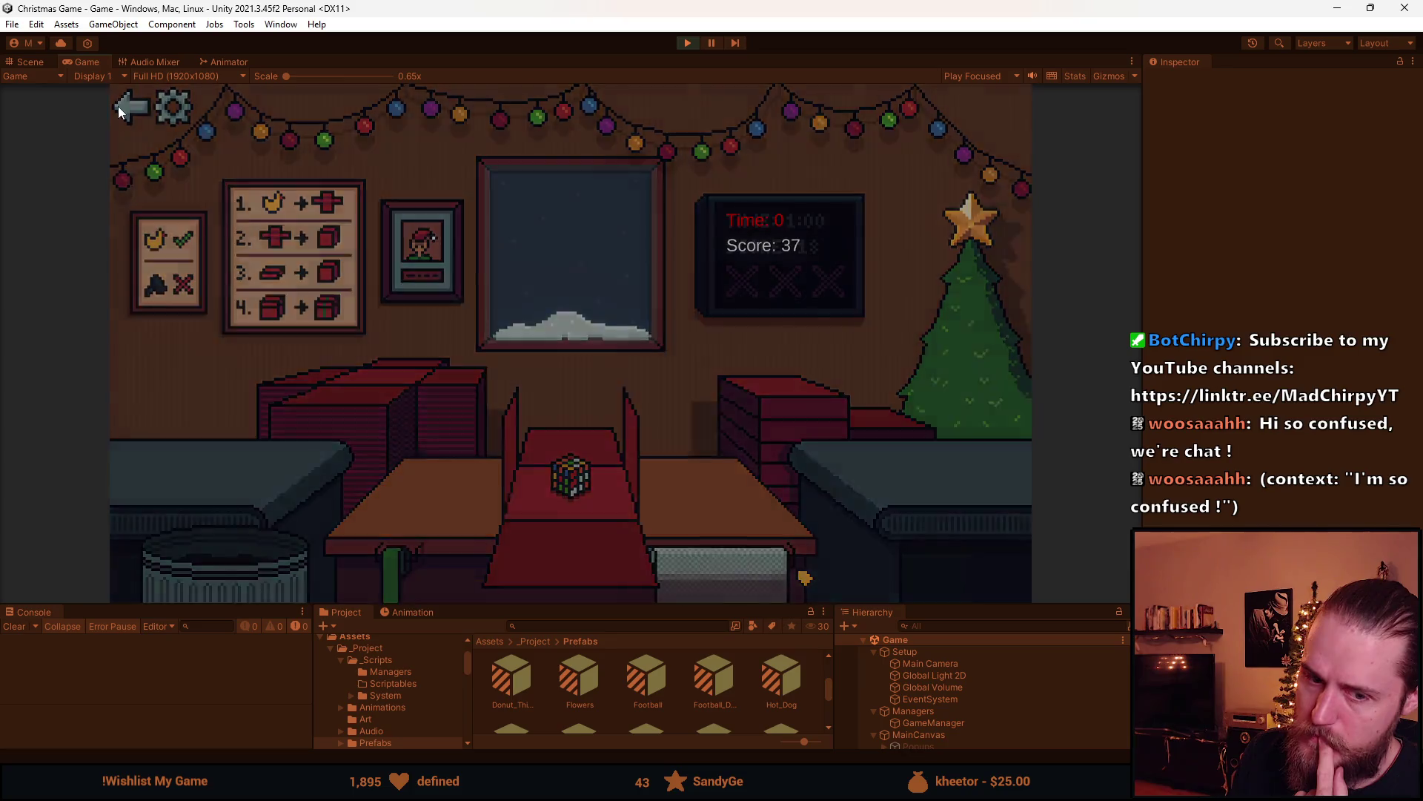
pyautogui.click(118, 106)
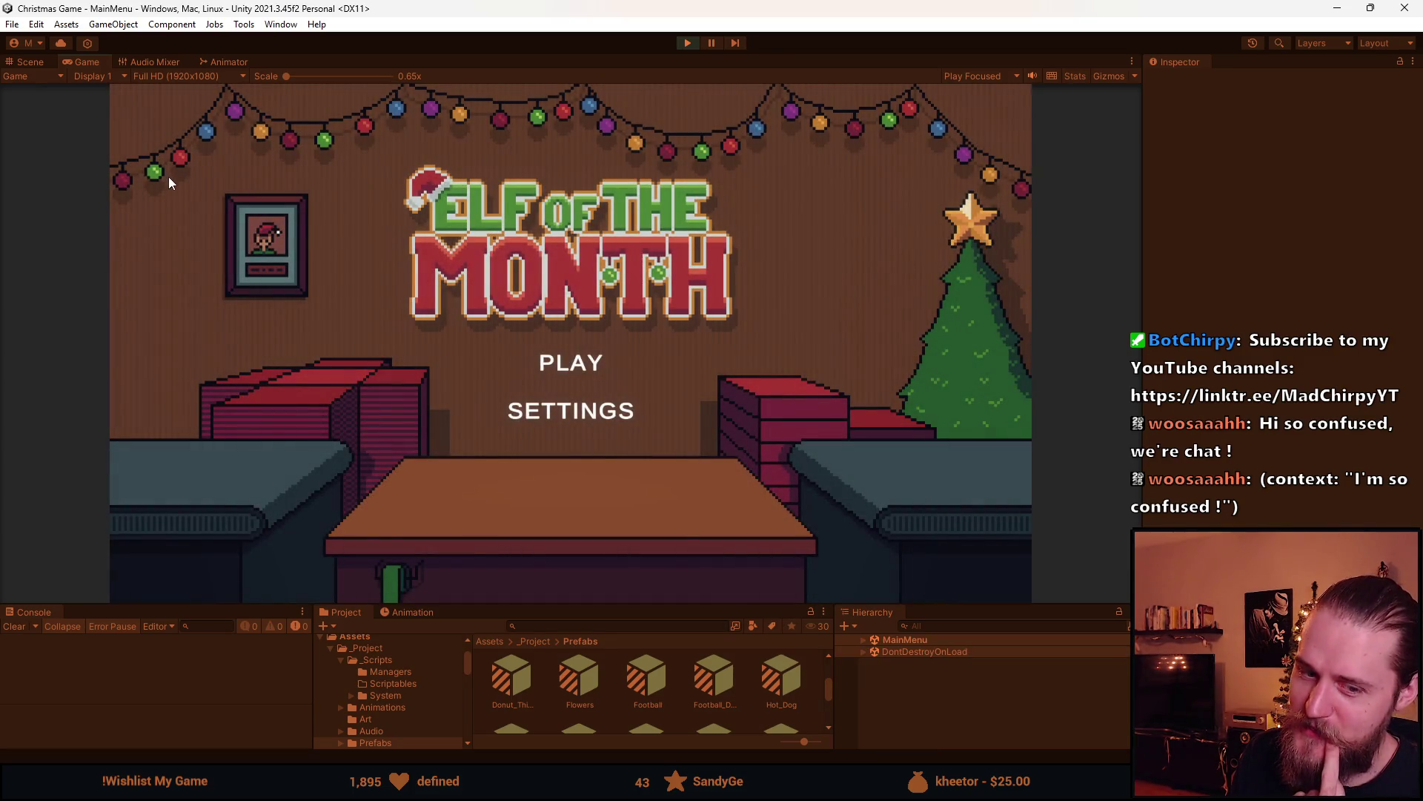
# Start a new round, ship the red-wrapped duck, and trash the coal, soccer ball and bear
pyautogui.click(585, 361)
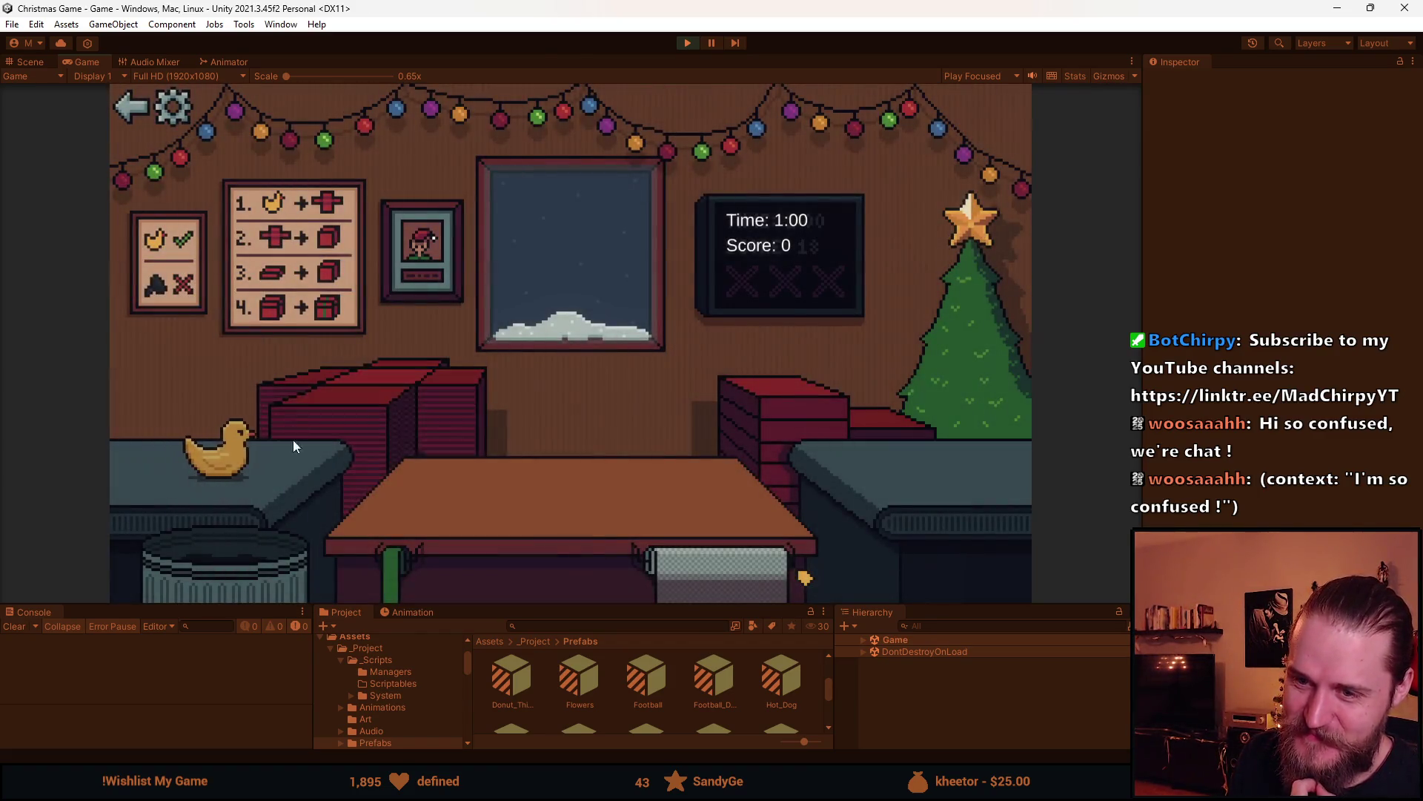
pyautogui.click(293, 457)
pyautogui.click(588, 472)
pyautogui.click(252, 560)
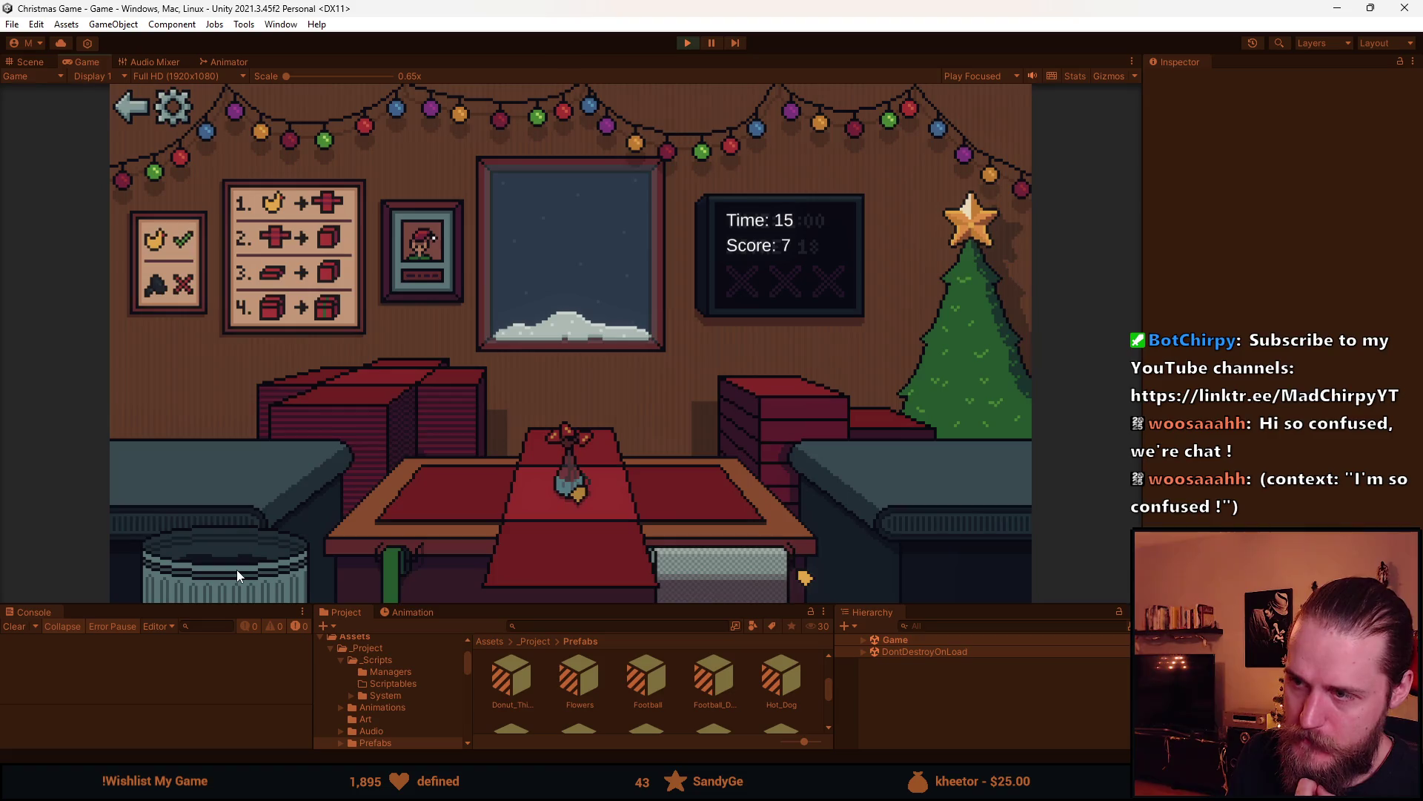
pyautogui.click(569, 435)
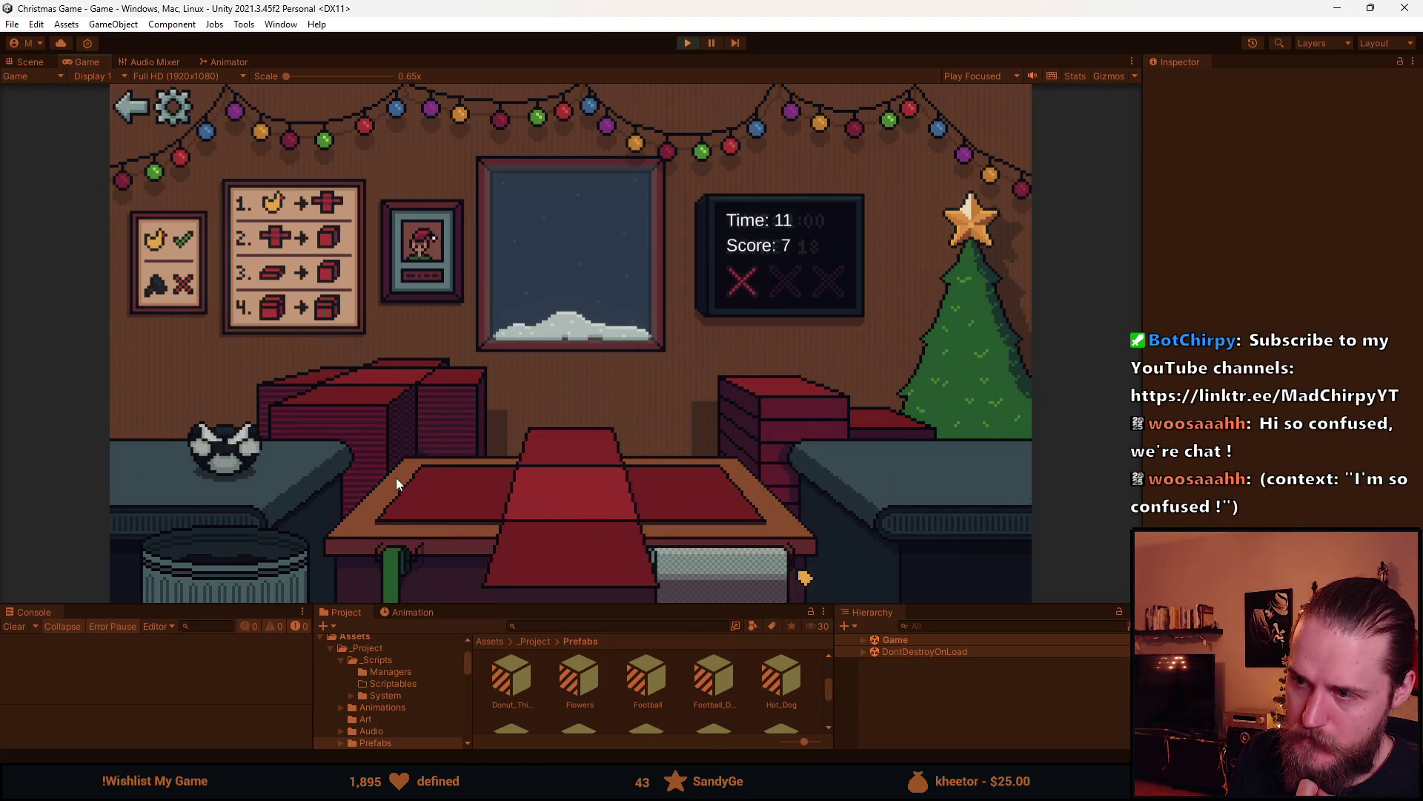
pyautogui.click(227, 552)
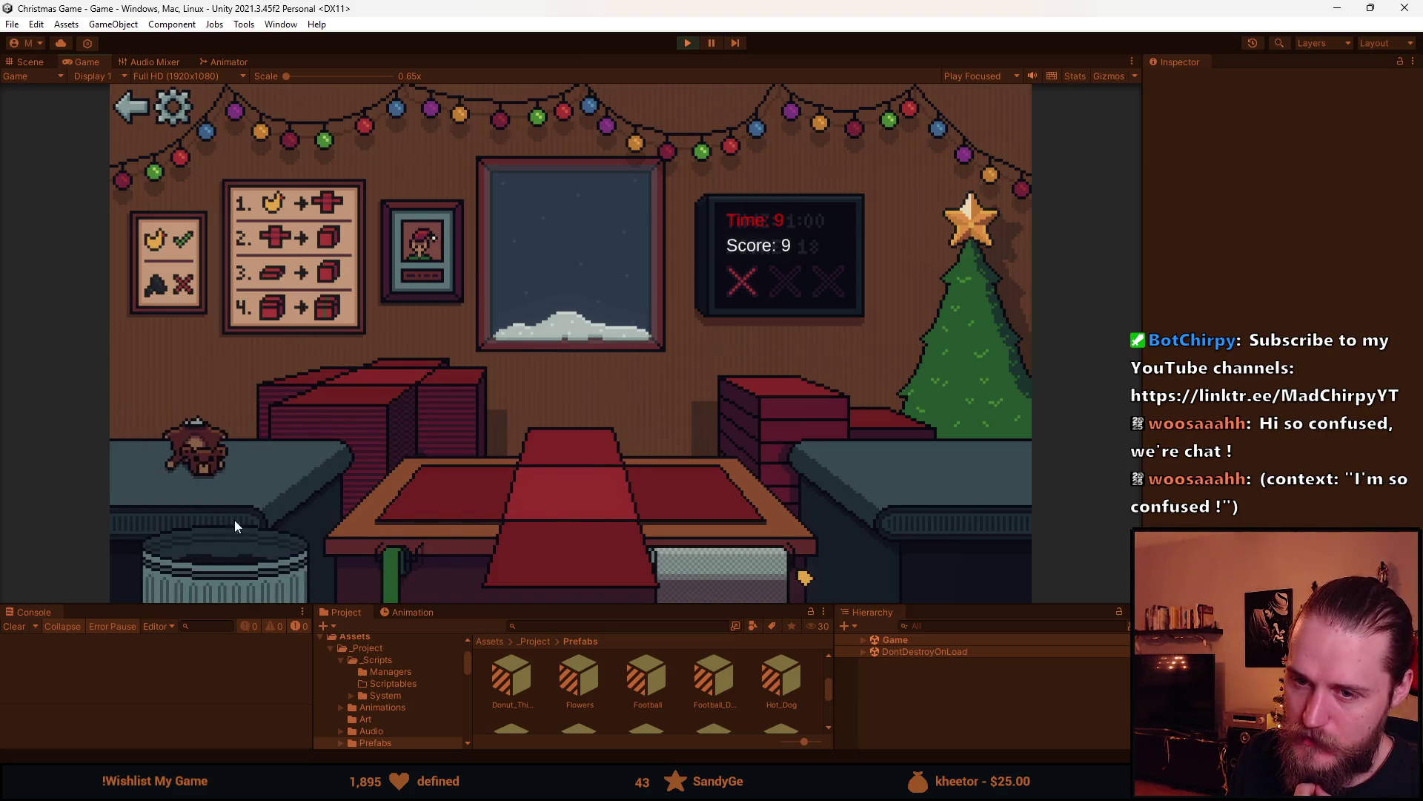
pyautogui.click(243, 546)
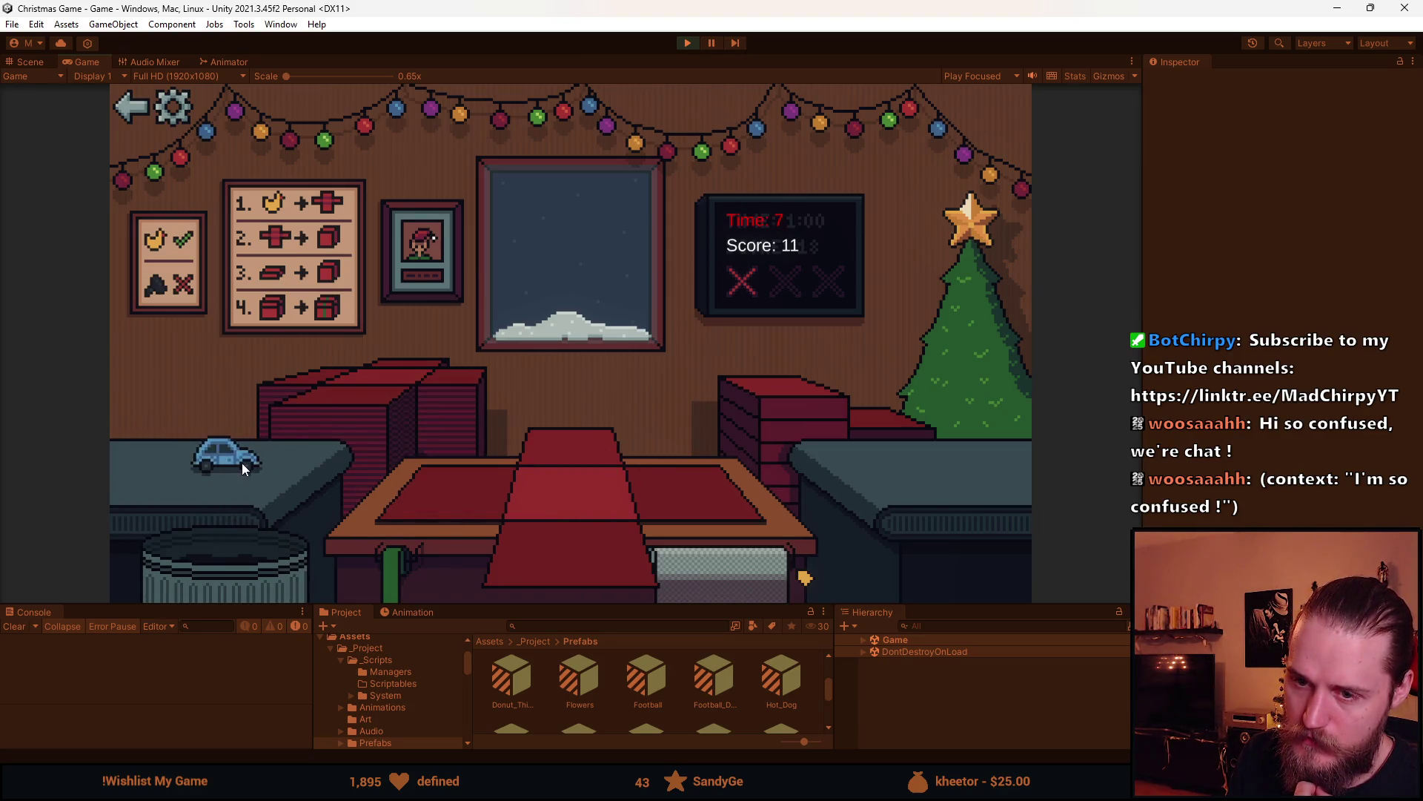
# Box, ribbon and ship the blue car and the bear, trashing the red shelf item
pyautogui.click(241, 463)
pyautogui.click(570, 474)
pyautogui.click(589, 455)
pyautogui.click(590, 455)
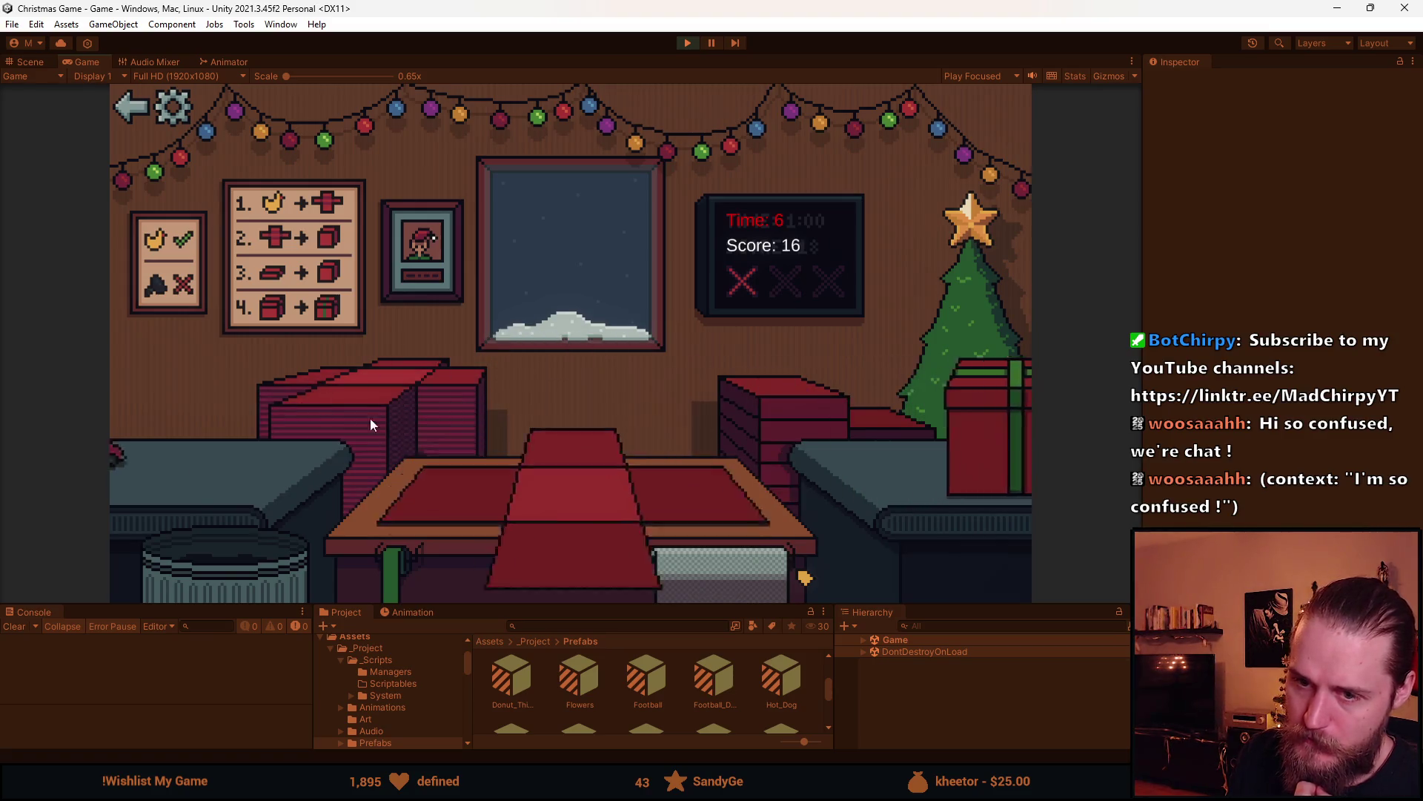
pyautogui.click(215, 537)
pyautogui.click(219, 453)
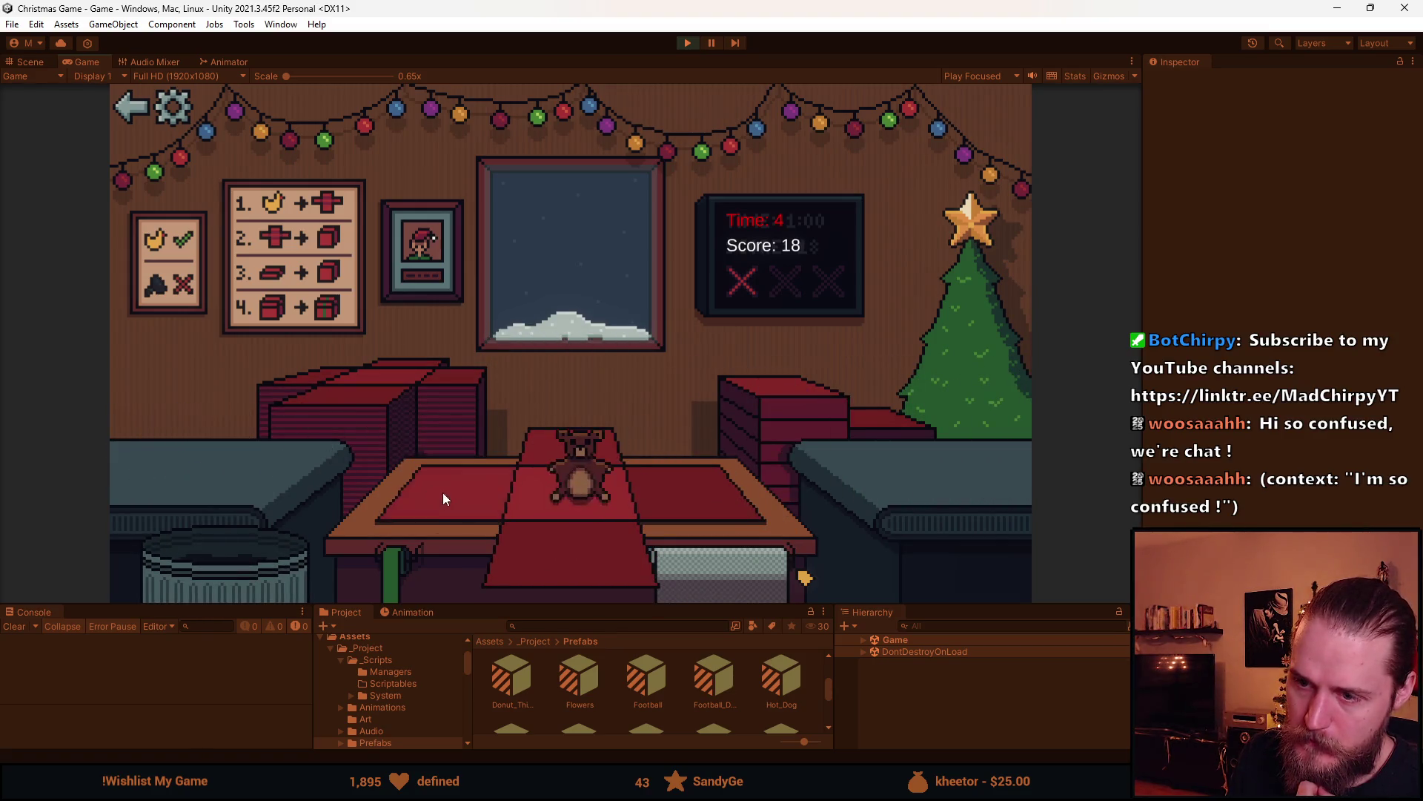
pyautogui.click(586, 475)
pyautogui.click(580, 463)
# Wrap the sunglasses with a green ribbon, then stop Play mode at score 23
pyautogui.click(201, 454)
pyautogui.click(579, 482)
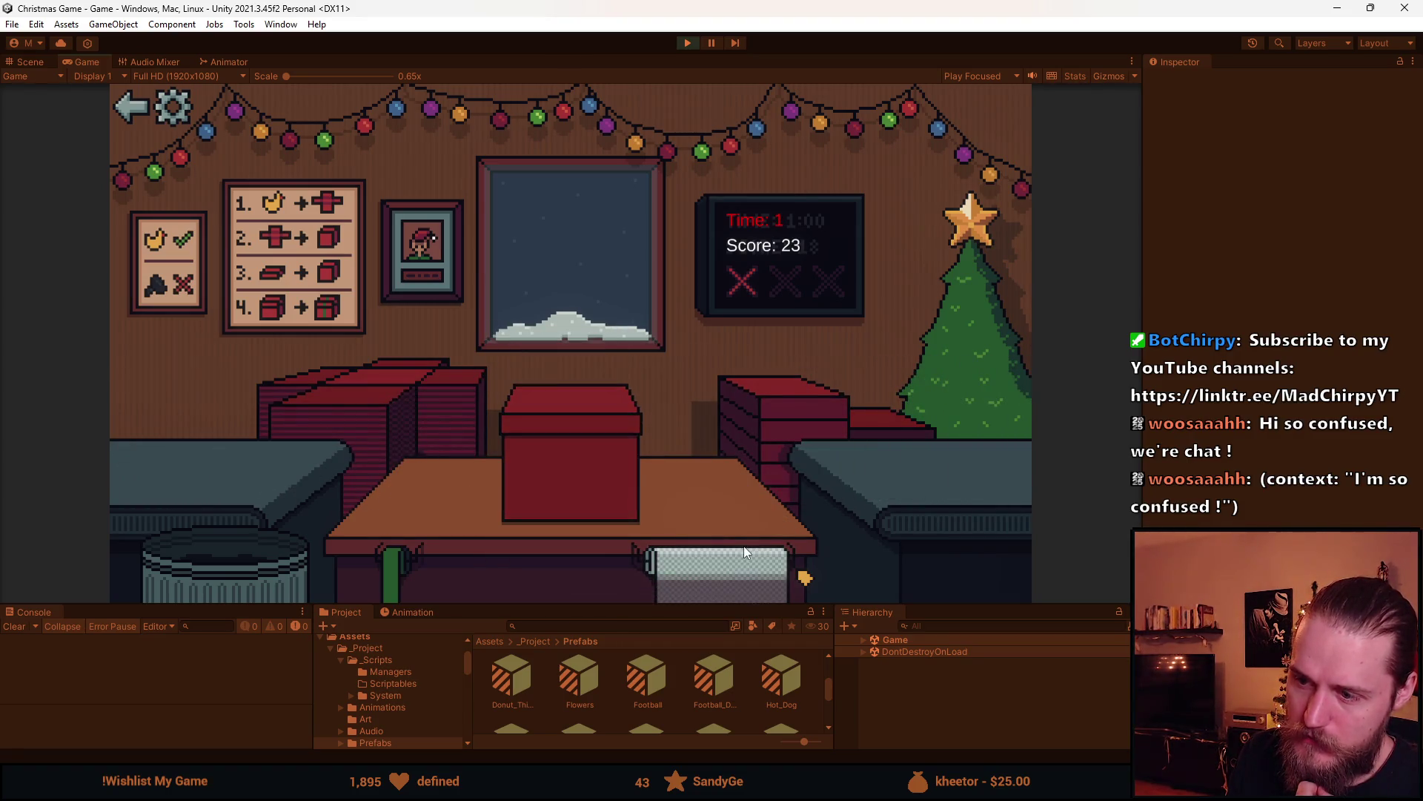
pyautogui.click(731, 579)
pyautogui.click(638, 465)
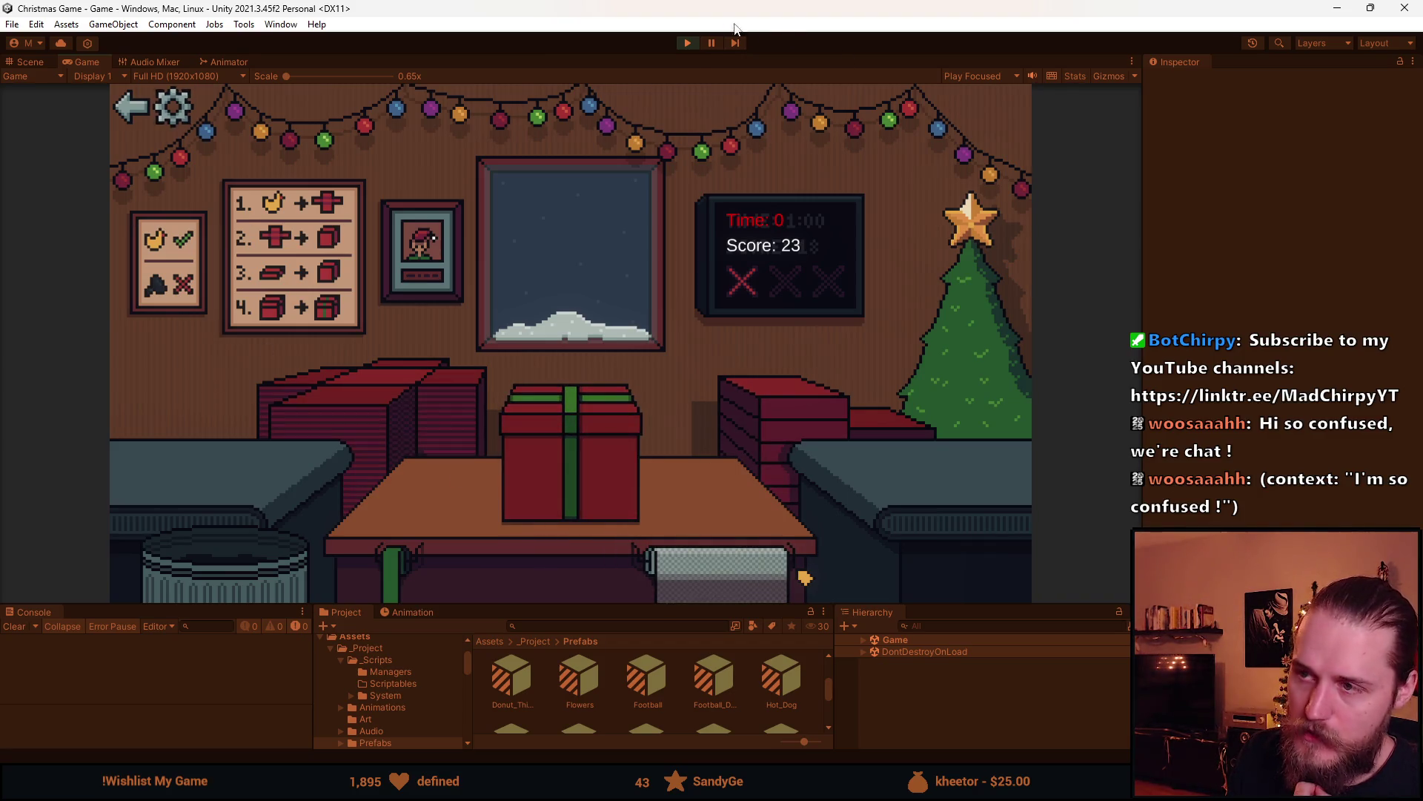
pyautogui.click(688, 44)
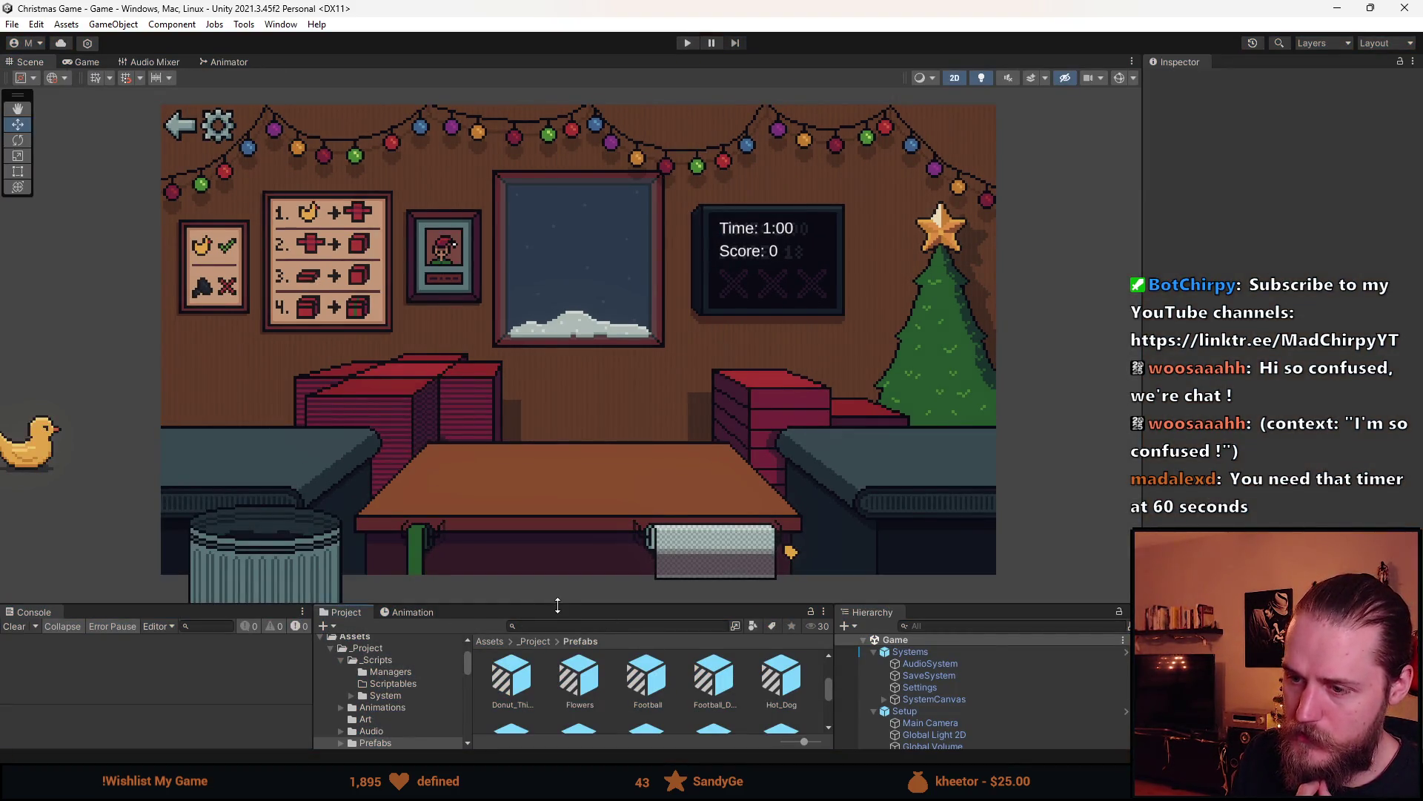
# Enlarge the Project panel, inspect the Sunglasses_Broken prefab, and return to the game scene
pyautogui.moveTo(557, 604); pyautogui.dragTo(564, 428)
pyautogui.click(589, 642)
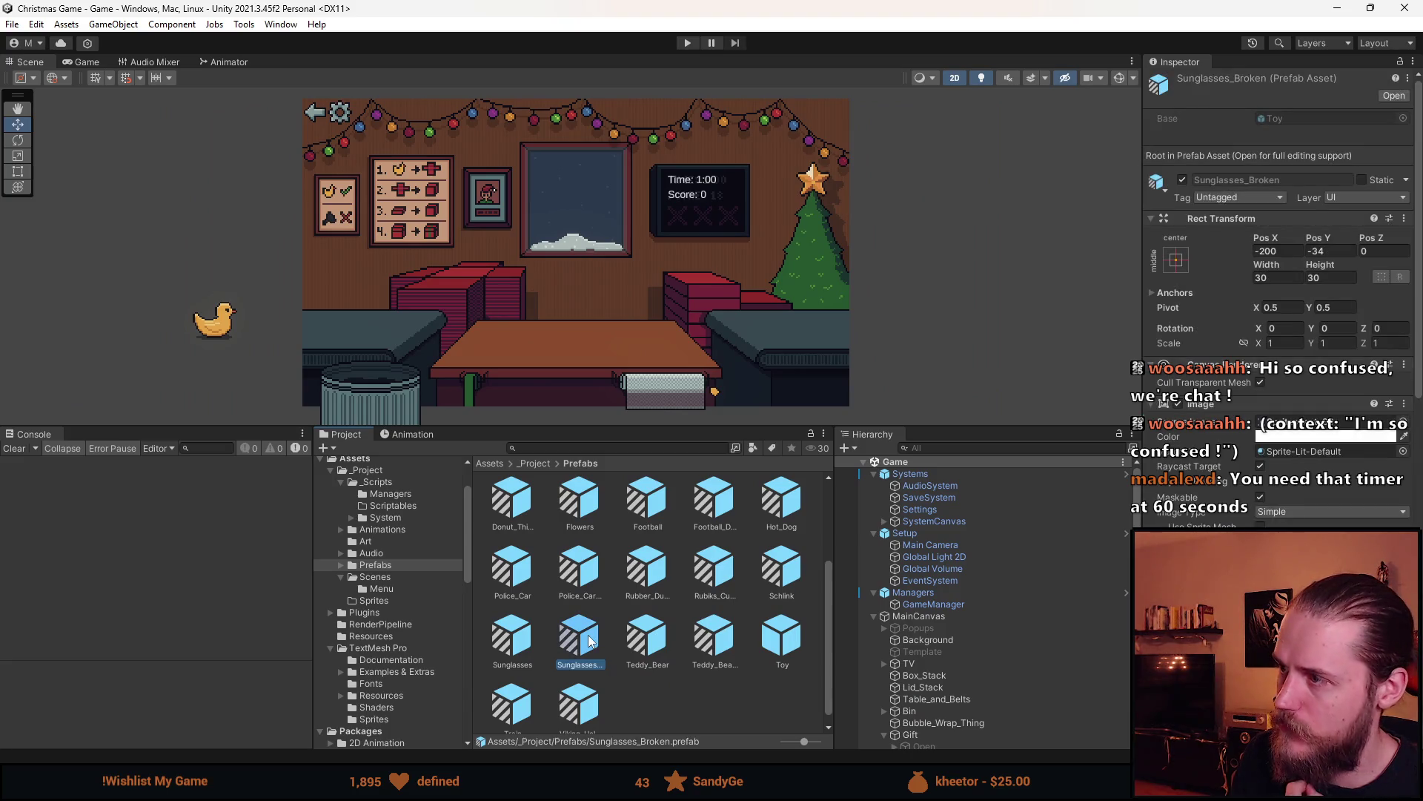
pyautogui.doubleClick(591, 641)
pyautogui.scroll(-5, 1248, 348)
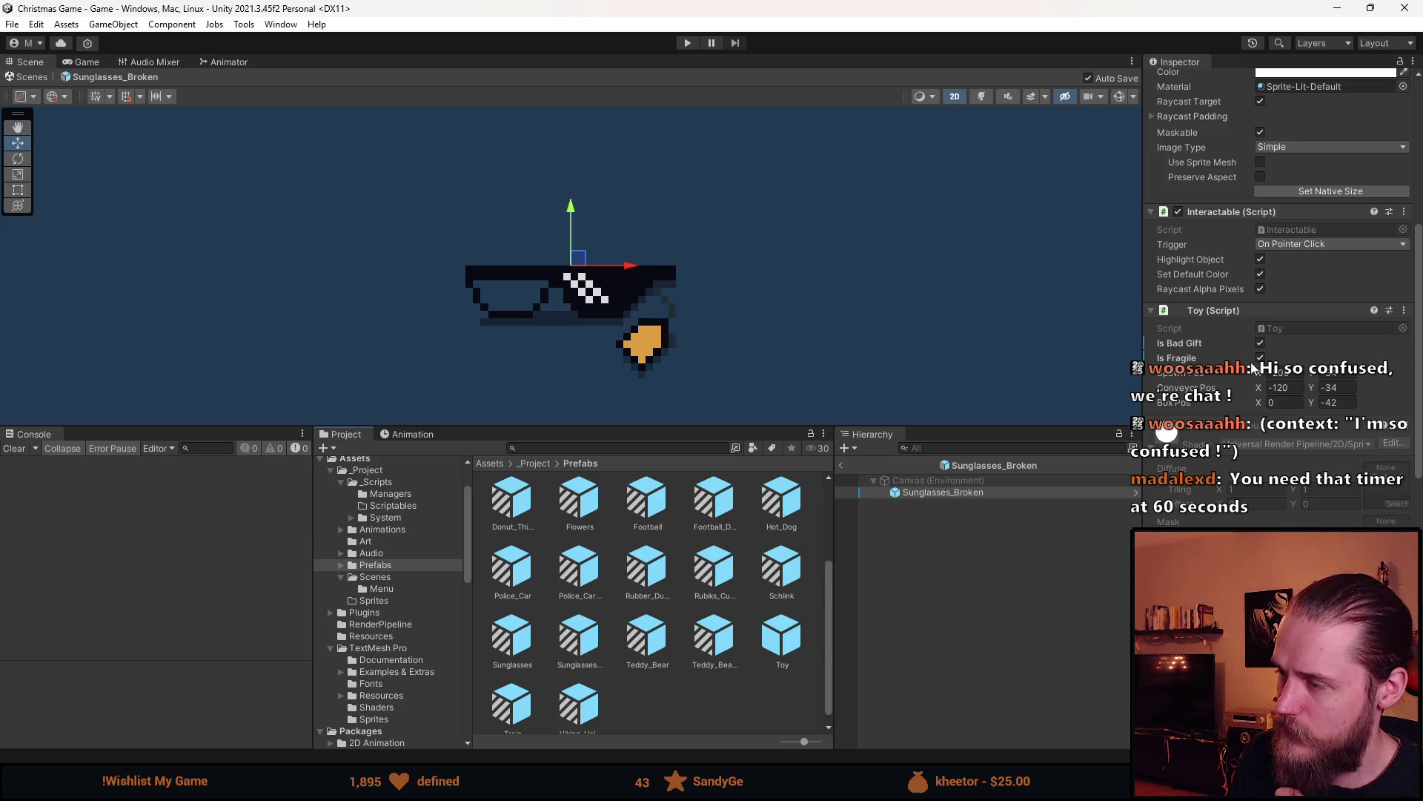
pyautogui.click(923, 569)
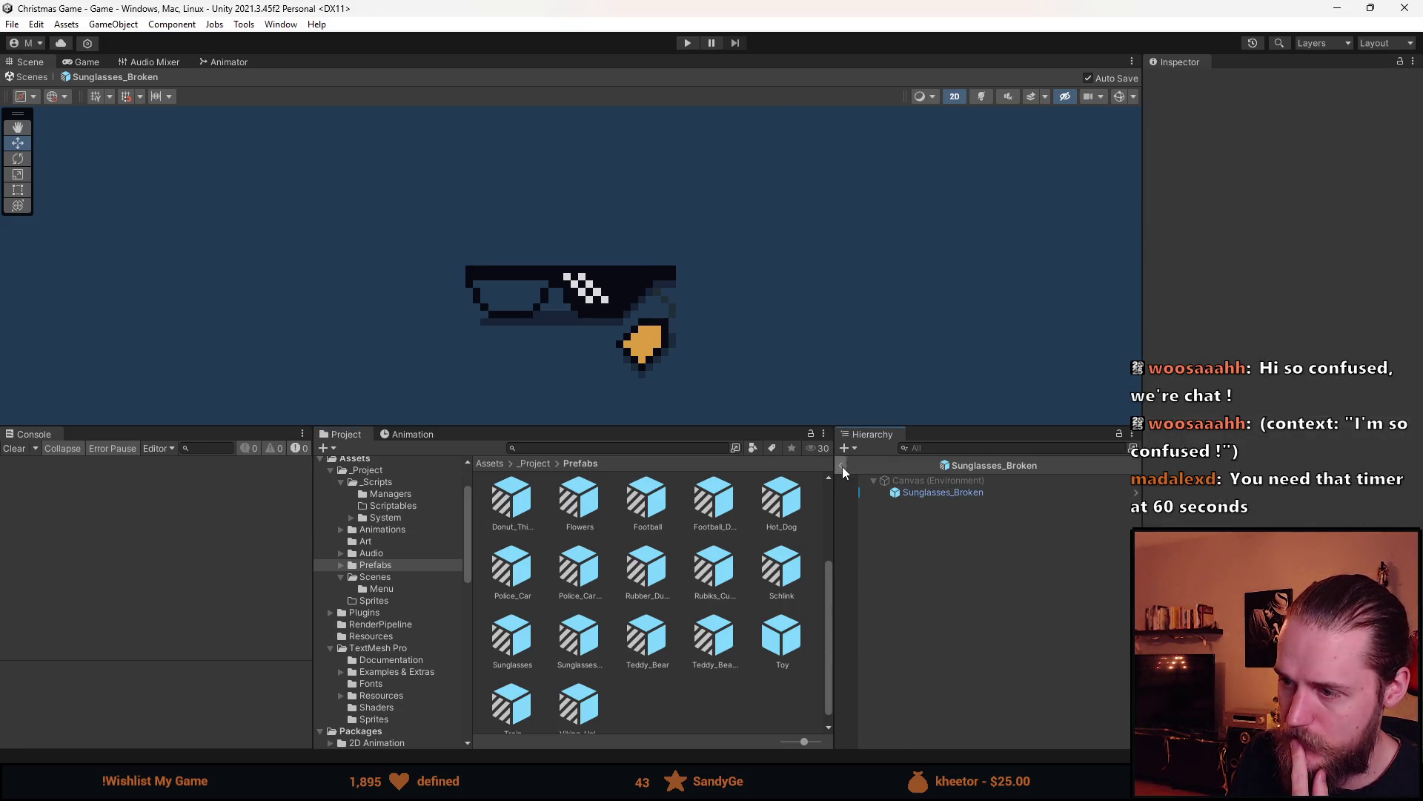
pyautogui.click(841, 465)
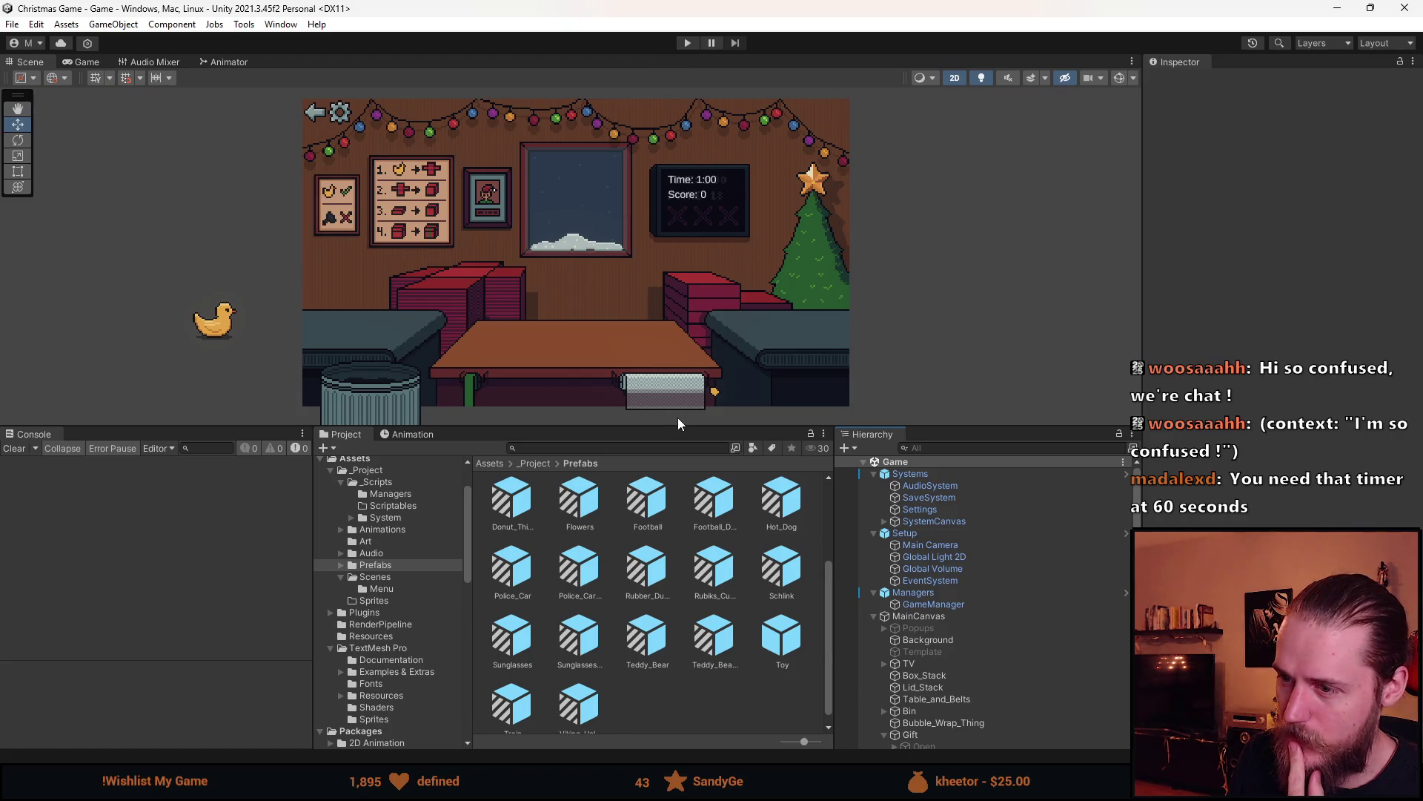
pyautogui.moveTo(678, 425); pyautogui.dragTo(682, 483)
# In GameManager.cs, change the _timer starting value from 20 to 1000 and return to Unity
pyautogui.hotkey('alt', 'Tab')
pyautogui.hotkey('ctrl', 'Tab')
pyautogui.click(335, 295)
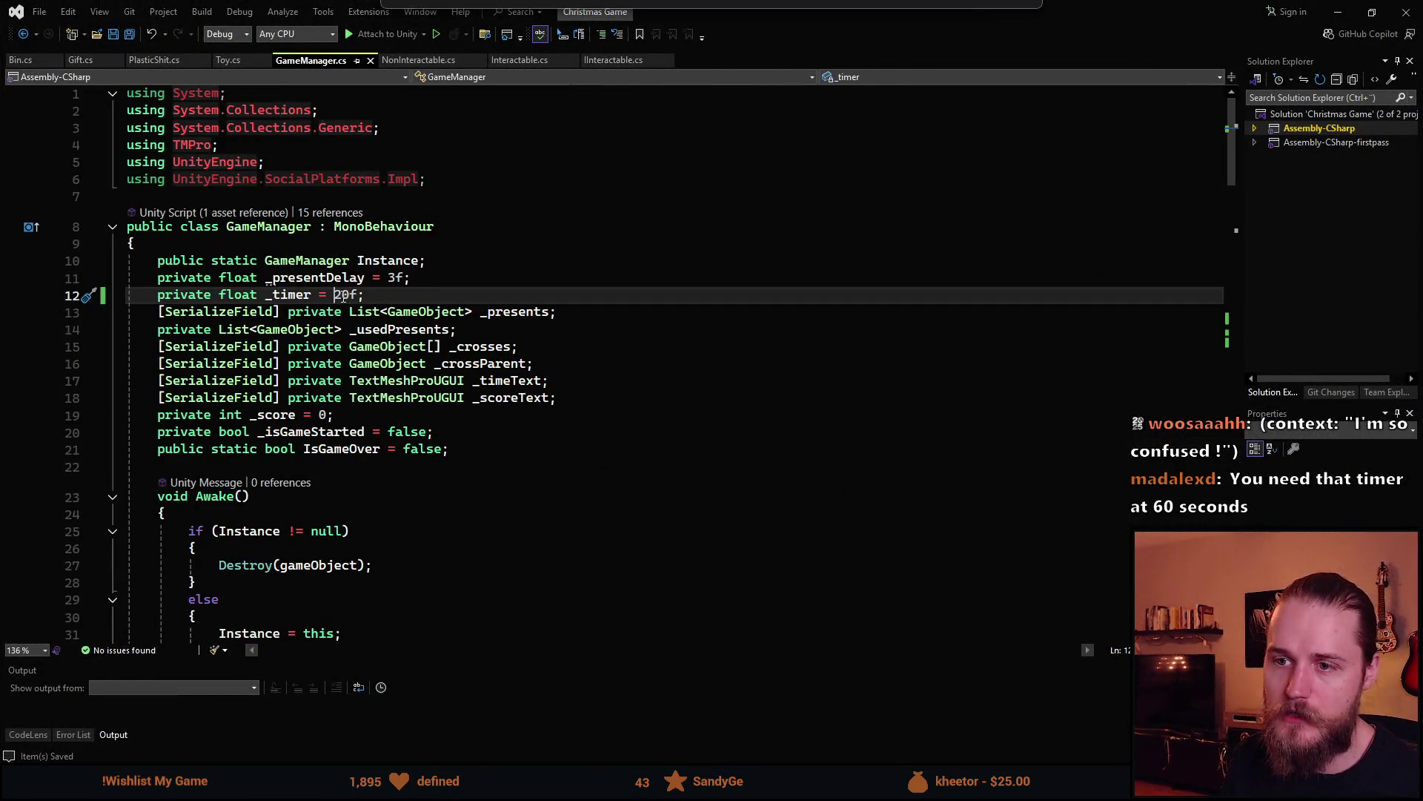
pyautogui.press('Delete')
pyautogui.press('Delete')
pyautogui.write('1000')
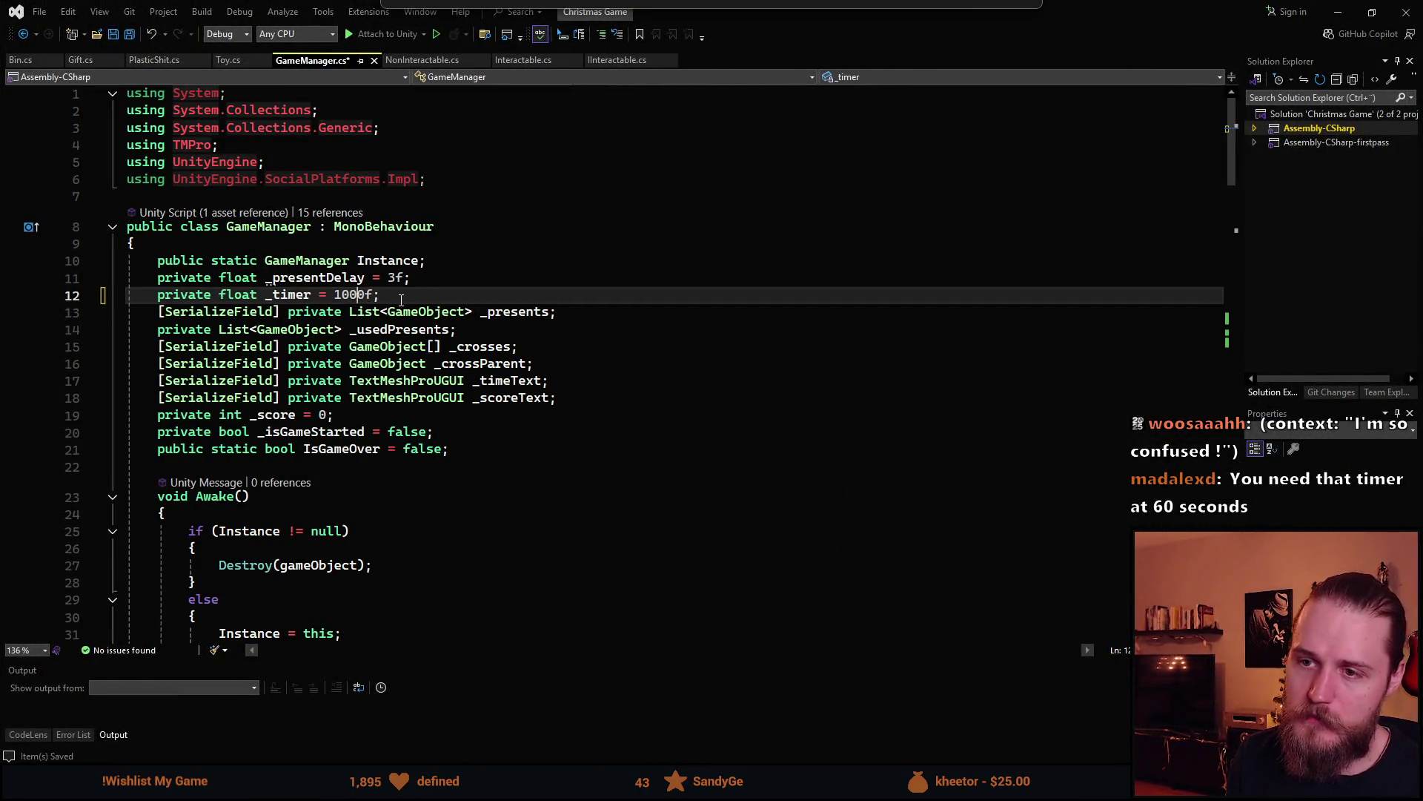
pyautogui.hotkey('alt', 'Tab')
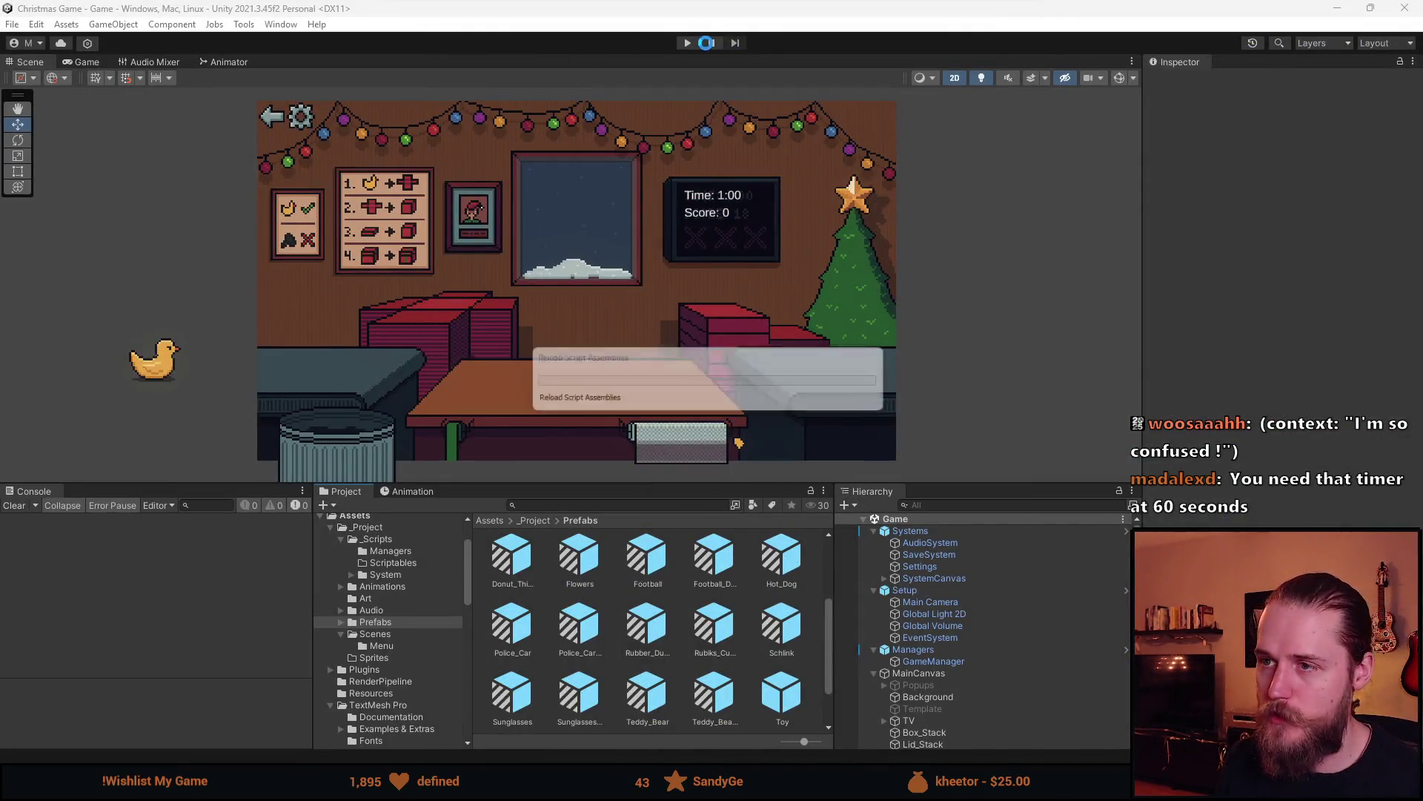
# Enter Play mode and drag the lower splitter down to make the Game view taller
pyautogui.click(684, 48)
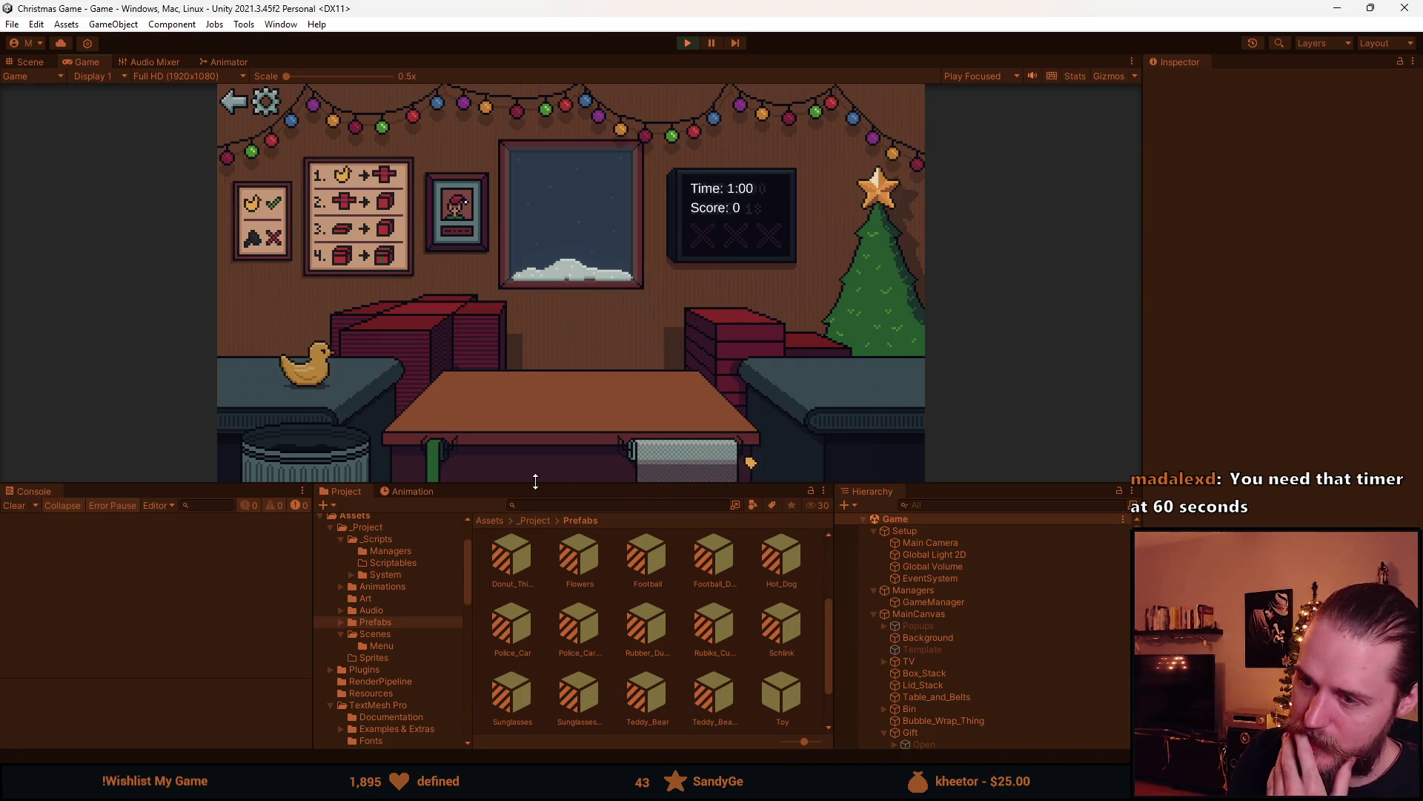
pyautogui.moveTo(535, 483); pyautogui.dragTo(551, 672)
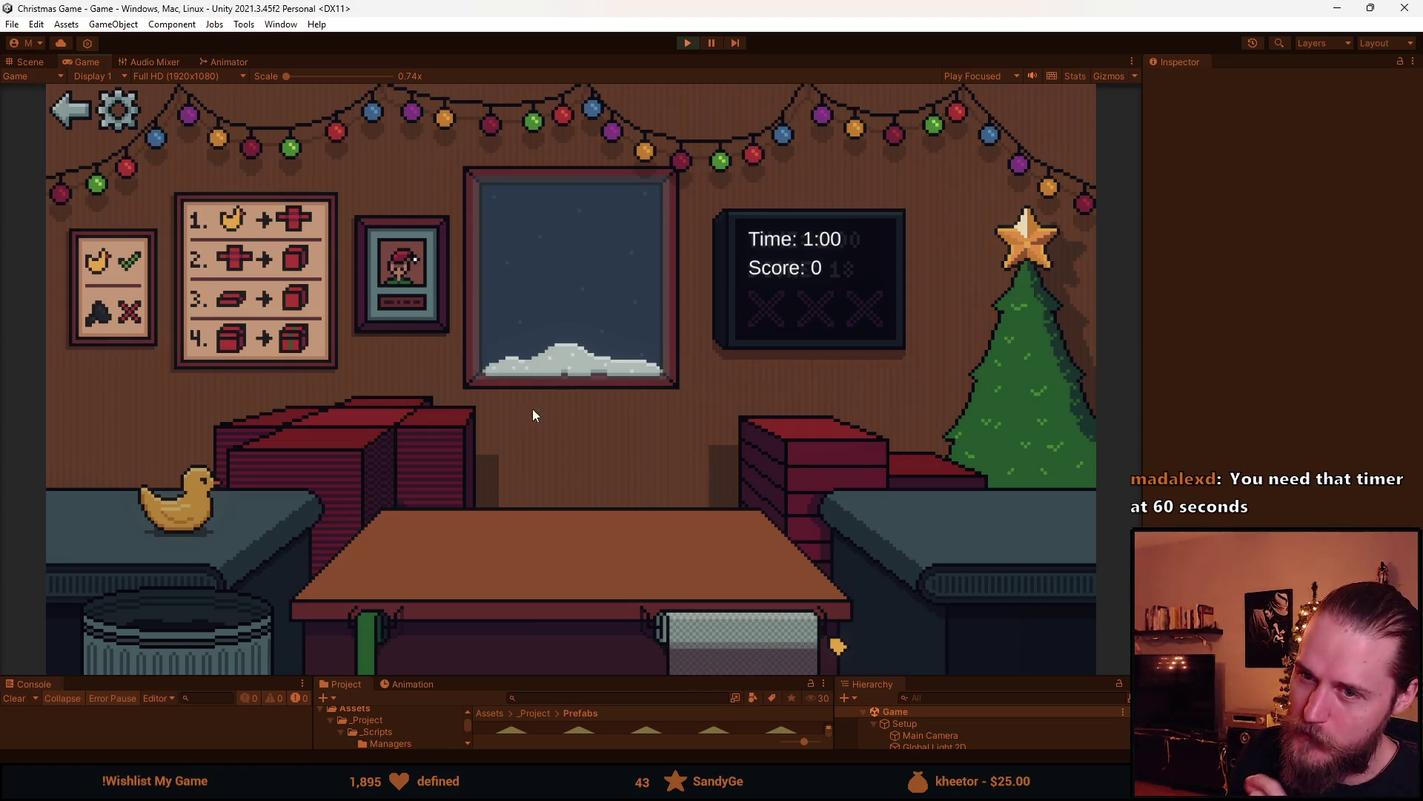
# Wrap, ribbon and ship the duck, then trash the sunglasses
pyautogui.click(372, 431)
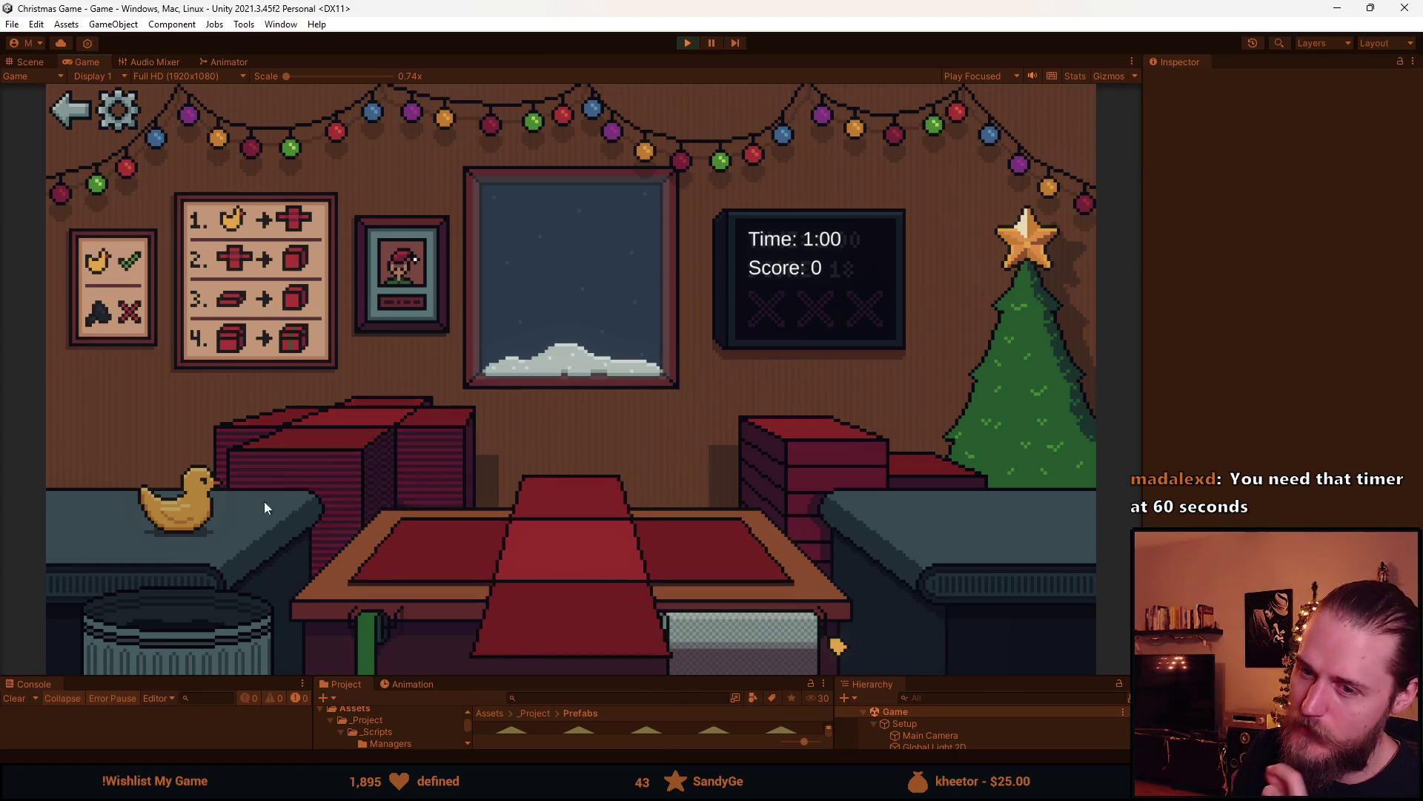
pyautogui.click(190, 507)
pyautogui.click(570, 622)
pyautogui.click(597, 507)
pyautogui.click(368, 454)
pyautogui.click(221, 522)
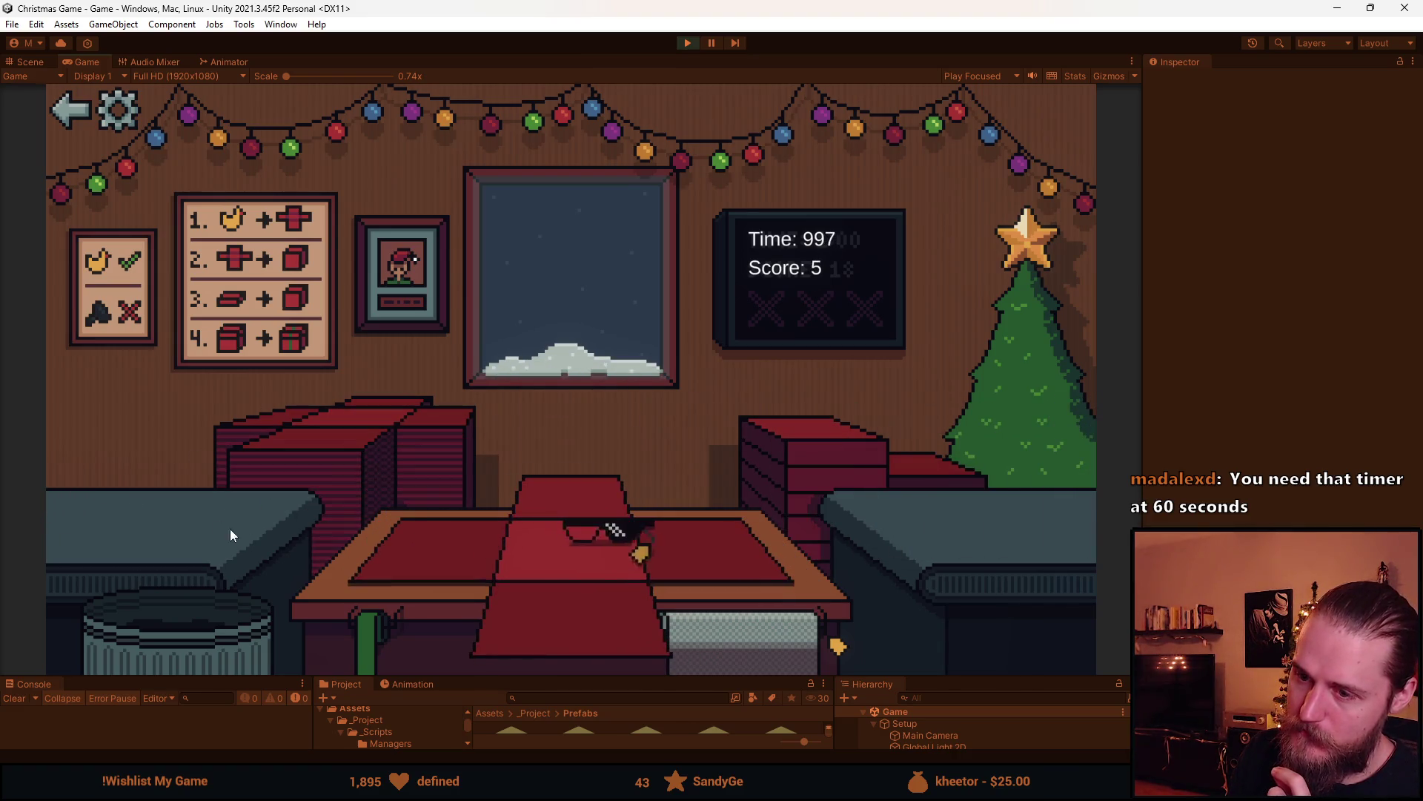
pyautogui.click(192, 636)
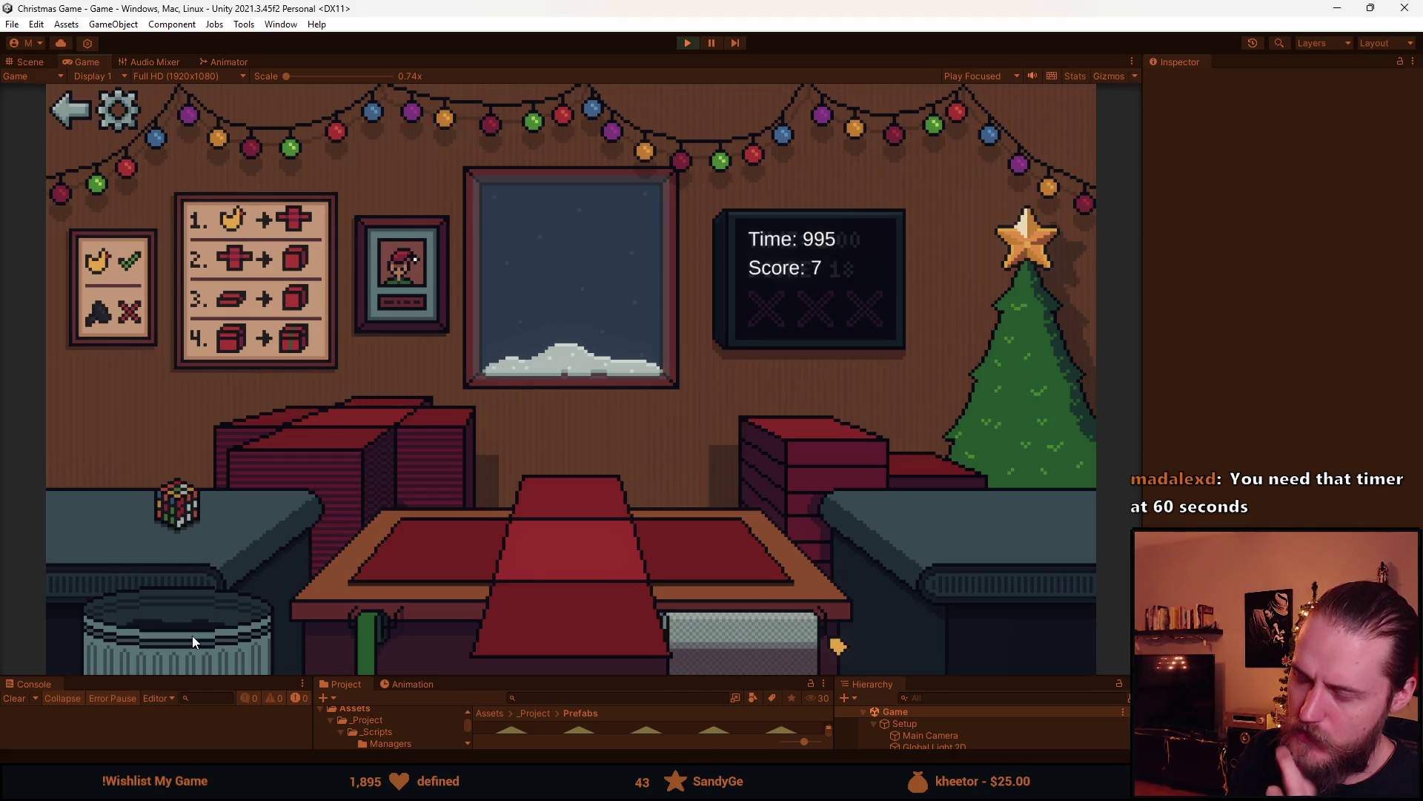
# Ship the wrapped Rubik's cube and trash the next boxed toy
pyautogui.click(190, 519)
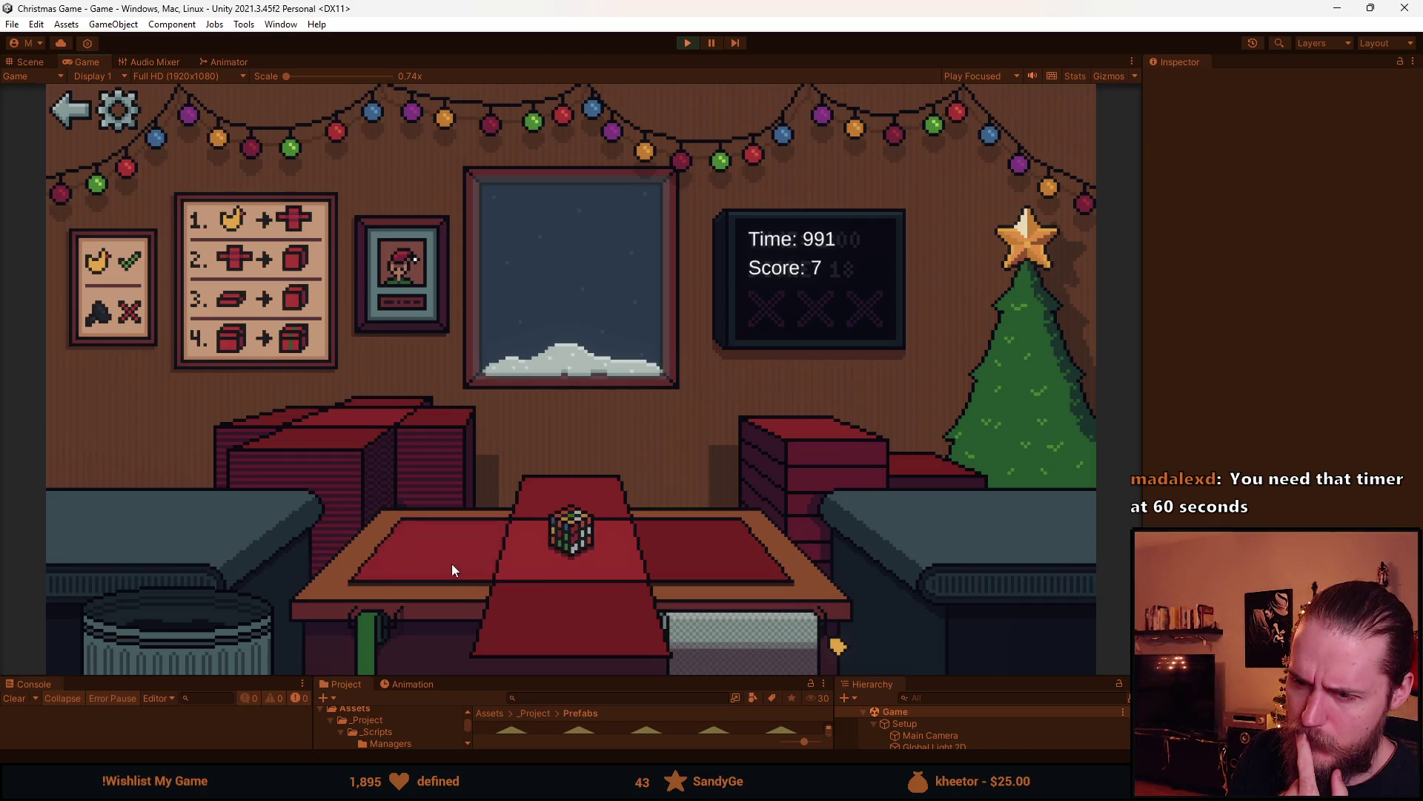
pyautogui.click(589, 509)
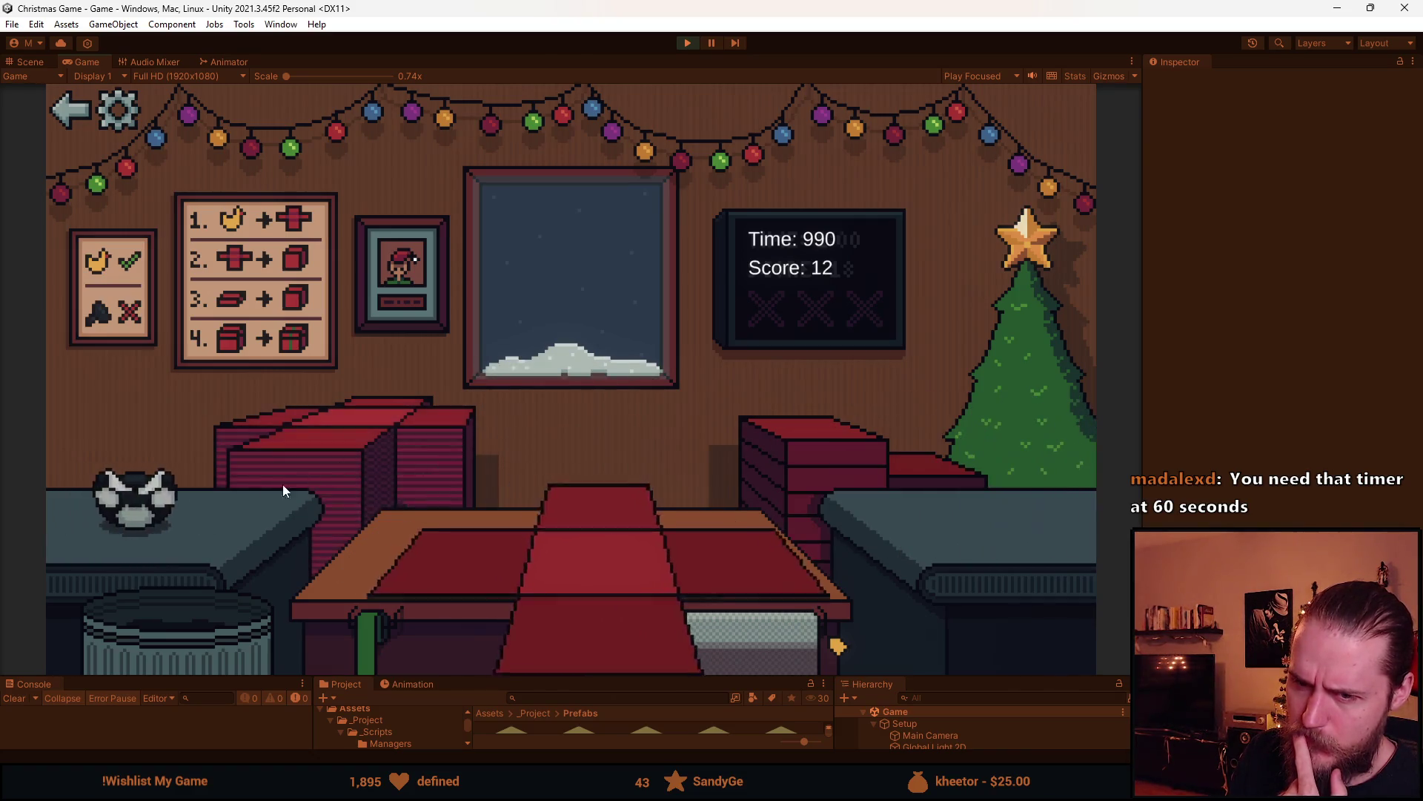
pyautogui.click(176, 502)
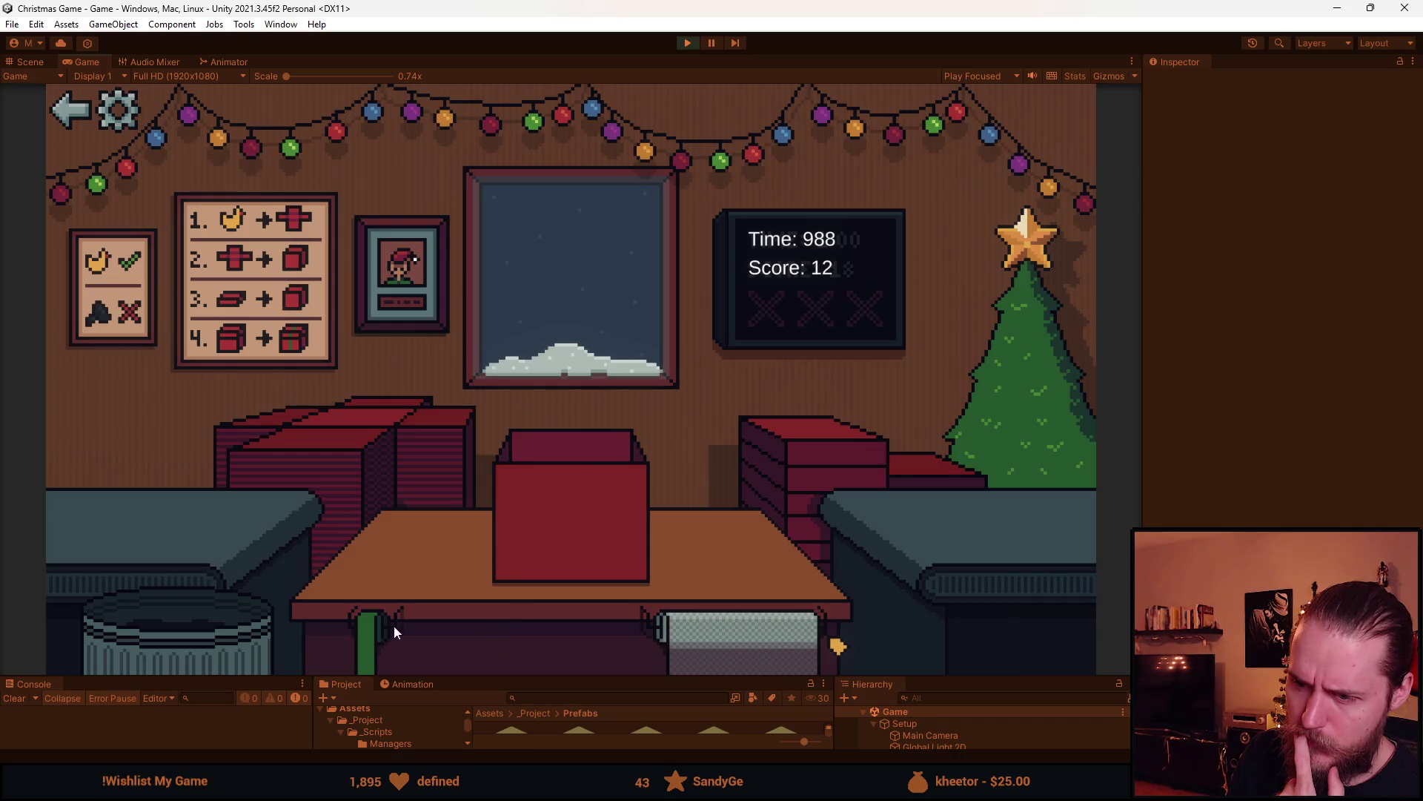
pyautogui.click(184, 627)
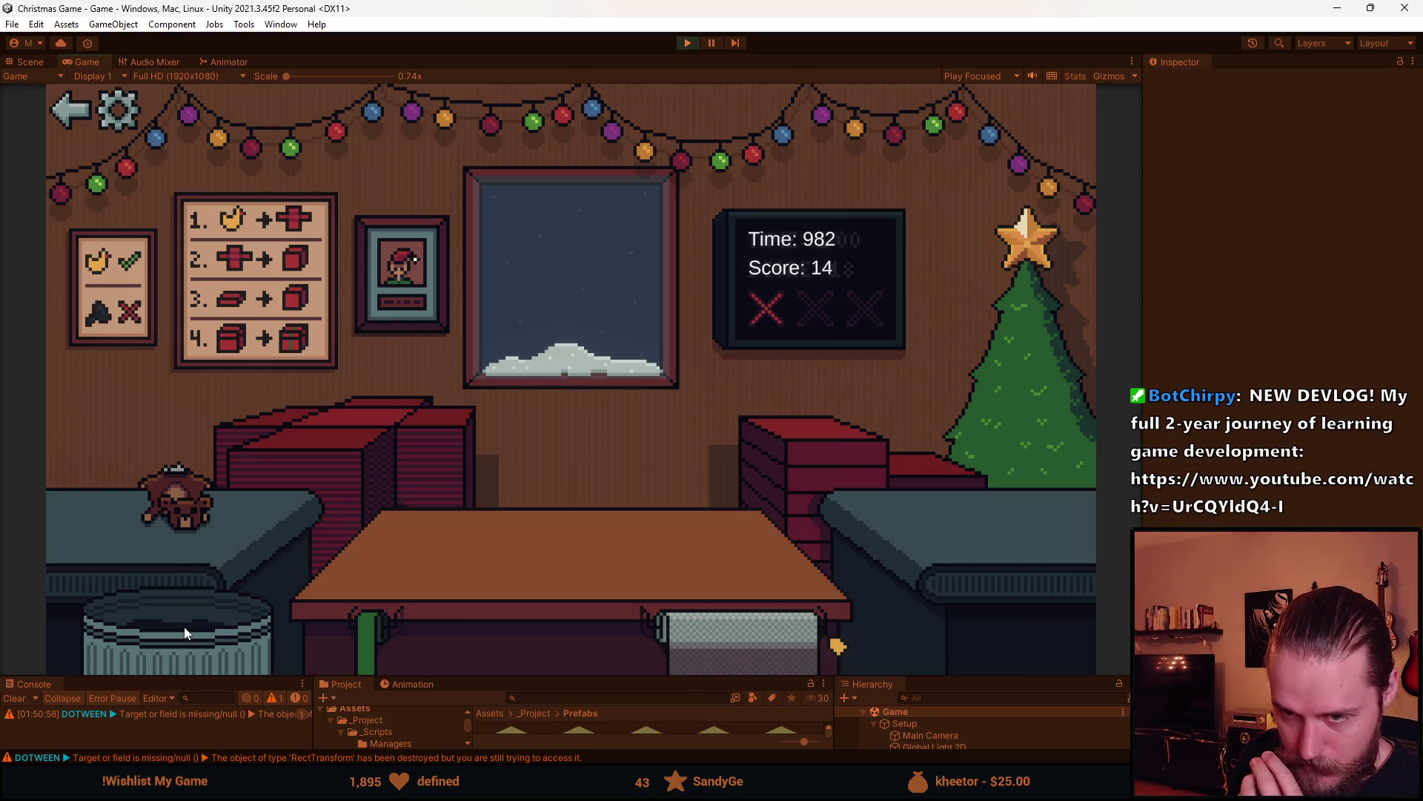
# Wrap, ribbon and ship the teddy bear, then start wrapping the bottle
pyautogui.click(336, 434)
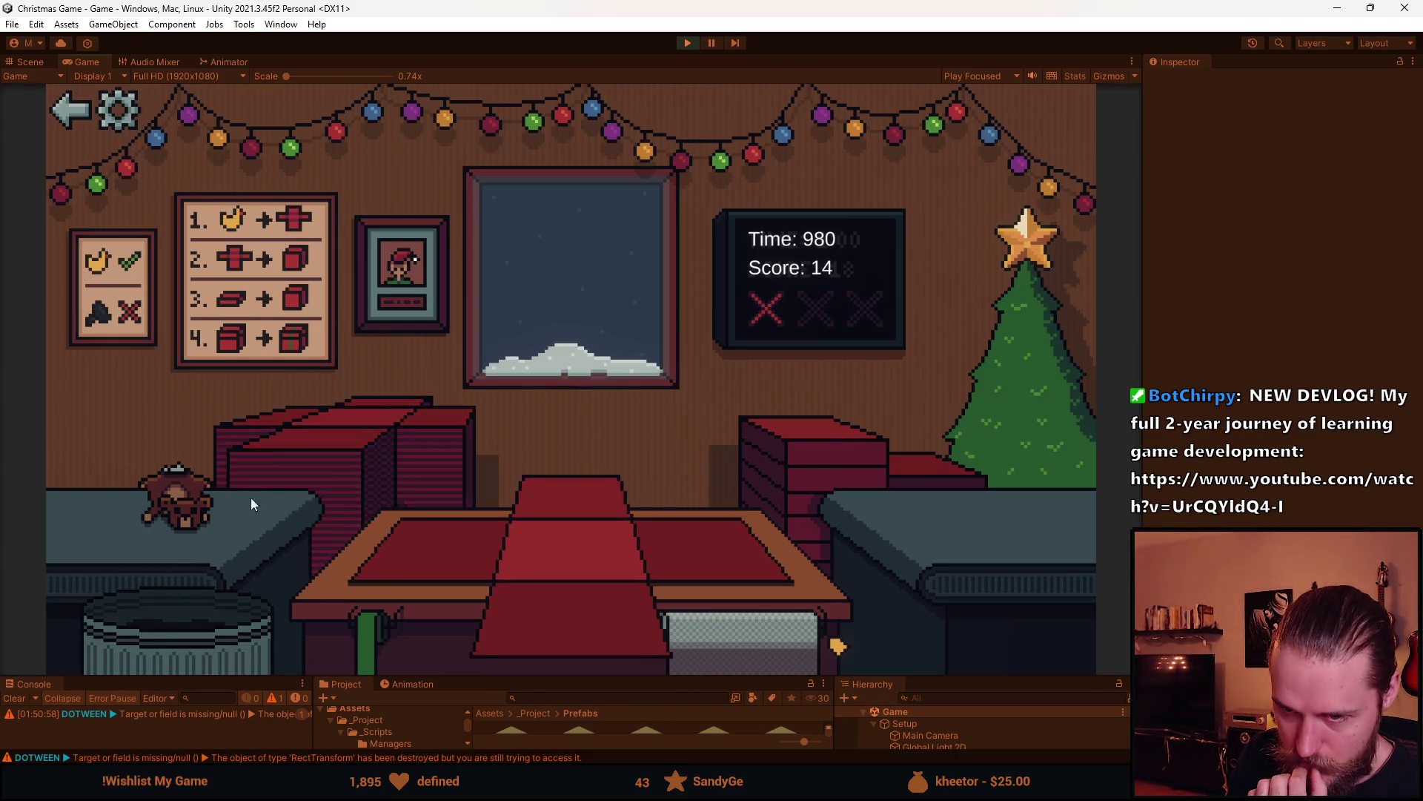
pyautogui.click(200, 513)
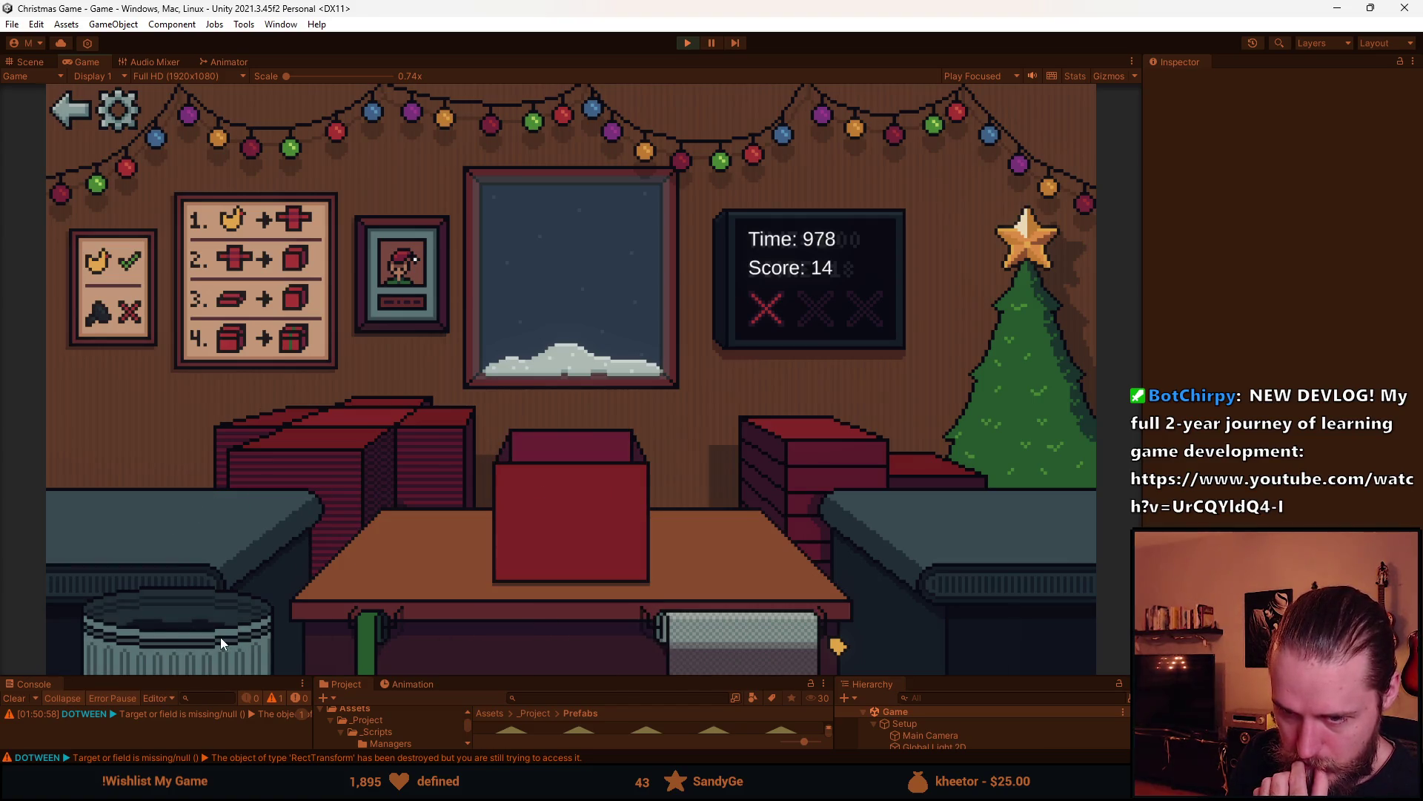
pyautogui.click(308, 470)
pyautogui.click(201, 508)
pyautogui.click(600, 515)
pyautogui.click(376, 441)
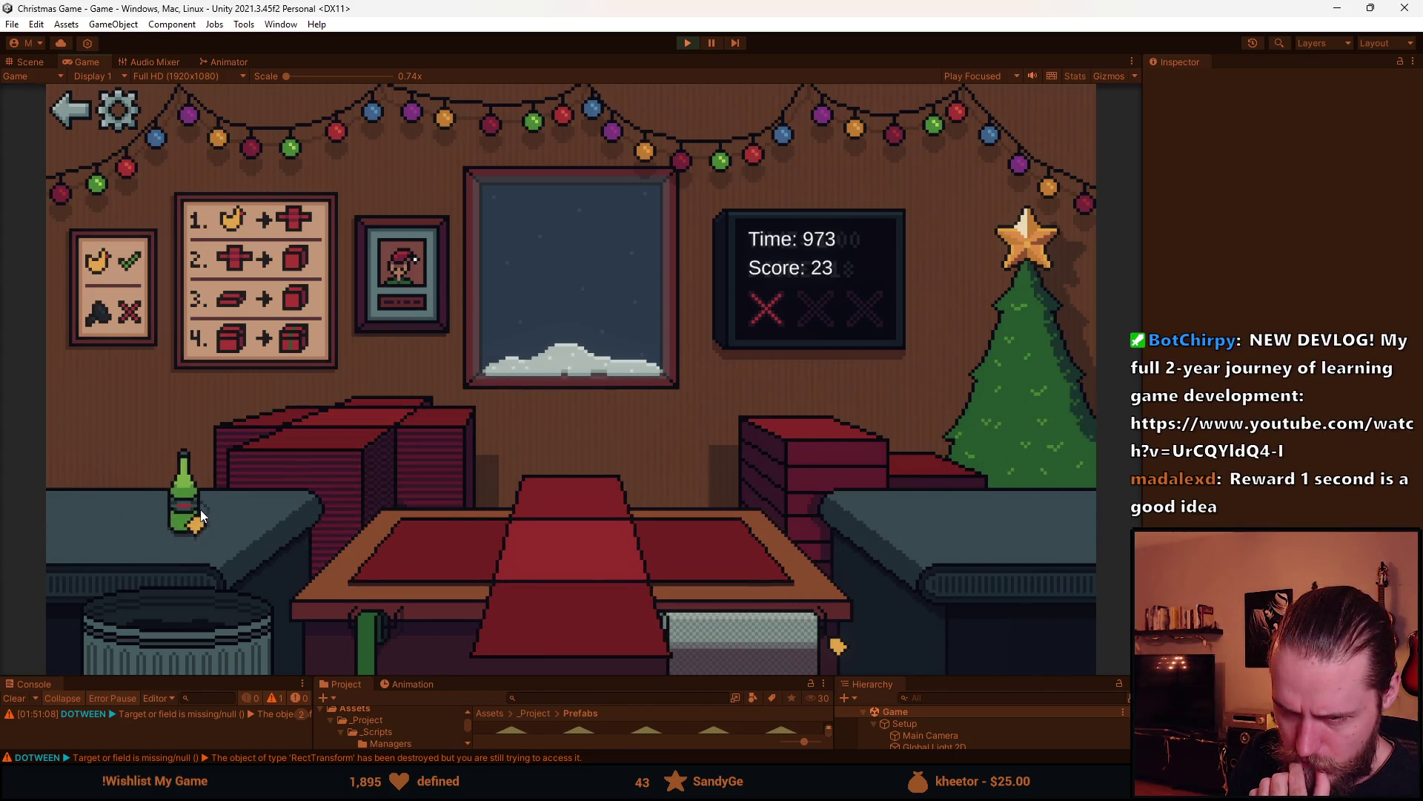
pyautogui.click(202, 517)
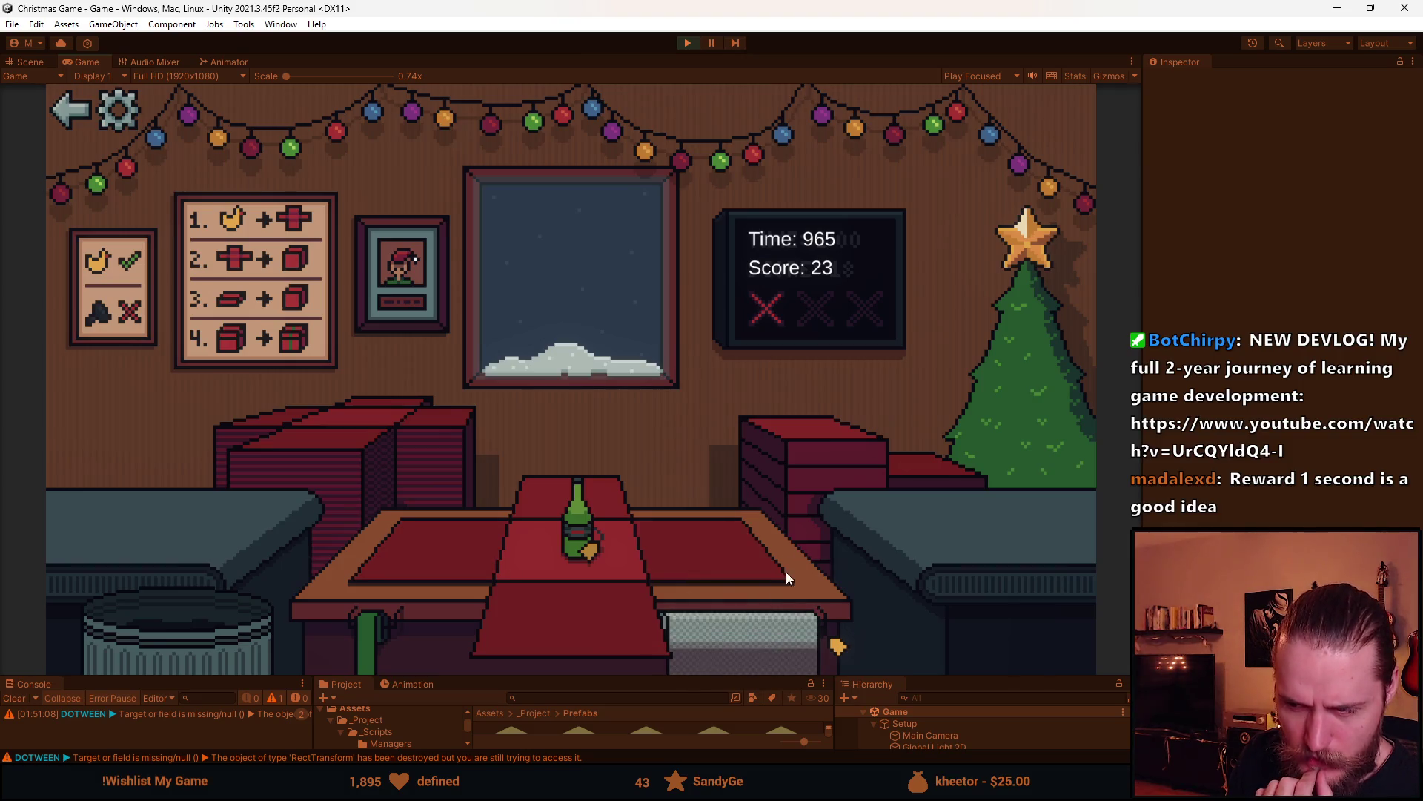
pyautogui.click(440, 564)
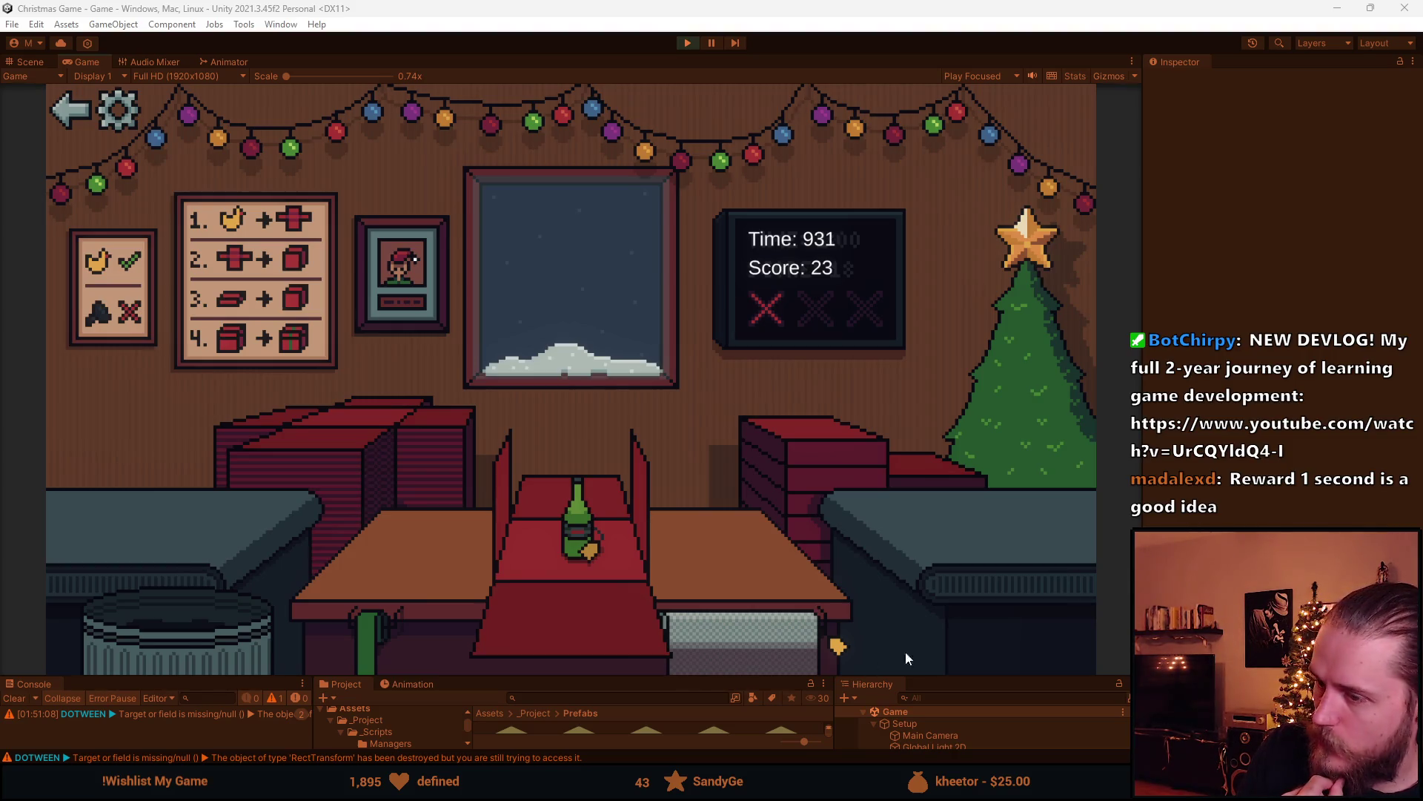
# Select Bubble_Wrap's Plain object in the Hierarchy and zoom the Scene view in on it
pyautogui.moveTo(949, 676); pyautogui.dragTo(949, 501)
pyautogui.scroll(-10, 964, 640)
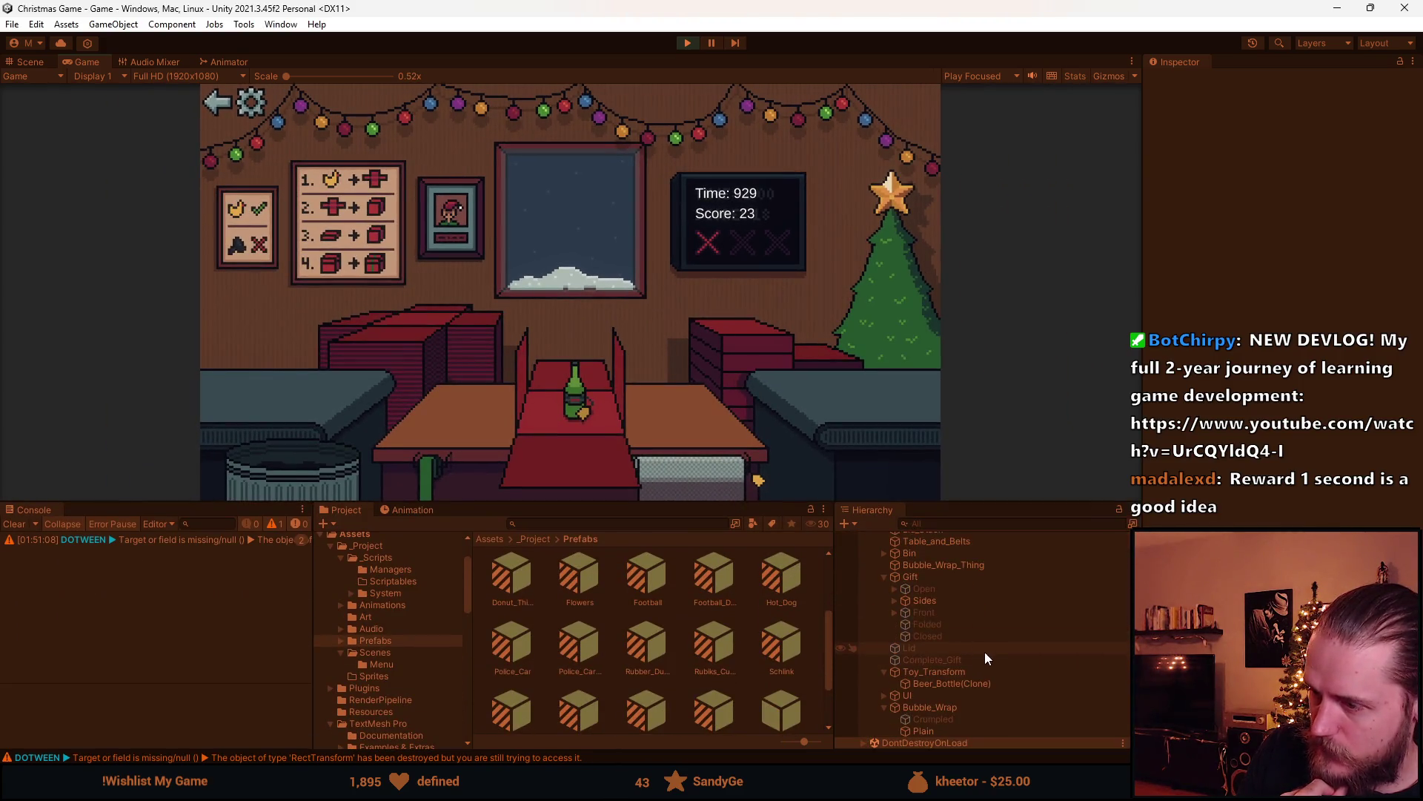
pyautogui.click(959, 731)
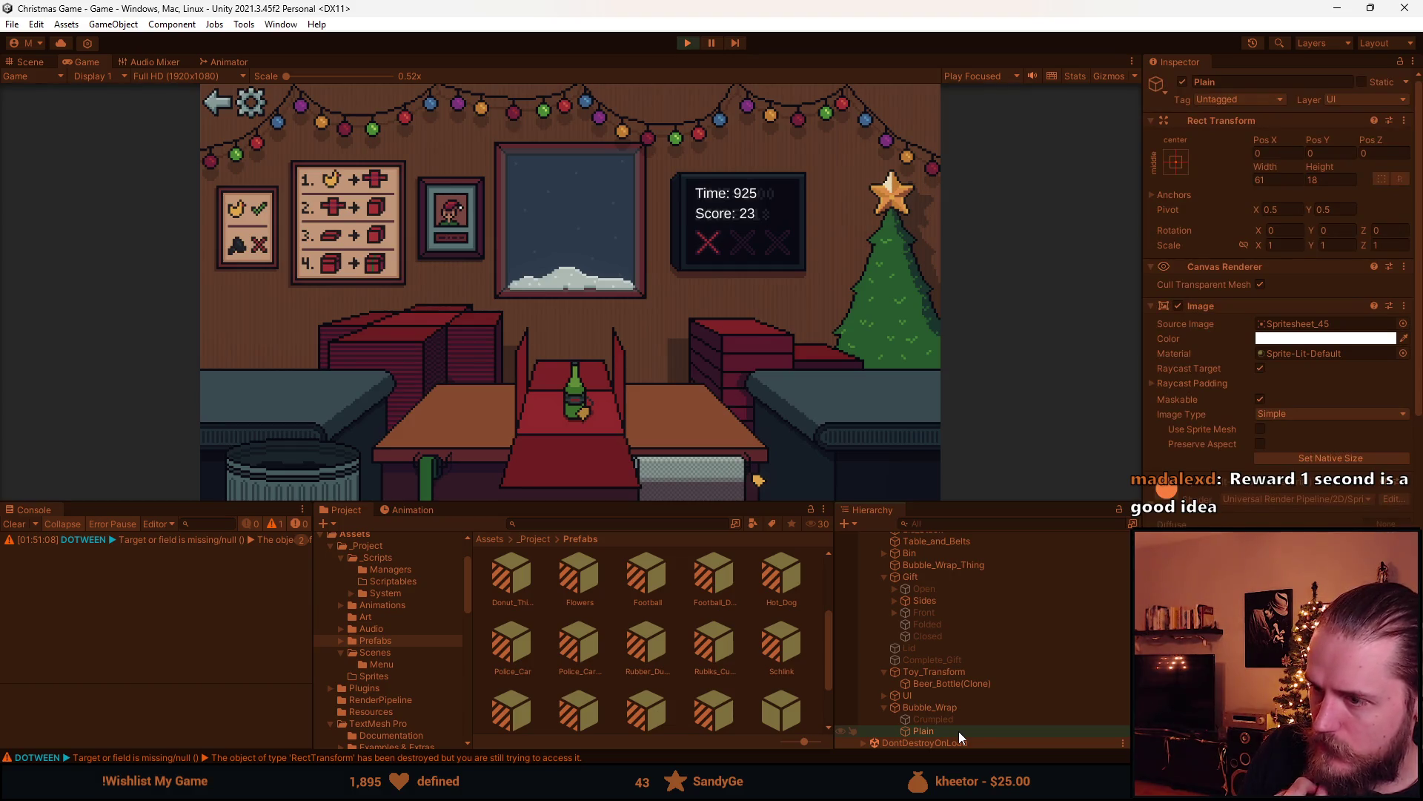
pyautogui.click(37, 61)
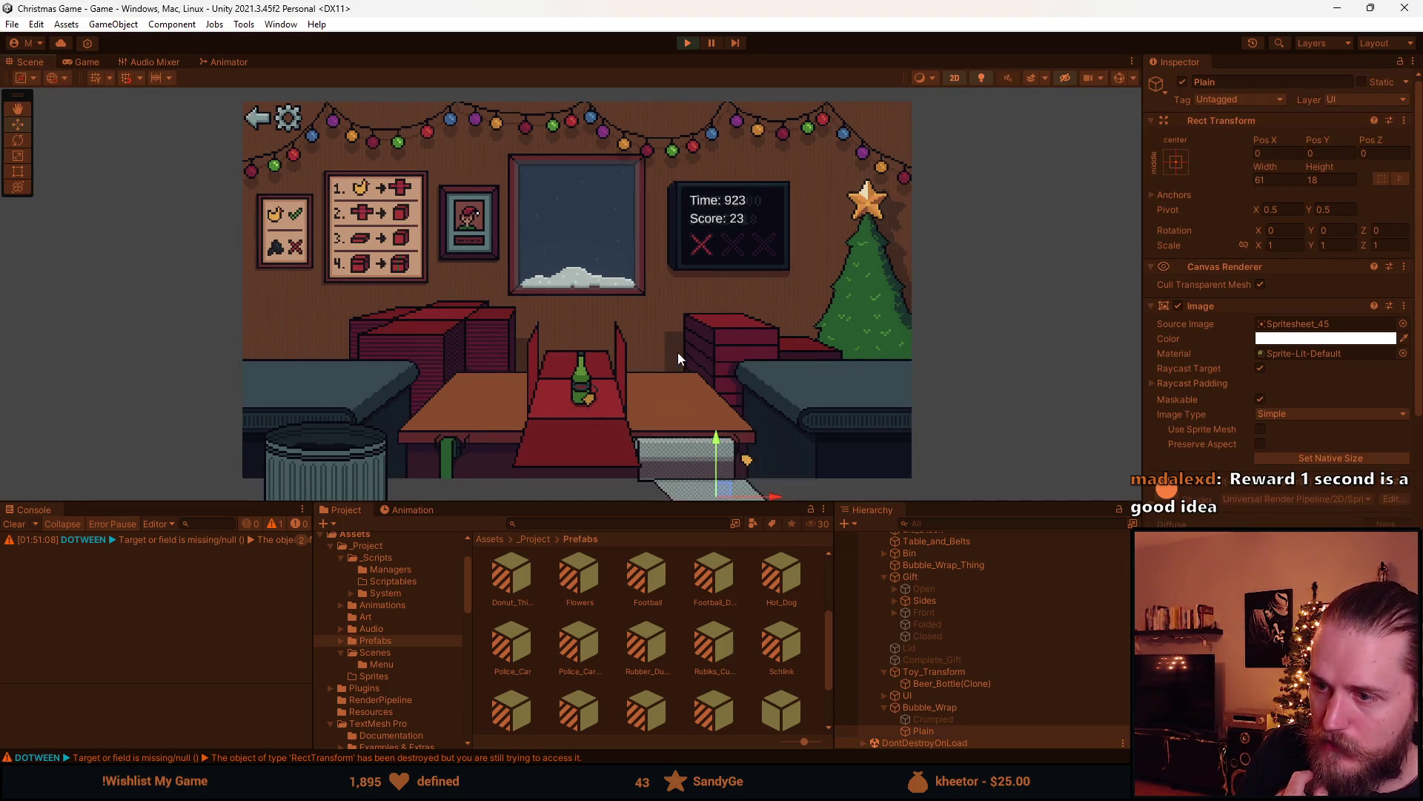
pyautogui.moveTo(678, 353); pyautogui.dragTo(603, 180)
pyautogui.scroll(2, 630, 374)
pyautogui.scroll(2, 629, 371)
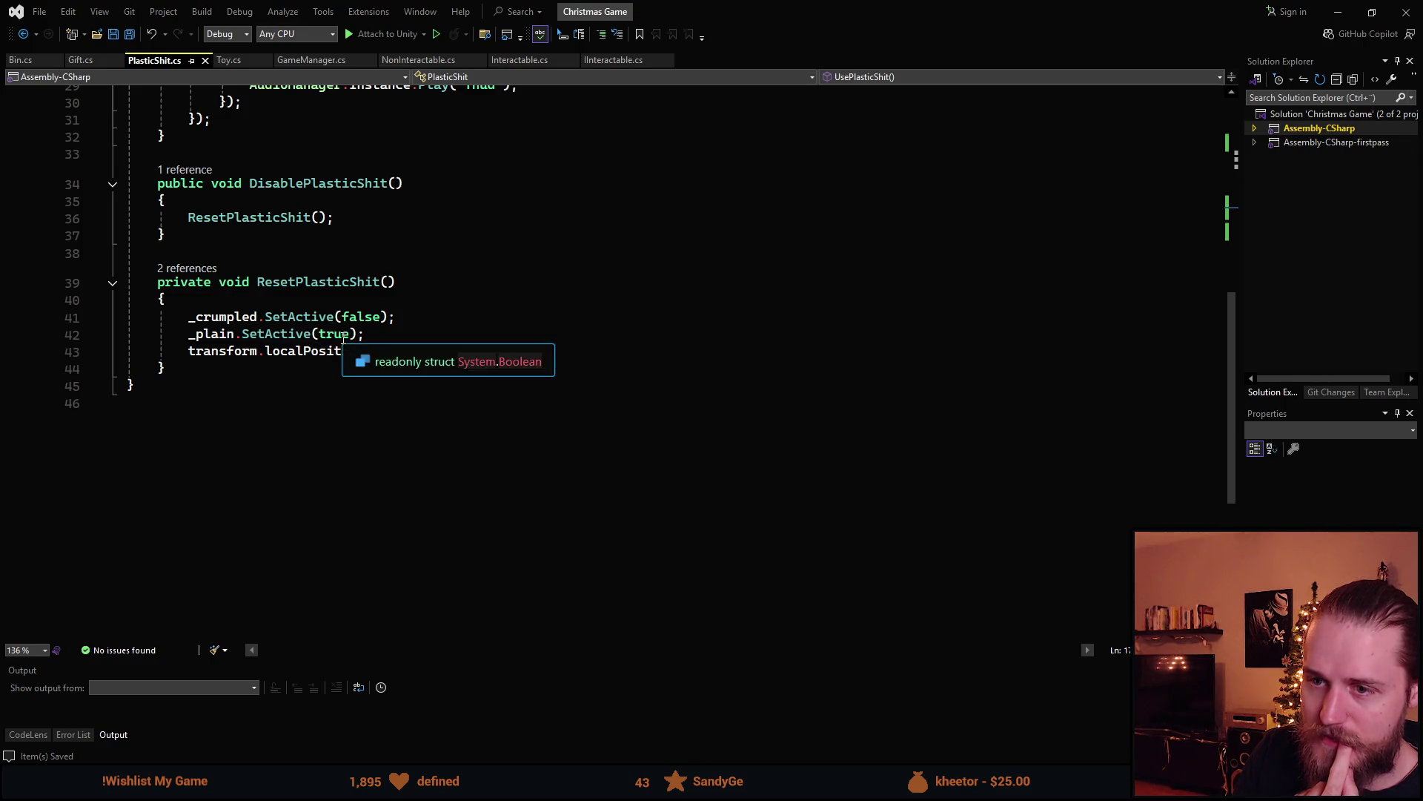
# Stop Play mode and change ResetPlasticShit to call _plain.SetActive(false) on line 42
pyautogui.hotkey('alt', 'Tab')
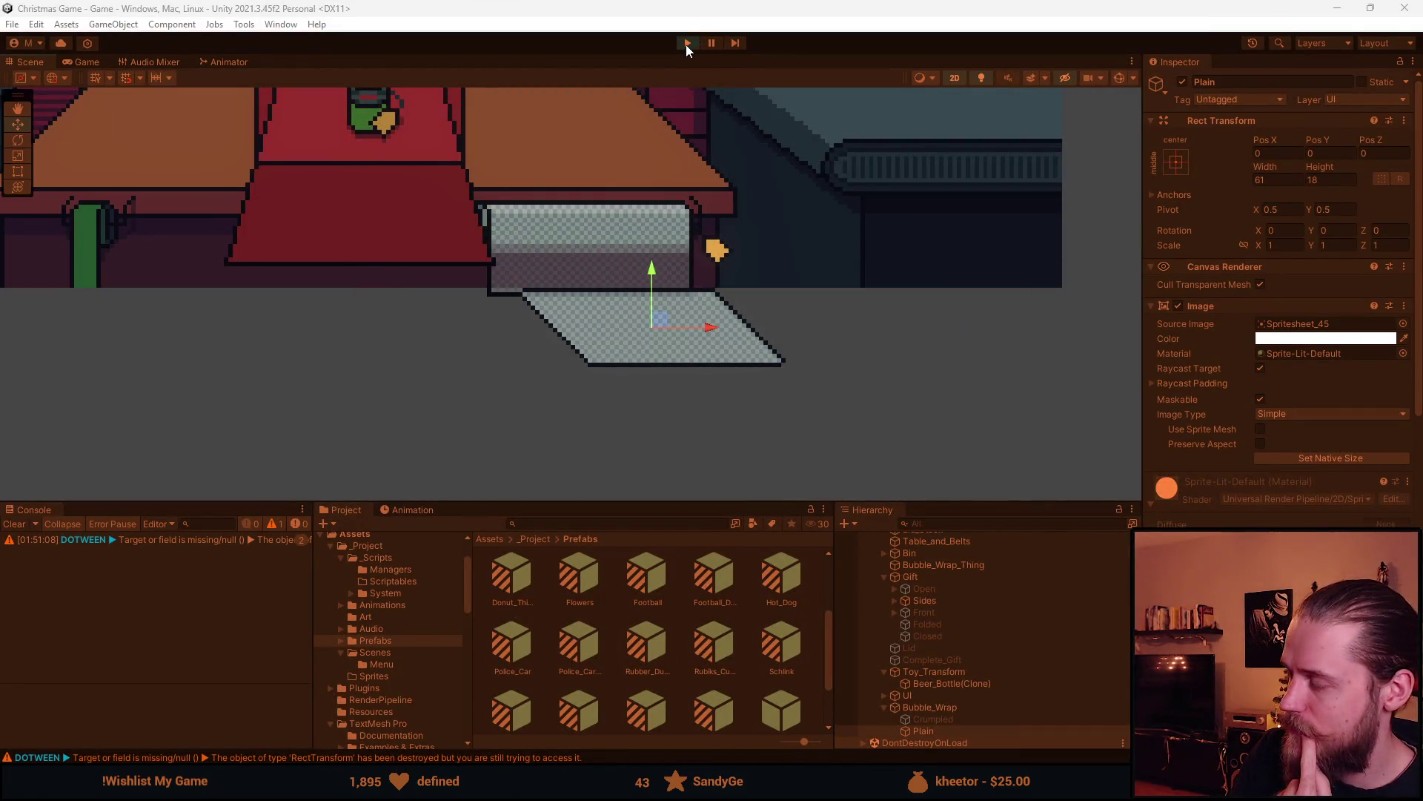
pyautogui.click(686, 44)
pyautogui.hotkey('alt', 'Tab')
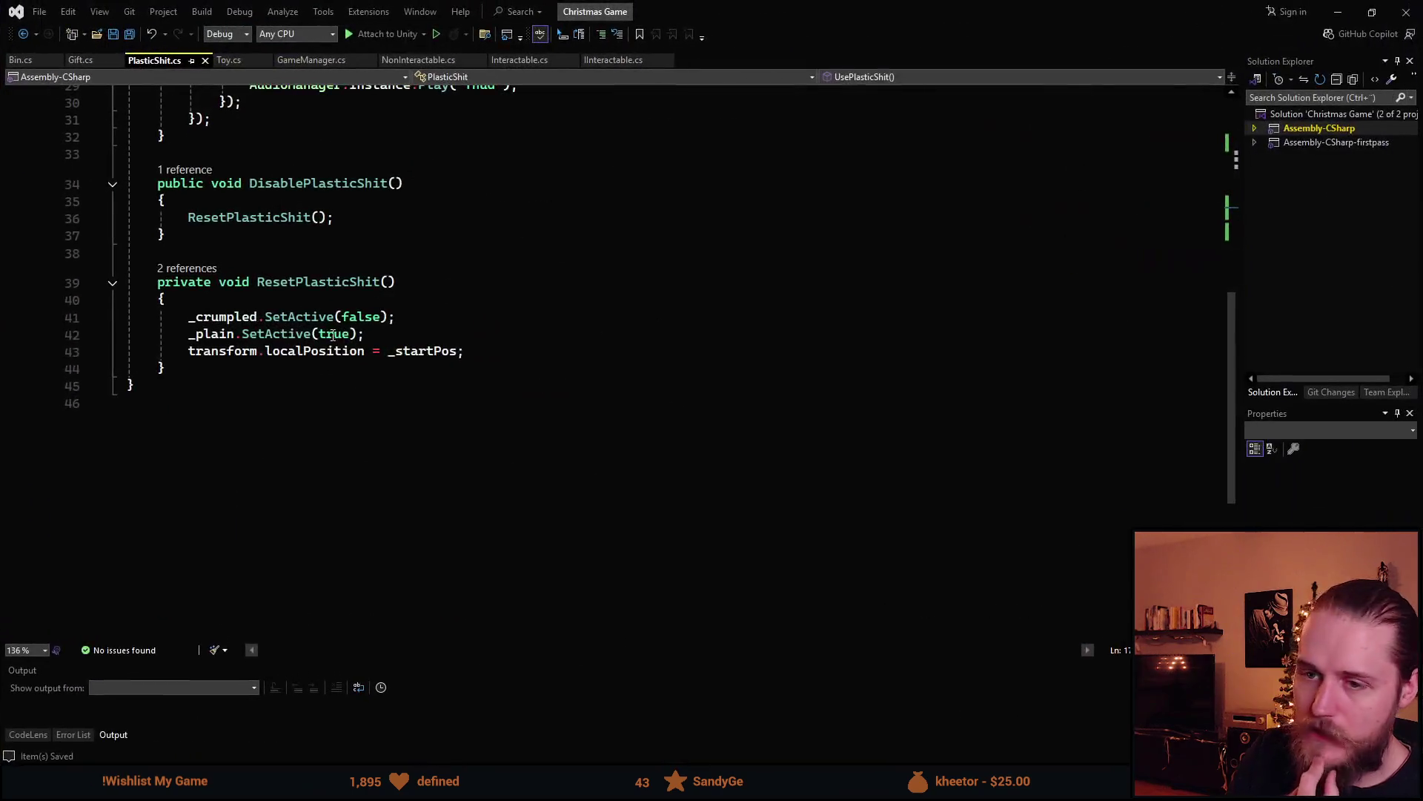
pyautogui.doubleClick(330, 335)
pyautogui.write('false')
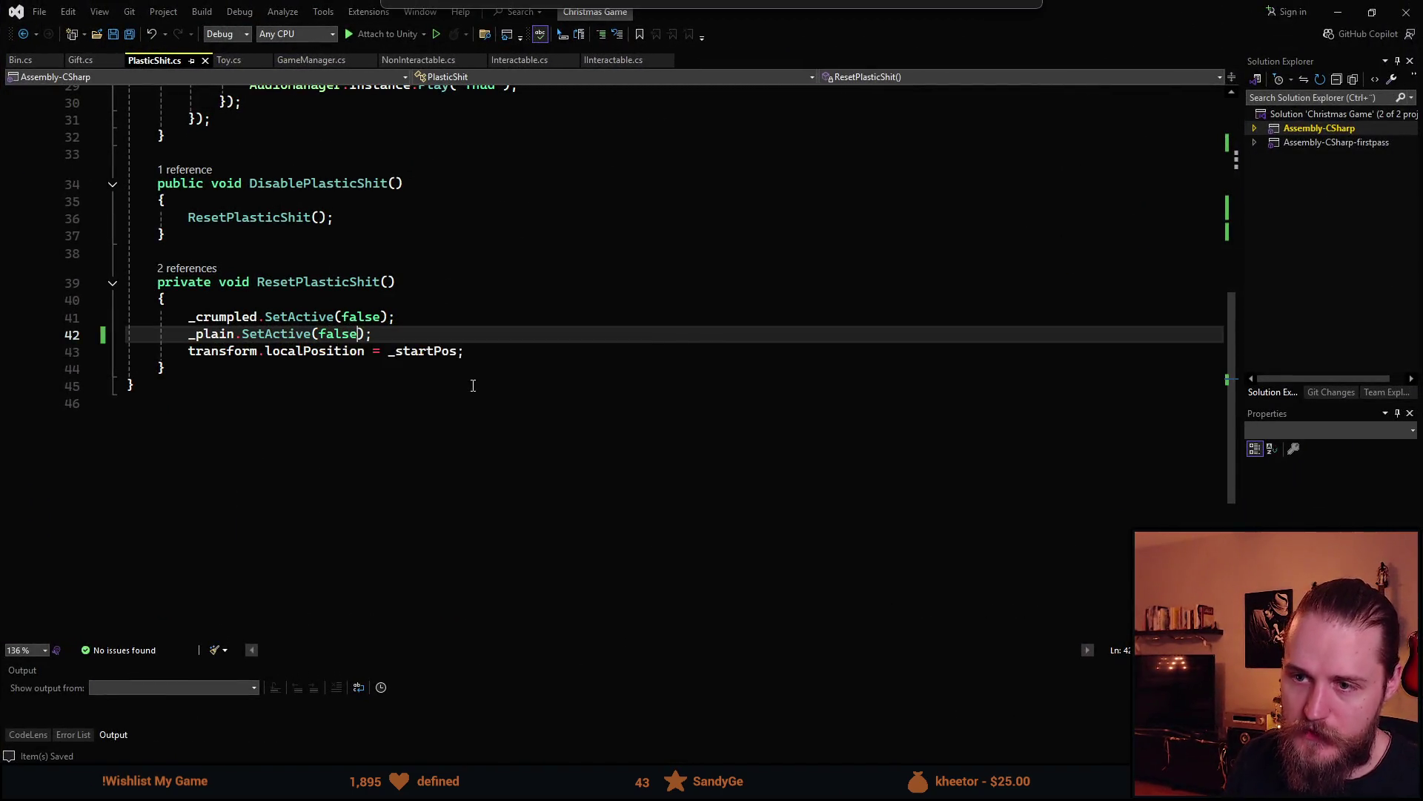
pyautogui.scroll(3, 229, 488)
pyautogui.scroll(4, 230, 488)
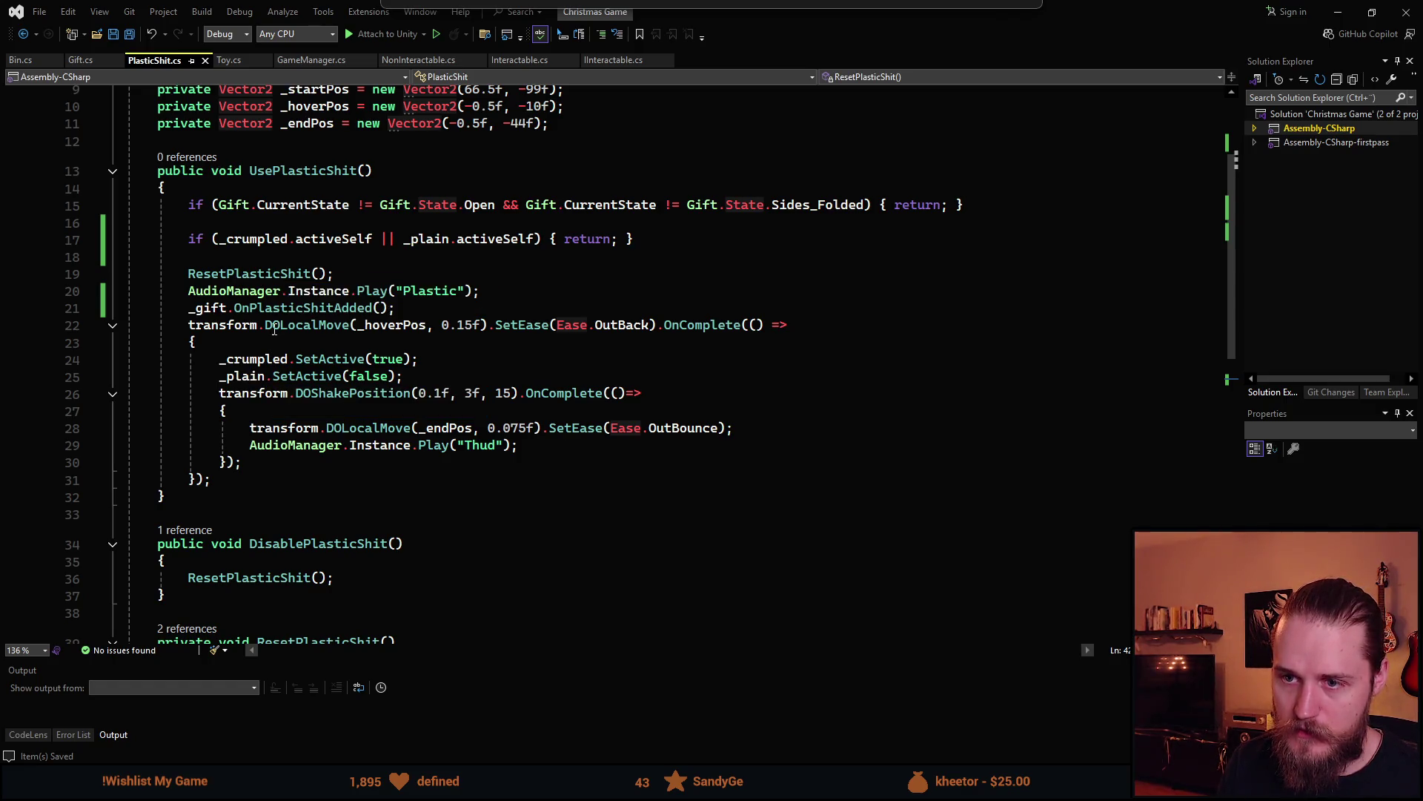
# Add _plain.SetActive(true); after OnPlasticShitAdded, save PlasticShit.cs, and return to Unity
pyautogui.click(407, 308)
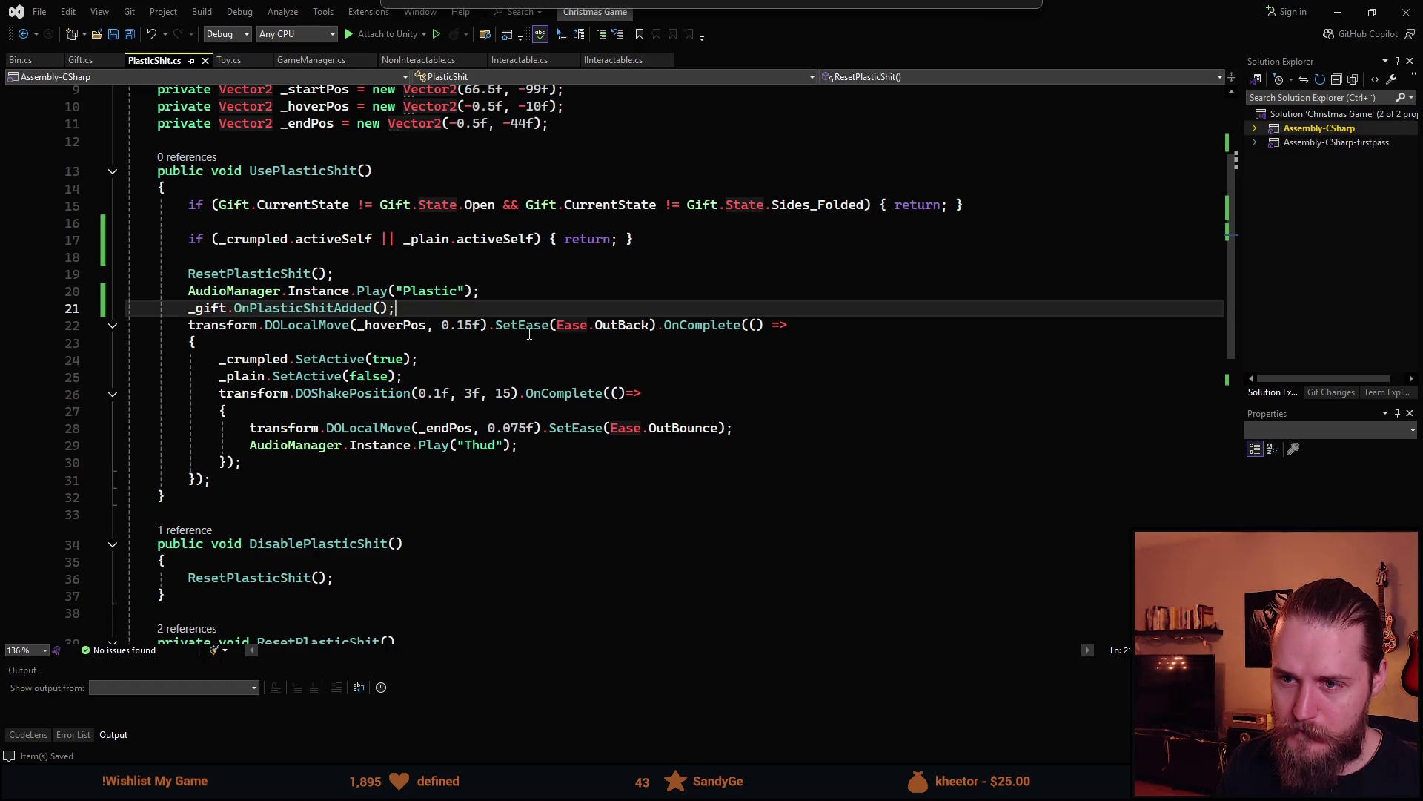
pyautogui.press('Return')
pyautogui.write('_plain.SetAc')
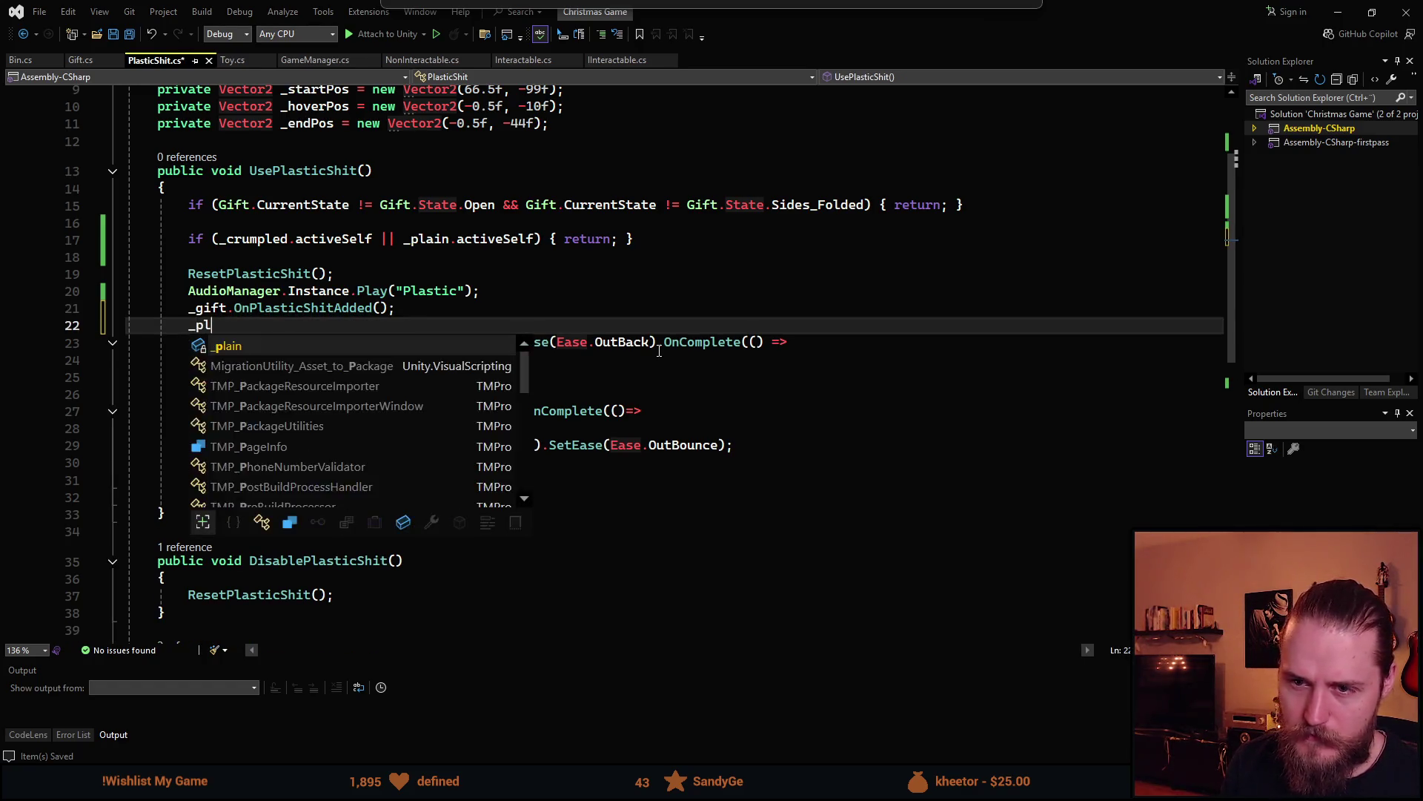
pyautogui.press('Tab')
pyautogui.press('Left')
pyautogui.press('Left')
pyautogui.hotkey('ctrl', 'BackSpace')
pyautogui.write('true')
pyautogui.press('Escape')
pyautogui.hotkey('ctrl', 's')
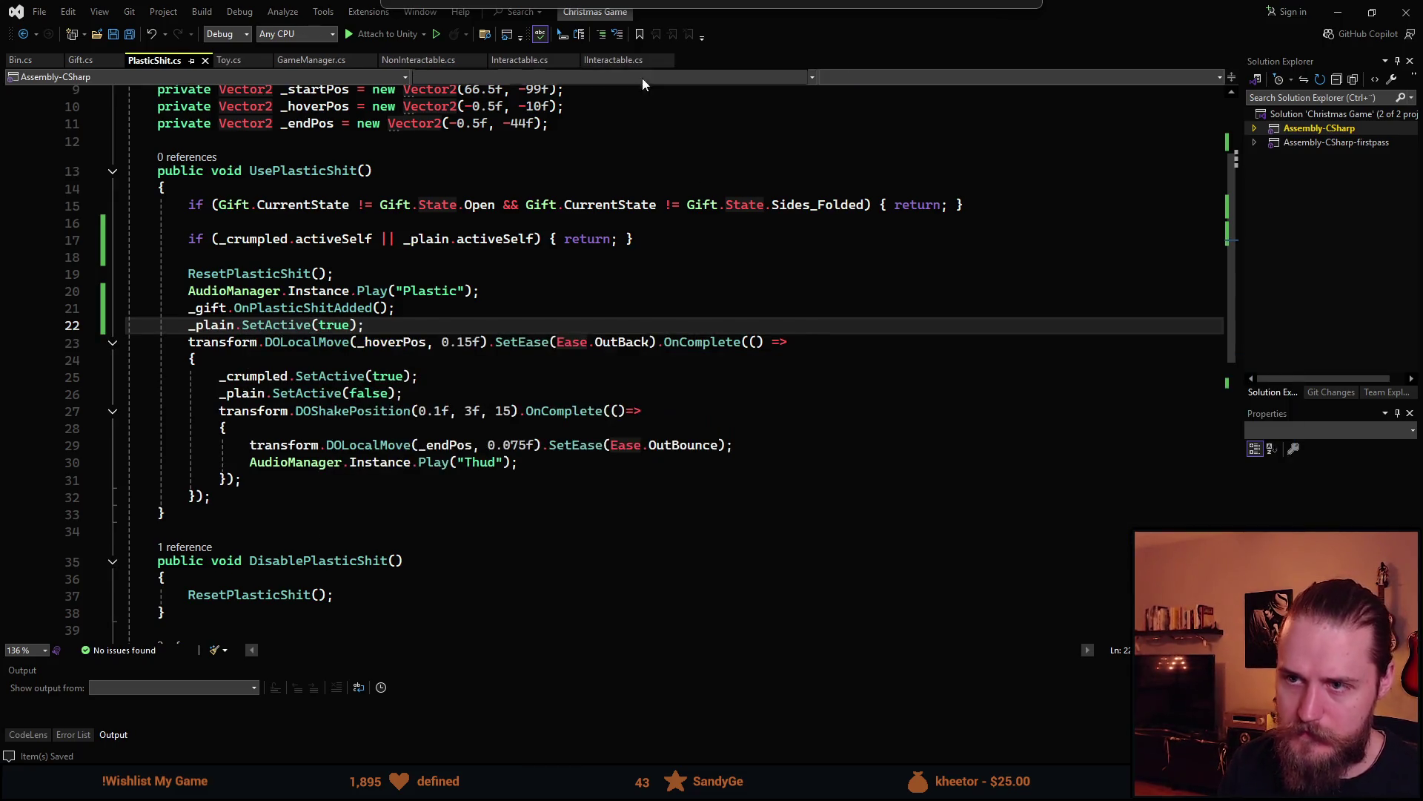
pyautogui.hotkey('alt', 'Tab')
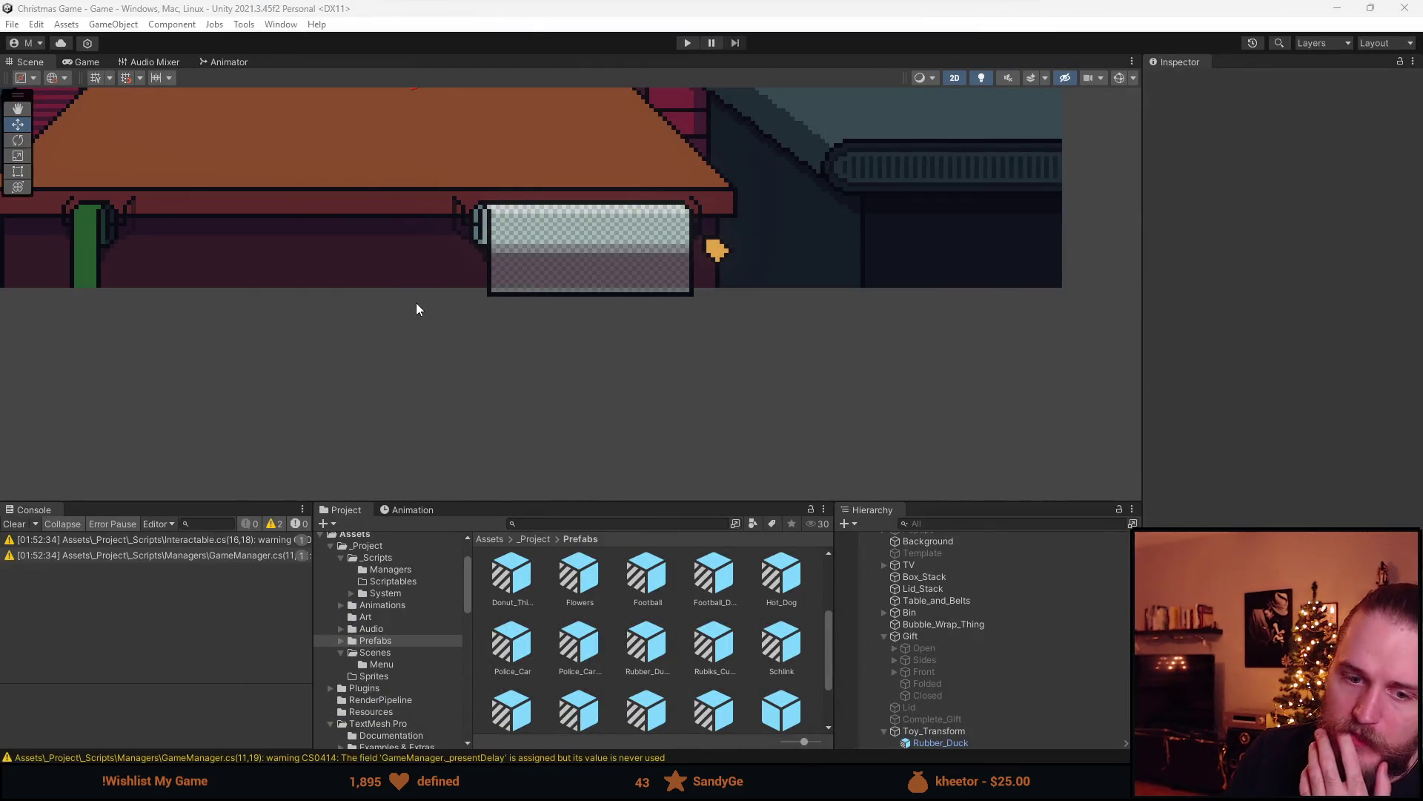
# Clear the console warnings, reframe the Scene view on the room, then switch to Visual Studio
pyautogui.scroll(-3, 458, 402)
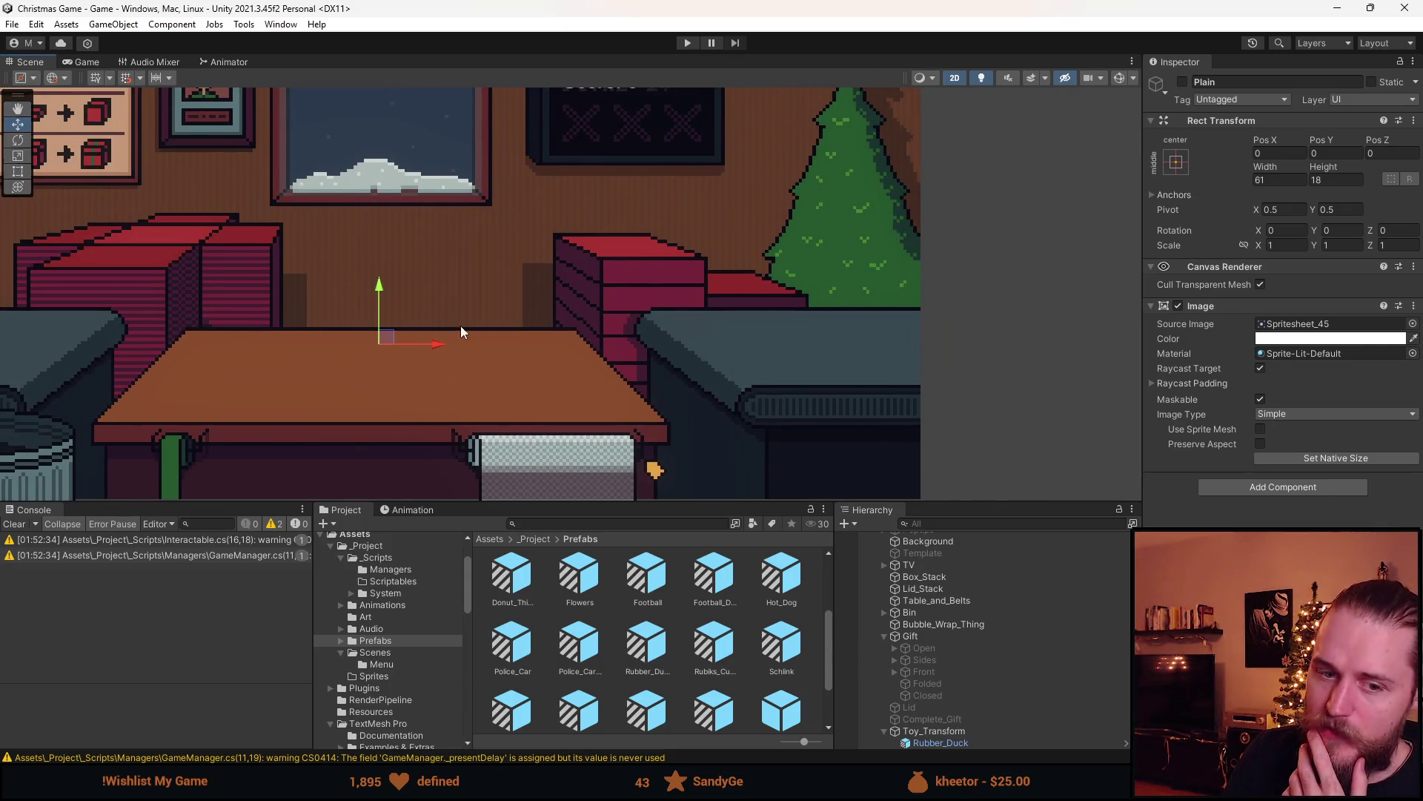
pyautogui.scroll(1, 460, 332)
pyautogui.scroll(-5, 378, 360)
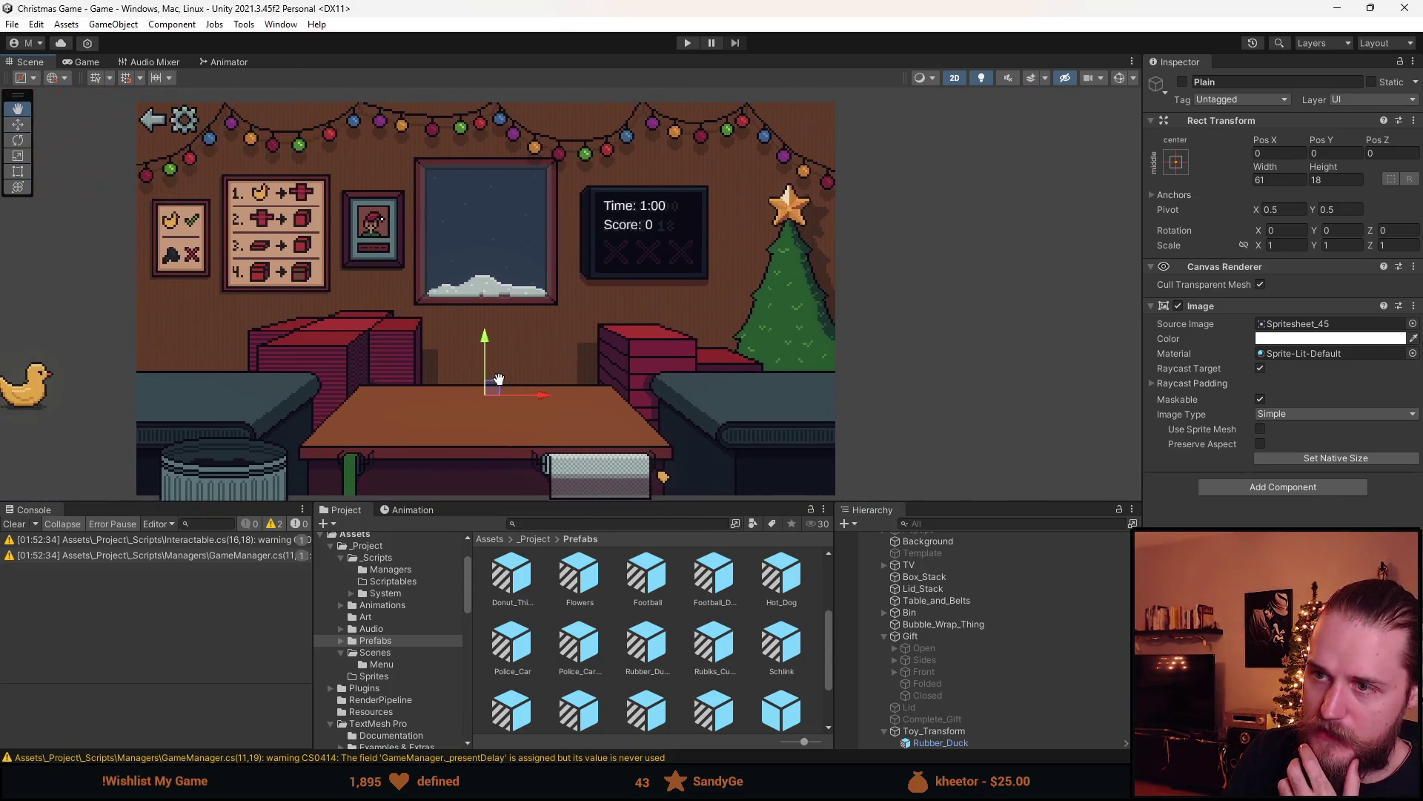
pyautogui.click(14, 523)
pyautogui.moveTo(641, 502); pyautogui.dragTo(638, 595)
pyautogui.scroll(-2, 446, 422)
pyautogui.moveTo(447, 421); pyautogui.dragTo(473, 374)
pyautogui.scroll(2, 462, 388)
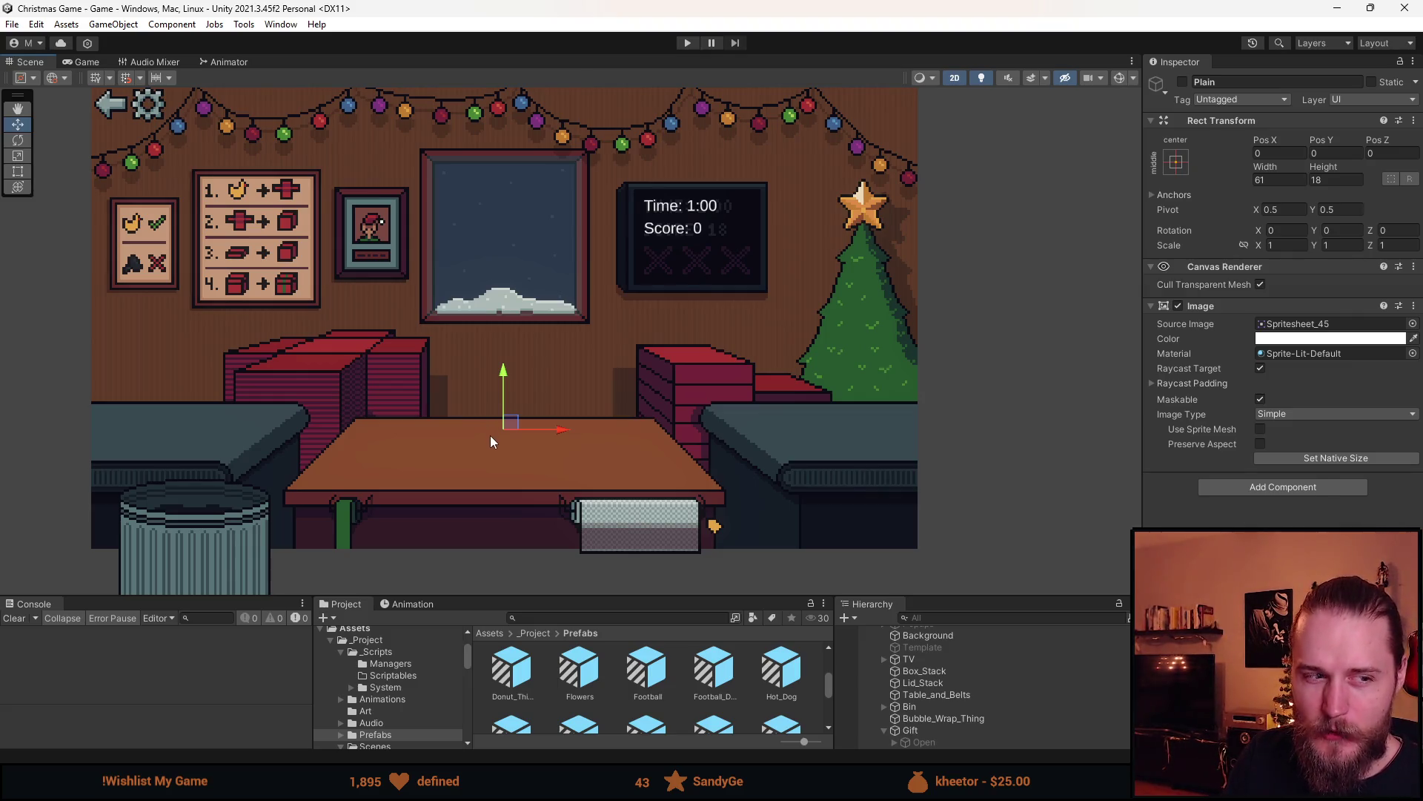
pyautogui.hotkey('alt', 'Tab')
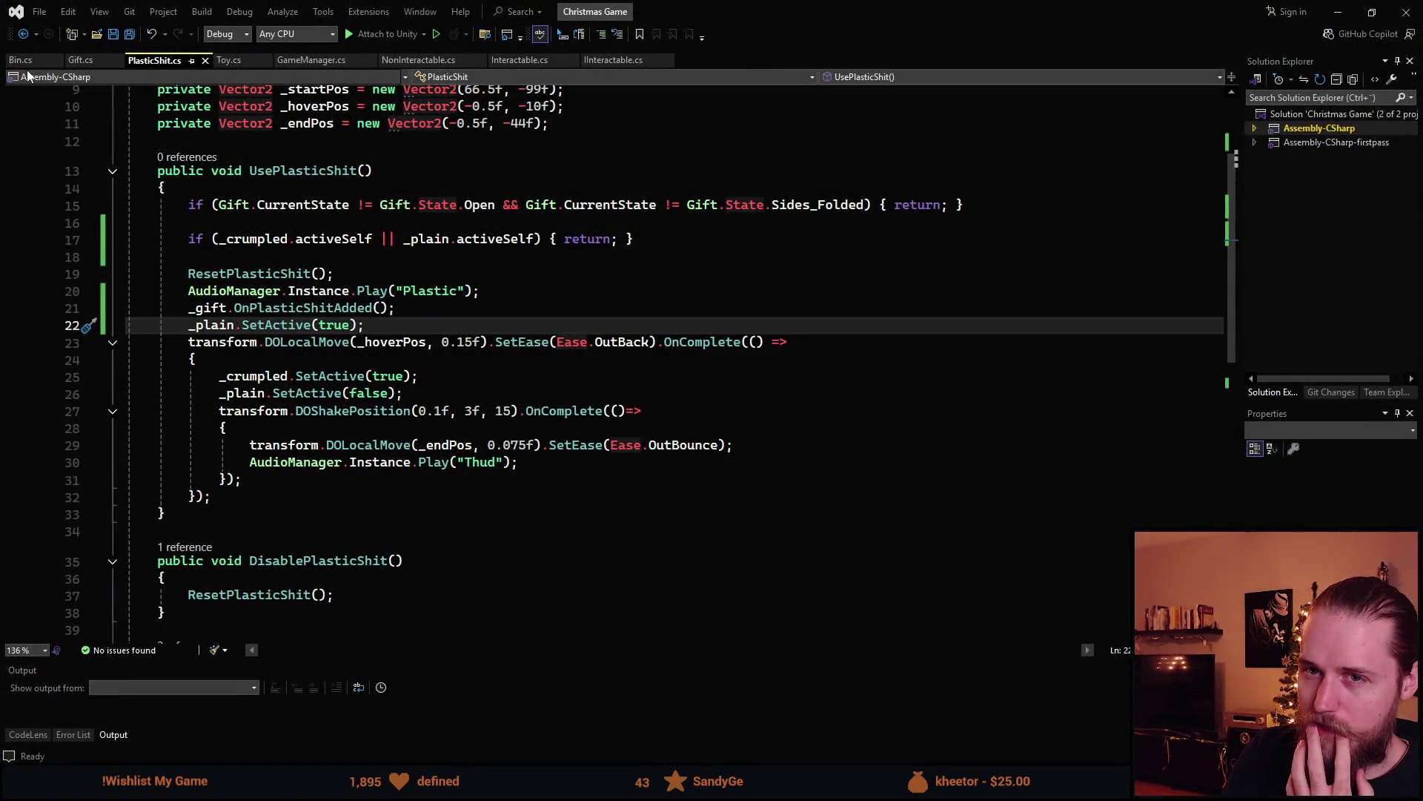
# Look at the timer bonus line in GameManager's GiftShipped method
pyautogui.click(78, 63)
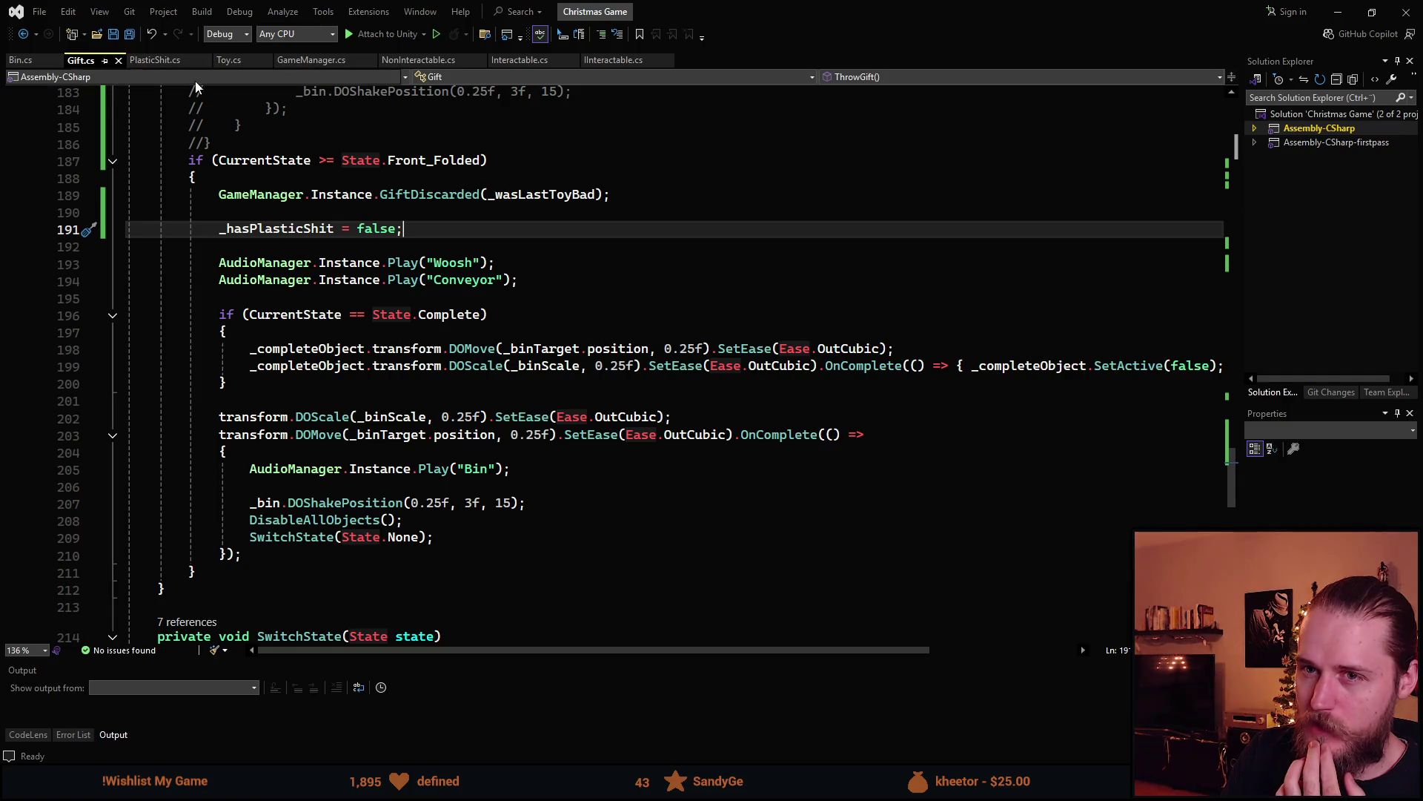
pyautogui.click(308, 61)
pyautogui.scroll(-20, 385, 368)
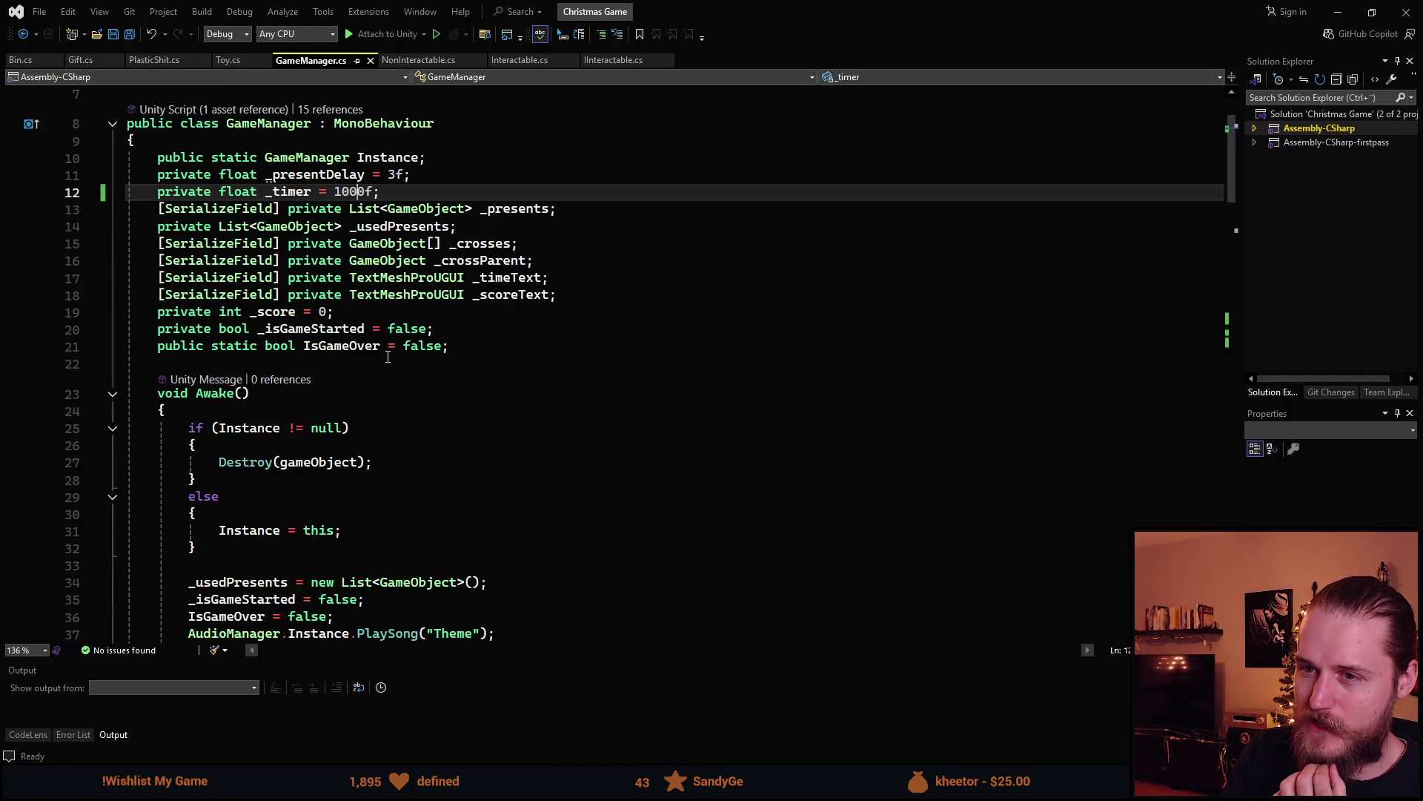
pyautogui.scroll(-6, 408, 339)
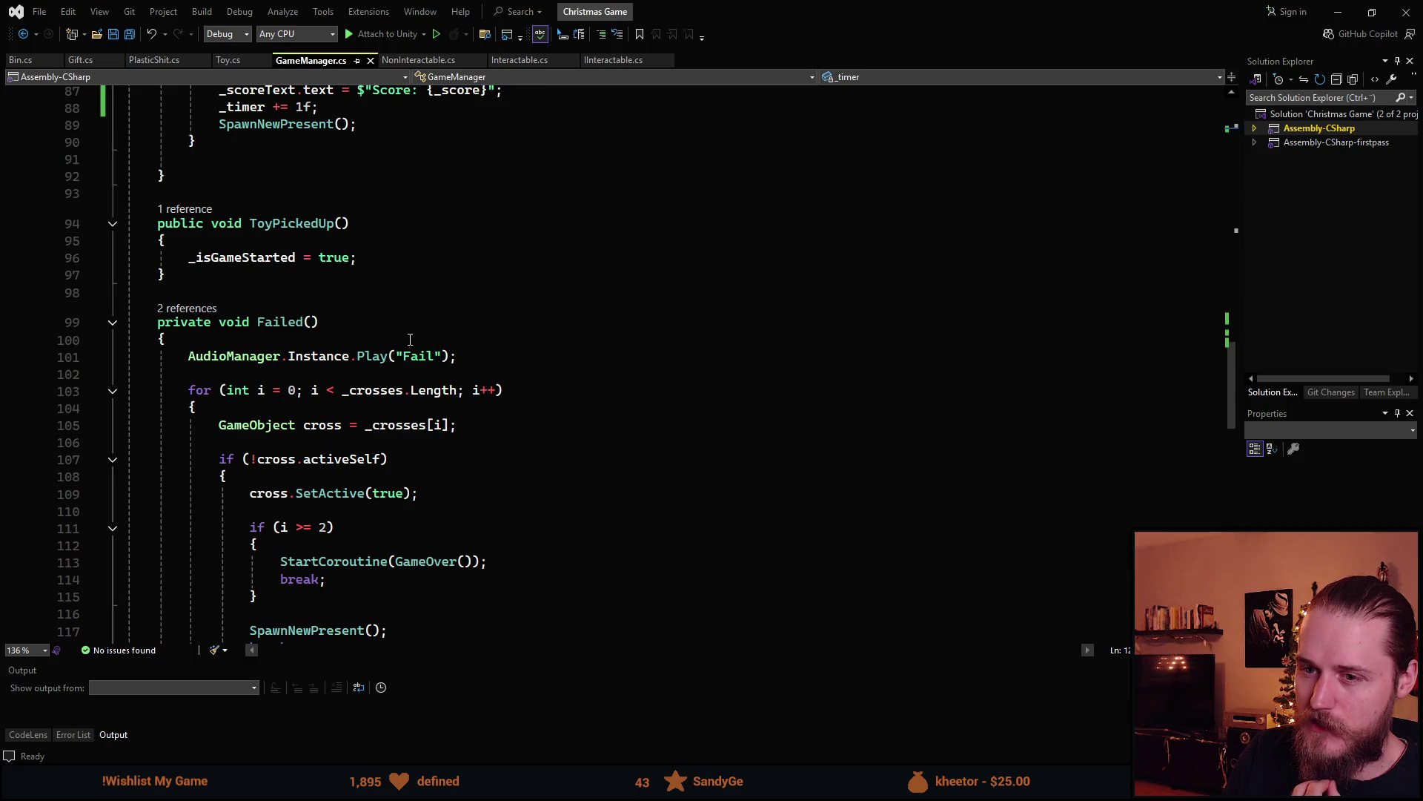
pyautogui.scroll(3, 410, 340)
pyautogui.click(295, 261)
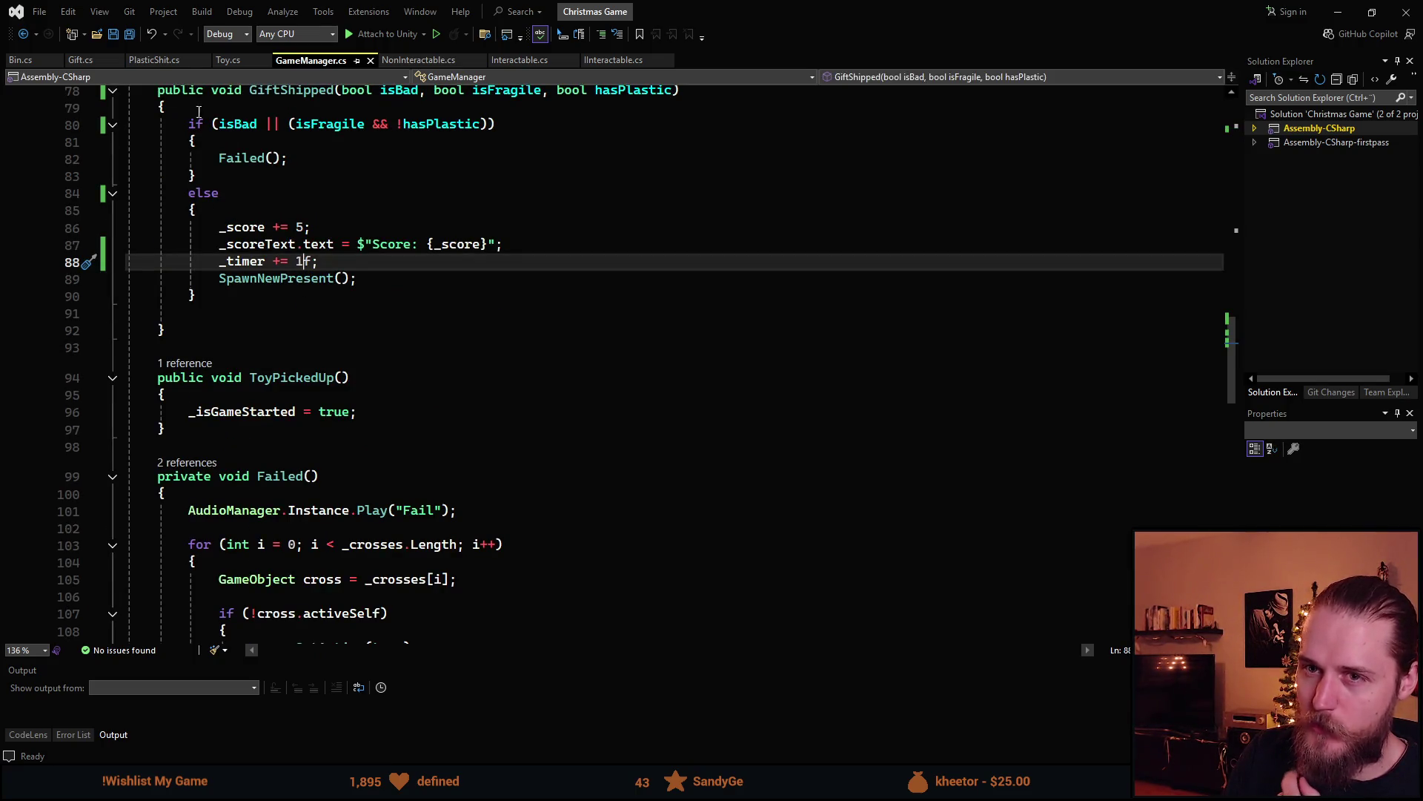
# Read through the top of the Gift script, then the Toy script
pyautogui.click(82, 60)
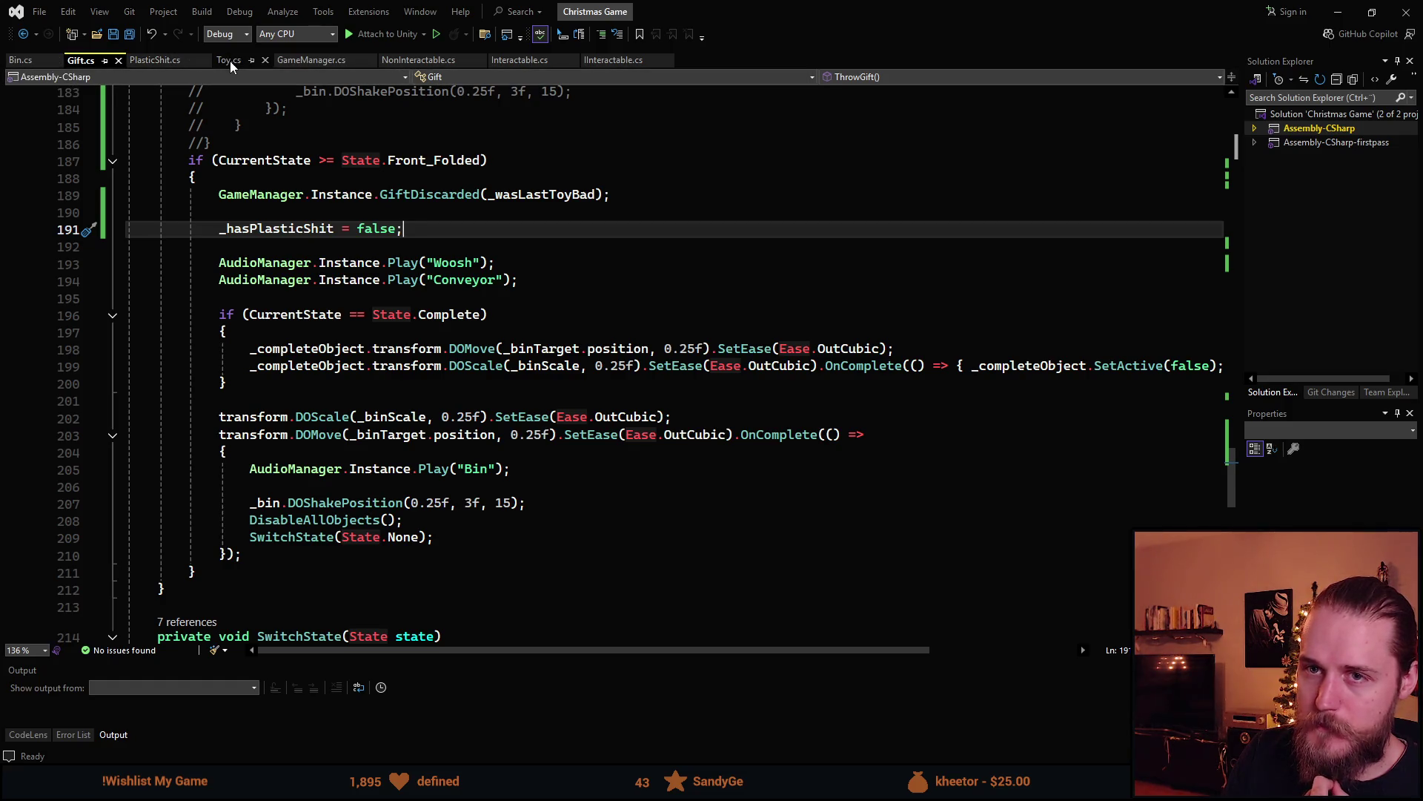
pyautogui.scroll(5, 254, 414)
pyautogui.scroll(10, 254, 414)
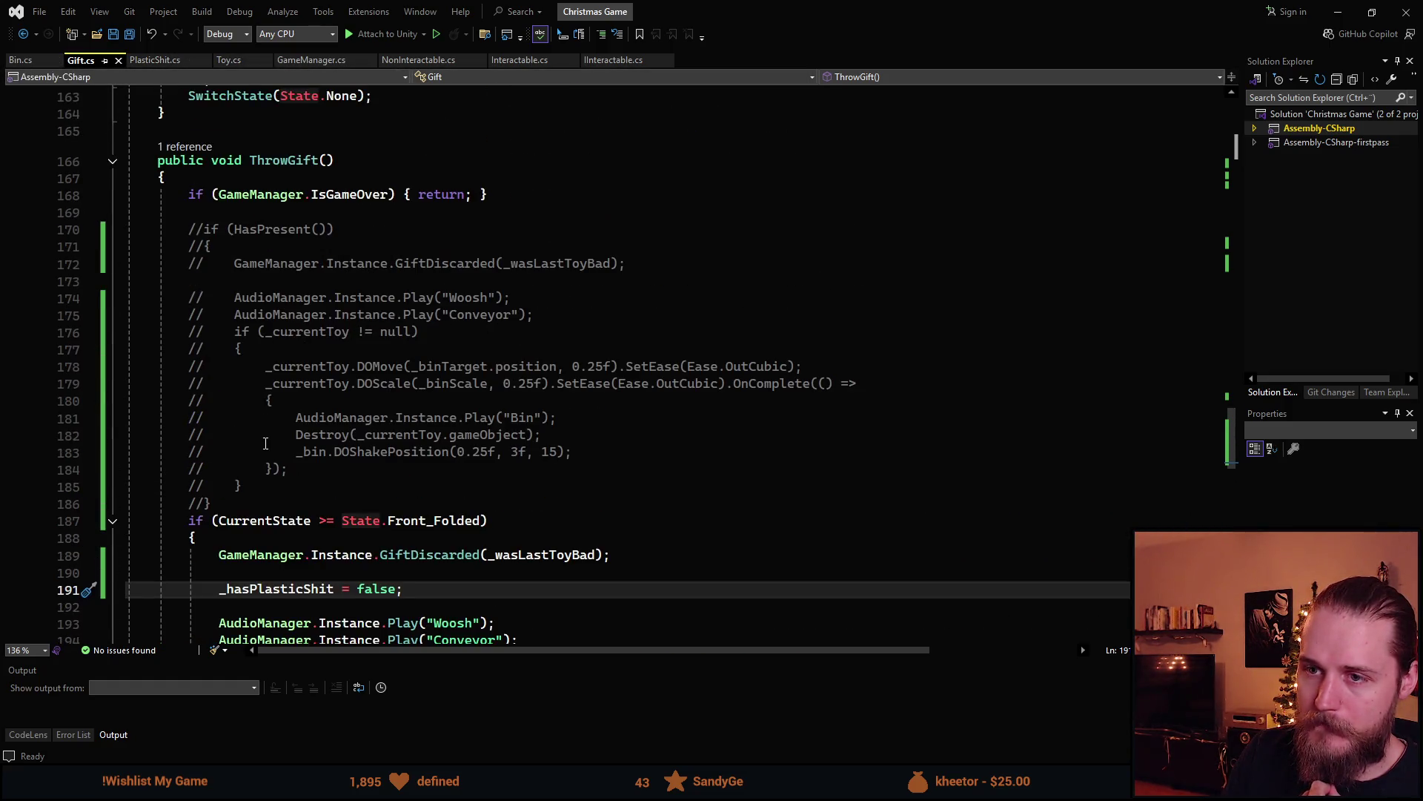
pyautogui.scroll(2, 283, 439)
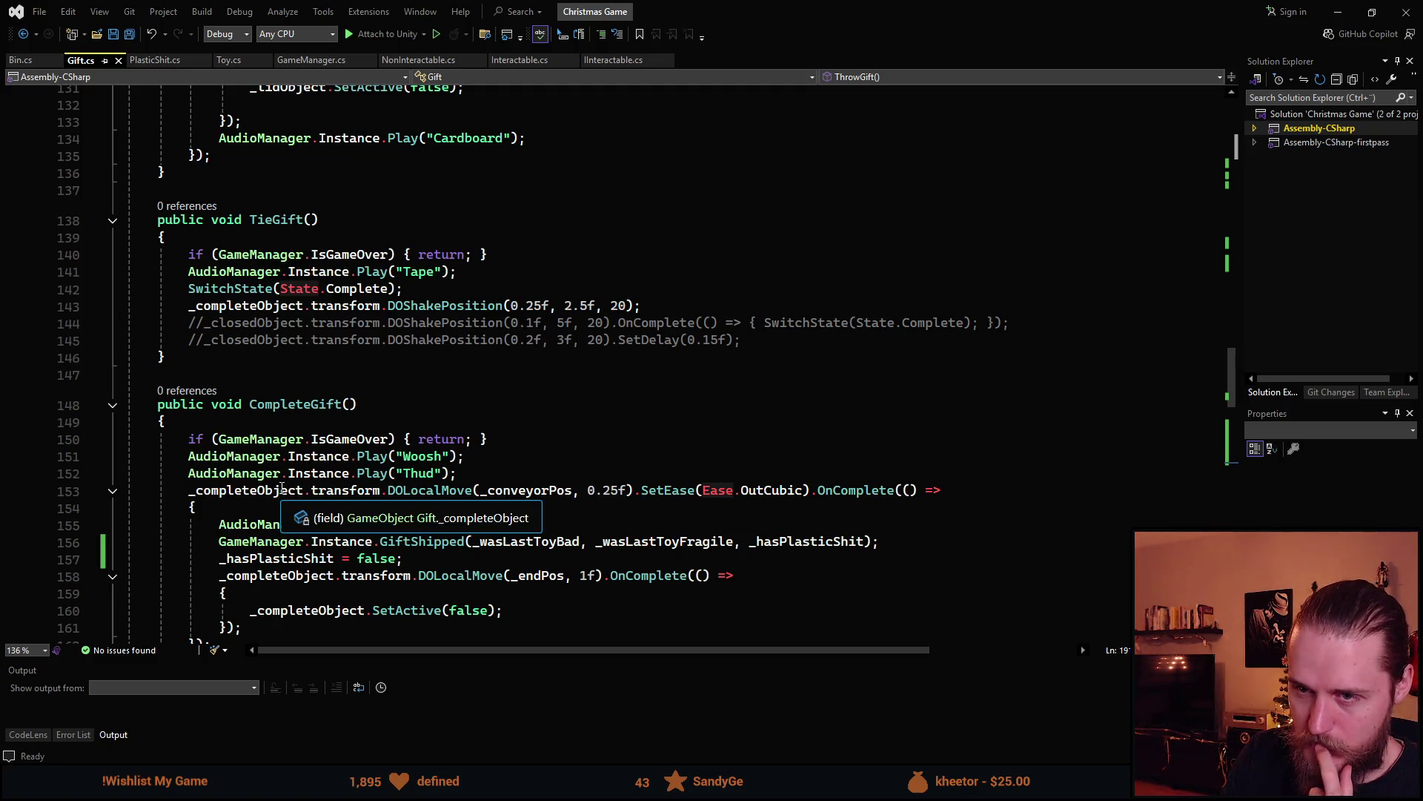
pyautogui.scroll(2, 282, 489)
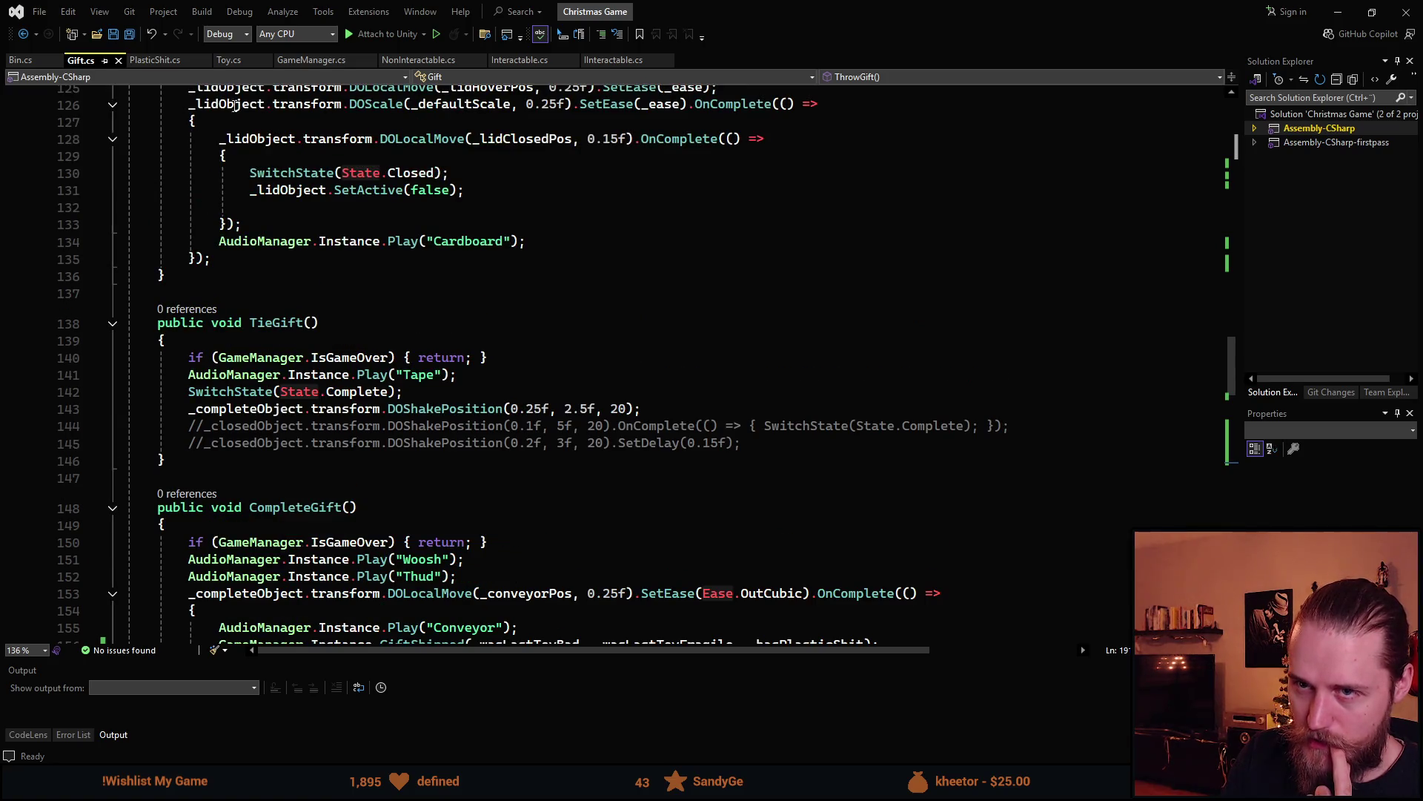
pyautogui.click(228, 61)
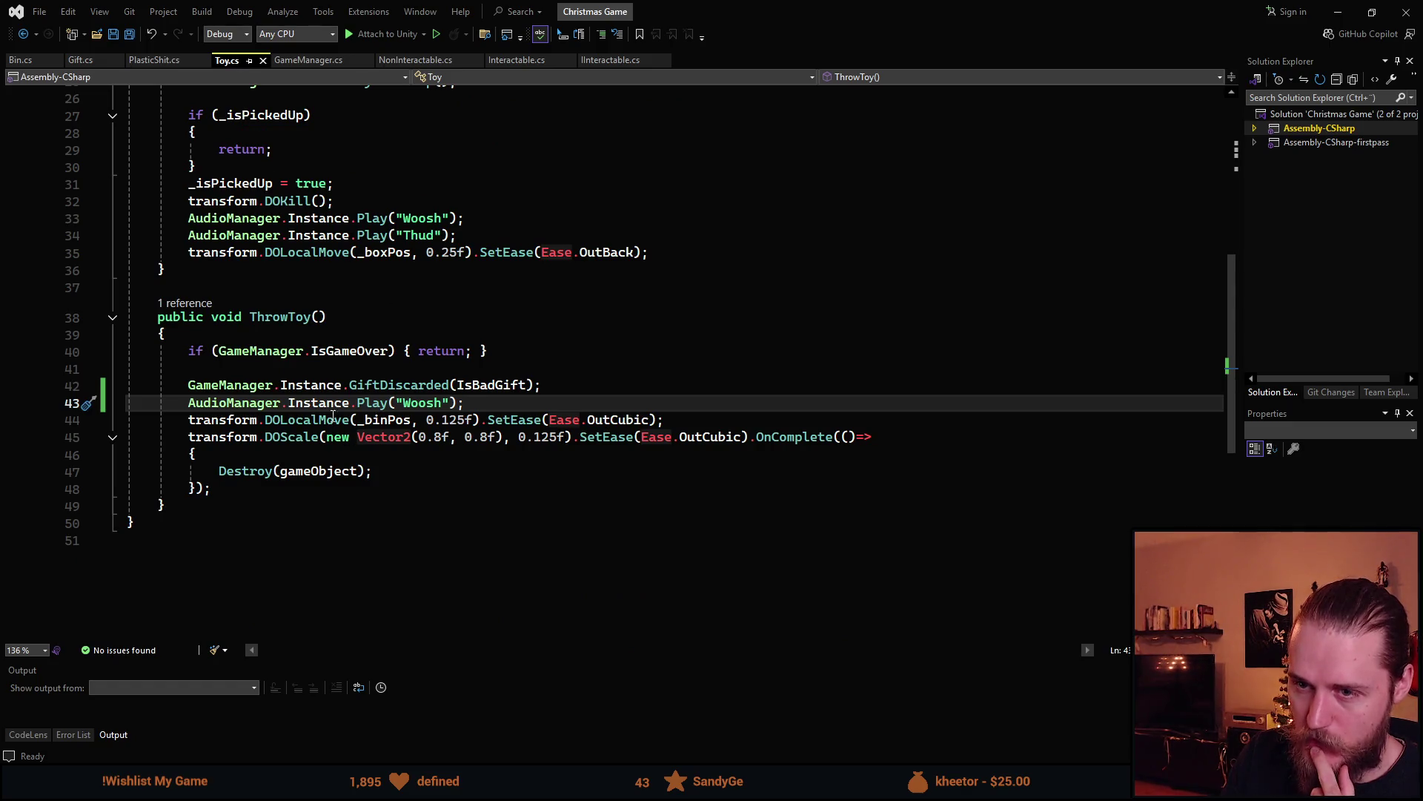
pyautogui.scroll(5, 352, 453)
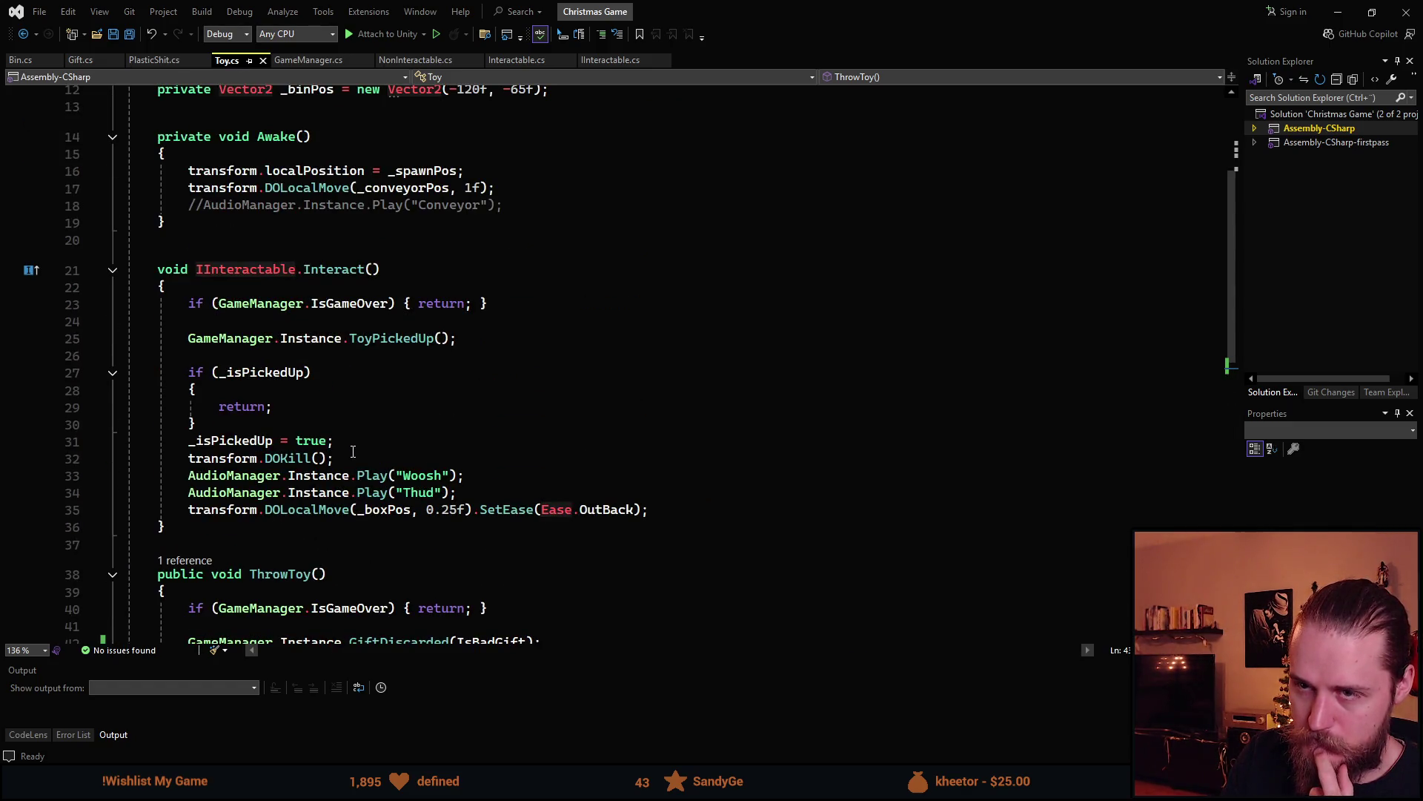
pyautogui.scroll(4, 352, 452)
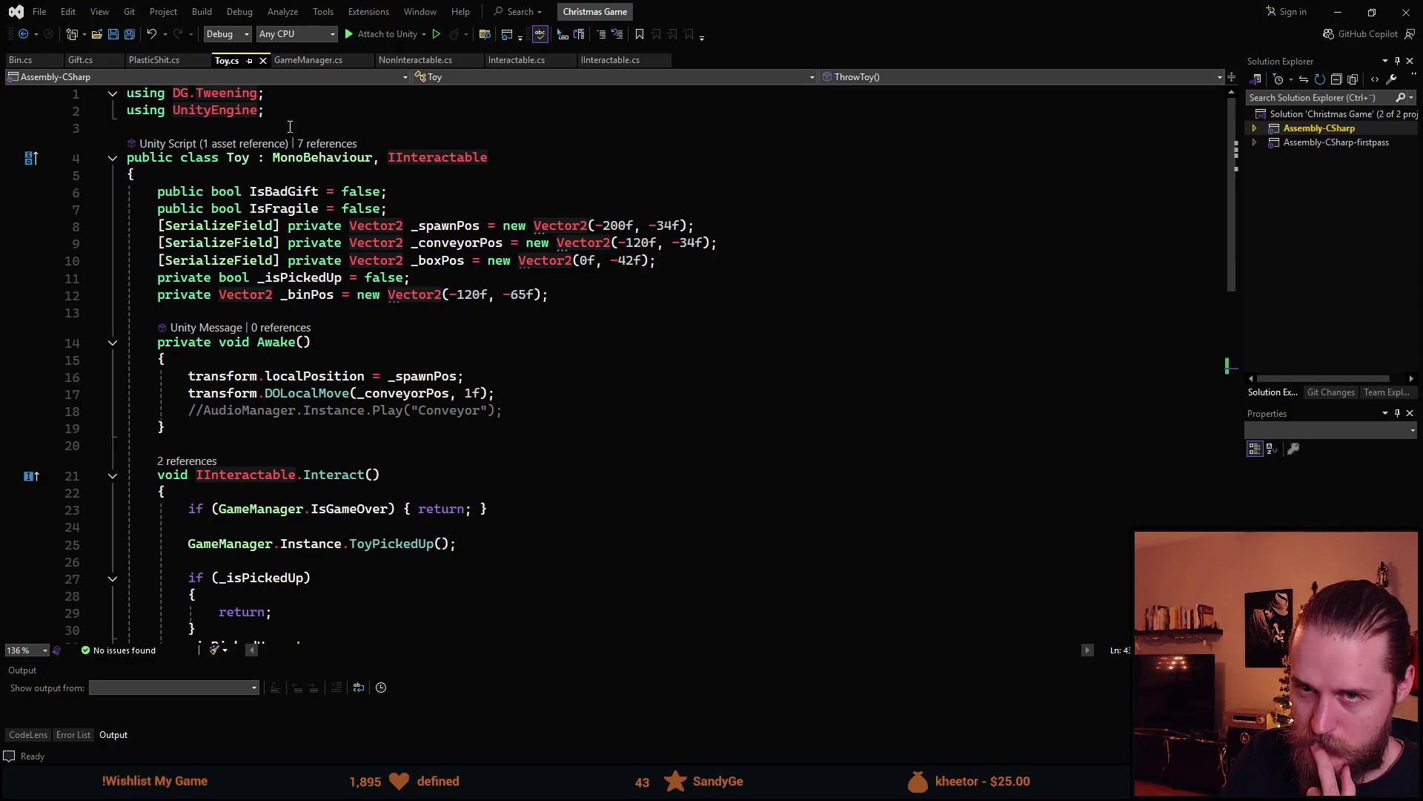
# Inspect Gift's CompleteGift method: conveyor move duration, Conveyor sound and GiftShipped call
pyautogui.click(88, 66)
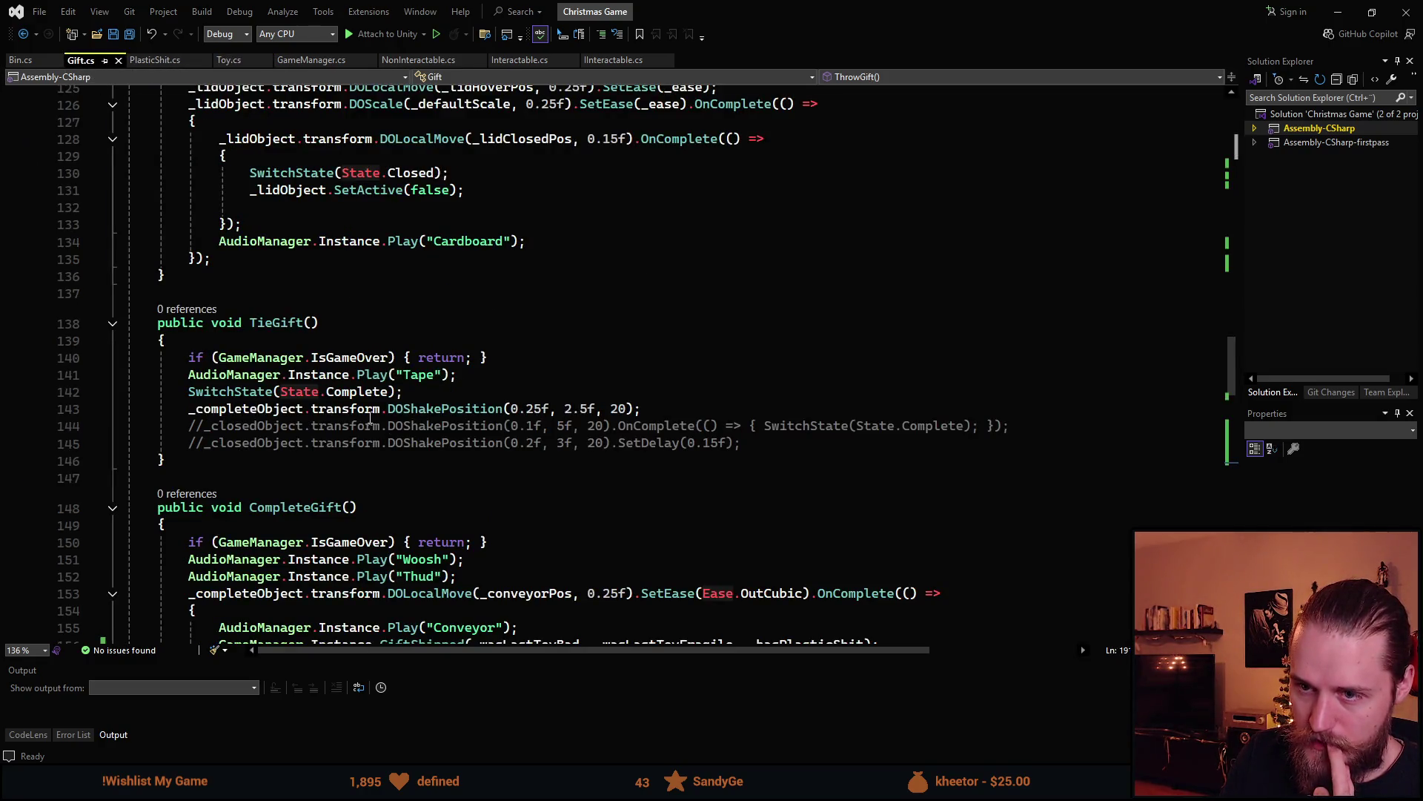
pyautogui.scroll(-4, 277, 295)
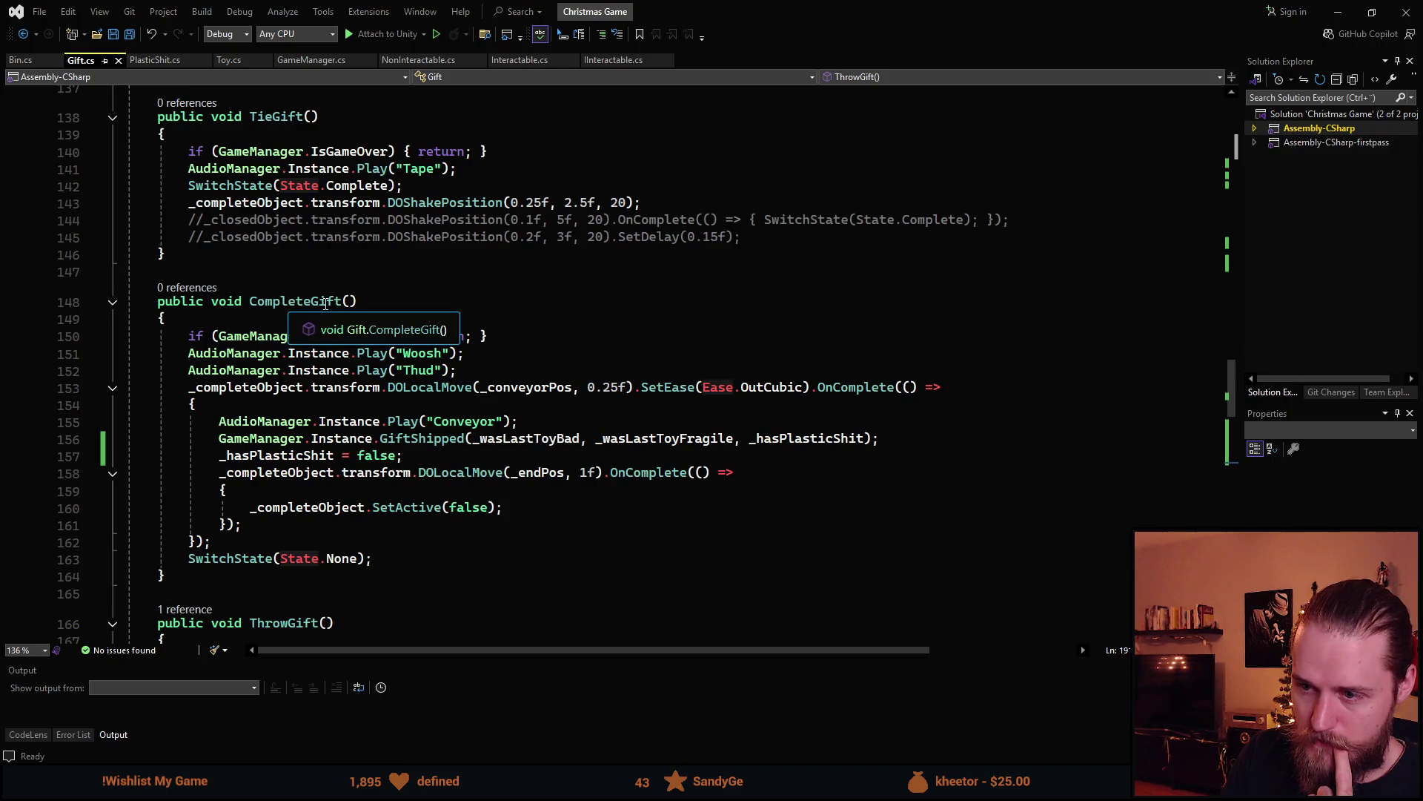
pyautogui.click(604, 388)
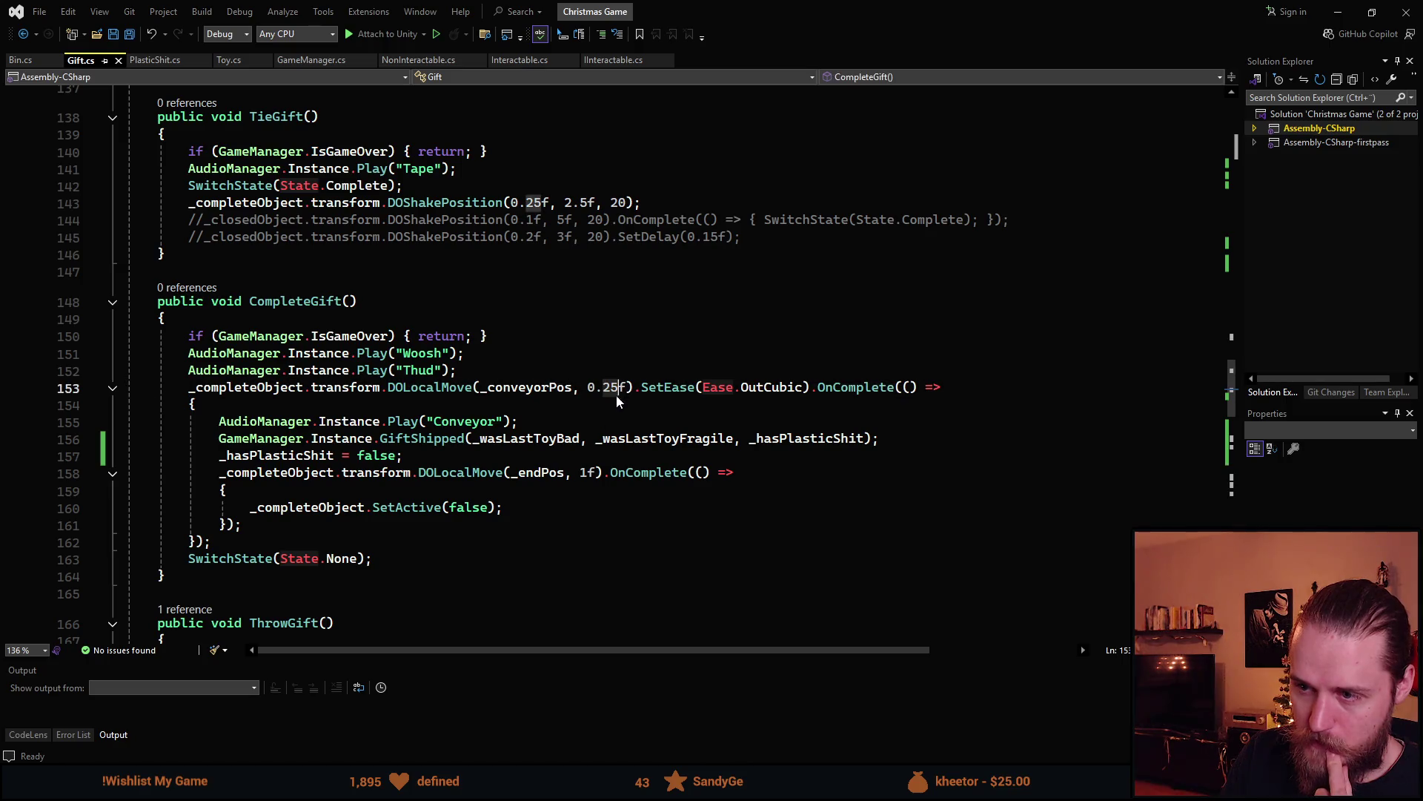
pyautogui.click(311, 301)
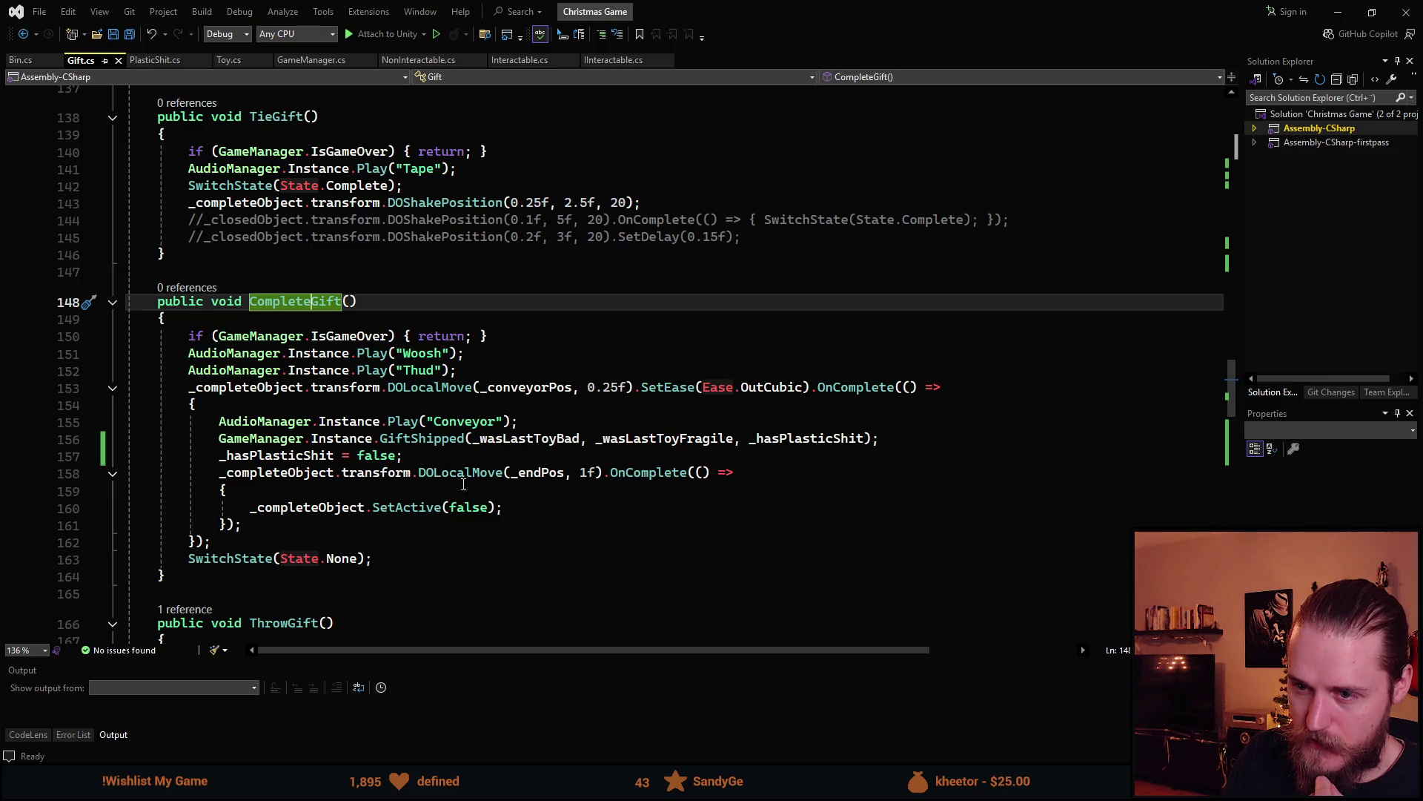
pyautogui.click(414, 422)
pyautogui.click(414, 439)
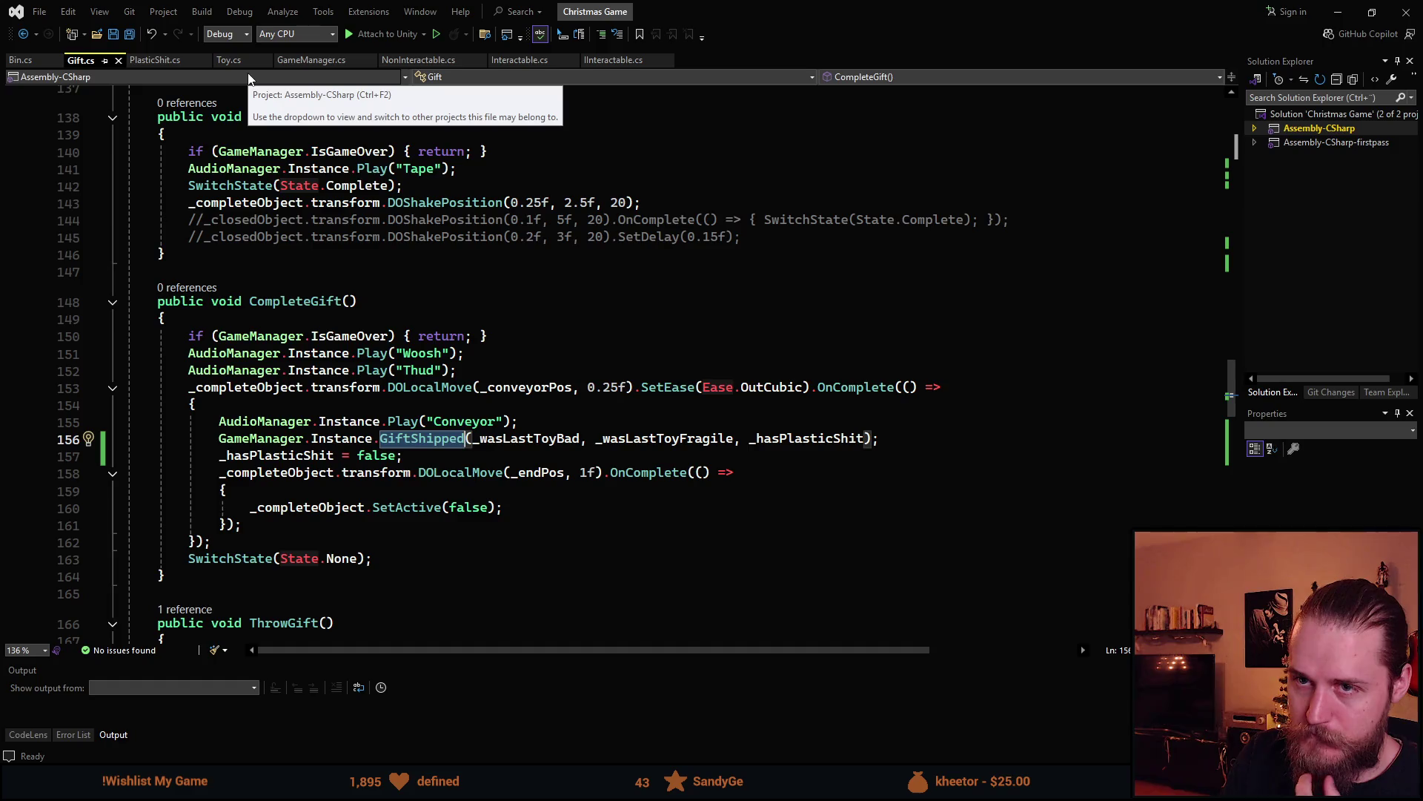
# Review GameManager's ToyPickedUp and Update methods, ending at the IsGameOver field line
pyautogui.click(317, 62)
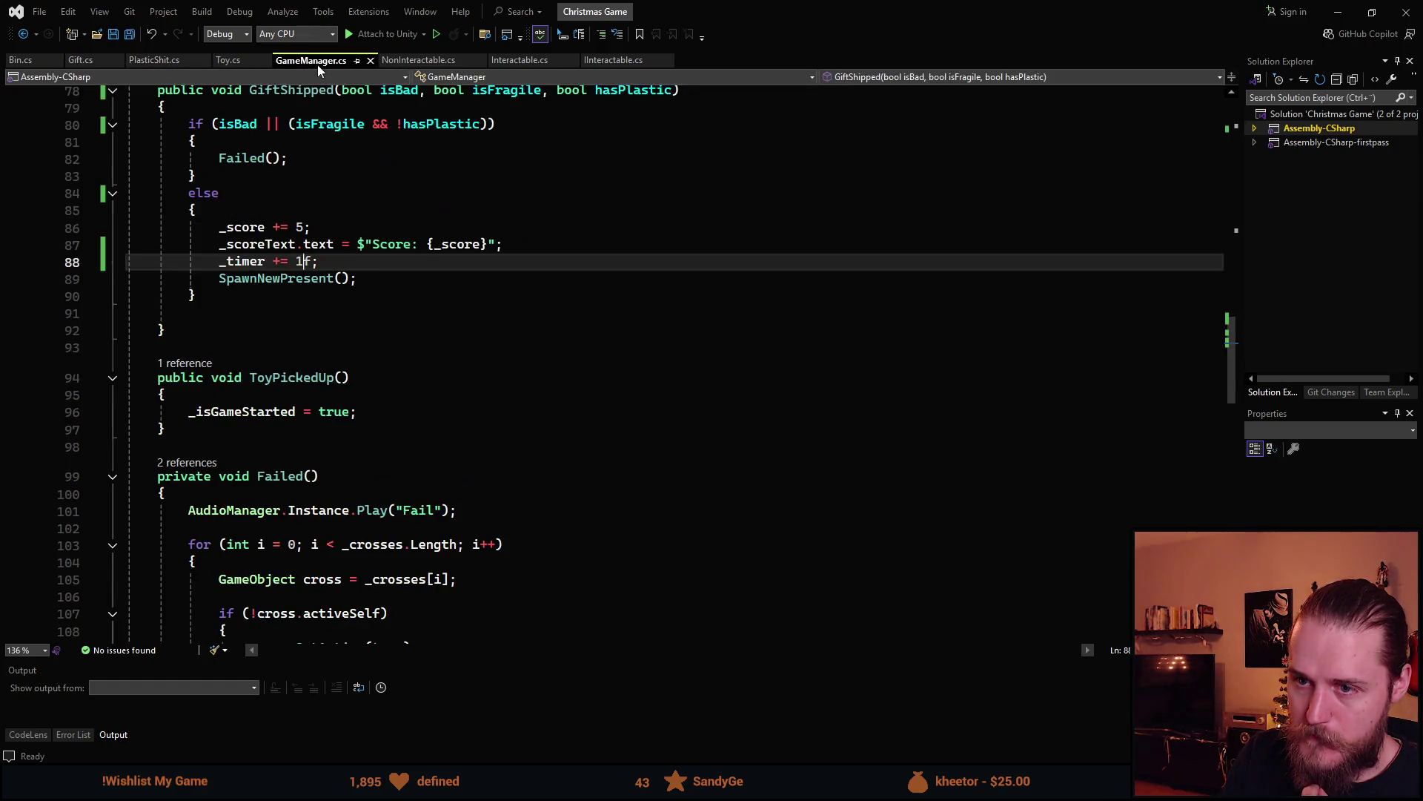
pyautogui.scroll(2, 315, 388)
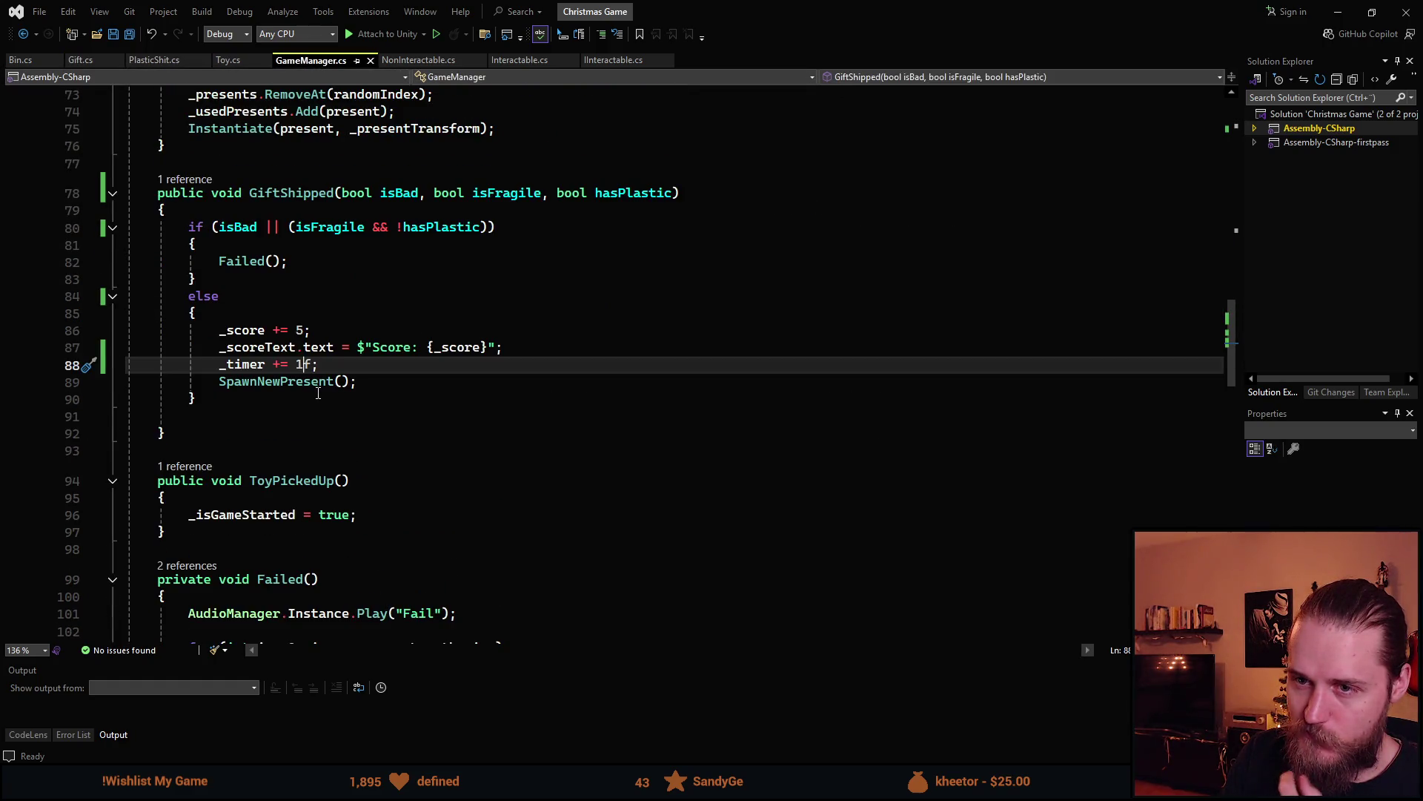
pyautogui.scroll(-3, 321, 395)
pyautogui.doubleClick(295, 329)
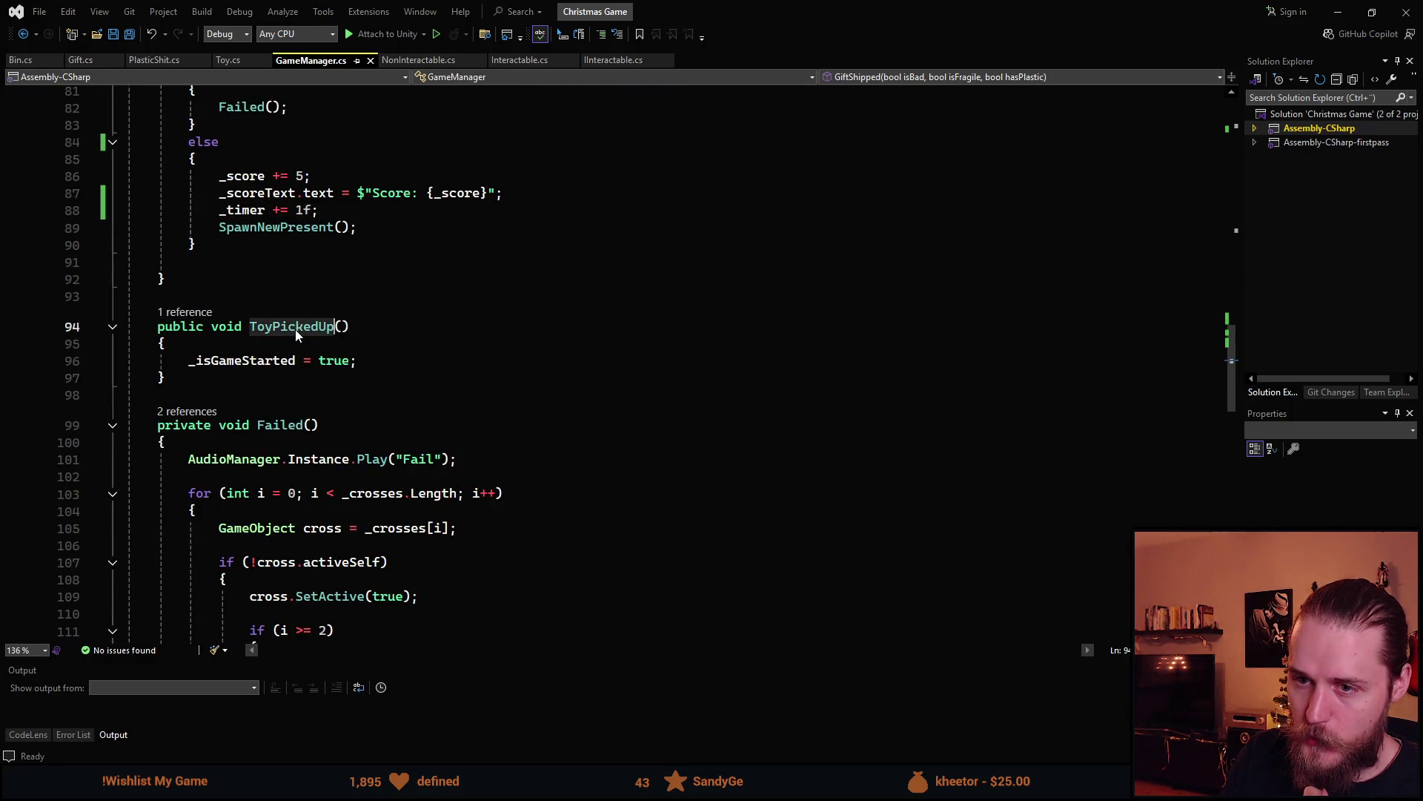
pyautogui.scroll(18, 401, 407)
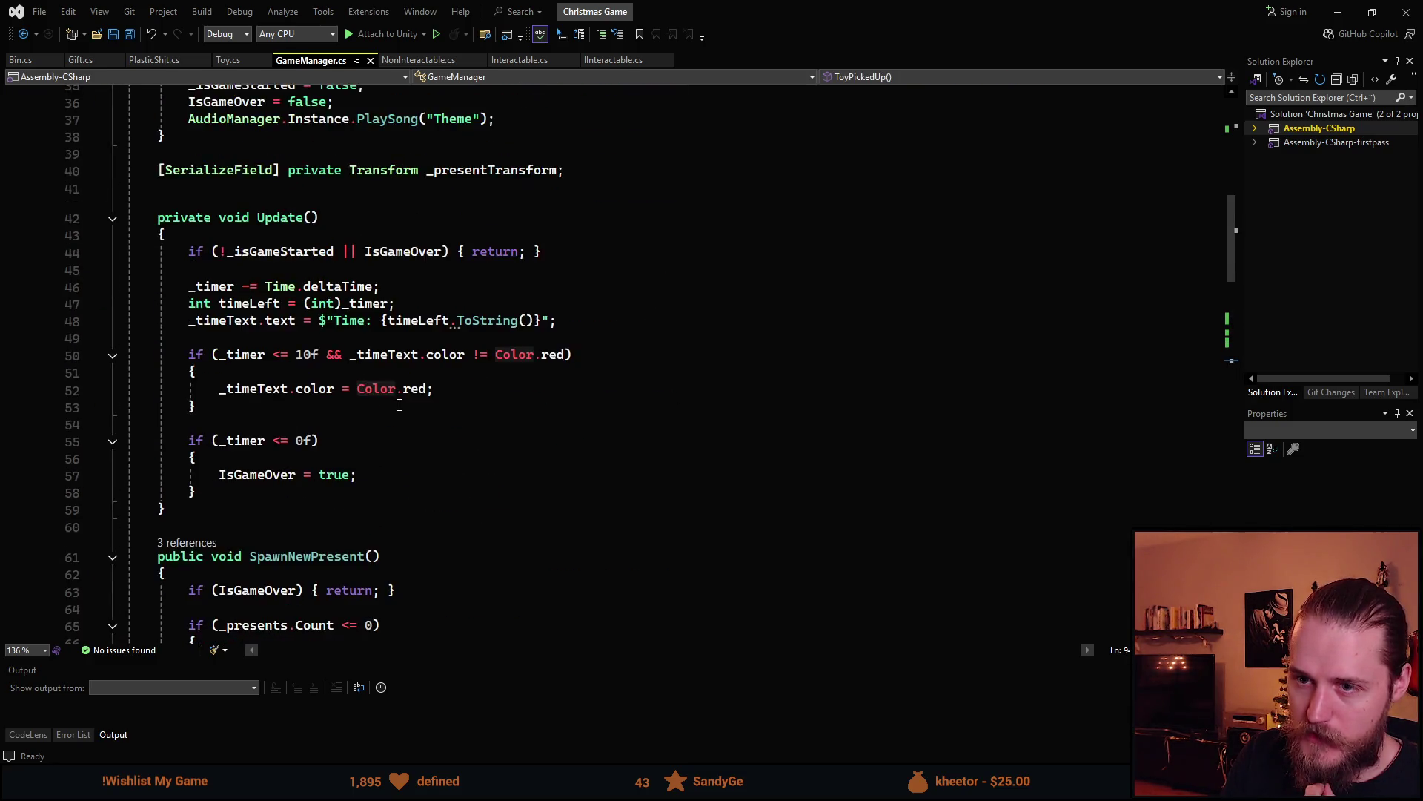
pyautogui.scroll(5, 399, 405)
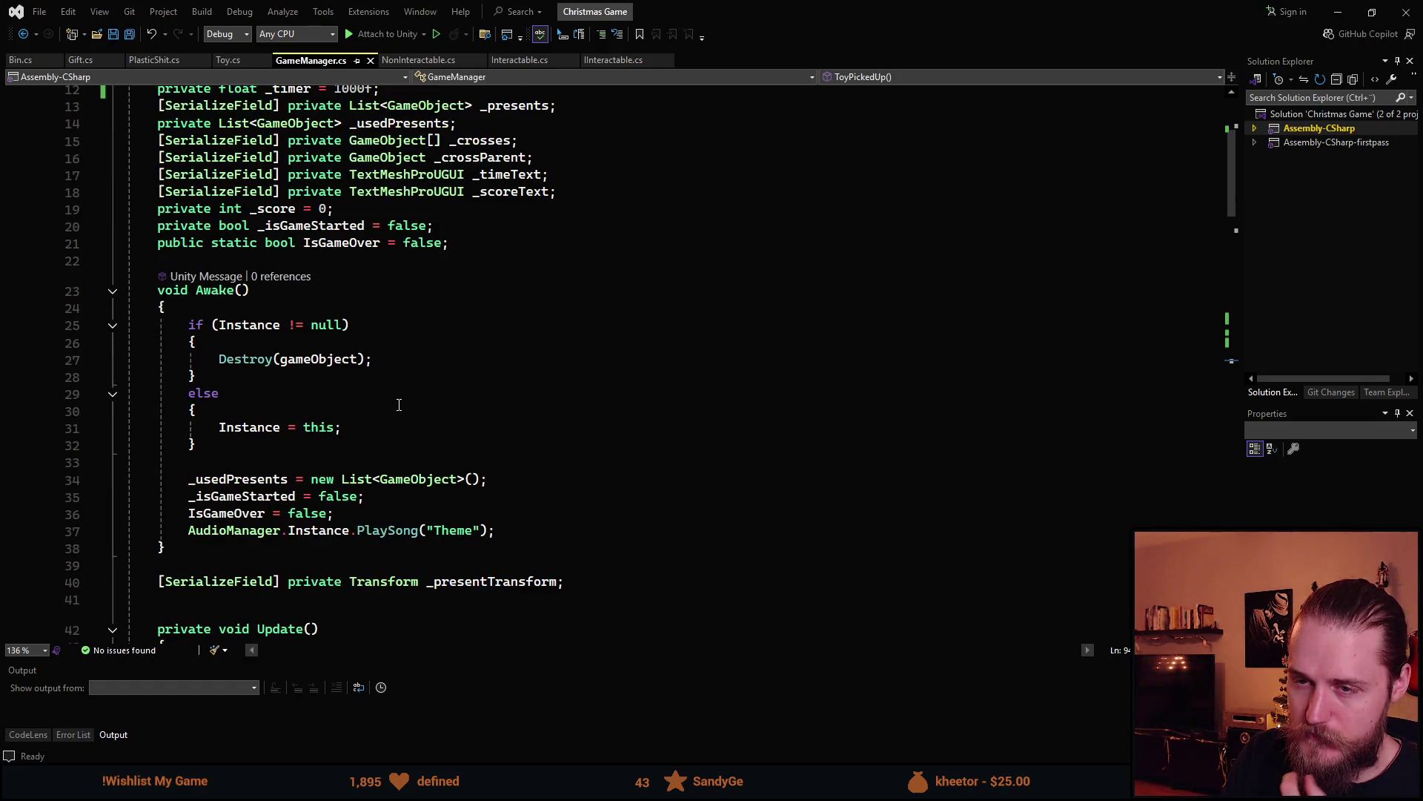
pyautogui.scroll(-9, 360, 409)
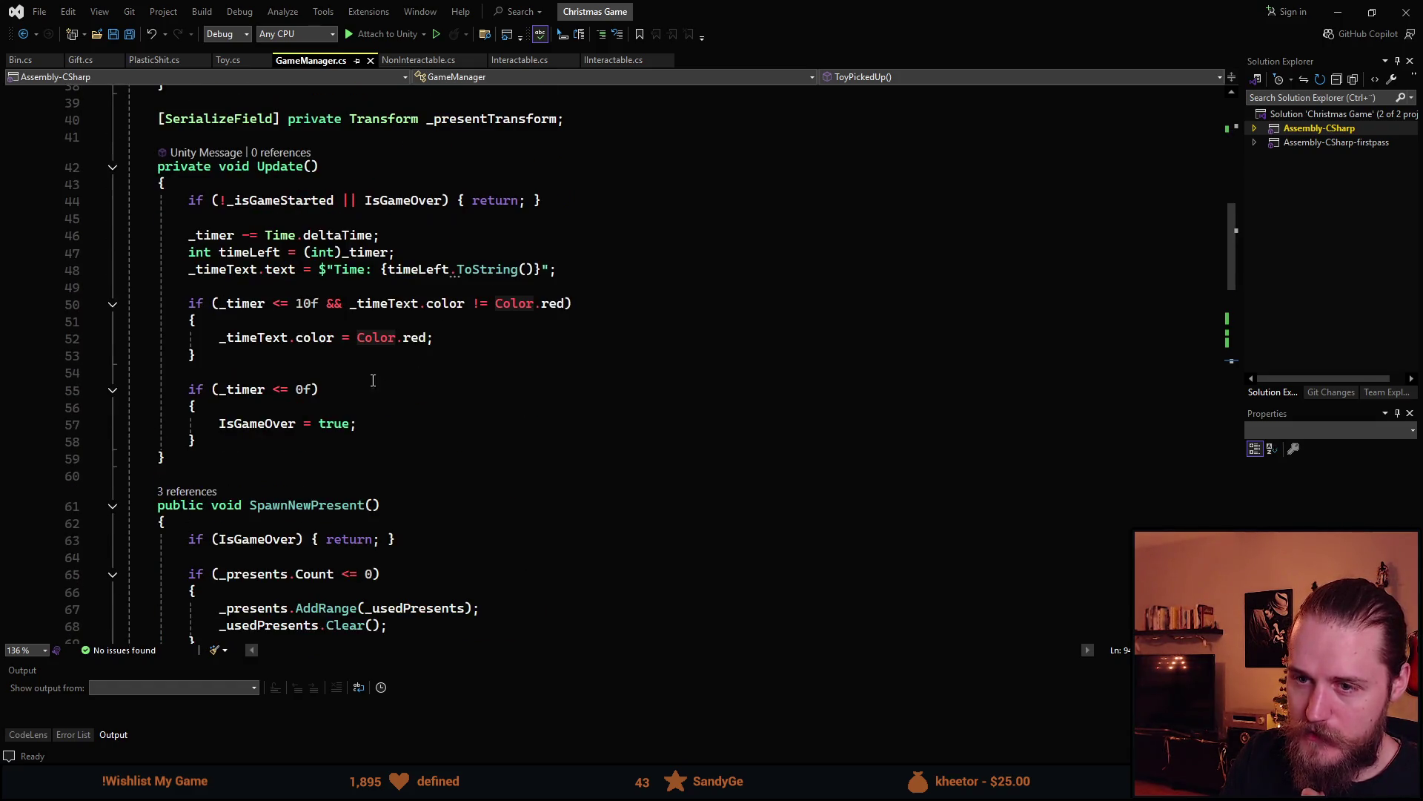
pyautogui.click(244, 184)
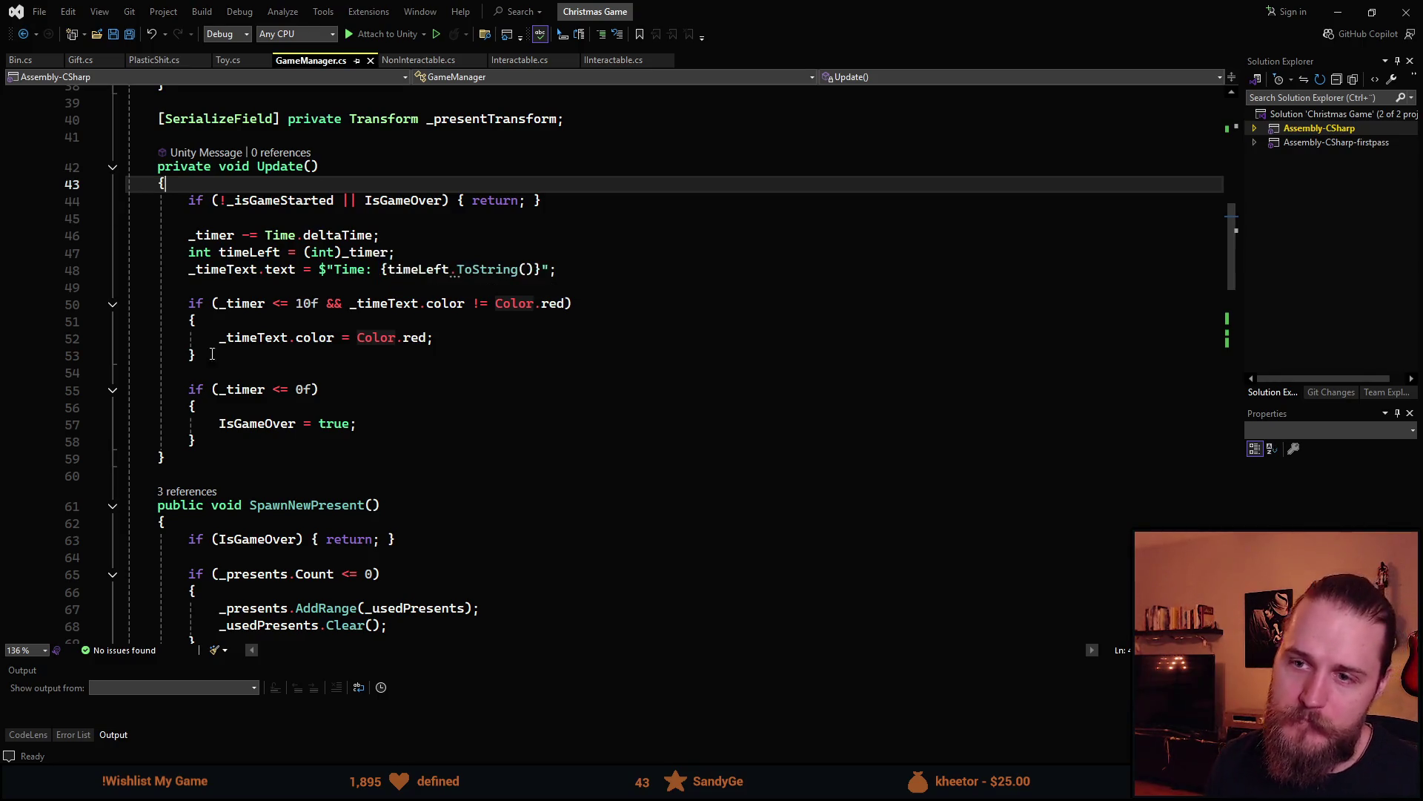
pyautogui.scroll(-11, 356, 435)
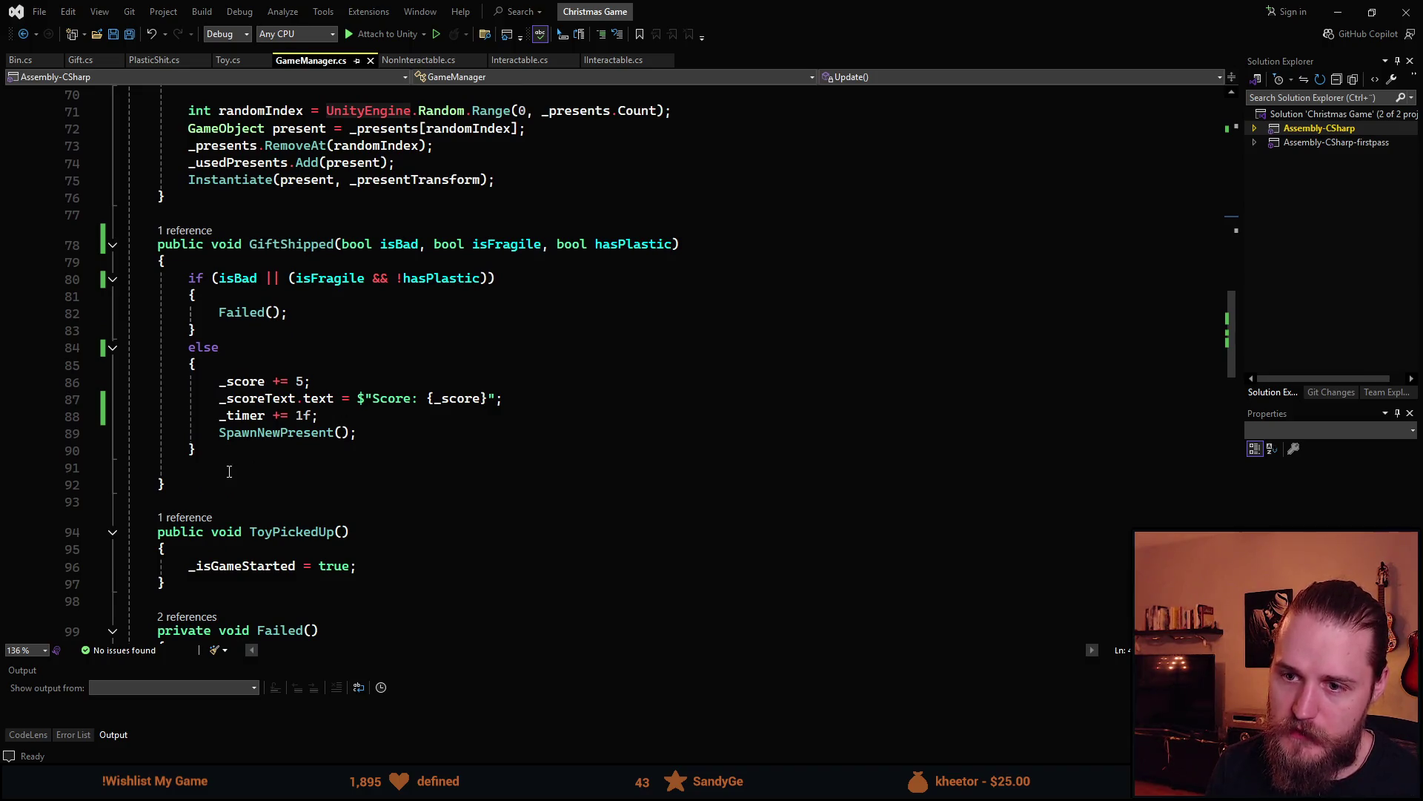
pyautogui.scroll(17, 234, 469)
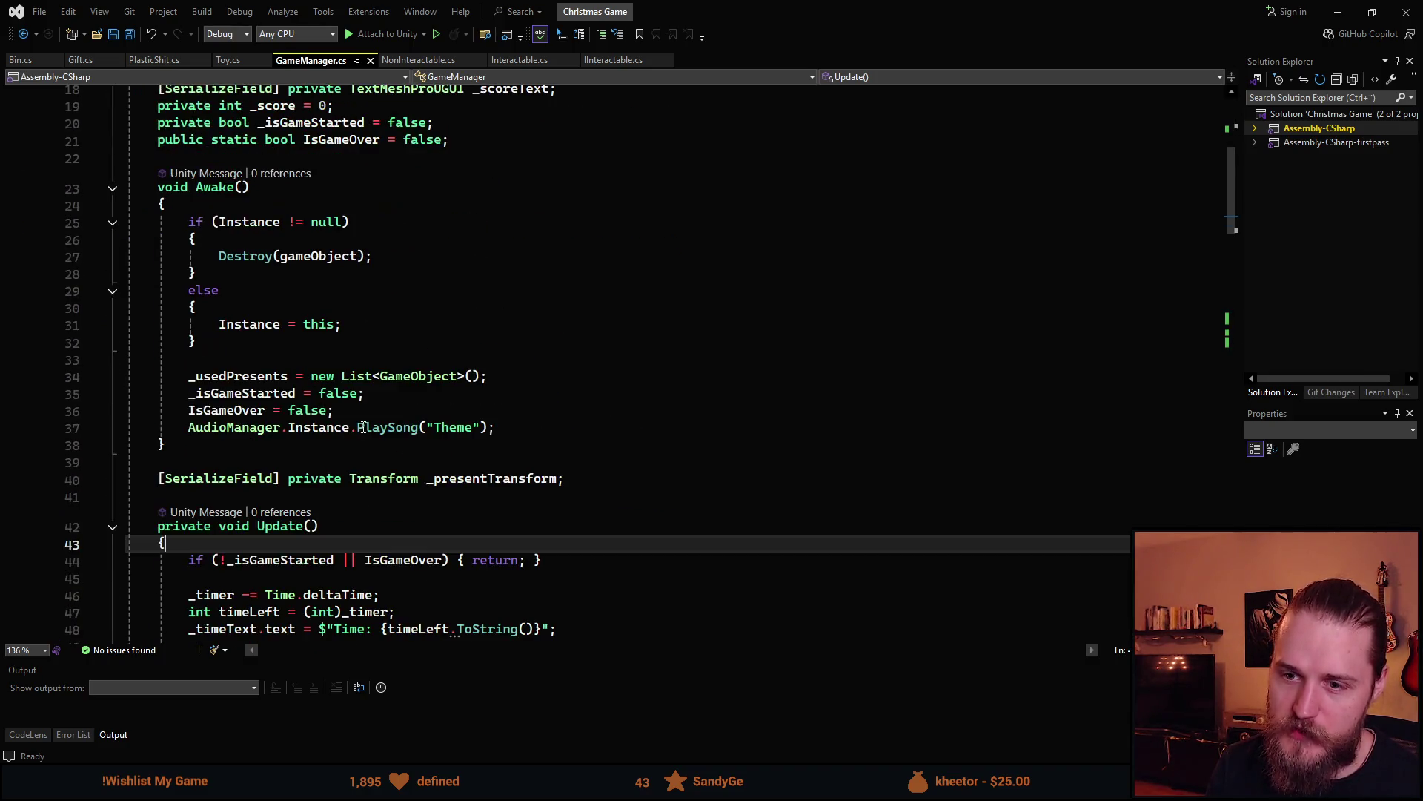
pyautogui.click(467, 144)
# Declare a private bool _shipped = false; field and save GameManager.cs
pyautogui.press('Return')
pyautogui.press('Return')
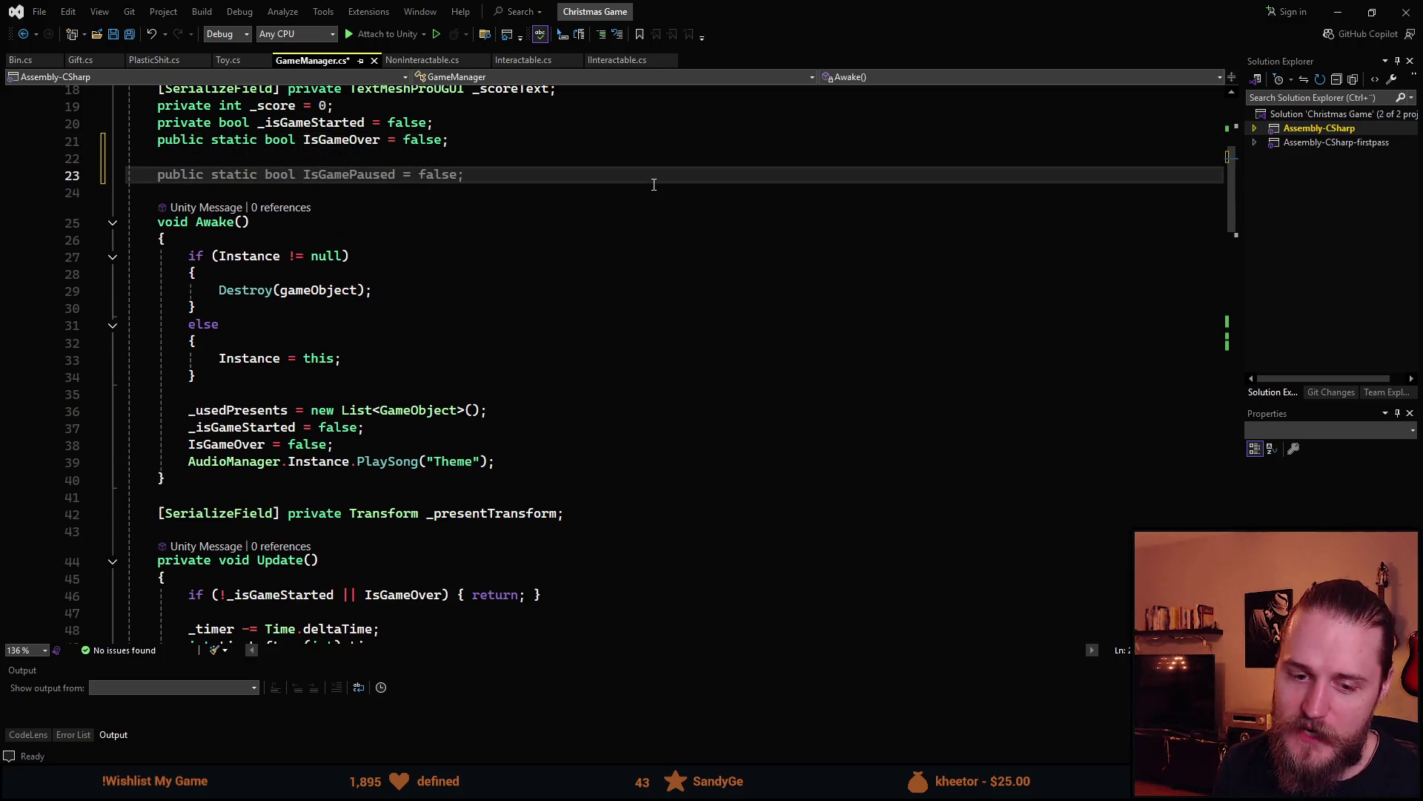
pyautogui.write('private bo')
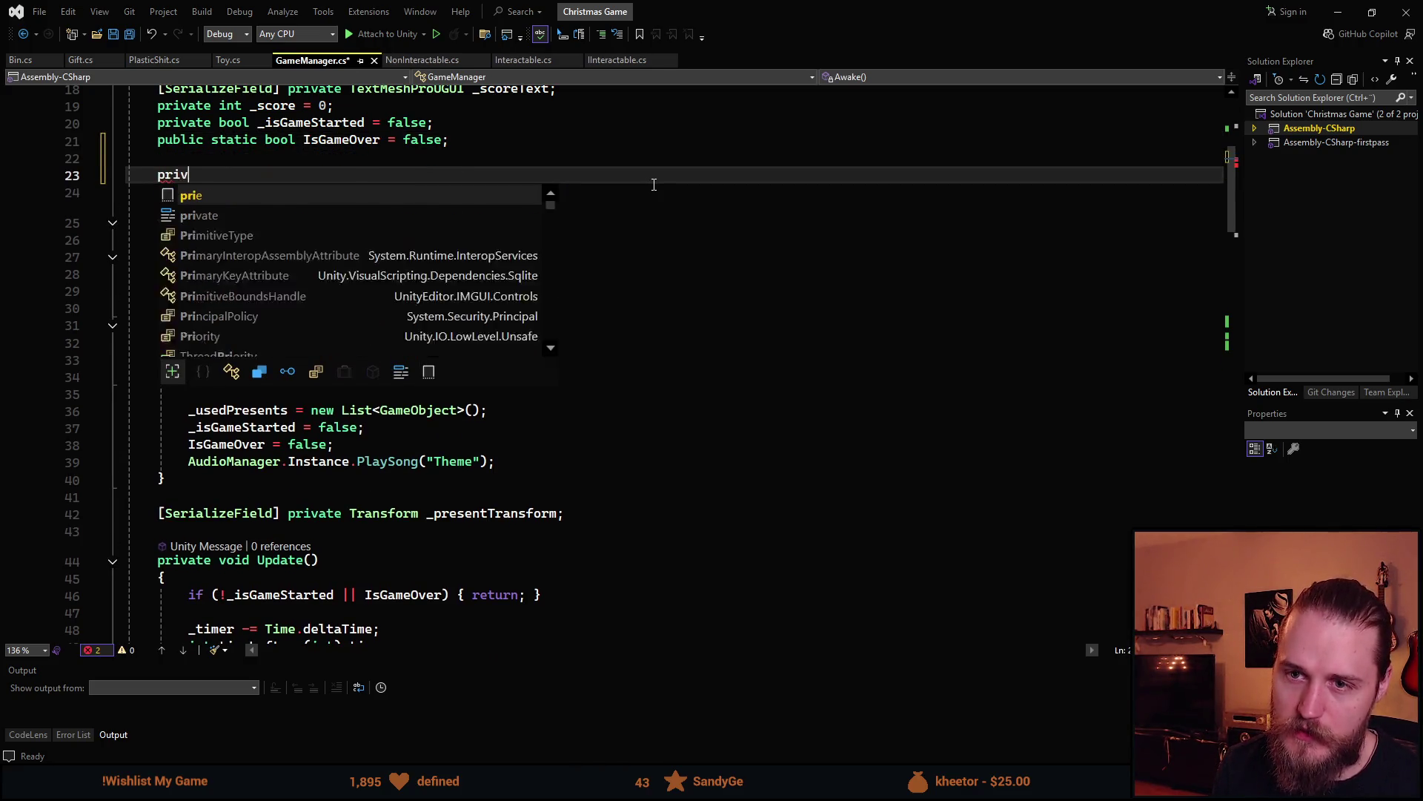
pyautogui.write('ol _')
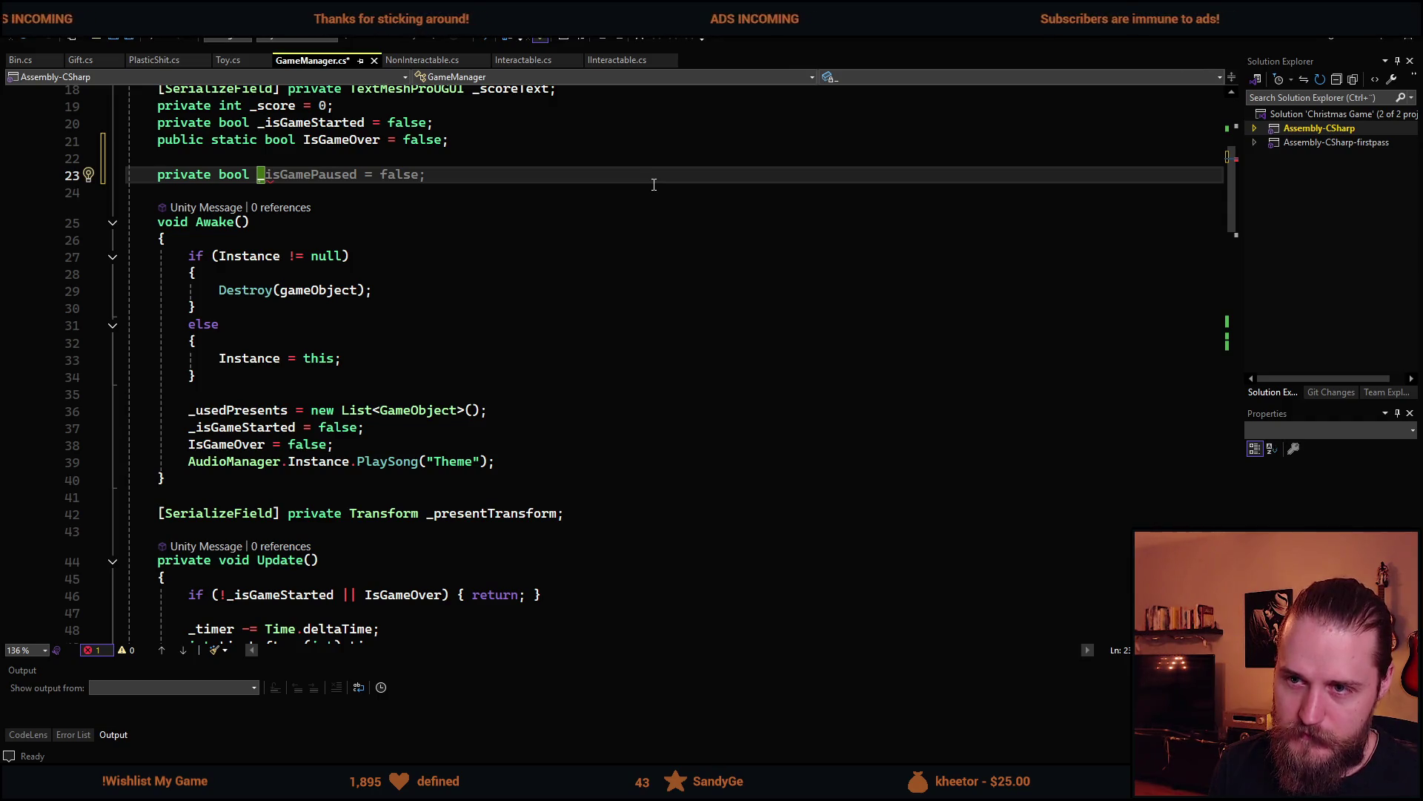
pyautogui.write('ship')
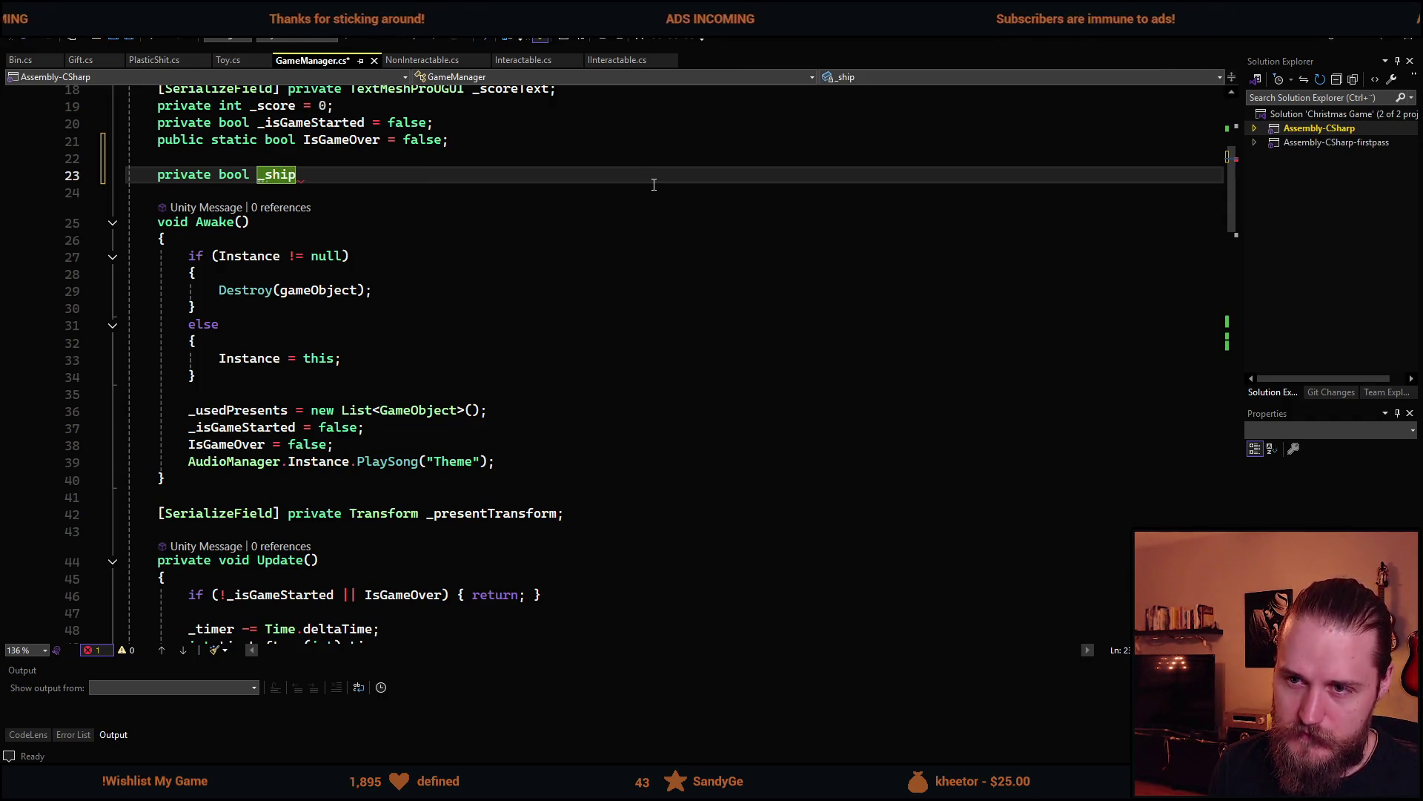
pyautogui.write('ped = false;')
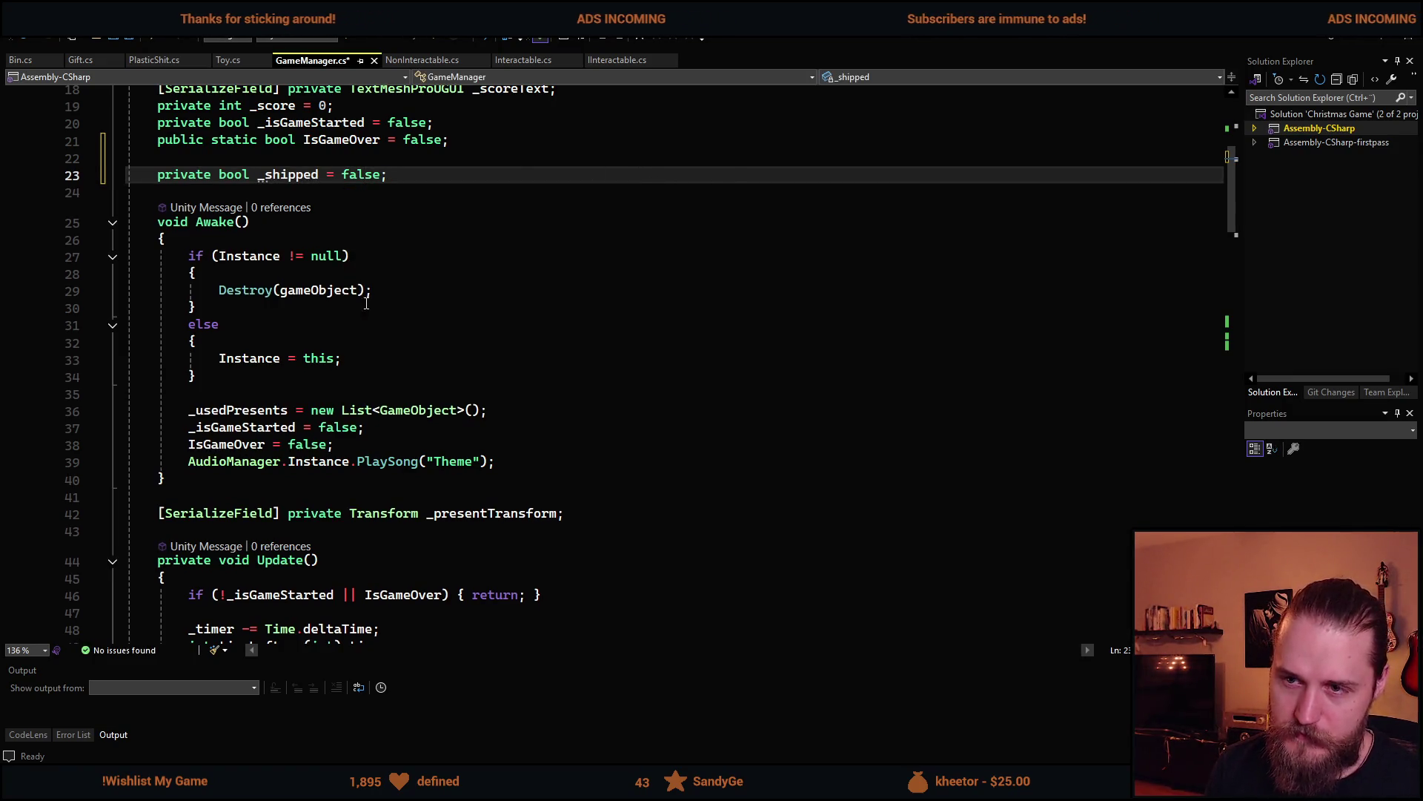
pyautogui.hotkey('ctrl', 's')
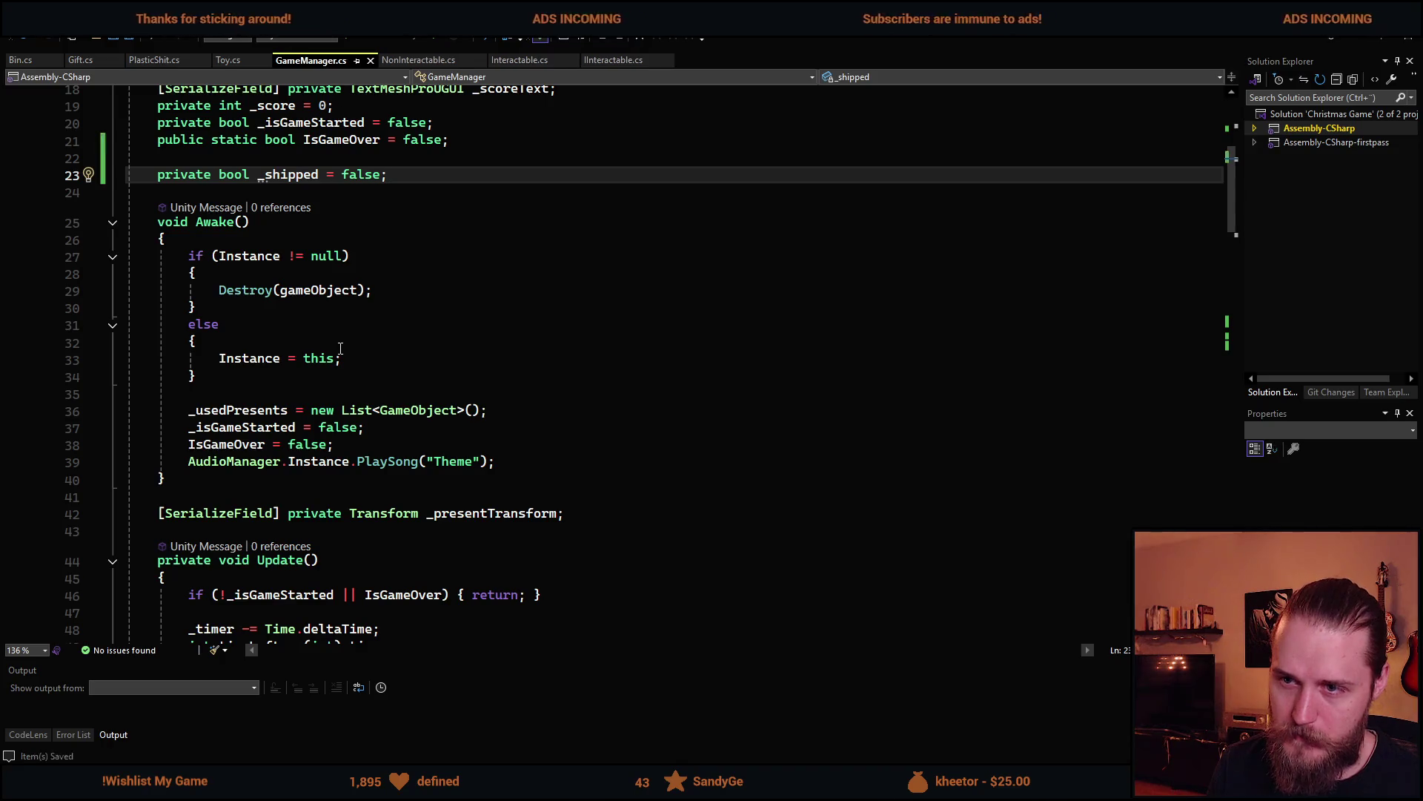
# Start an if (!_shipped) block at the top of Update, after the game-started check
pyautogui.scroll(2, 246, 394)
pyautogui.scroll(-6, 245, 395)
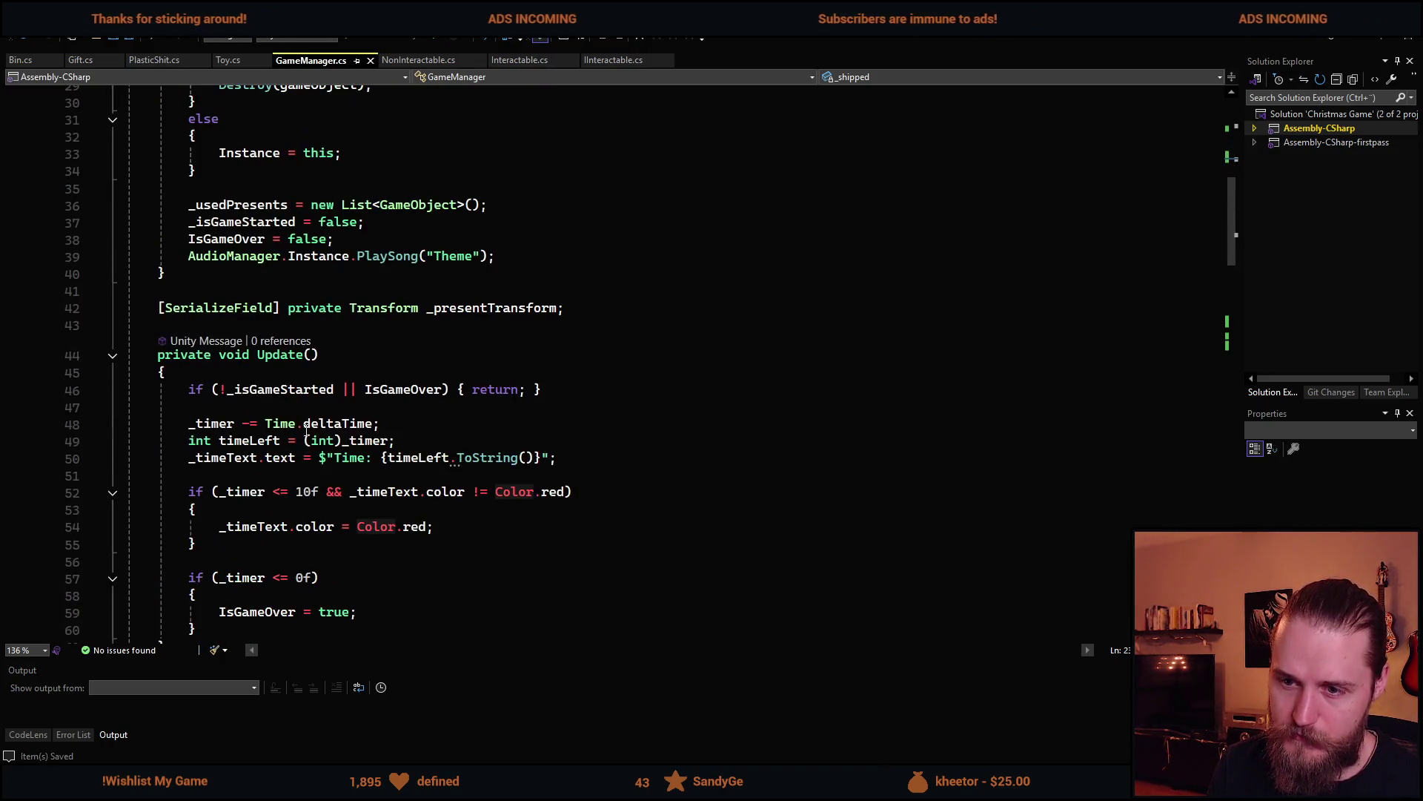
pyautogui.click(351, 409)
pyautogui.press('Return')
pyautogui.press('Return')
pyautogui.press('Up')
pyautogui.write('if ')
pyautogui.write('(_')
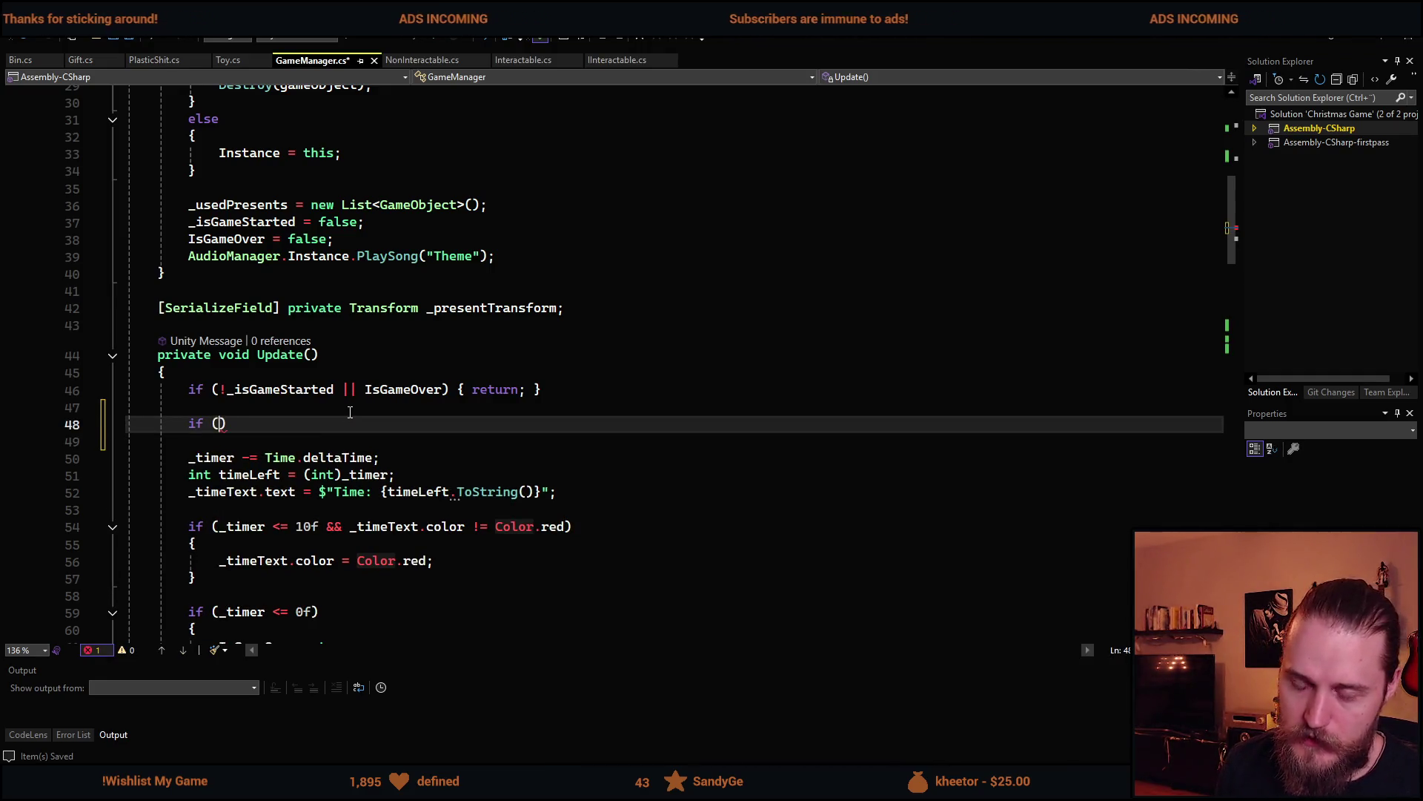
pyautogui.press('BackSpace')
pyautogui.write('!_sh')
pyautogui.press('Tab')
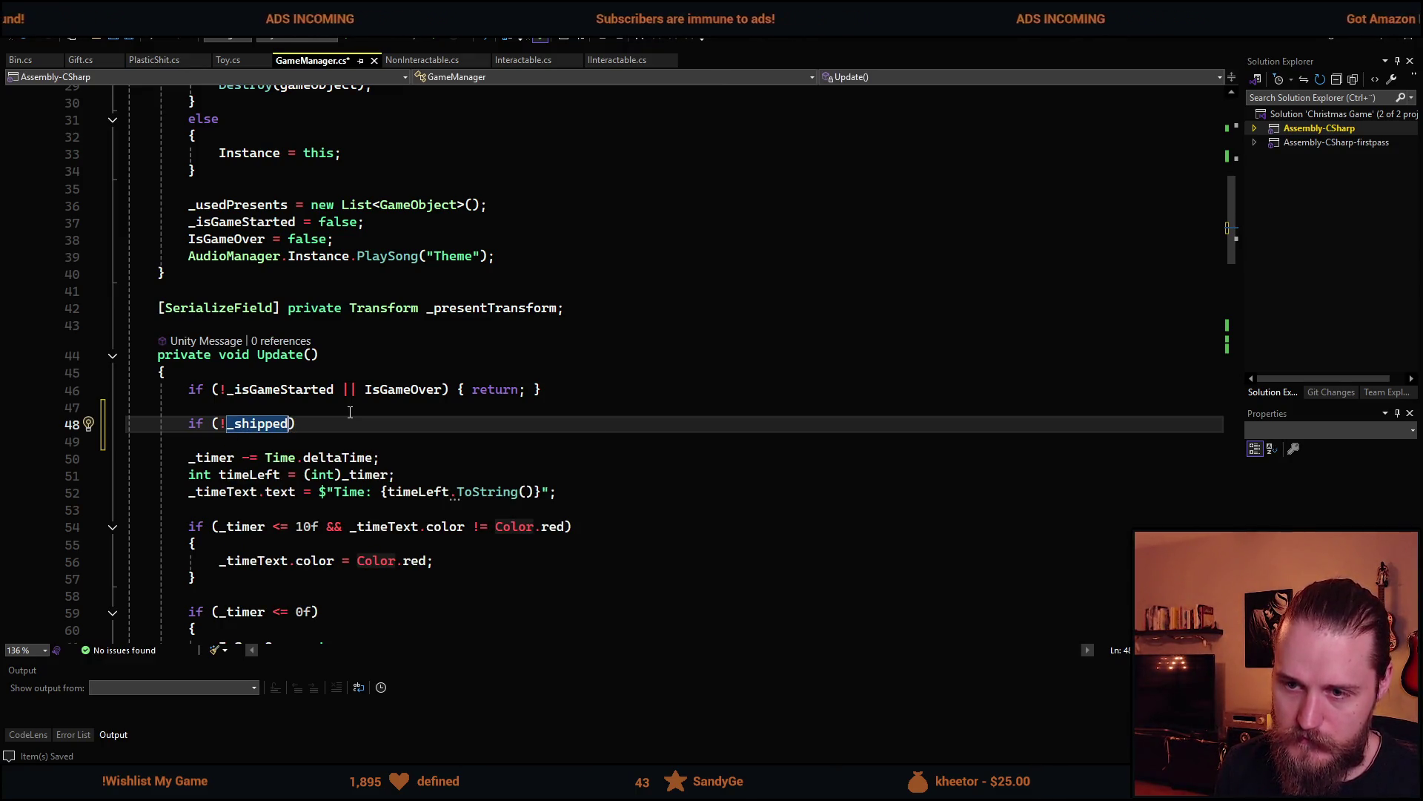
pyautogui.press('End')
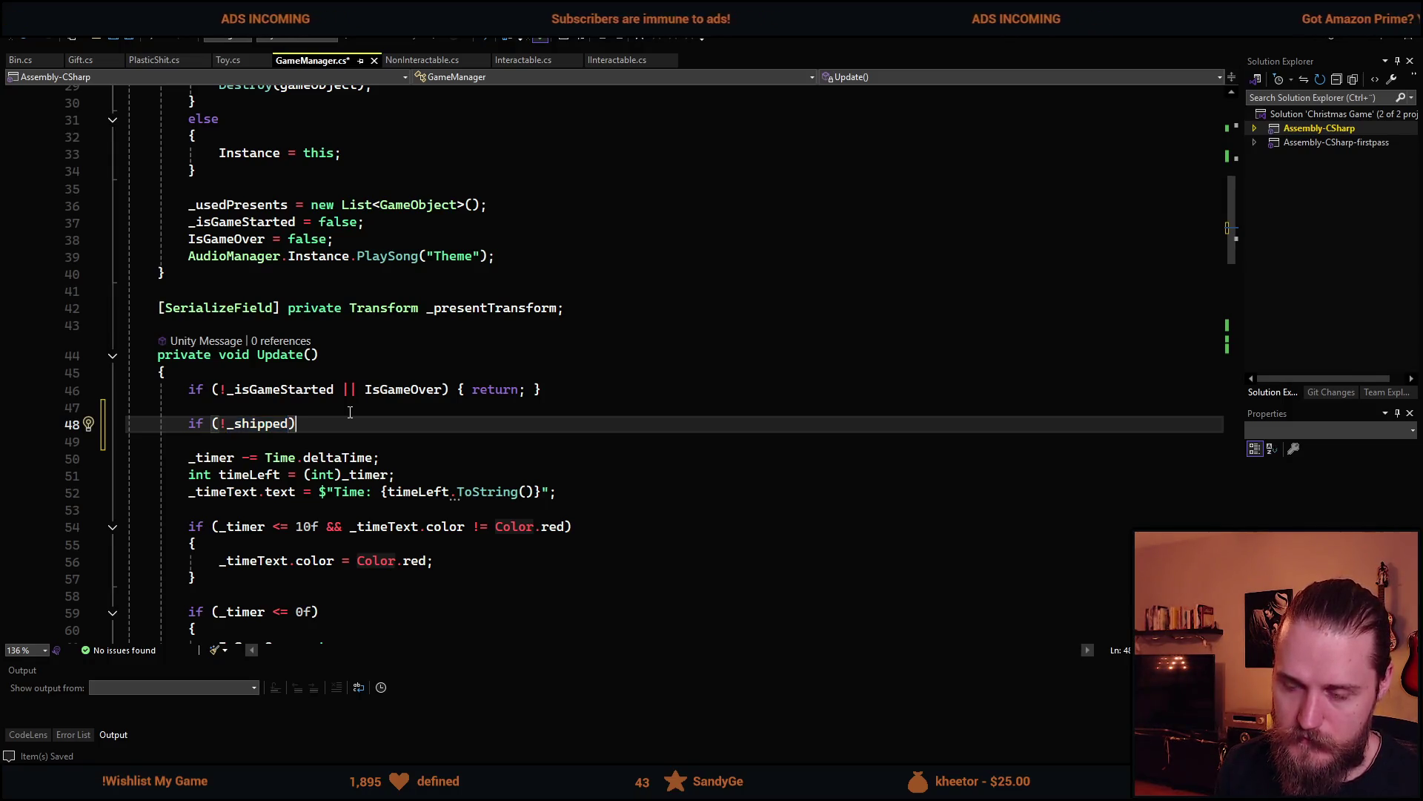
pyautogui.press('Return')
# Declare a new private float _giftTimer field below _shipped and save the script
pyautogui.write('{')
pyautogui.press('Return')
pyautogui.scroll(7, 350, 413)
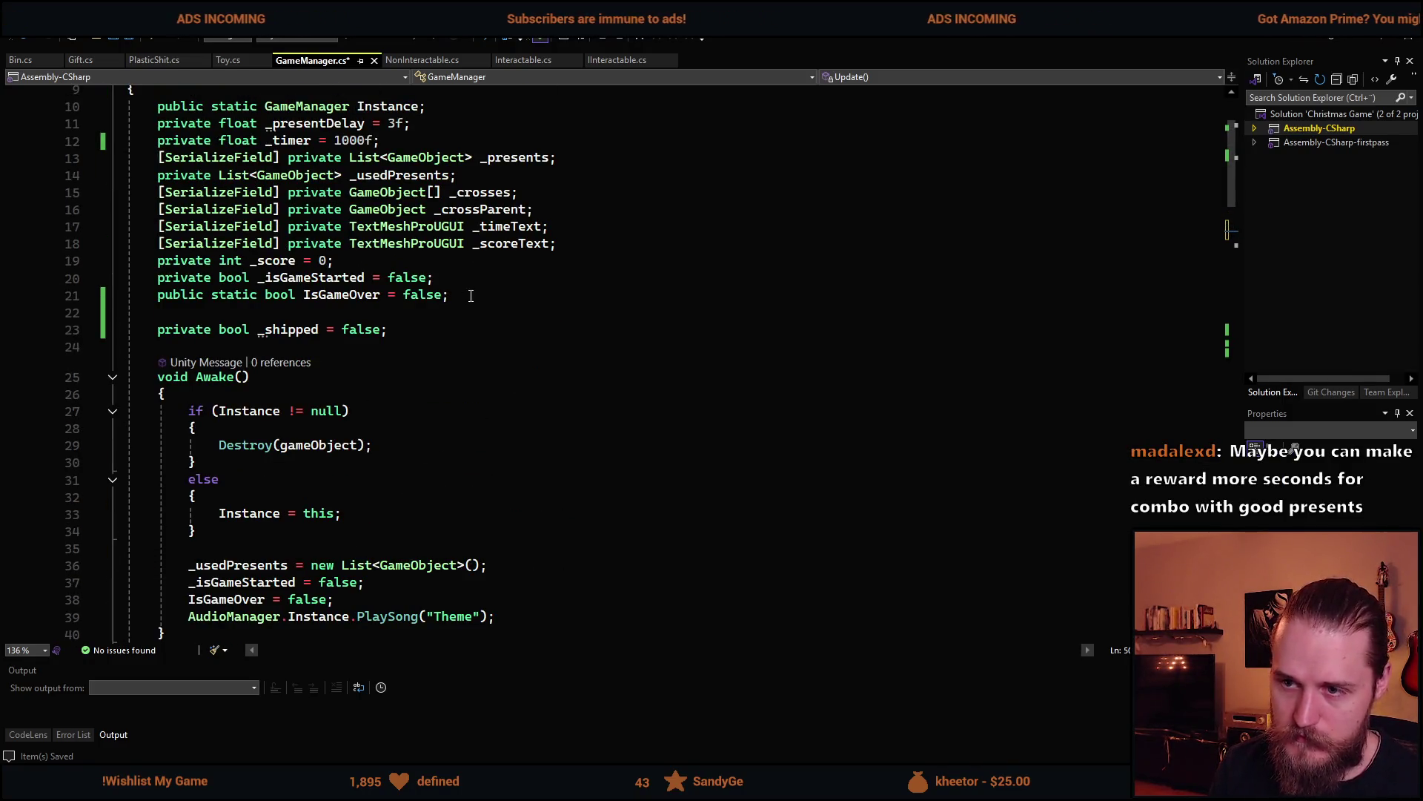
pyautogui.click(454, 330)
pyautogui.press('Return')
pyautogui.write('privatef')
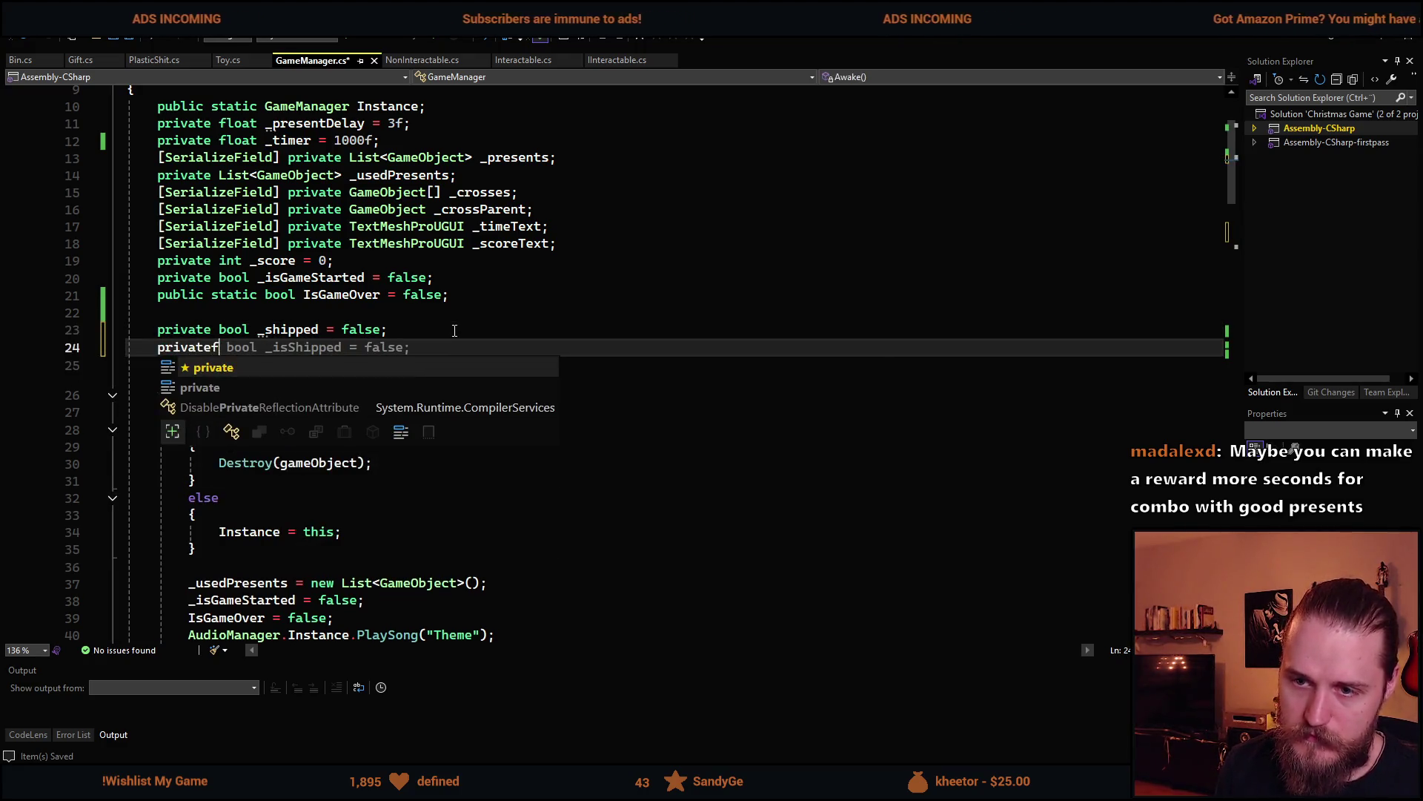
pyautogui.press('BackSpace')
pyautogui.write(' float _s')
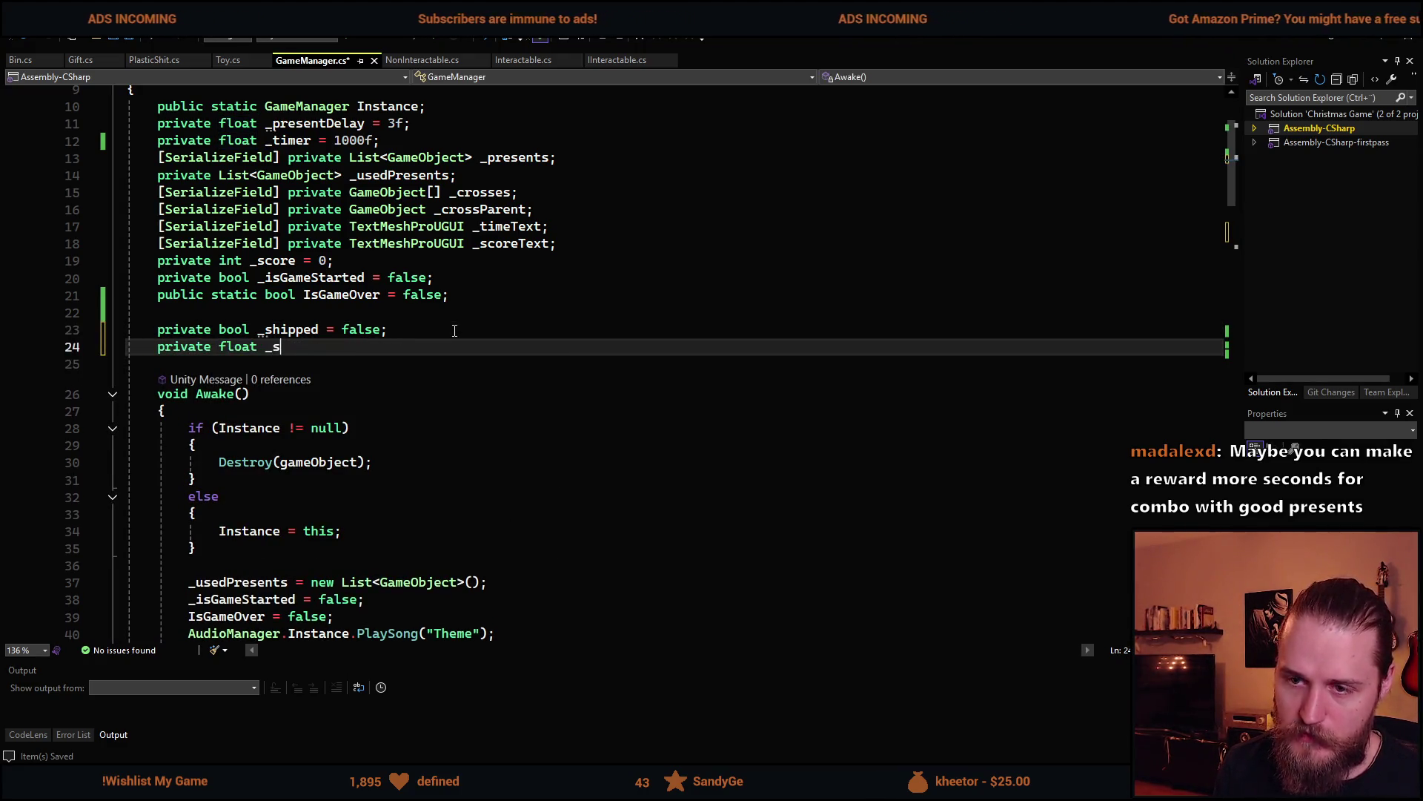
pyautogui.write('hippedTimer')
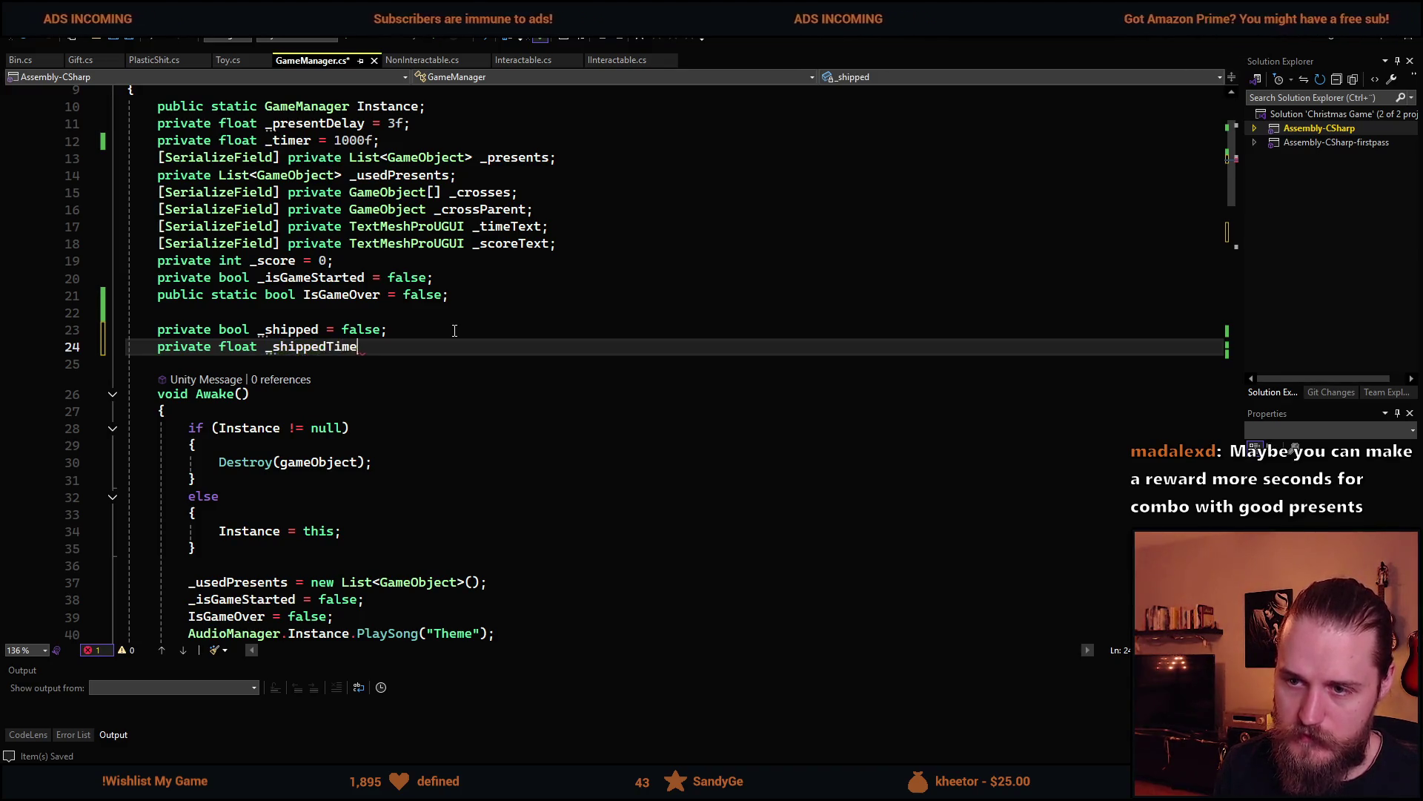
pyautogui.hotkey('ctrl', 'BackSpace')
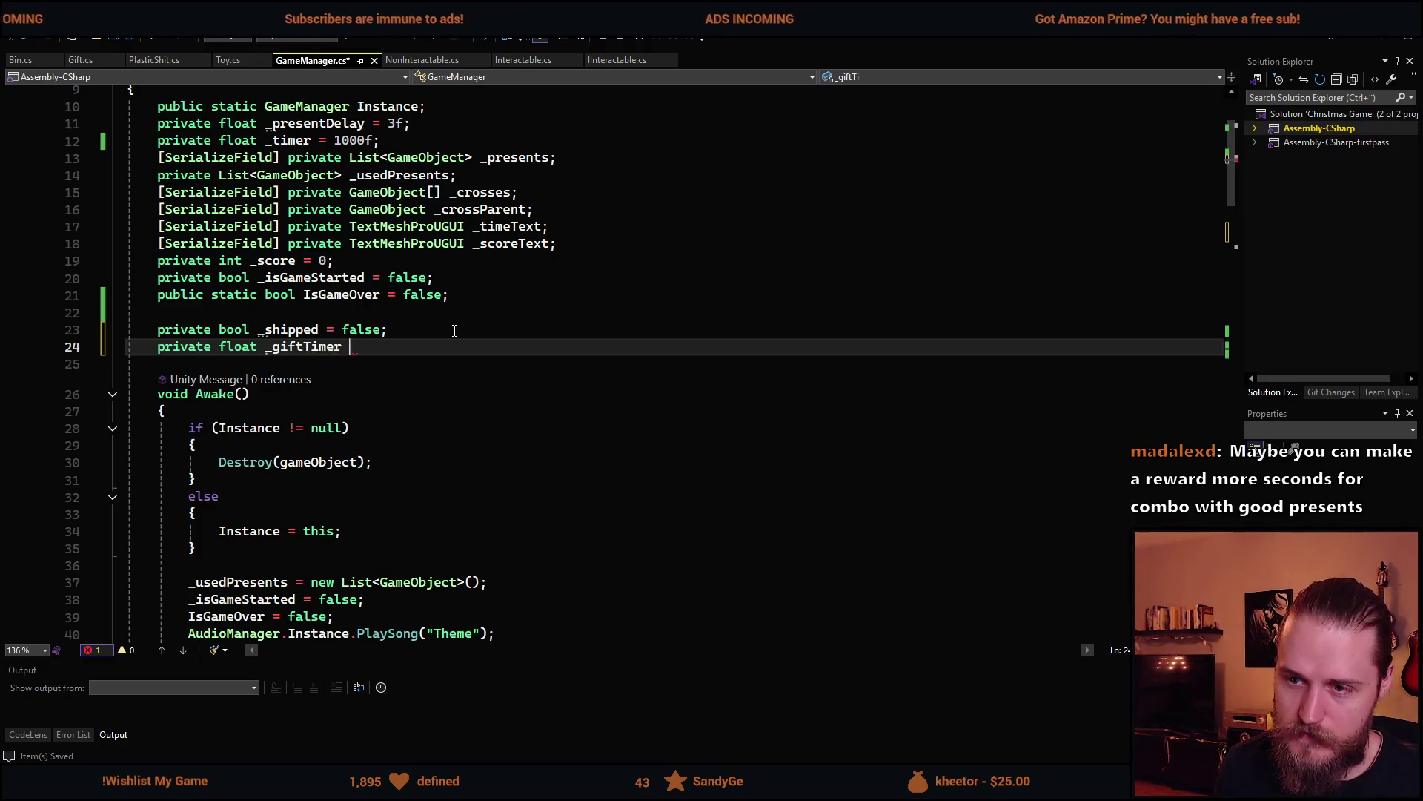
pyautogui.hotkey('ctrl', 's')
# Add '_timer += Time.deltaTime;' inside the if (!_shipped) block
pyautogui.scroll(-10, 415, 445)
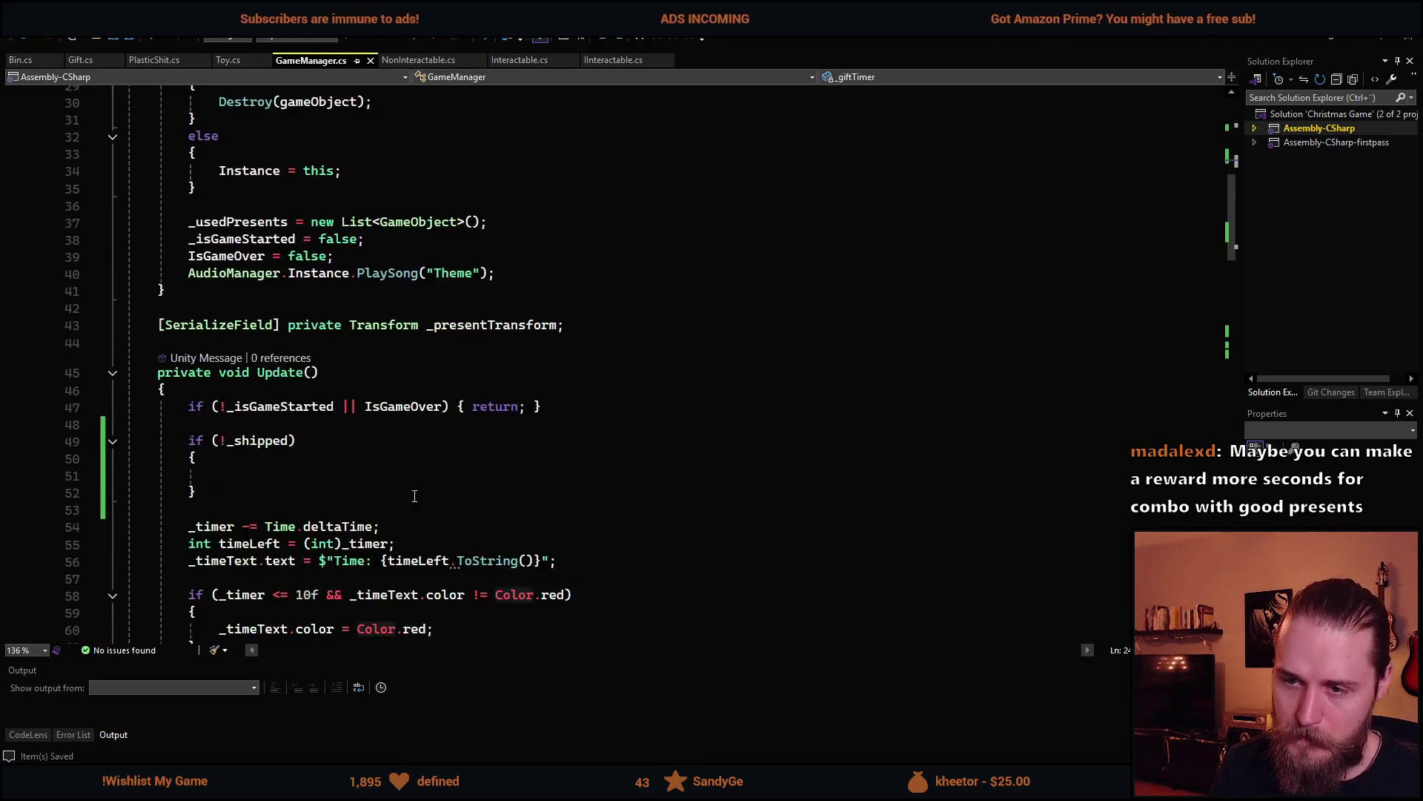
pyautogui.scroll(1, 252, 395)
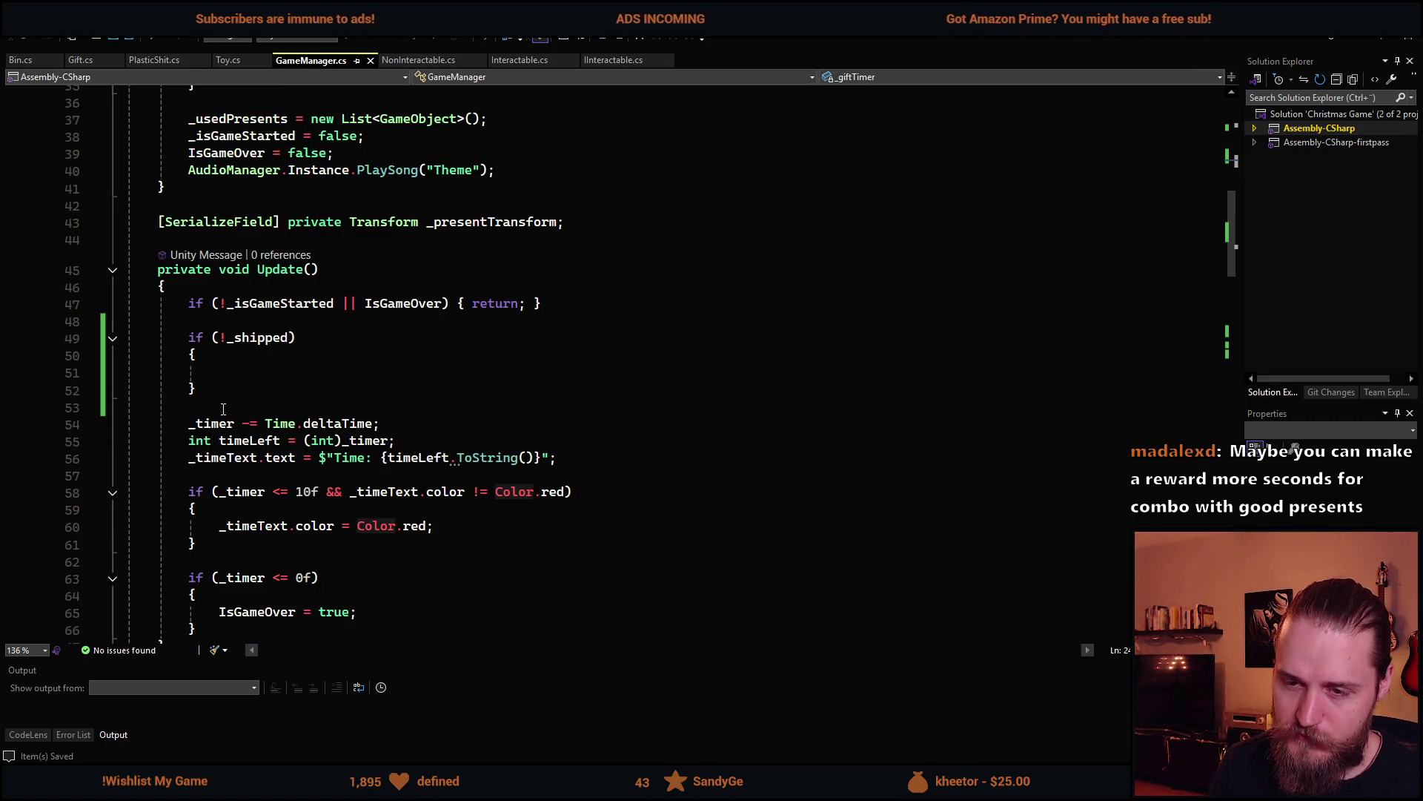
pyautogui.click(520, 372)
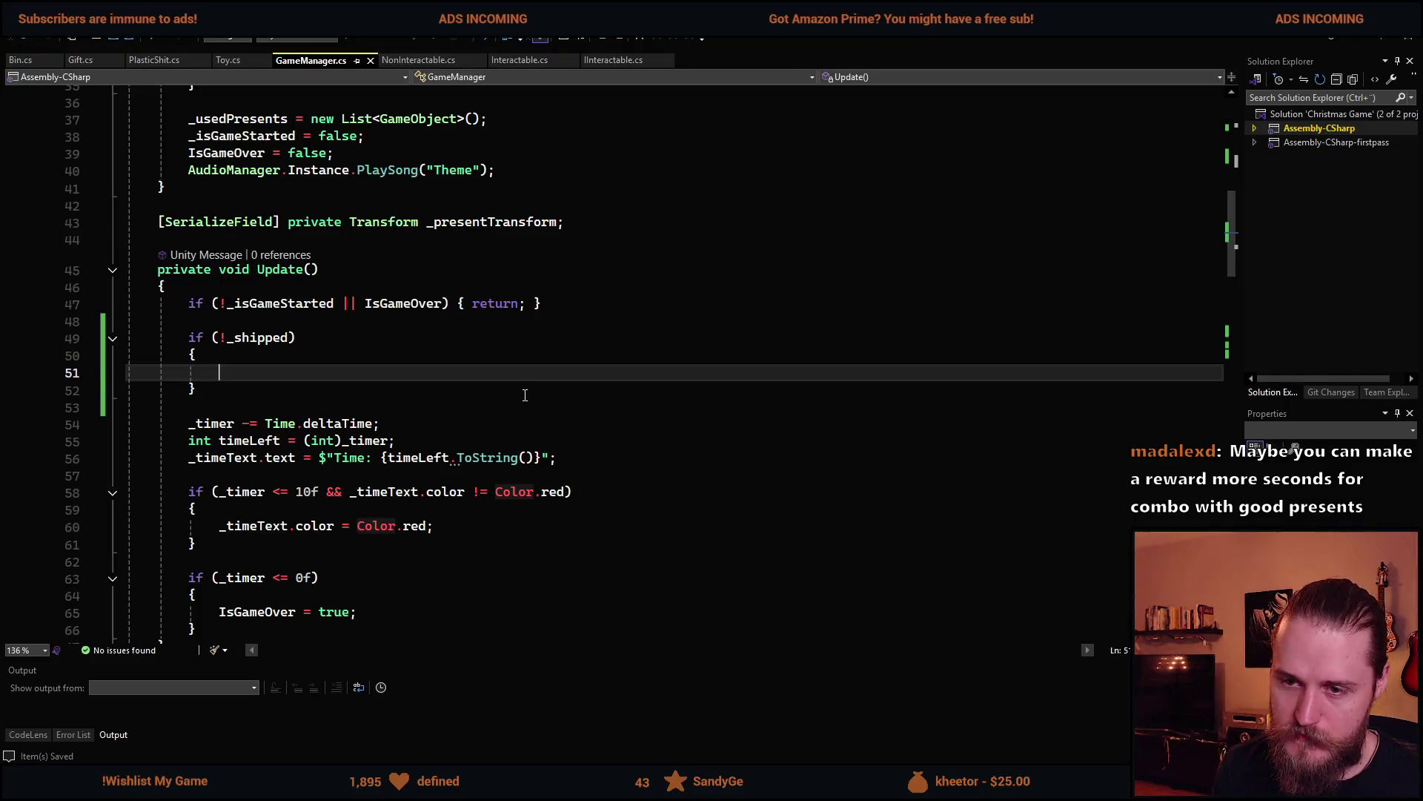
pyautogui.write('_ti')
pyautogui.press('Tab')
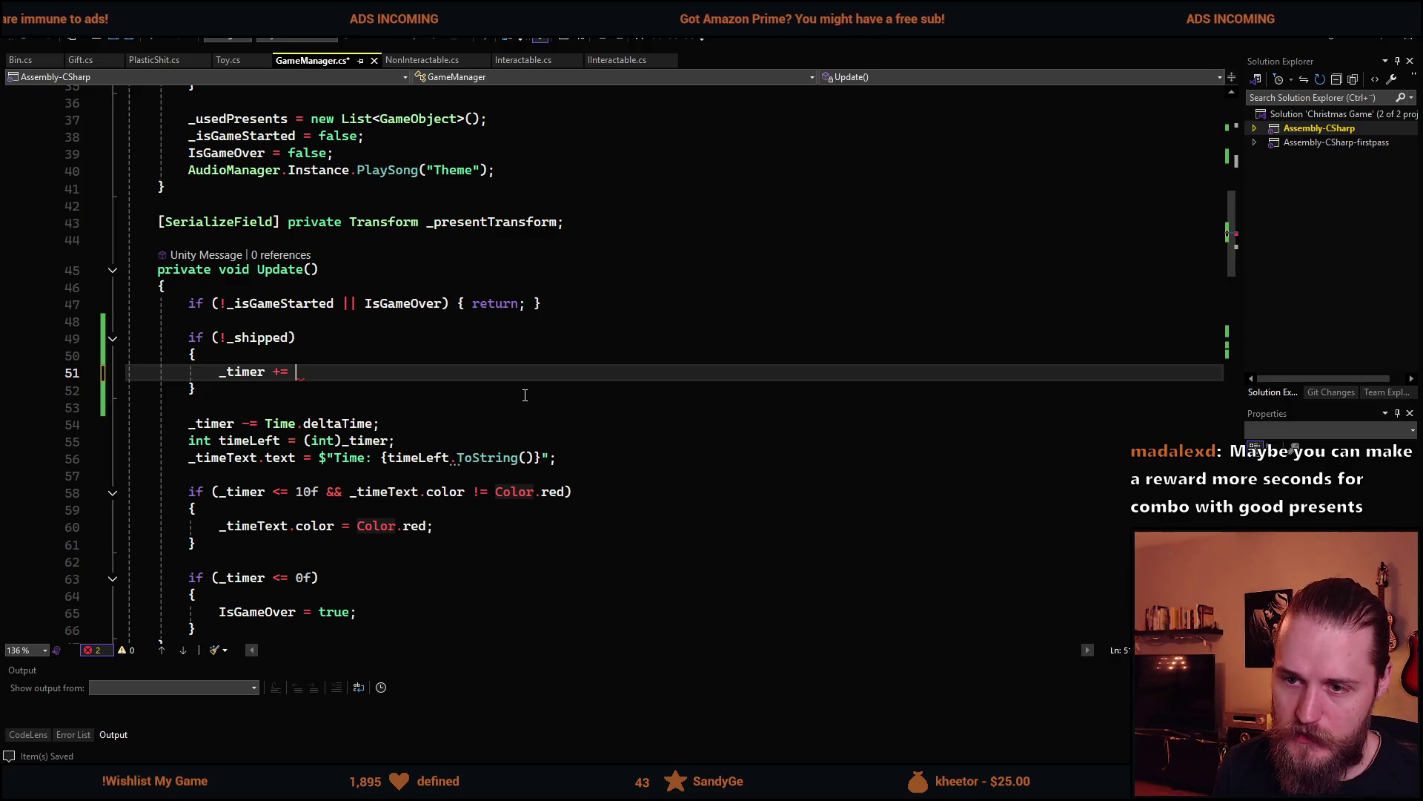
pyautogui.write('Time.del')
pyautogui.press('Tab')
pyautogui.write(';')
pyautogui.press('Return')
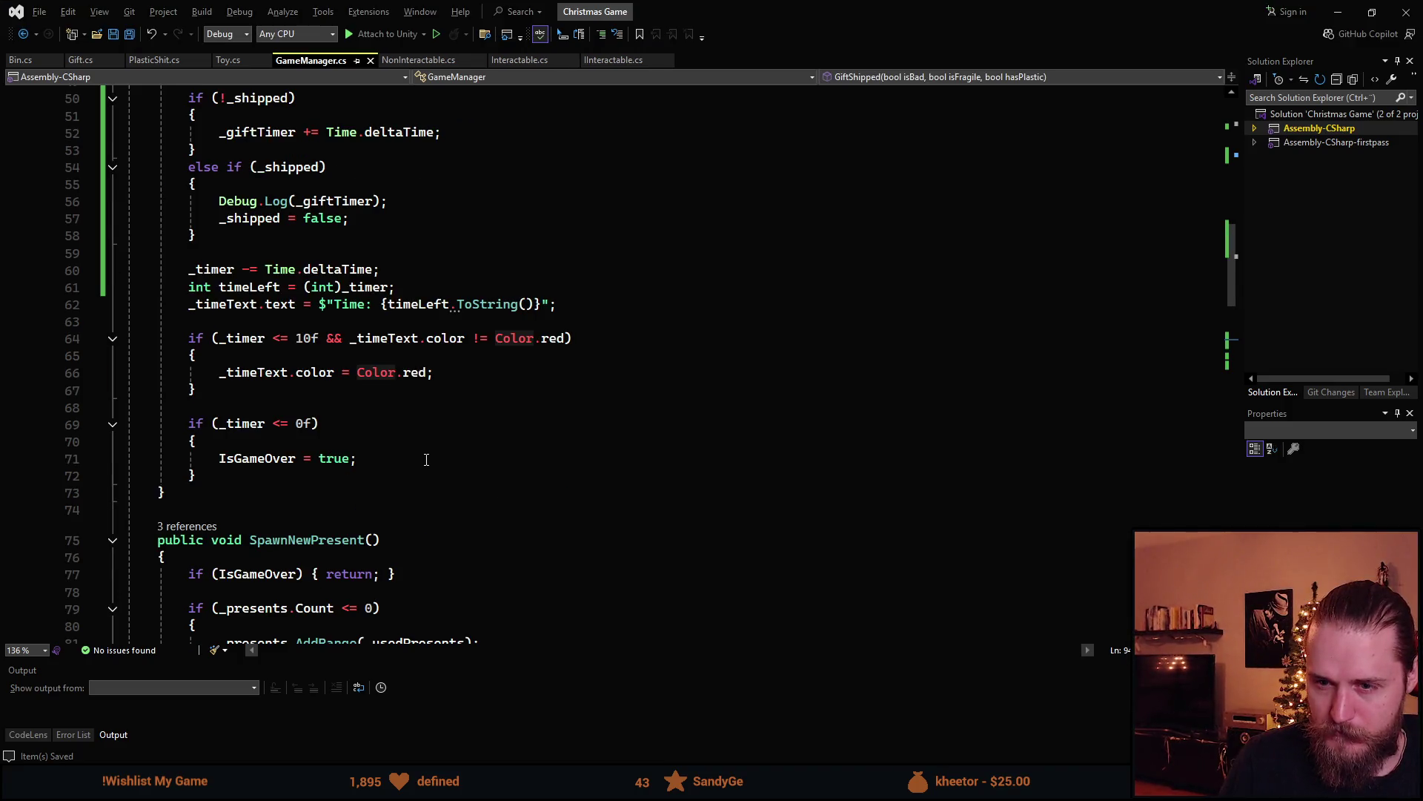
# Select the _shipped check on line 54, then return to Unity
pyautogui.doubleClick(312, 378)
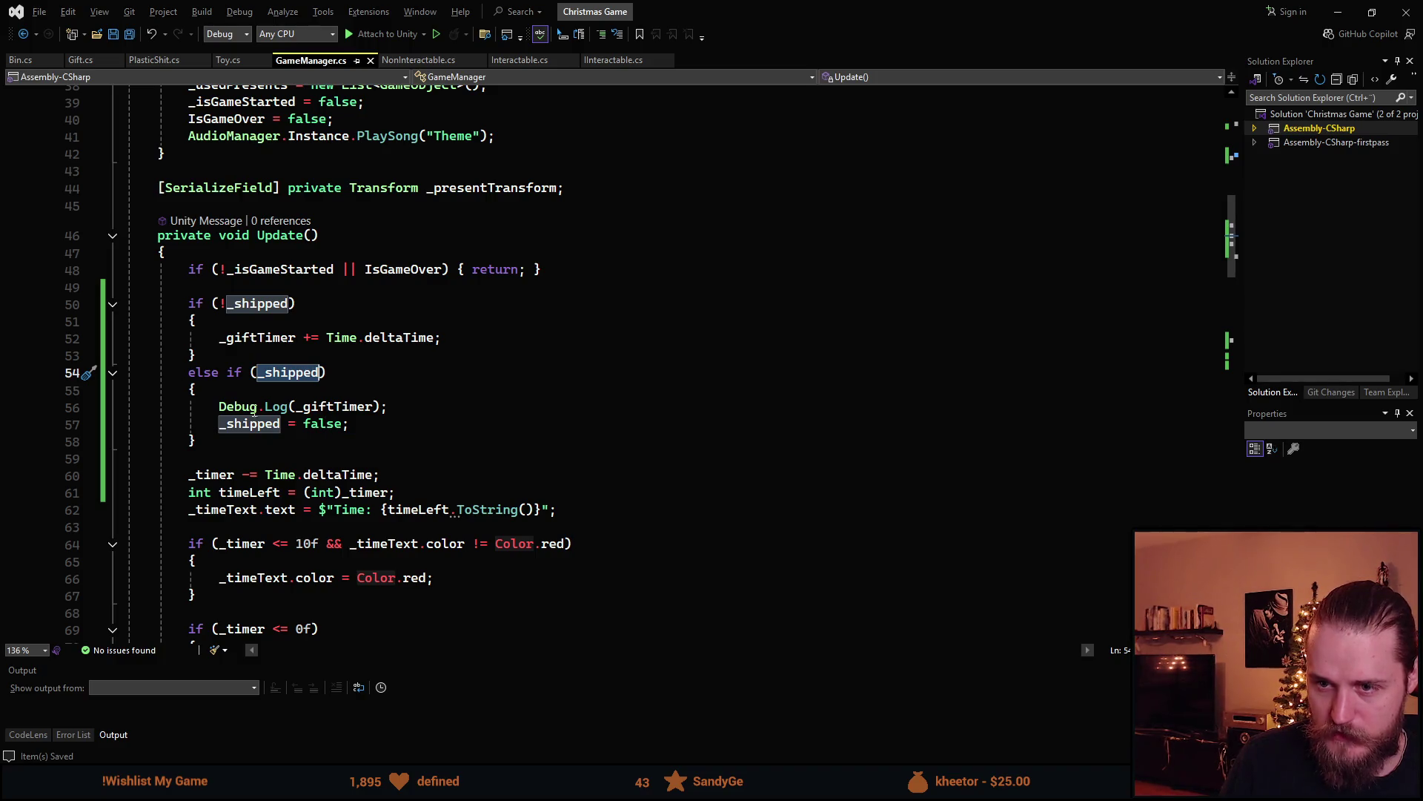
pyautogui.hotkey('alt', 'Tab')
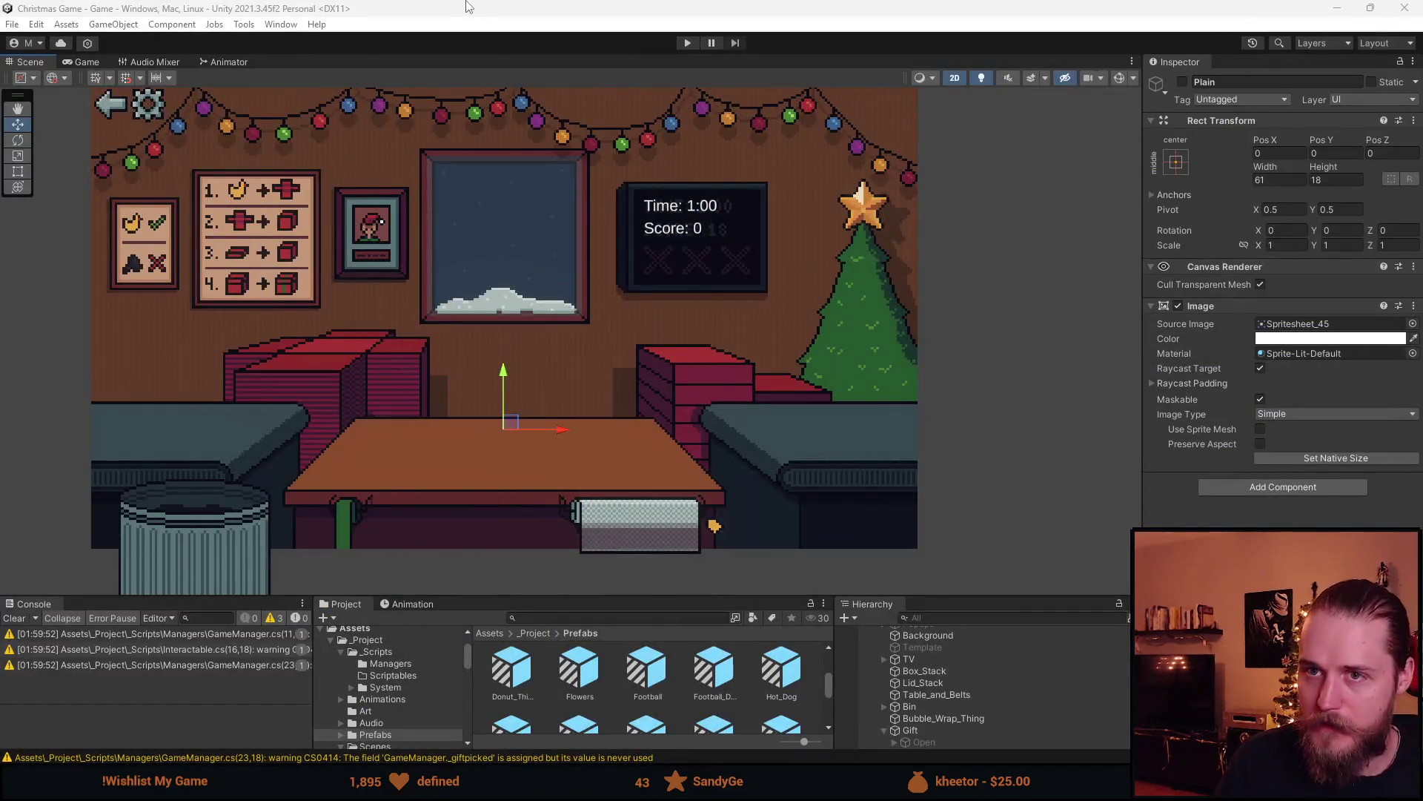
# Playtest by shipping the duck and toy car gifts, logging times 1.71681 and 7.017126
pyautogui.click(689, 43)
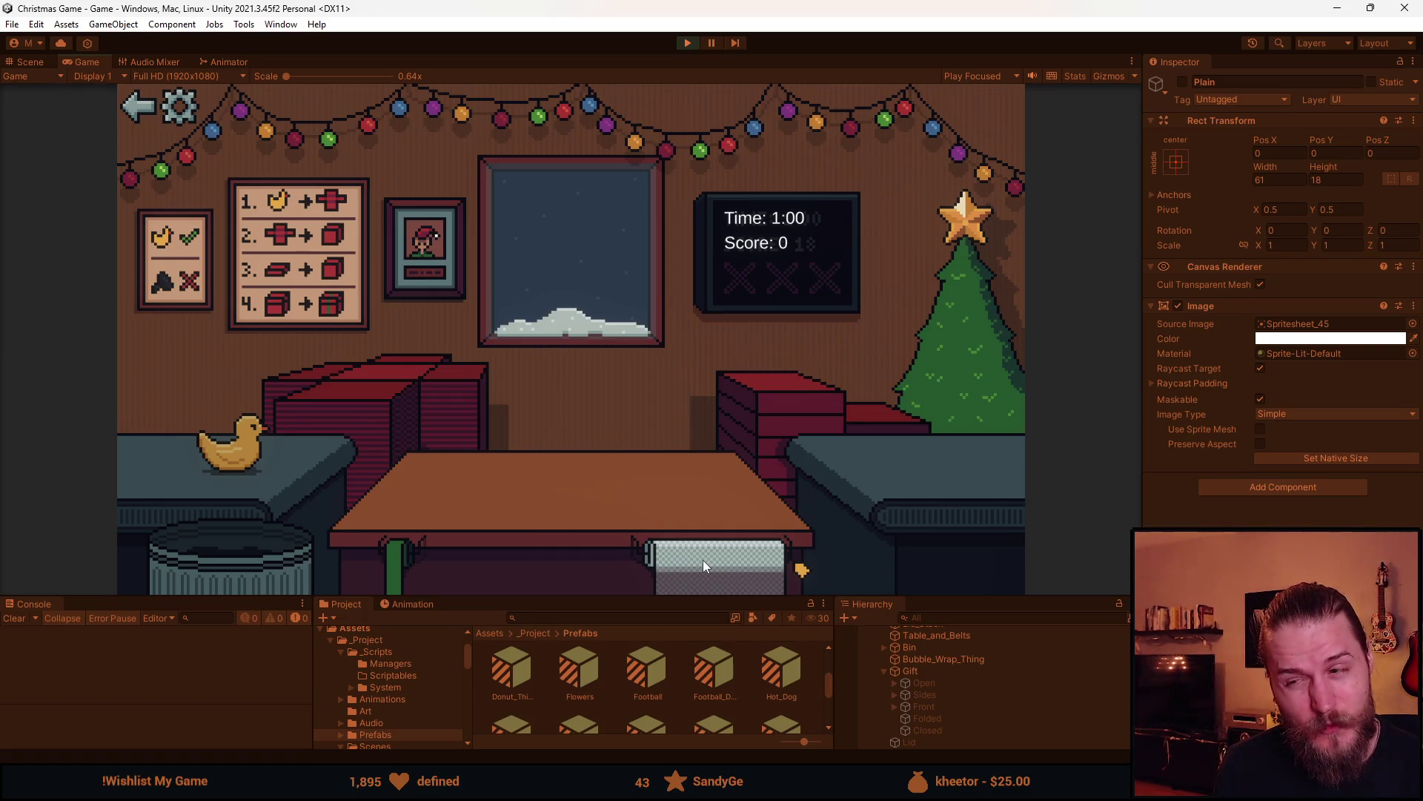
pyautogui.click(384, 391)
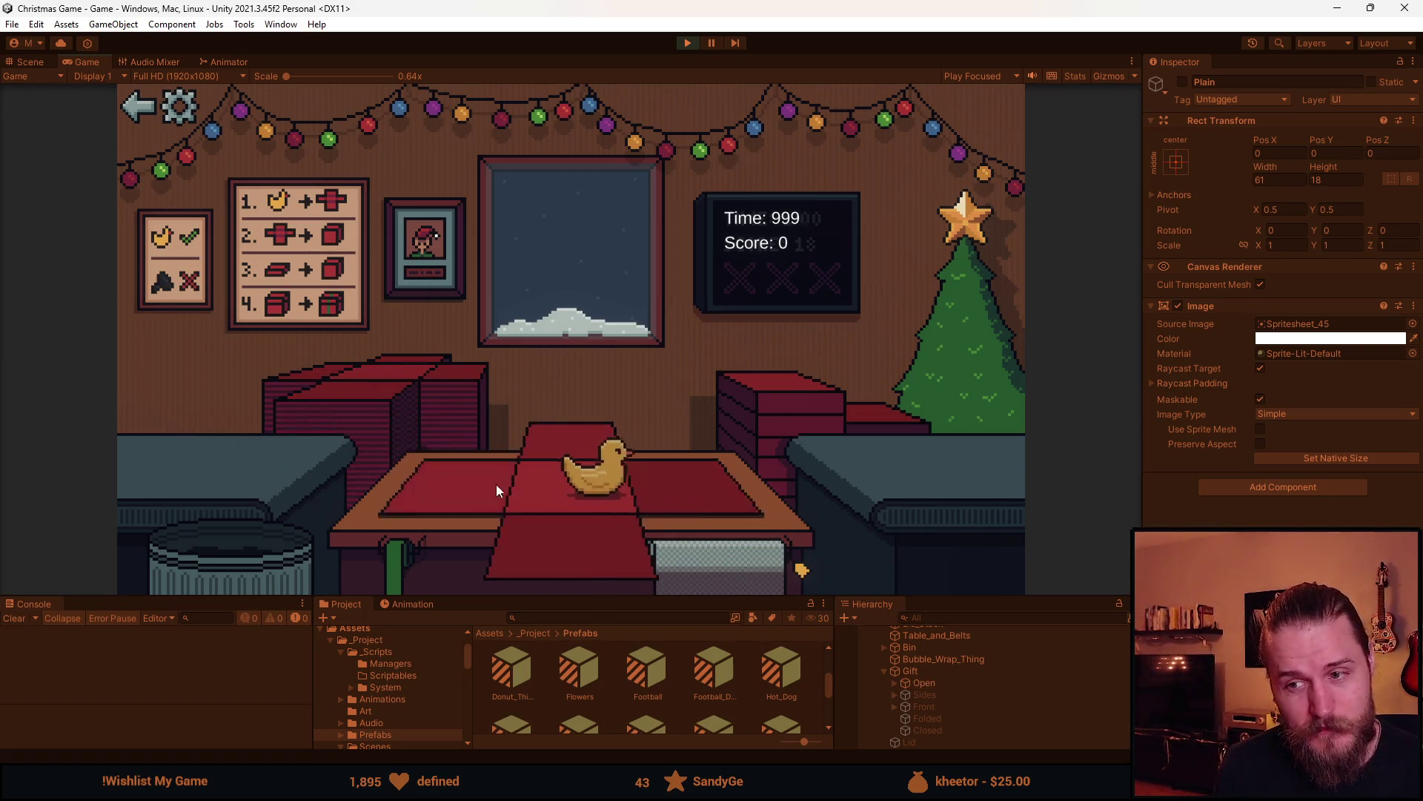
pyautogui.click(218, 473)
pyautogui.click(299, 550)
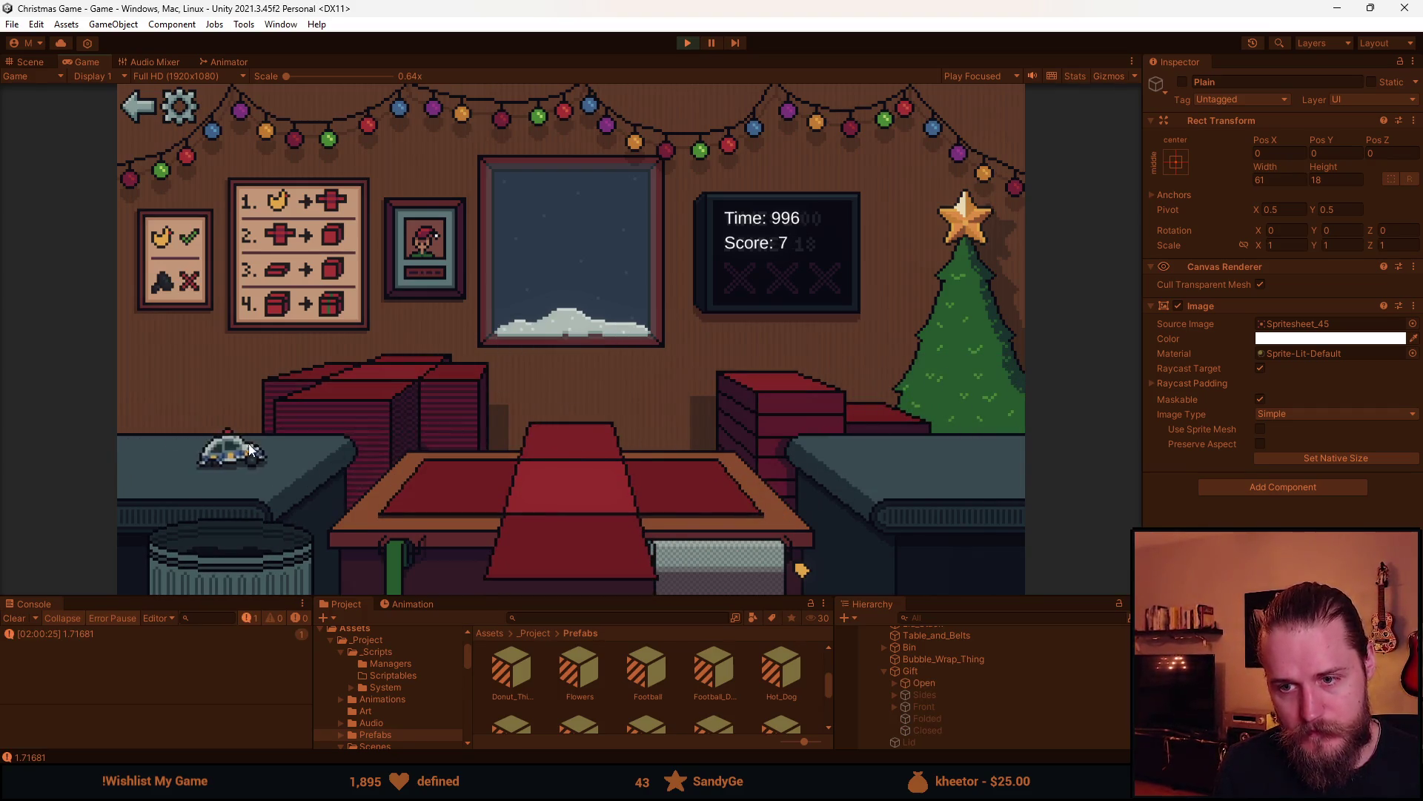
pyautogui.click(213, 469)
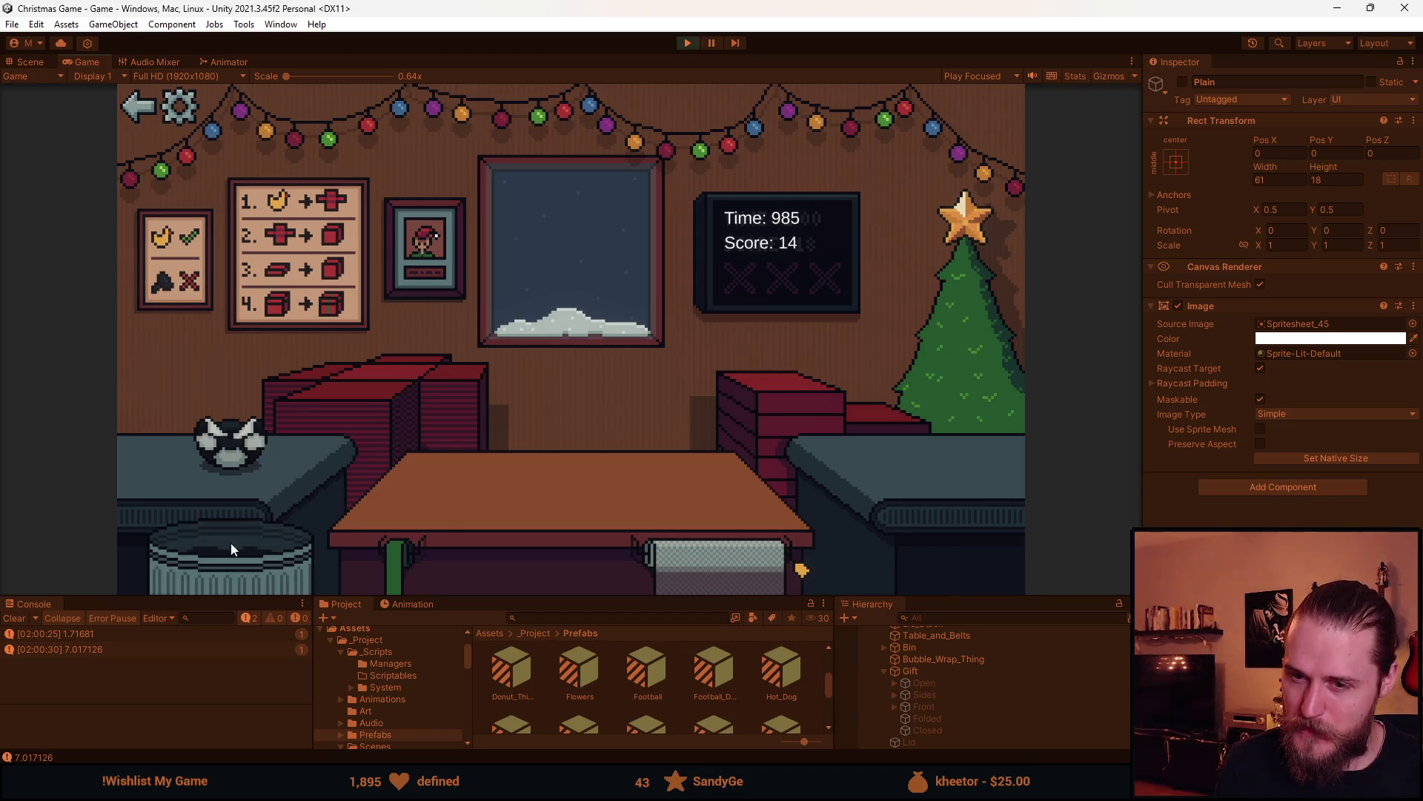
pyautogui.click(687, 42)
pyautogui.hotkey('alt', 'Tab')
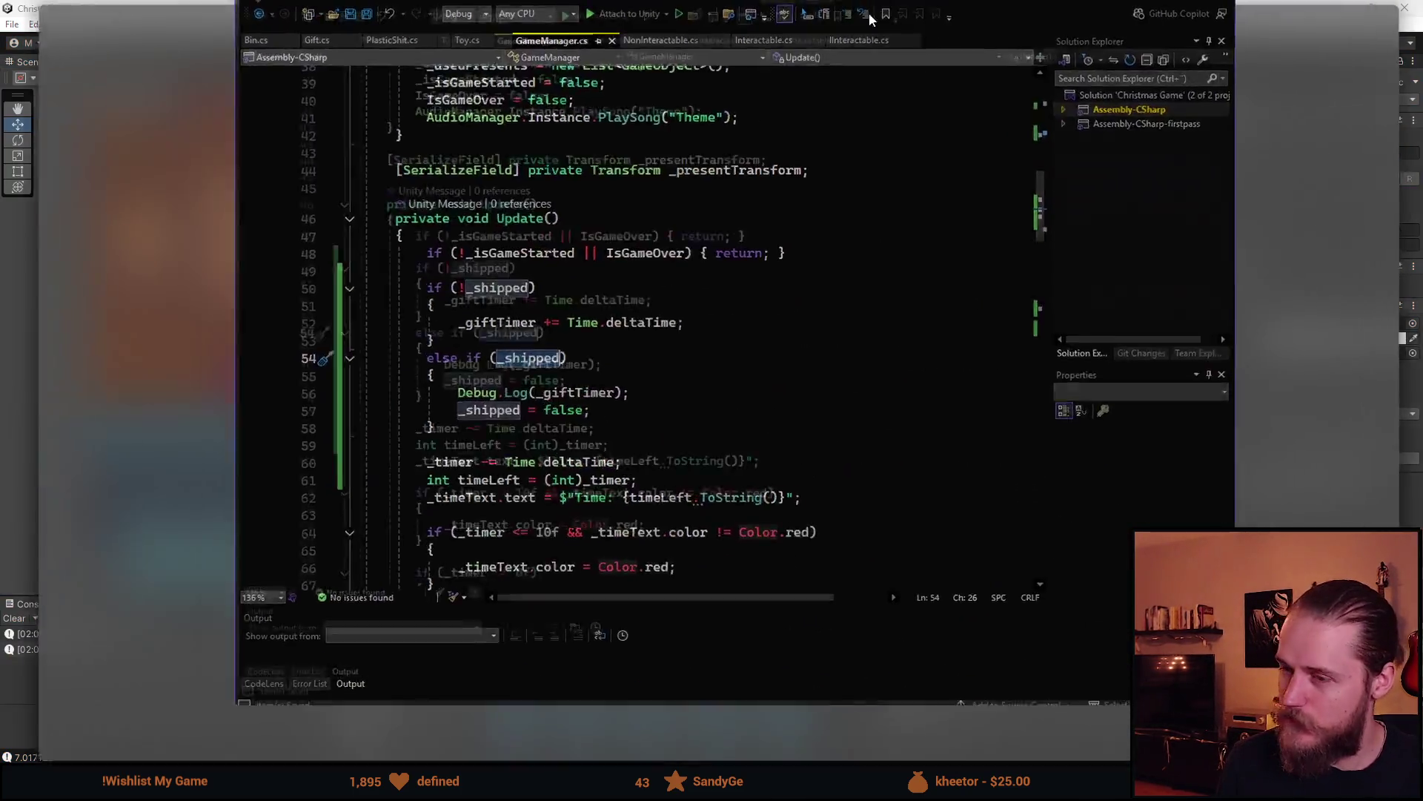
# Start a _giftTimer reset line at the top of GiftDiscarded and let Unity reload scripts
pyautogui.scroll(-7, 372, 364)
pyautogui.scroll(-10, 372, 364)
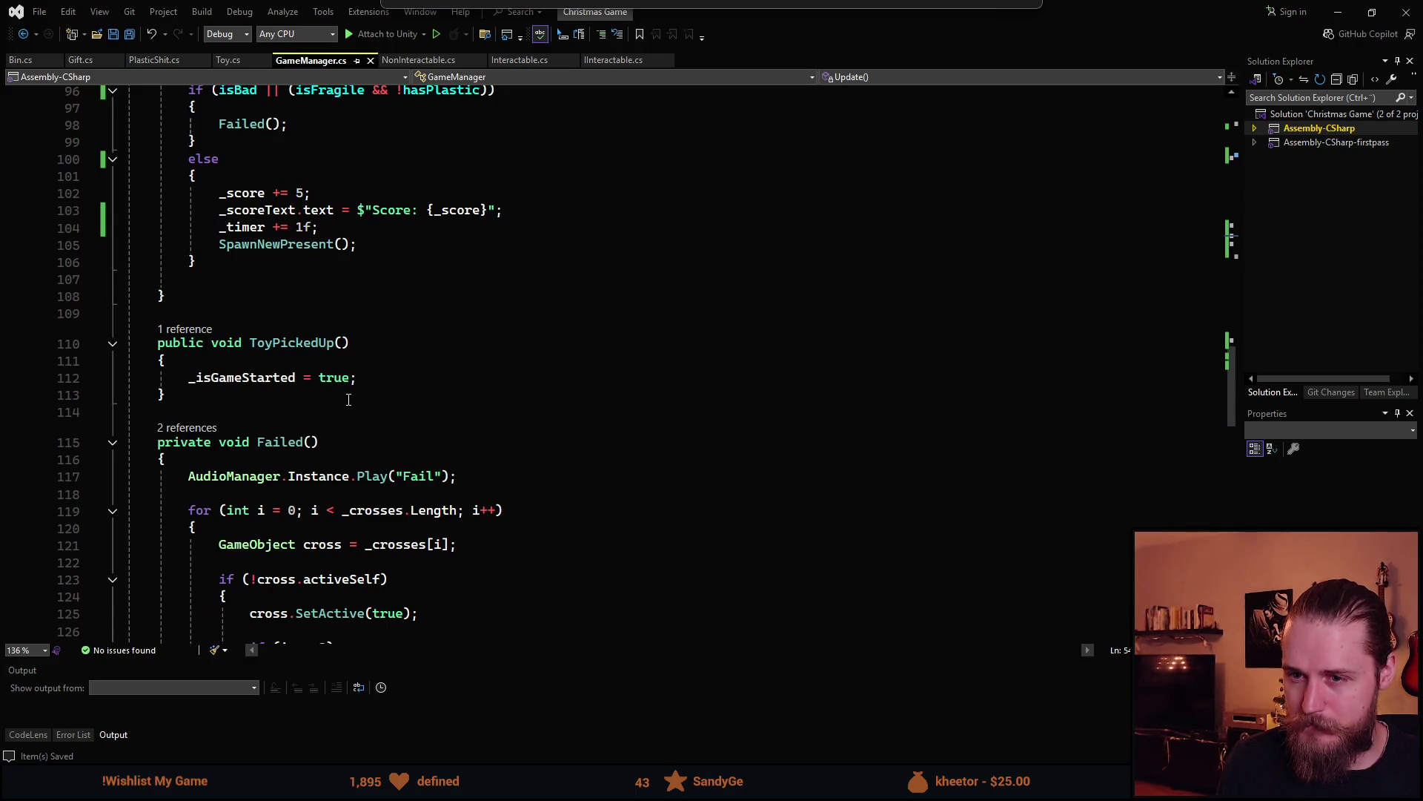
pyautogui.scroll(-1, 347, 400)
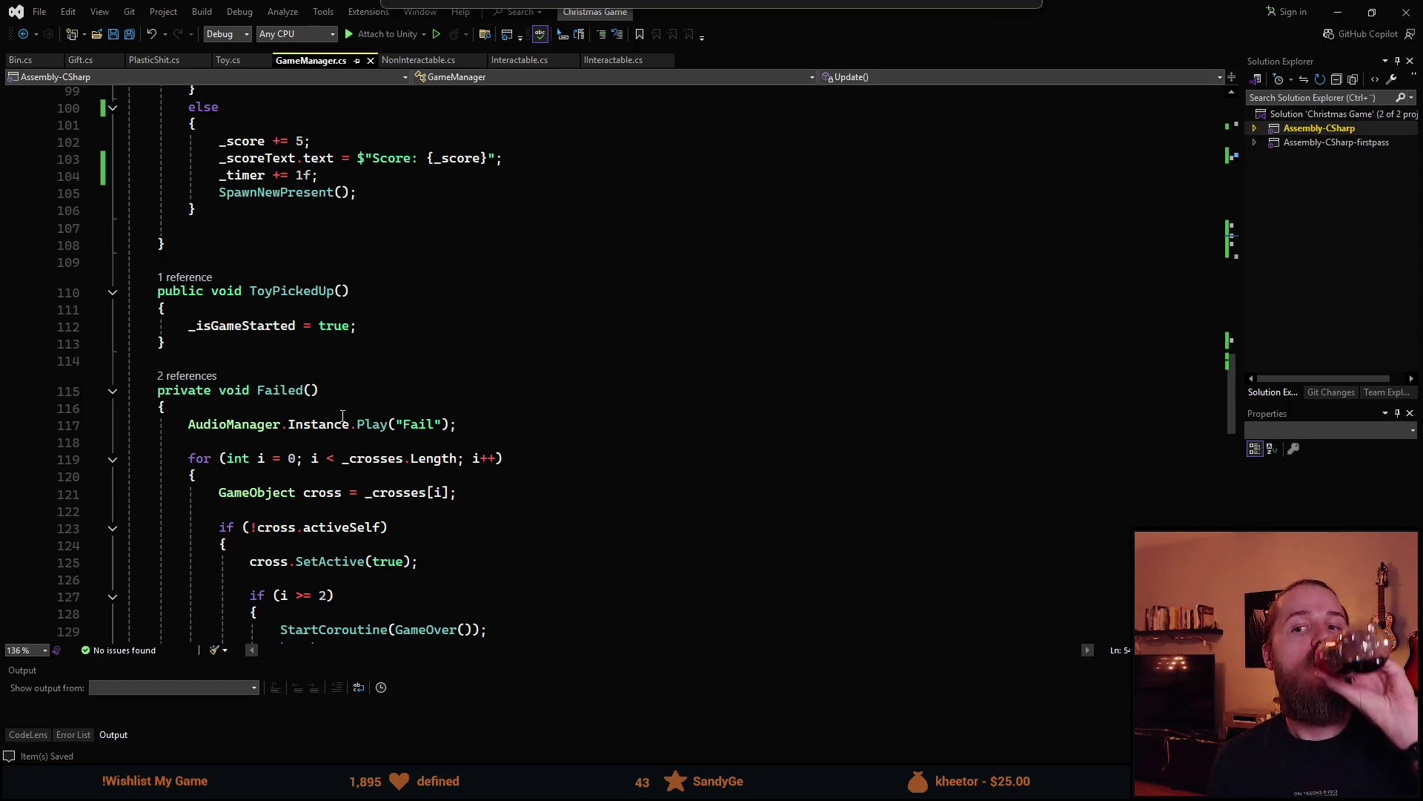
pyautogui.scroll(11, 343, 415)
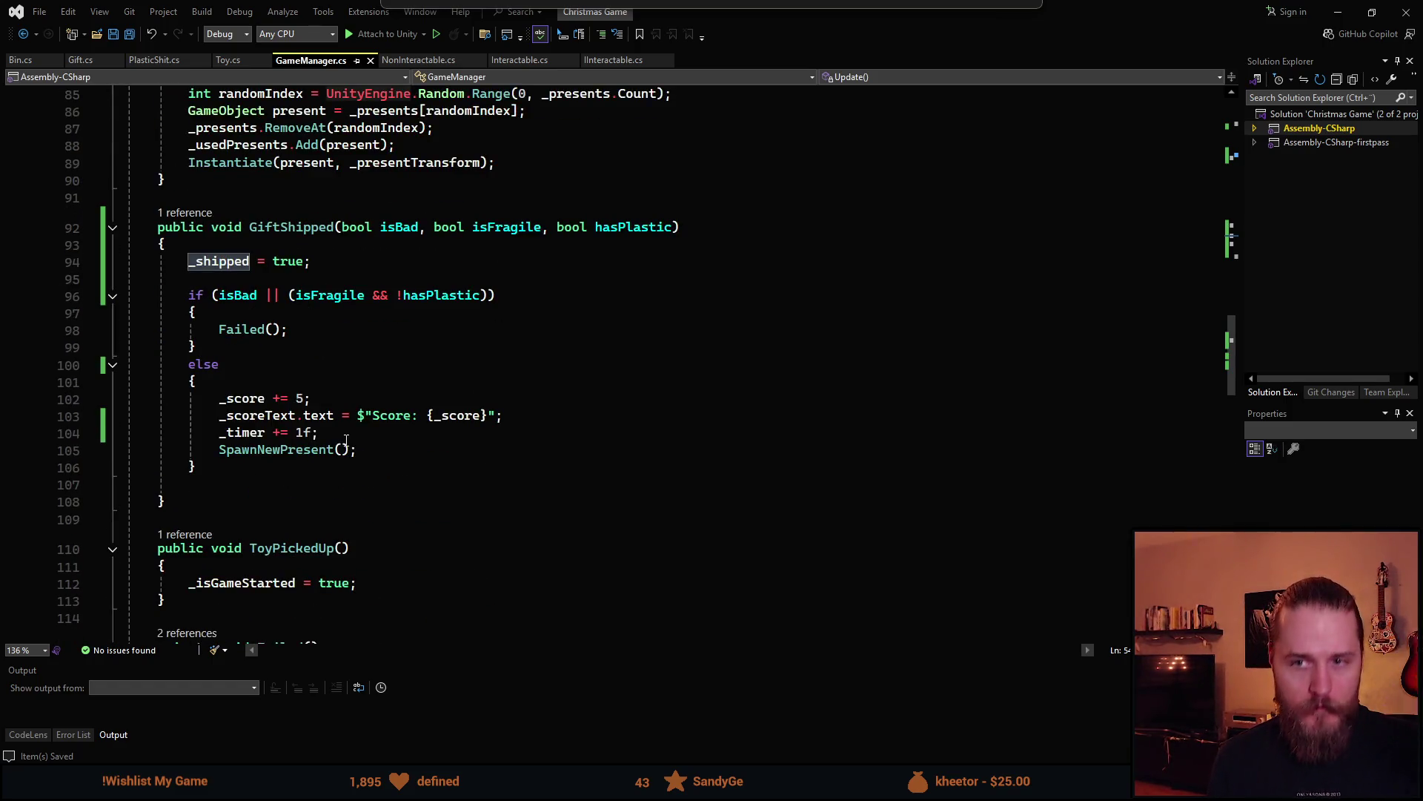
pyautogui.scroll(10, 345, 441)
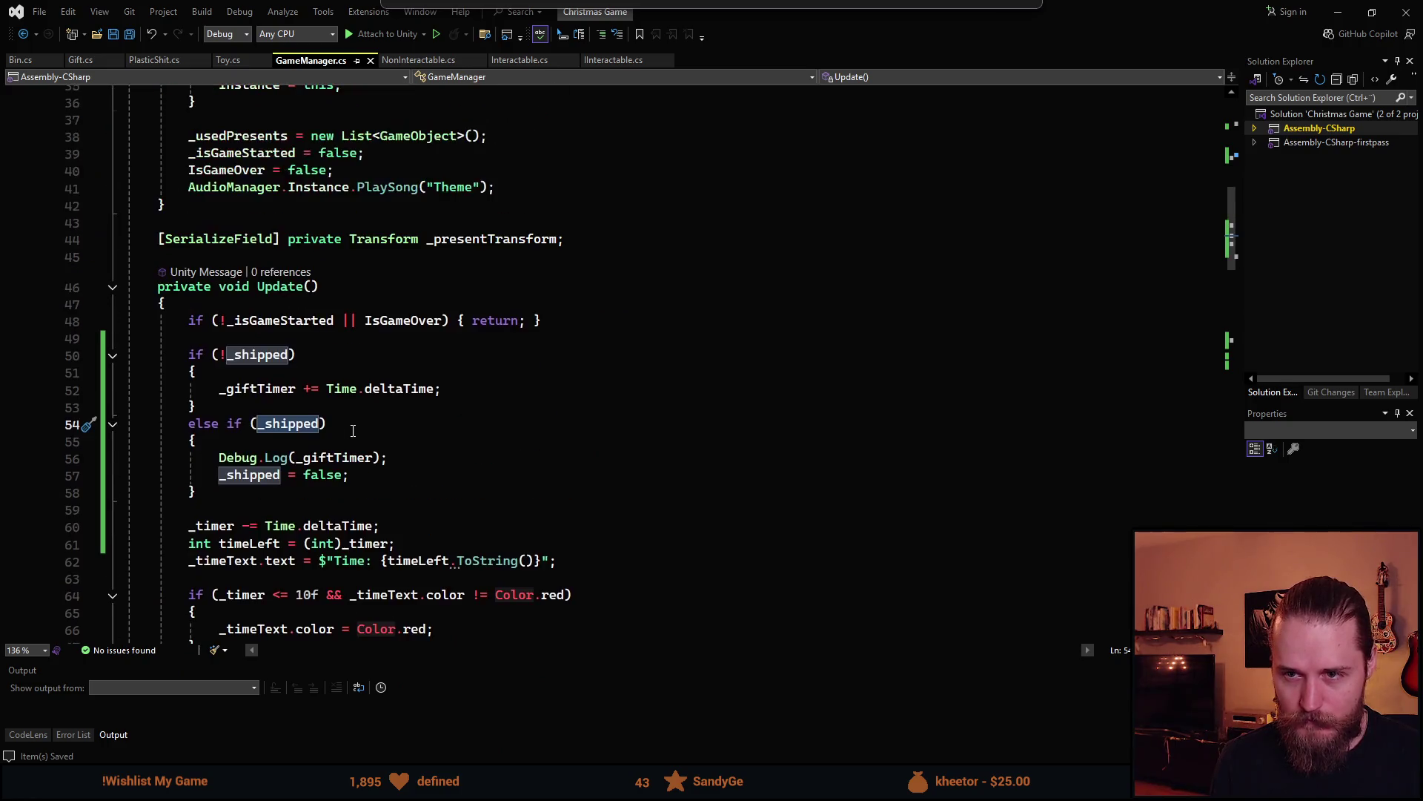
pyautogui.scroll(-20, 349, 430)
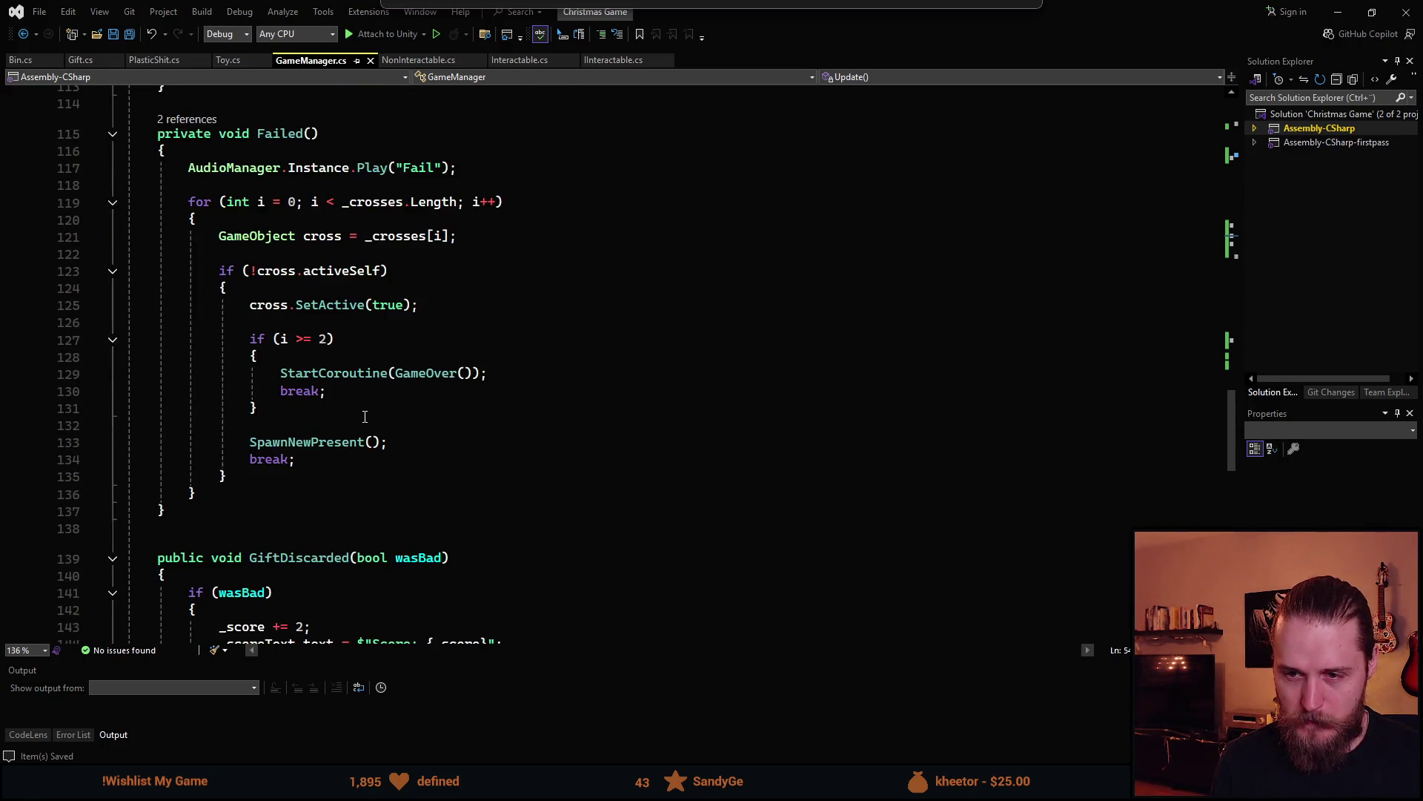
pyautogui.click(270, 262)
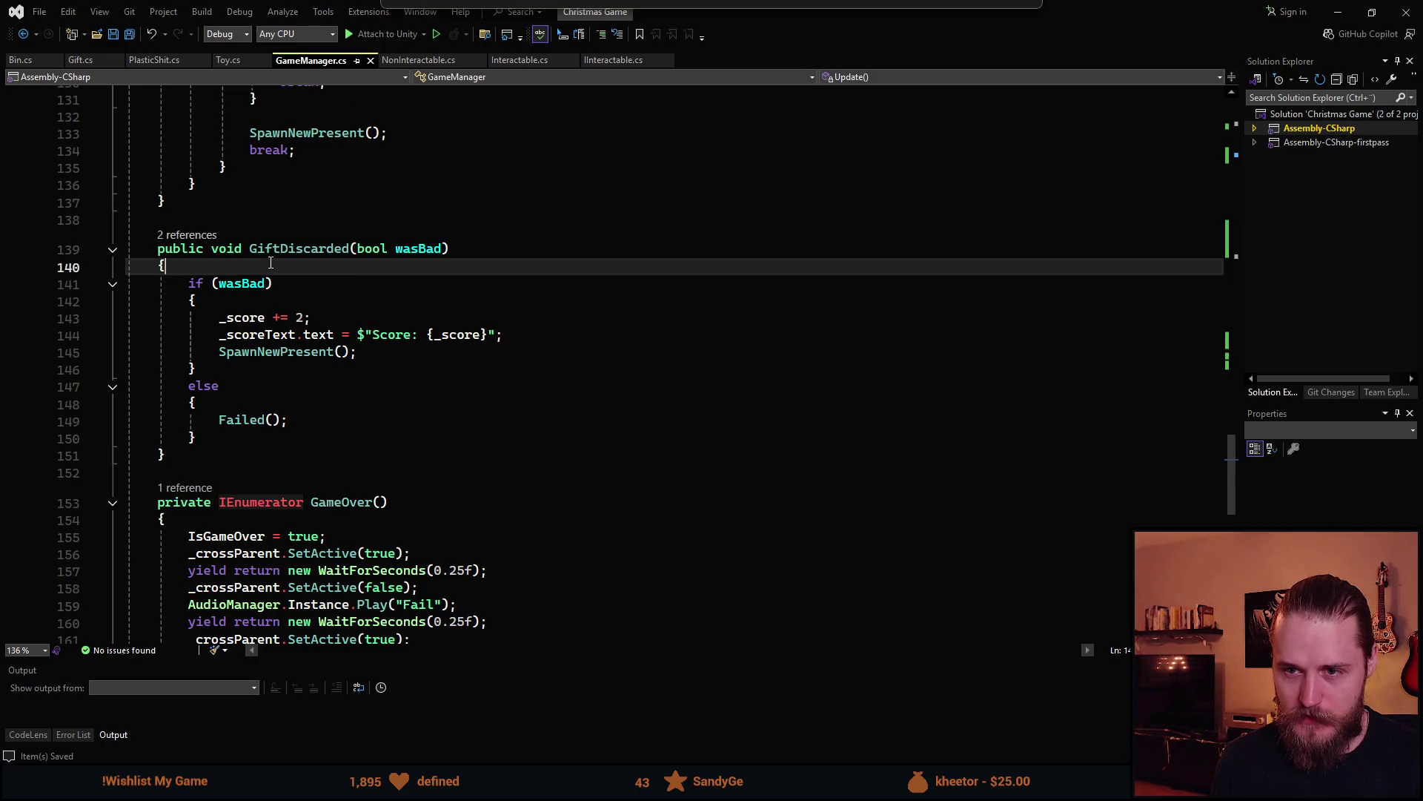
pyautogui.press('Return')
pyautogui.press('Return')
pyautogui.press('Up')
pyautogui.write('_g')
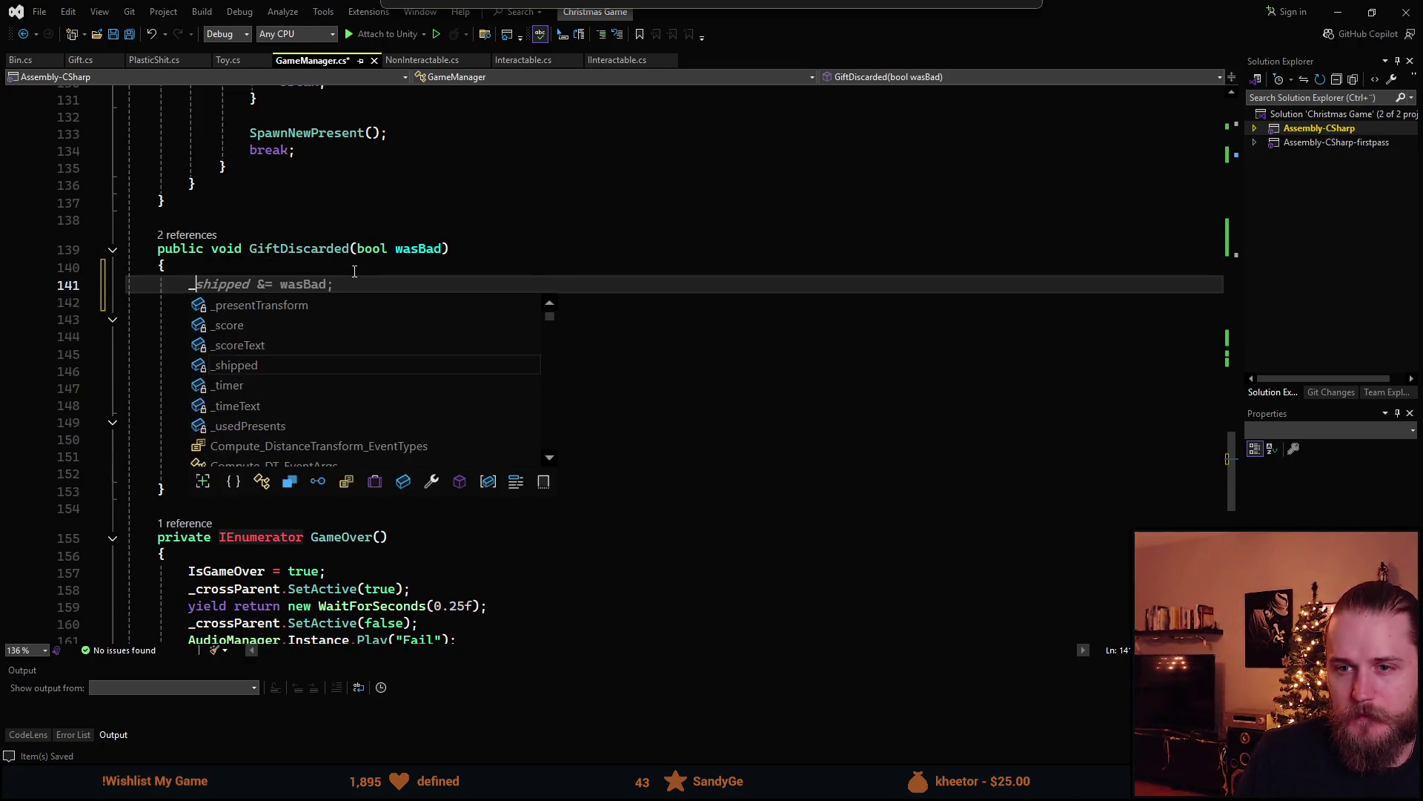
pyautogui.press('Tab')
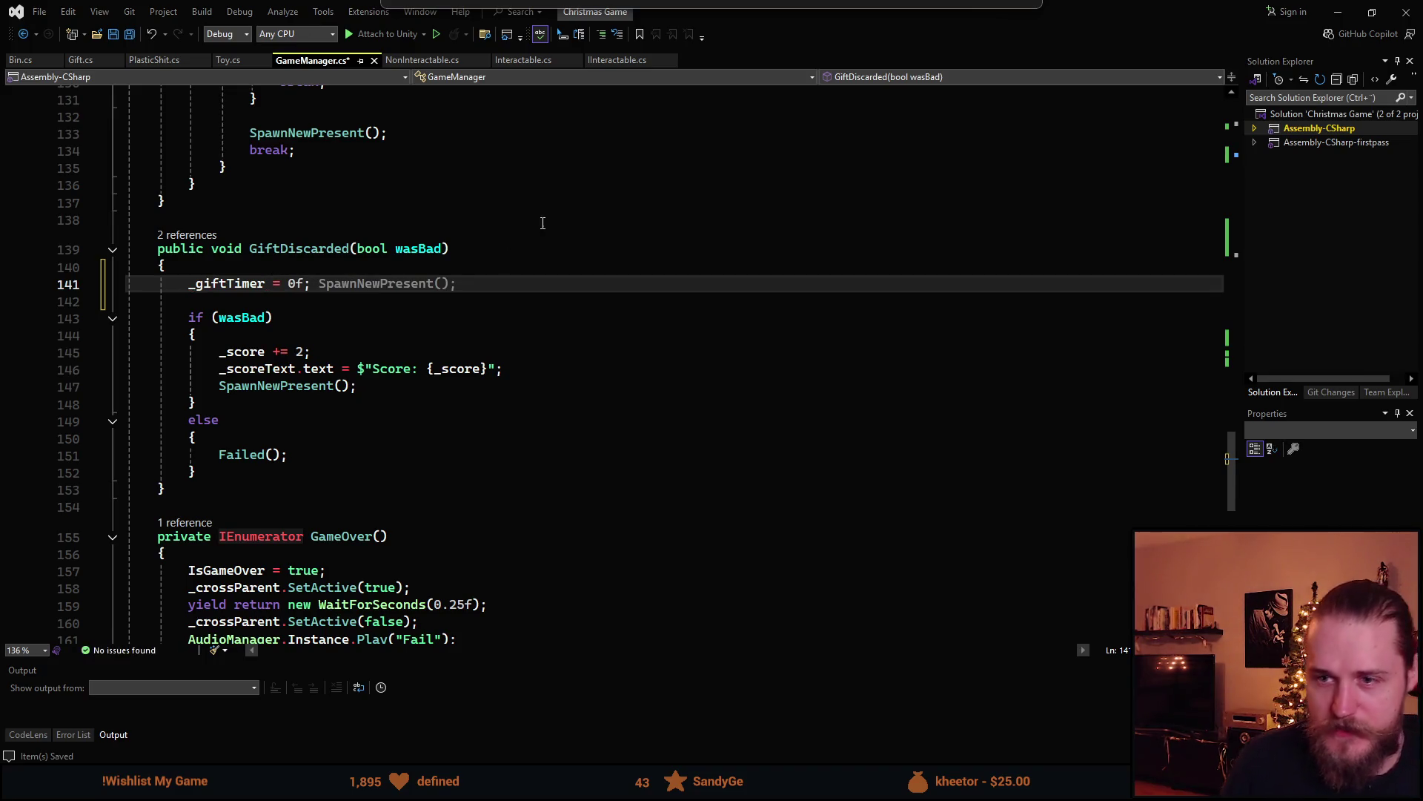
pyautogui.hotkey('alt', 'Tab')
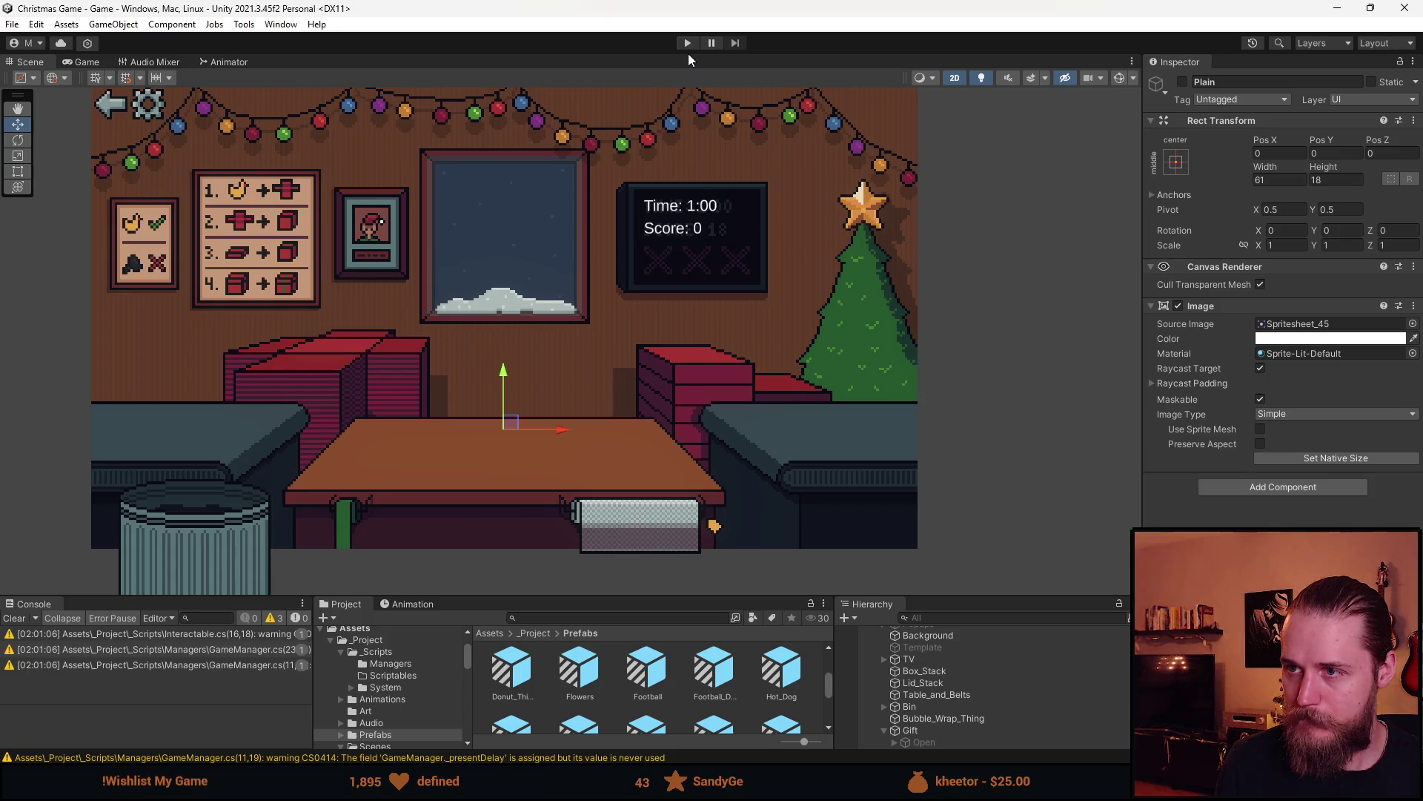
# Start a playtest and ship the first gifts, including the red car and green bottle, binning the blue toy
pyautogui.click(689, 44)
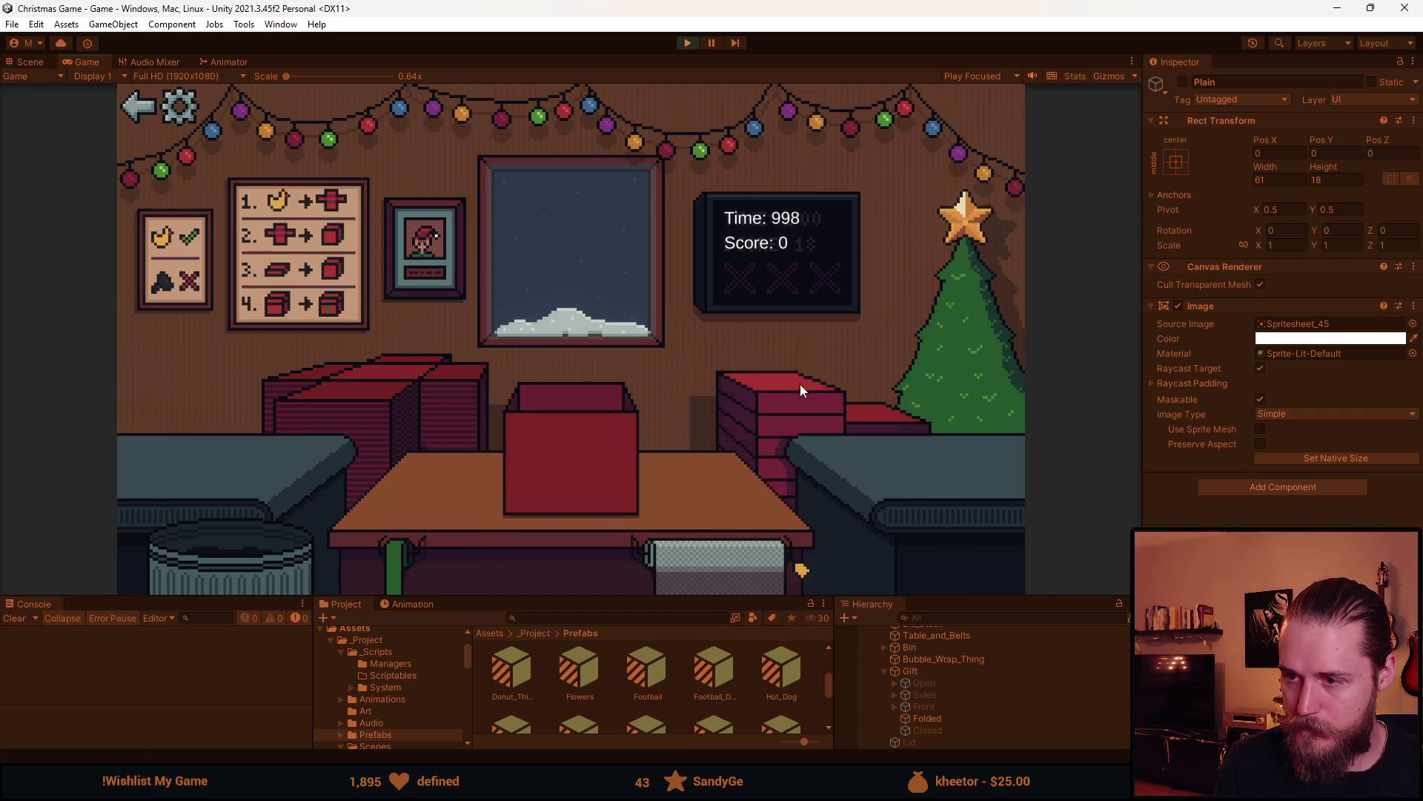
pyautogui.click(583, 437)
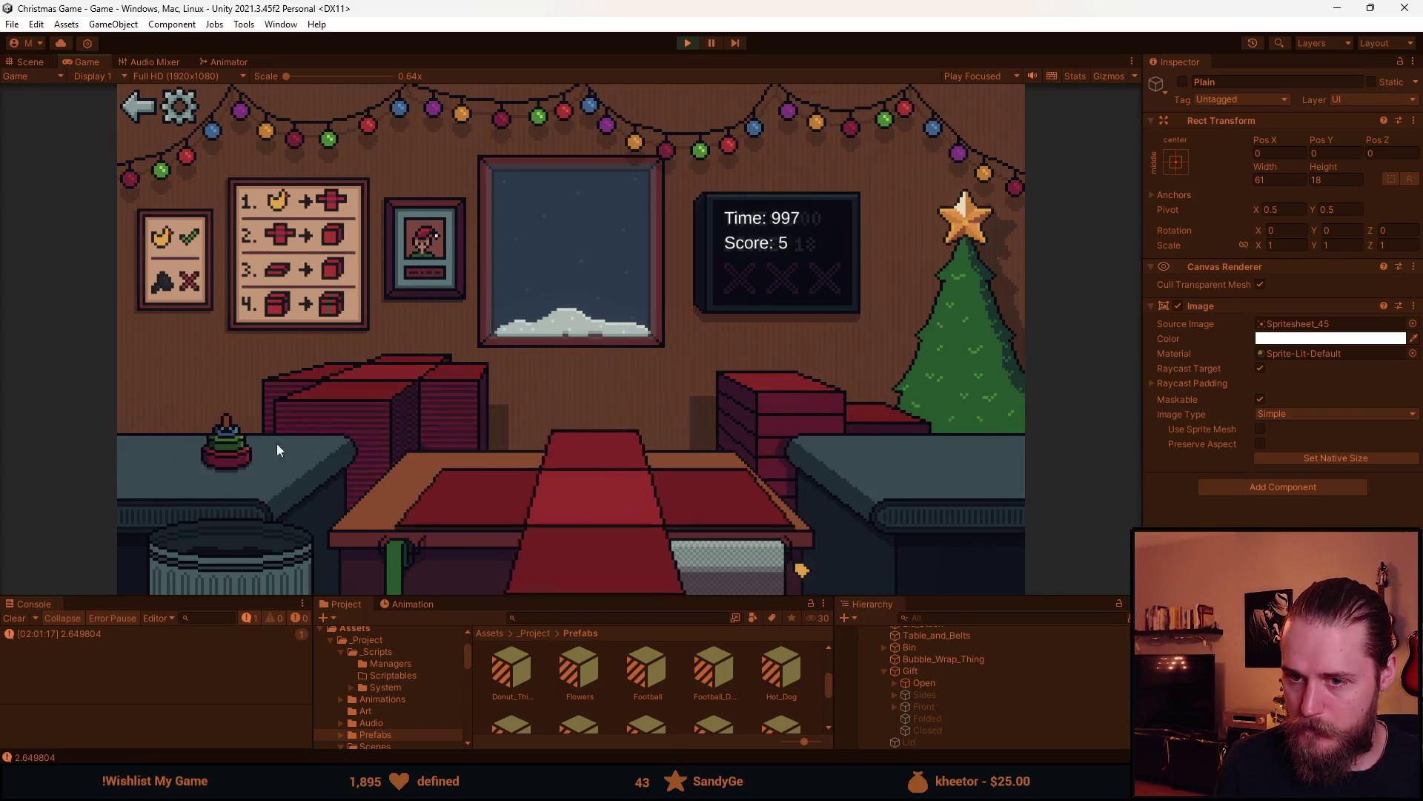
pyautogui.click(597, 455)
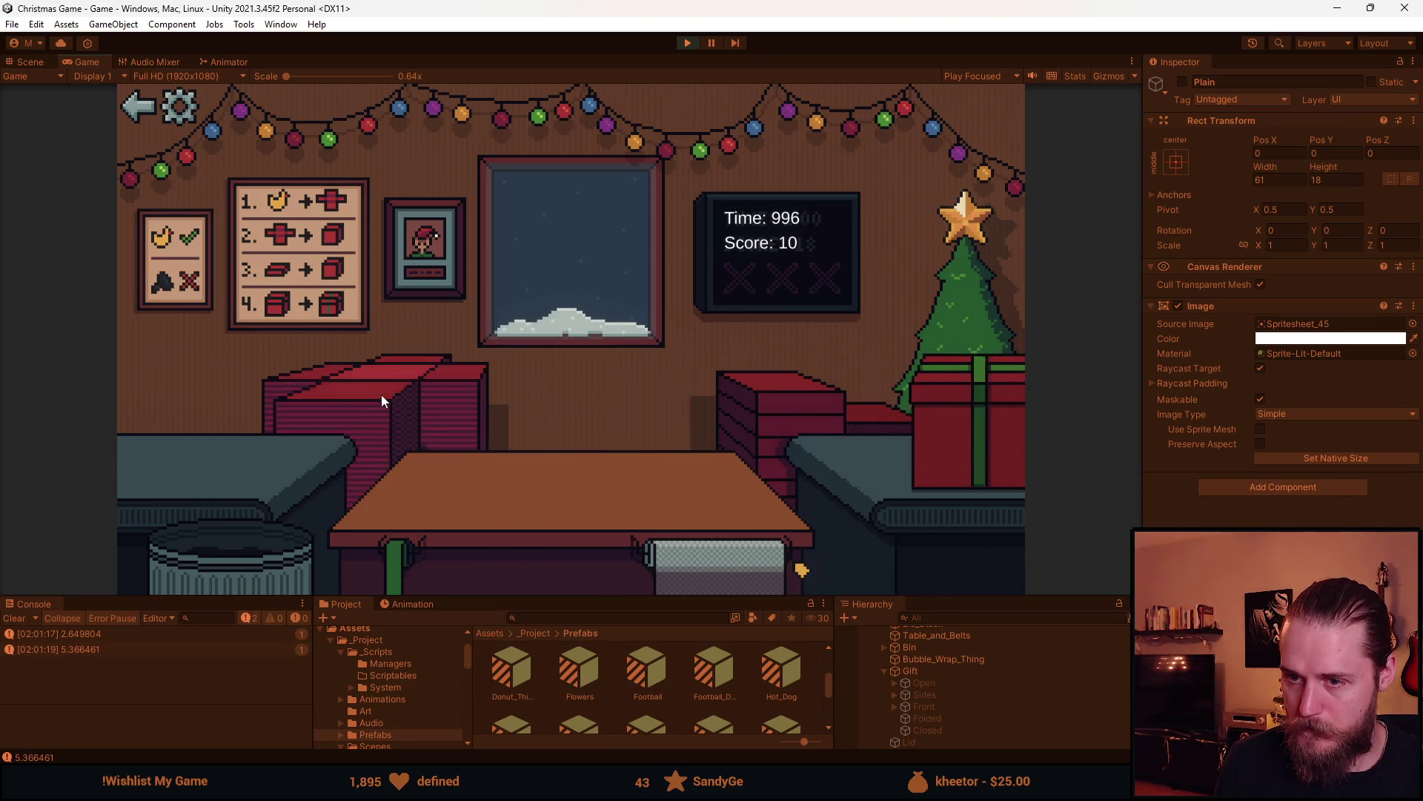
pyautogui.moveTo(216, 454); pyautogui.dragTo(280, 529)
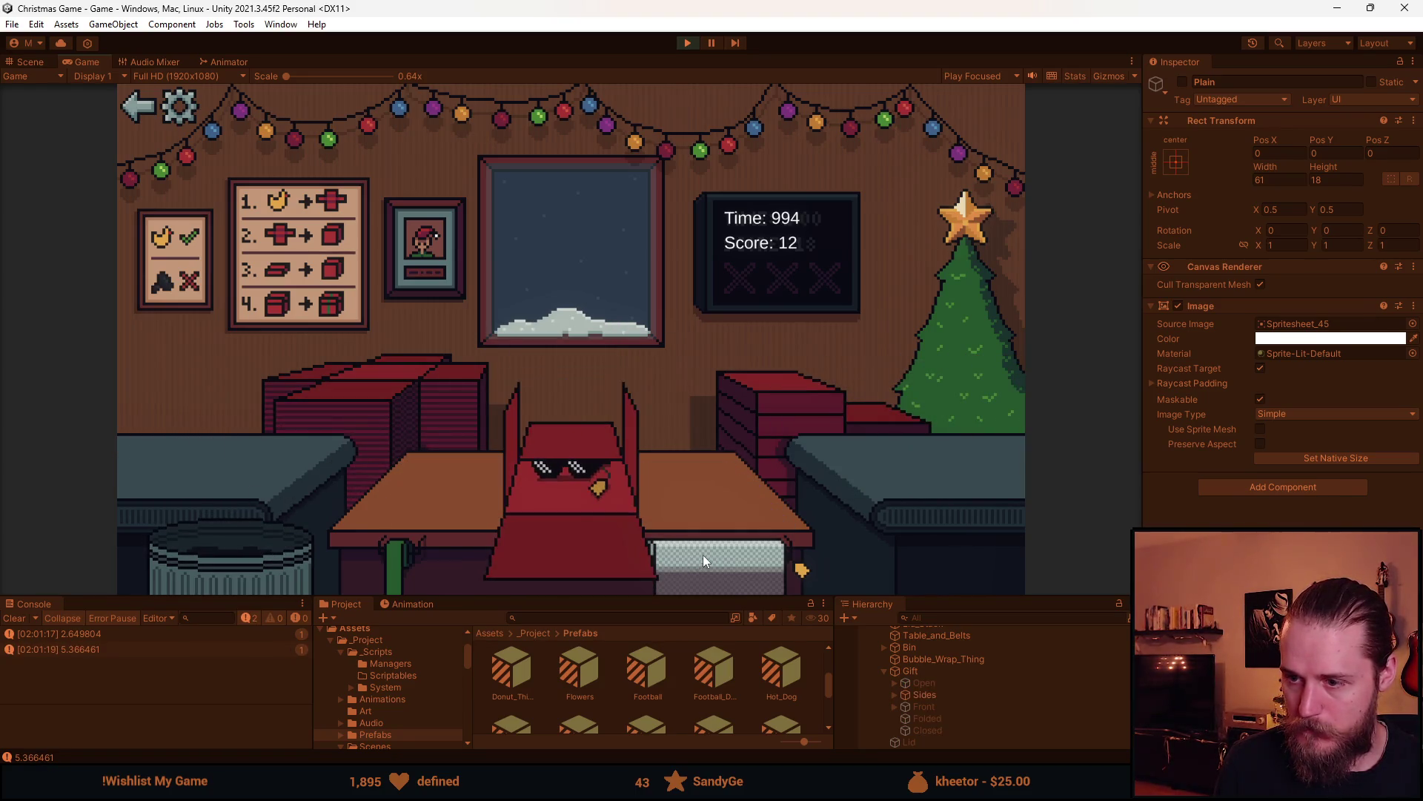
pyautogui.click(570, 426)
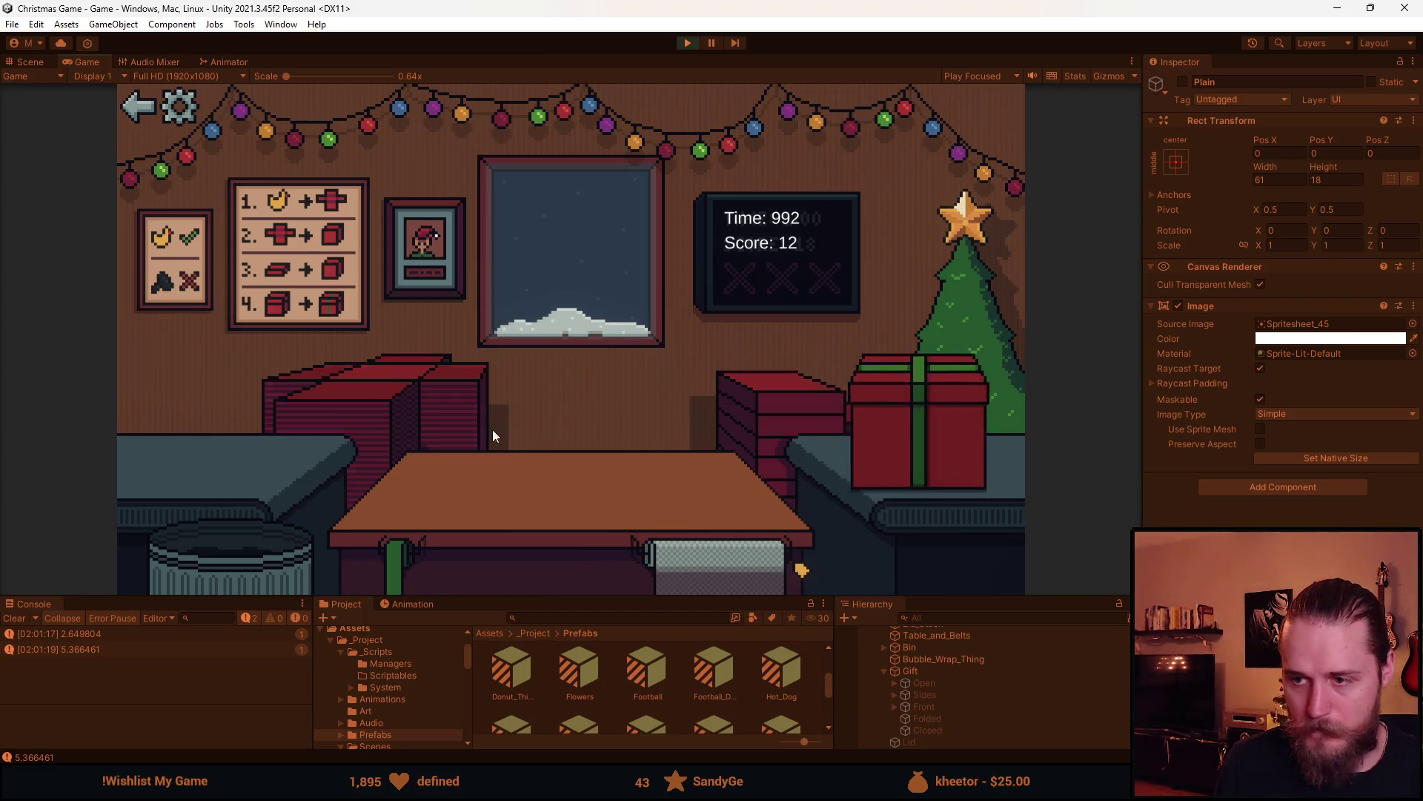
pyautogui.click(186, 467)
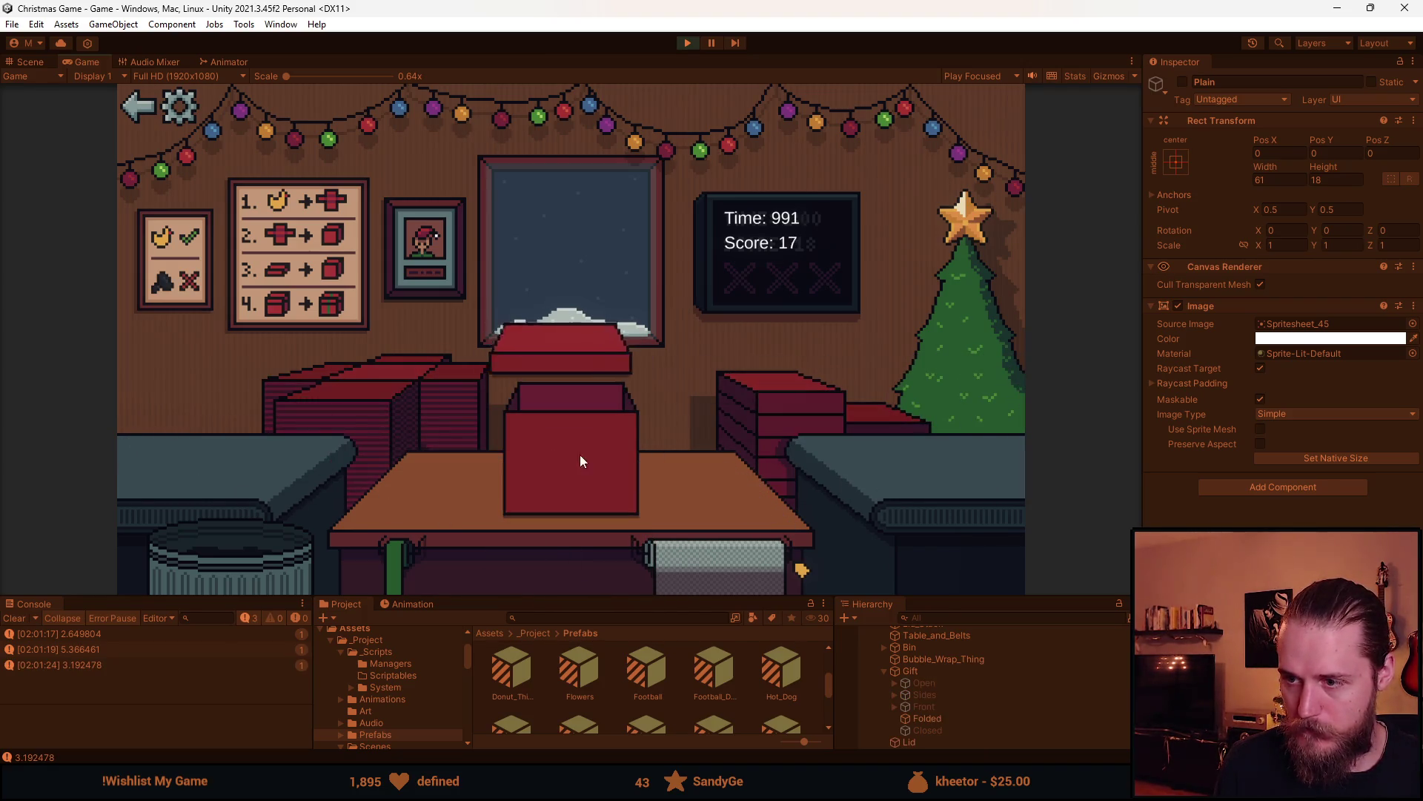
pyautogui.click(571, 420)
pyautogui.click(224, 445)
pyautogui.click(201, 448)
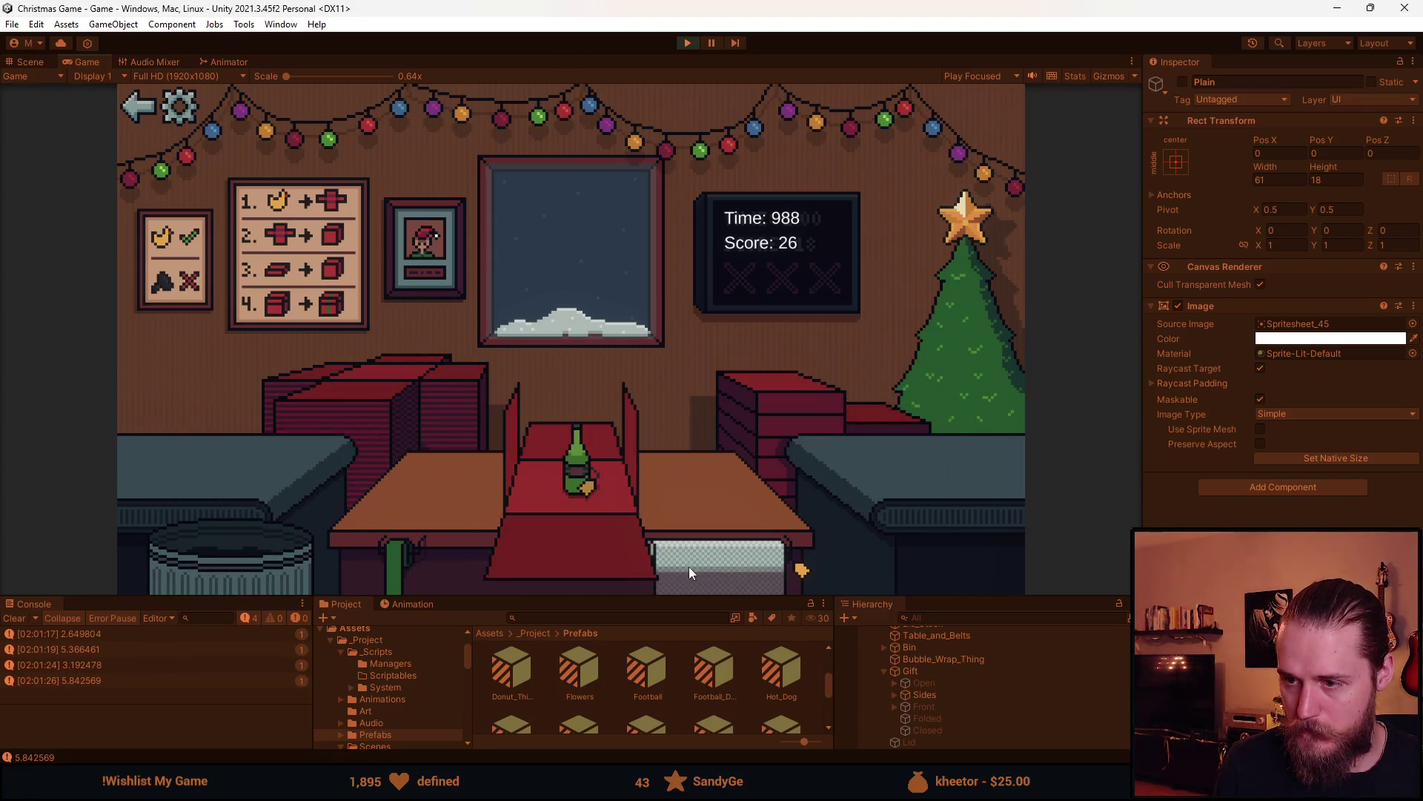
pyautogui.click(577, 539)
pyautogui.click(578, 438)
# Pack, wrap and ship the next gifts, including the neck pillow and ball
pyautogui.click(180, 444)
pyautogui.click(557, 543)
pyautogui.click(587, 446)
pyautogui.click(583, 441)
pyautogui.click(252, 457)
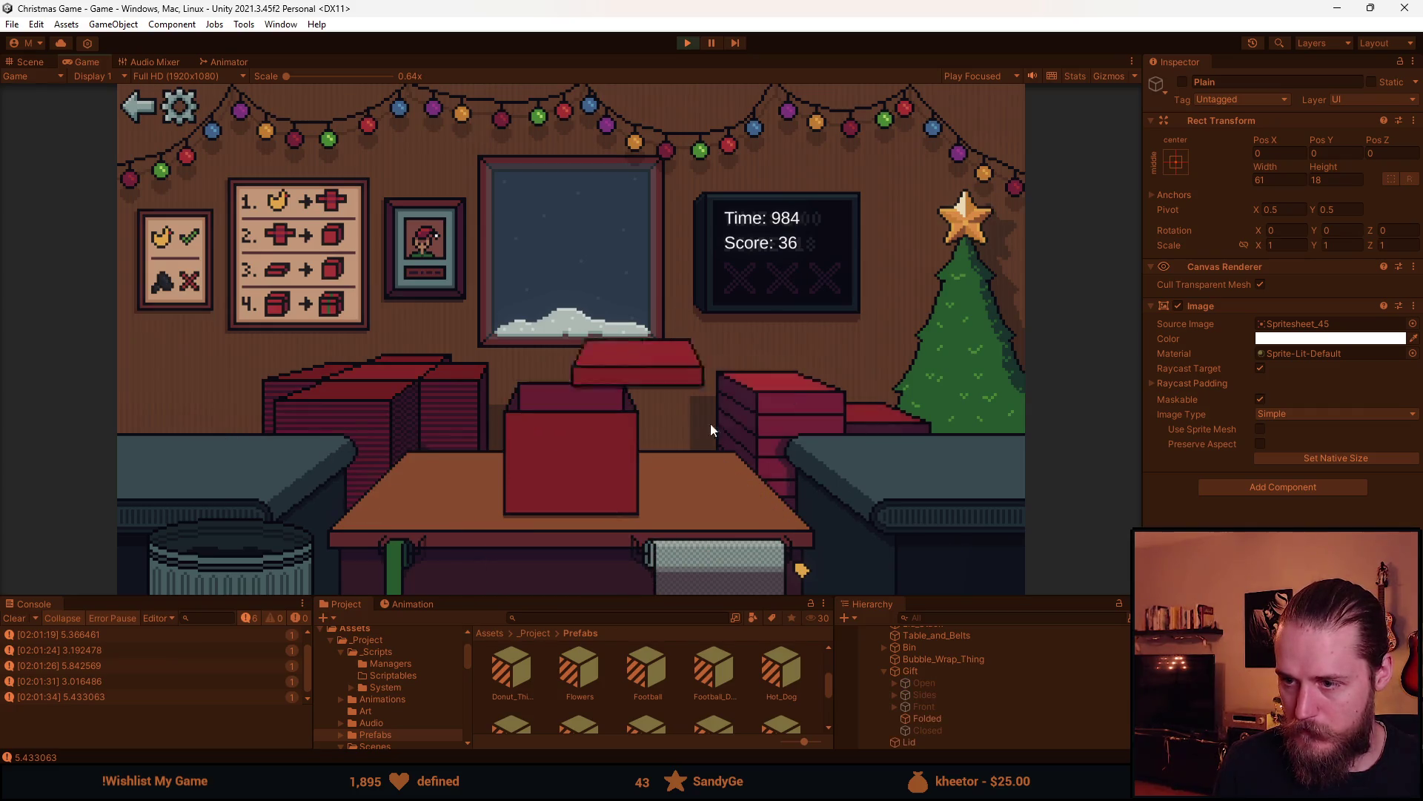
pyautogui.click(569, 460)
pyautogui.click(189, 438)
pyautogui.click(563, 538)
pyautogui.click(585, 454)
pyautogui.click(582, 447)
pyautogui.click(282, 470)
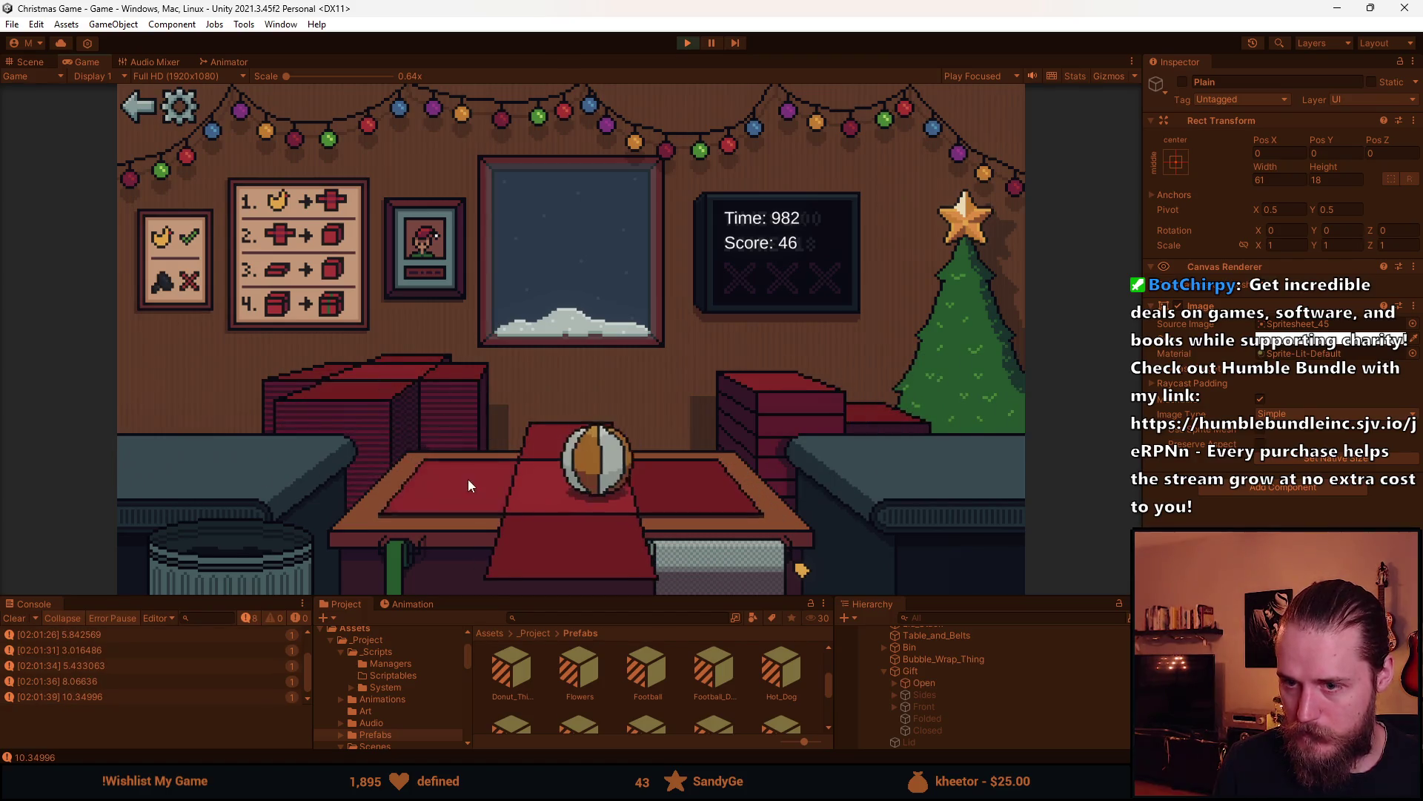
pyautogui.click(565, 446)
pyautogui.click(562, 442)
# Ship the Rubik's cube and hot dog gifts, binning the teddy bear
pyautogui.click(182, 450)
pyautogui.click(603, 557)
pyautogui.click(582, 458)
pyautogui.click(578, 442)
pyautogui.click(577, 432)
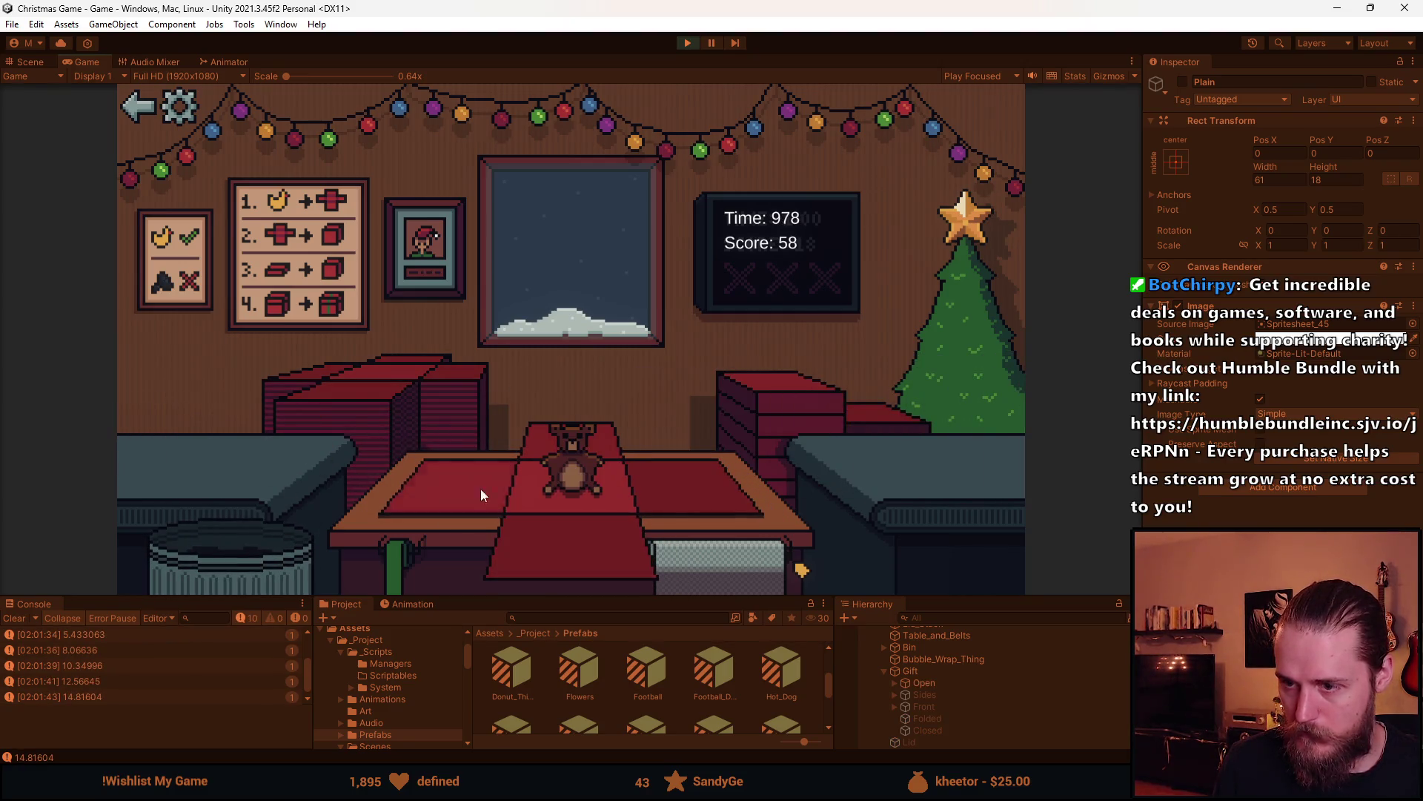
pyautogui.click(736, 418)
pyautogui.click(584, 420)
pyautogui.click(579, 425)
pyautogui.click(186, 456)
pyautogui.click(312, 534)
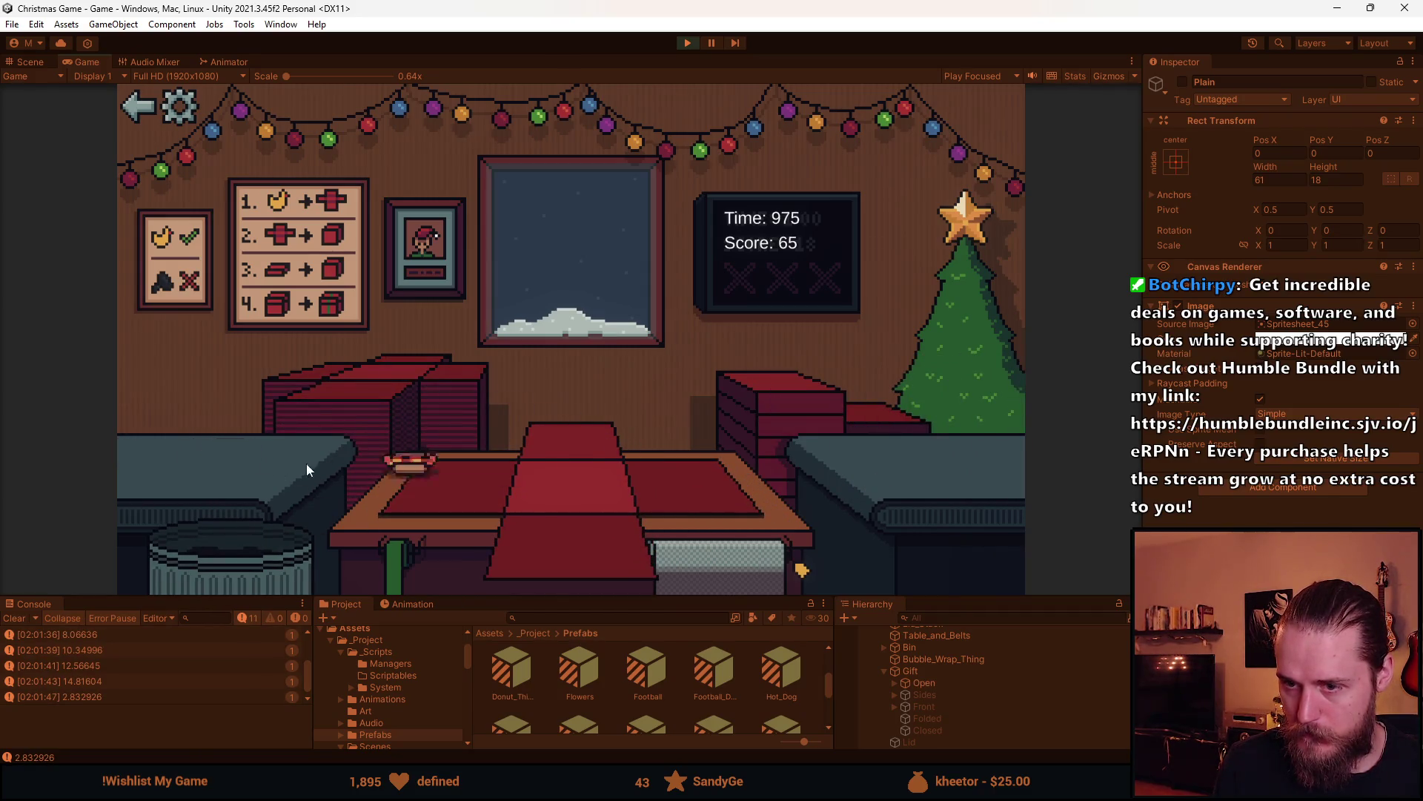
pyautogui.click(327, 456)
pyautogui.click(734, 407)
pyautogui.click(875, 414)
pyautogui.click(580, 449)
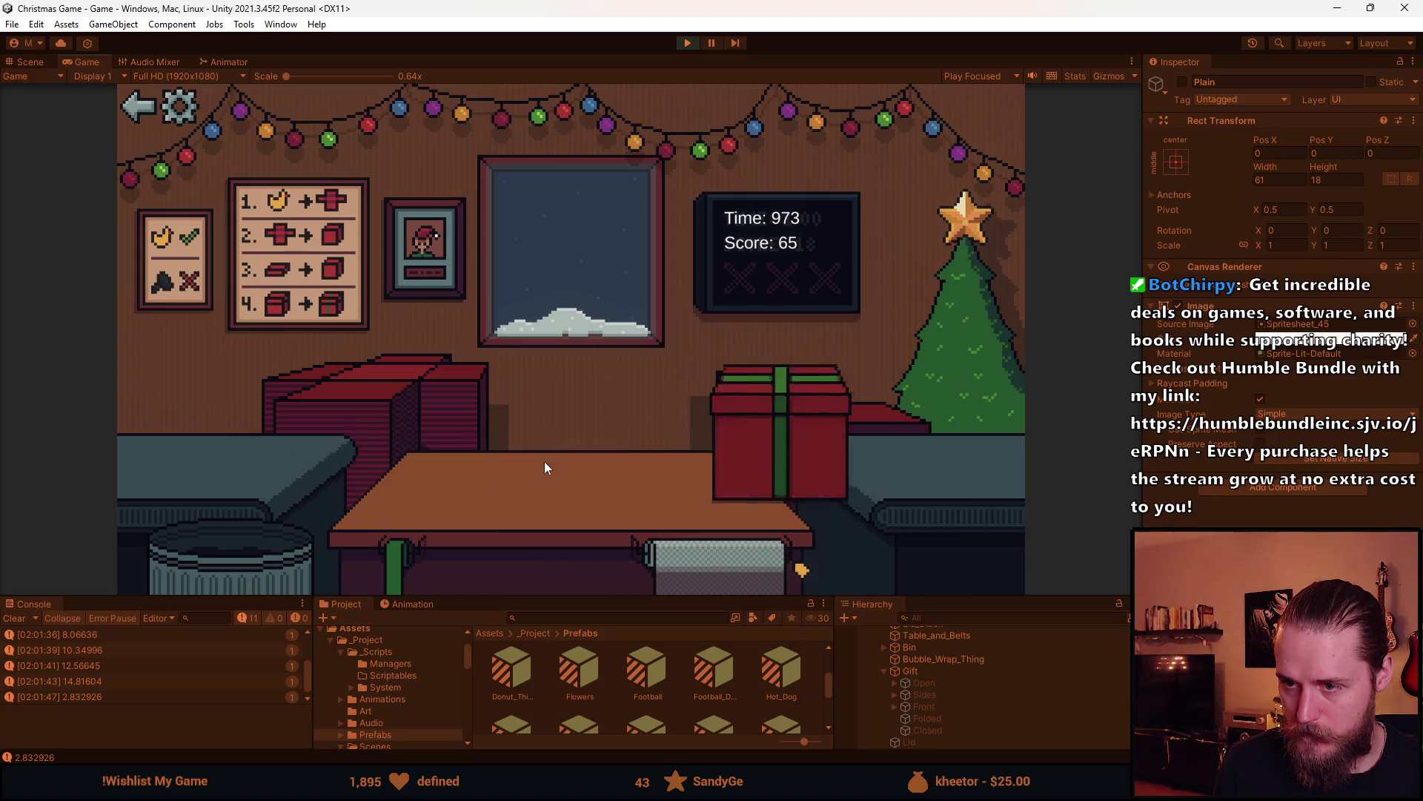
# Ship the football gift, bin the grey and unwanted toys, and box the flowers
pyautogui.click(300, 458)
pyautogui.click(770, 428)
pyautogui.click(594, 454)
pyautogui.click(179, 448)
pyautogui.click(760, 410)
pyautogui.click(882, 414)
pyautogui.click(598, 444)
pyautogui.click(287, 449)
pyautogui.click(234, 563)
pyautogui.click(361, 402)
pyautogui.click(786, 400)
pyautogui.click(558, 444)
pyautogui.click(178, 451)
pyautogui.click(222, 559)
pyautogui.click(178, 457)
pyautogui.click(673, 557)
pyautogui.click(782, 413)
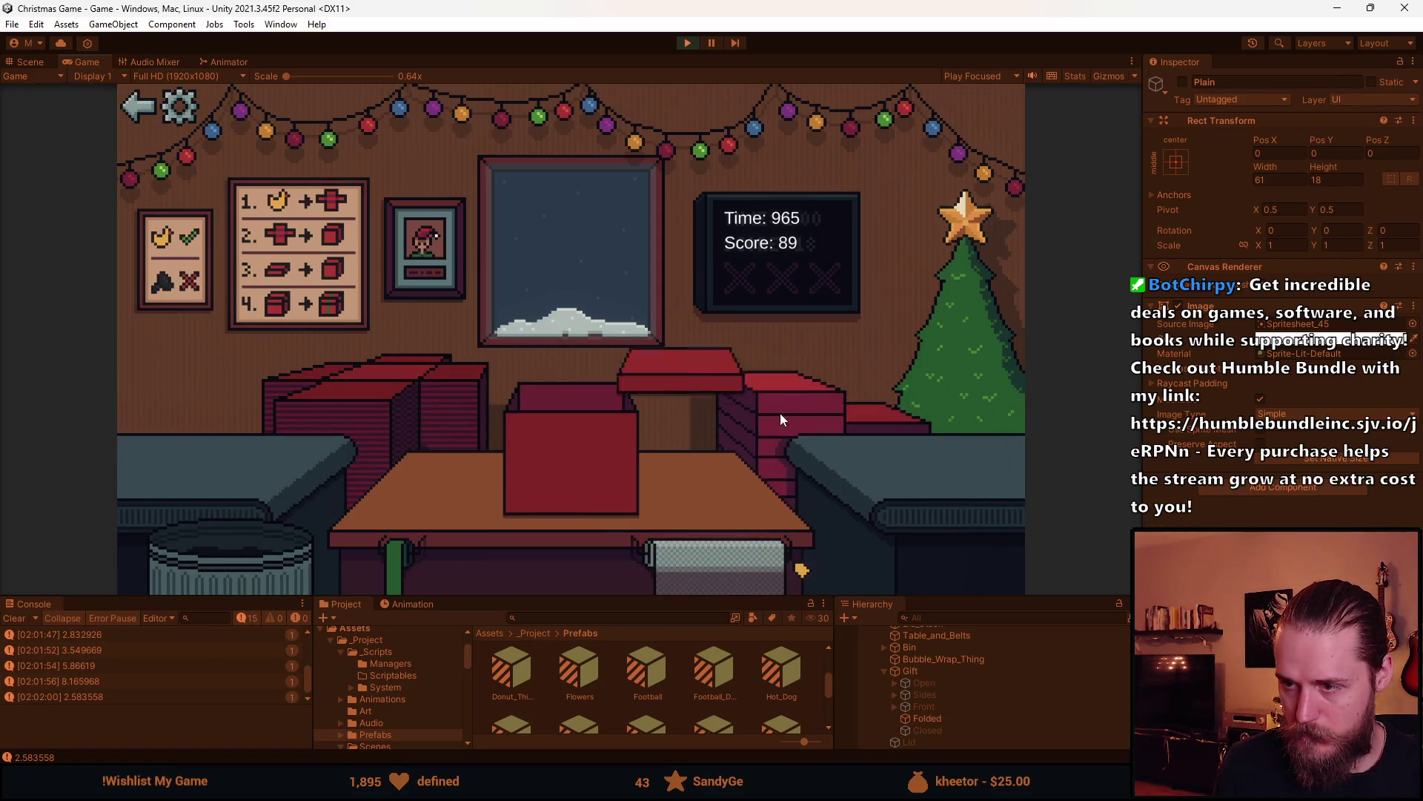
# Ship the flowers and duck gifts, then keep packing and shipping the following boxes
pyautogui.click(594, 453)
pyautogui.click(382, 394)
pyautogui.click(163, 448)
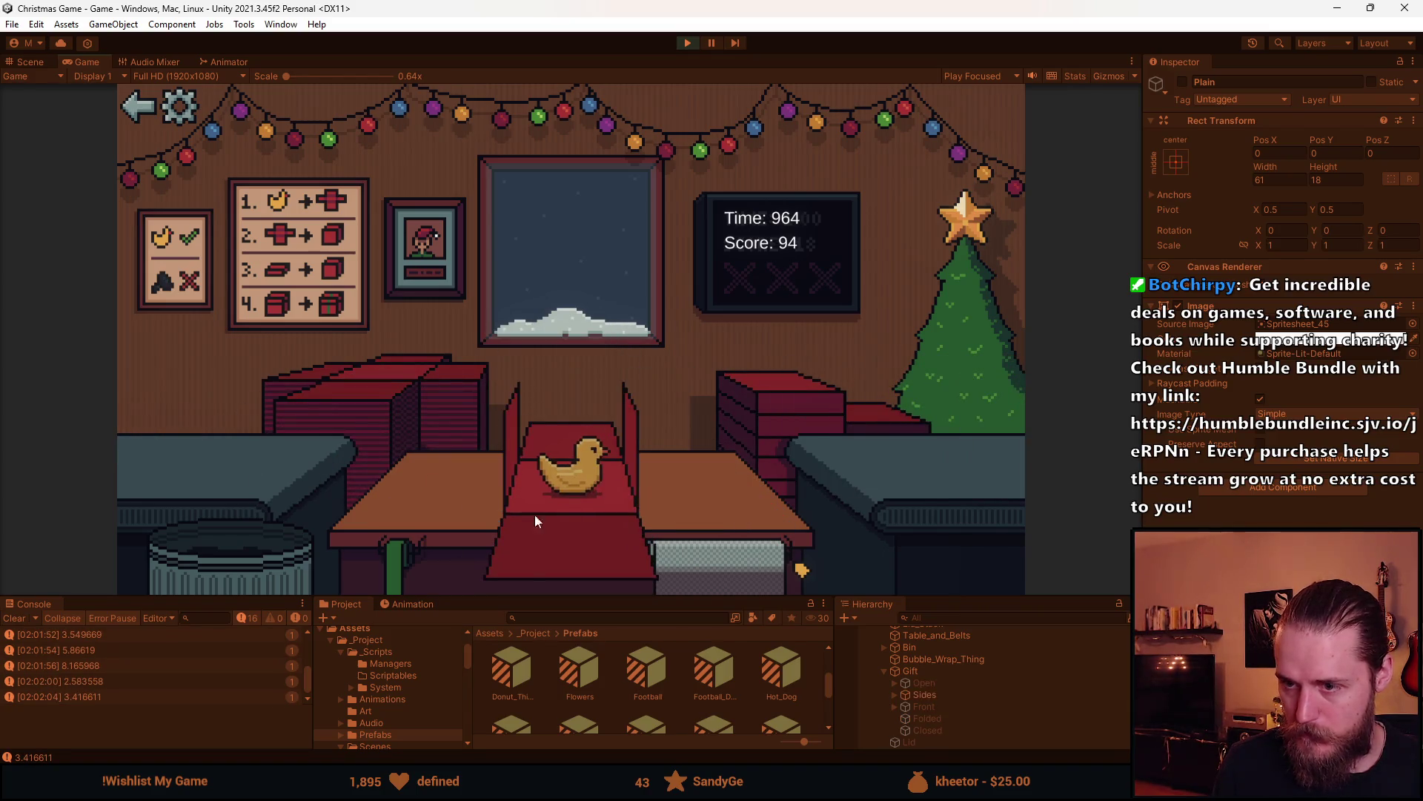
pyautogui.click(615, 438)
pyautogui.click(597, 439)
pyautogui.click(598, 445)
pyautogui.click(382, 416)
pyautogui.click(700, 564)
pyautogui.click(590, 520)
pyautogui.click(601, 442)
pyautogui.click(598, 432)
pyautogui.click(278, 459)
pyautogui.click(486, 506)
pyautogui.click(770, 410)
pyautogui.click(583, 455)
pyautogui.click(392, 407)
pyautogui.click(168, 452)
pyautogui.click(516, 515)
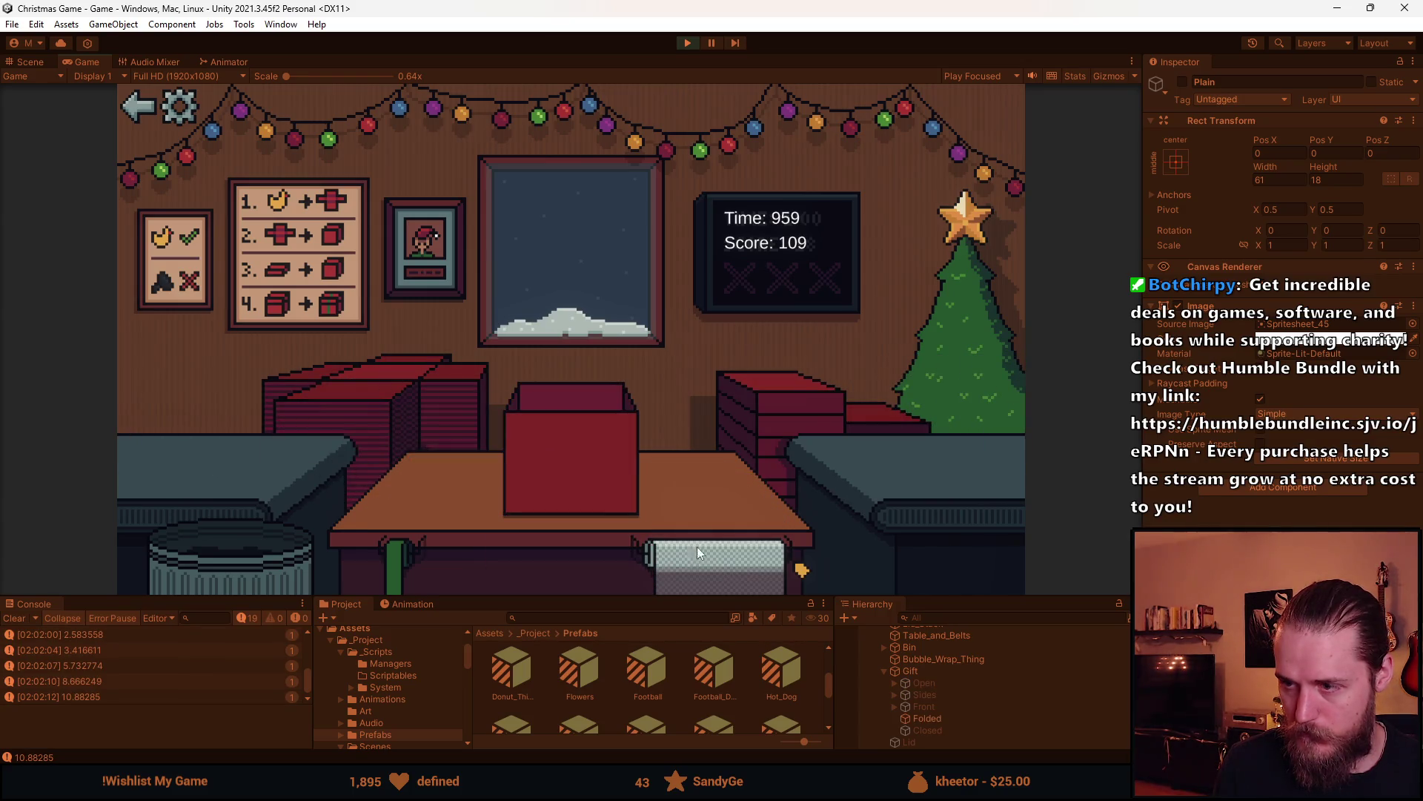
pyautogui.click(770, 413)
pyautogui.click(593, 445)
pyautogui.click(580, 434)
# Ship the remaining gifts including the bottle, bin the coal lump, and stop at score 128
pyautogui.click(387, 397)
pyautogui.click(168, 448)
pyautogui.click(578, 512)
pyautogui.click(712, 423)
pyautogui.click(573, 446)
pyautogui.click(573, 446)
pyautogui.click(385, 393)
pyautogui.click(209, 454)
pyautogui.click(623, 554)
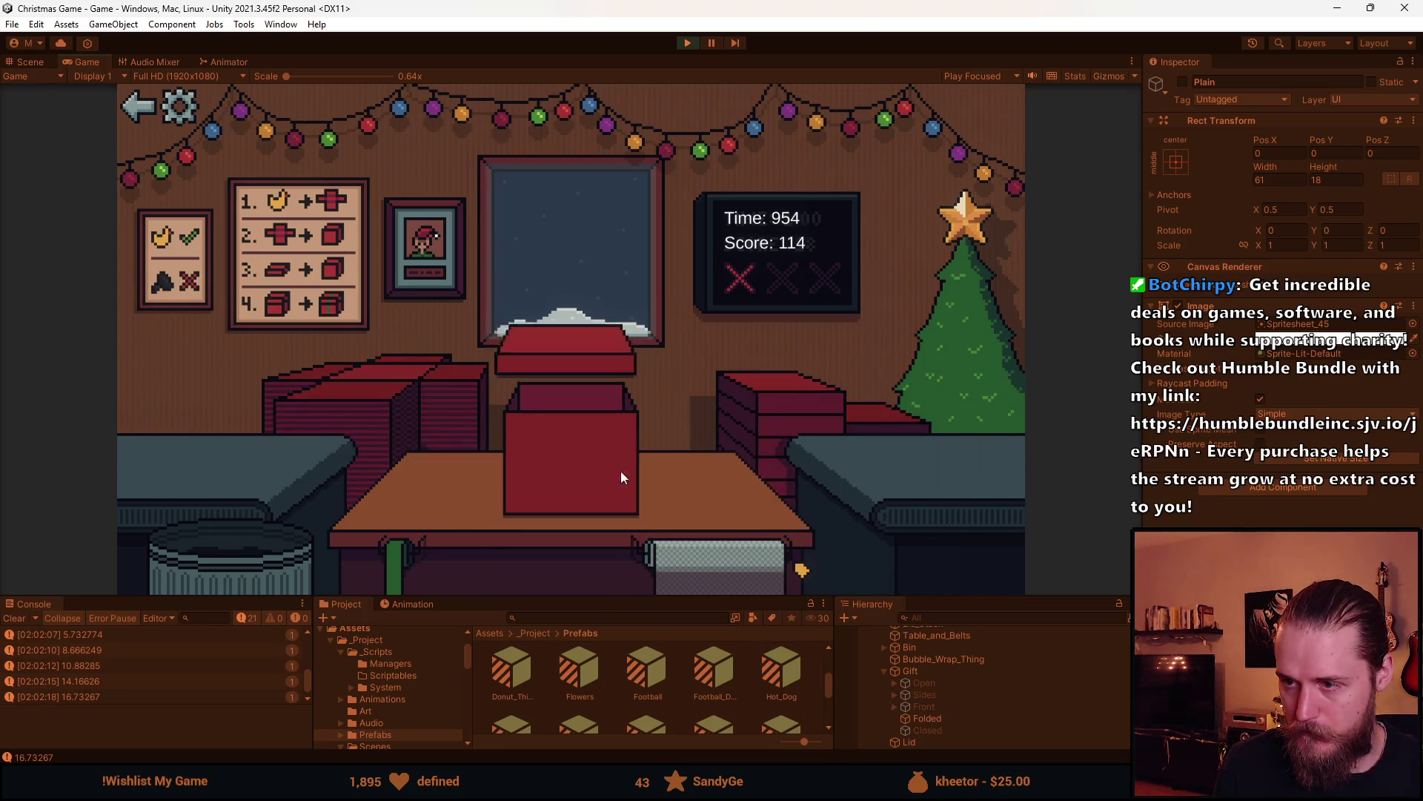
pyautogui.click(565, 468)
pyautogui.click(333, 450)
pyautogui.click(308, 484)
pyautogui.click(686, 571)
pyautogui.click(597, 545)
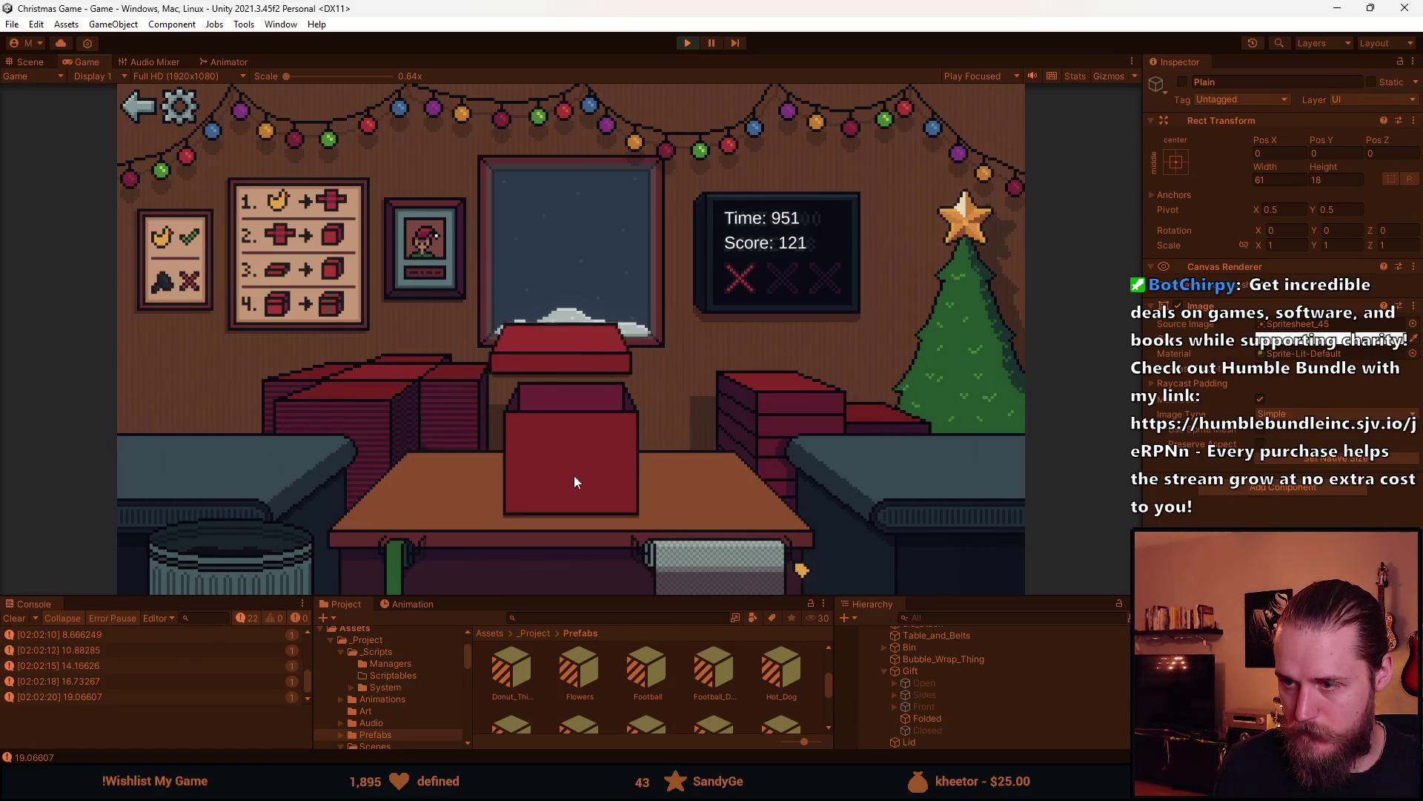
pyautogui.click(577, 445)
pyautogui.click(369, 419)
pyautogui.click(285, 535)
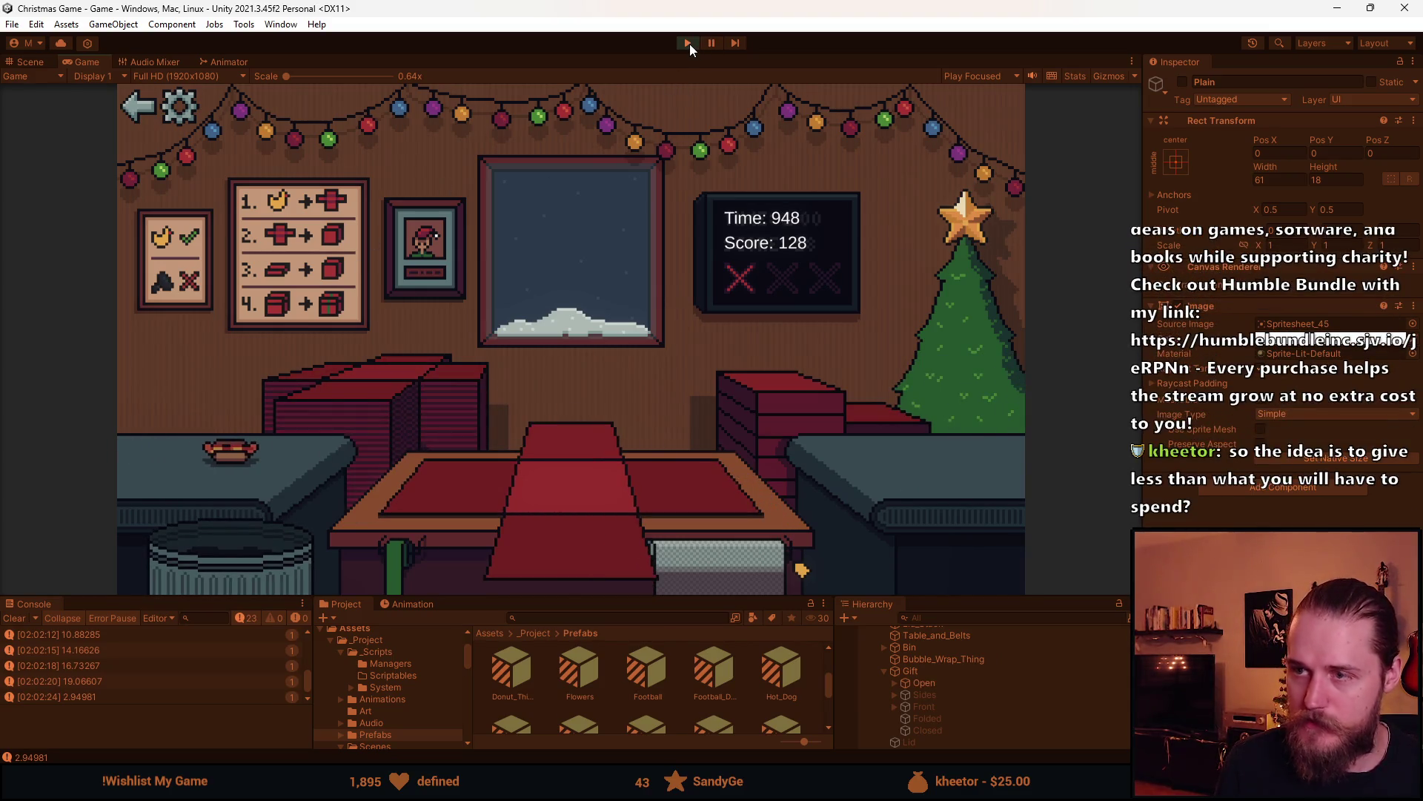
pyautogui.click(689, 43)
# Enlarge the Console and read logged gift times such as 2.832926 and 2.583558
pyautogui.moveTo(519, 598)
pyautogui.mouseDown()
pyautogui.moveTo(515, 258)
pyautogui.moveTo(490, 214)
pyautogui.mouseUp()
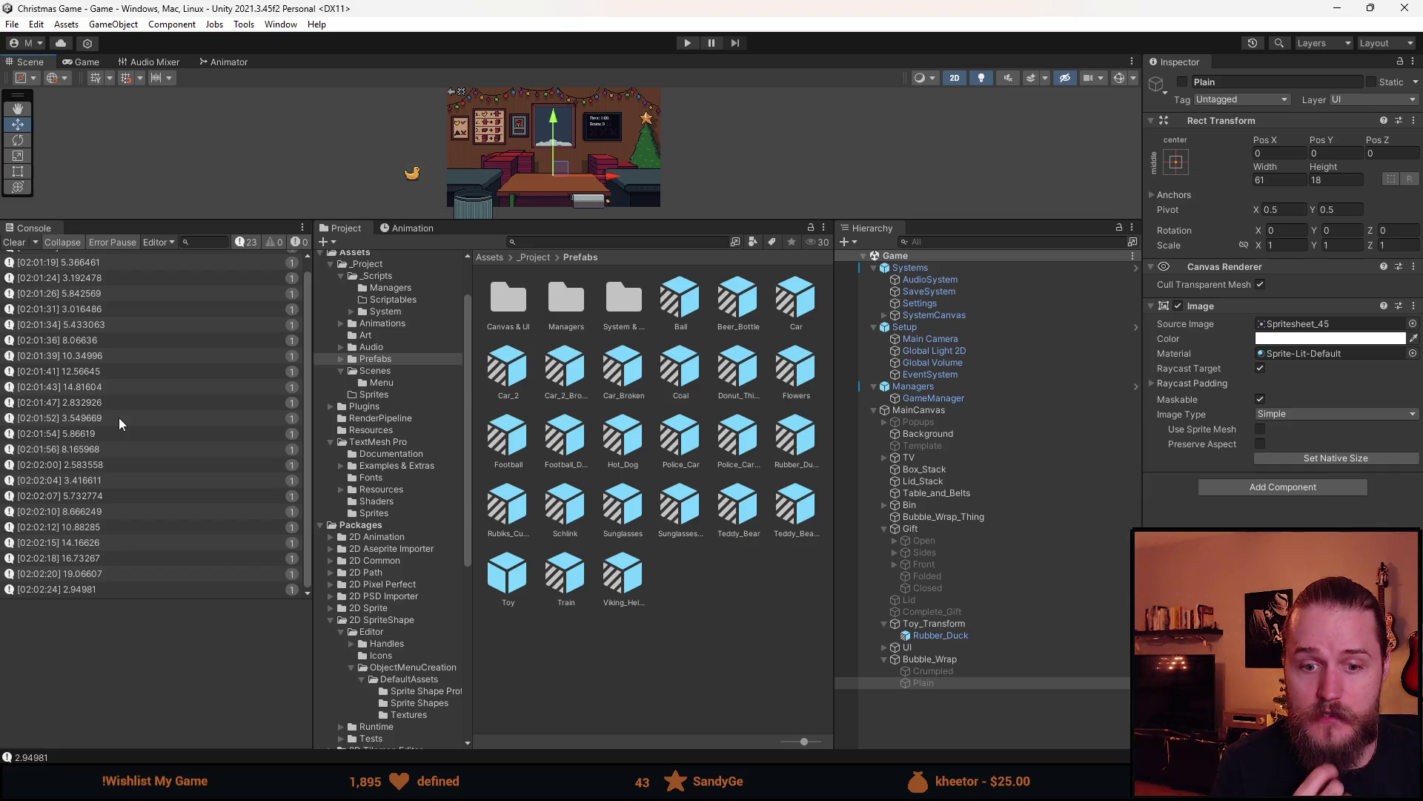
pyautogui.scroll(1, 133, 366)
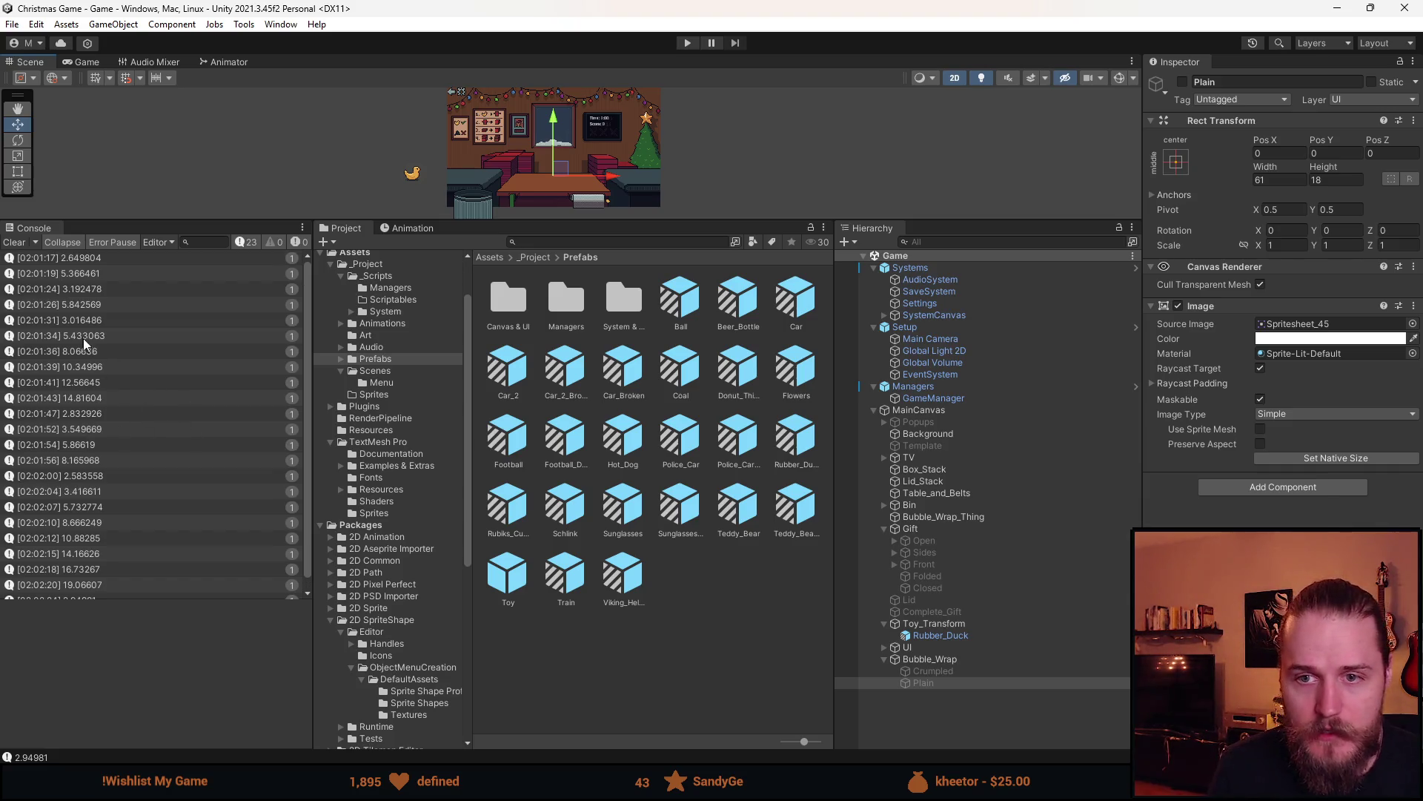
pyautogui.click(96, 264)
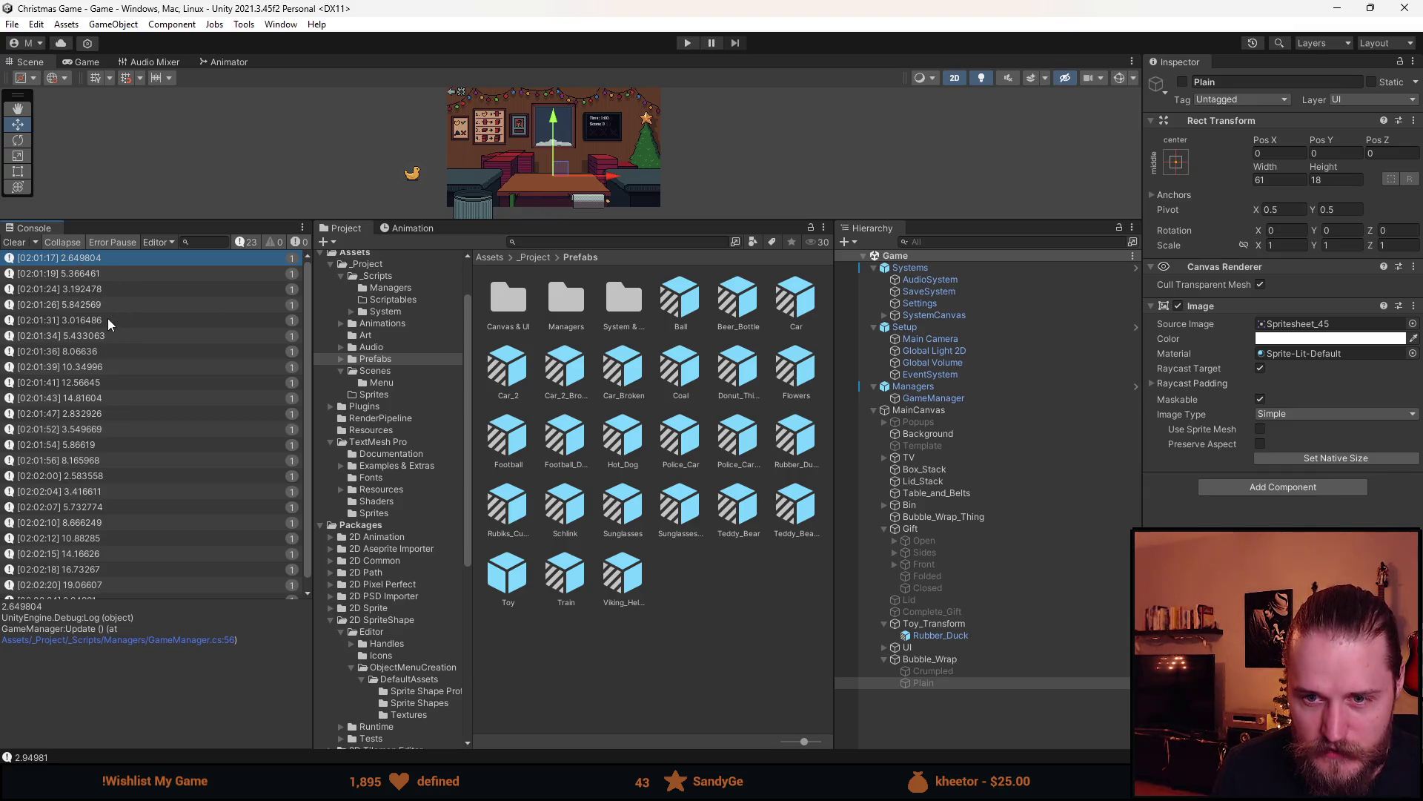
pyautogui.click(84, 418)
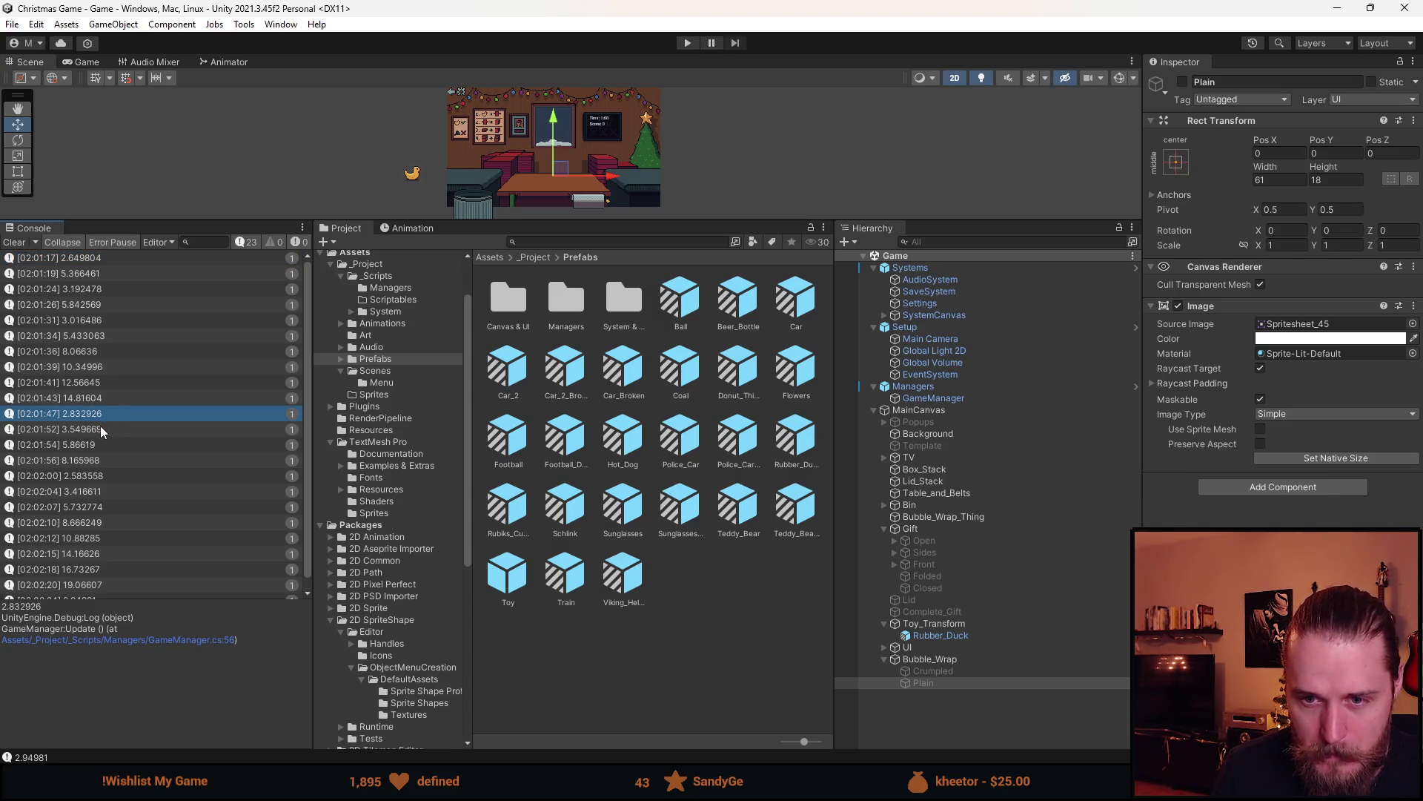
pyautogui.click(94, 475)
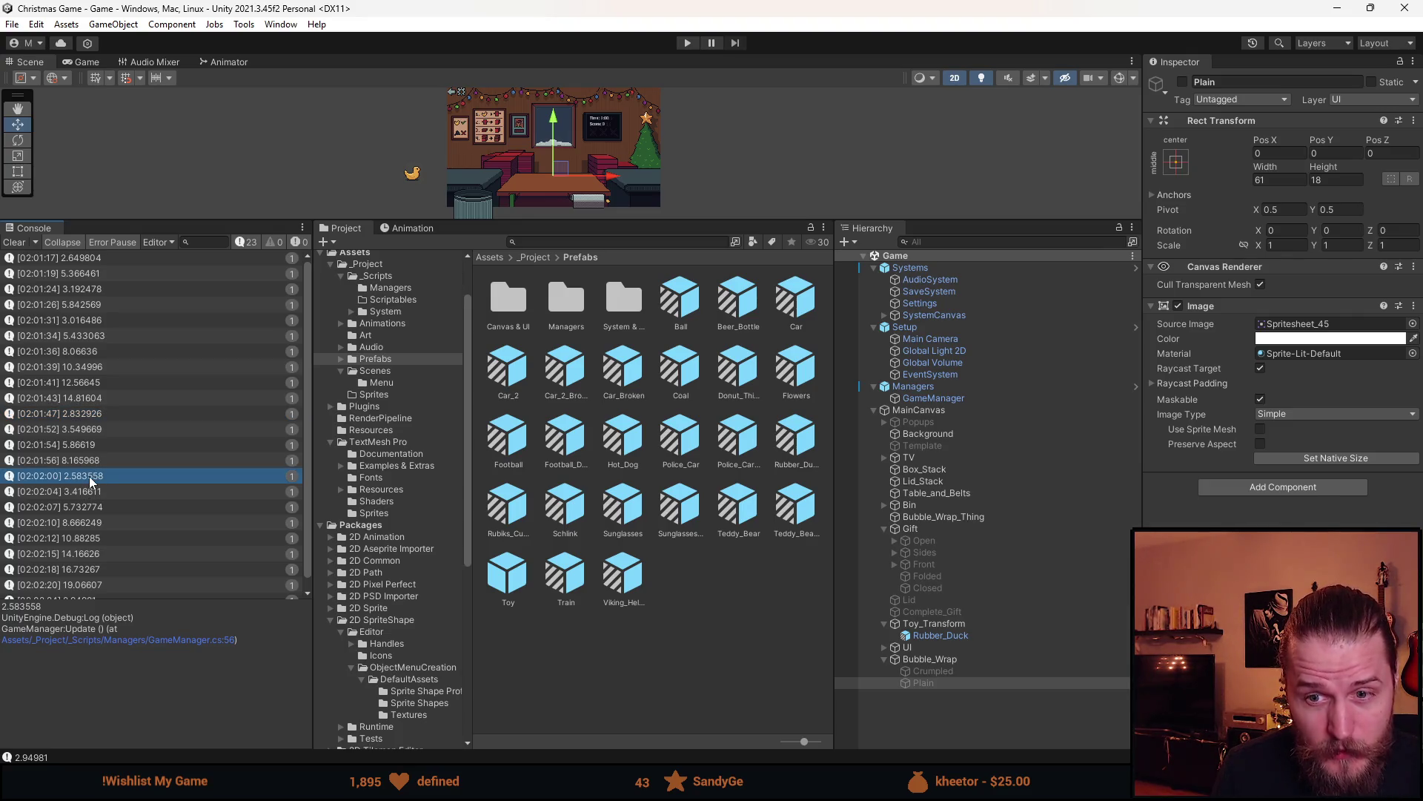
pyautogui.scroll(-1, 90, 477)
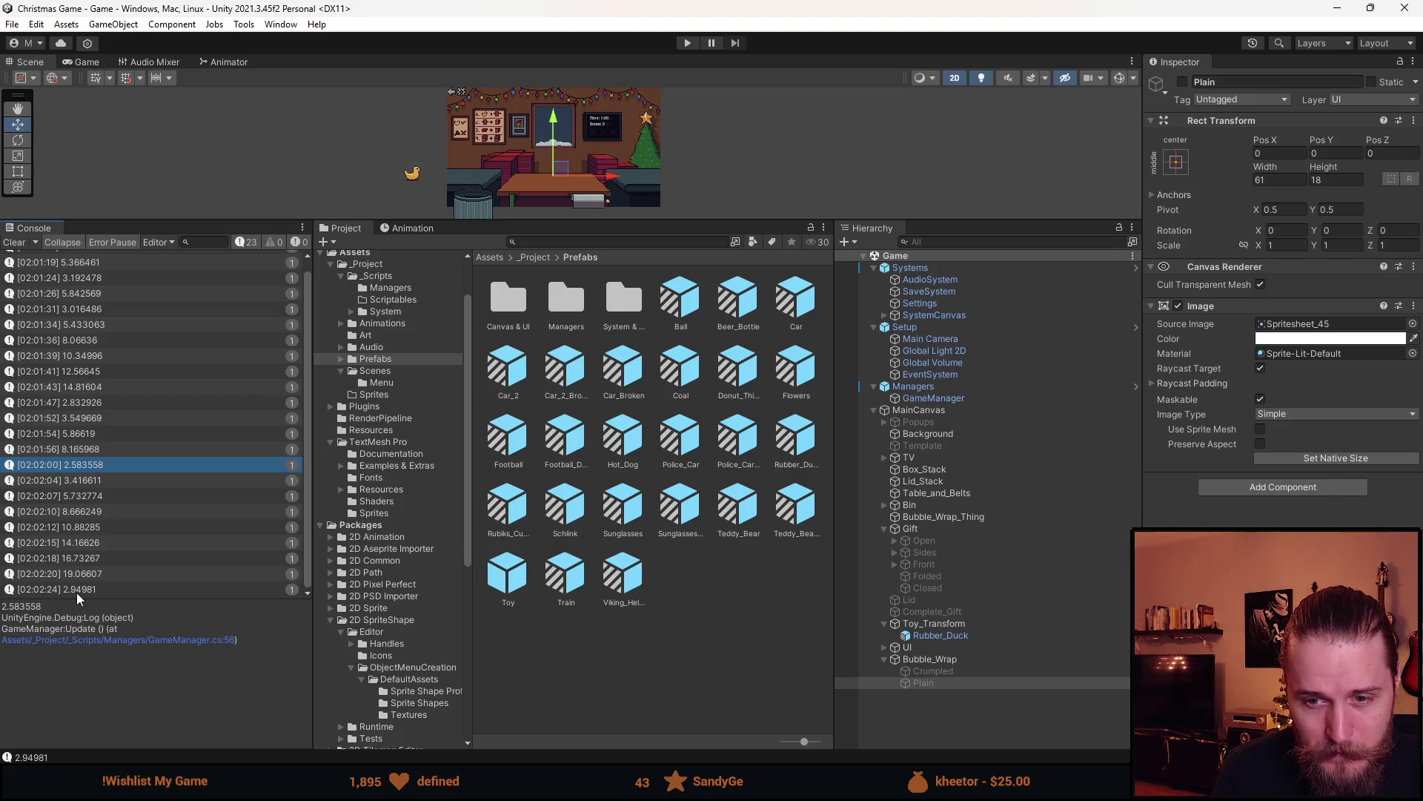
pyautogui.scroll(1, 97, 479)
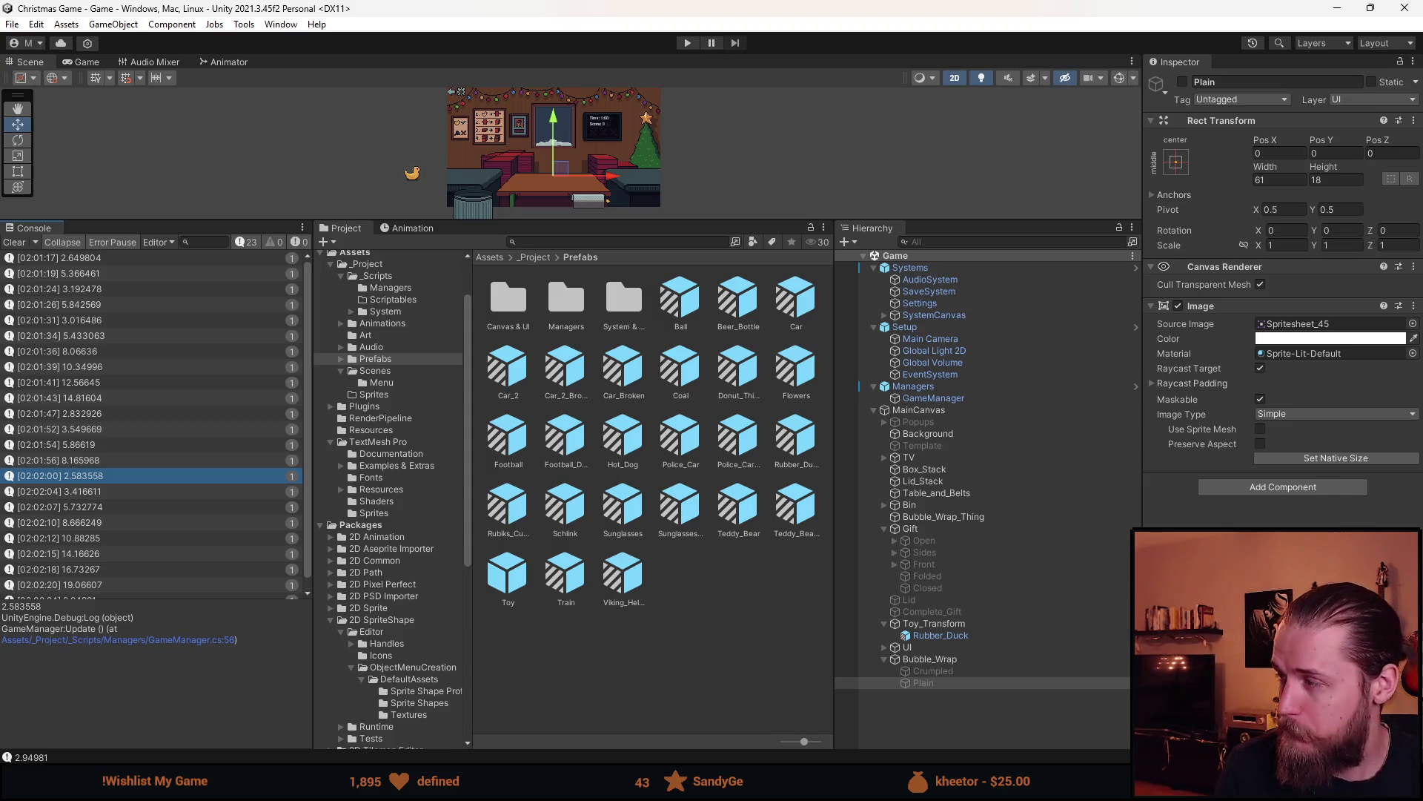
pyautogui.hotkey('alt', 'Tab')
# Change the _timer field's starting value in GameManager.cs from 1000f to 20
pyautogui.scroll(20, 285, 450)
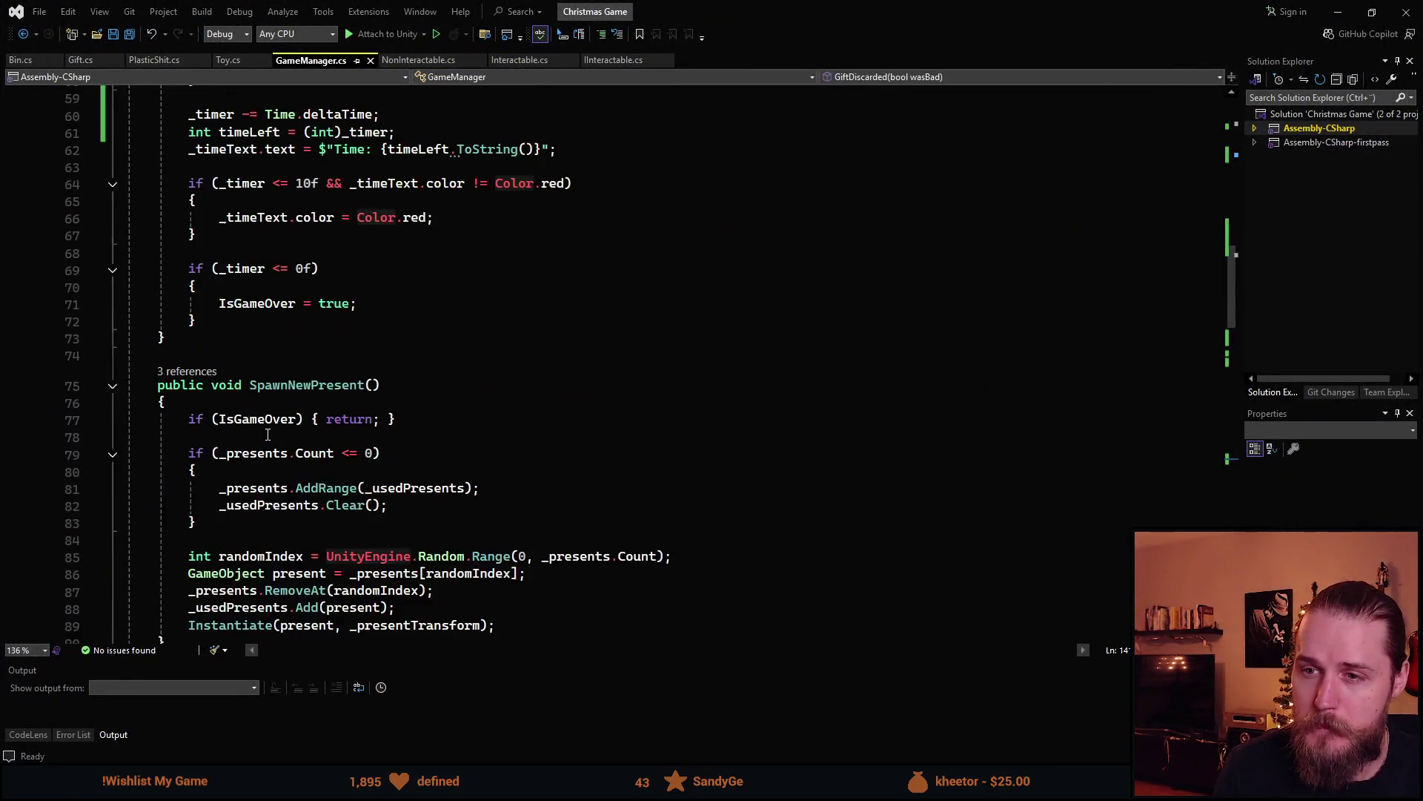
pyautogui.scroll(10, 284, 450)
pyautogui.doubleClick(349, 295)
pyautogui.write('20')
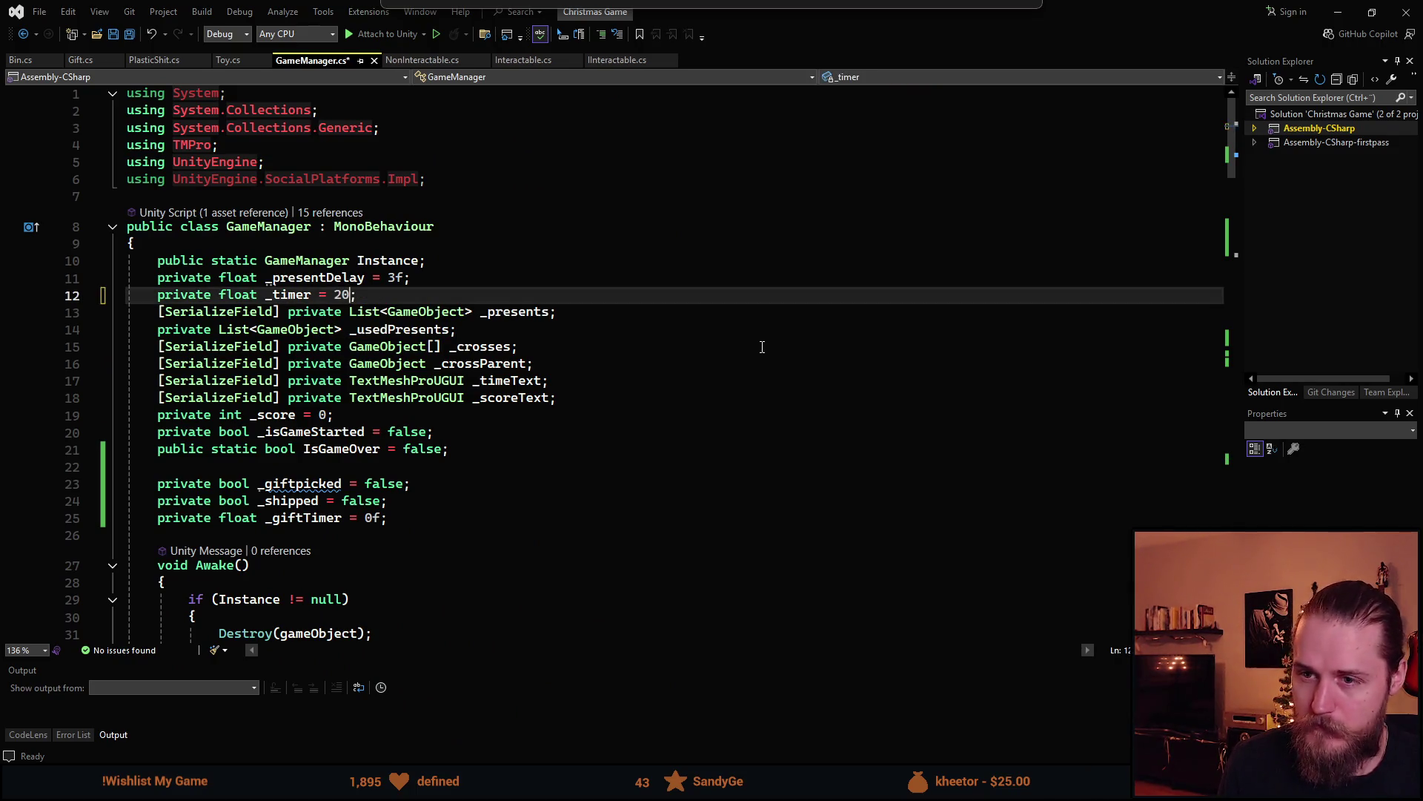
# Raise the GiftShipped time bonus from 1 to 3 seconds, then reload scripts in Unity
pyautogui.scroll(-15, 719, 397)
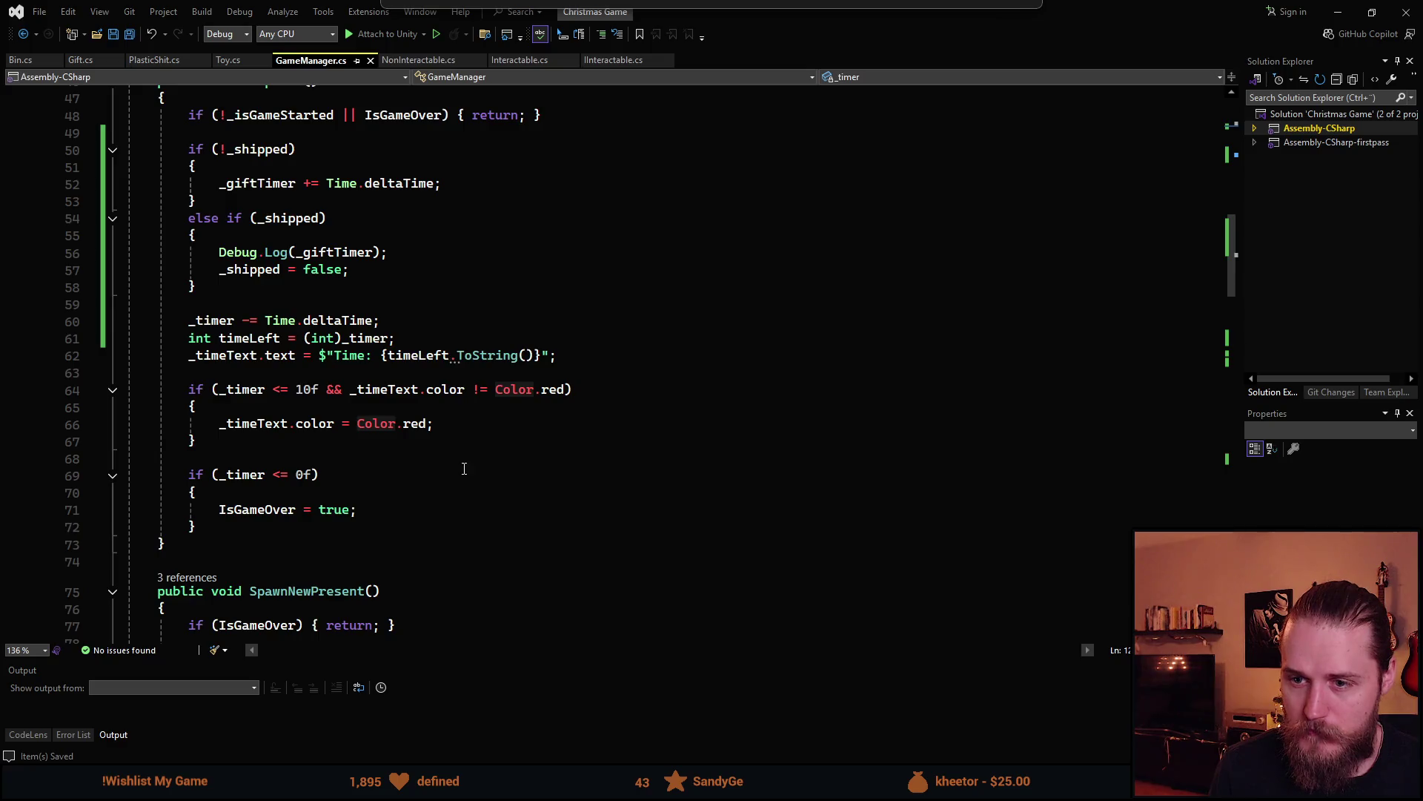
pyautogui.scroll(-12, 468, 467)
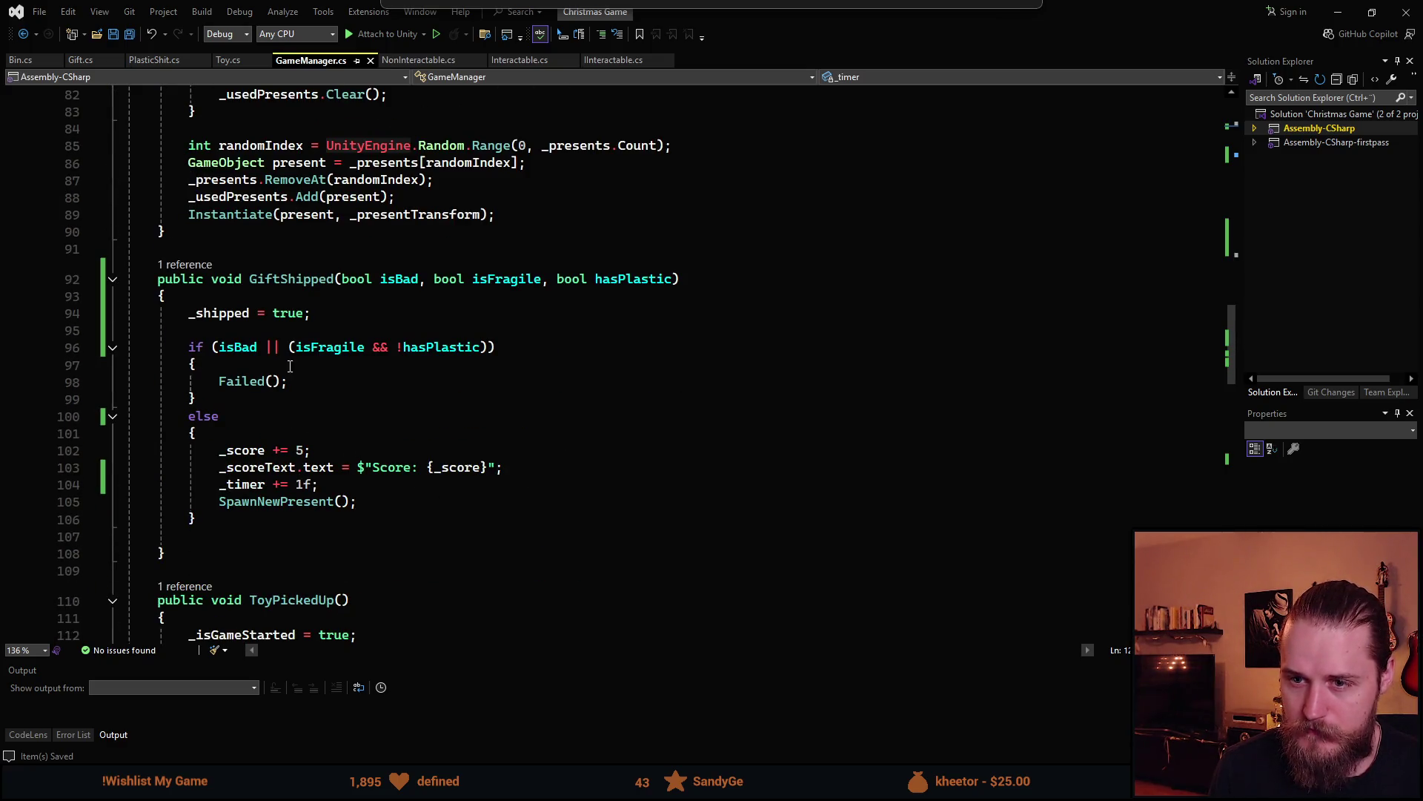
pyautogui.click(305, 484)
pyautogui.press('BackSpace')
pyautogui.write('3')
pyautogui.hotkey('alt', 'Tab')
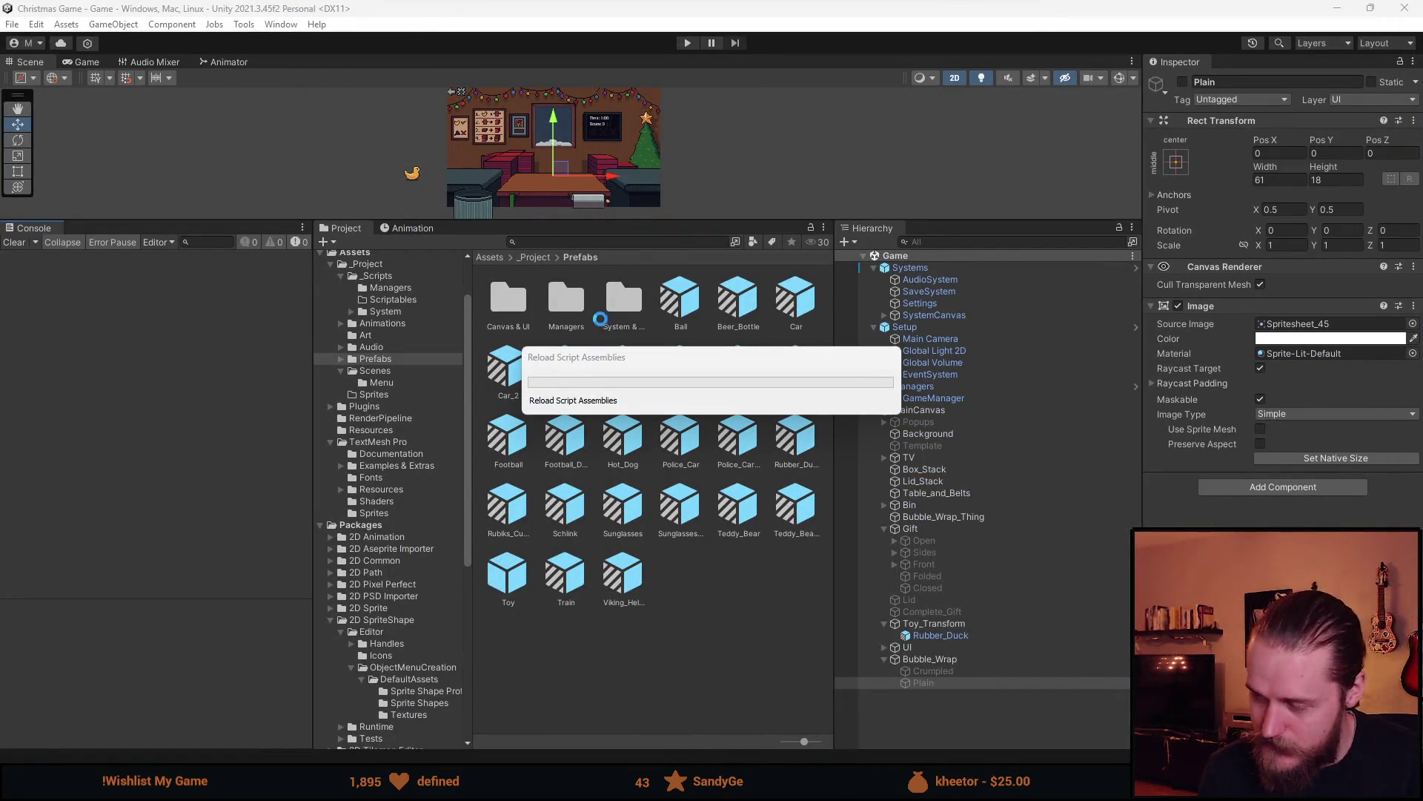
# Start a new playtest, enlarge the Game view, then box, wrap and ship the duck gift
pyautogui.click(689, 44)
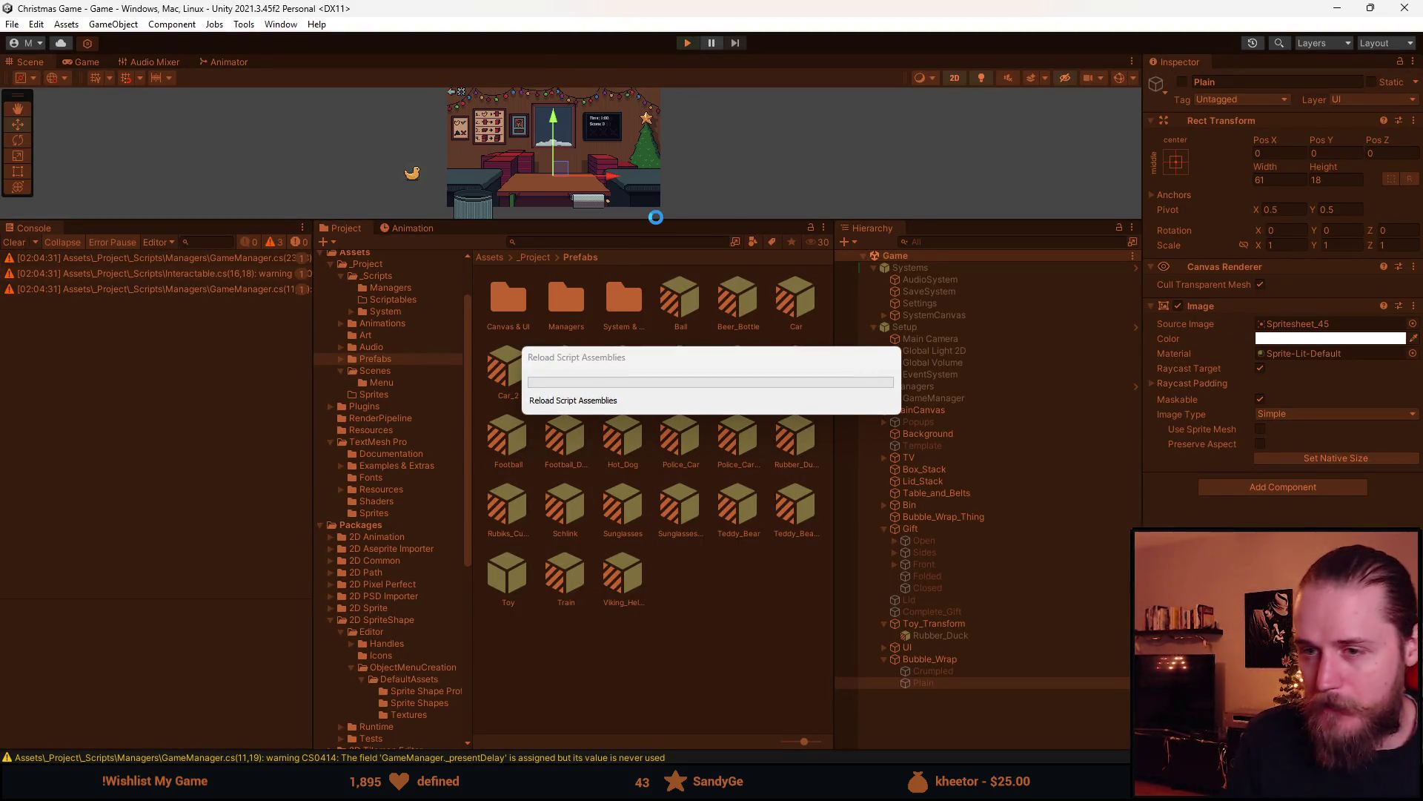
pyautogui.moveTo(657, 222); pyautogui.dragTo(572, 678)
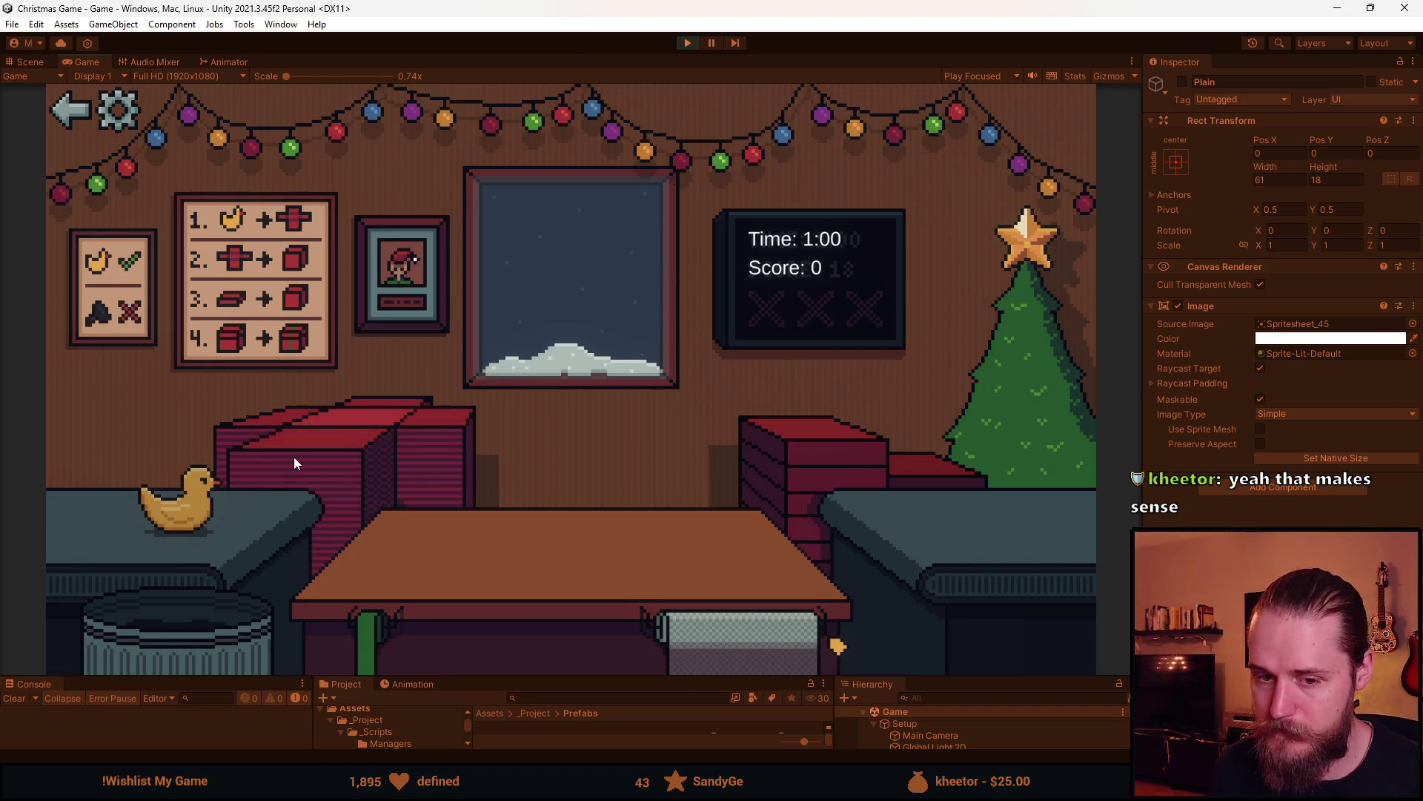
pyautogui.click(351, 441)
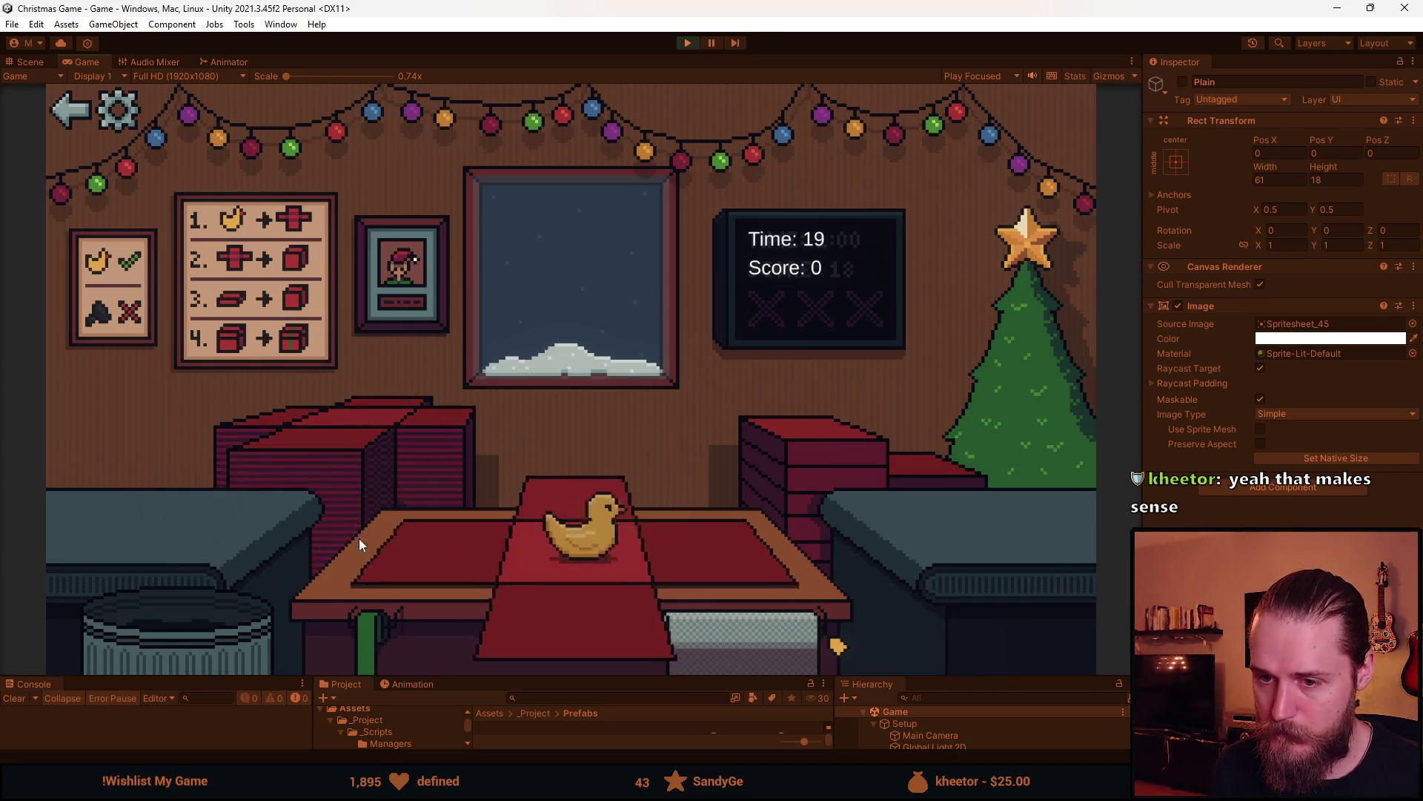
pyautogui.click(642, 607)
pyautogui.click(340, 438)
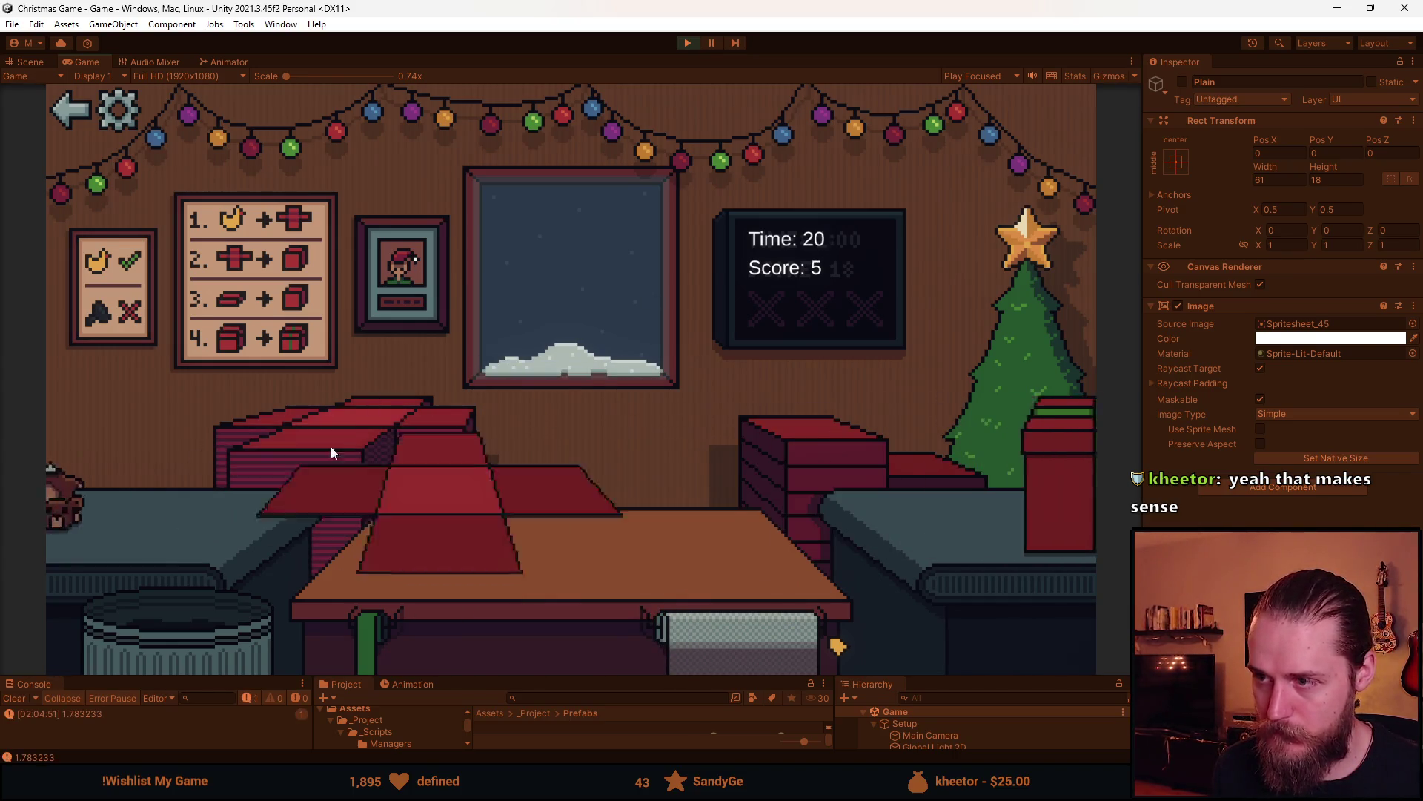
pyautogui.click(189, 606)
# Wrap the horned helmet, trash an unwanted item, box the ball and place the teddy bear
pyautogui.click(133, 481)
pyautogui.click(581, 624)
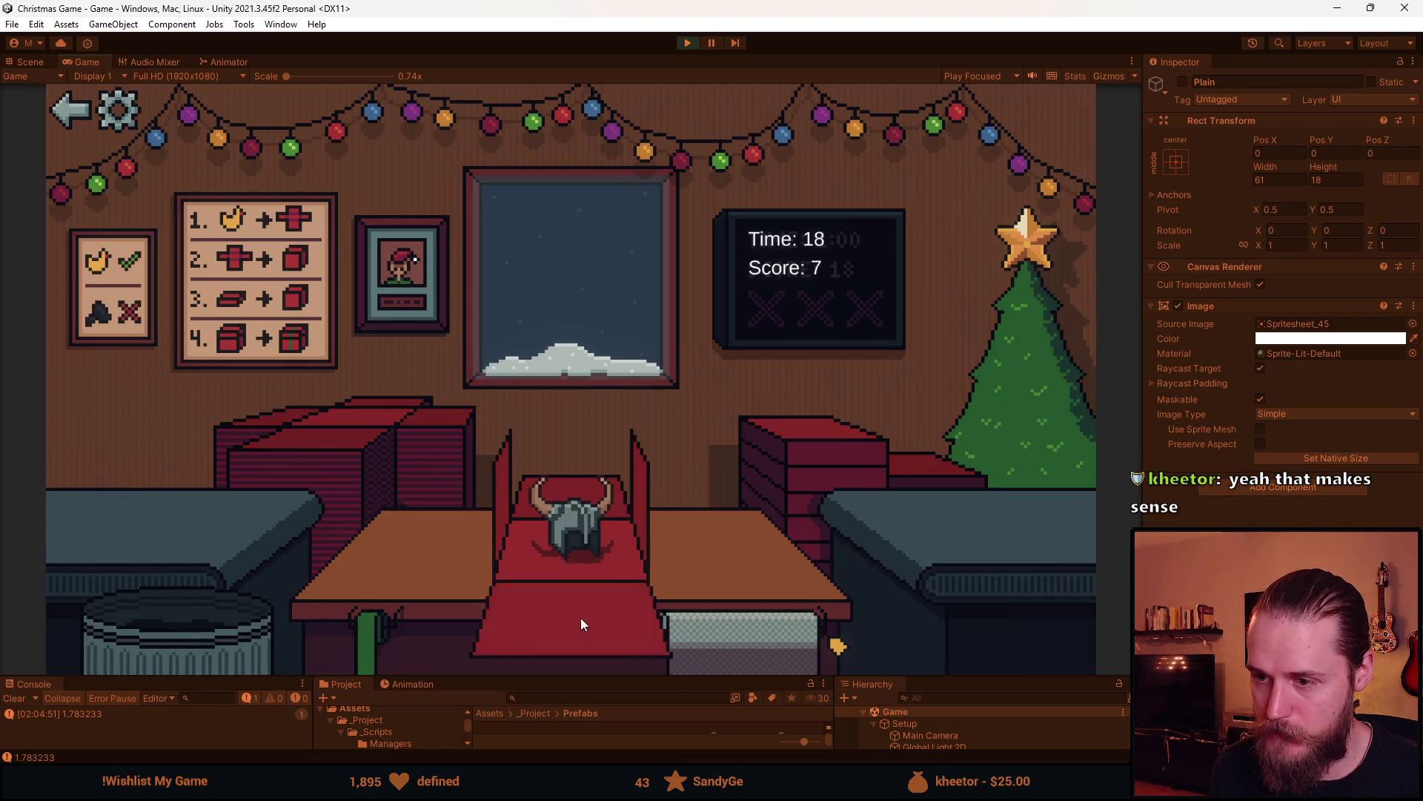
pyautogui.click(346, 444)
pyautogui.click(214, 582)
pyautogui.click(81, 489)
pyautogui.click(642, 598)
pyautogui.click(603, 498)
pyautogui.click(311, 490)
pyautogui.click(97, 497)
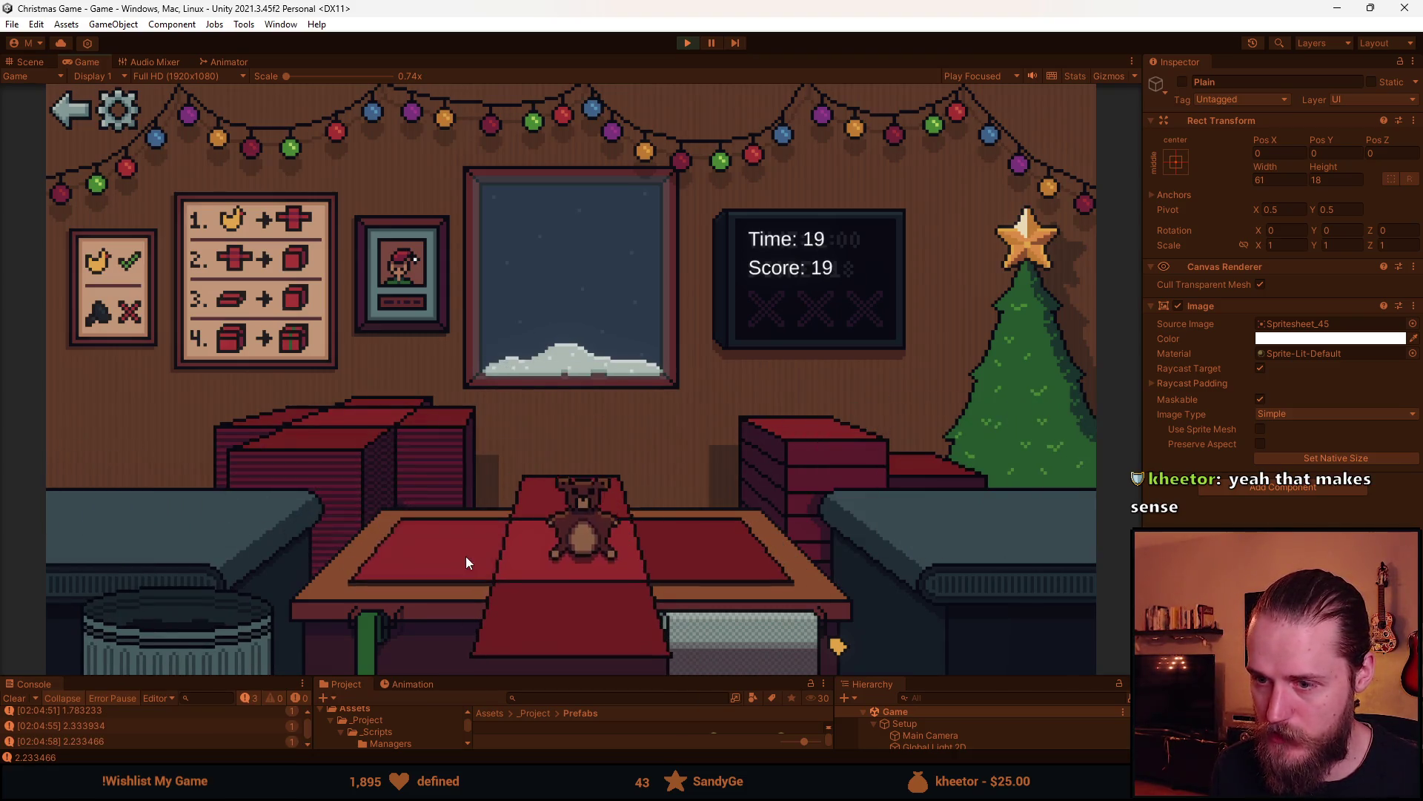
# Wrap the teddy bear in a red box, then wrap and deliver the Rubik's cube gift
pyautogui.click(787, 459)
pyautogui.click(573, 511)
pyautogui.click(320, 482)
pyautogui.click(98, 492)
pyautogui.click(203, 625)
pyautogui.click(112, 503)
pyautogui.click(809, 450)
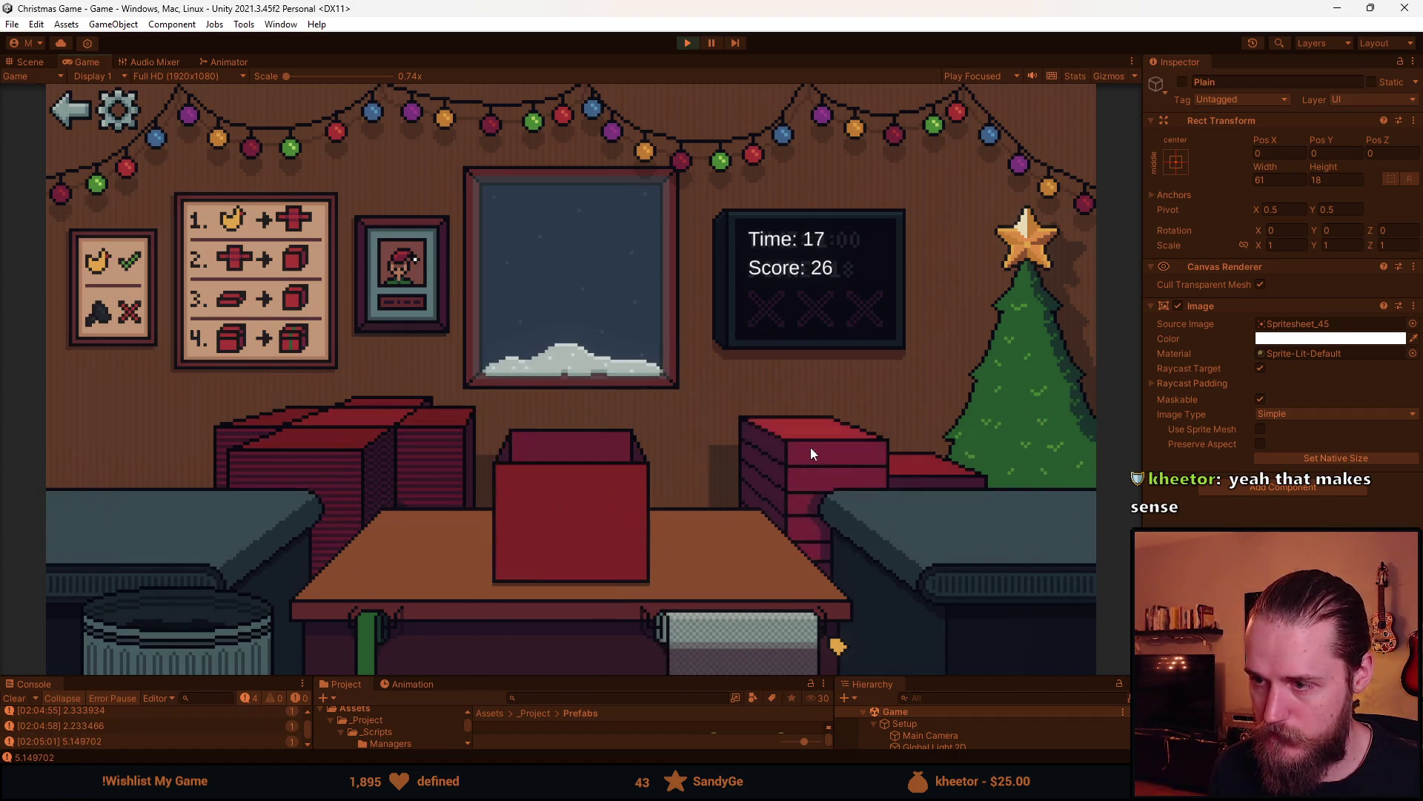
pyautogui.click(617, 486)
pyautogui.click(353, 511)
# Deliver the ball gift, trash an unwanted item, then wrap the toy cars and lid the red one
pyautogui.click(193, 532)
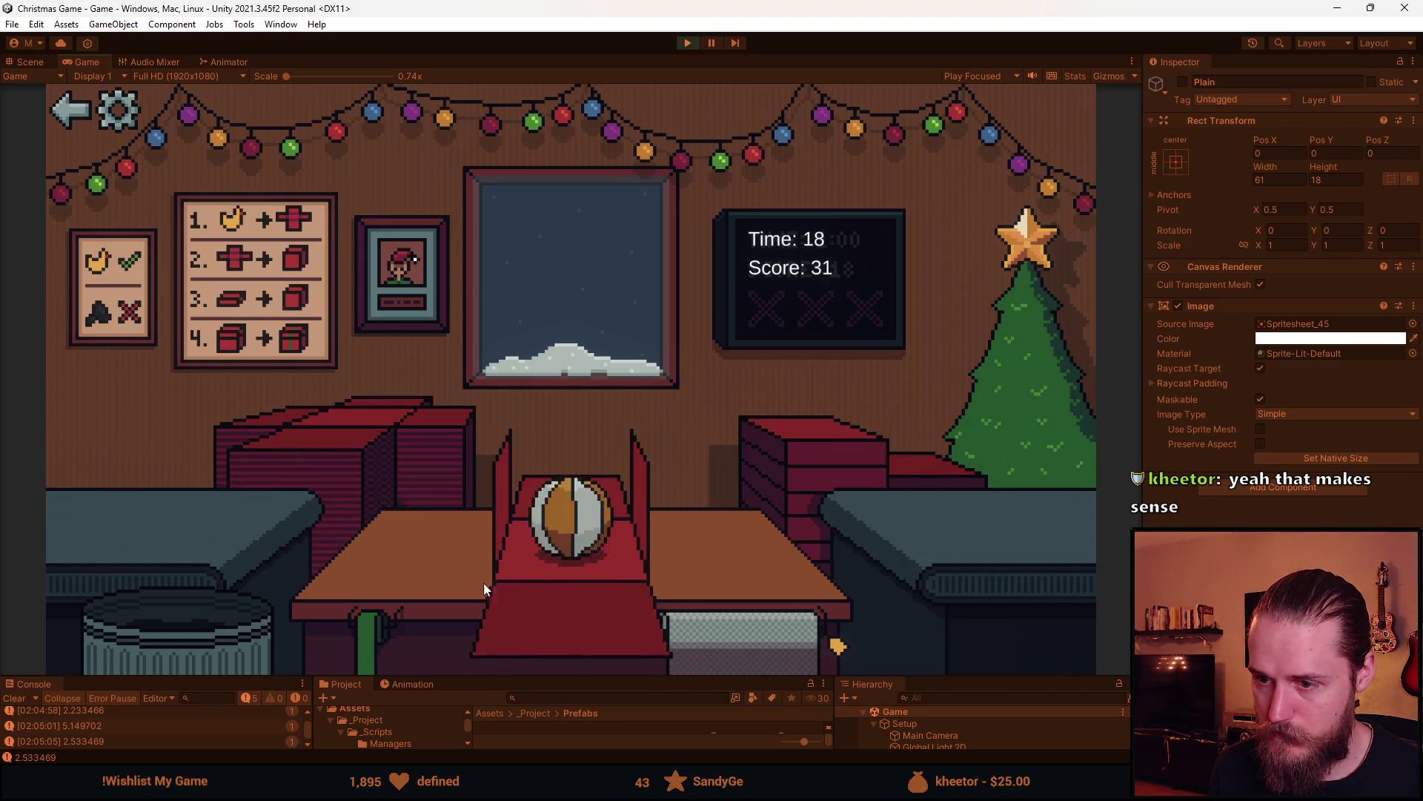
pyautogui.click(797, 430)
pyautogui.click(624, 509)
pyautogui.click(166, 507)
pyautogui.click(247, 611)
pyautogui.click(124, 504)
pyautogui.click(578, 525)
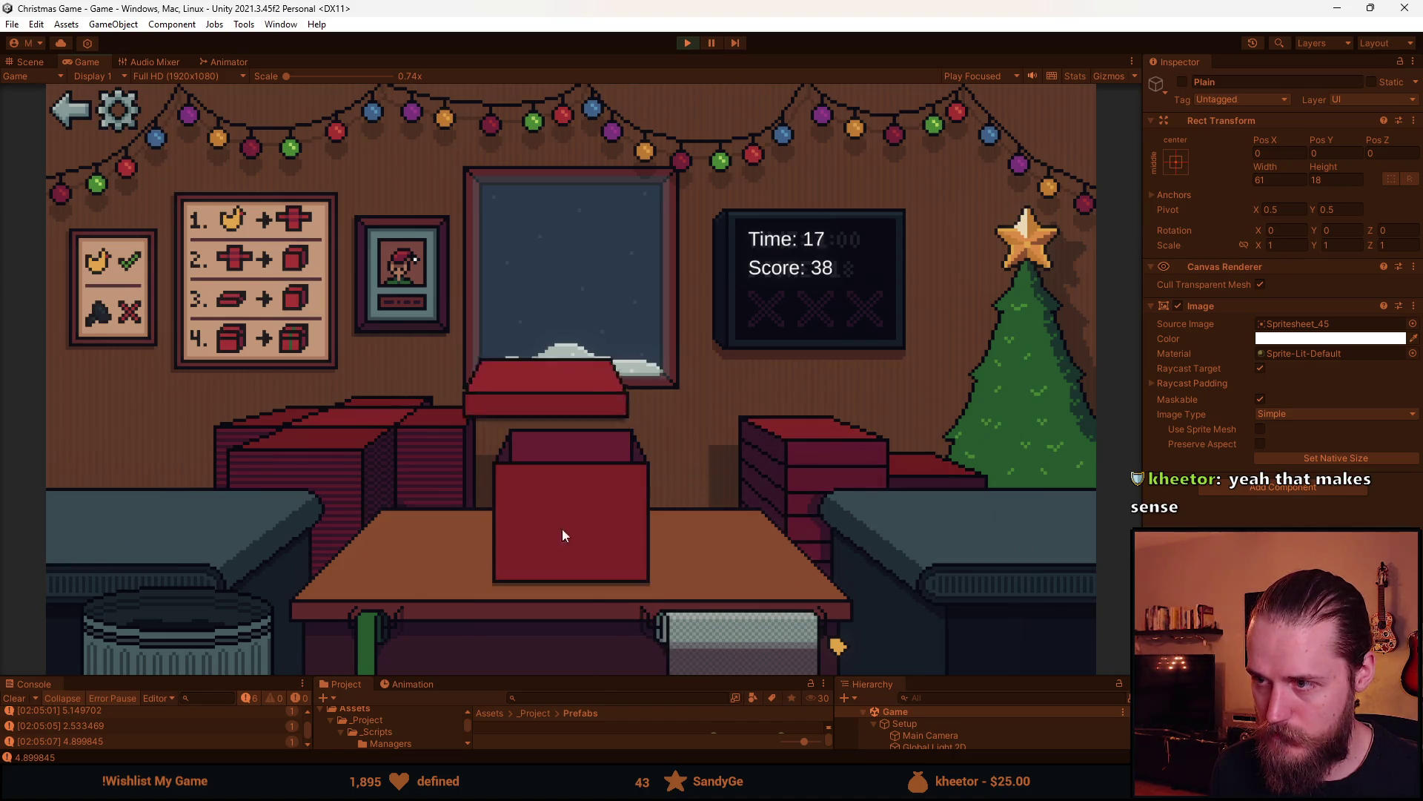
pyautogui.click(582, 509)
pyautogui.click(148, 512)
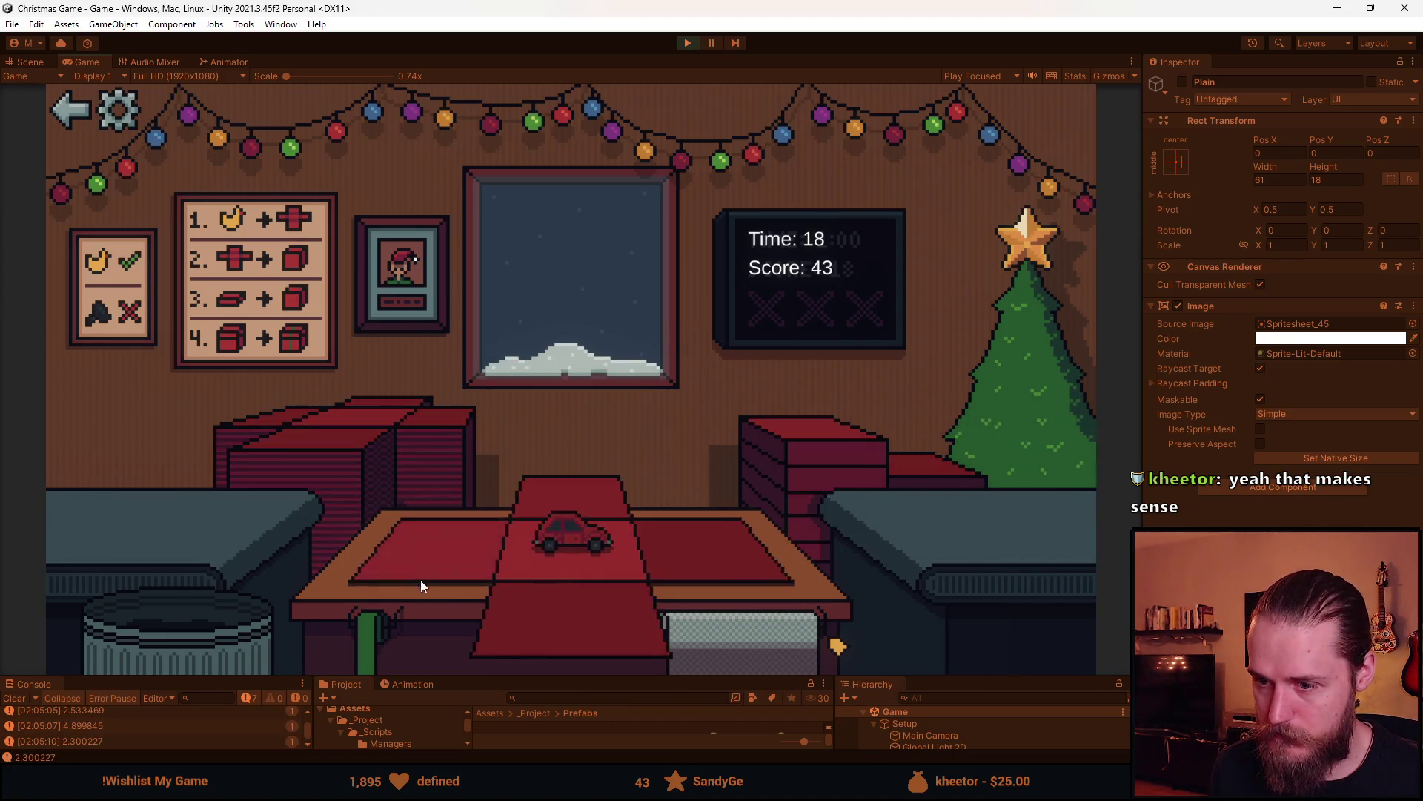
pyautogui.click(413, 580)
pyautogui.click(839, 423)
# Deliver the ribboned gift, box the grey toy, then box, ribbon and deliver the green bottle
pyautogui.click(566, 507)
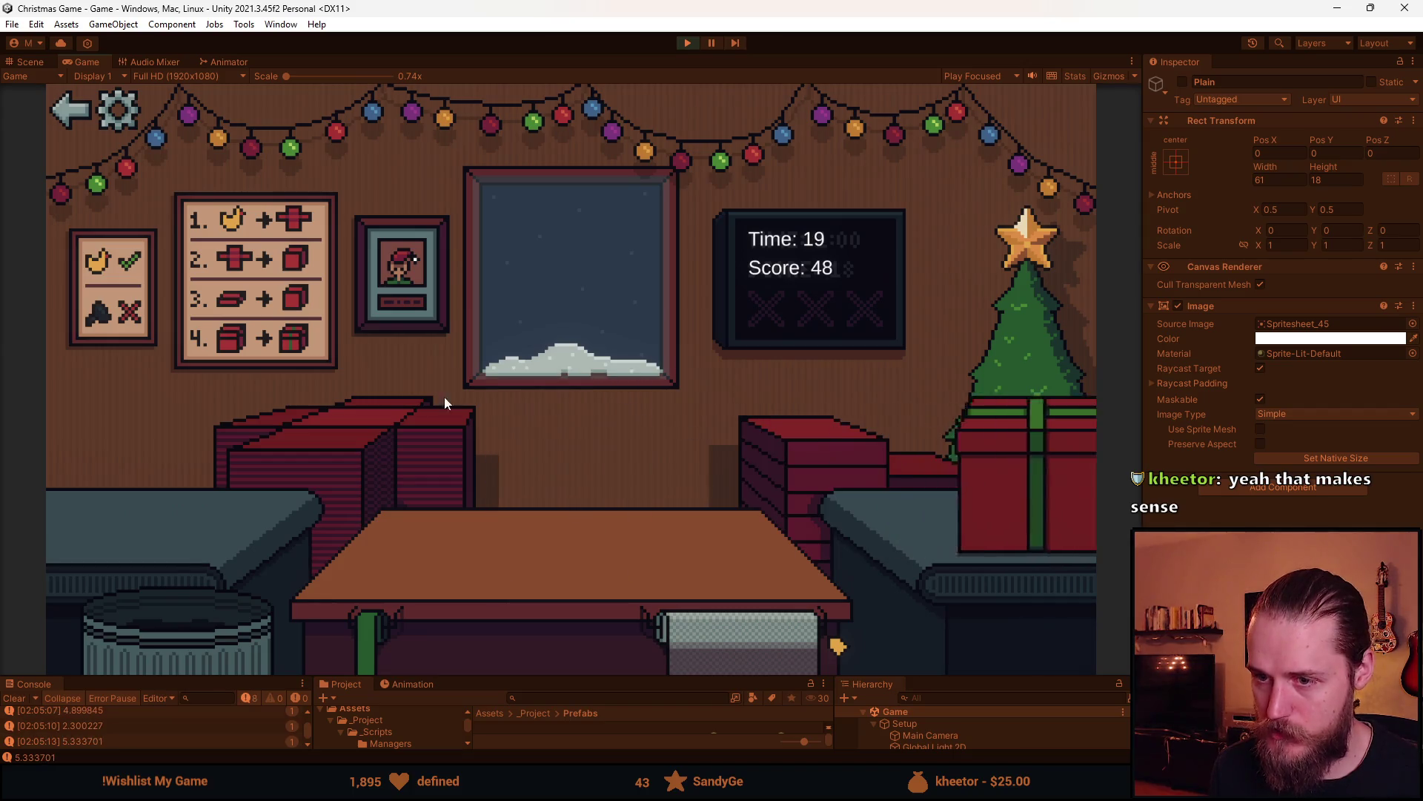
pyautogui.click(142, 487)
pyautogui.click(526, 600)
pyautogui.click(775, 460)
pyautogui.click(569, 512)
pyautogui.click(147, 496)
pyautogui.click(689, 642)
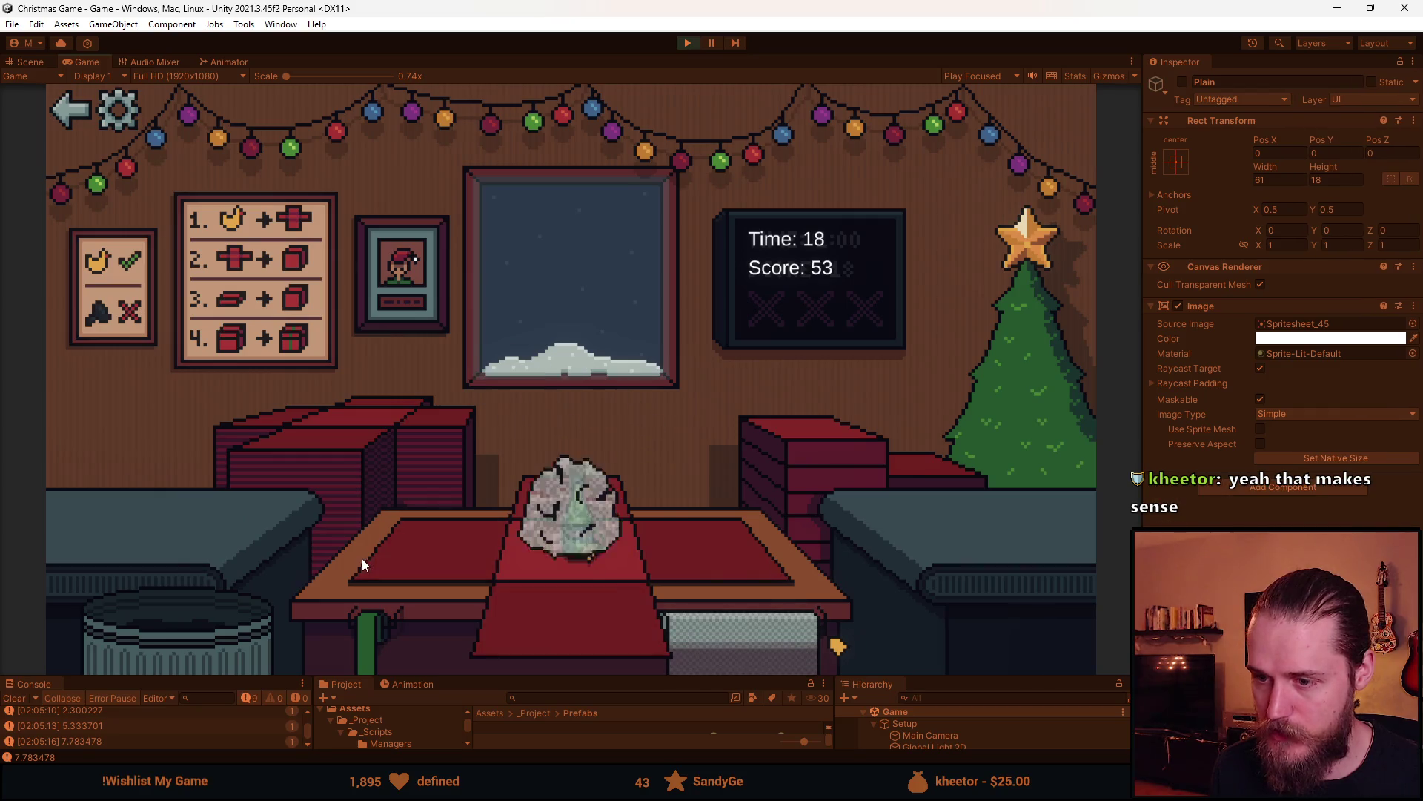
pyautogui.click(801, 447)
pyautogui.click(558, 510)
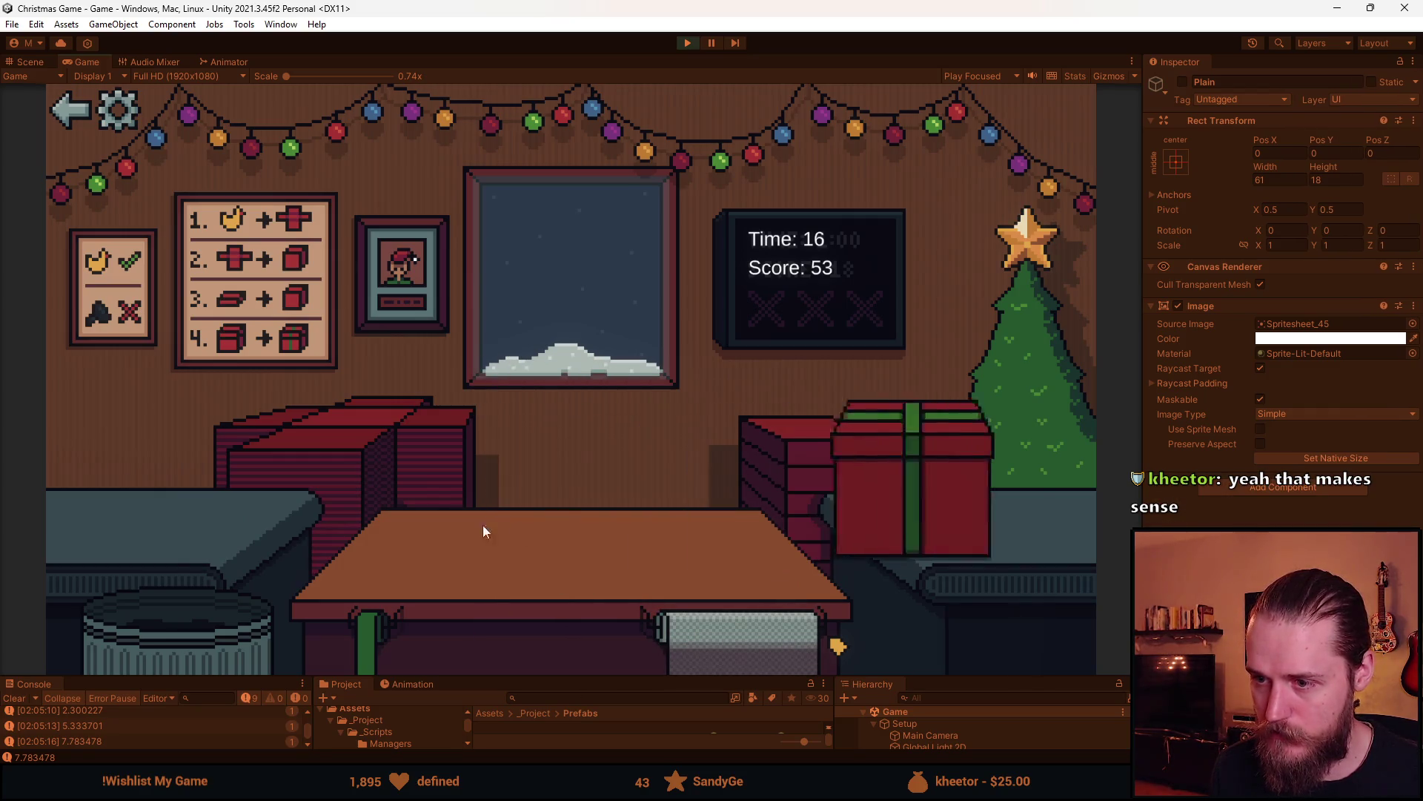
pyautogui.click(173, 539)
# Trash a toy car, finish and deliver the duck gift, then lay paper and box another toy car
pyautogui.click(100, 562)
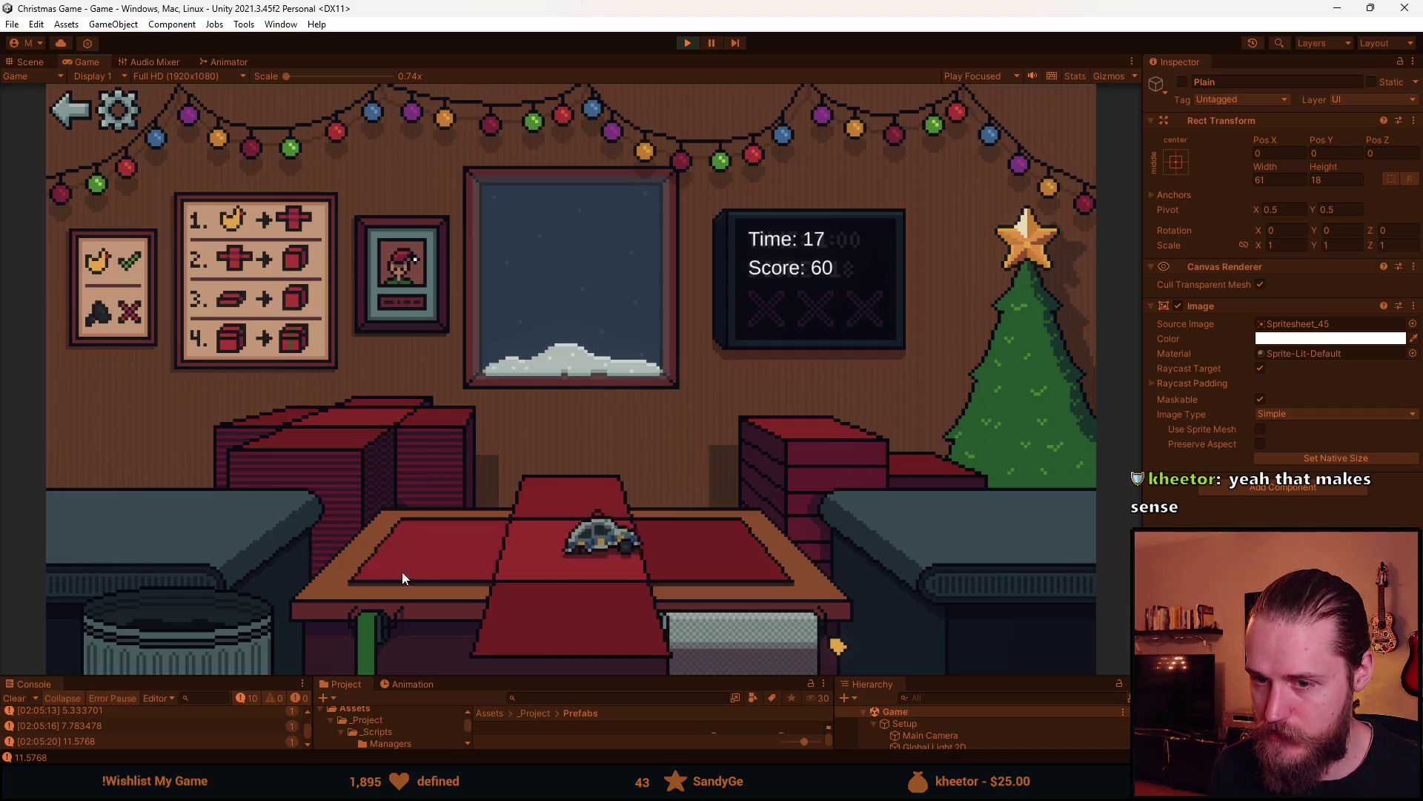
pyautogui.click(399, 573)
pyautogui.click(168, 619)
pyautogui.click(84, 529)
pyautogui.click(539, 601)
pyautogui.click(768, 511)
pyautogui.click(588, 470)
pyautogui.click(332, 426)
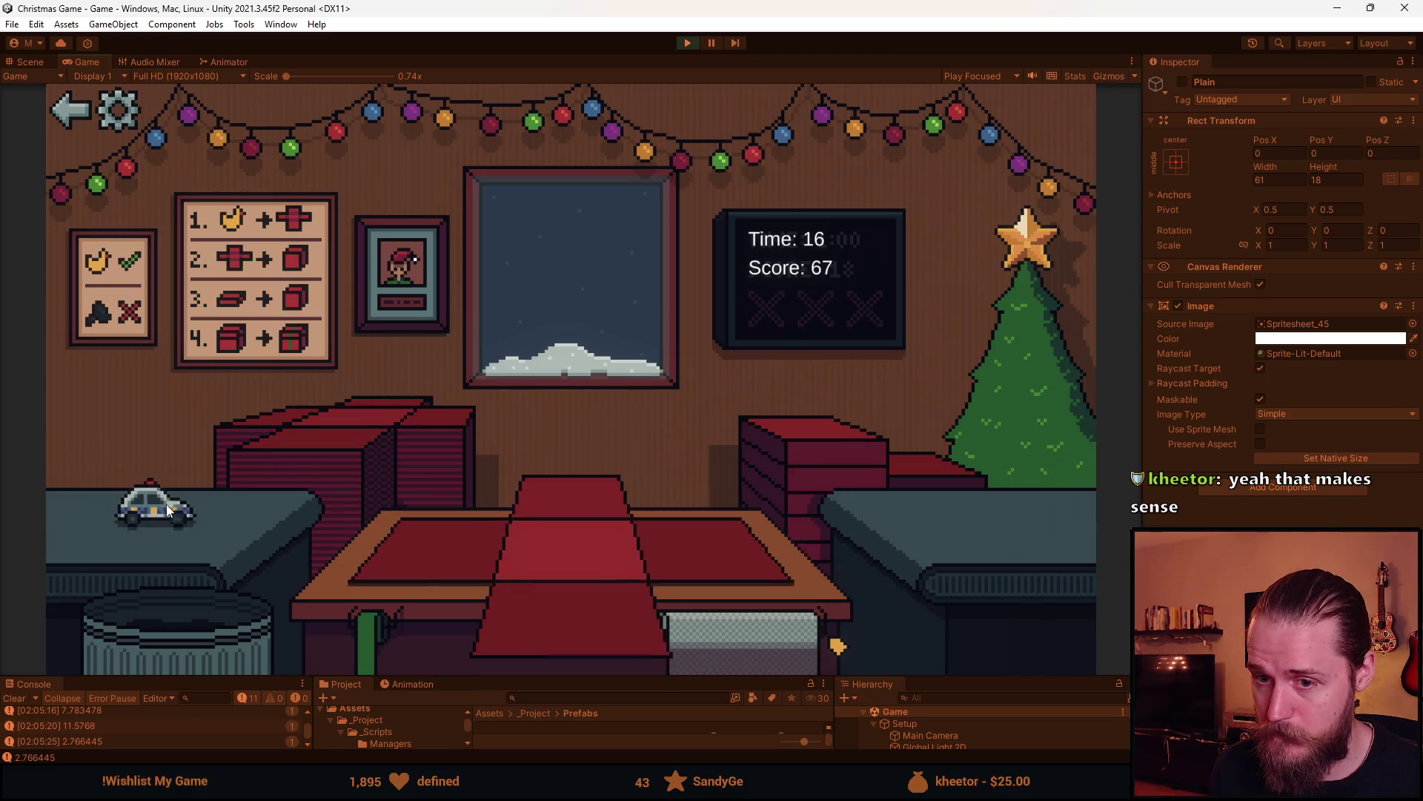
pyautogui.click(143, 498)
pyautogui.click(750, 486)
# Deliver the box, trash a toy car, box the sunglasses and deliver, then box the next car
pyautogui.click(628, 502)
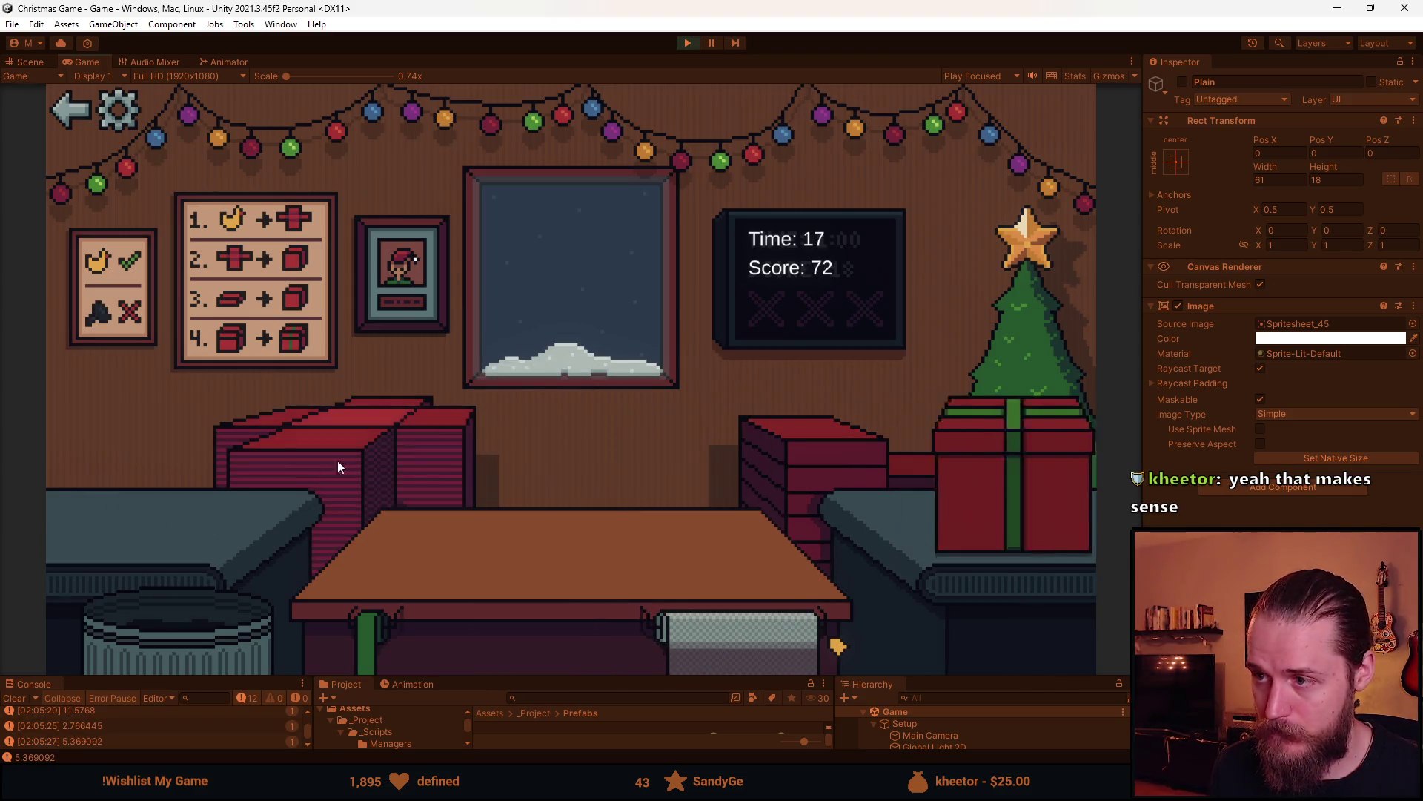
pyautogui.click(328, 466)
pyautogui.click(125, 503)
pyautogui.click(182, 607)
pyautogui.click(82, 535)
pyautogui.click(451, 562)
pyautogui.click(626, 489)
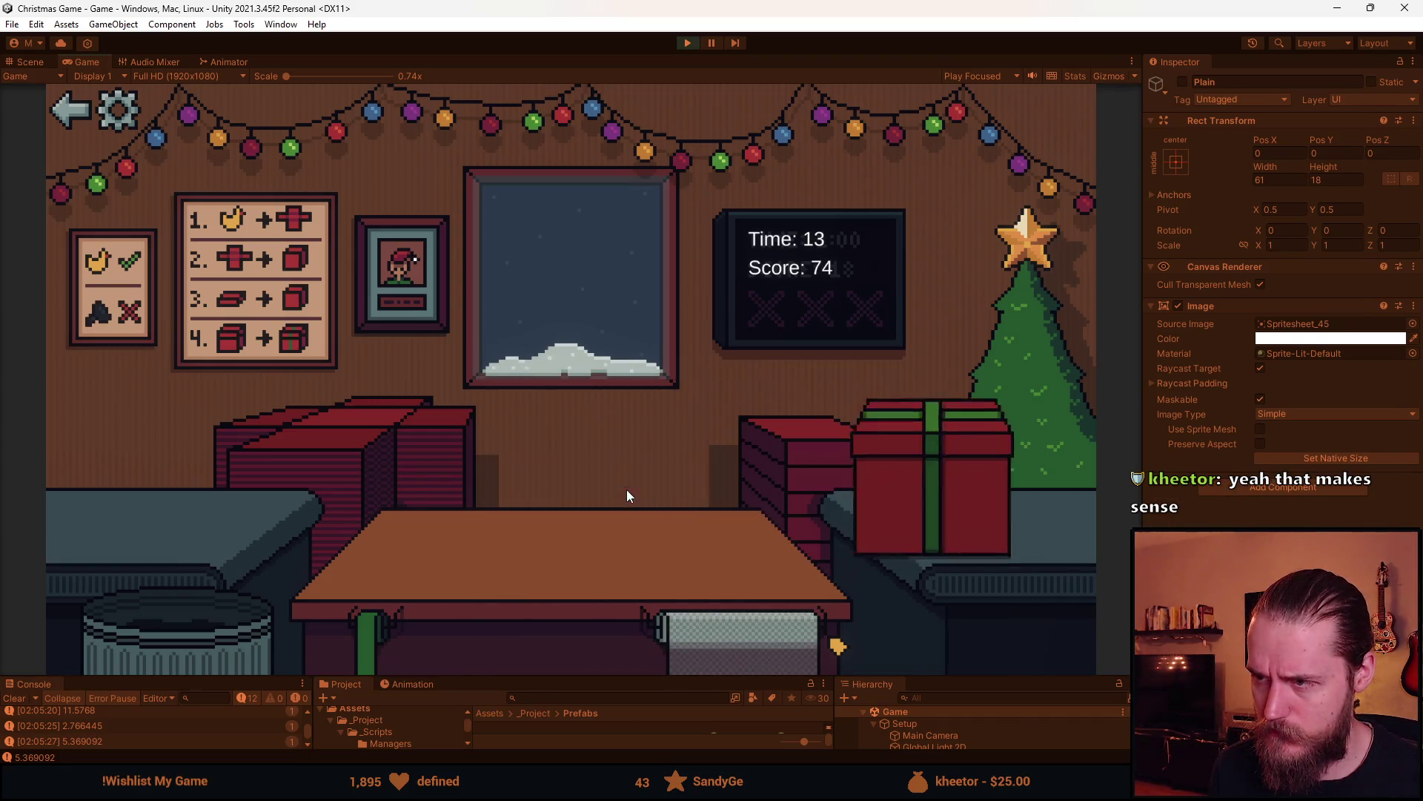
pyautogui.click(313, 512)
pyautogui.click(75, 504)
pyautogui.click(816, 438)
# Deliver the gift, box the tree toy, then box and ribbon the vase
pyautogui.click(581, 511)
pyautogui.click(316, 427)
pyautogui.click(148, 508)
pyautogui.click(495, 579)
pyautogui.click(737, 480)
pyautogui.click(578, 506)
pyautogui.click(328, 507)
pyautogui.click(266, 542)
pyautogui.click(783, 653)
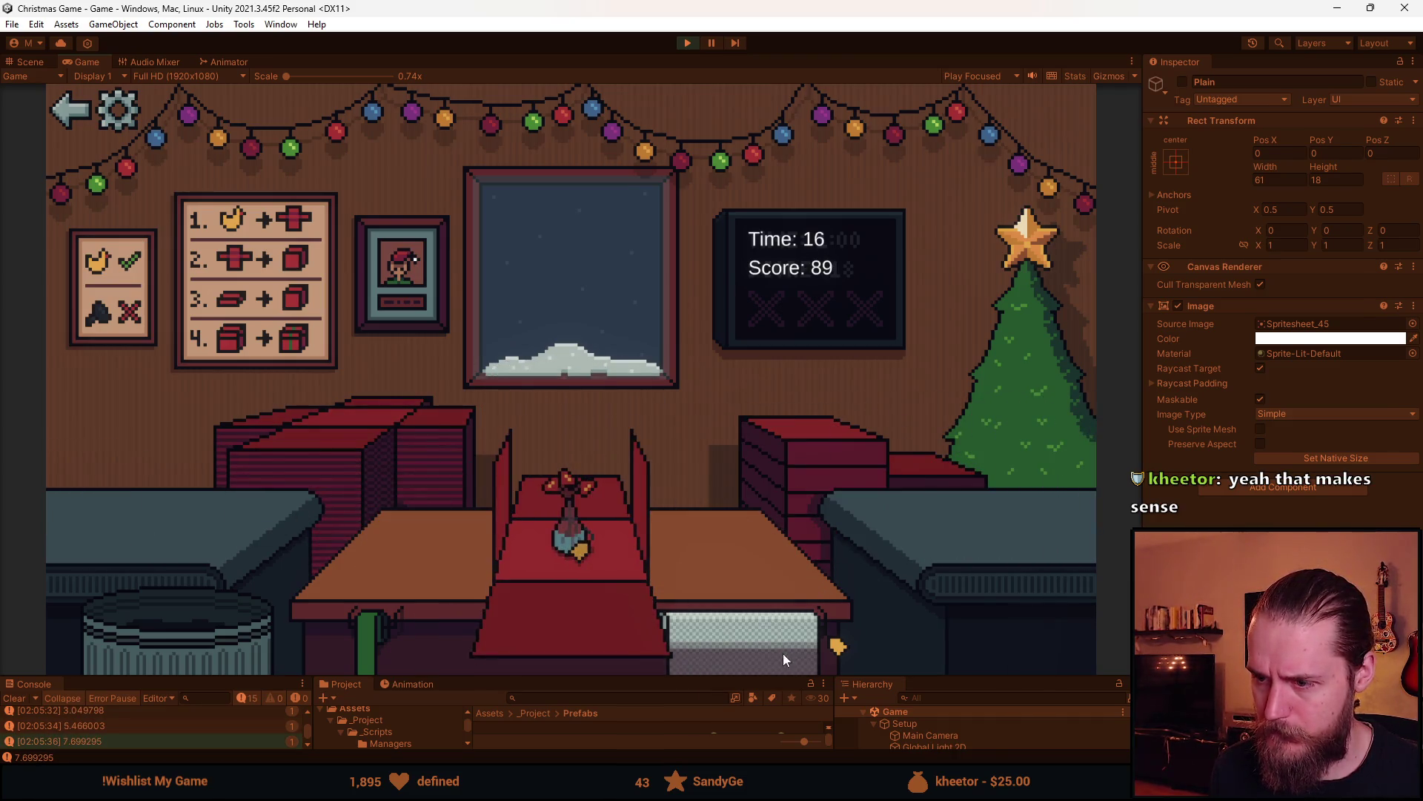
pyautogui.click(816, 493)
pyautogui.click(570, 478)
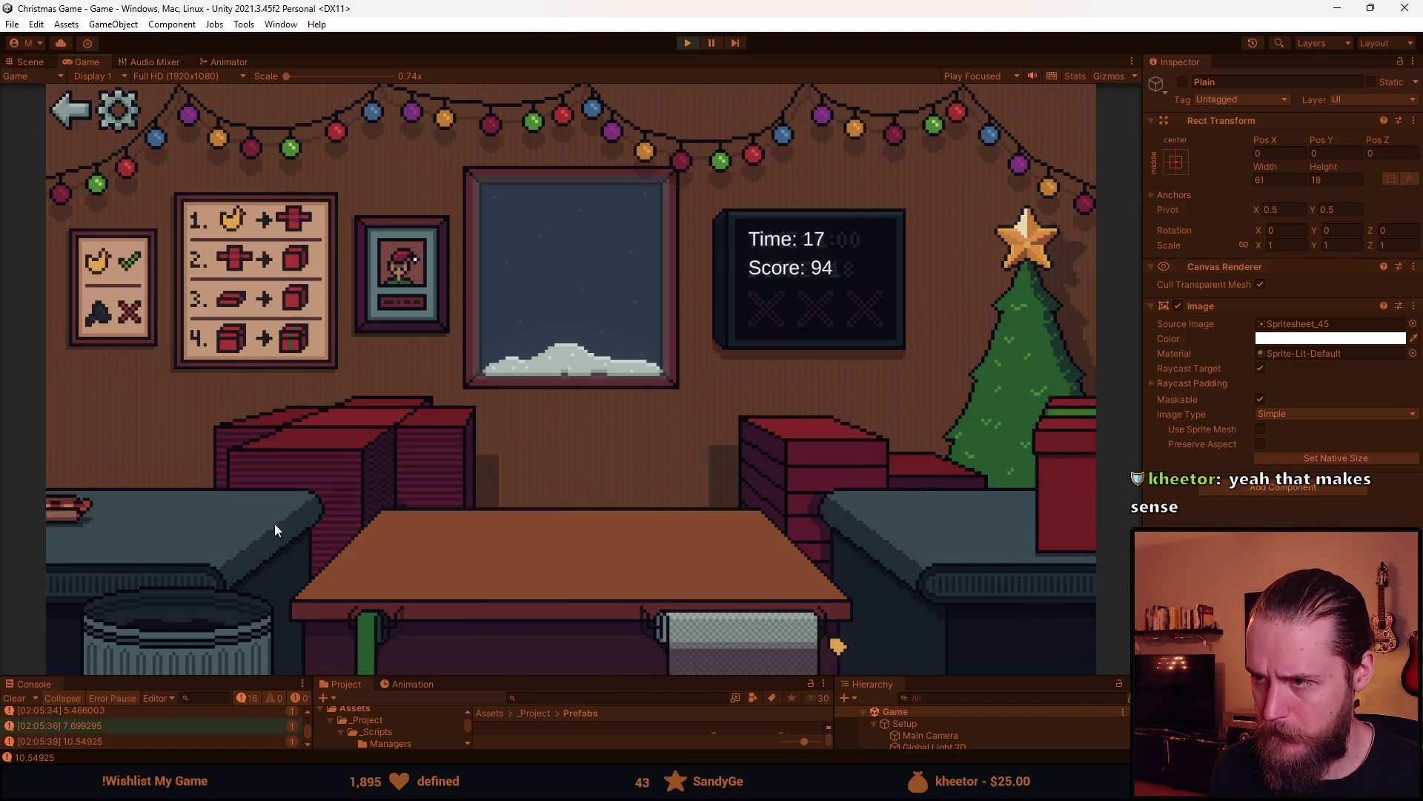
# Box, ribbon and deliver the food toy, trash the black item and ship the next box
pyautogui.click(304, 515)
pyautogui.click(126, 512)
pyautogui.click(565, 534)
pyautogui.click(573, 516)
pyautogui.click(573, 515)
pyautogui.click(338, 425)
pyautogui.click(131, 496)
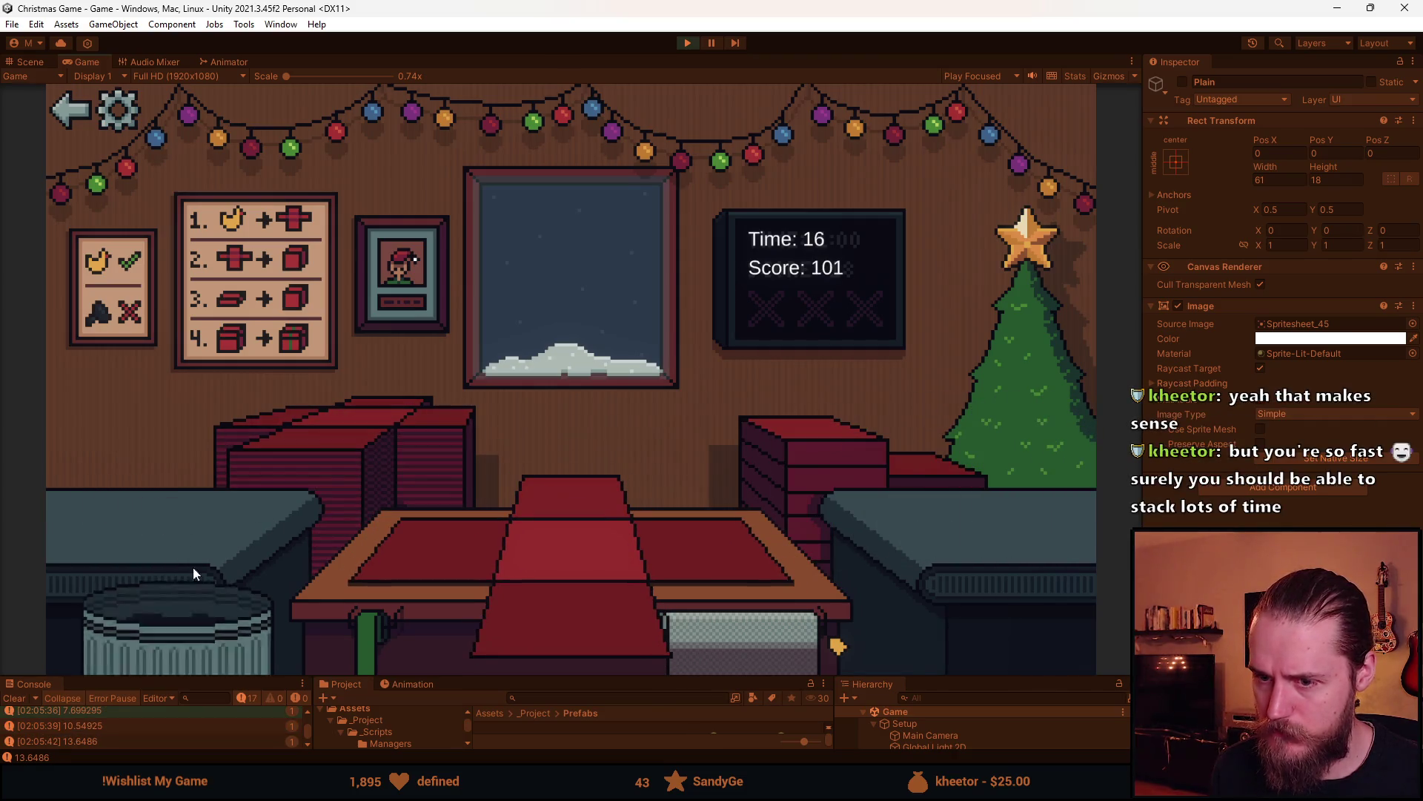
pyautogui.click(727, 629)
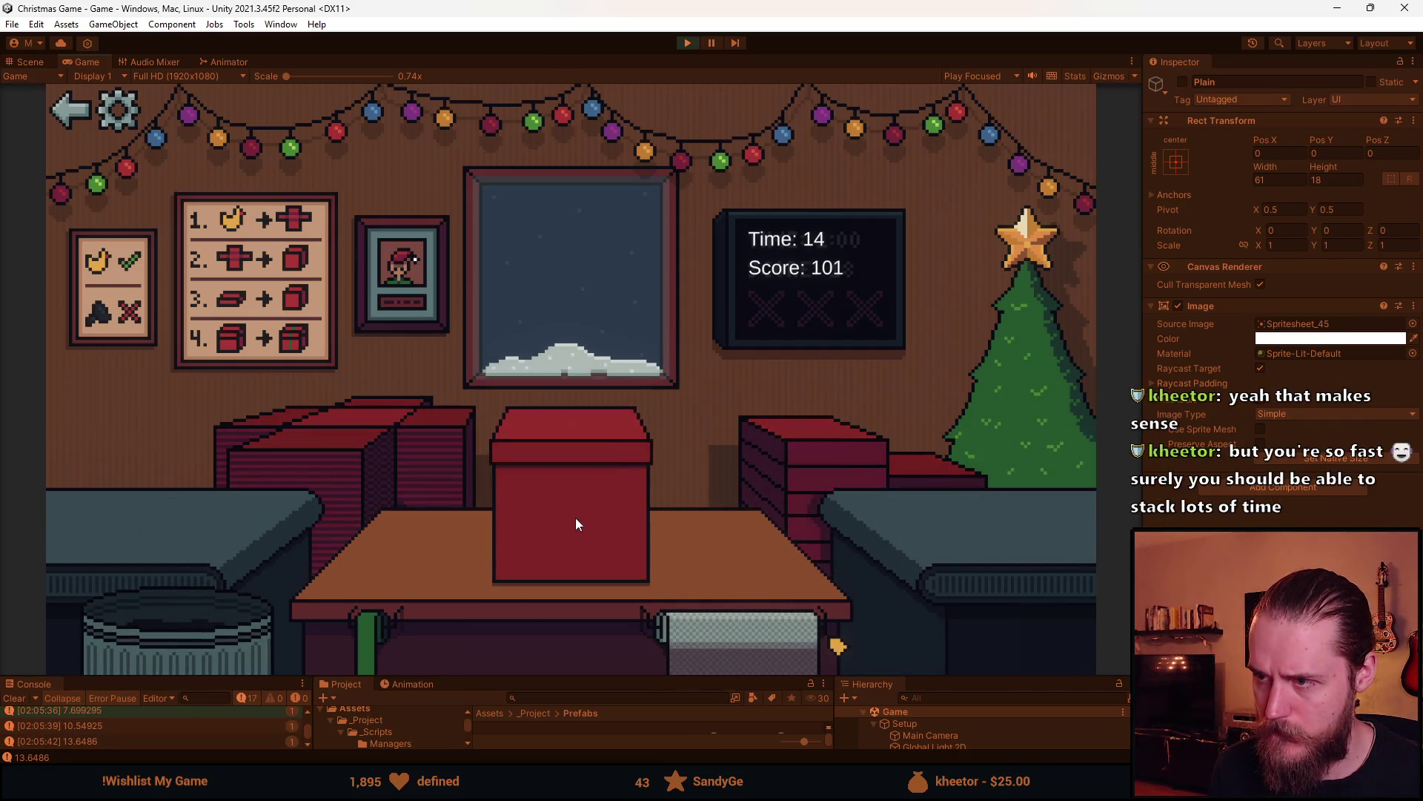
pyautogui.click(577, 517)
pyautogui.click(582, 517)
pyautogui.click(339, 455)
# Trash the sunglasses and another toy, deliver the duck, and wrap and deliver the helmet present
pyautogui.click(144, 576)
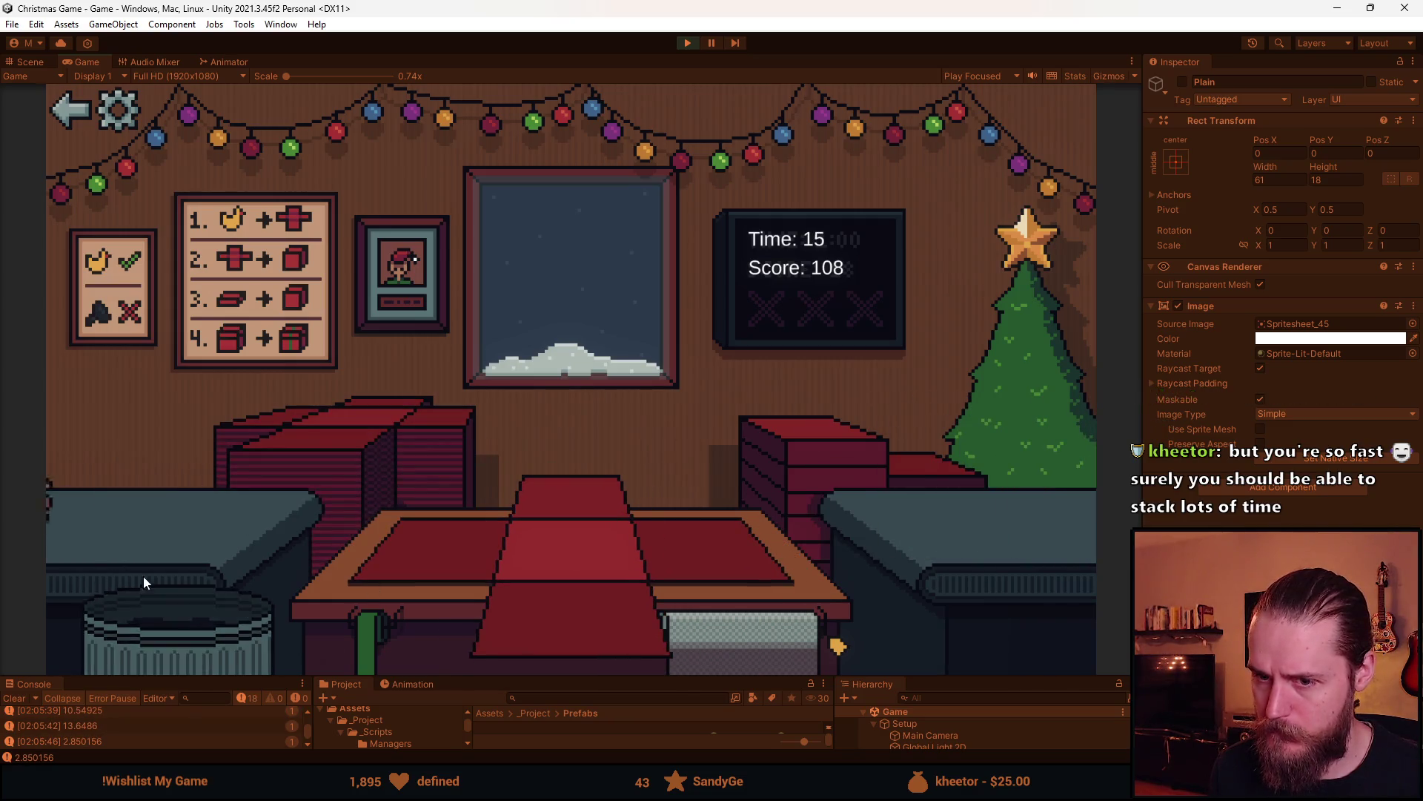
pyautogui.click(105, 578)
pyautogui.click(666, 587)
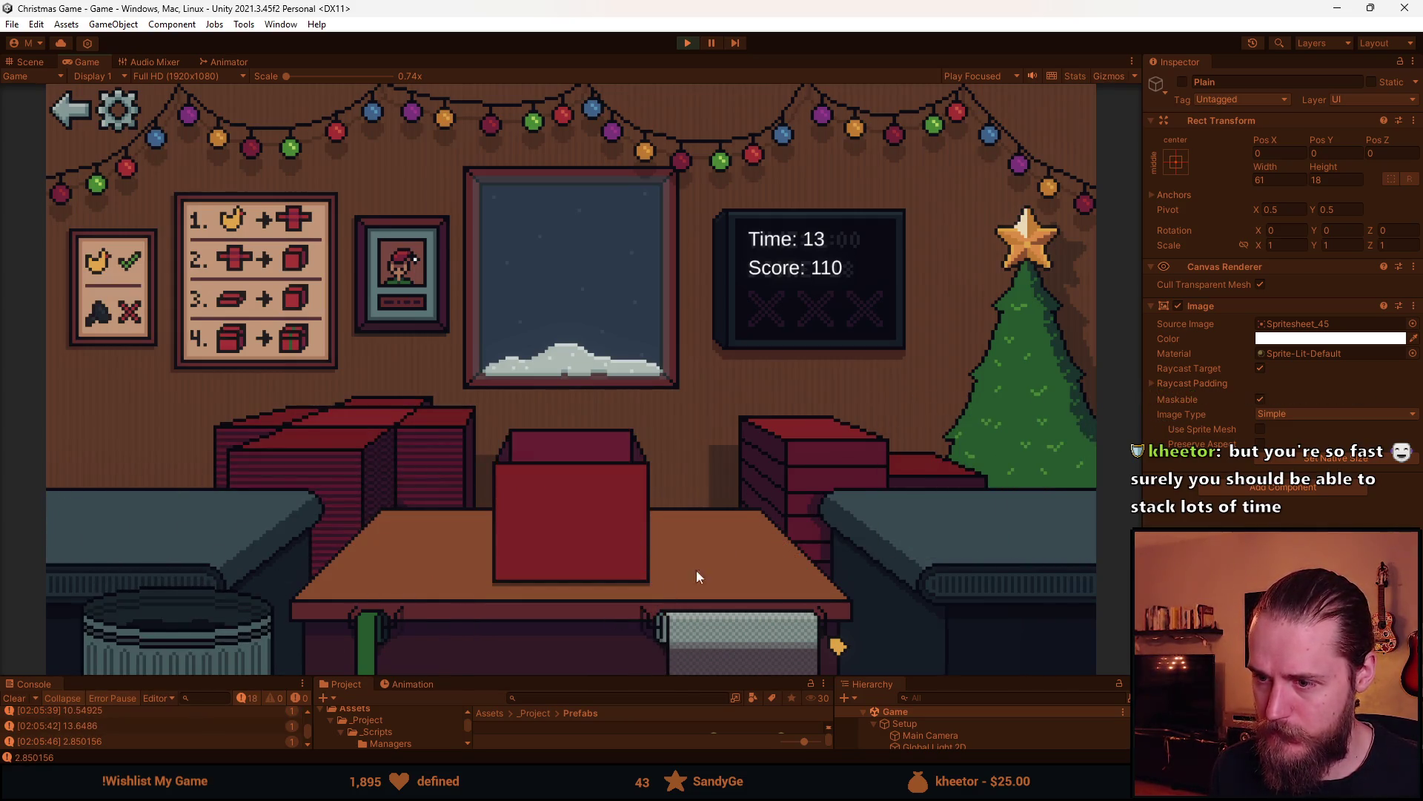
pyautogui.click(599, 503)
pyautogui.click(600, 488)
pyautogui.click(271, 463)
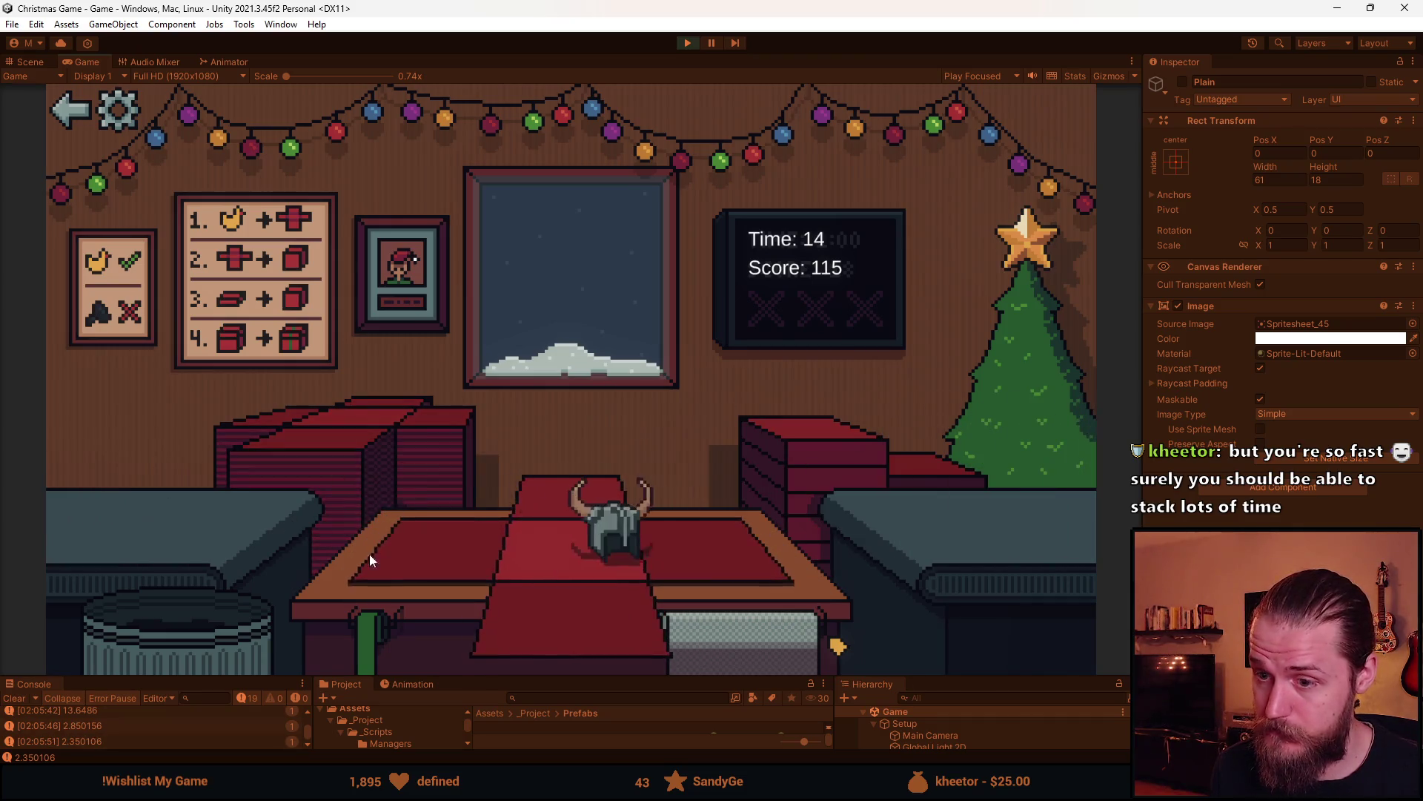
pyautogui.click(644, 566)
pyautogui.click(615, 511)
pyautogui.click(603, 512)
pyautogui.click(281, 459)
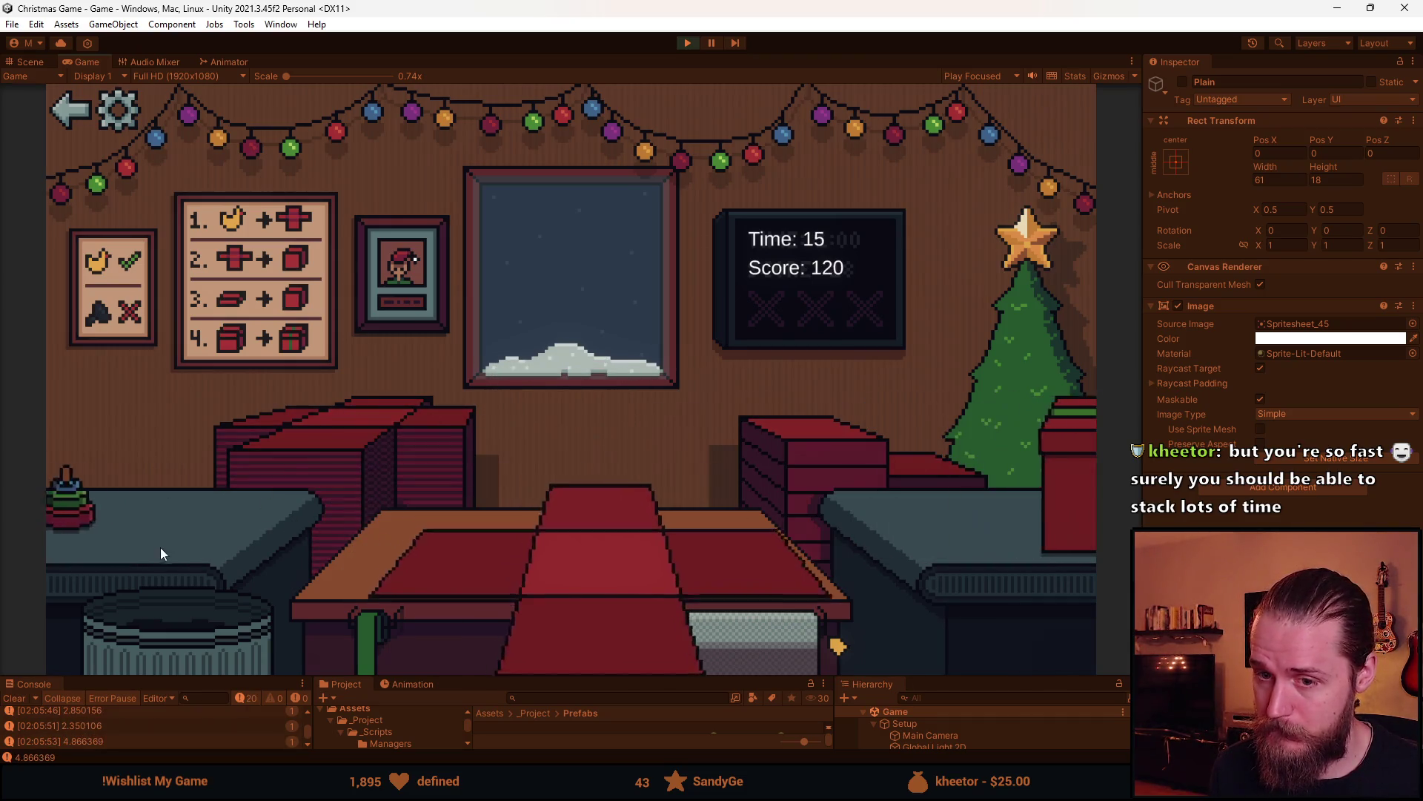
pyautogui.click(831, 459)
pyautogui.click(542, 520)
# Ribbon and send the box, finish the toy car gift, then box, ribbon and deliver the ball
pyautogui.click(542, 520)
pyautogui.click(329, 434)
pyautogui.click(118, 500)
pyautogui.click(775, 482)
pyautogui.click(770, 492)
pyautogui.click(596, 507)
pyautogui.click(362, 459)
pyautogui.click(270, 534)
pyautogui.click(622, 601)
pyautogui.click(679, 487)
pyautogui.click(632, 511)
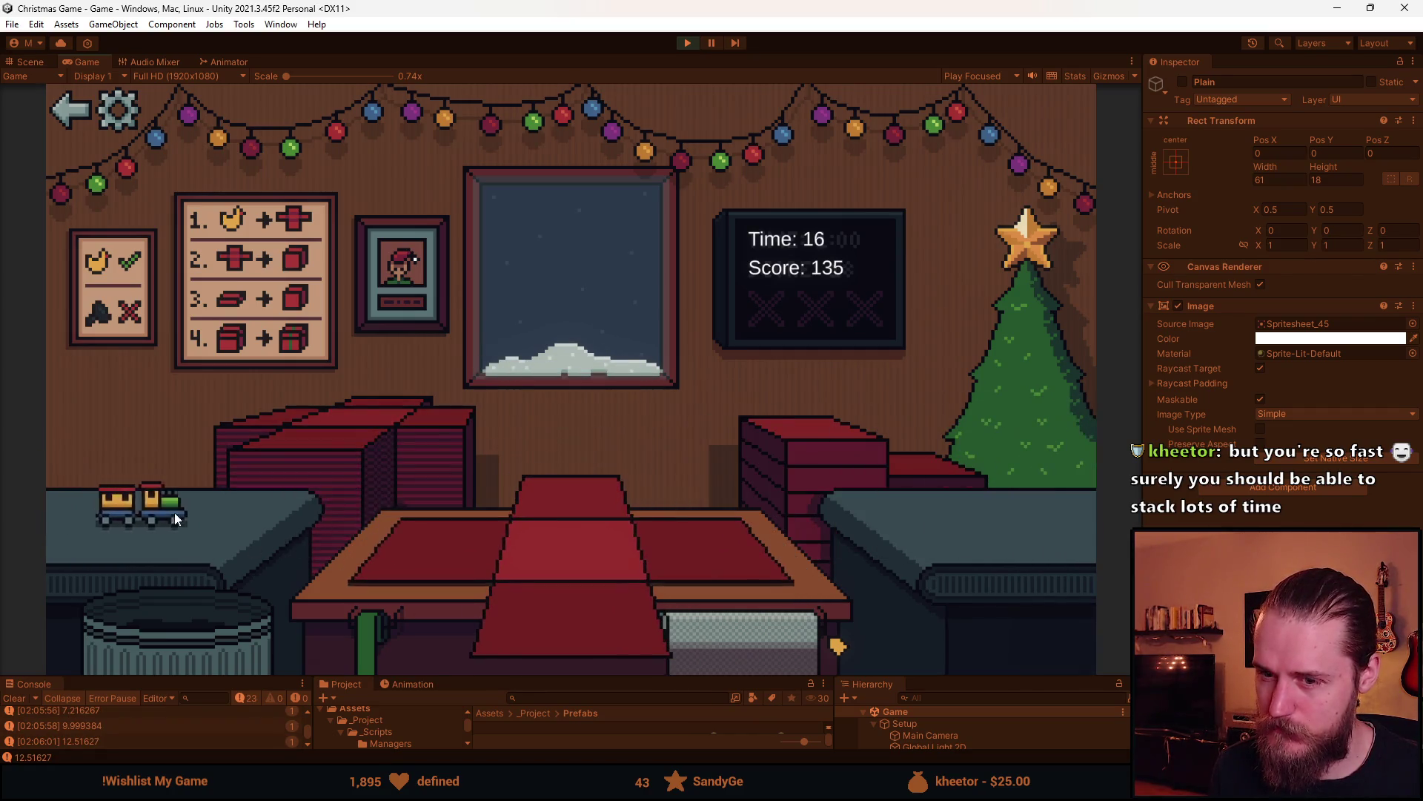
# Box, lid and ribbon a toy, send it to the tree, trash the shelf toy and box the next
pyautogui.click(170, 510)
pyautogui.click(540, 613)
pyautogui.click(660, 507)
pyautogui.click(552, 507)
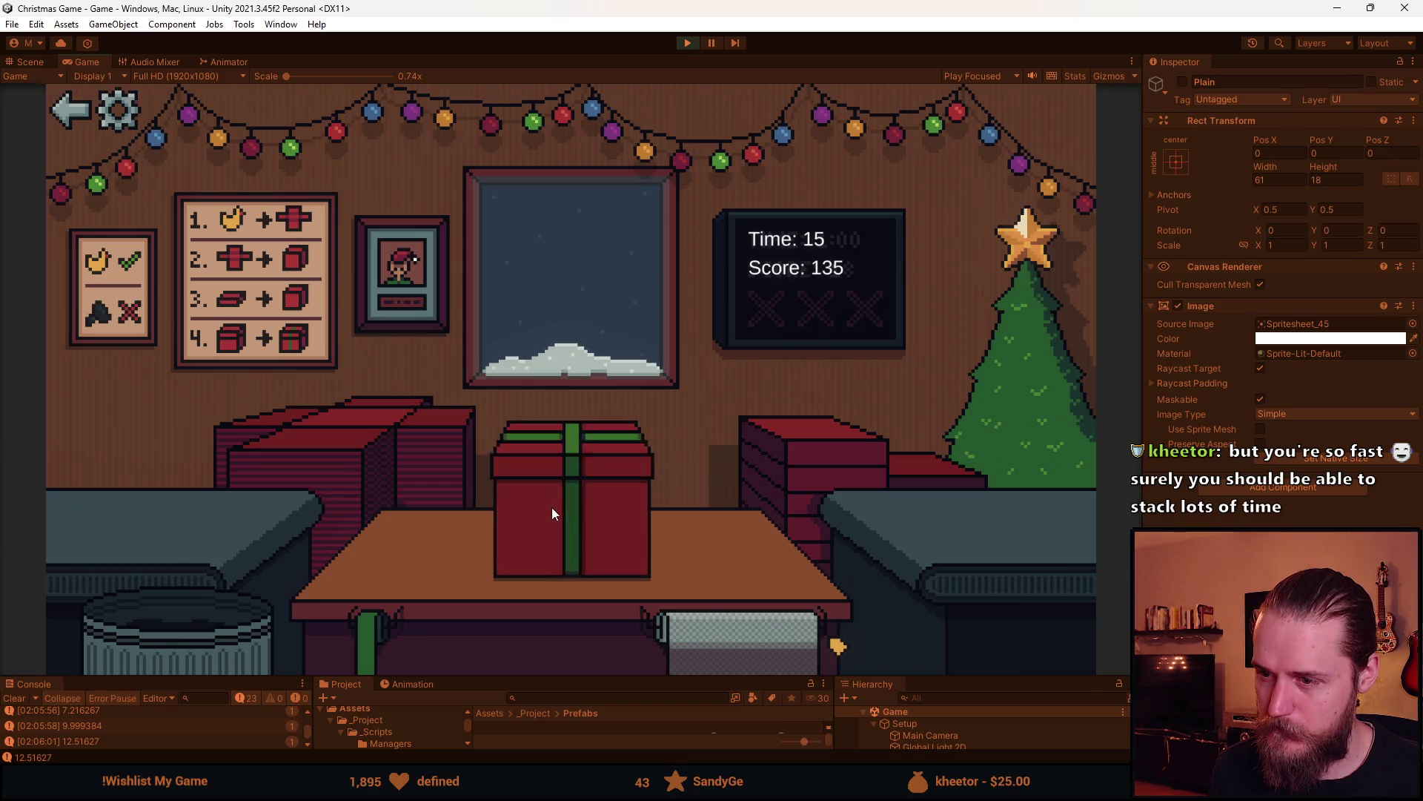
pyautogui.click(304, 440)
pyautogui.click(150, 520)
pyautogui.click(115, 518)
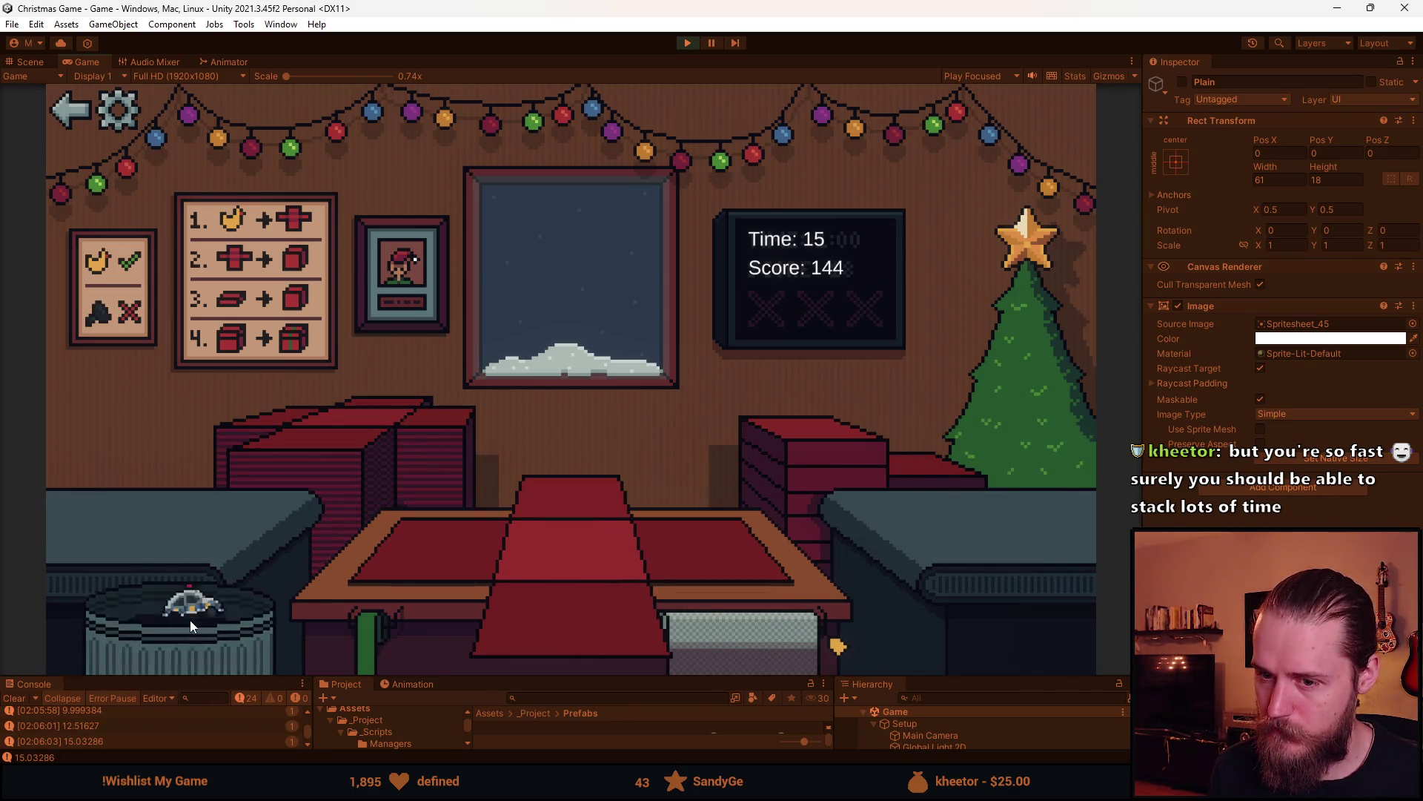
pyautogui.click(126, 520)
pyautogui.click(444, 565)
pyautogui.click(833, 448)
pyautogui.click(602, 490)
pyautogui.click(156, 517)
# Wrap a toy and send it to the tree, then box, lid, ribbon and deliver the teddy bear
pyautogui.click(396, 550)
pyautogui.click(791, 457)
pyautogui.click(748, 661)
pyautogui.click(536, 544)
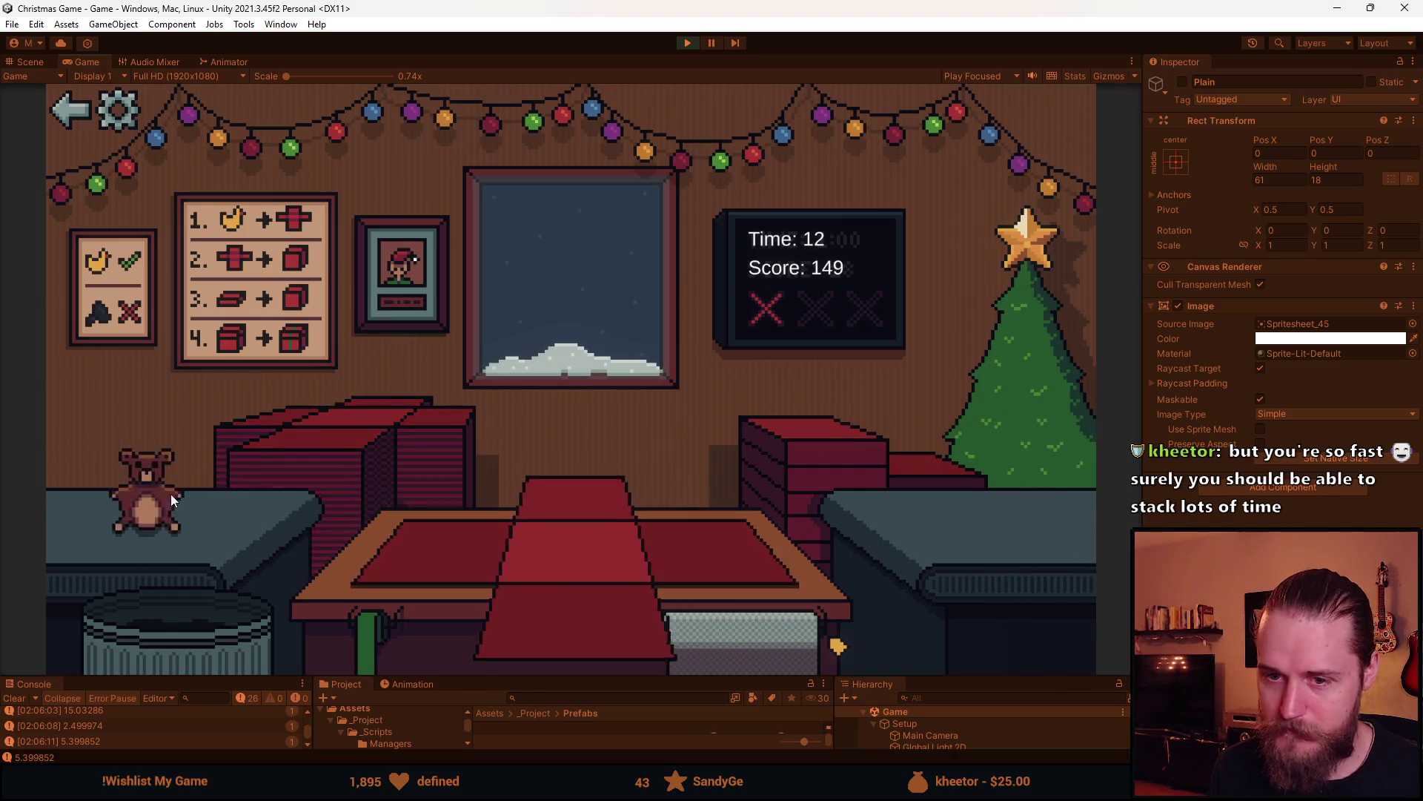
pyautogui.click(170, 494)
pyautogui.click(557, 610)
pyautogui.click(631, 528)
pyautogui.click(589, 508)
pyautogui.click(590, 509)
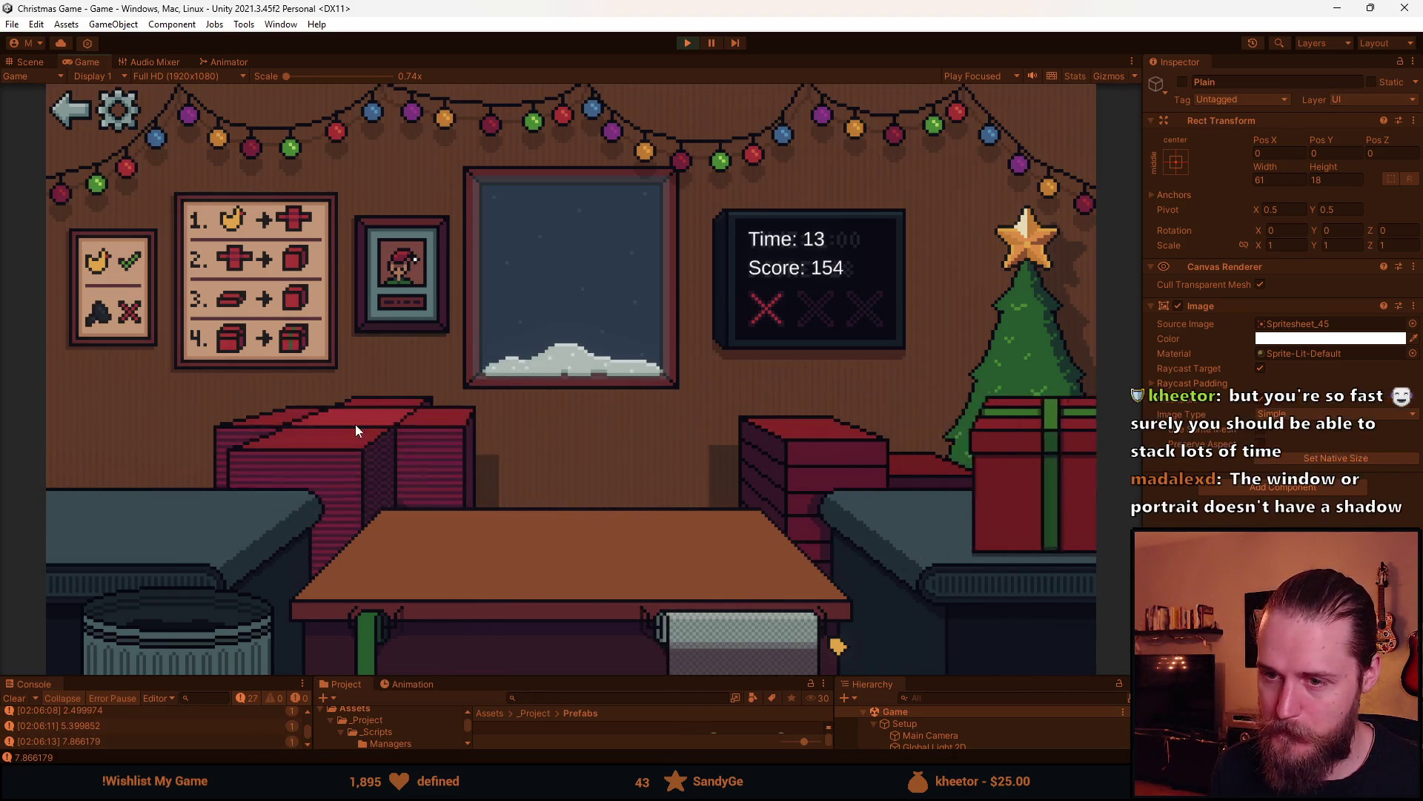
pyautogui.click(148, 508)
pyautogui.click(588, 611)
pyautogui.click(586, 523)
# Ribbon and deliver the next box, trash a toy car and wrap the soccer ball
pyautogui.click(584, 521)
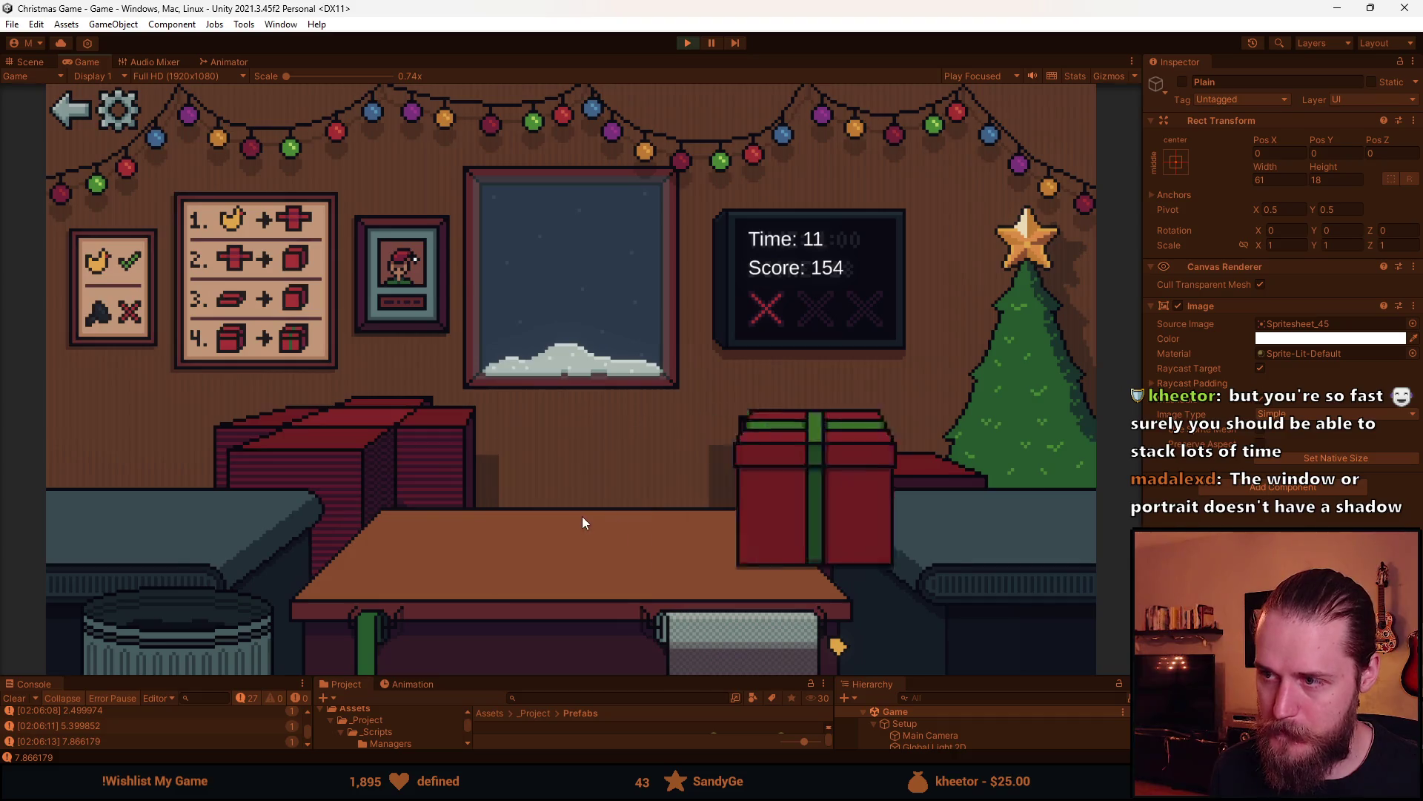
pyautogui.click(142, 509)
pyautogui.click(797, 454)
pyautogui.click(556, 497)
pyautogui.click(554, 497)
pyautogui.click(84, 515)
pyautogui.click(239, 631)
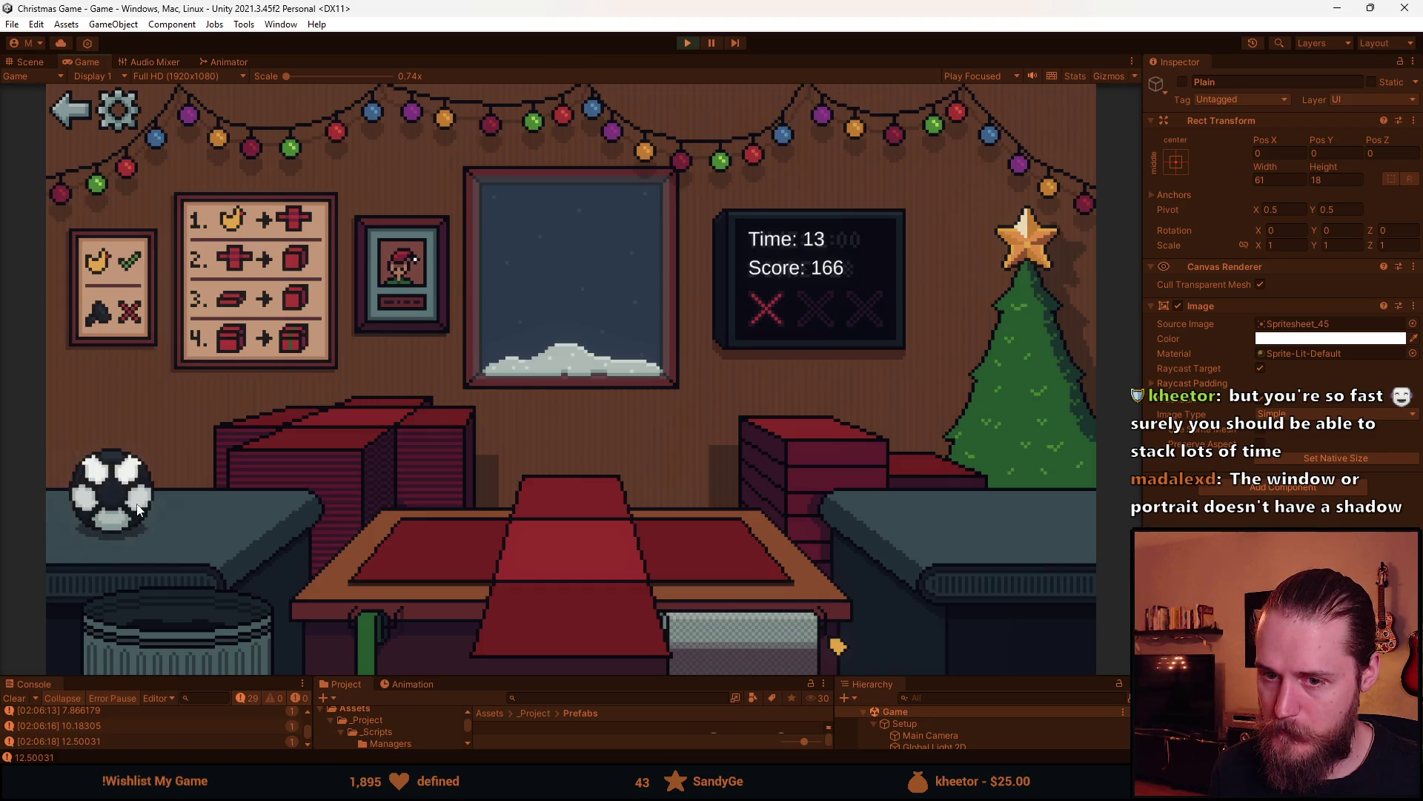
pyautogui.click(97, 493)
pyautogui.click(615, 613)
pyautogui.click(522, 526)
pyautogui.click(551, 506)
# Box and deliver the toy car and the next gift, then wrap the bottle, reaching score 181
pyautogui.click(195, 516)
pyautogui.click(589, 606)
pyautogui.click(532, 516)
pyautogui.click(541, 494)
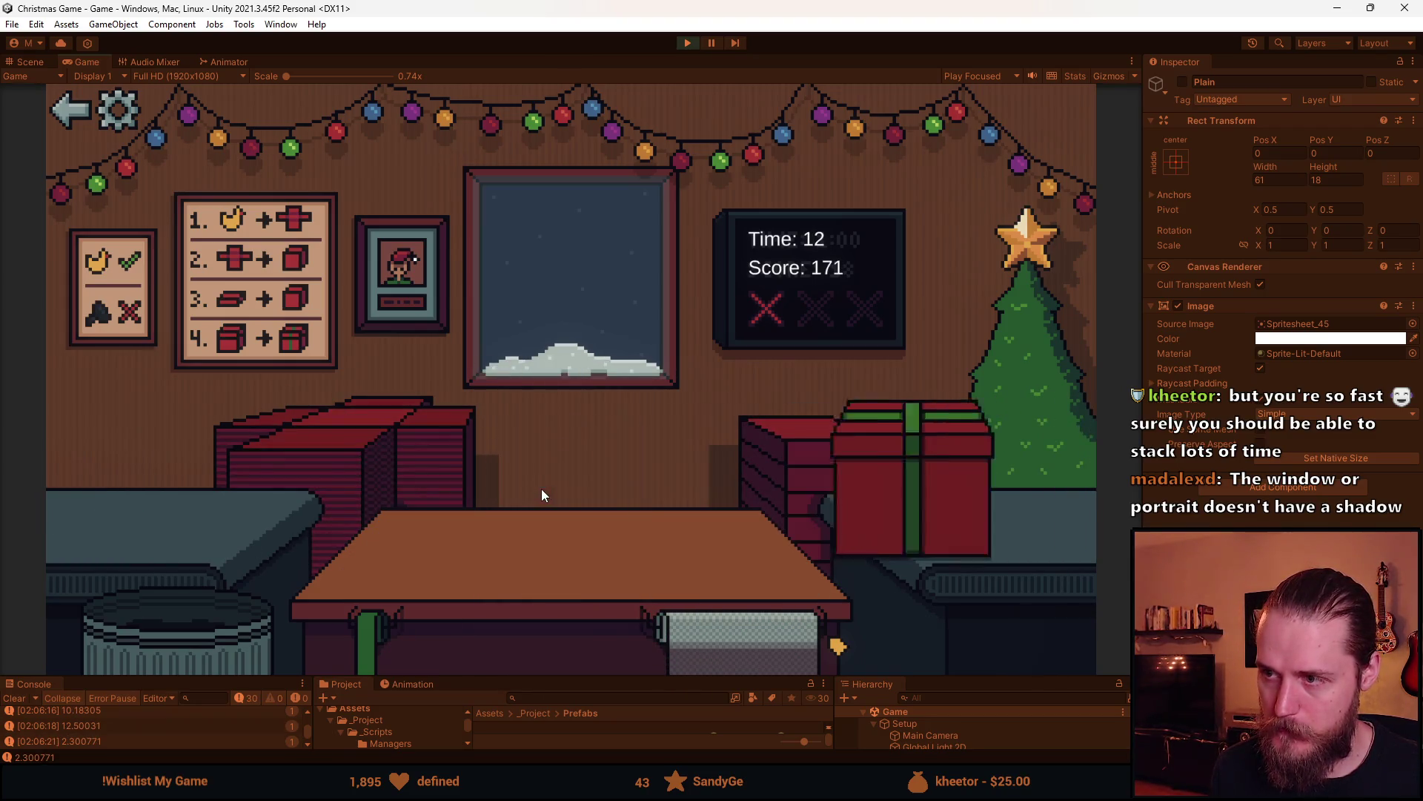
pyautogui.click(140, 504)
pyautogui.click(593, 608)
pyautogui.click(807, 441)
pyautogui.click(553, 503)
pyautogui.click(499, 547)
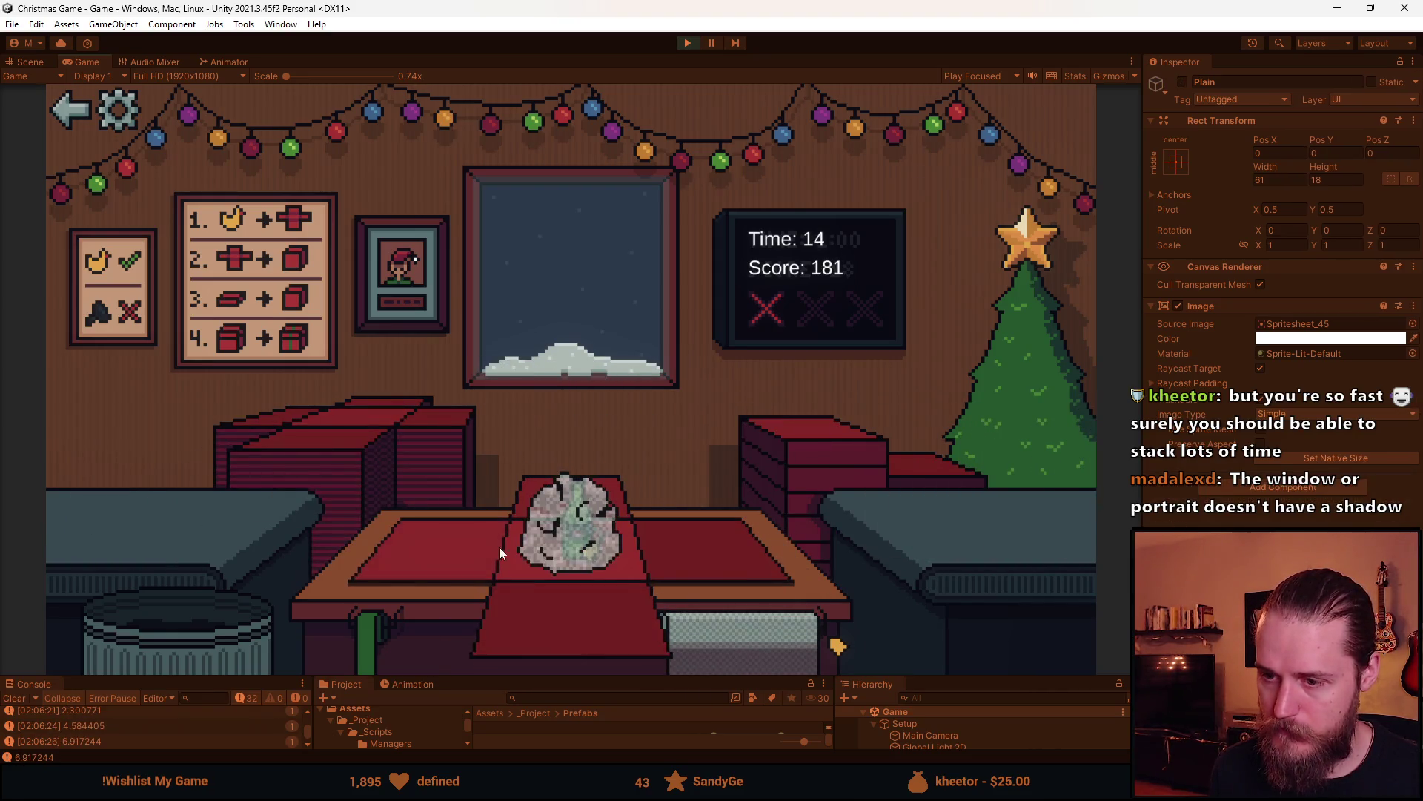
# Deliver the waiting gift, then wrap the blue car and the duck and ship them
pyautogui.click(600, 508)
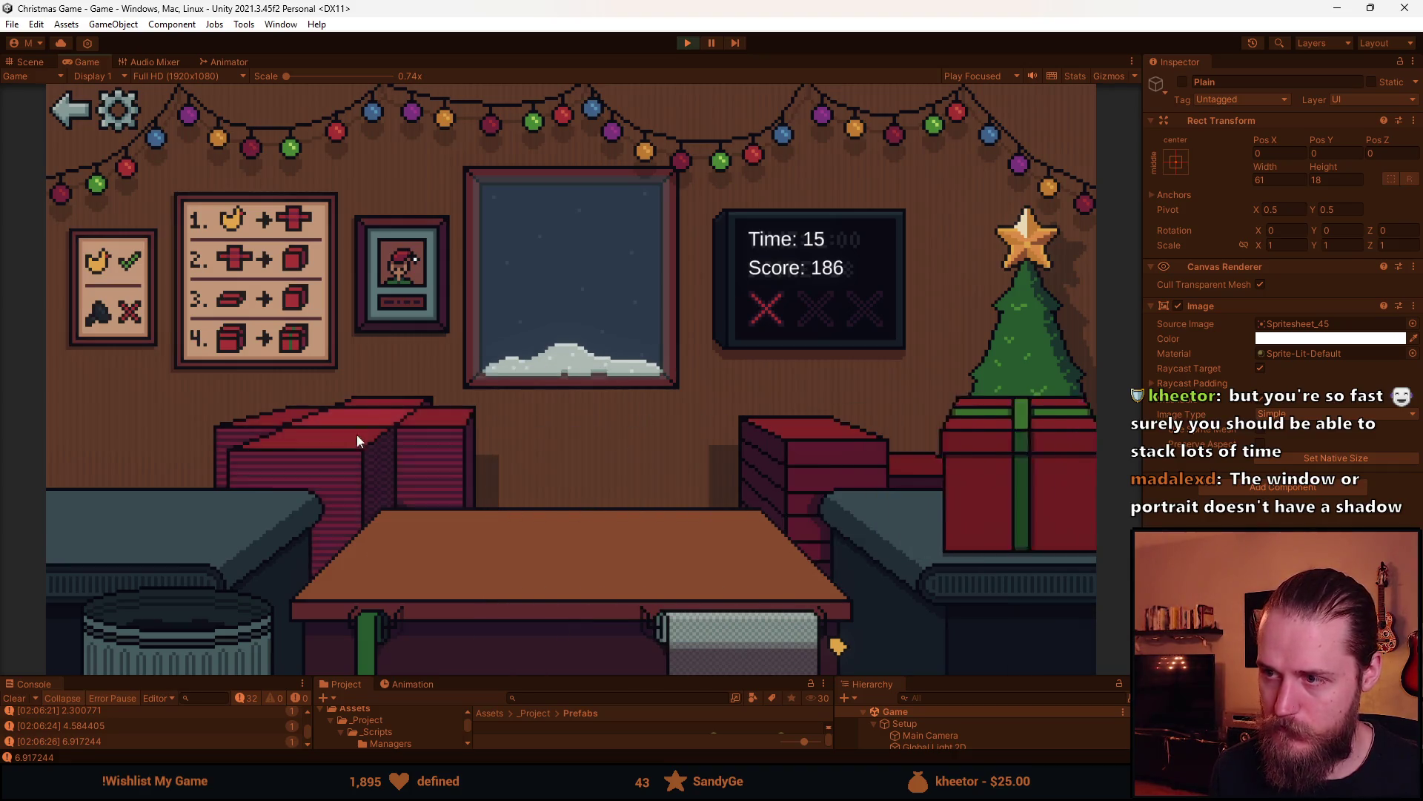
pyautogui.click(131, 495)
pyautogui.click(118, 511)
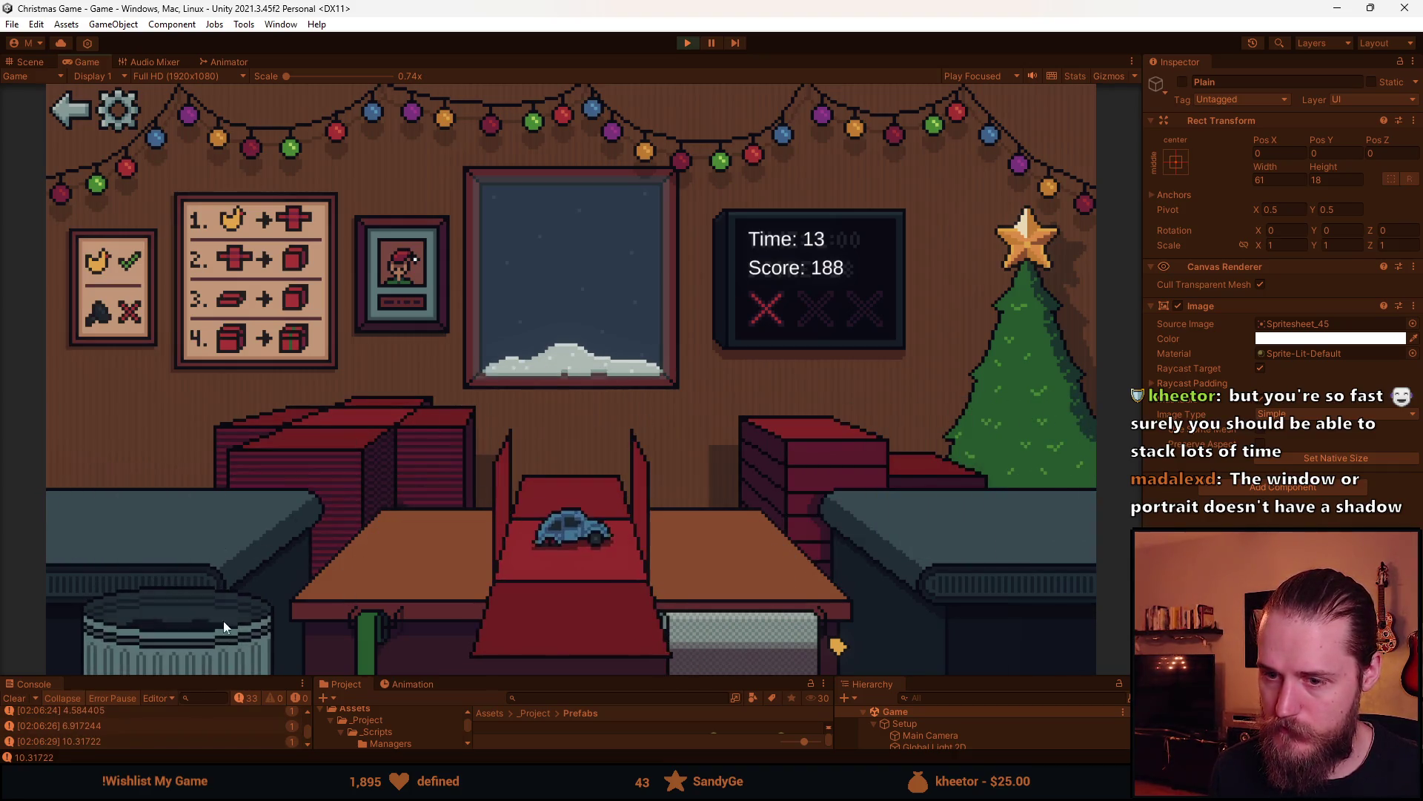
pyautogui.click(64, 493)
pyautogui.click(60, 566)
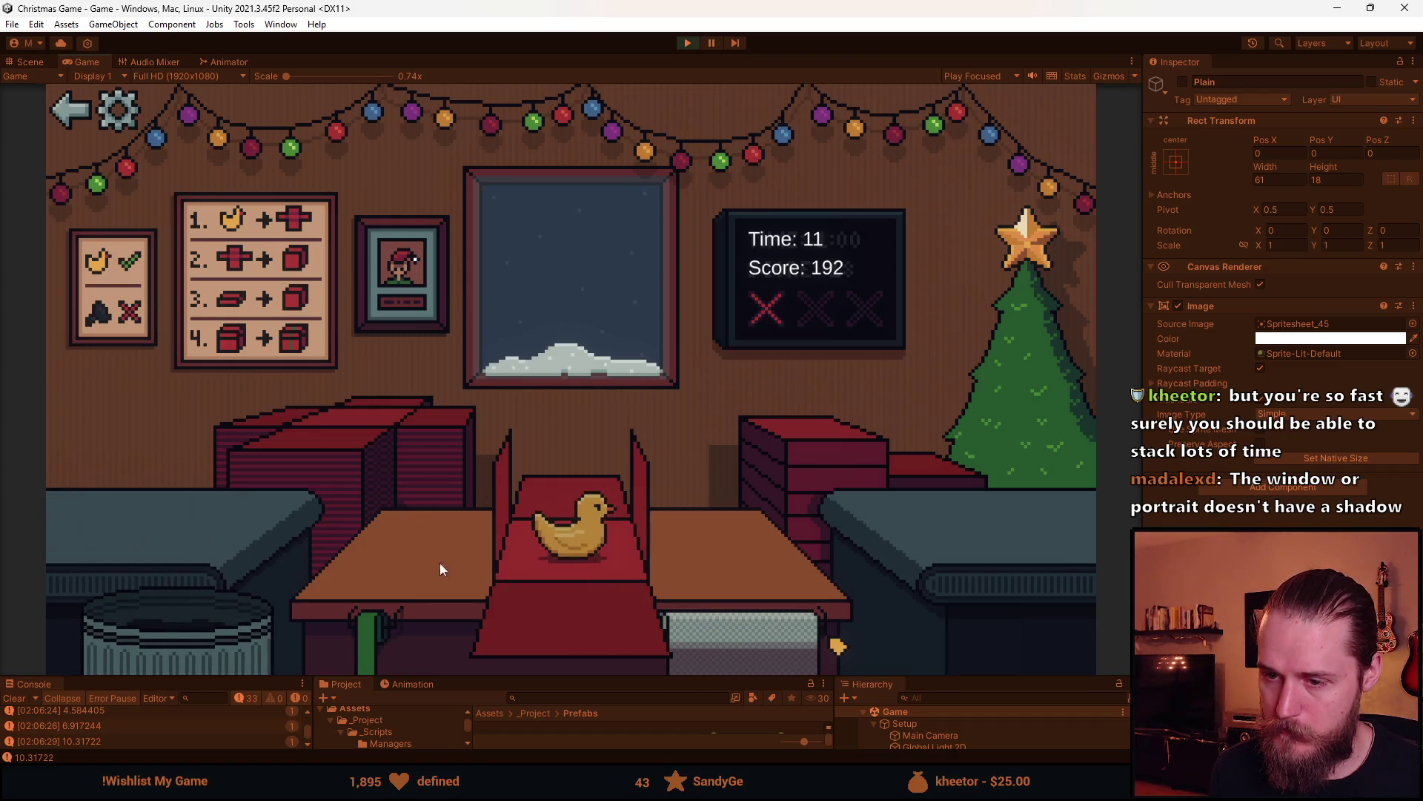
pyautogui.click(562, 504)
pyautogui.click(293, 498)
# Wrap and send the sunglasses gift, then trash the red car and the next item
pyautogui.click(512, 608)
pyautogui.click(573, 513)
pyautogui.click(131, 568)
pyautogui.click(170, 629)
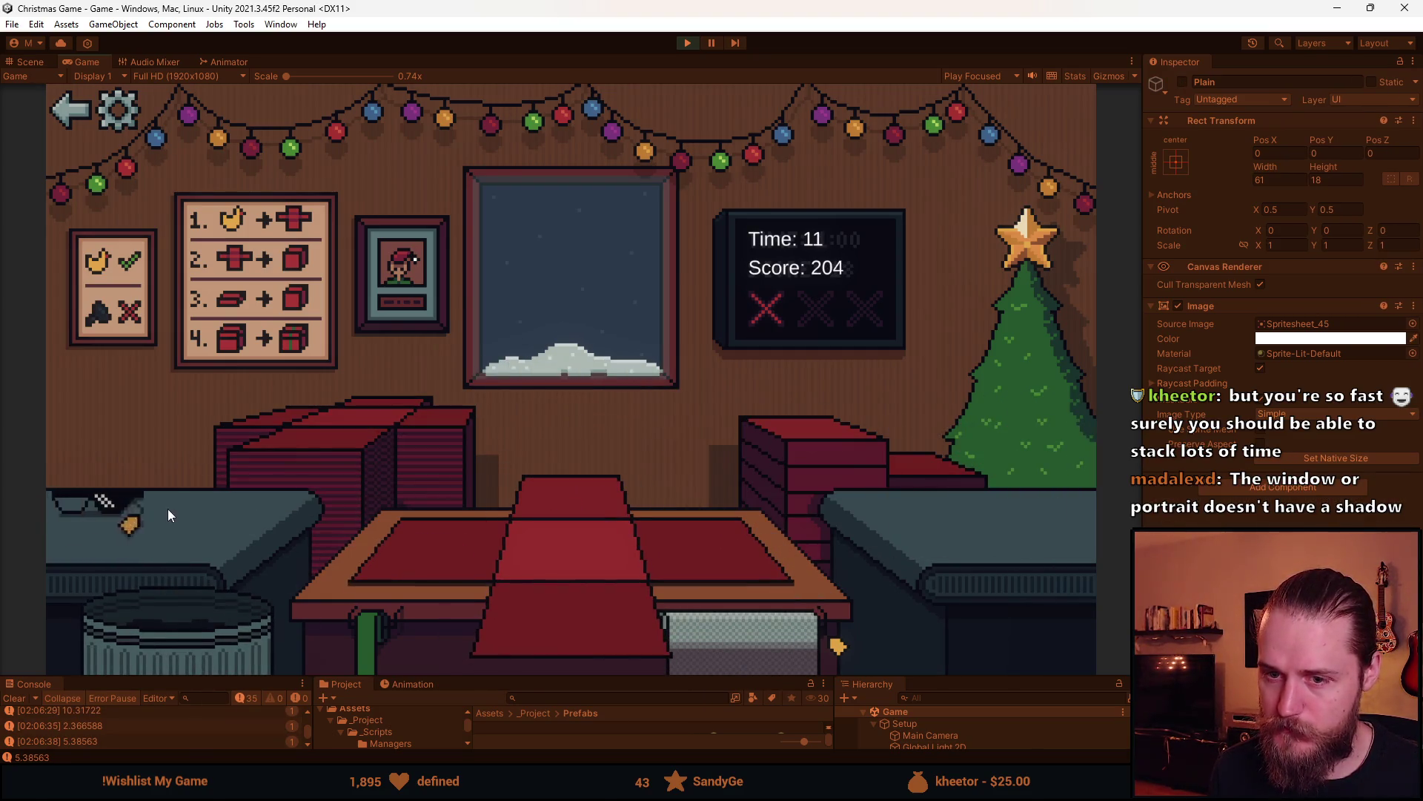
pyautogui.click(189, 508)
pyautogui.click(186, 615)
# Wrap the counter item into a red gift, ship it, then box and deliver the next item
pyautogui.click(81, 519)
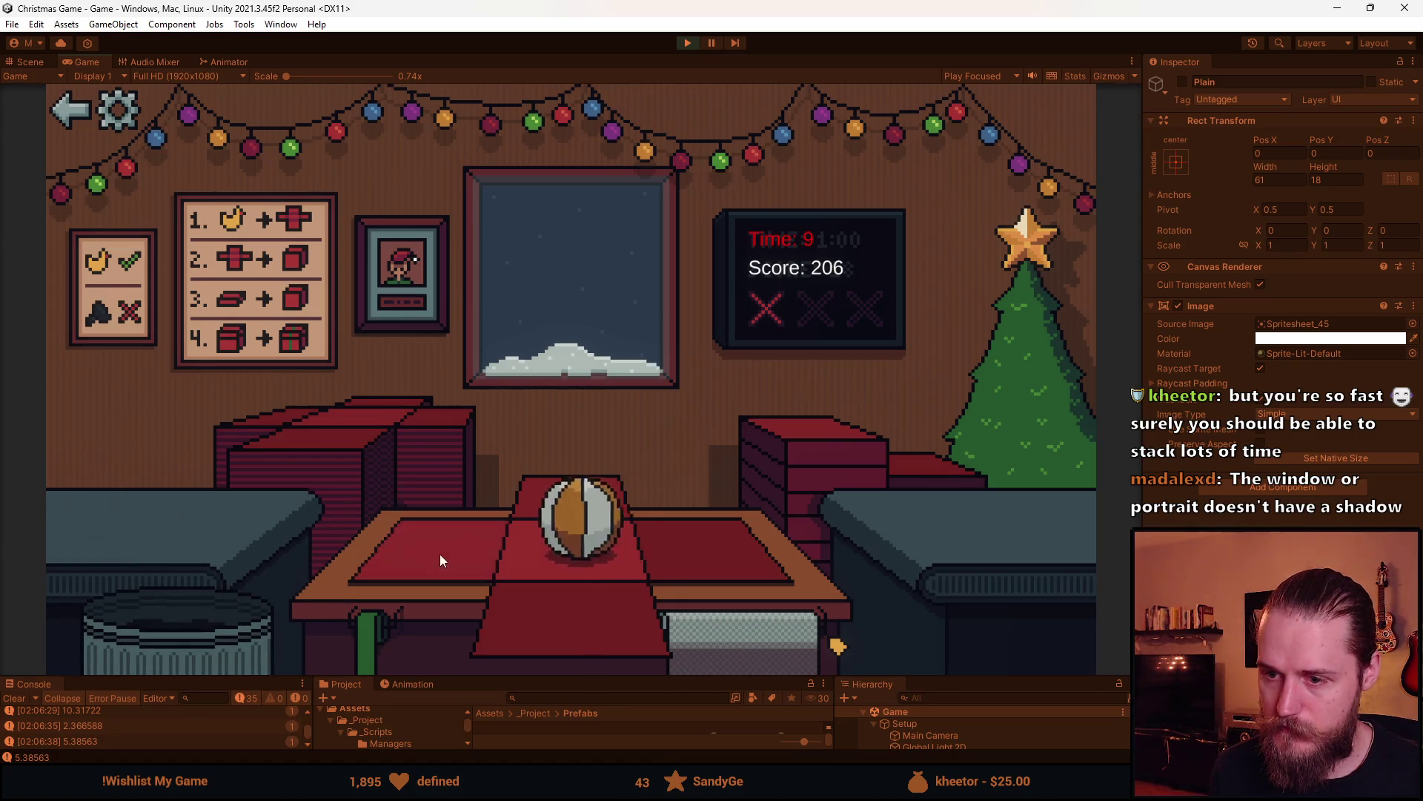
pyautogui.click(440, 554)
pyautogui.click(581, 494)
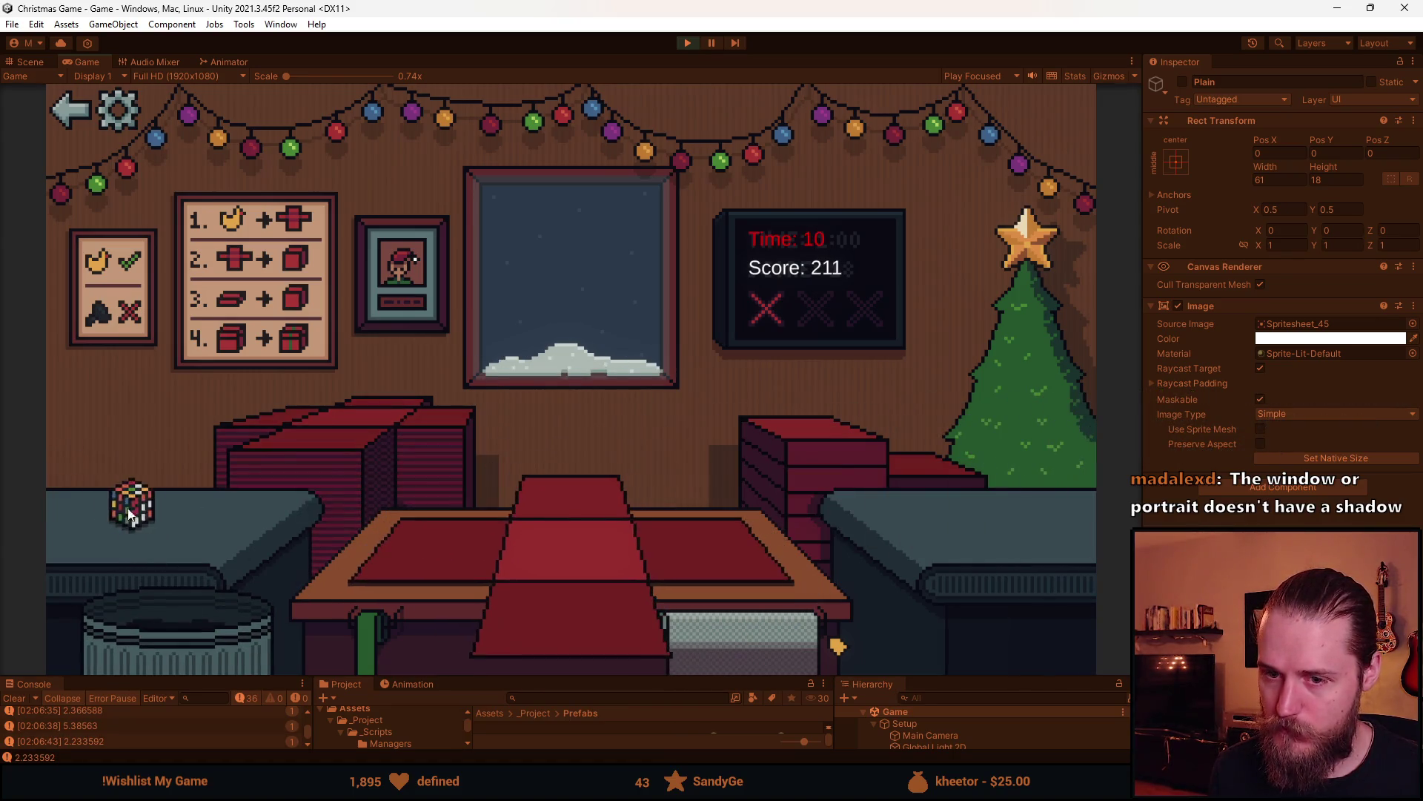
pyautogui.click(127, 512)
pyautogui.click(593, 563)
pyautogui.click(585, 508)
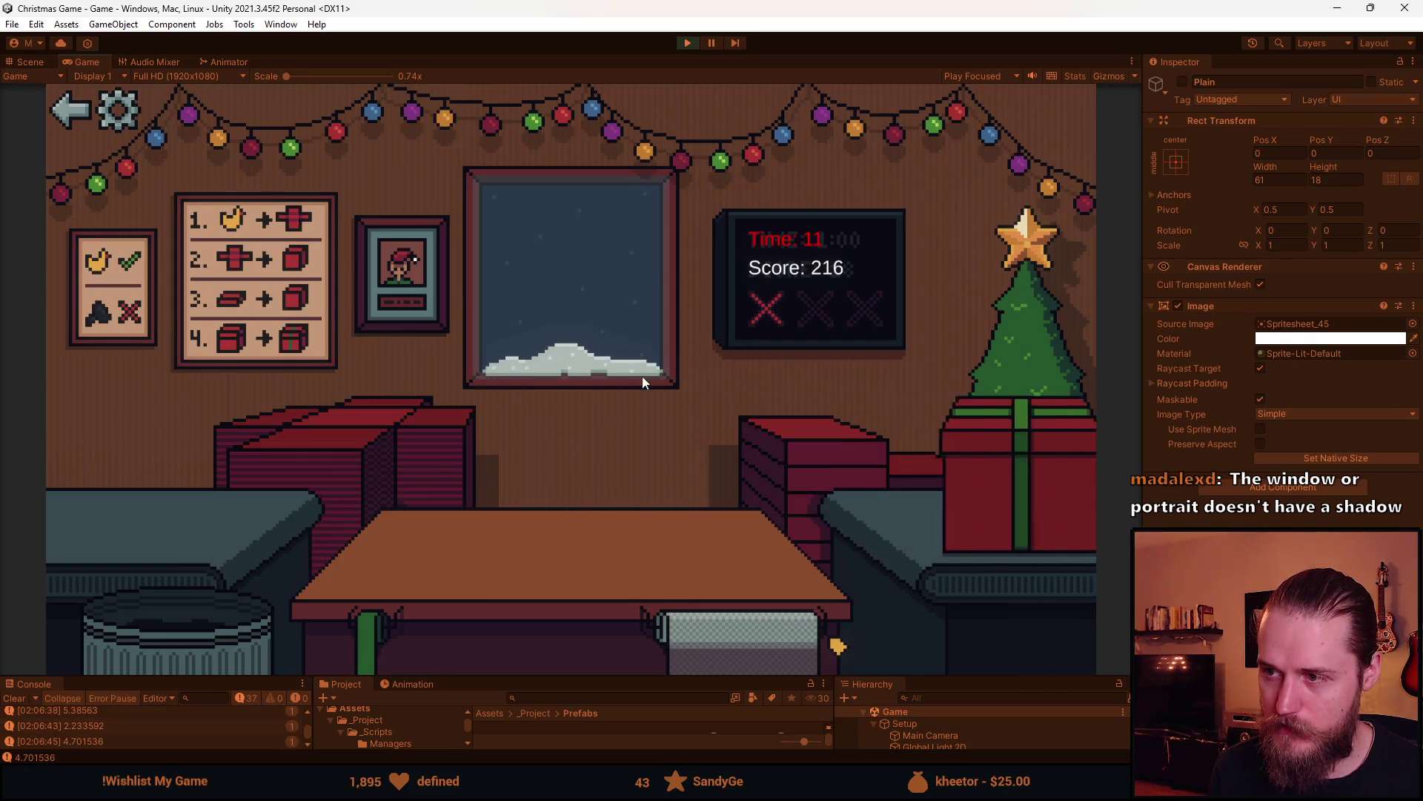
# Box and ribbon the car and ship it, trash the coal, then box and ship the ball
pyautogui.click(149, 512)
pyautogui.click(603, 641)
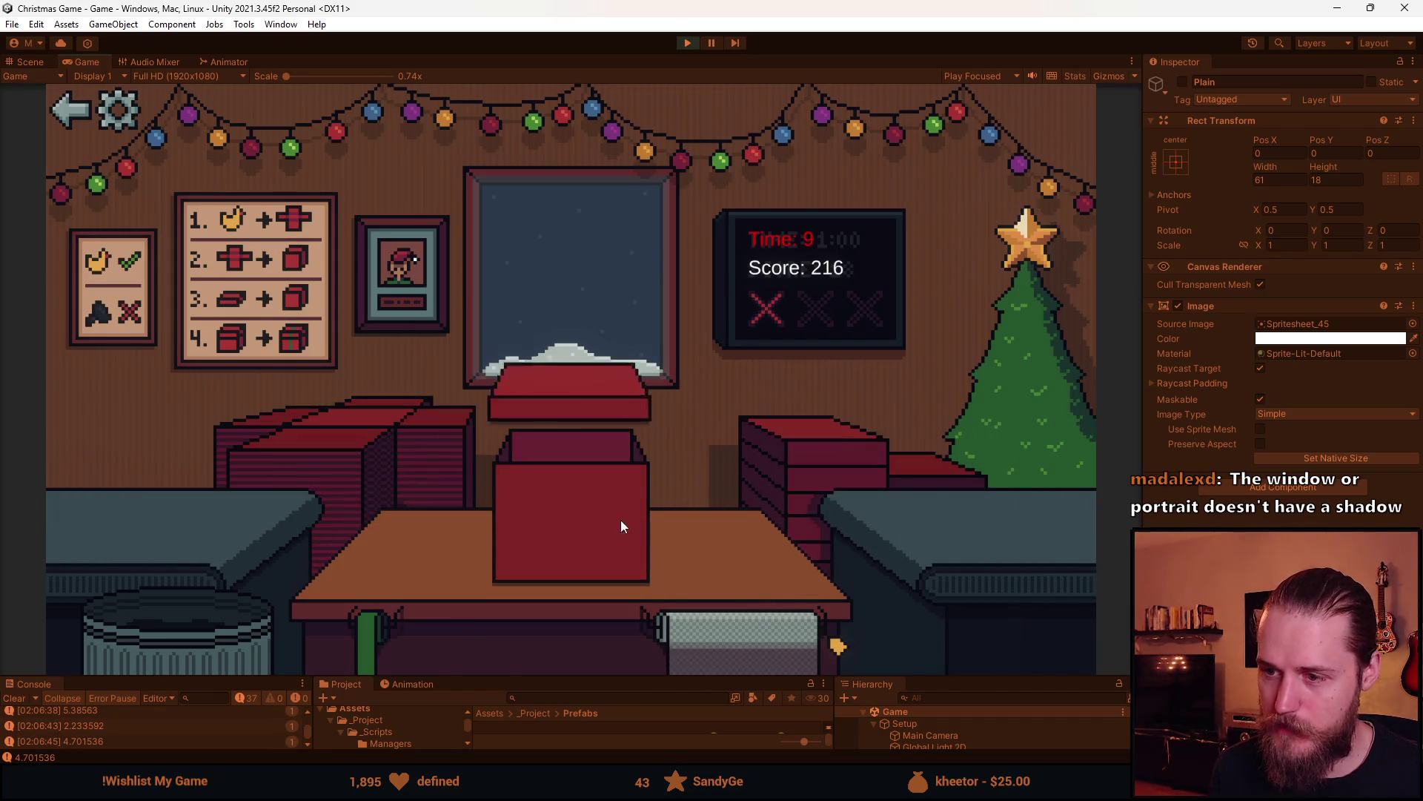
pyautogui.click(571, 518)
pyautogui.click(204, 519)
pyautogui.click(99, 538)
pyautogui.click(833, 445)
pyautogui.click(591, 505)
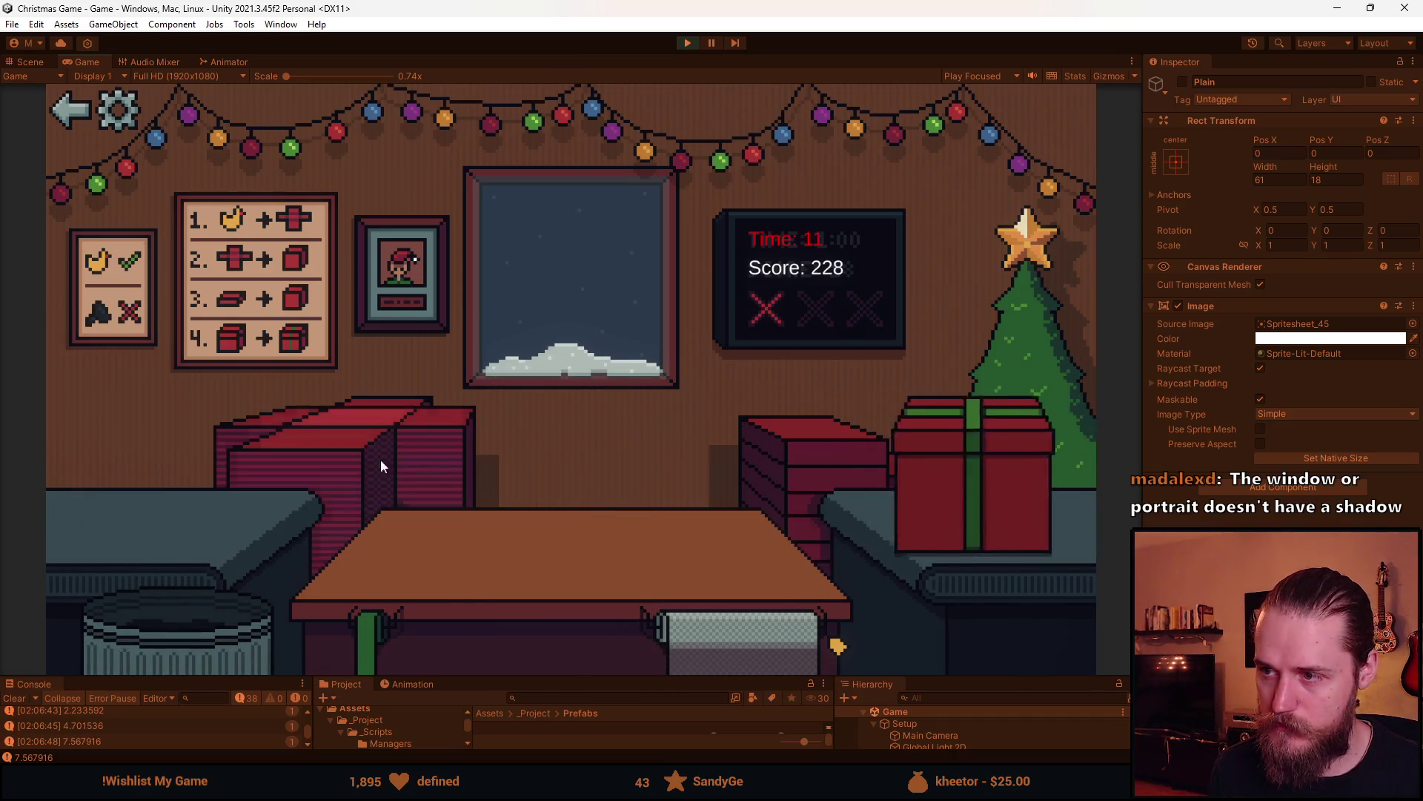
# Trash the coal, then box the train toy, add a green ribbon and ship it
pyautogui.click(111, 505)
pyautogui.click(191, 636)
pyautogui.click(115, 510)
pyautogui.click(812, 446)
pyautogui.click(588, 499)
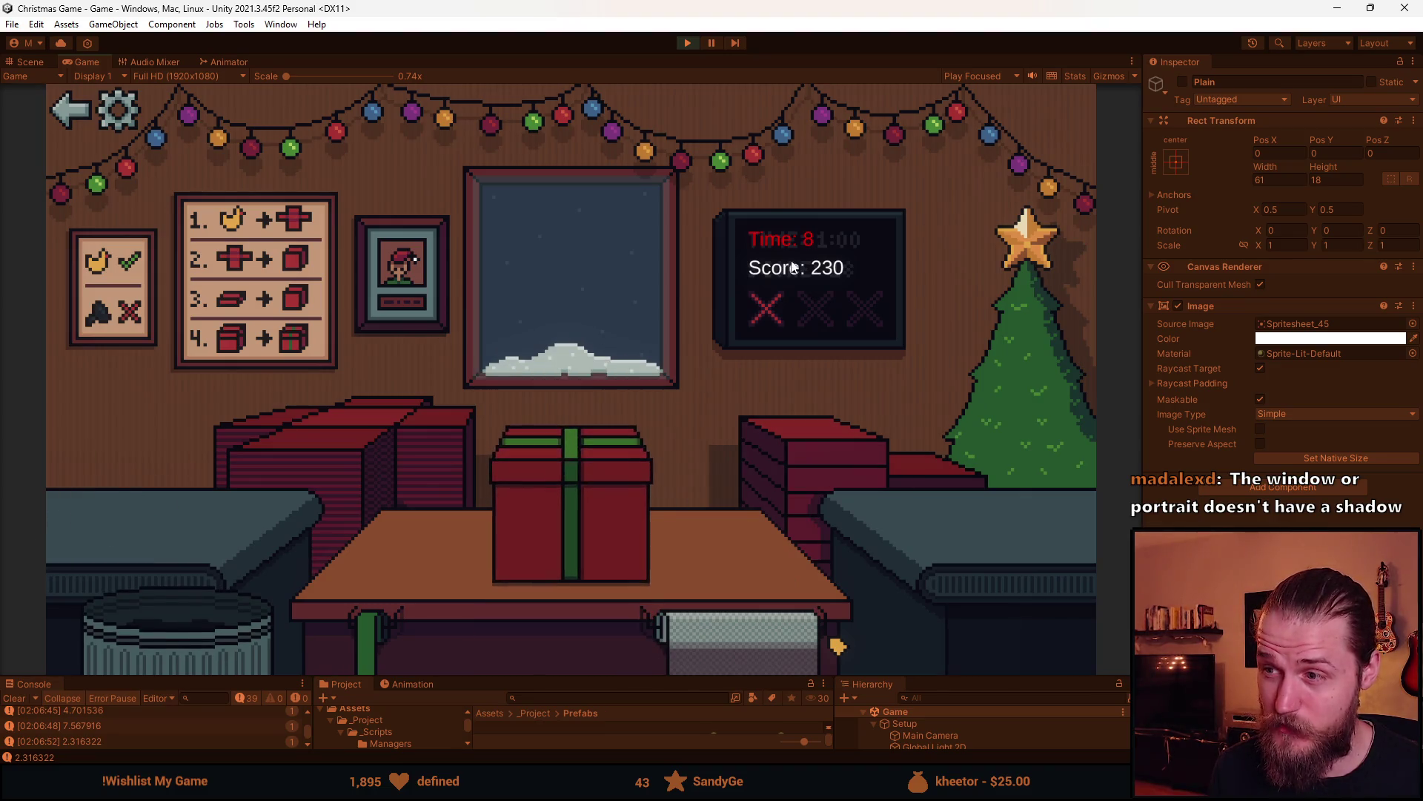
pyautogui.click(344, 490)
# Box, ribbon and ship the next item
pyautogui.click(122, 507)
pyautogui.click(591, 619)
pyautogui.click(634, 525)
pyautogui.click(572, 529)
# Box, wrap and deliver the grey toy to the tree
pyautogui.click(323, 443)
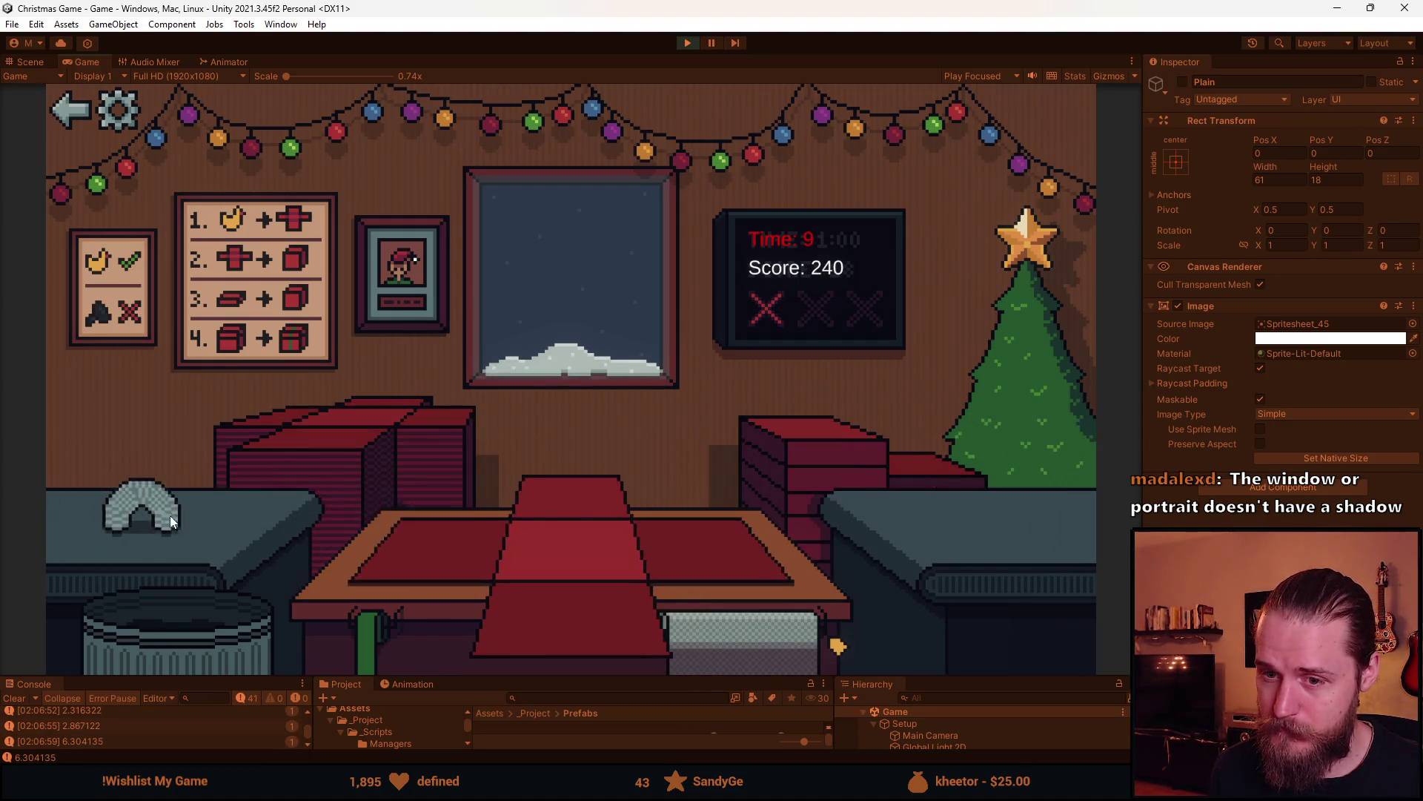
pyautogui.click(169, 515)
pyautogui.click(590, 619)
pyautogui.click(594, 531)
pyautogui.click(572, 533)
pyautogui.click(365, 550)
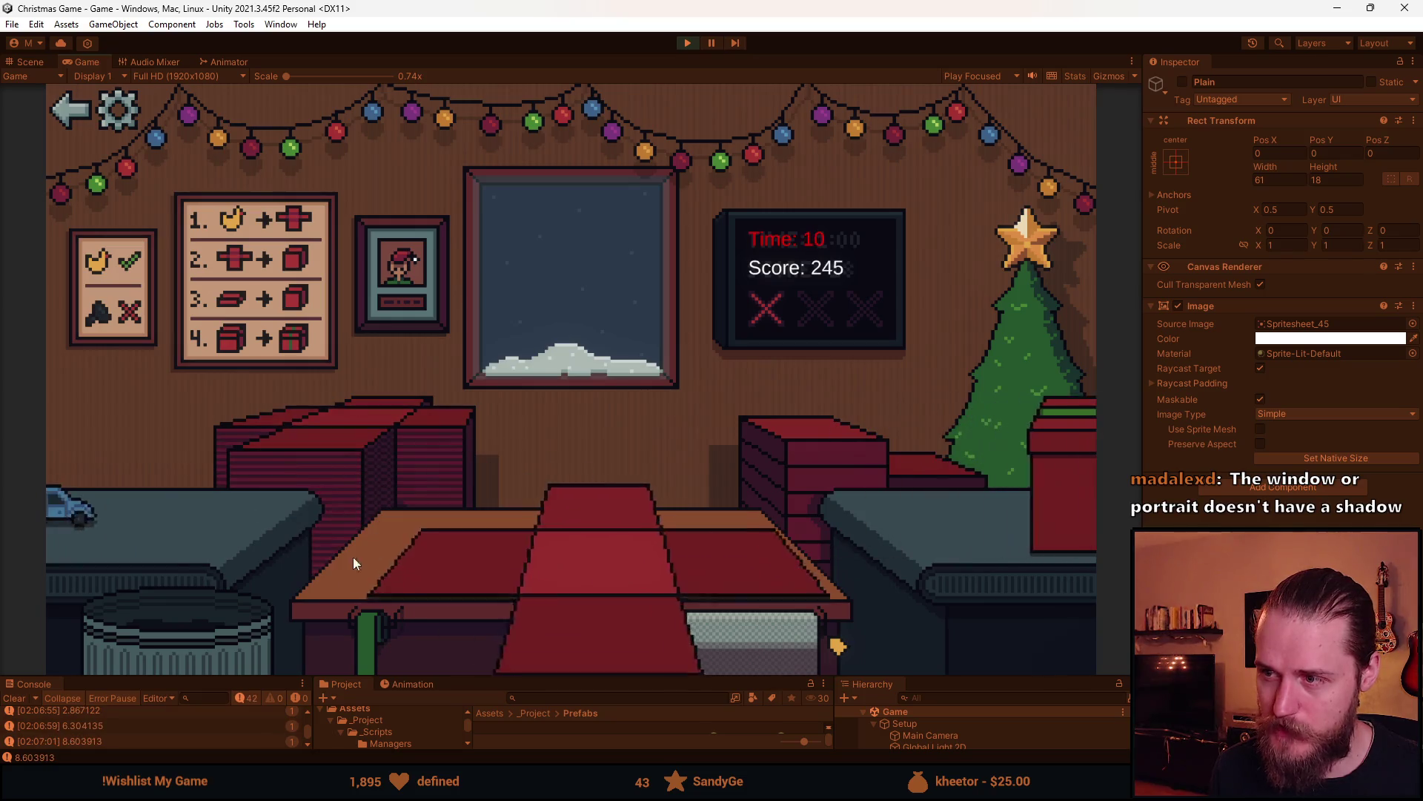
# Box, wrap and ship the toy car, then the stacking-ring toy
pyautogui.click(192, 524)
pyautogui.click(582, 624)
pyautogui.click(592, 530)
pyautogui.click(583, 523)
pyautogui.click(277, 432)
pyautogui.click(121, 497)
pyautogui.click(566, 622)
pyautogui.click(775, 477)
pyautogui.click(609, 496)
# Trash the grey car, then box, ribbon and ship the red car, reaching score 257
pyautogui.click(353, 475)
pyautogui.click(160, 502)
pyautogui.click(188, 642)
pyautogui.click(108, 508)
pyautogui.click(479, 565)
pyautogui.click(813, 461)
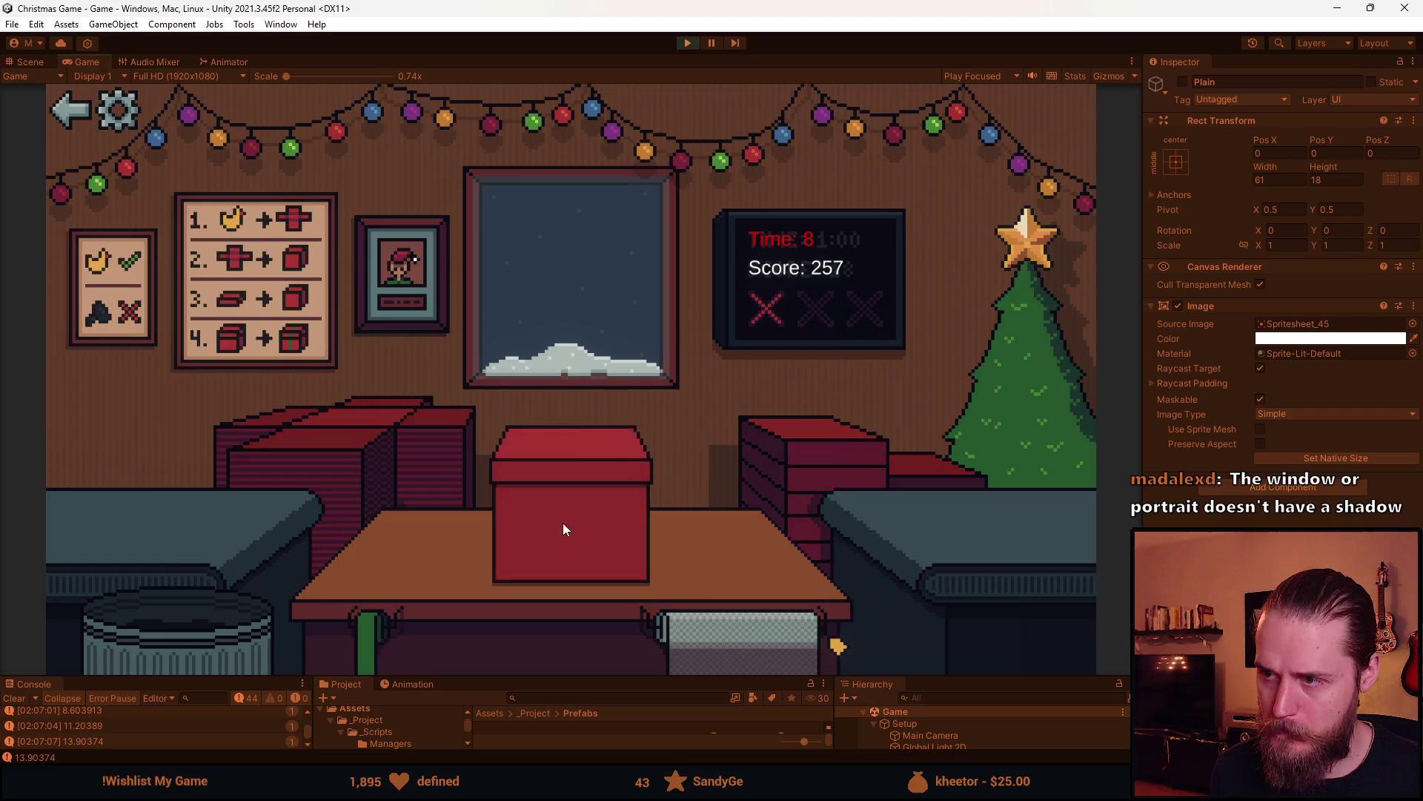
pyautogui.click(557, 526)
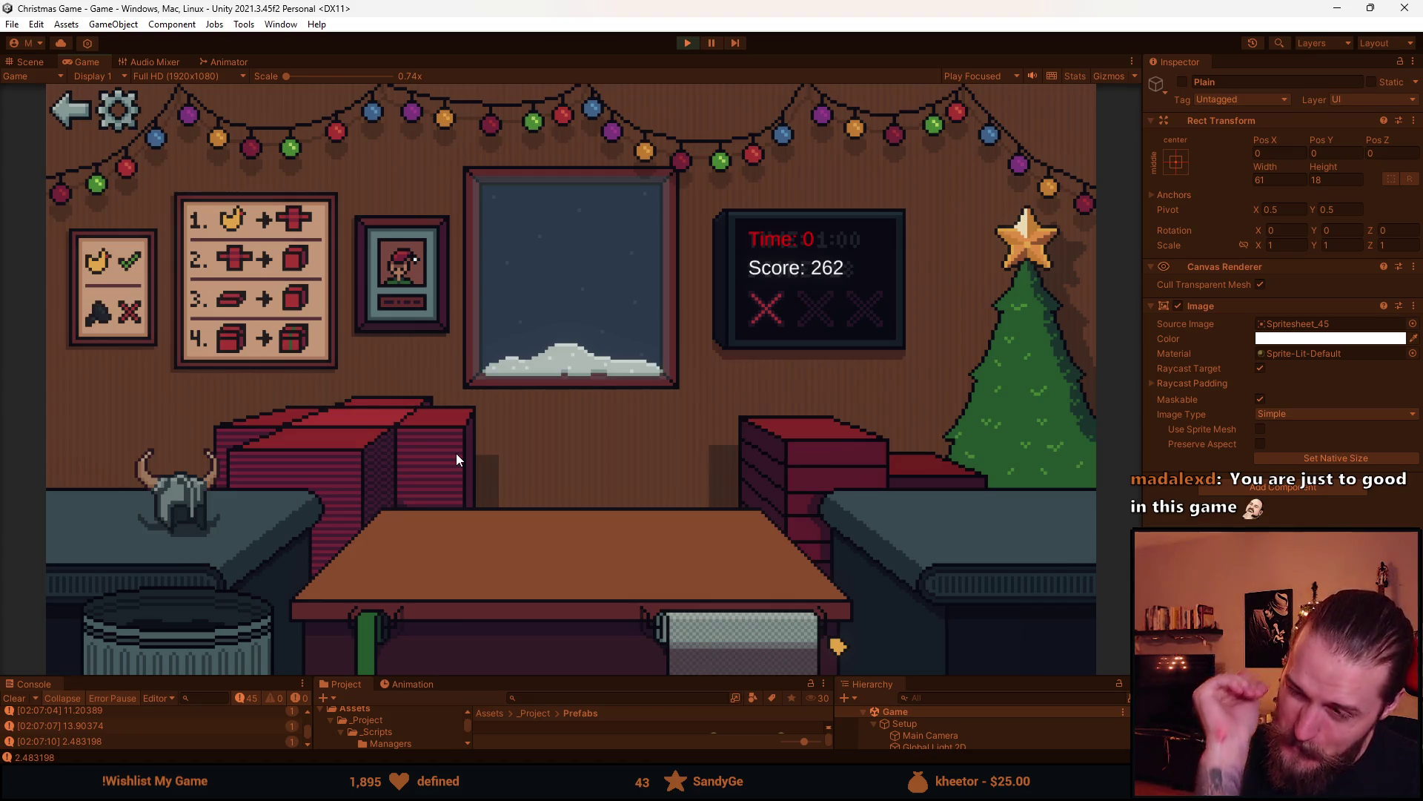
# Let the timer hit 0 with a final score of 262, then stop Play mode
pyautogui.click(688, 44)
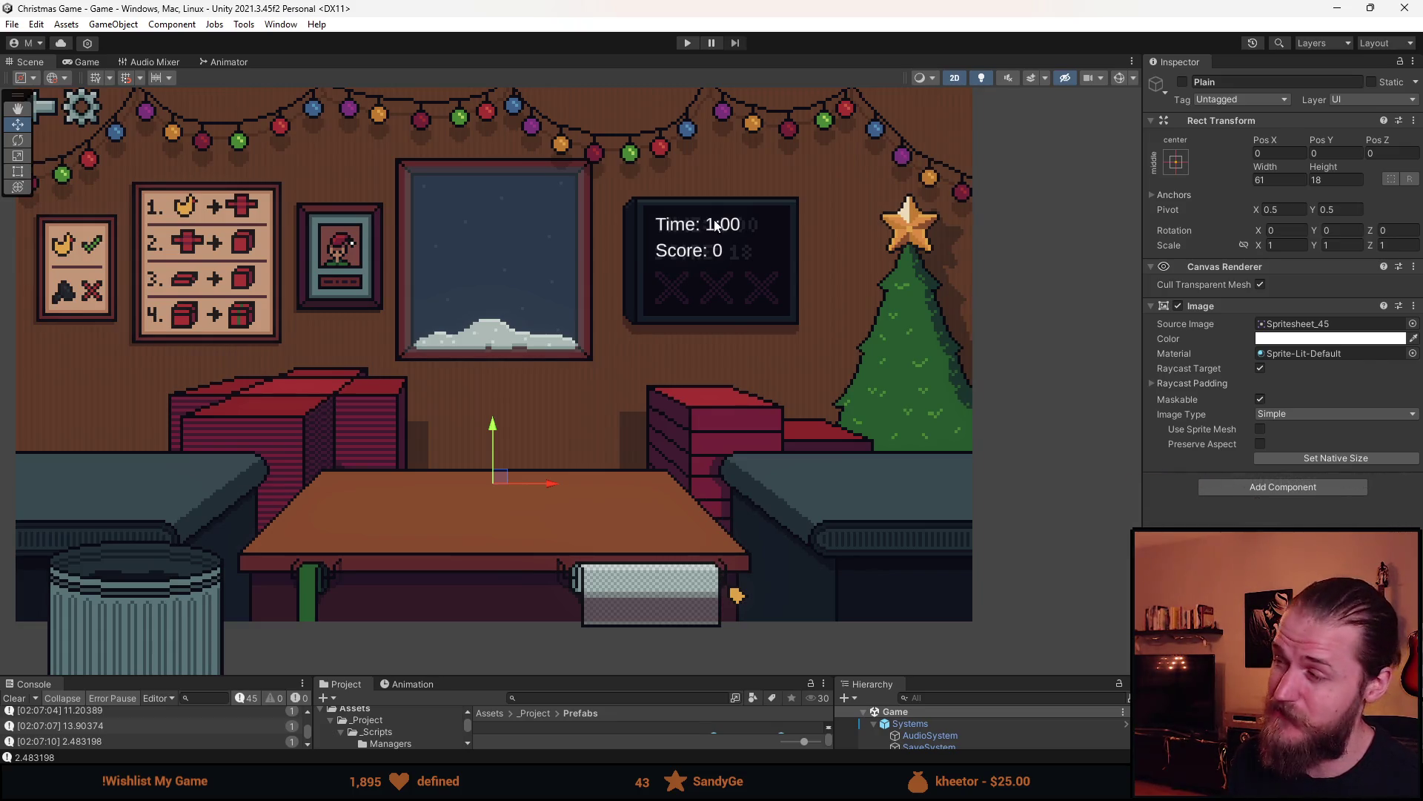
# Change GiftShipped in GameManager.cs to add _timer += 2.5f per gift, then return to Unity
pyautogui.hotkey('alt', 'Tab')
pyautogui.scroll(1, 424, 400)
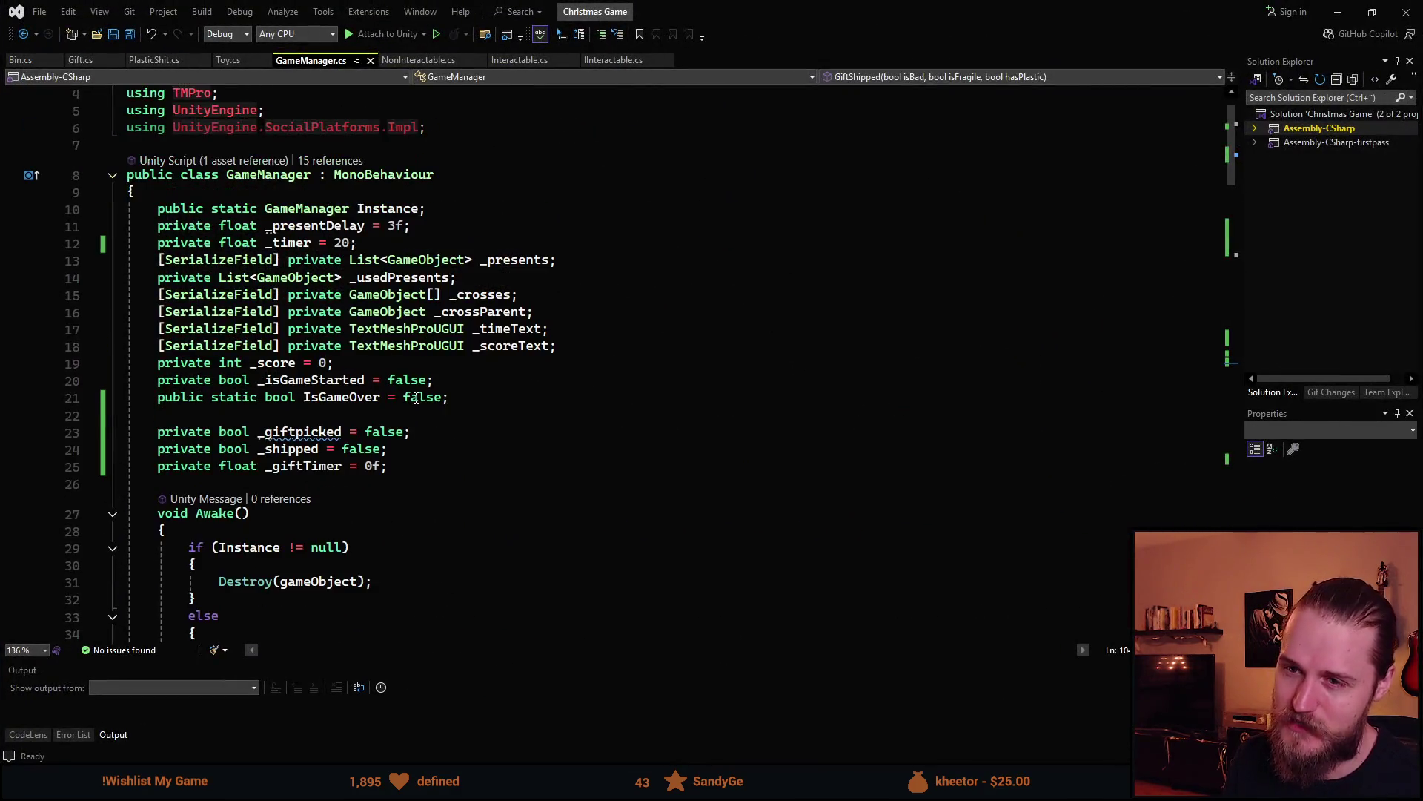
pyautogui.scroll(-7, 424, 400)
pyautogui.scroll(-17, 424, 400)
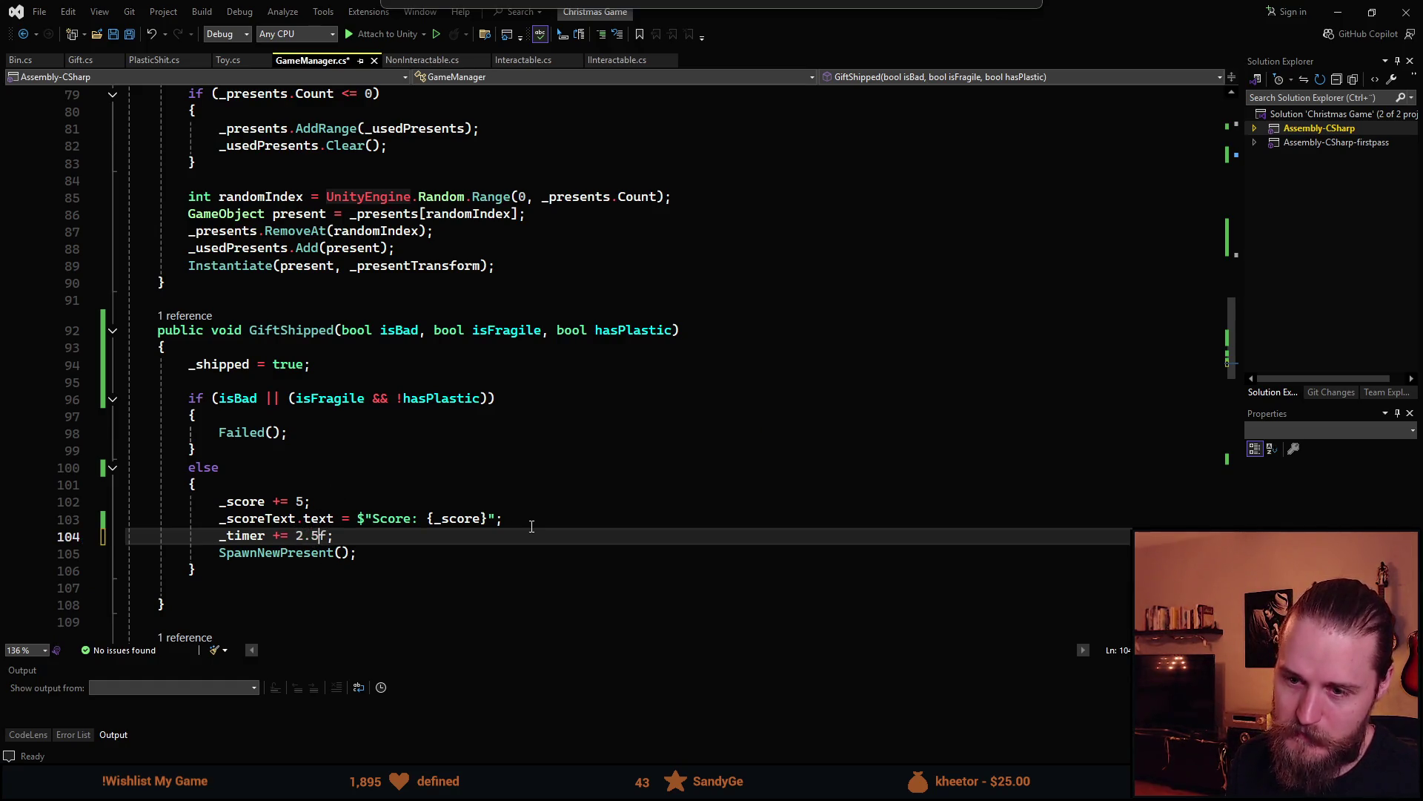
pyautogui.hotkey('alt', 'Tab')
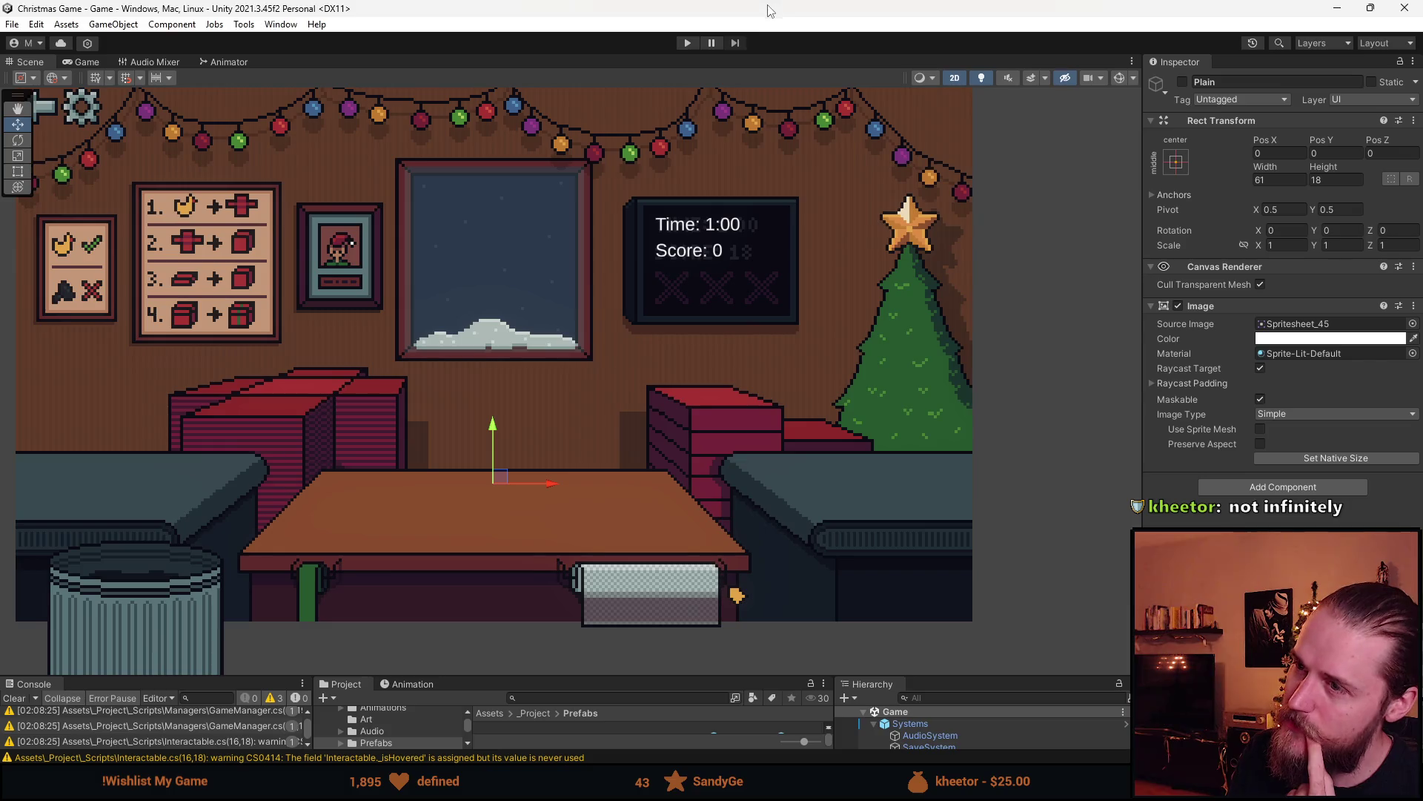
# Start a new playtest and box, wrap and ship the duck
pyautogui.click(690, 44)
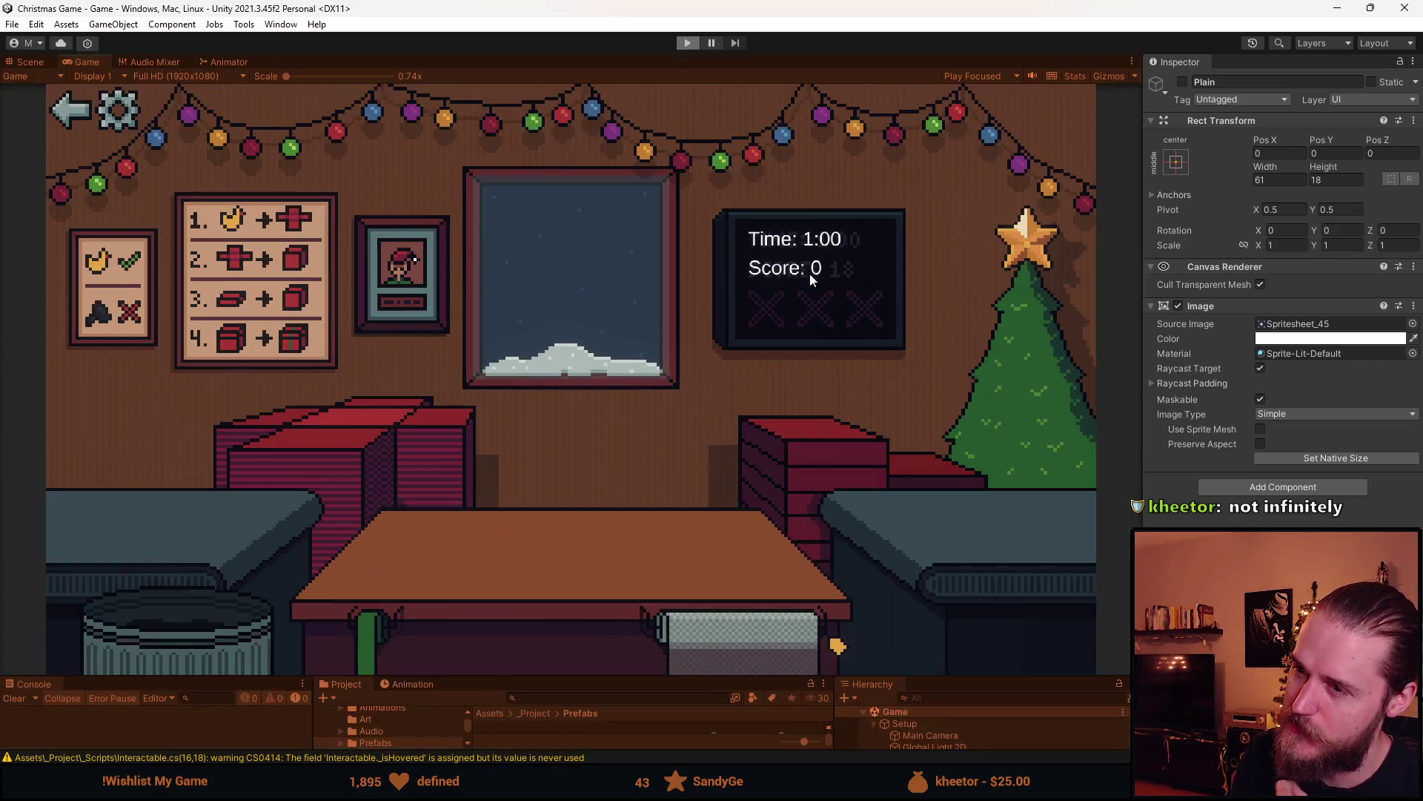
pyautogui.click(371, 427)
pyautogui.click(212, 511)
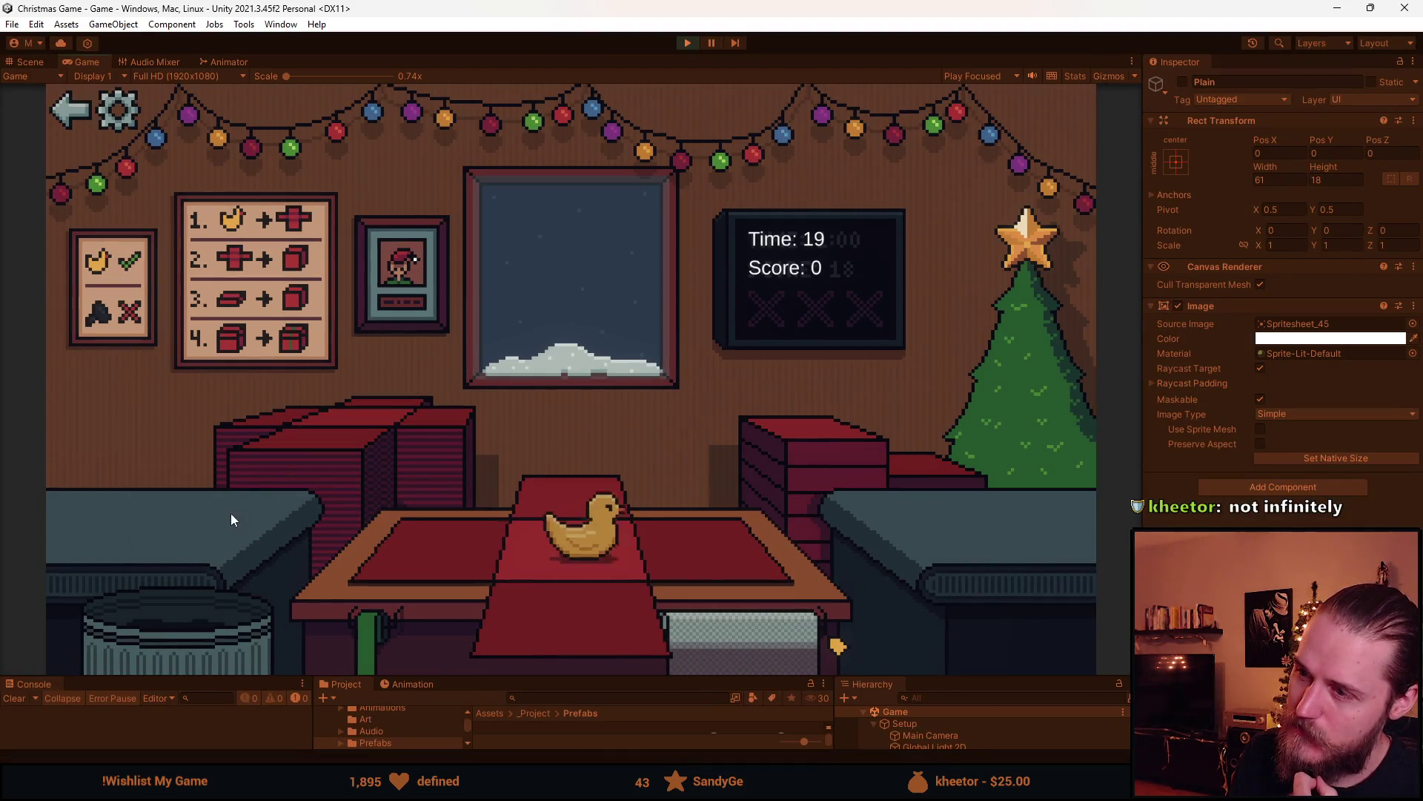
pyautogui.click(640, 511)
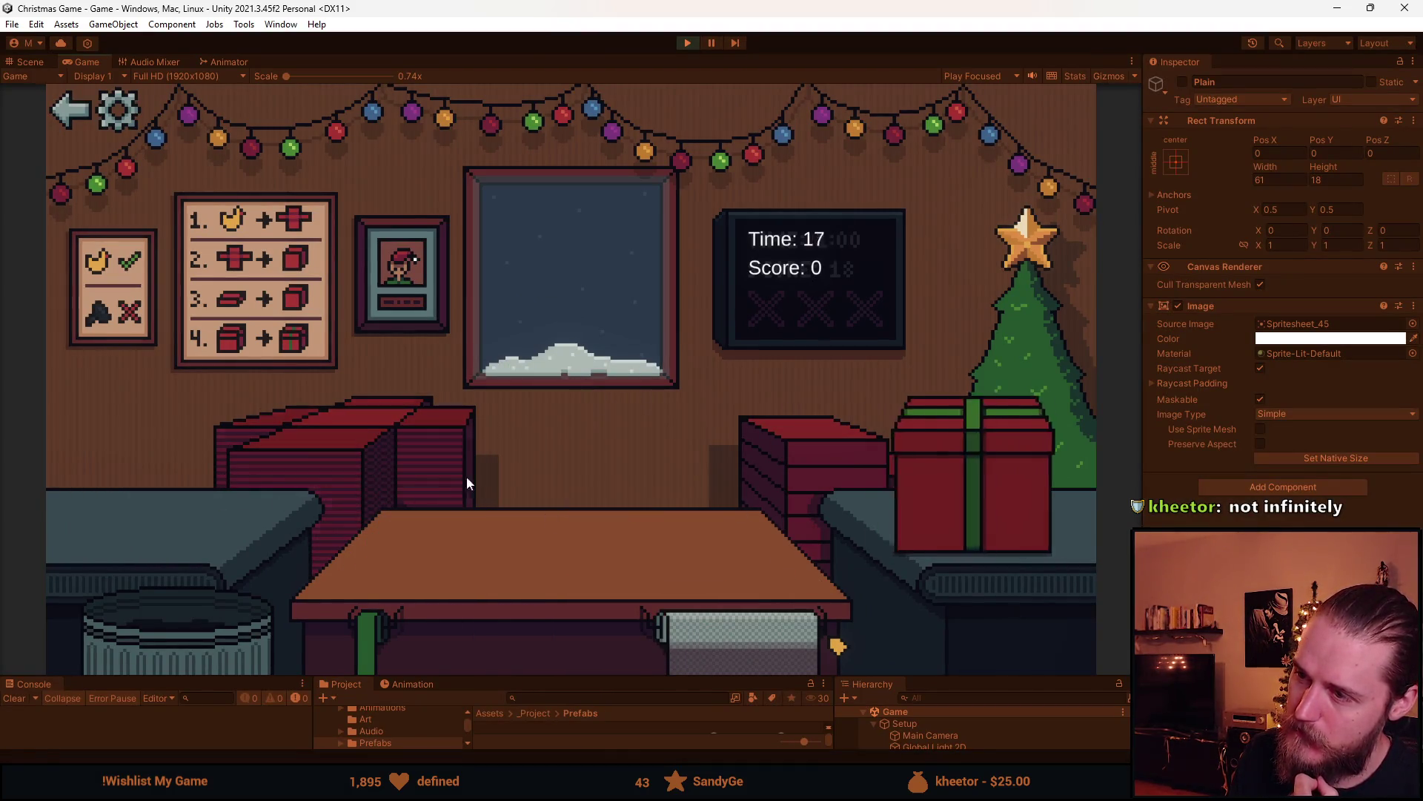
# Trash the blue car, then box, wrap and ship the next car
pyautogui.click(224, 520)
pyautogui.click(300, 593)
pyautogui.click(121, 542)
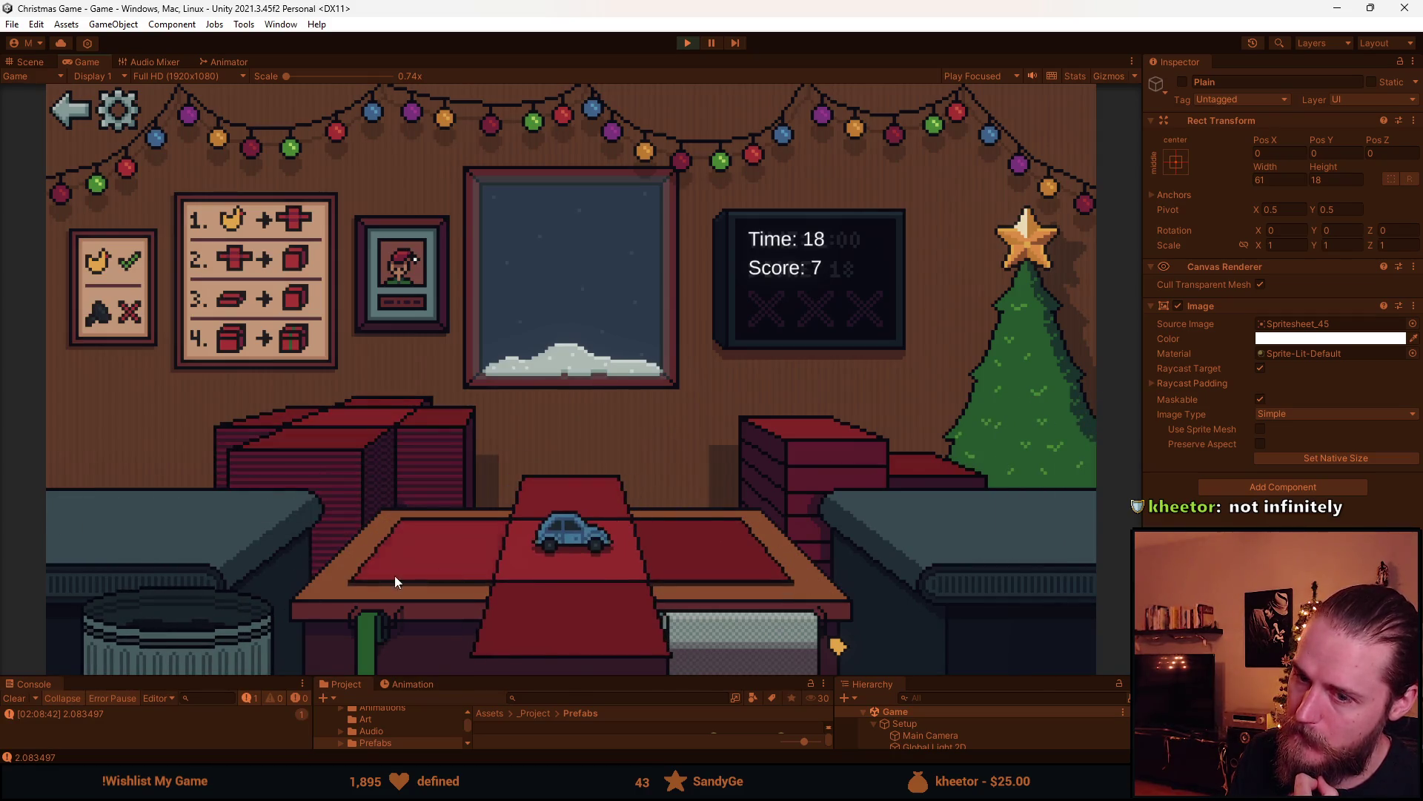
pyautogui.click(788, 481)
pyautogui.click(584, 498)
pyautogui.click(445, 499)
# Wrap and ship the toy car, then box, ribbon and ship the horseshoe toy
pyautogui.click(189, 529)
pyautogui.click(836, 435)
pyautogui.click(622, 500)
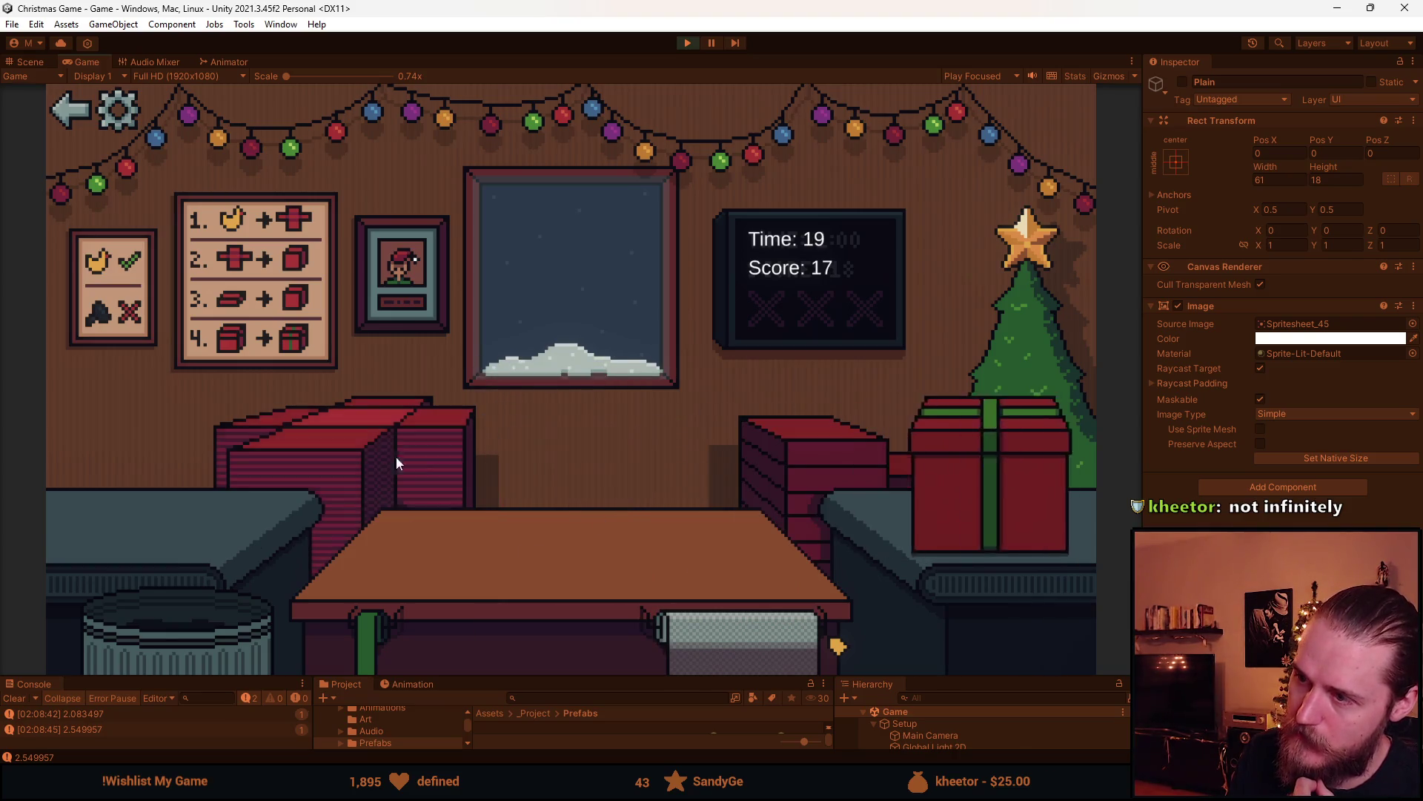
pyautogui.click(413, 468)
pyautogui.click(99, 528)
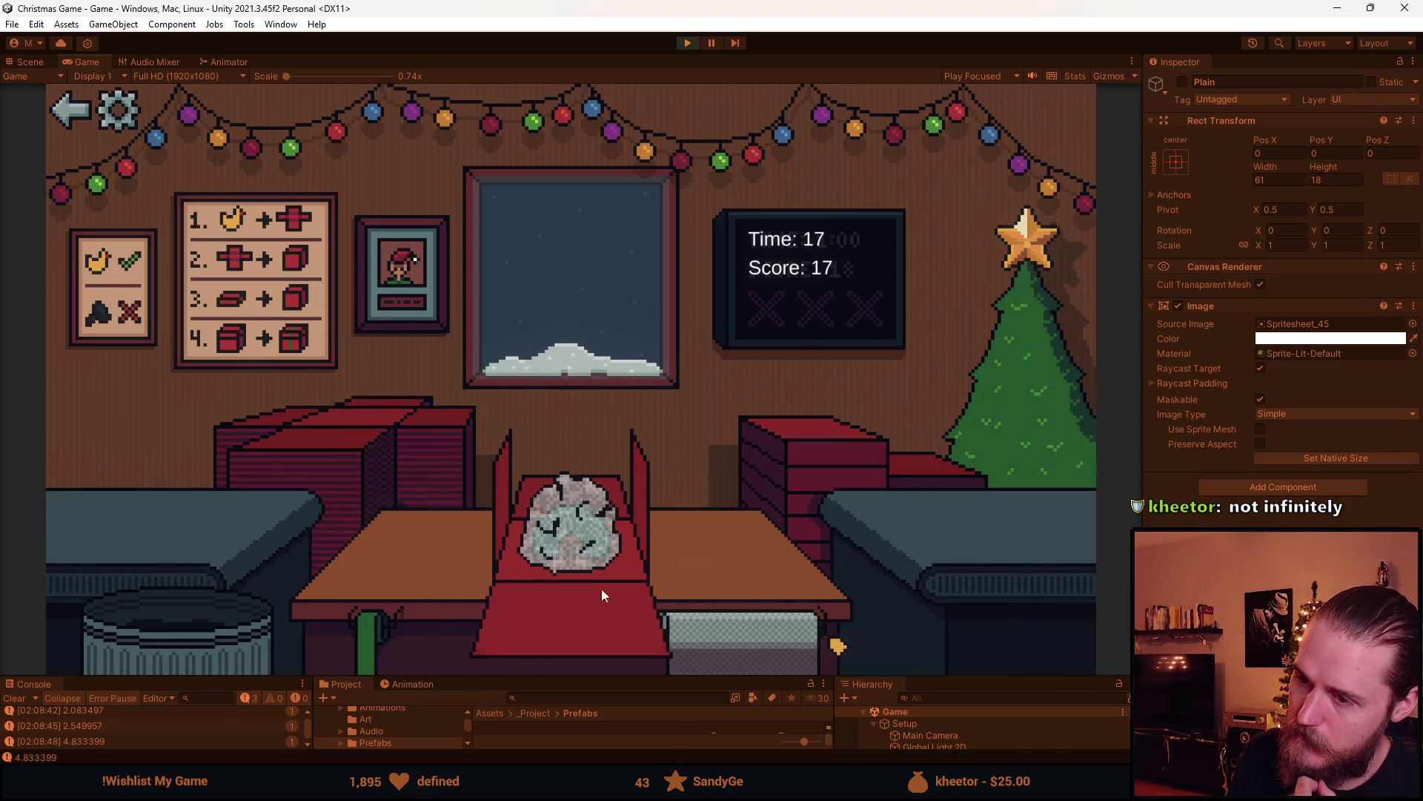
pyautogui.click(822, 479)
pyautogui.click(597, 484)
pyautogui.click(597, 484)
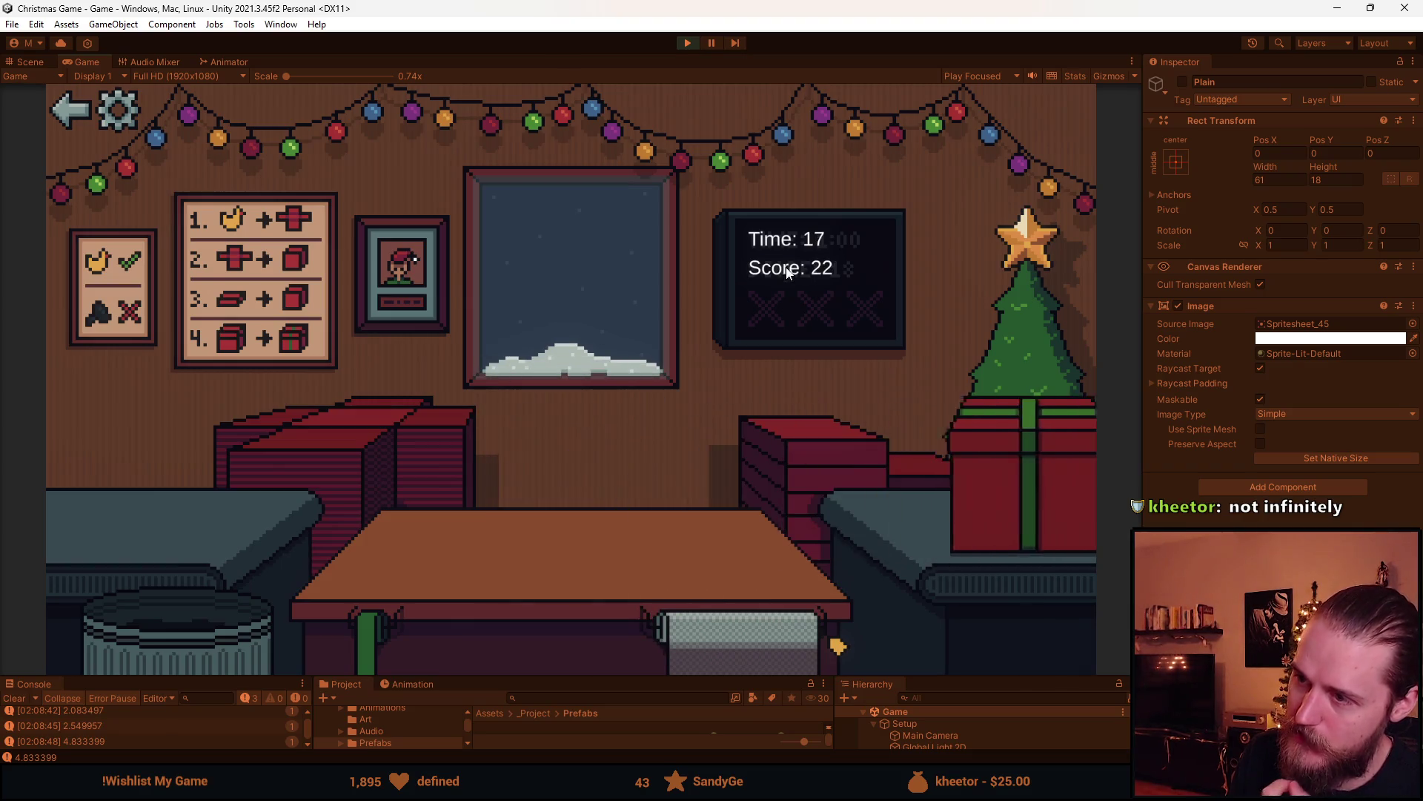
# Trash the toy car, then wrap and ship the new toy and the bottle
pyautogui.click(141, 511)
pyautogui.click(190, 574)
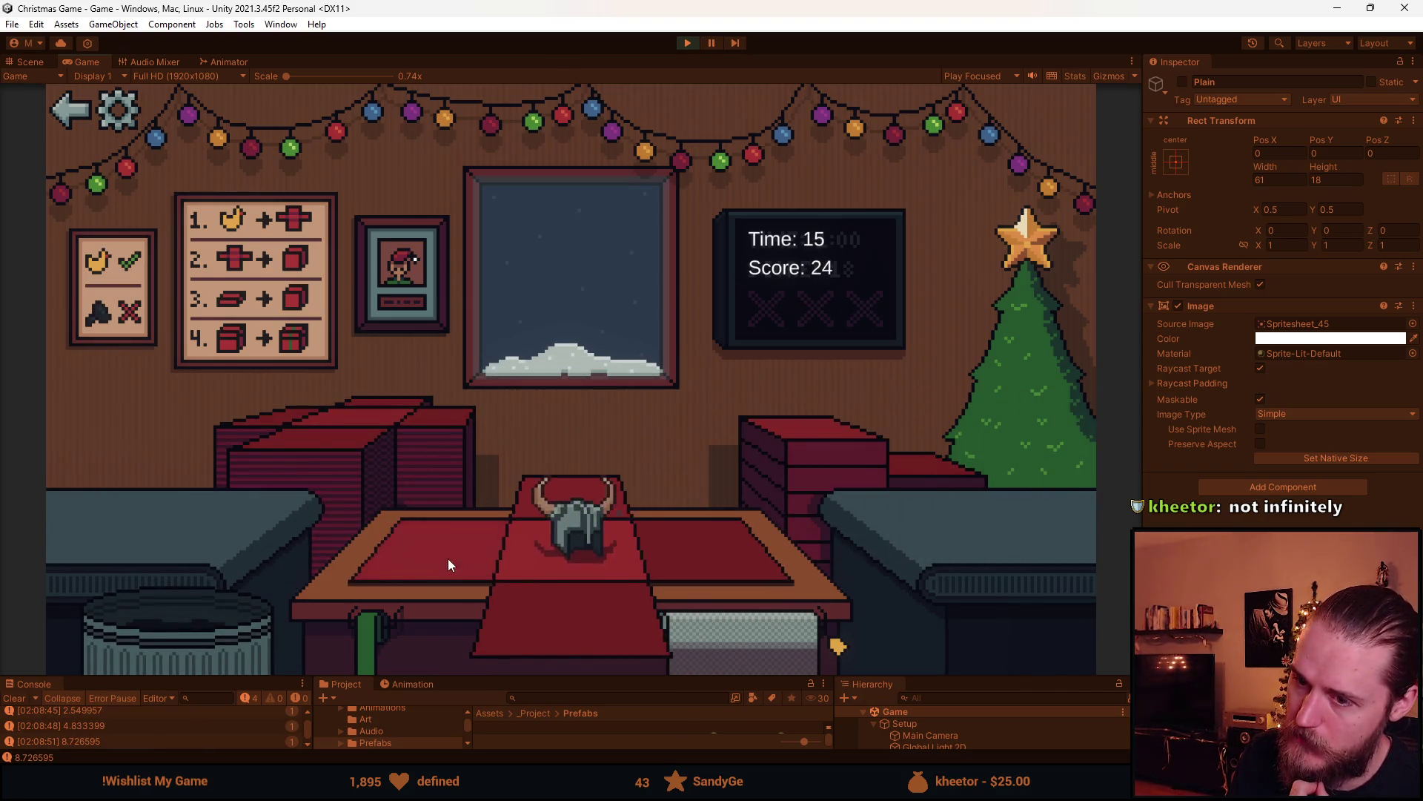
pyautogui.click(781, 448)
pyautogui.click(608, 494)
pyautogui.click(609, 495)
pyautogui.click(159, 527)
pyautogui.click(581, 622)
pyautogui.click(593, 500)
pyautogui.click(592, 499)
# Trash the toy car, then box, ribbon and ship the sunglasses
pyautogui.click(132, 513)
pyautogui.click(163, 621)
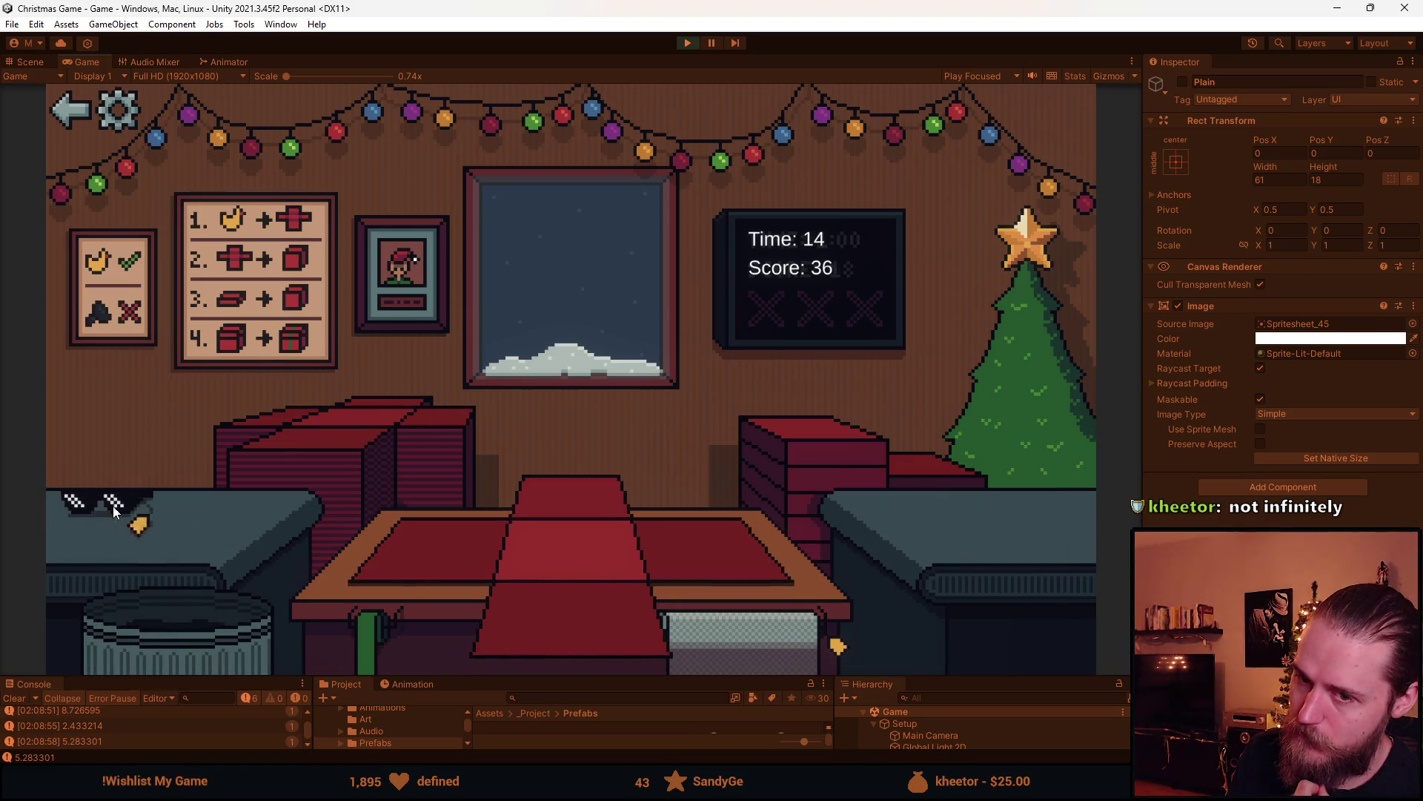
pyautogui.click(120, 511)
pyautogui.click(567, 589)
pyautogui.click(602, 504)
pyautogui.click(603, 504)
# Box, ribbon and ship the hotdog, then trash the next two items
pyautogui.click(171, 511)
pyautogui.click(591, 620)
pyautogui.click(547, 509)
pyautogui.click(567, 508)
pyautogui.click(155, 497)
pyautogui.click(208, 624)
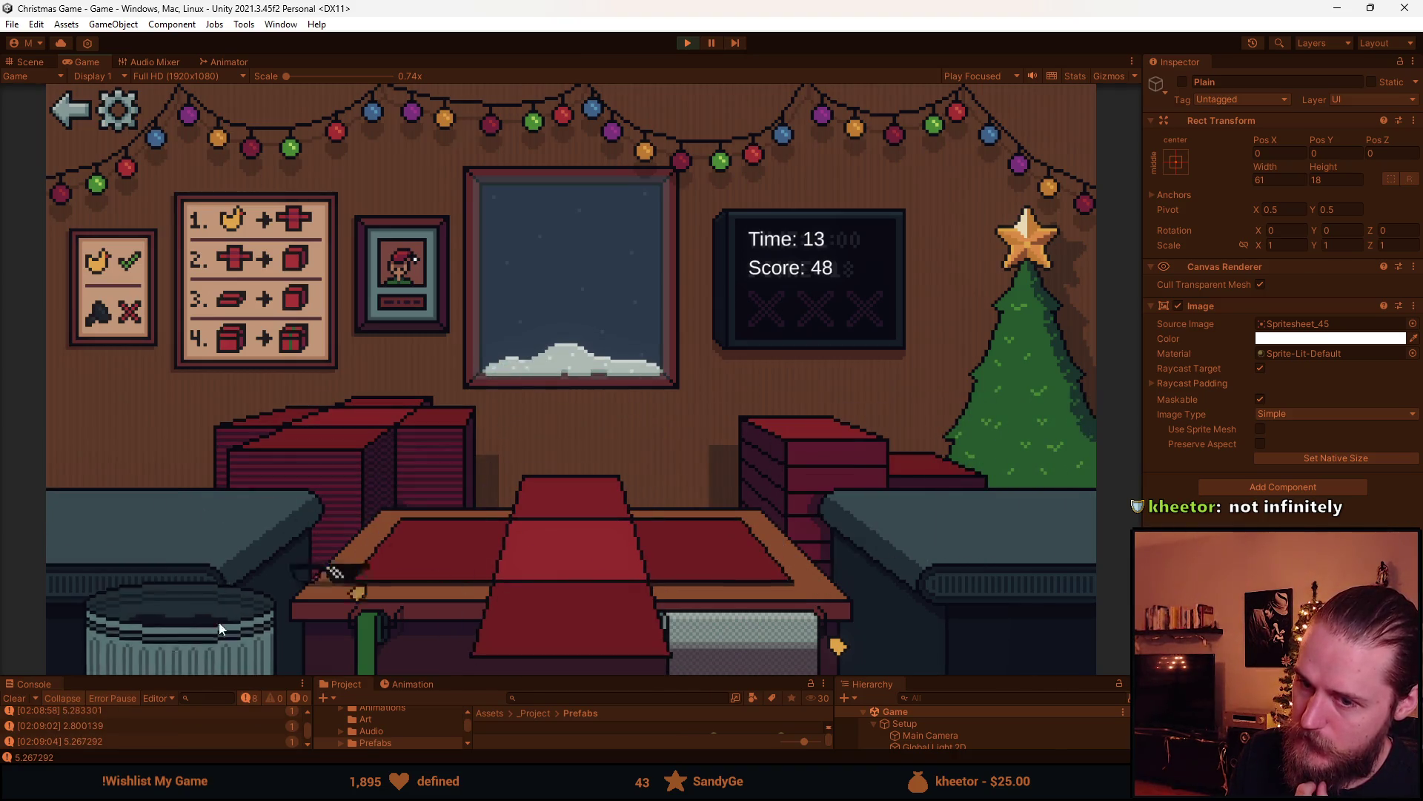
pyautogui.click(133, 515)
pyautogui.click(205, 629)
# Box the ball with a green ribbon and ship it, then box and ship the next item
pyautogui.click(128, 495)
pyautogui.click(566, 622)
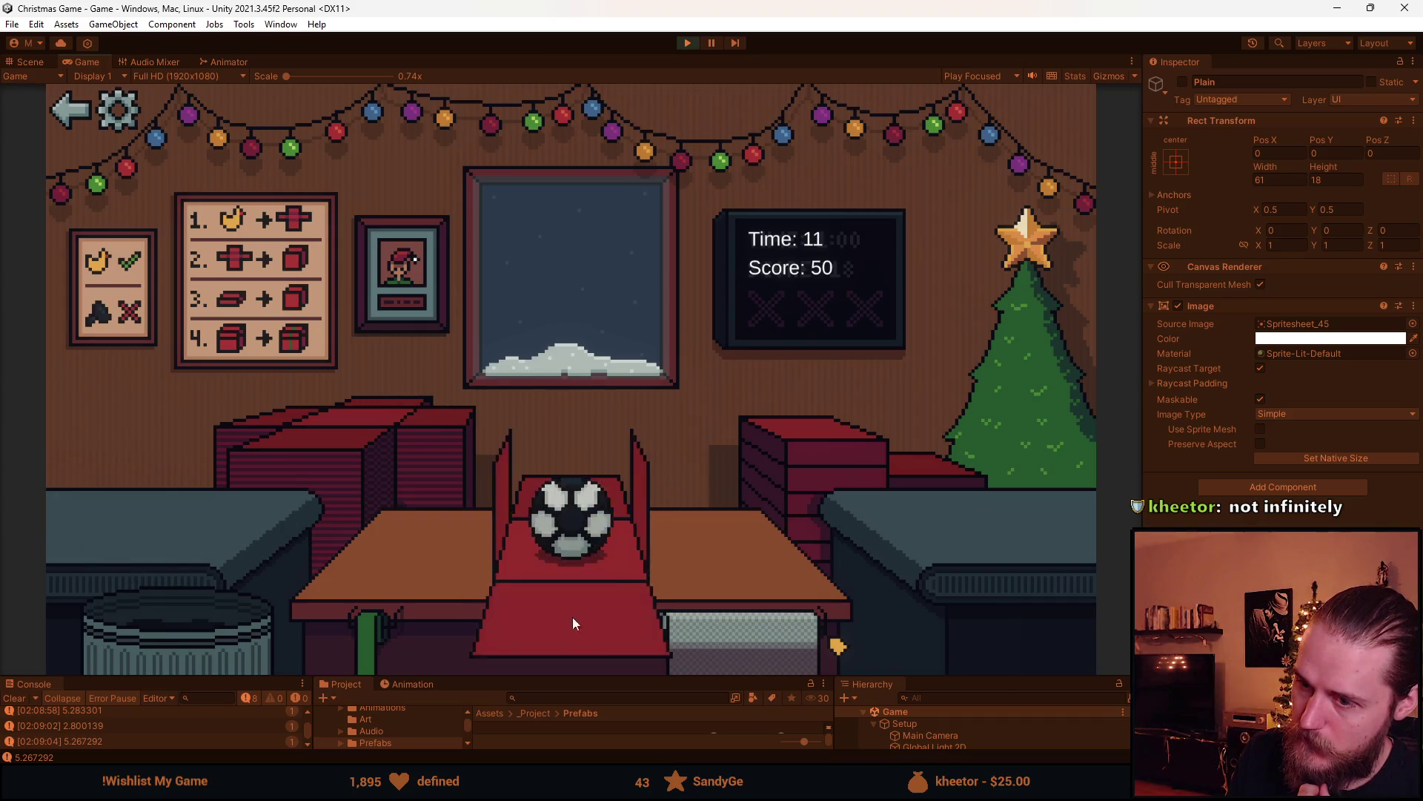
pyautogui.click(554, 511)
pyautogui.click(582, 502)
pyautogui.click(152, 494)
pyautogui.click(586, 553)
pyautogui.click(758, 455)
pyautogui.click(592, 512)
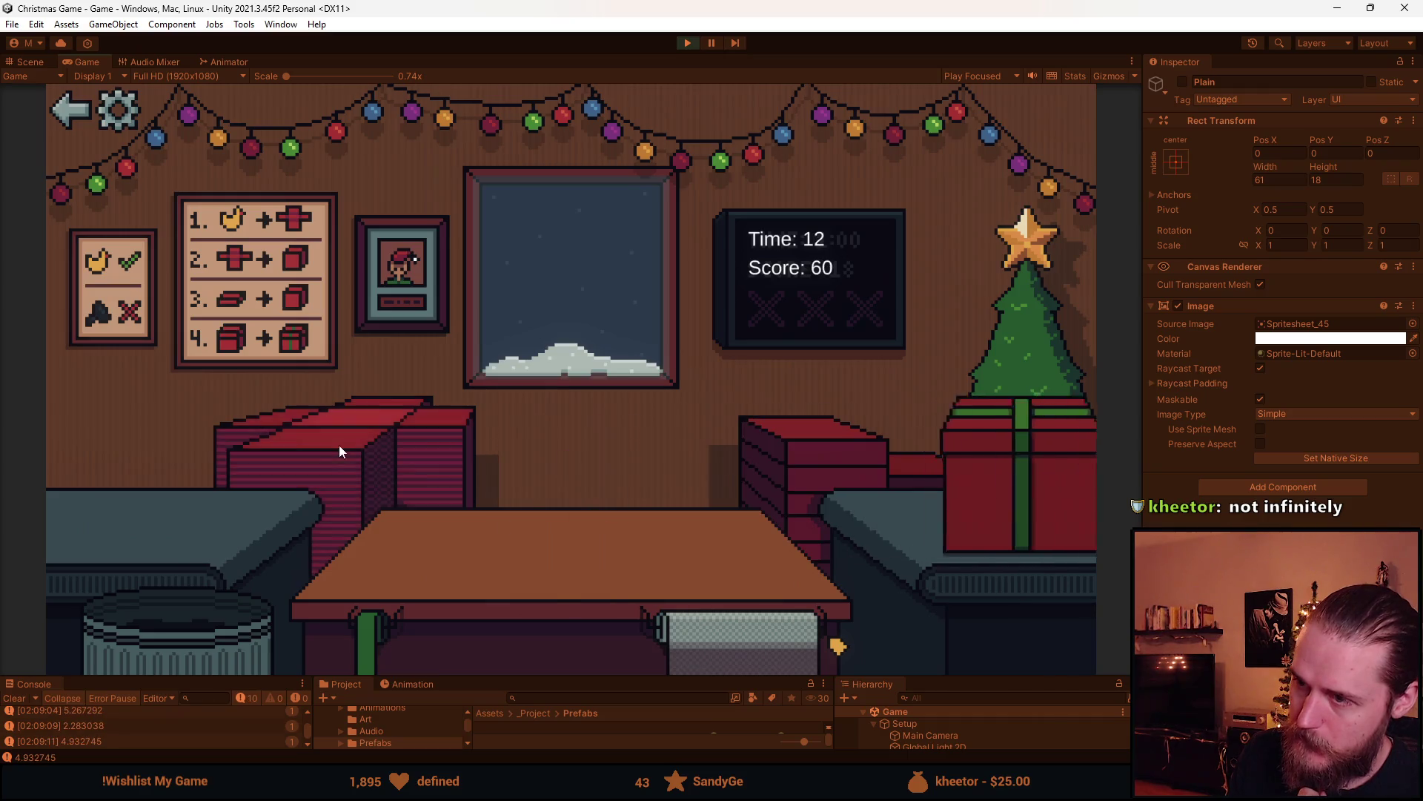
# Box, ribbon and deliver the next item, then the car
pyautogui.click(142, 523)
pyautogui.click(669, 638)
pyautogui.click(548, 500)
pyautogui.click(583, 503)
pyautogui.click(240, 506)
pyautogui.click(222, 549)
pyautogui.click(504, 537)
pyautogui.click(598, 497)
pyautogui.click(620, 492)
# Box, ribbon and ship the duck and the ball, then start boxing a new item at score 84
pyautogui.click(344, 508)
pyautogui.click(489, 571)
pyautogui.click(608, 501)
pyautogui.click(589, 492)
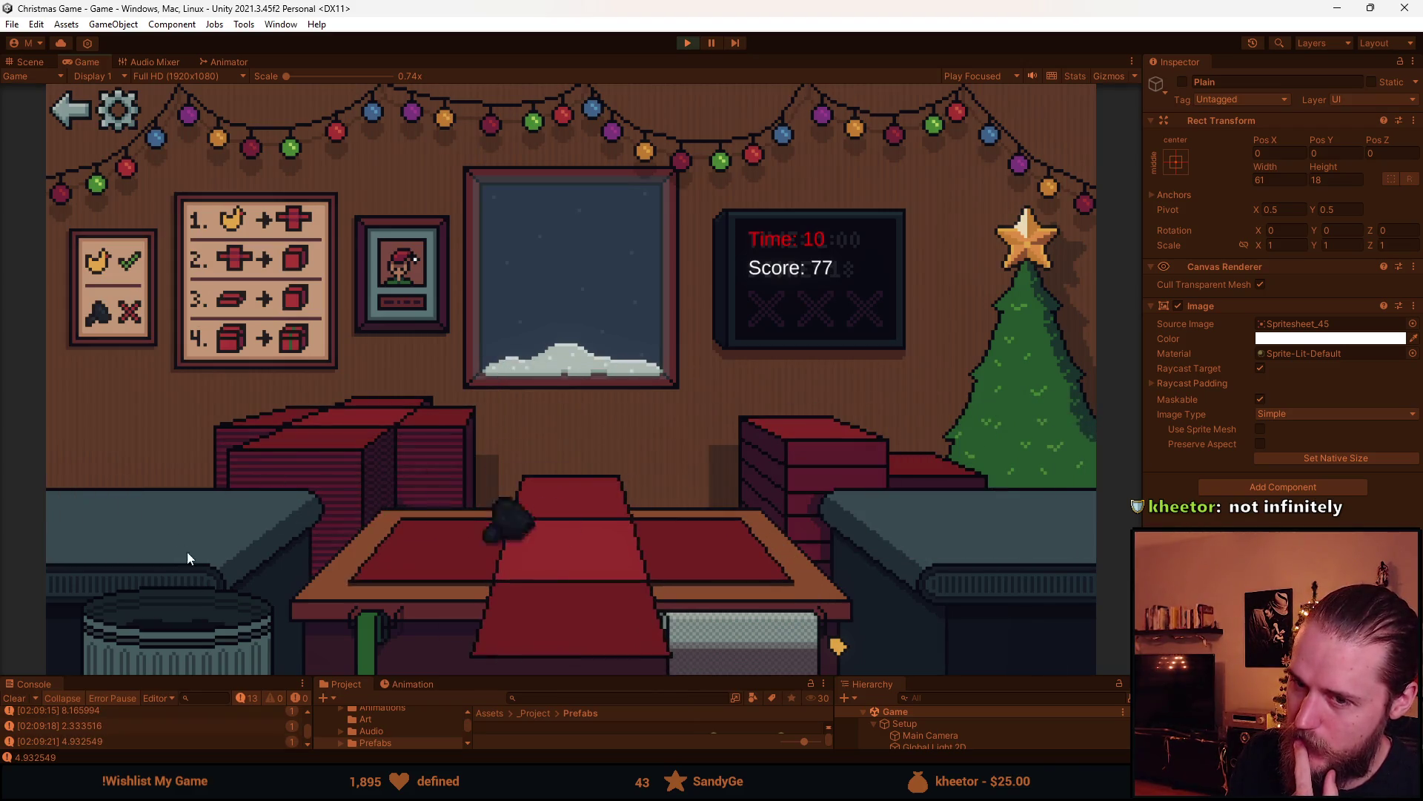
pyautogui.click(341, 564)
pyautogui.click(580, 605)
pyautogui.click(744, 499)
pyautogui.click(579, 528)
pyautogui.click(195, 515)
pyautogui.click(670, 565)
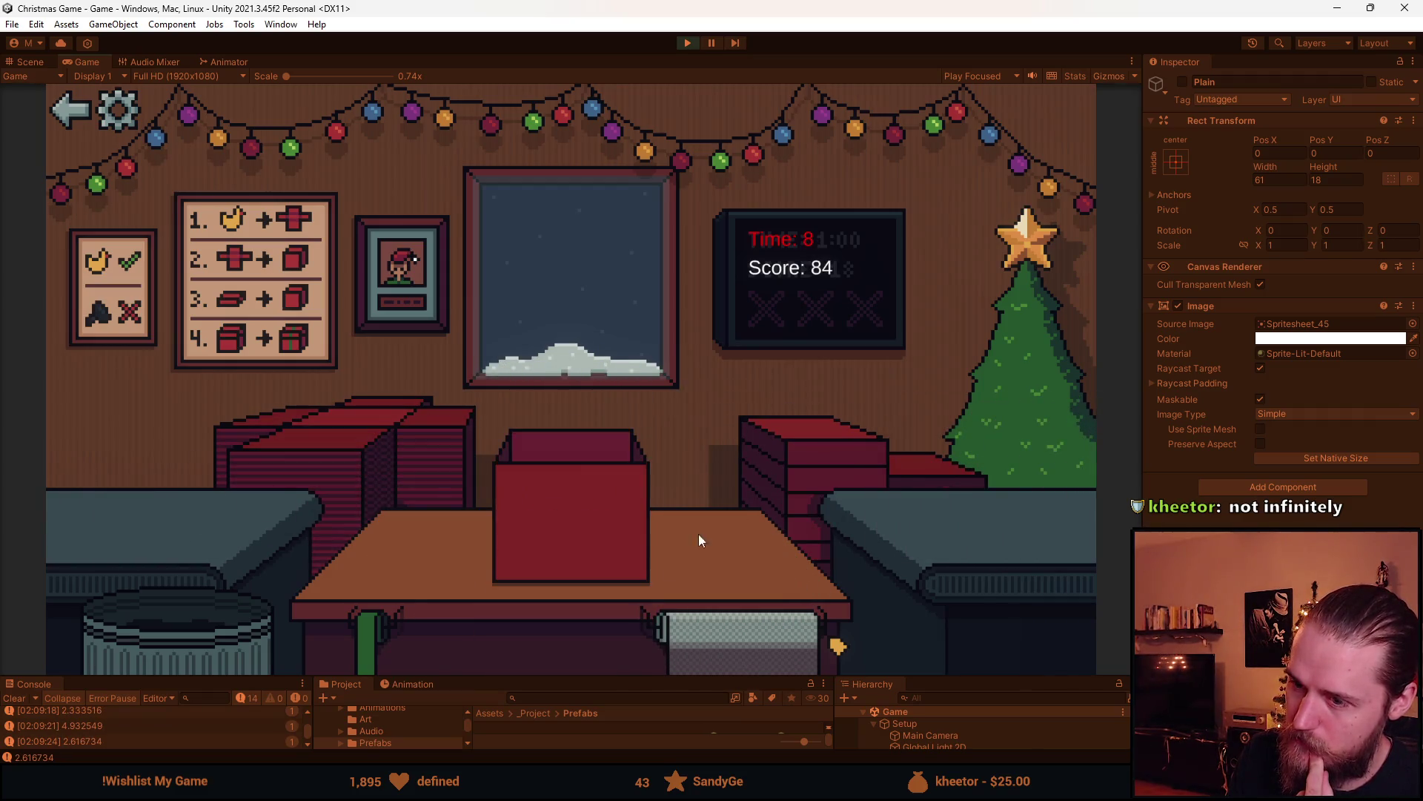